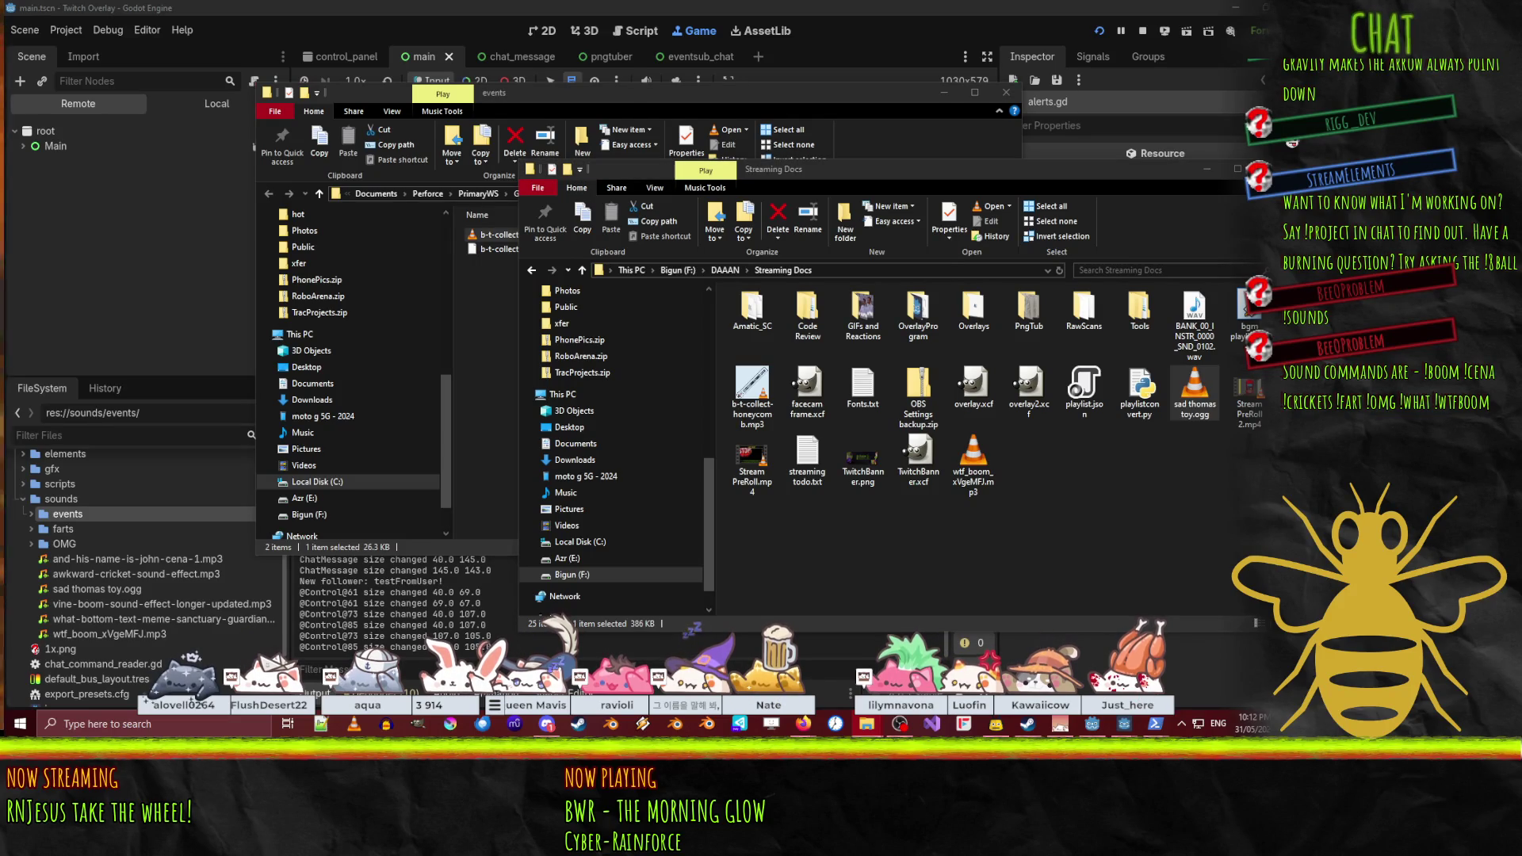
- Bring the Streaming Docs folder window forward, then show the desktop and restore the windows
{"action": "left_click", "coordinate": [1166, 520]}
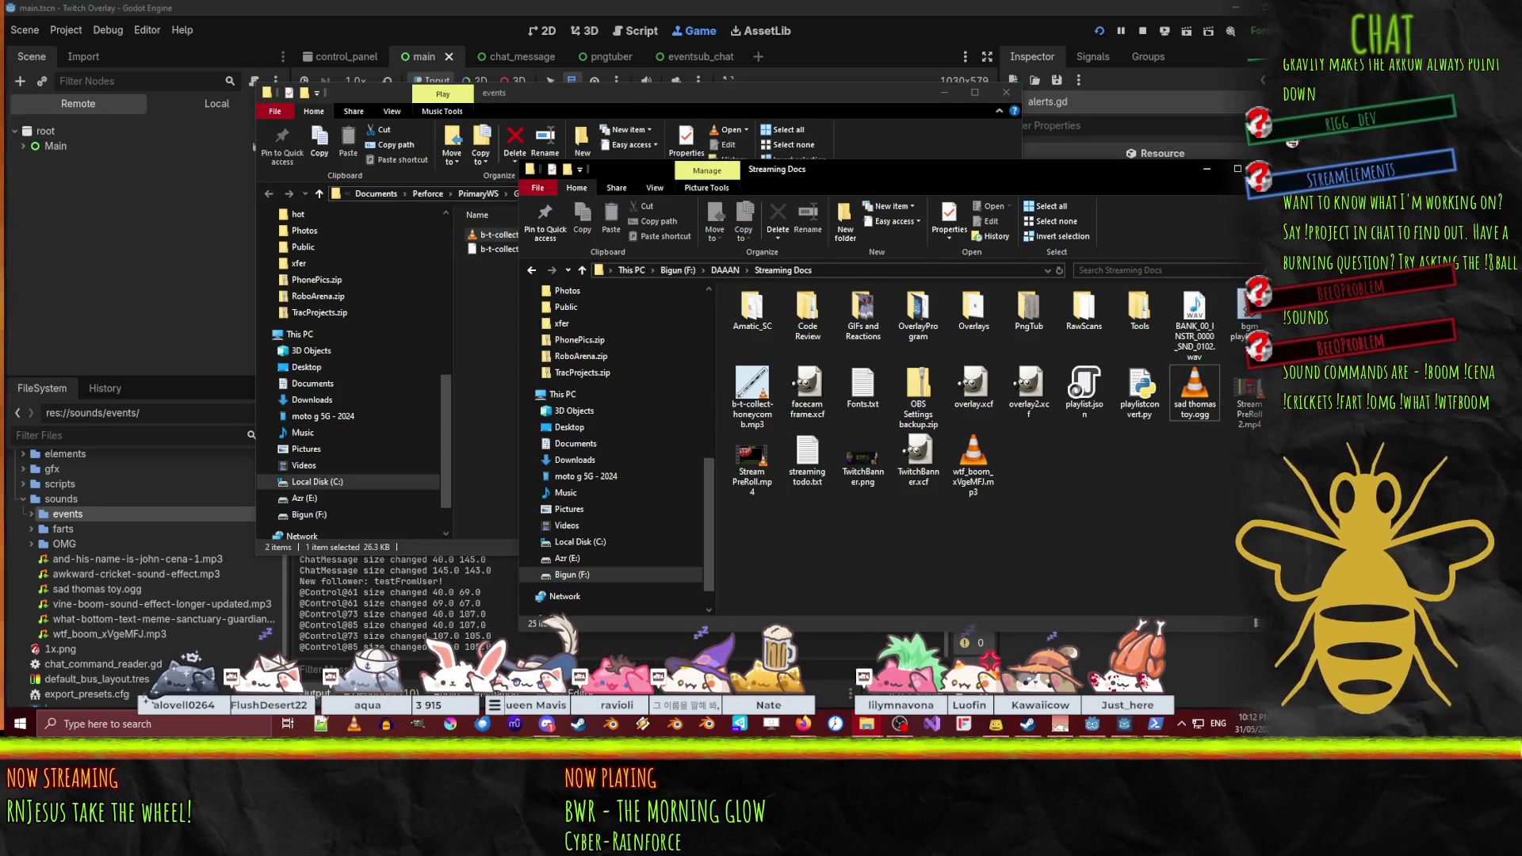
{"action": "key", "text": "super+Home"}
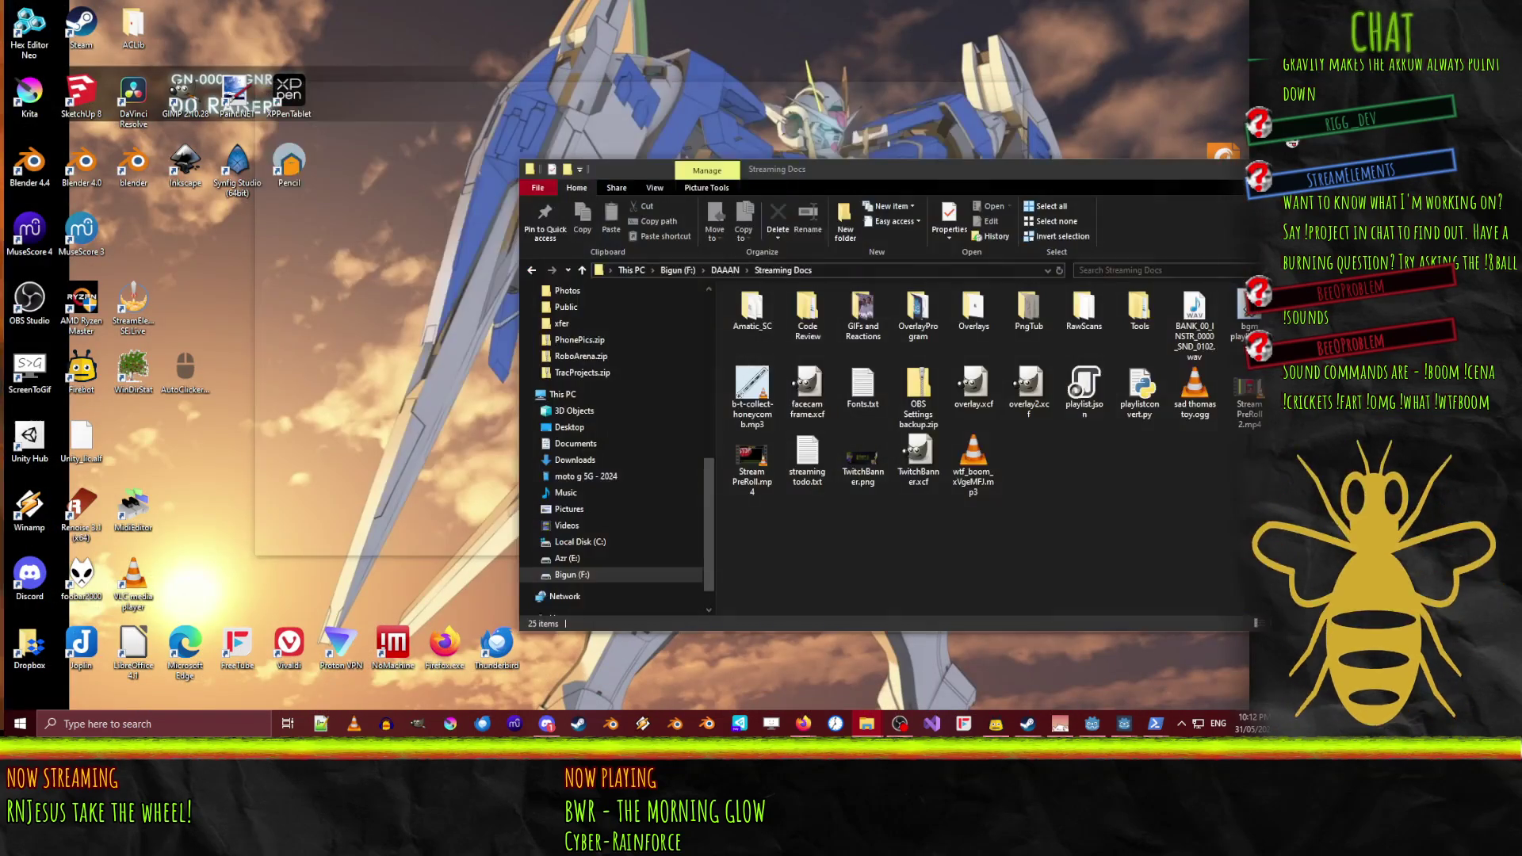
{"action": "key", "text": "alt+Tab"}
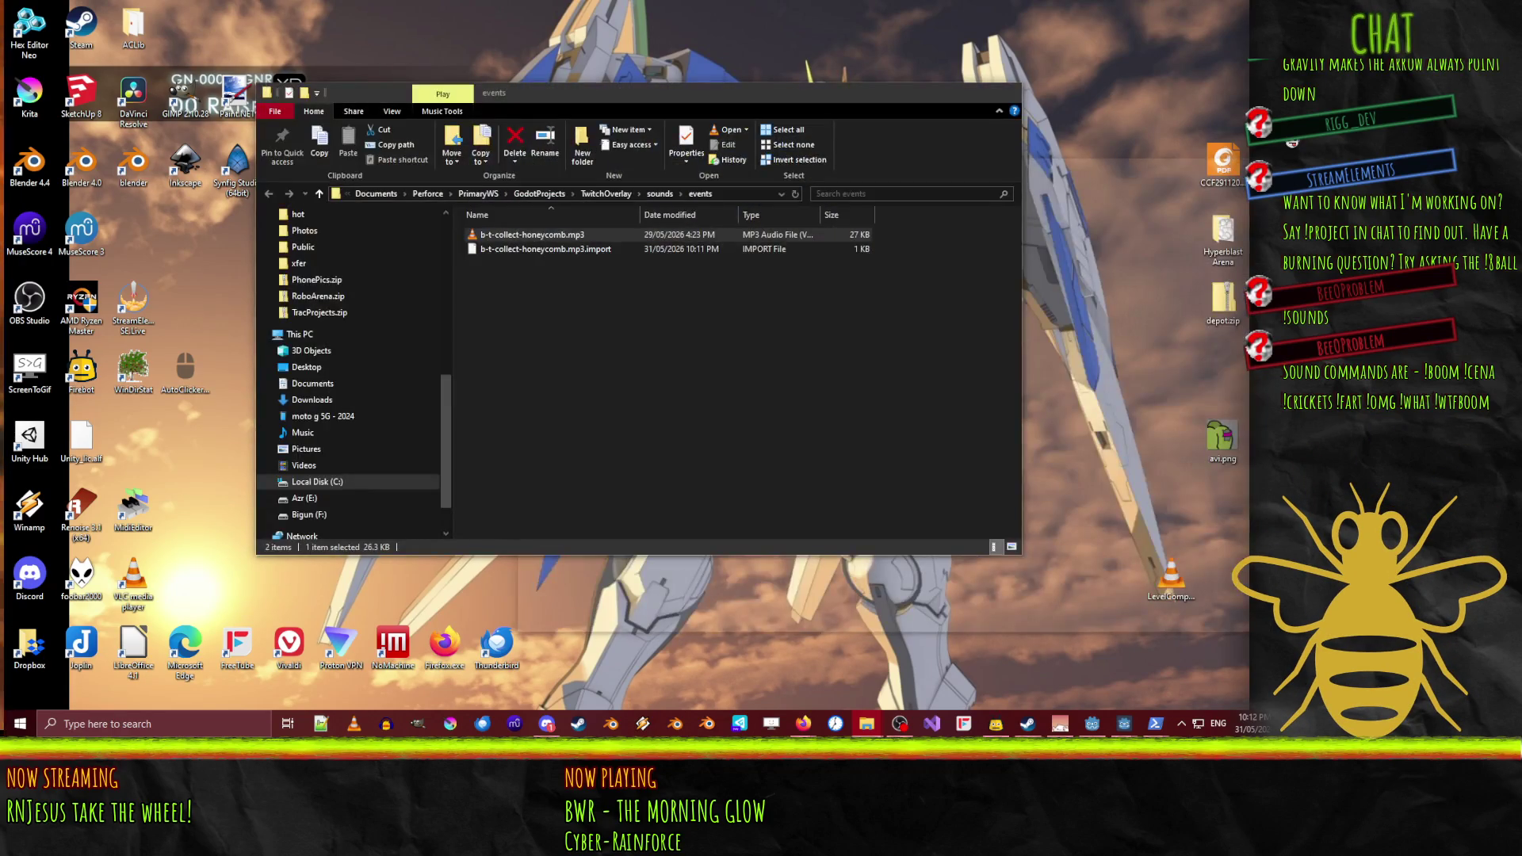
{"action": "key", "text": "super+d"}
{"action": "key", "text": "super+d"}
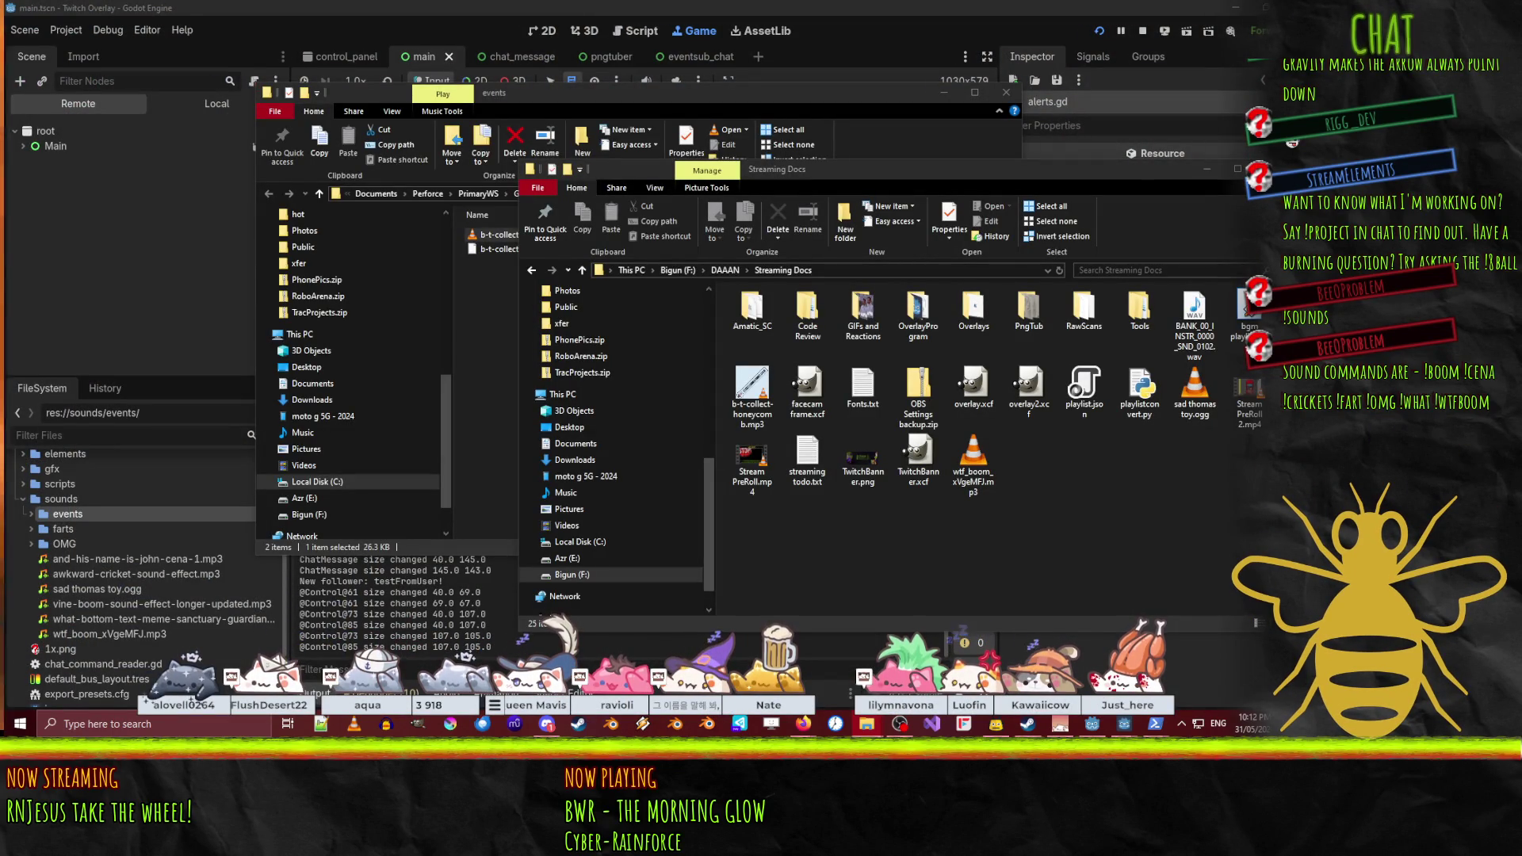
- Go up to DAAAN and open the Soundboard folder, browsing its mp3 clips like yes-yes-yes-yes-yes.mp3
{"action": "key", "text": "alt+Up"}
{"action": "left_click_drag", "start_coordinate": [520, 190], "coordinate": [823, 163]}
{"action": "scroll", "coordinate": [845, 507], "scroll_direction": "down", "scroll_amount": 2}
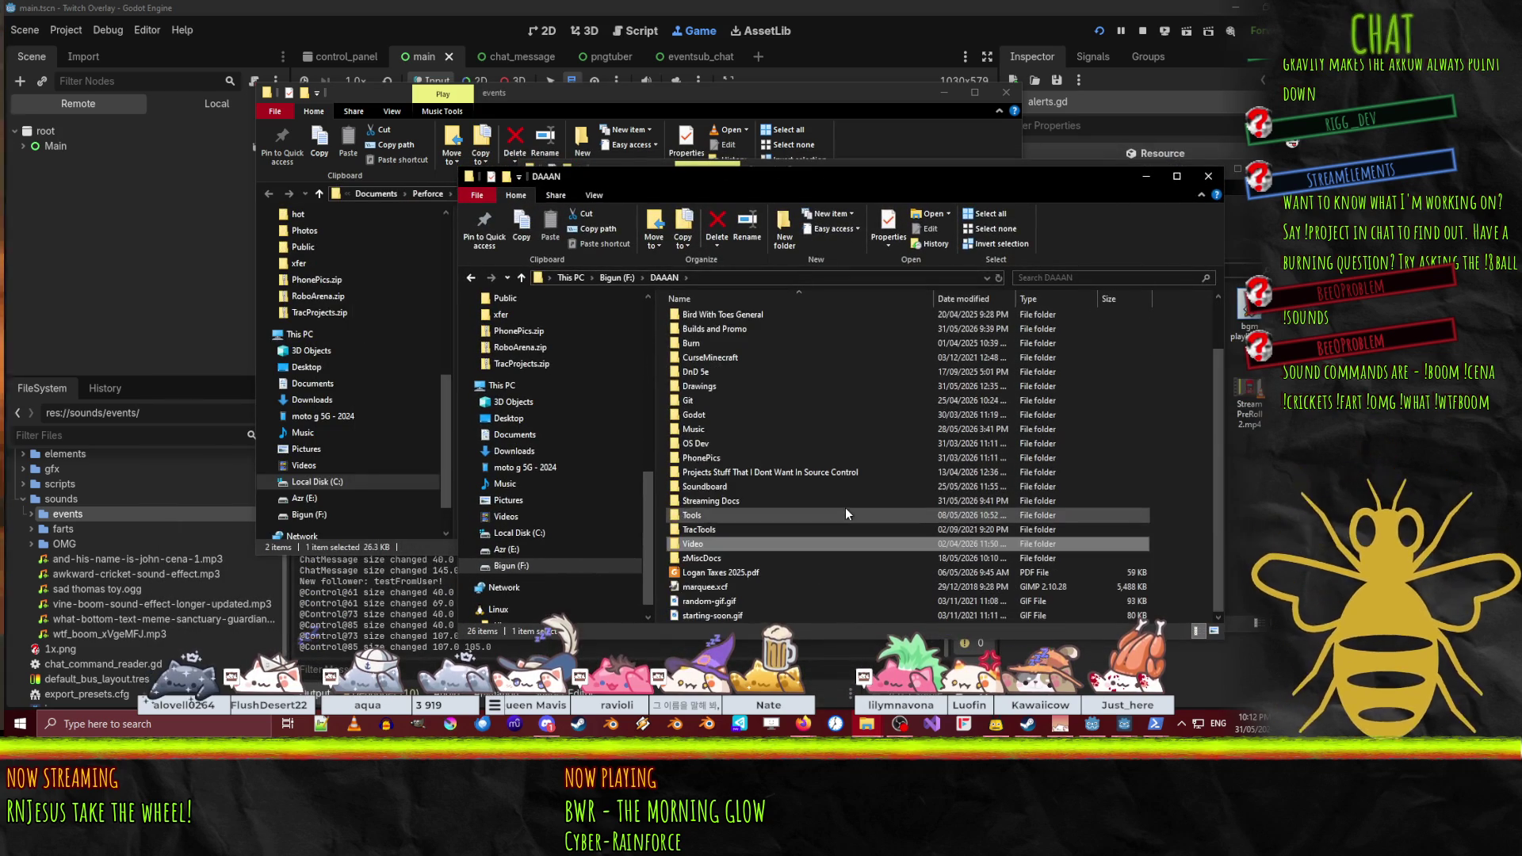
{"action": "left_click", "coordinate": [735, 485]}
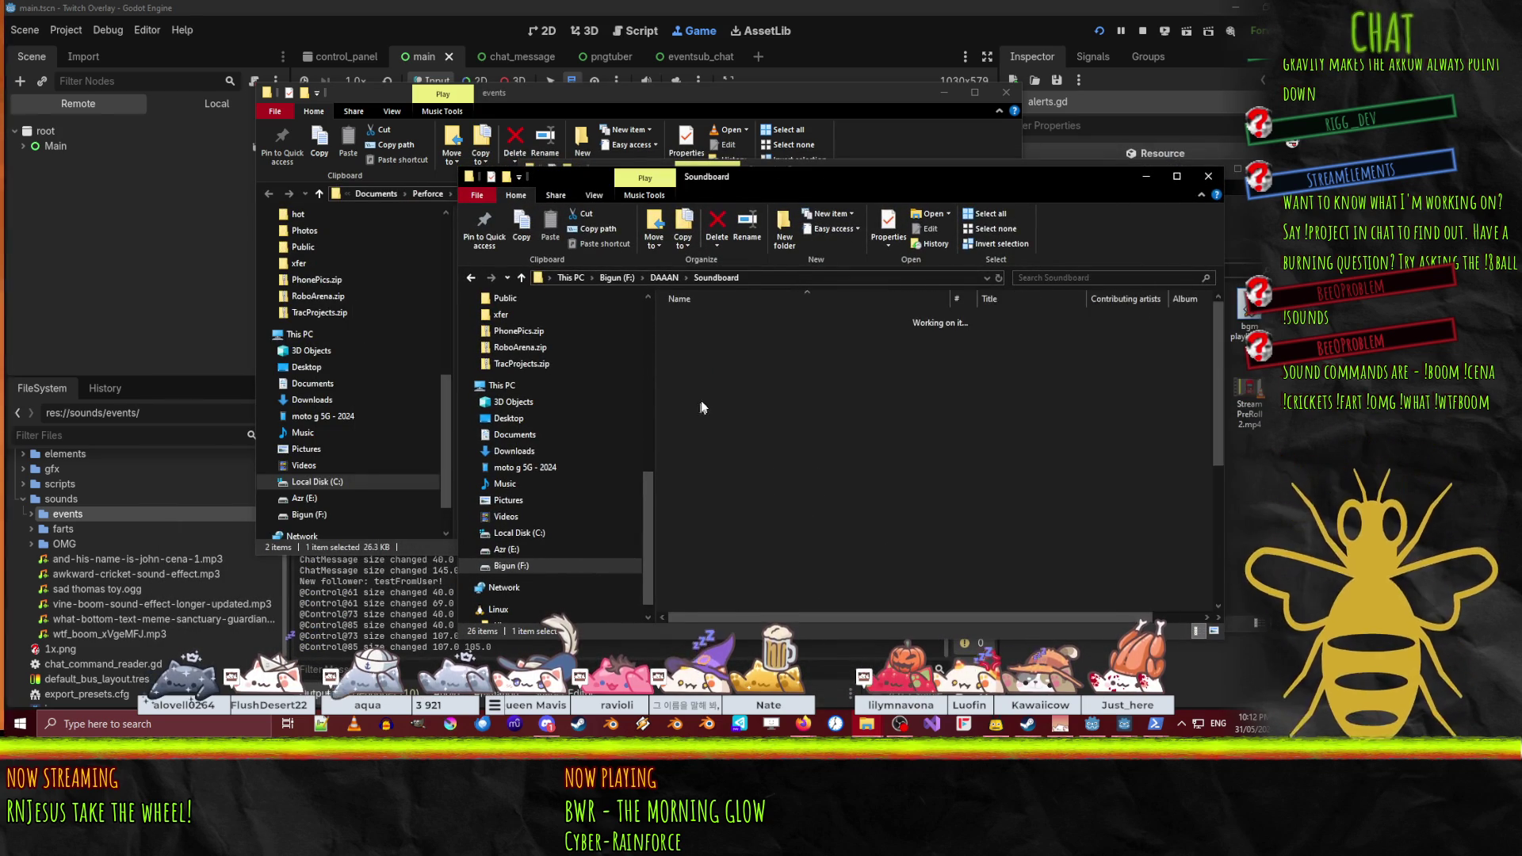
{"action": "scroll", "coordinate": [834, 477], "scroll_direction": "down", "scroll_amount": 5}
{"action": "scroll", "coordinate": [882, 491], "scroll_direction": "up", "scroll_amount": 5}
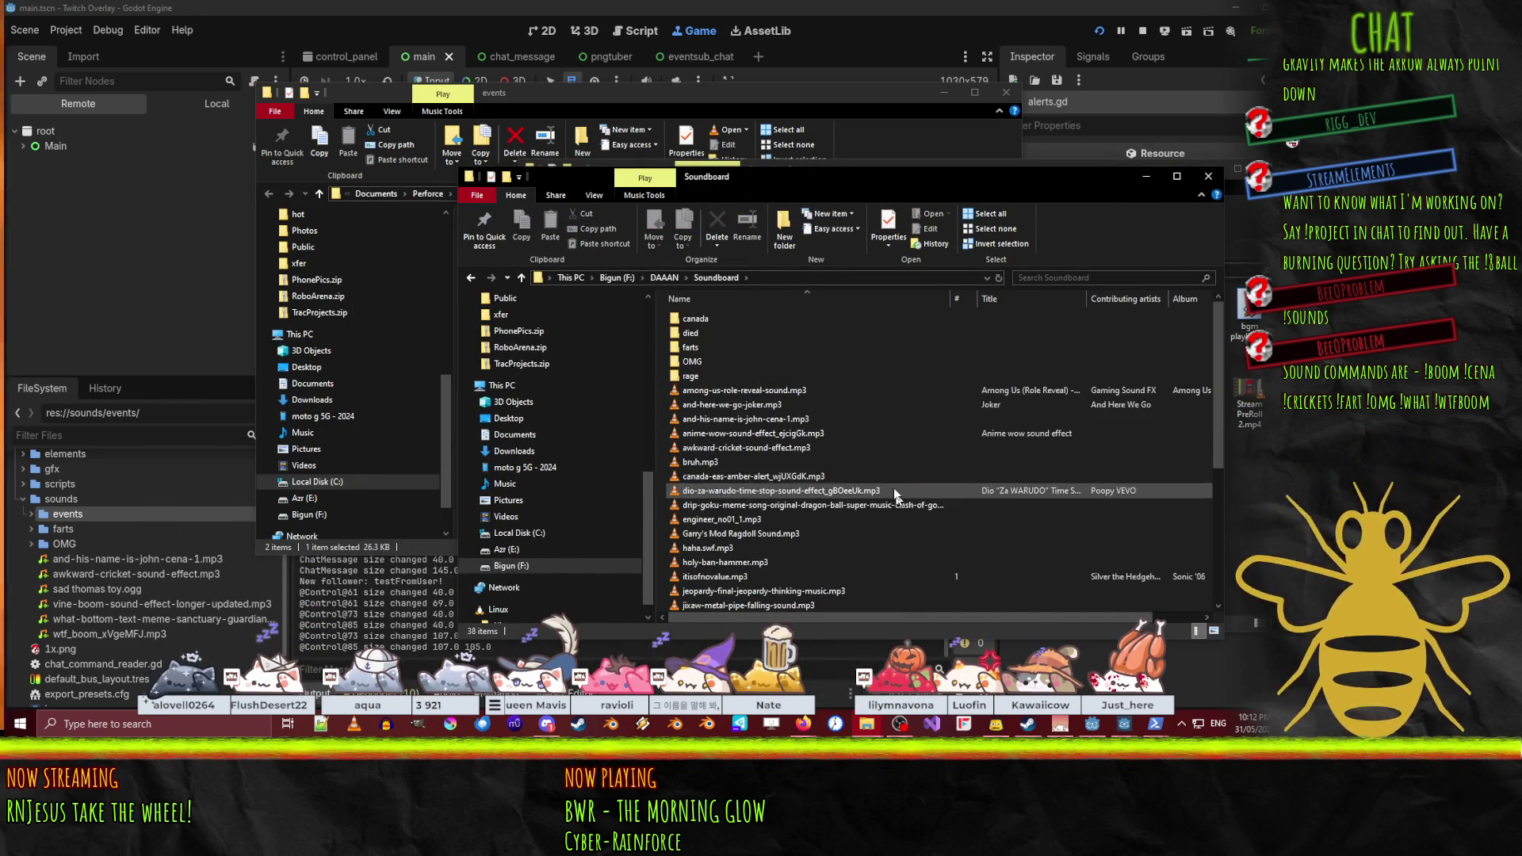
{"action": "left_click_drag", "start_coordinate": [713, 184], "coordinate": [311, 83]}
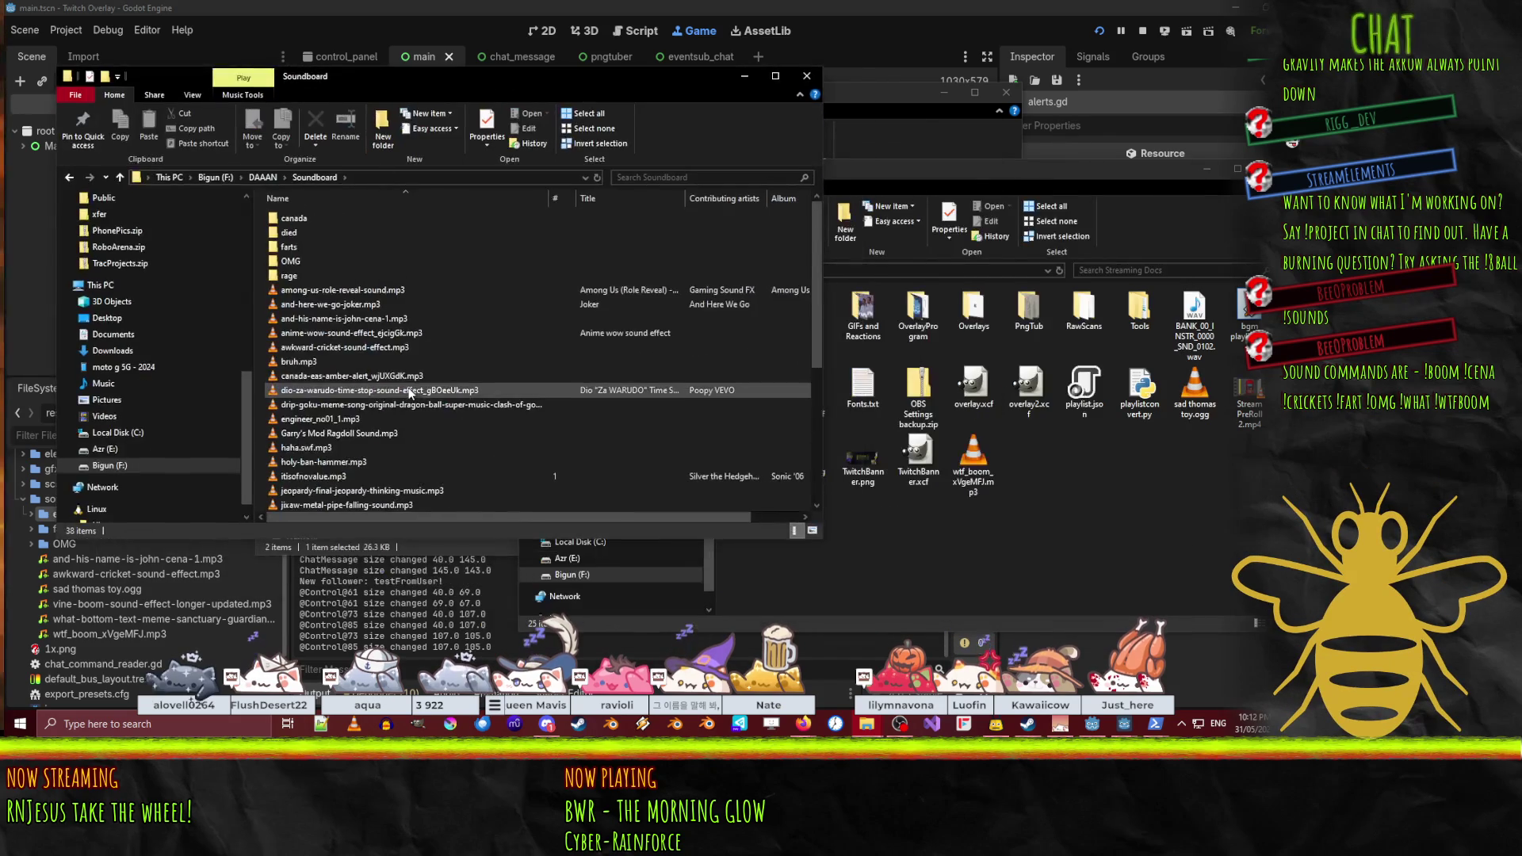
{"action": "scroll", "coordinate": [297, 444], "scroll_direction": "down", "scroll_amount": 7}
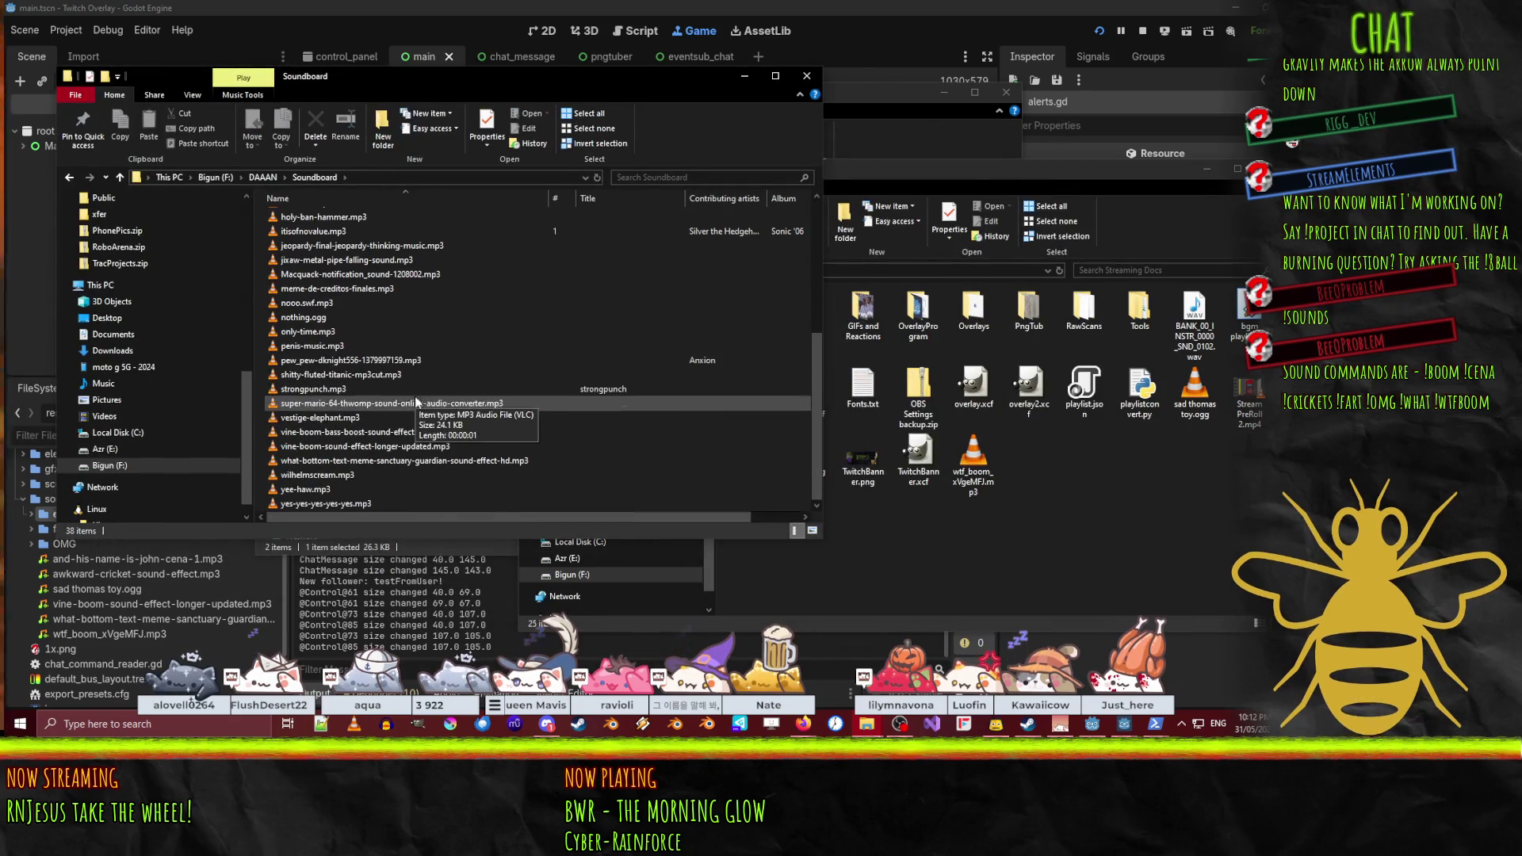
{"action": "left_click", "coordinate": [335, 504]}
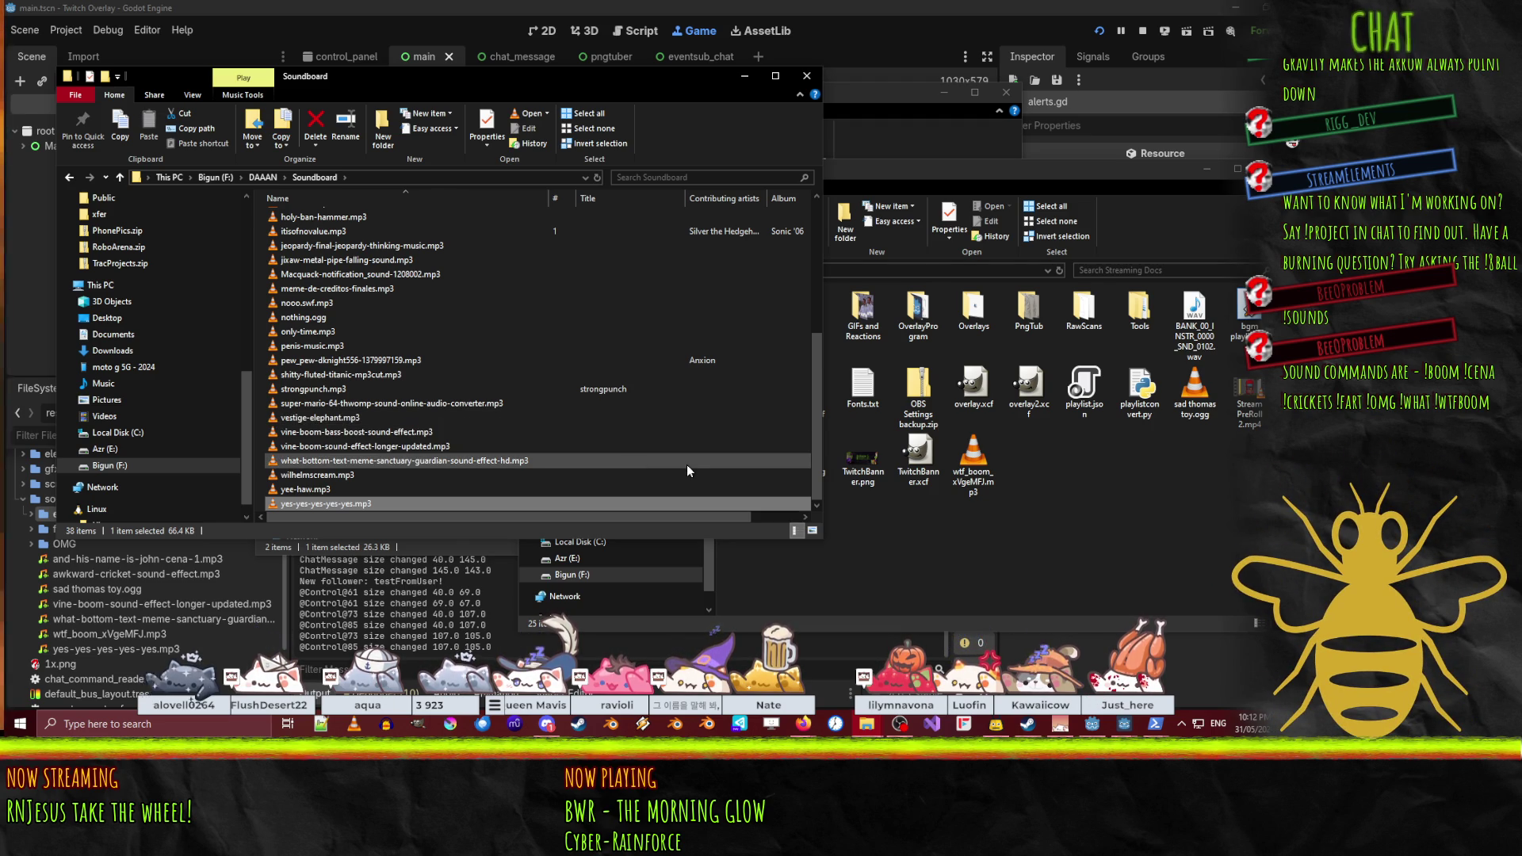
{"action": "scroll", "coordinate": [686, 463], "scroll_direction": "up", "scroll_amount": 3}
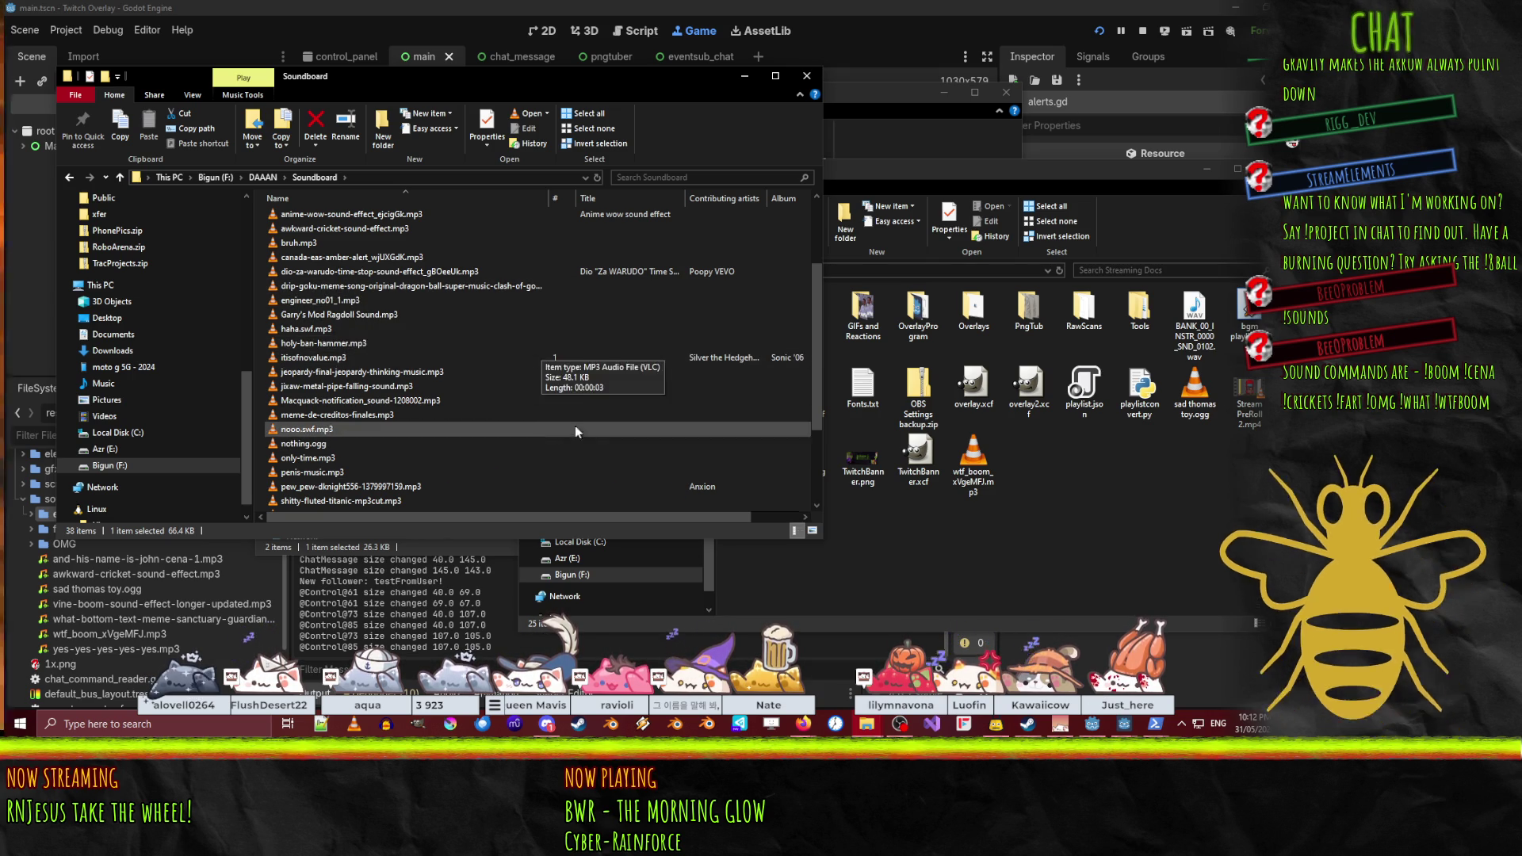
- Move bees.mp3 from DAAAN\Video\Tools into Streaming Docs and minimize the Tools window
{"action": "left_click", "coordinate": [263, 177]}
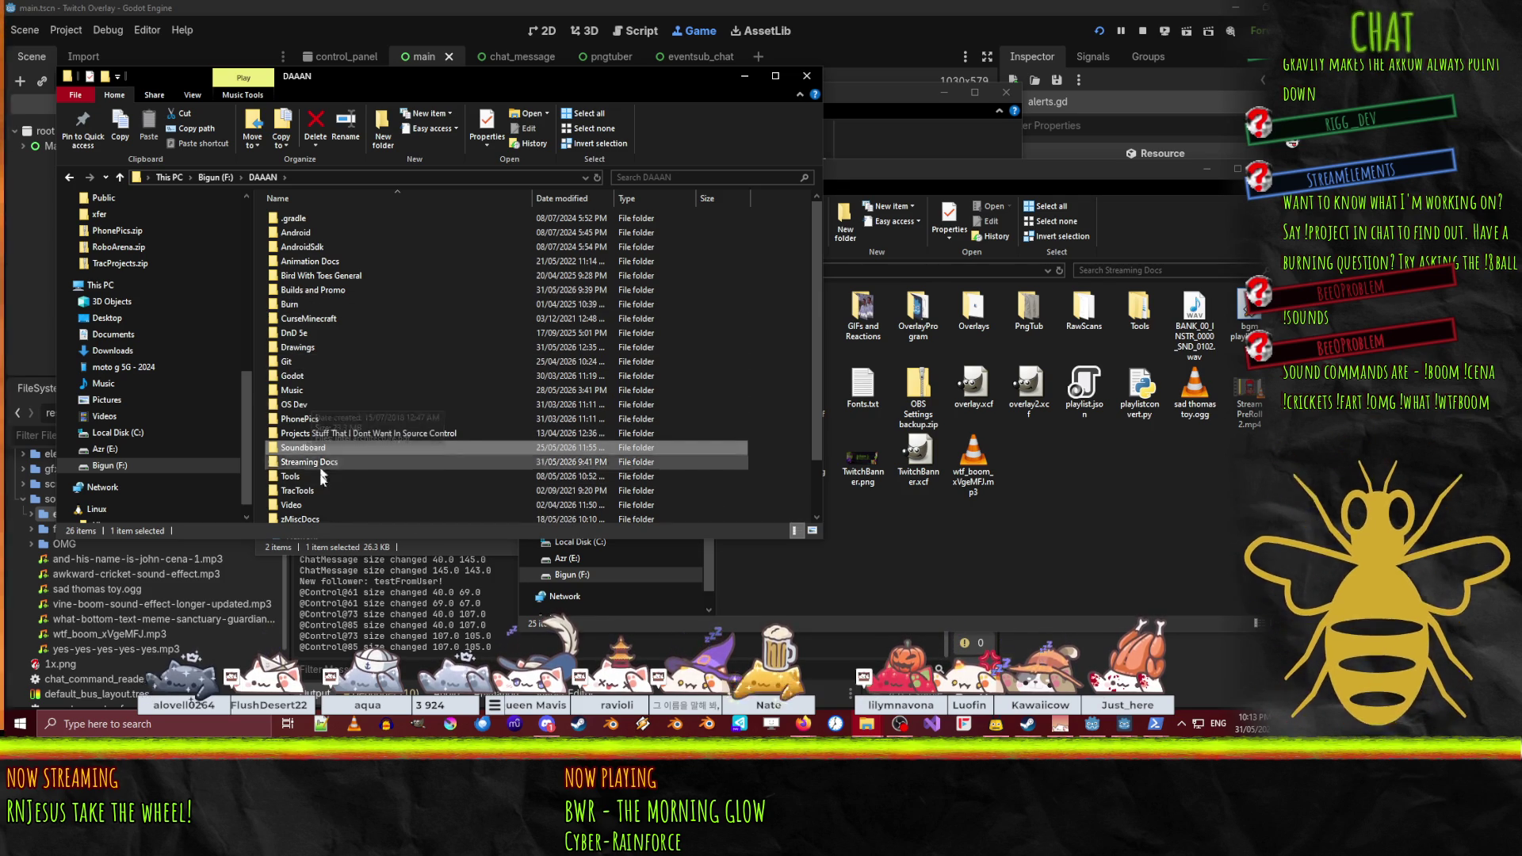
{"action": "double_click", "coordinate": [308, 505]}
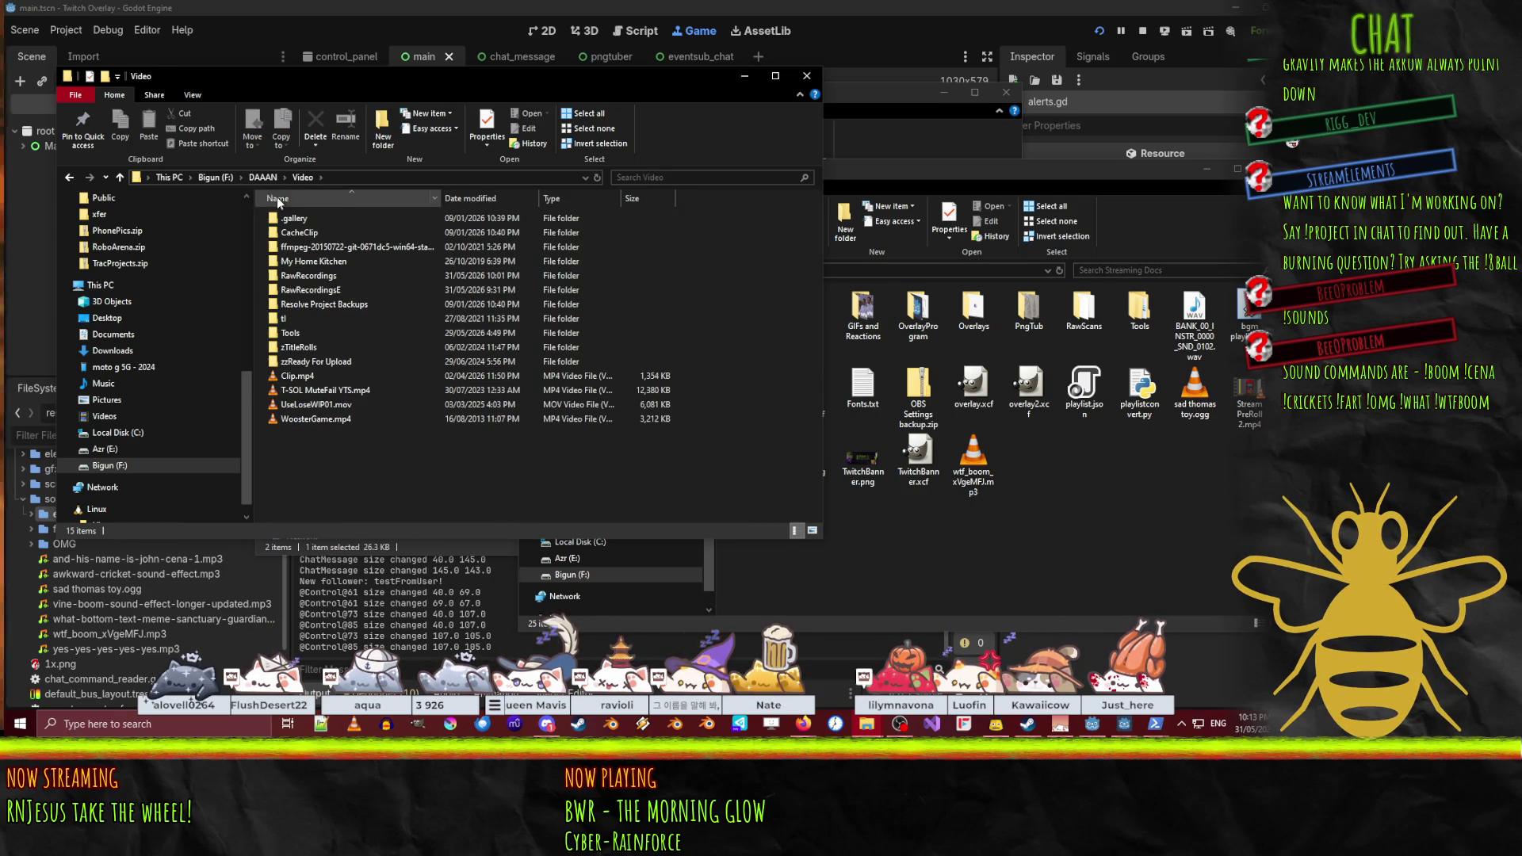
{"action": "left_click", "coordinate": [306, 330]}
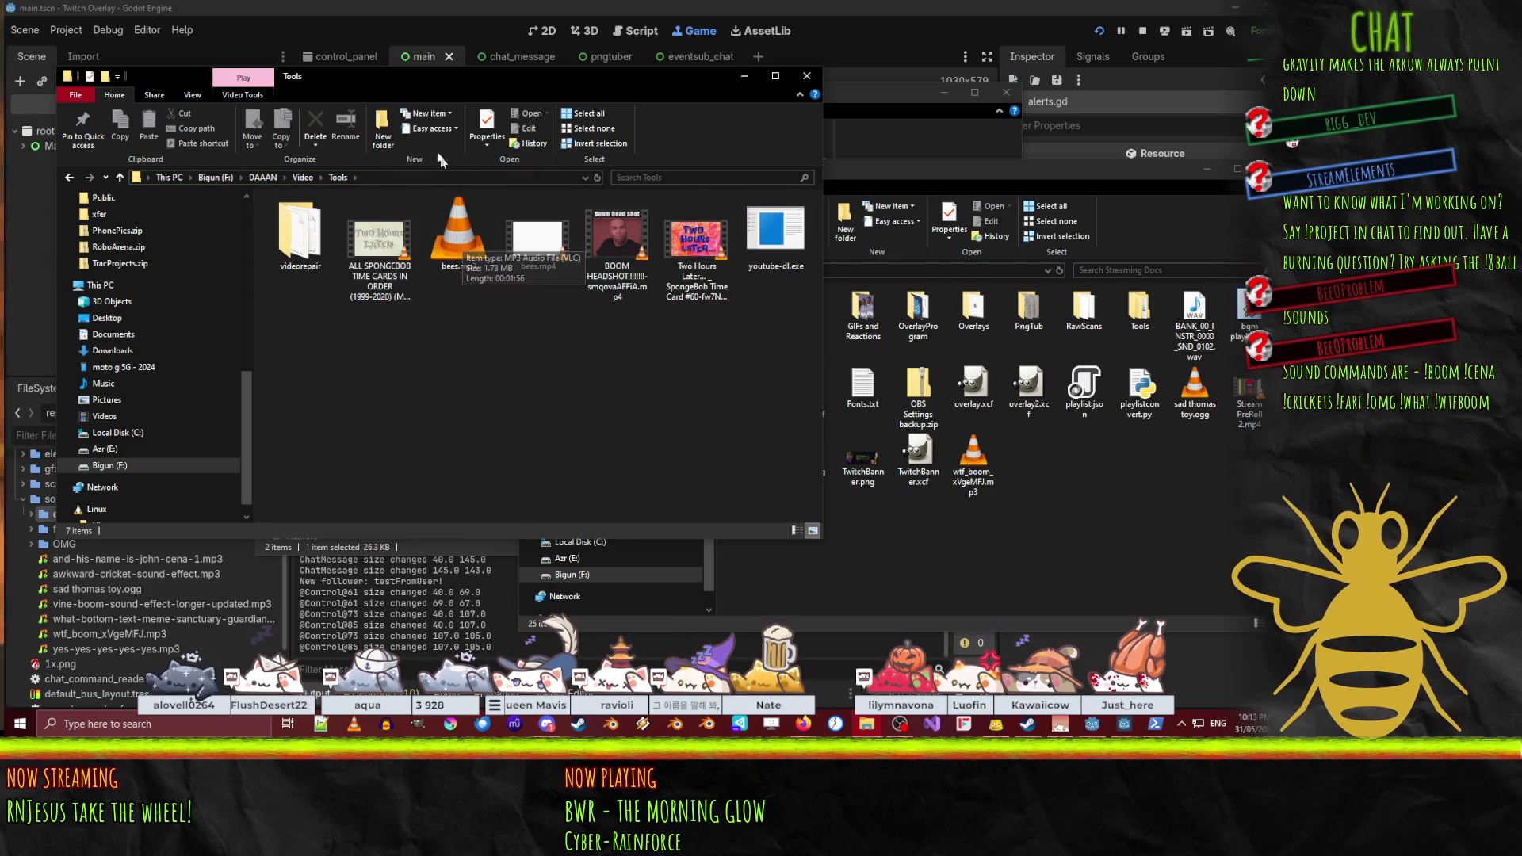
{"action": "left_click_drag", "start_coordinate": [455, 241], "coordinate": [1033, 482]}
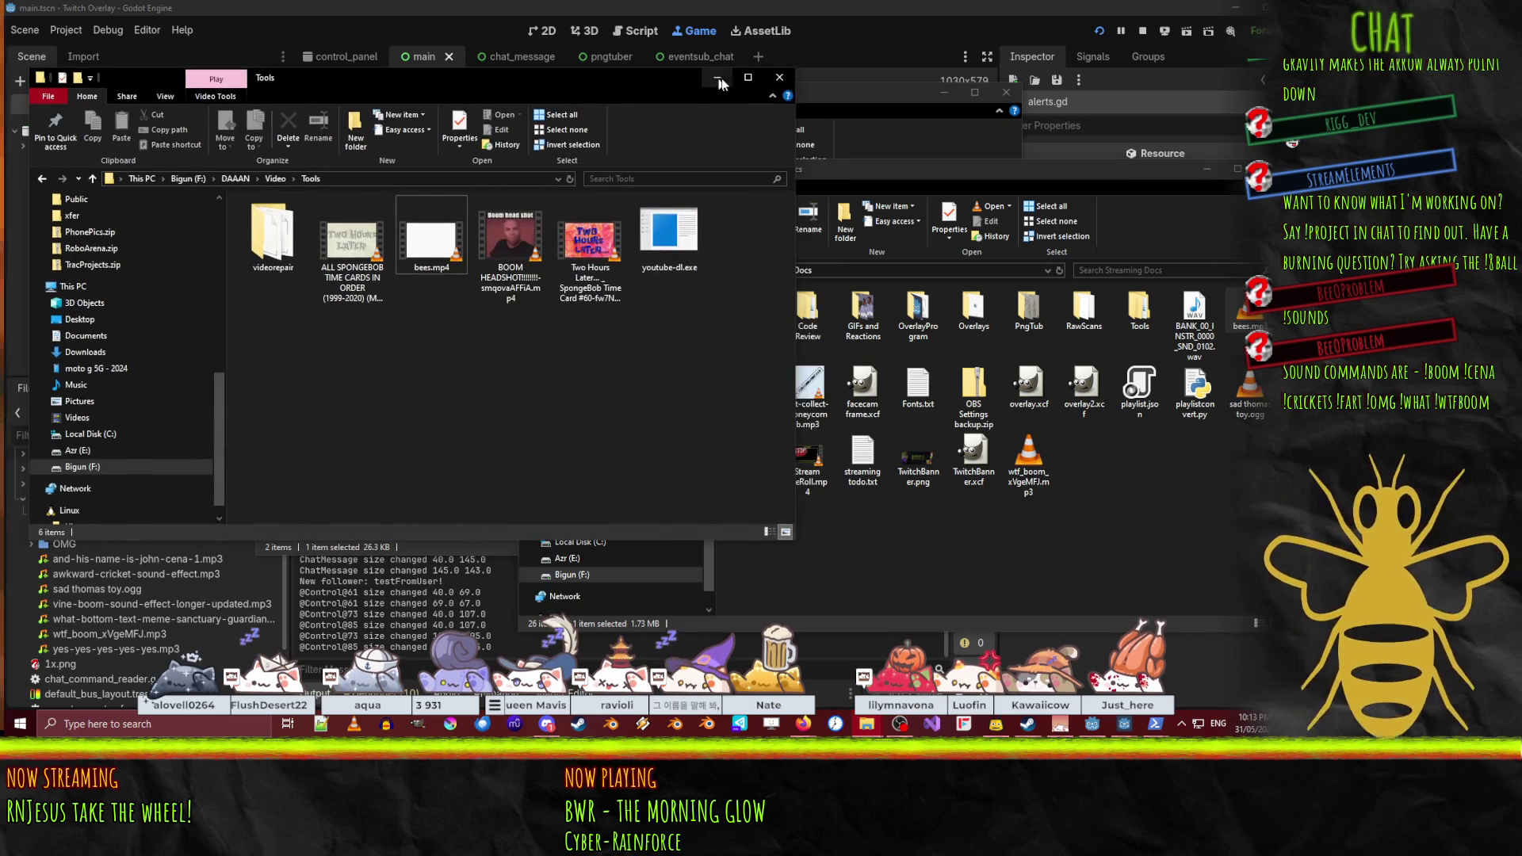
{"action": "left_click", "coordinate": [744, 76]}
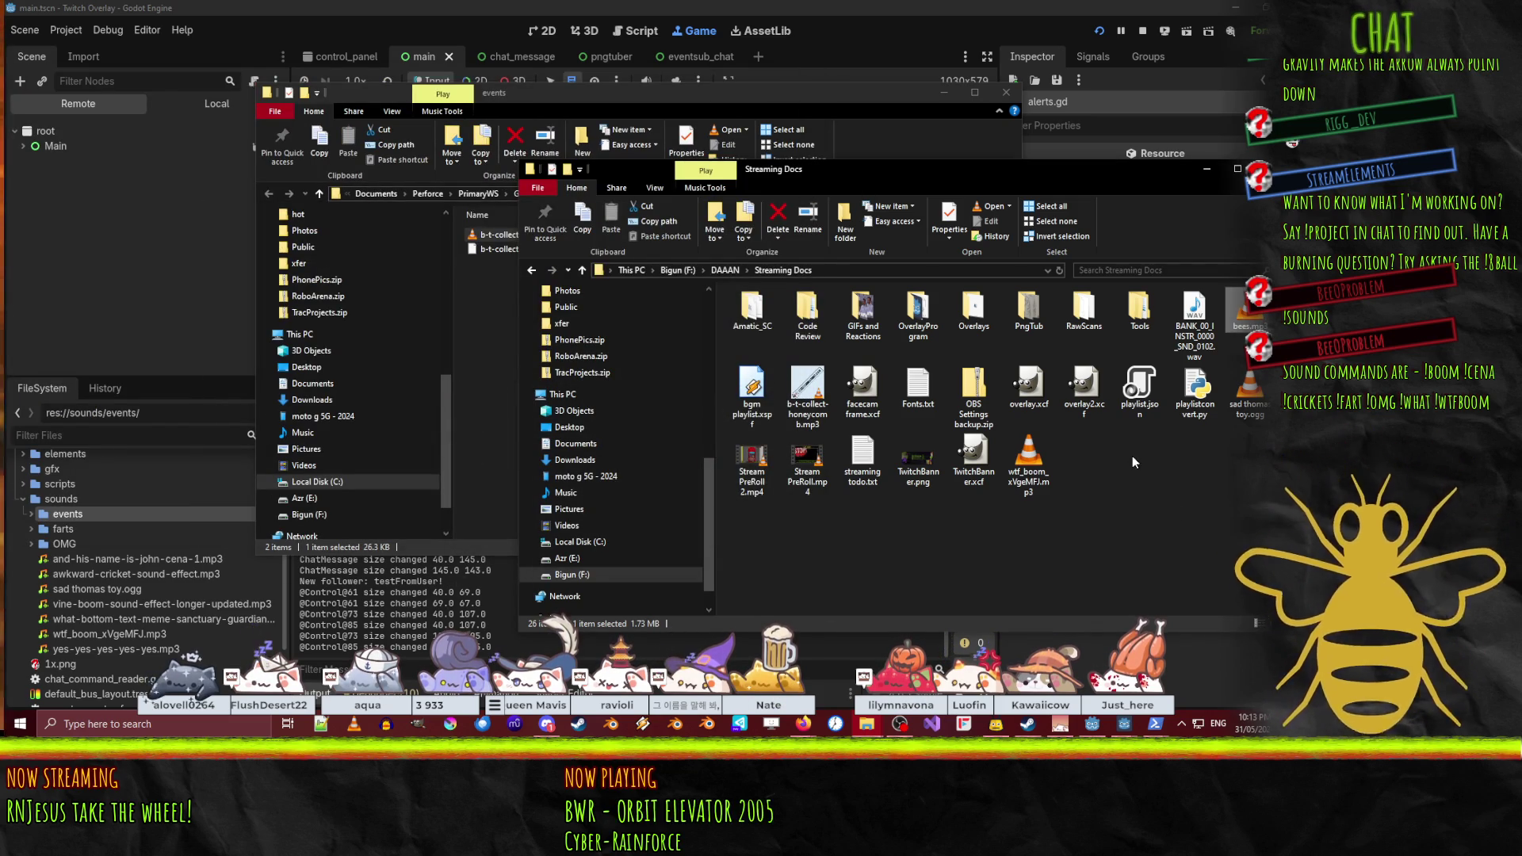
{"action": "key", "text": "super"}
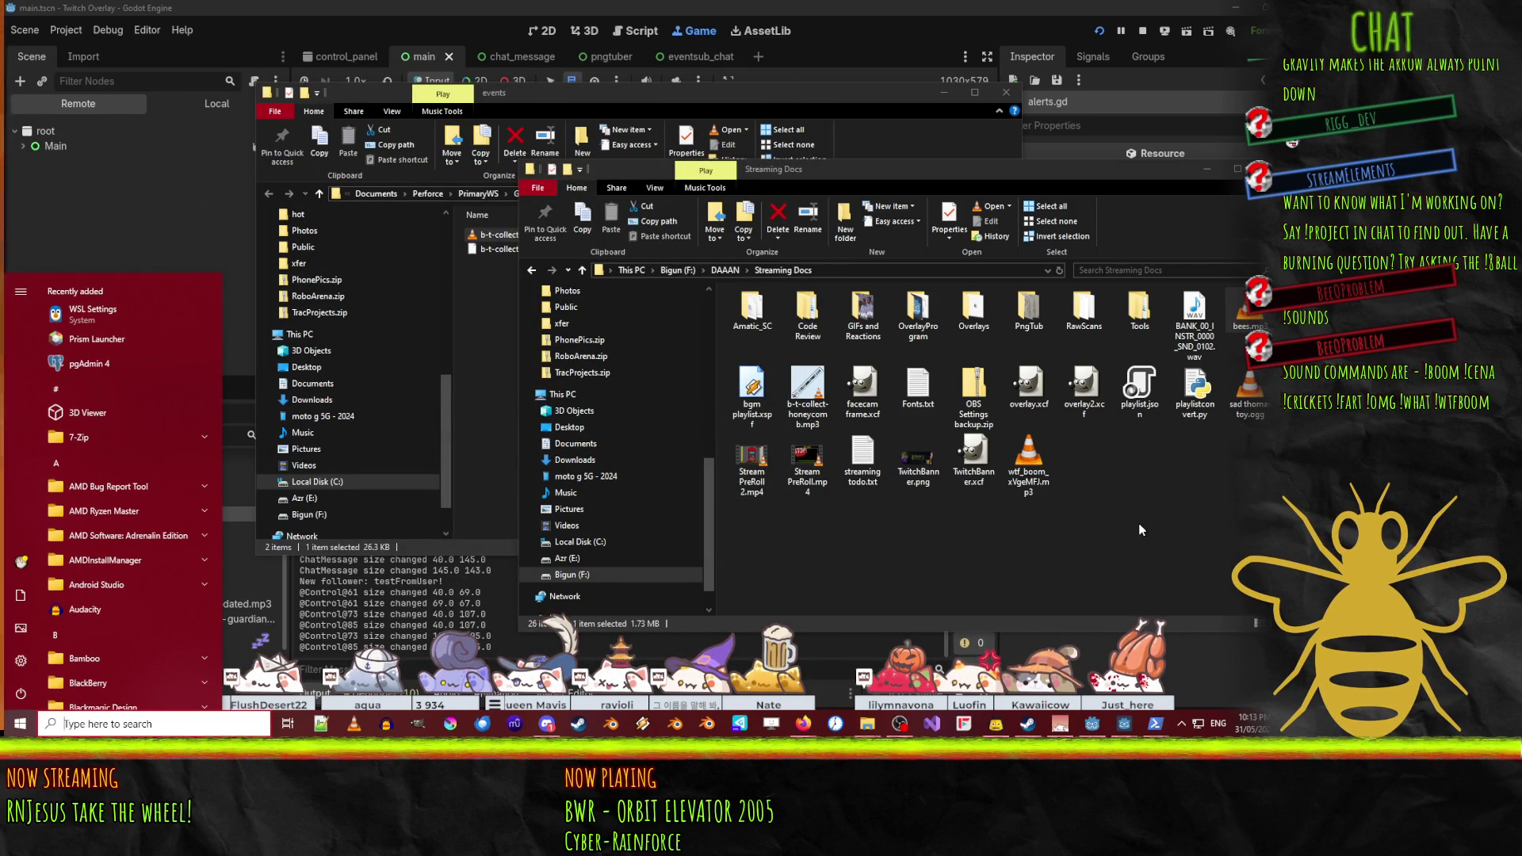
- Search for 'audacity' in the Start menu and launch Audacity
{"action": "key", "text": "Escape"}
{"action": "right_click", "coordinate": [1241, 315]}
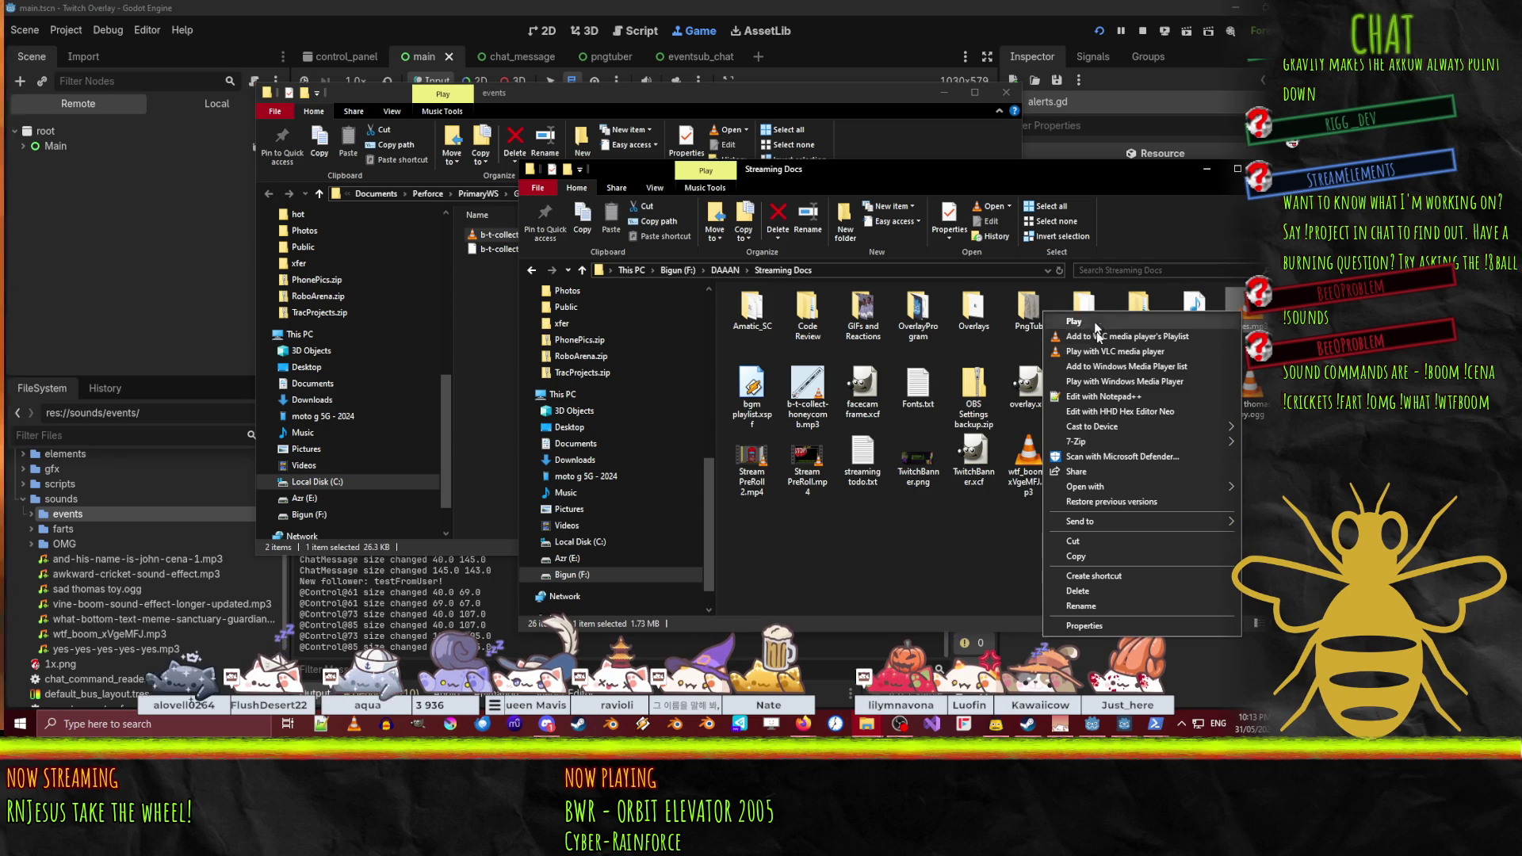
{"action": "left_click", "coordinate": [896, 581]}
{"action": "key", "text": "super"}
{"action": "type", "text": "audacity"}
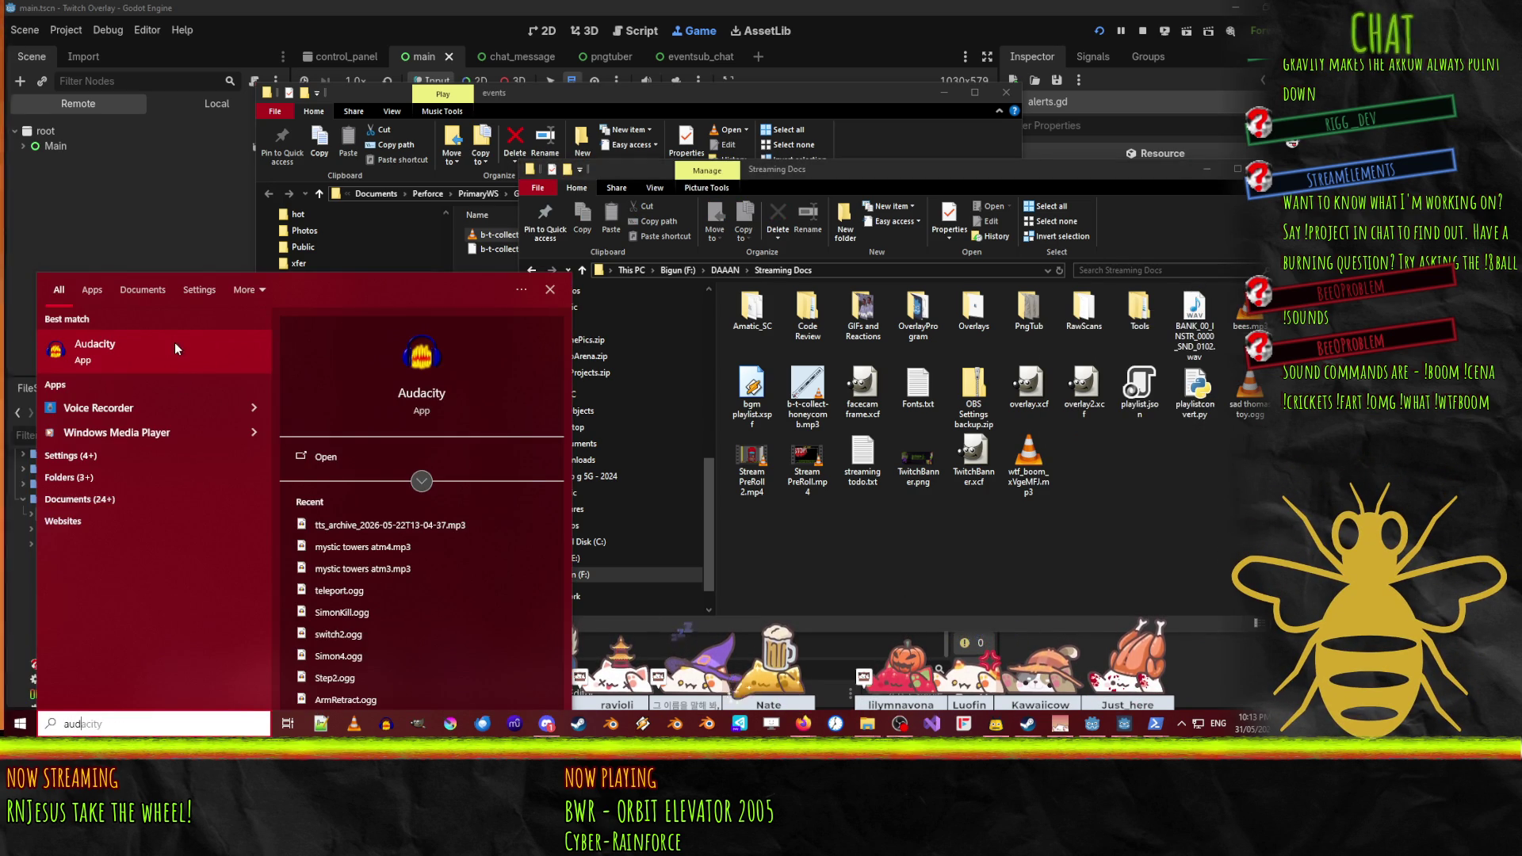
{"action": "left_click", "coordinate": [176, 348]}
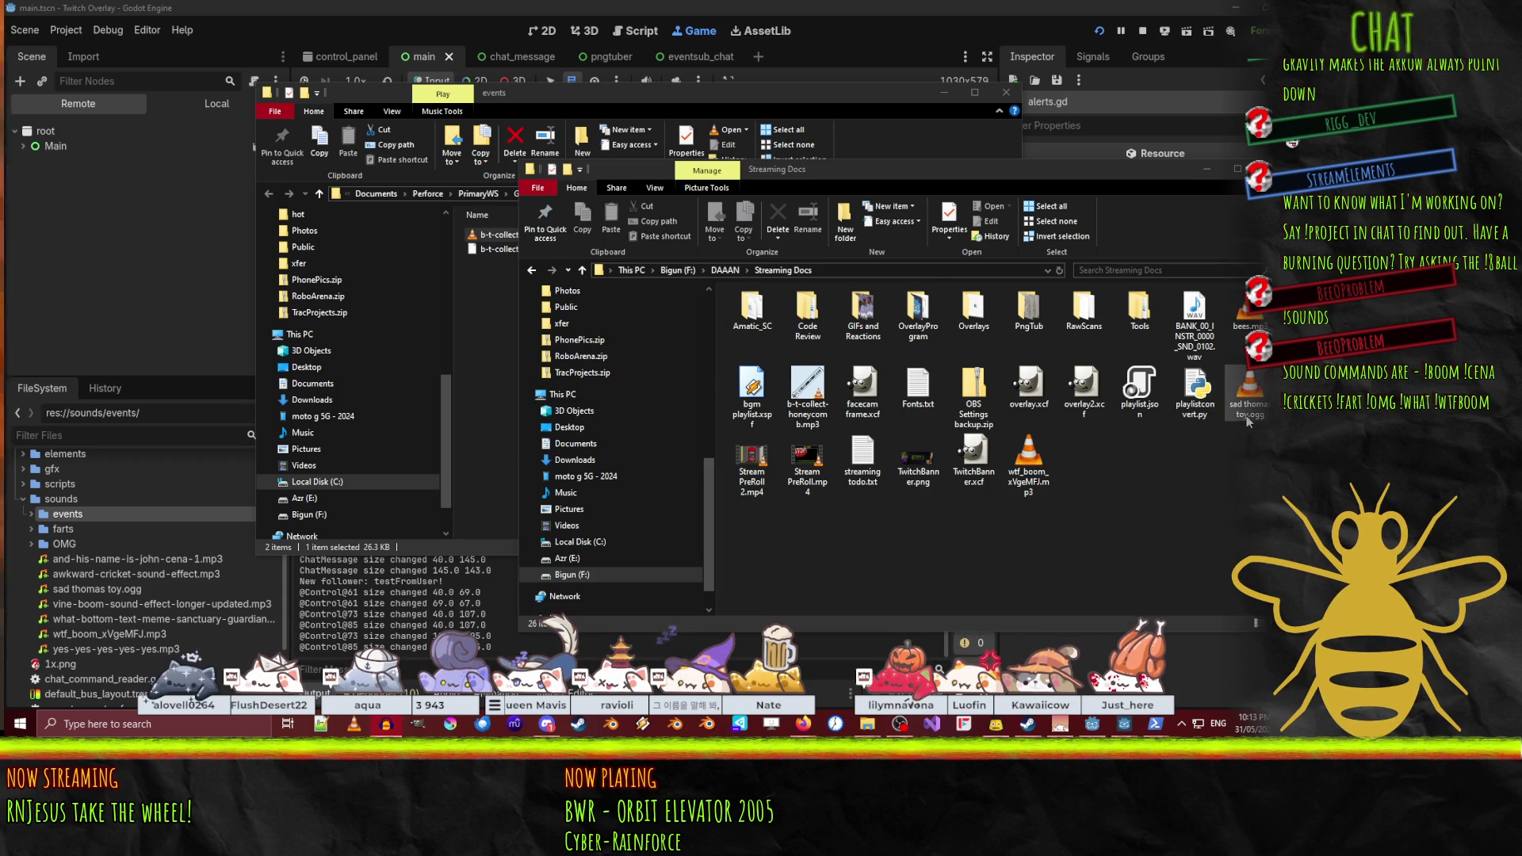
- Open bees.mp3 in Audacity and move its window to the left
{"action": "left_click", "coordinate": [1246, 311]}
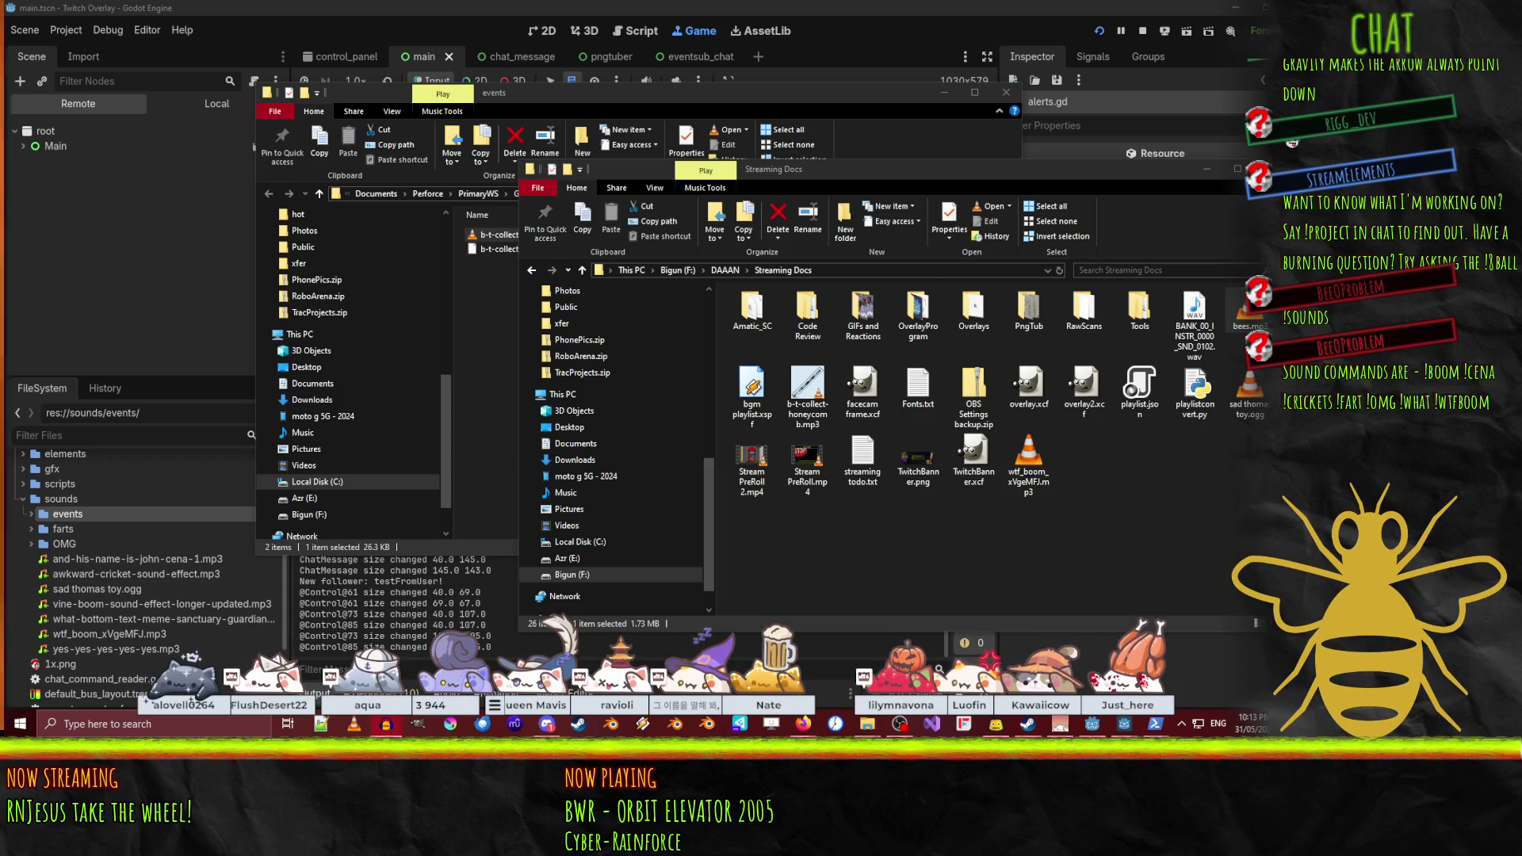
{"action": "double_click", "coordinate": [1246, 311]}
{"action": "mouse_move", "coordinate": [1330, 263]}
{"action": "left_mouse_down"}
{"action": "mouse_move", "coordinate": [685, 155]}
{"action": "mouse_move", "coordinate": [484, 137]}
{"action": "left_mouse_up"}
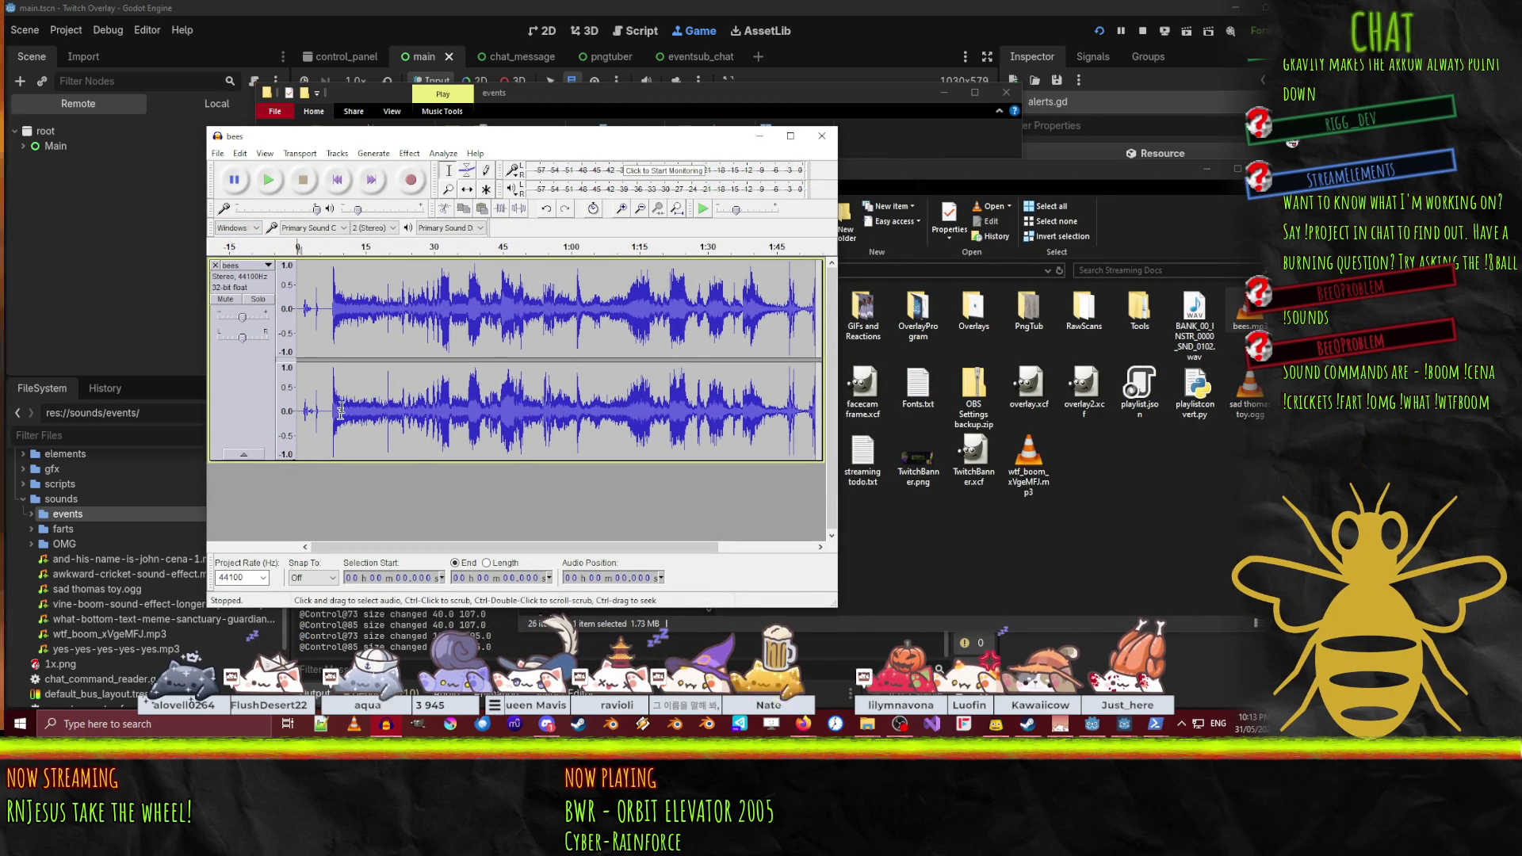
- Slow the bees playback speed slightly, lower playback volume from 0.20 to about 0.11, and replay
{"action": "key", "text": "space"}
{"action": "left_click", "coordinate": [301, 181]}
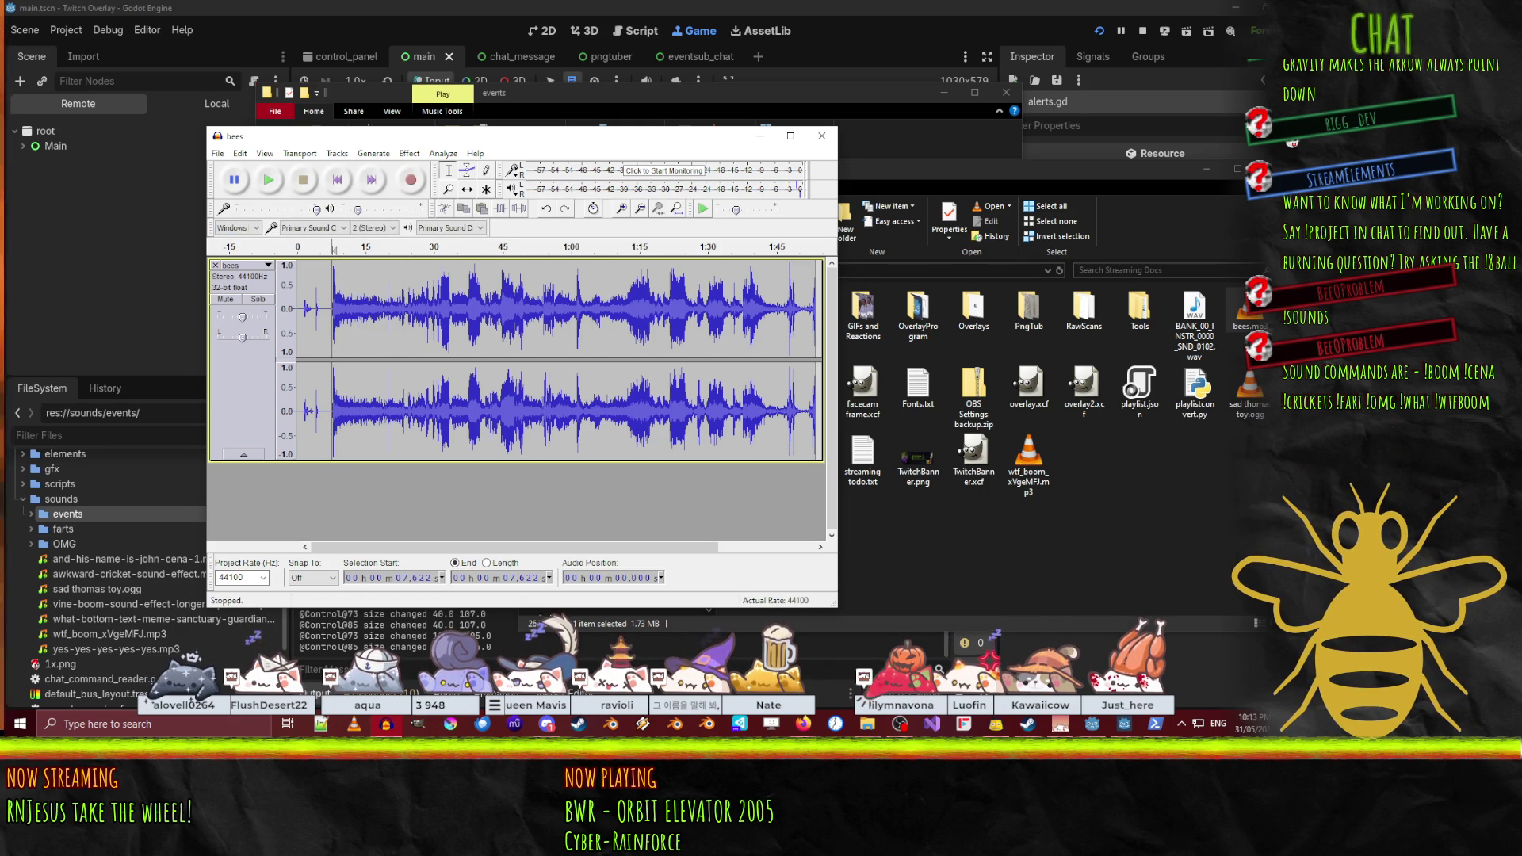
{"action": "left_click", "coordinate": [899, 724]}
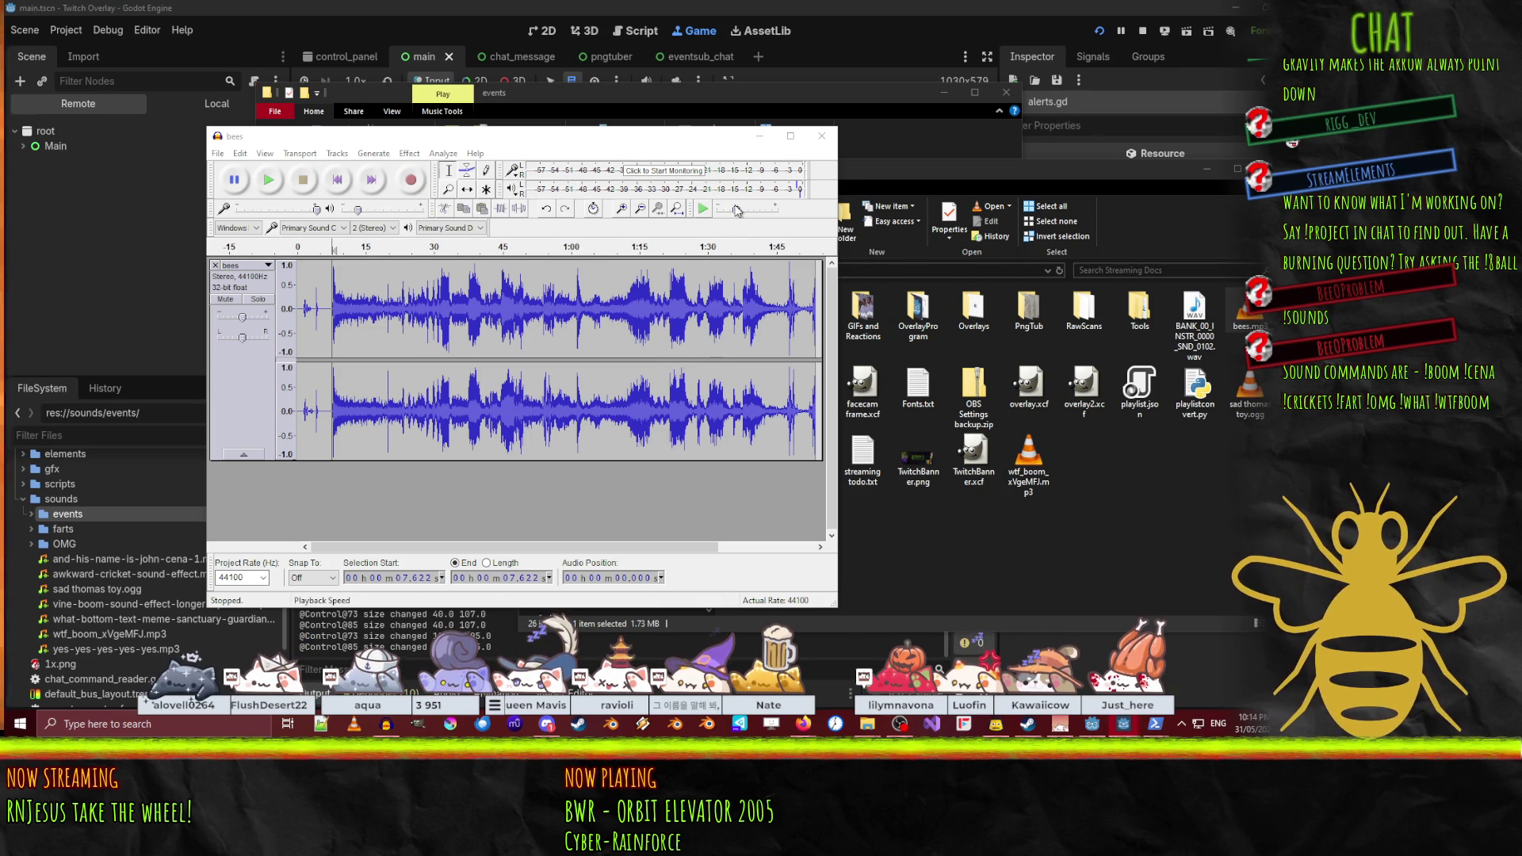
{"action": "left_click_drag", "start_coordinate": [737, 216], "coordinate": [733, 214]}
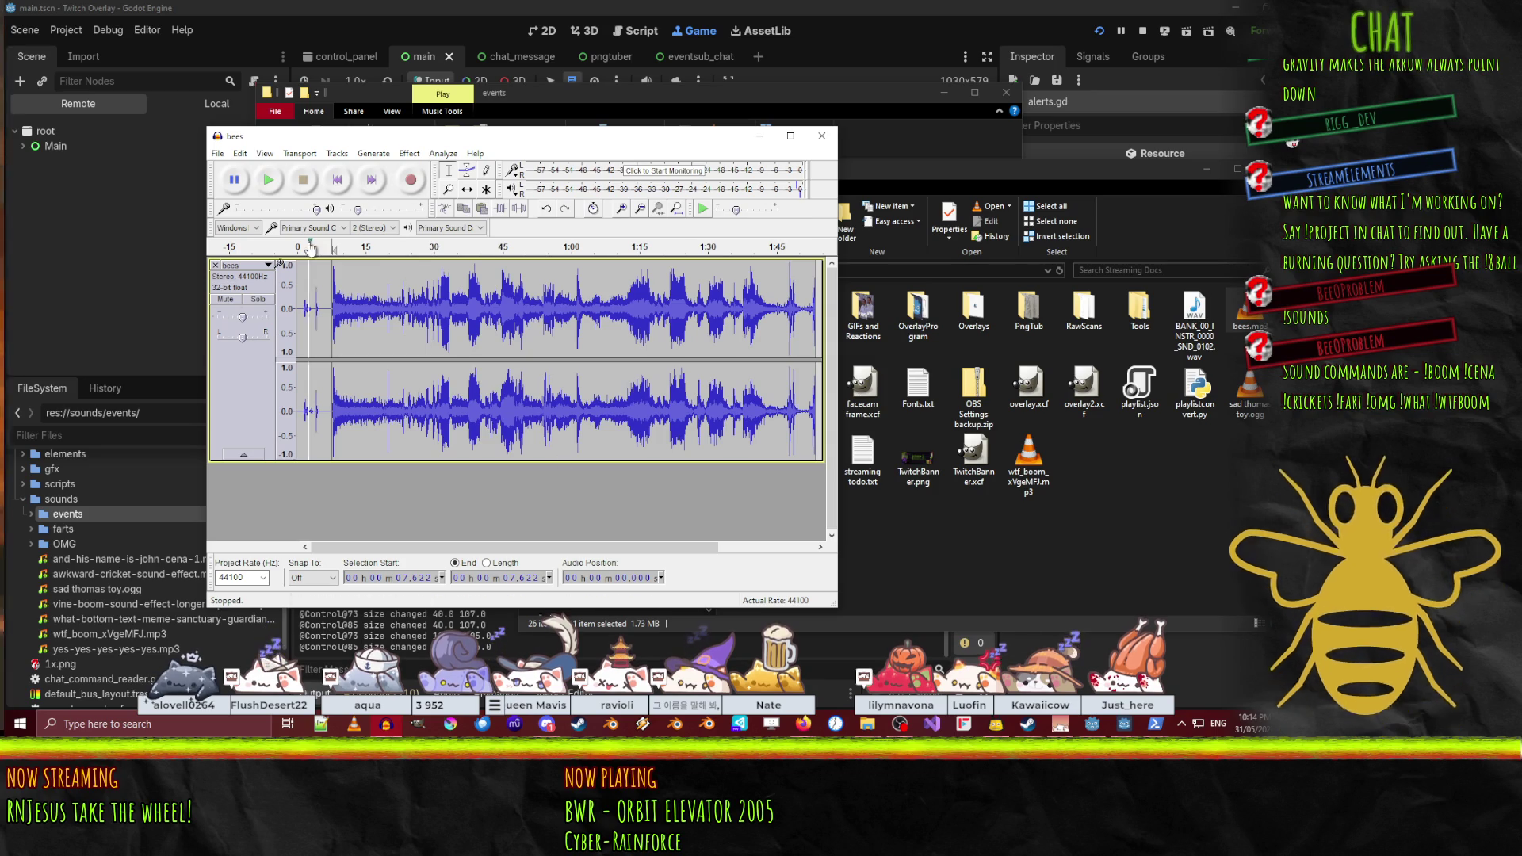
{"action": "left_click", "coordinate": [354, 211]}
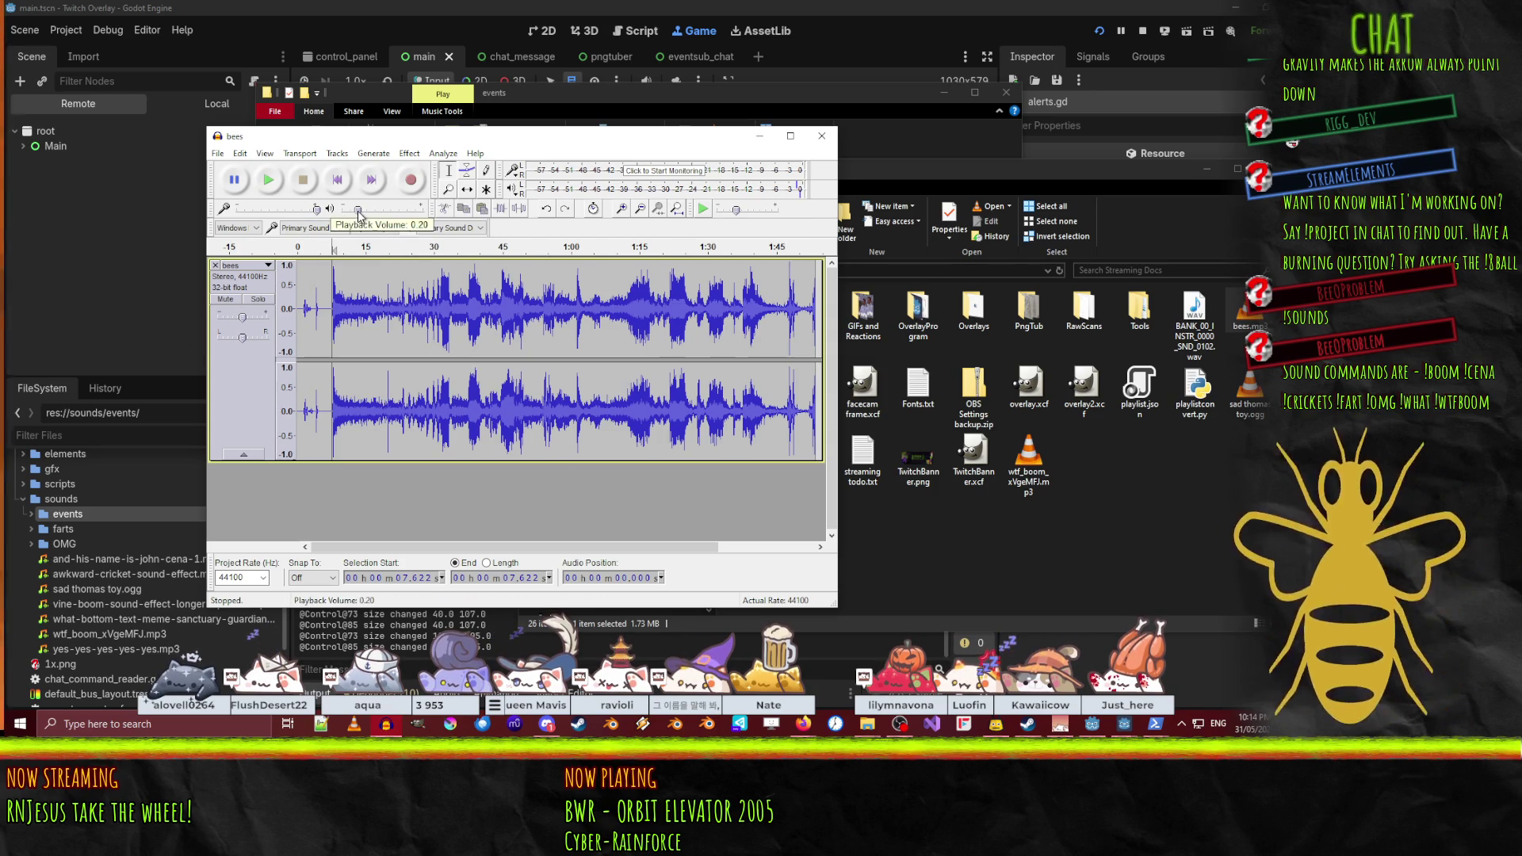
{"action": "left_click_drag", "start_coordinate": [357, 214], "coordinate": [353, 216]}
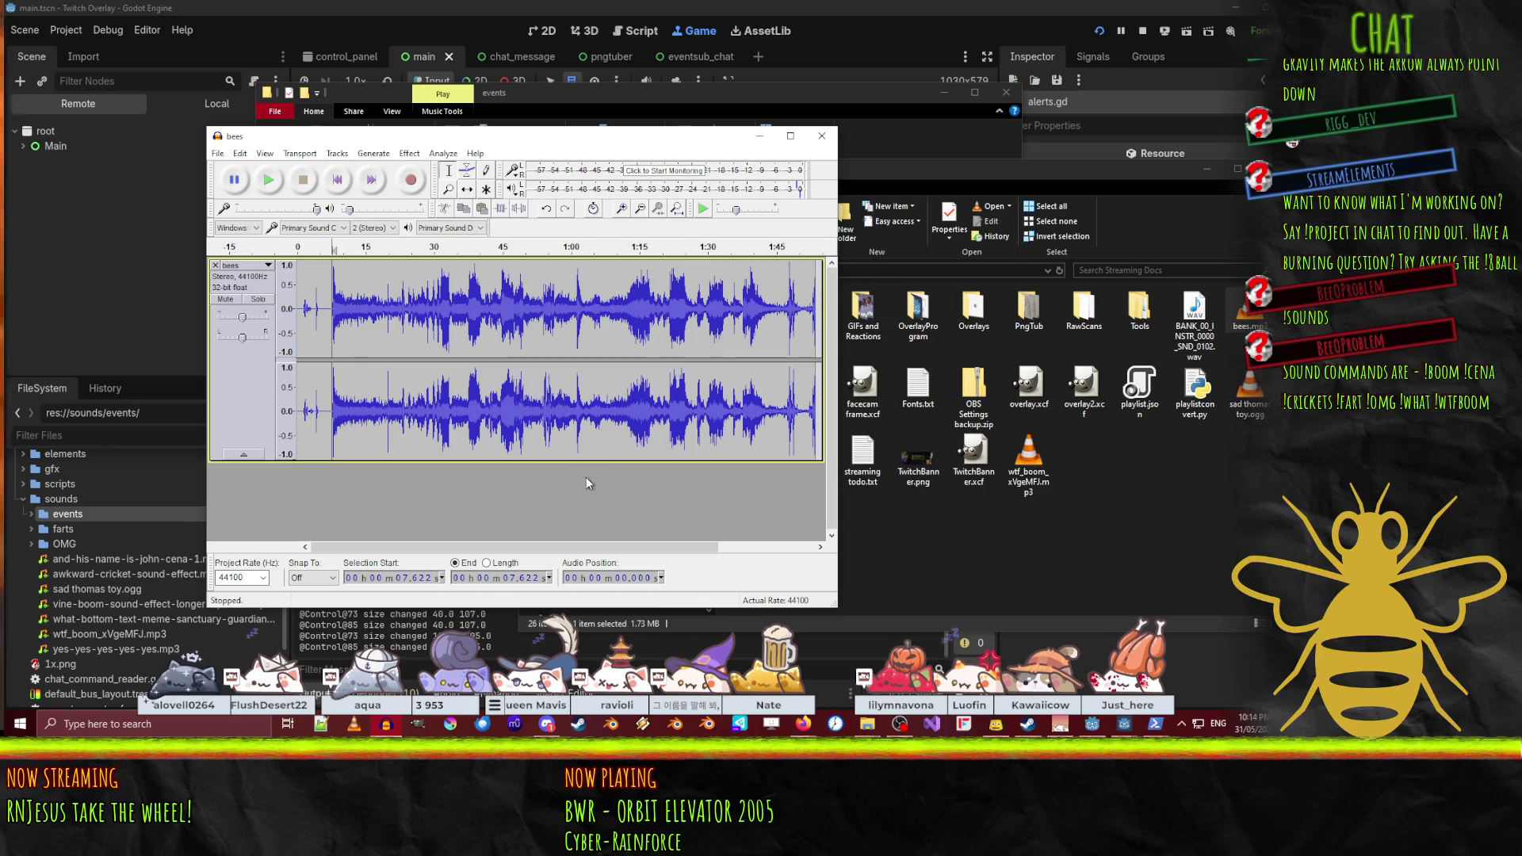
{"action": "left_click", "coordinate": [270, 187]}
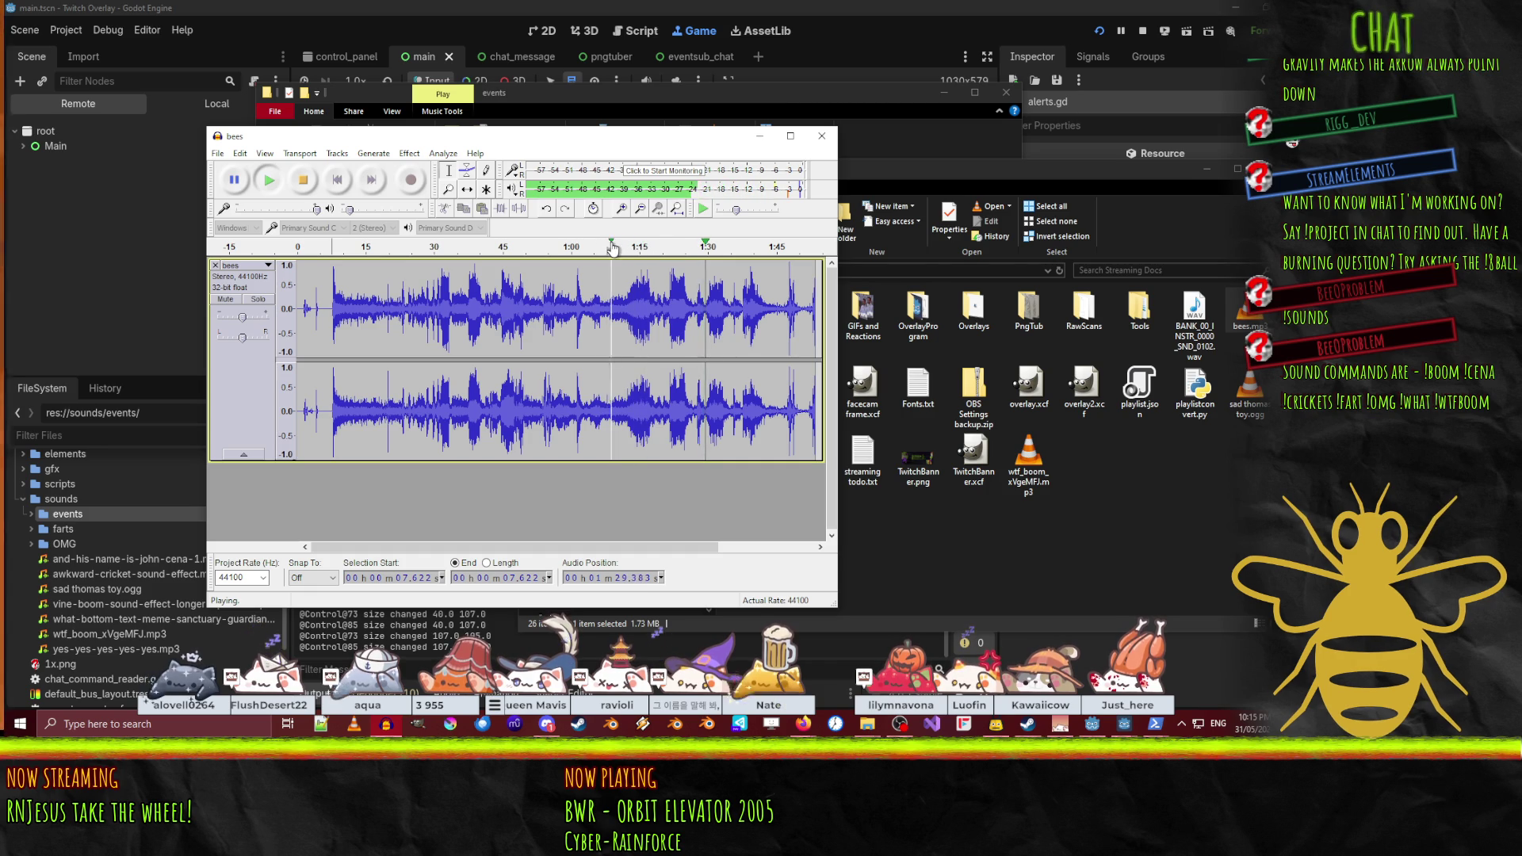
- Jump bees playback back to about 1:08
{"action": "left_click", "coordinate": [607, 247]}
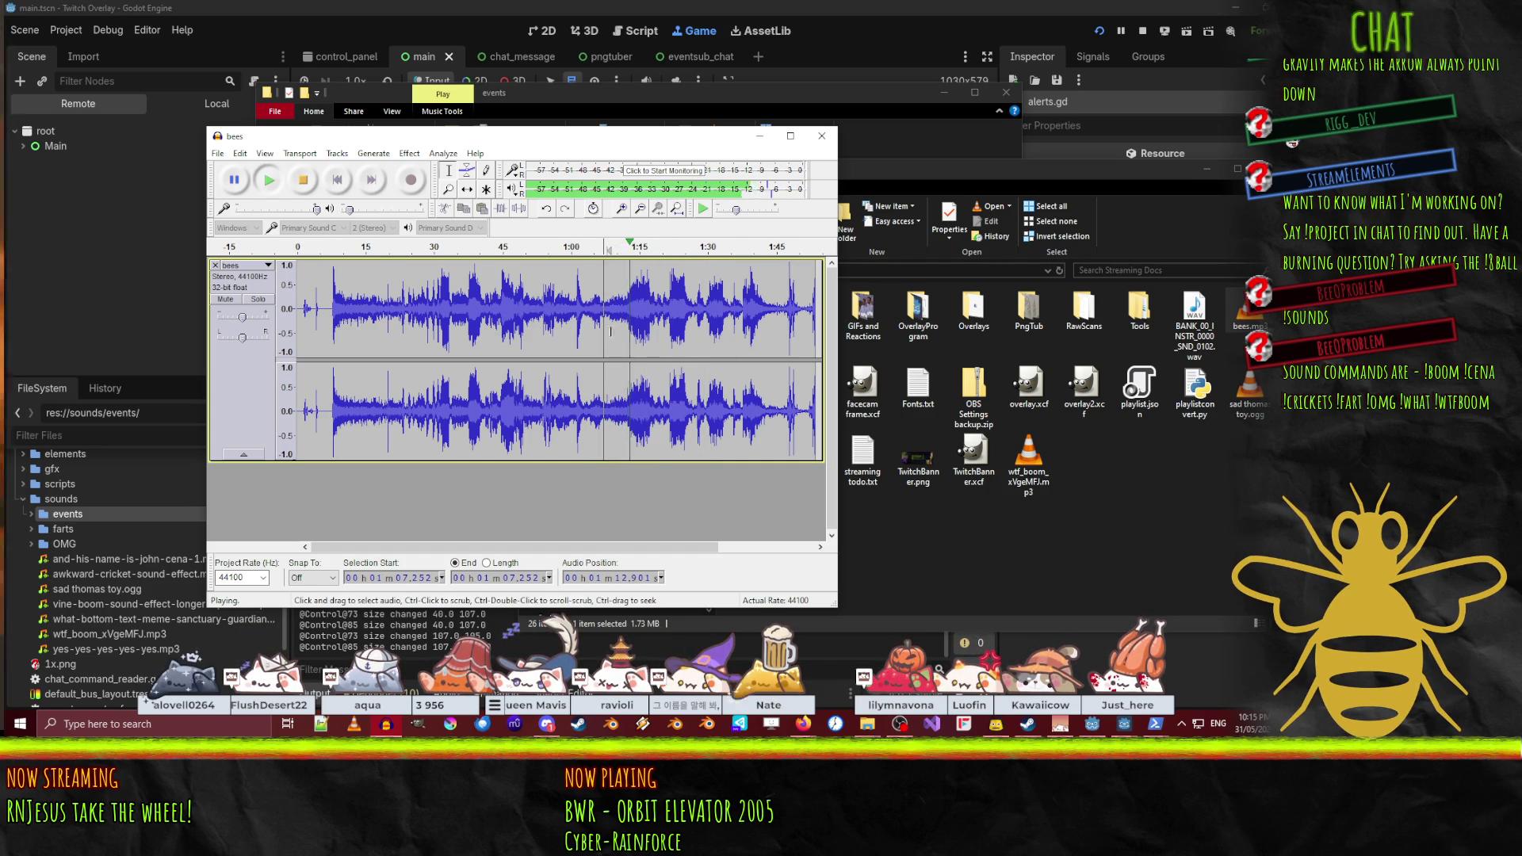
- Select the bees stretch from about 1:09.5 to 1:27.8 and preview it
{"action": "scroll", "coordinate": [641, 314], "scroll_direction": "up", "scroll_amount": 3, "text": "ctrl"}
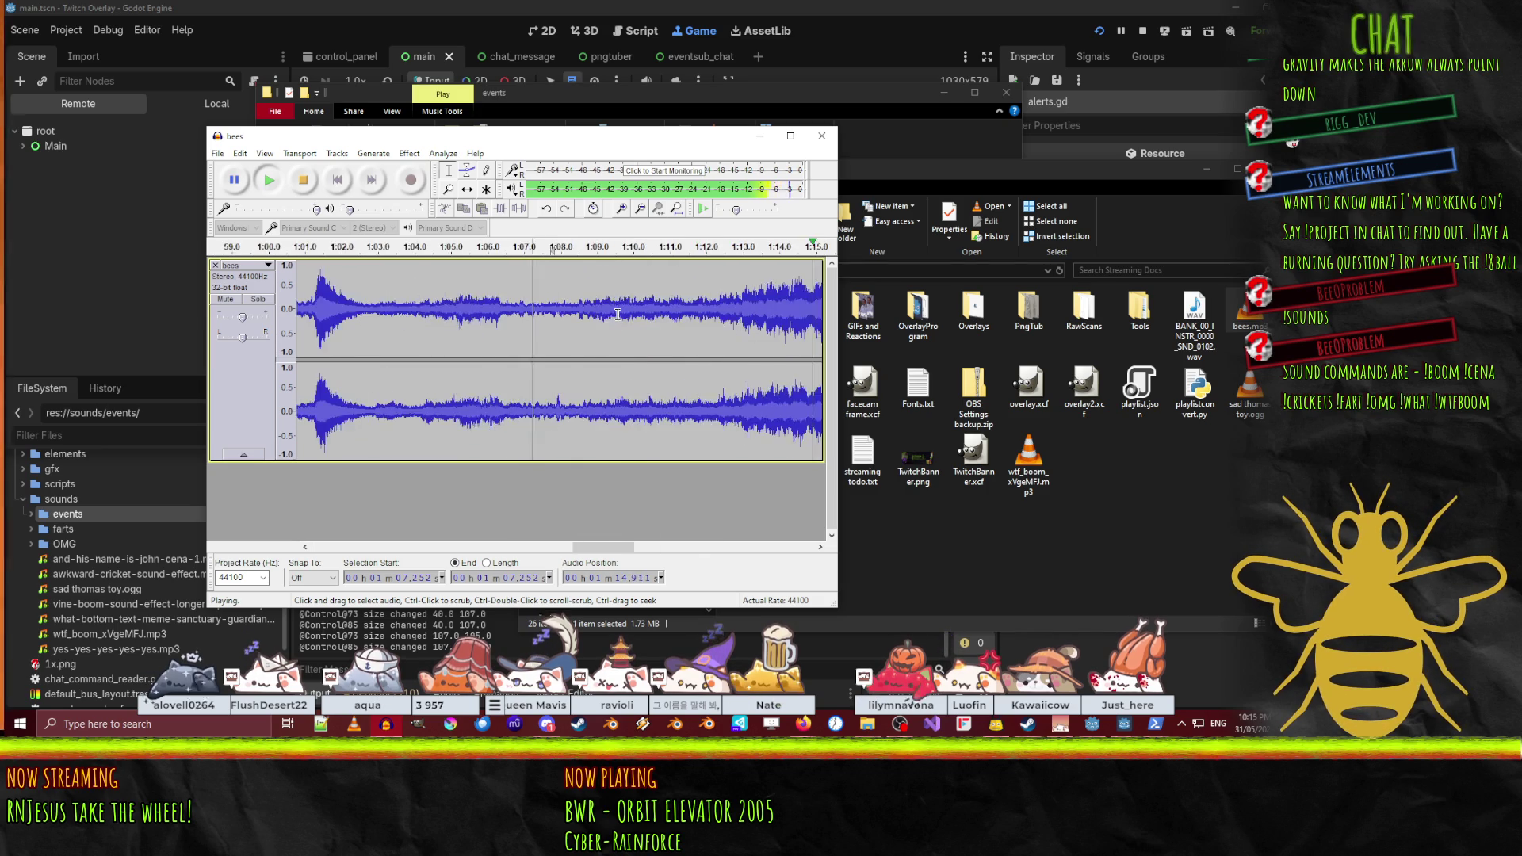
{"action": "scroll", "coordinate": [377, 340], "scroll_direction": "down", "scroll_amount": 2, "text": "ctrl"}
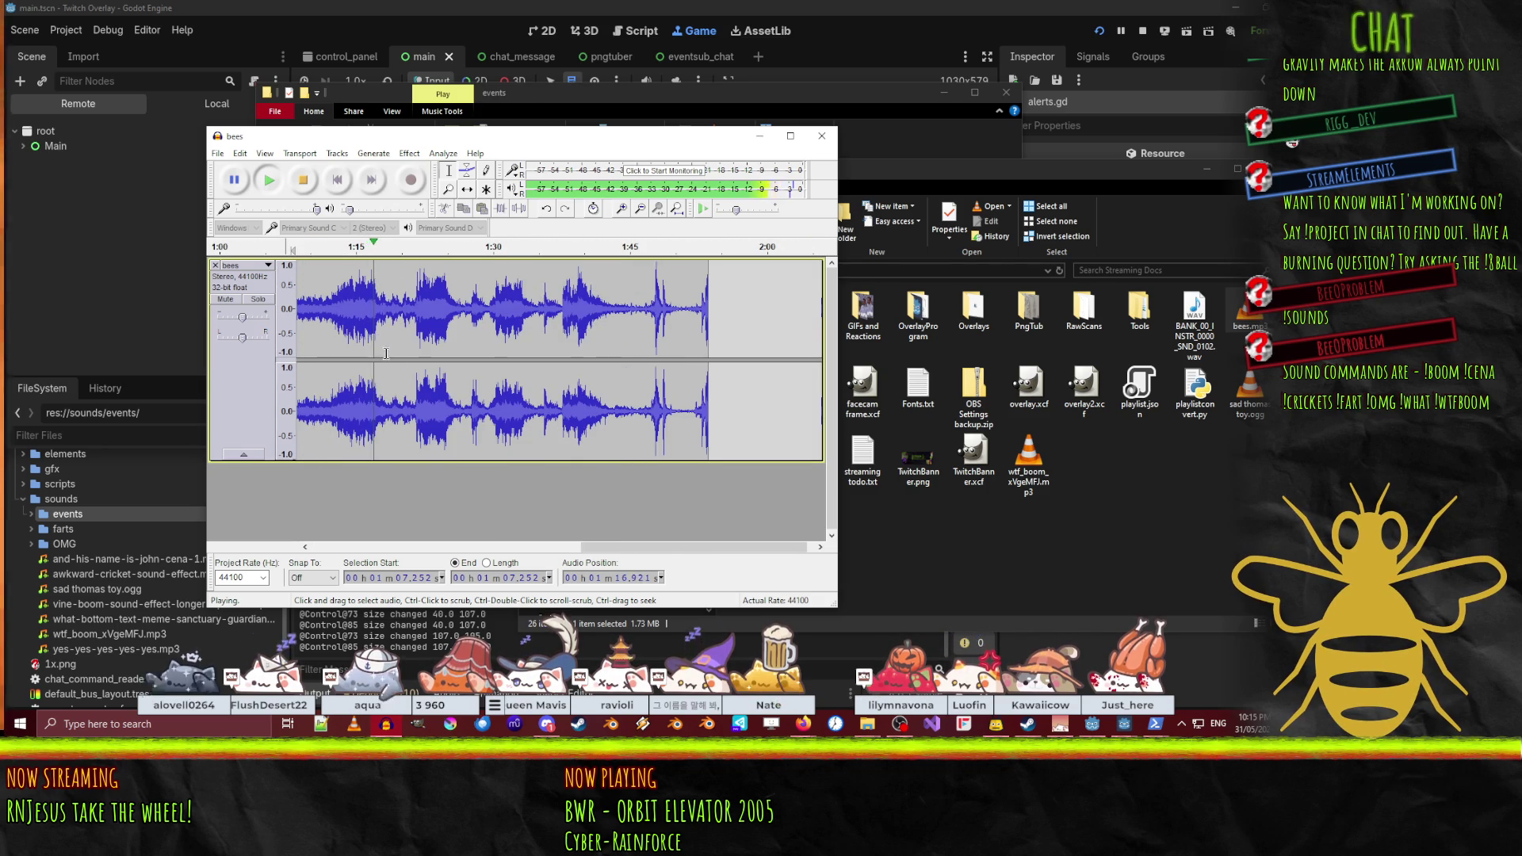
{"action": "left_click_drag", "start_coordinate": [615, 546], "coordinate": [532, 546]}
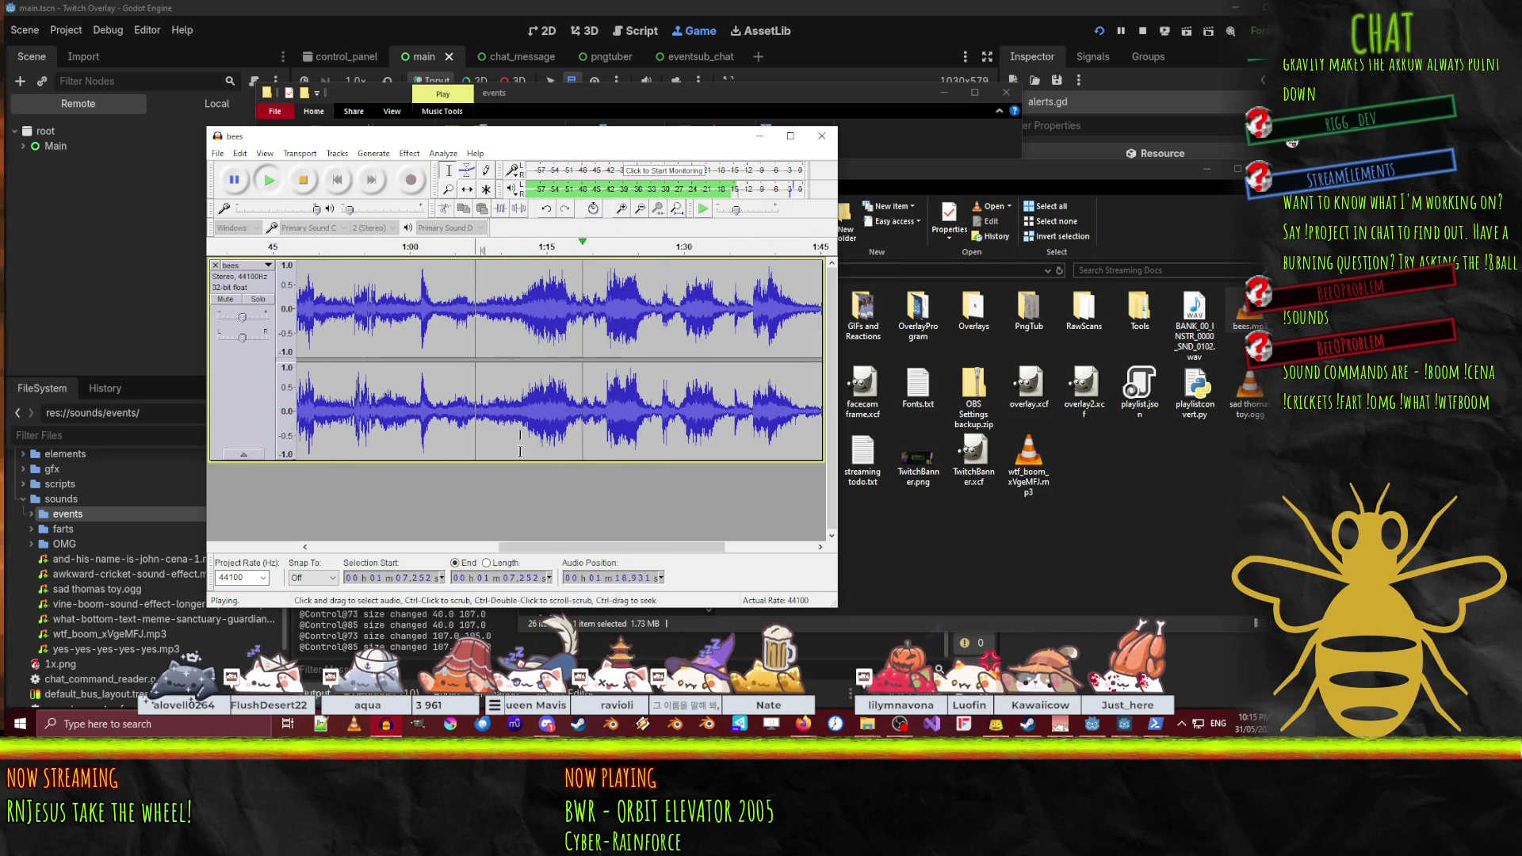
{"action": "left_click", "coordinate": [308, 181]}
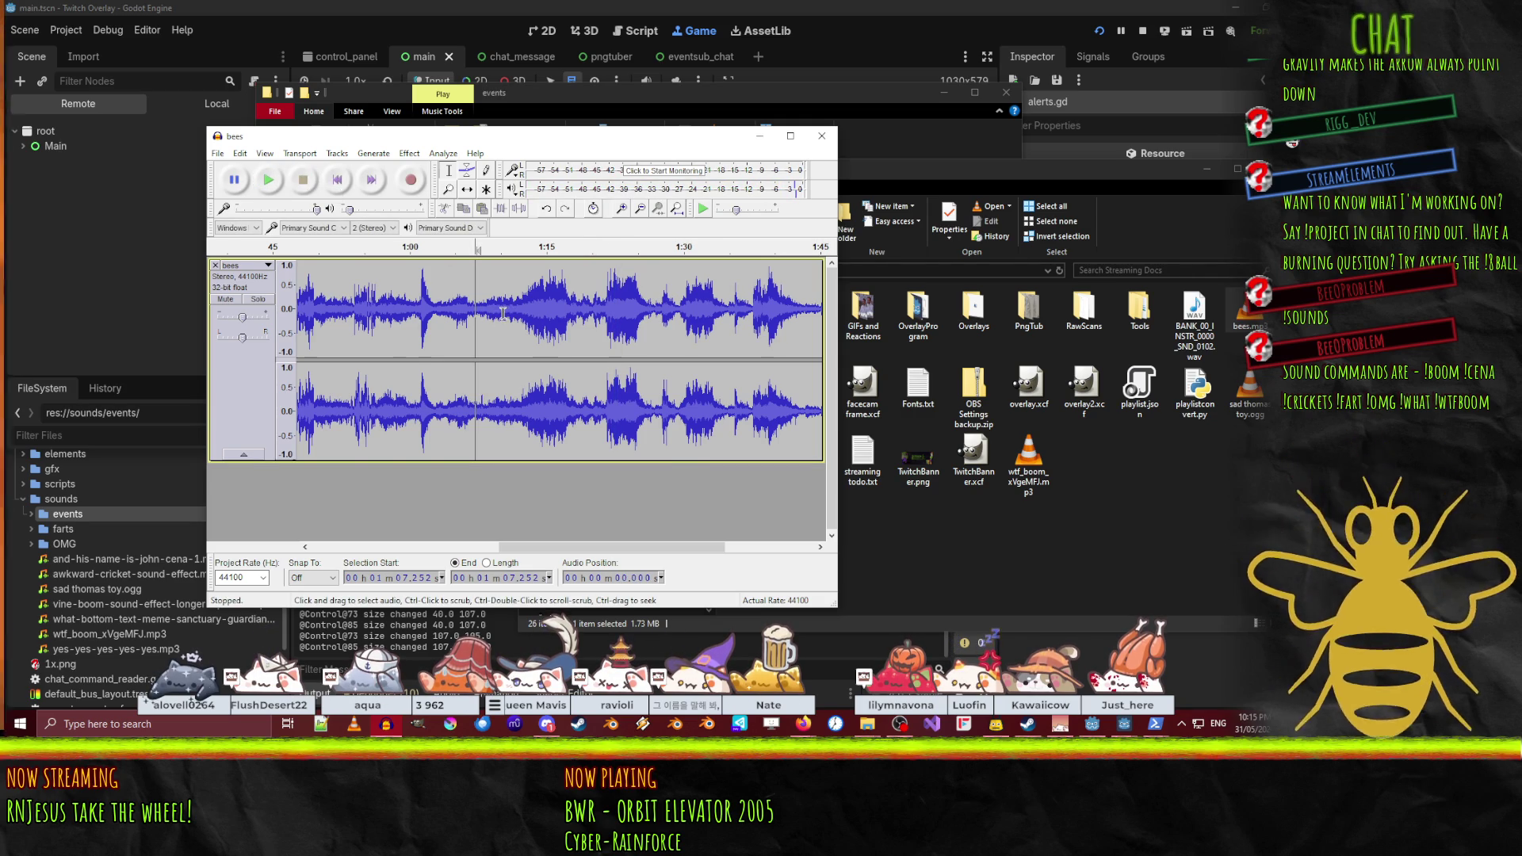
{"action": "left_click_drag", "start_coordinate": [504, 313], "coordinate": [662, 344]}
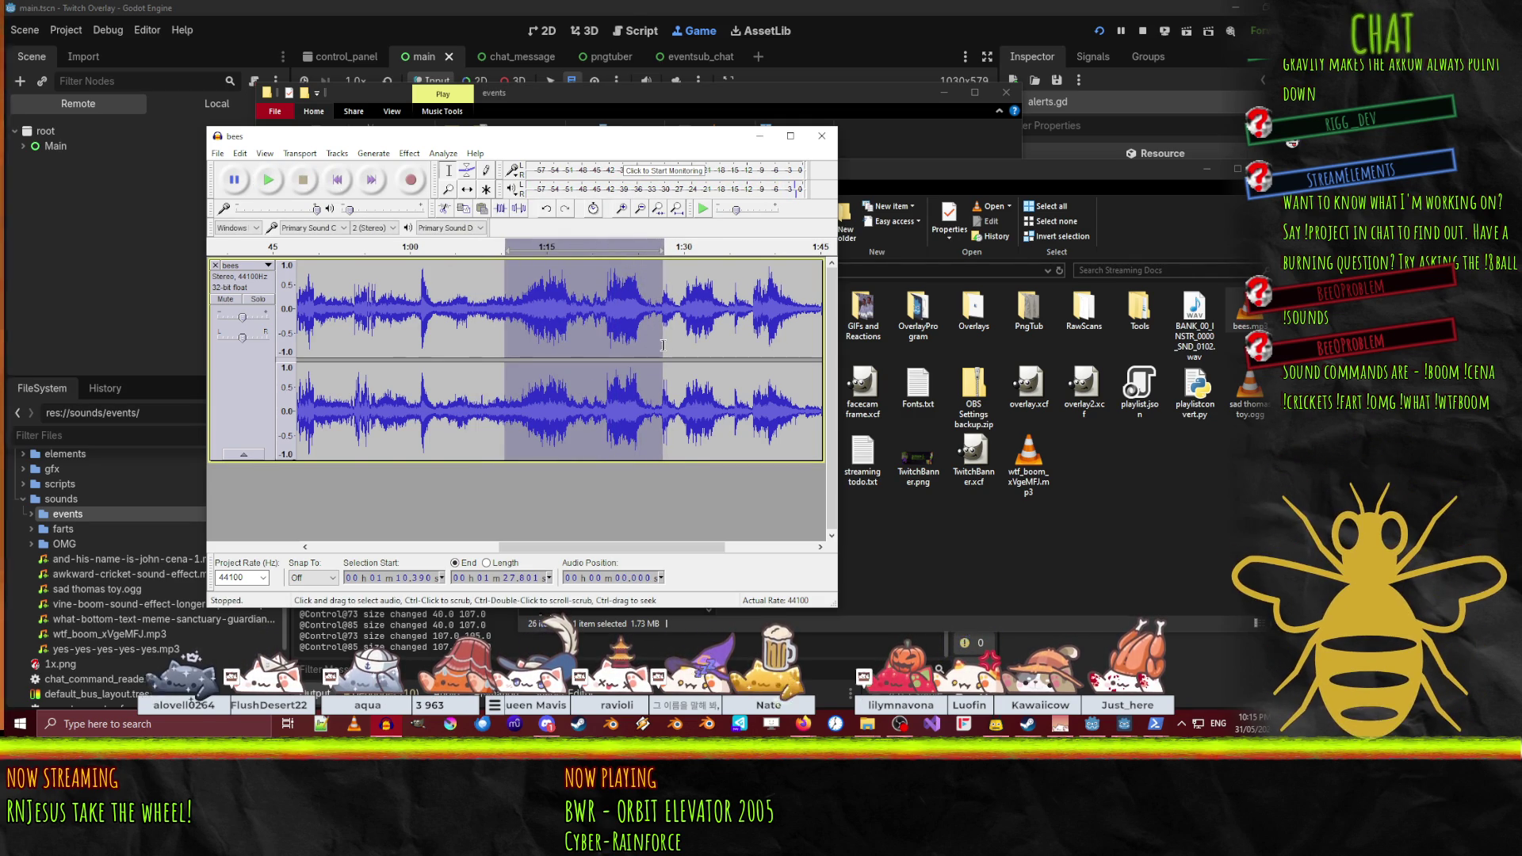
{"action": "left_click_drag", "start_coordinate": [511, 310], "coordinate": [502, 309]}
{"action": "left_click", "coordinate": [272, 181]}
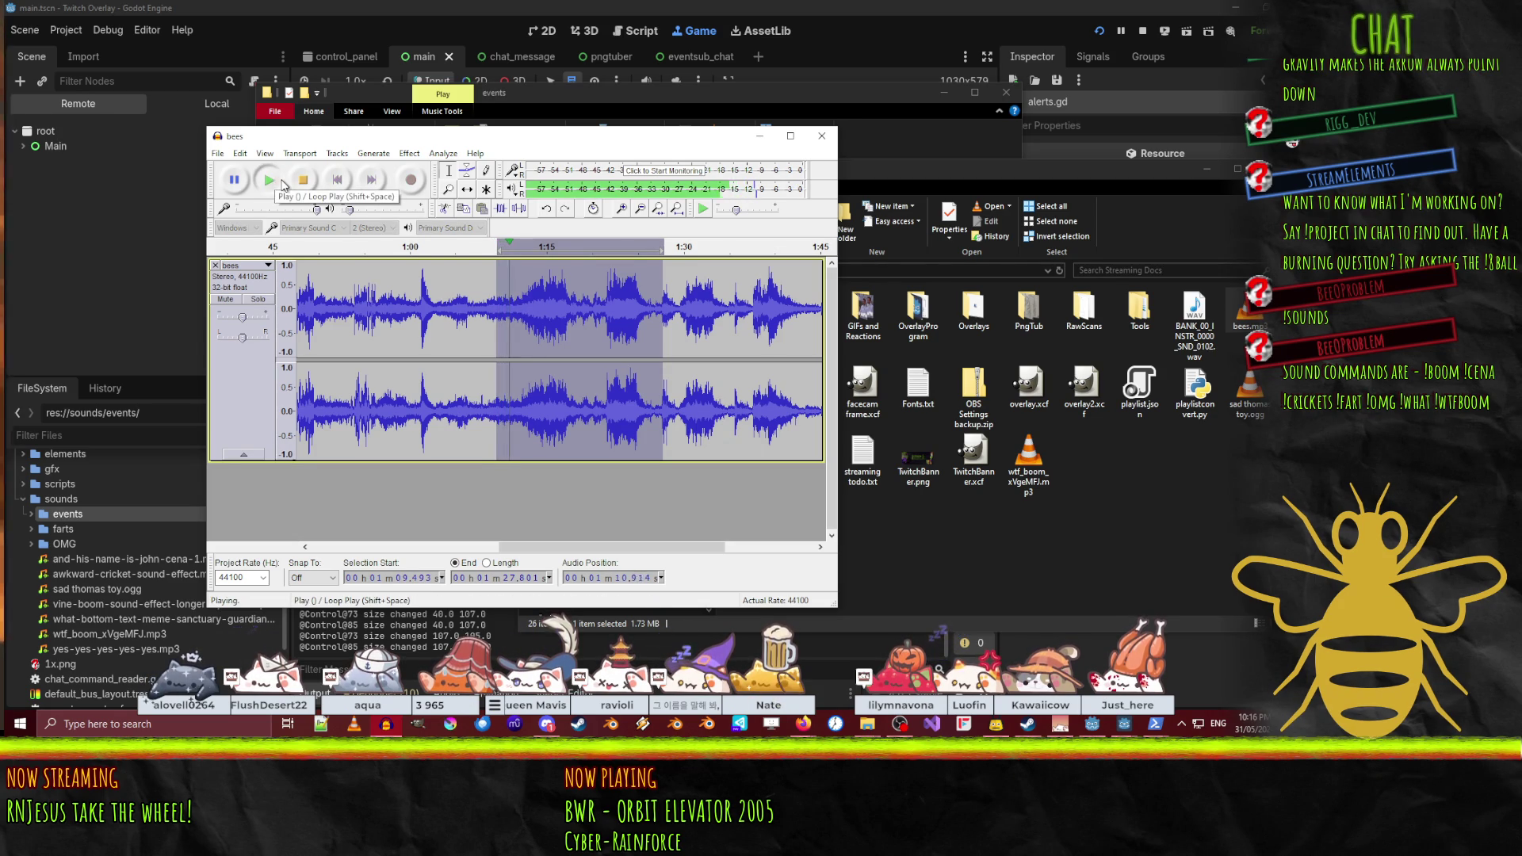
{"action": "key", "text": "space"}
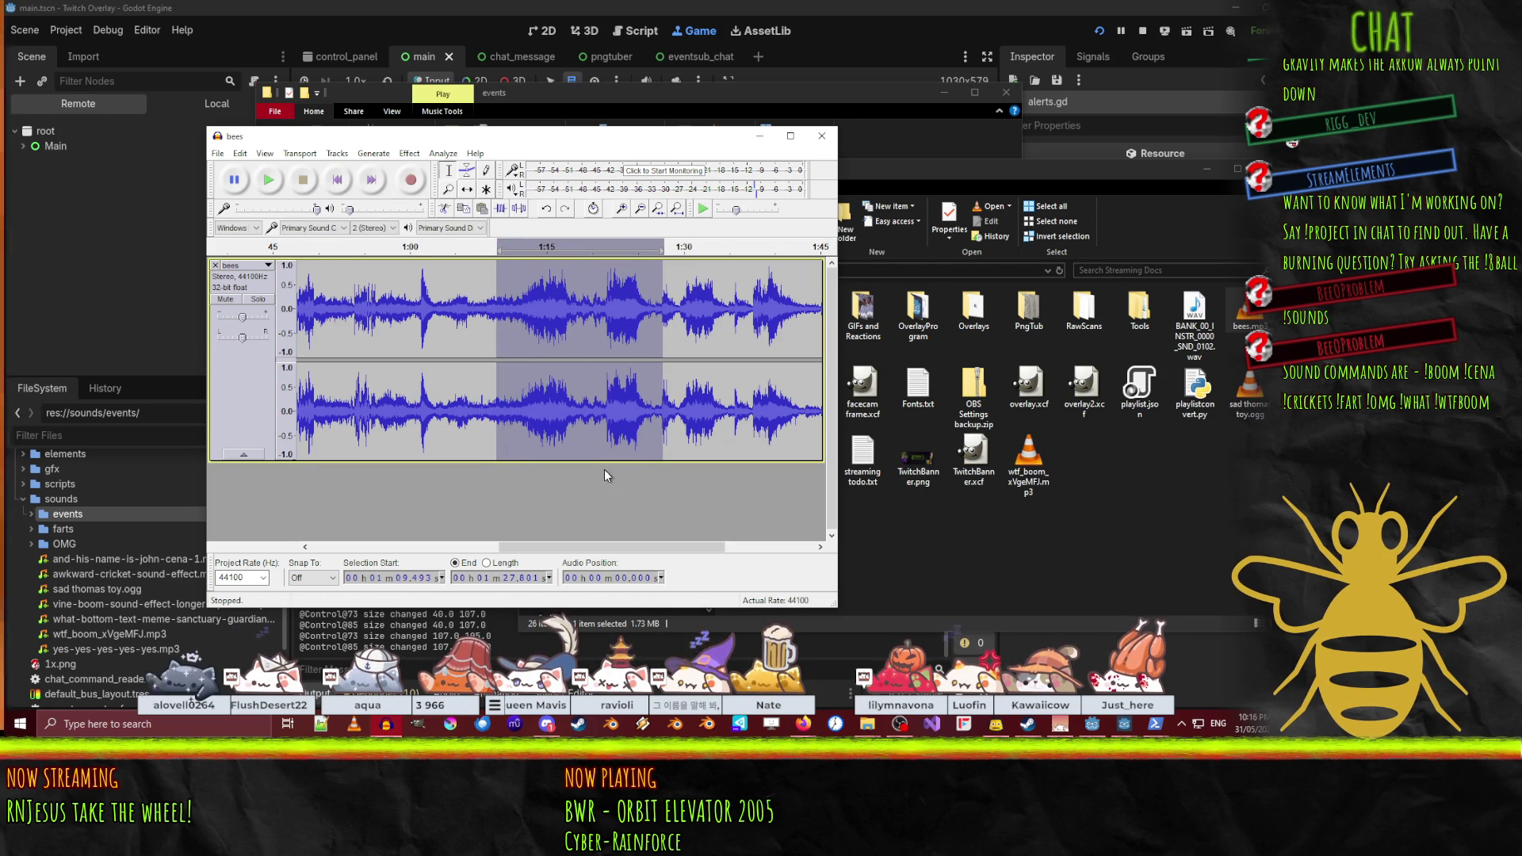
- Remove that stretch from bees and paste it into a new empty project
{"action": "key", "text": "Delete"}
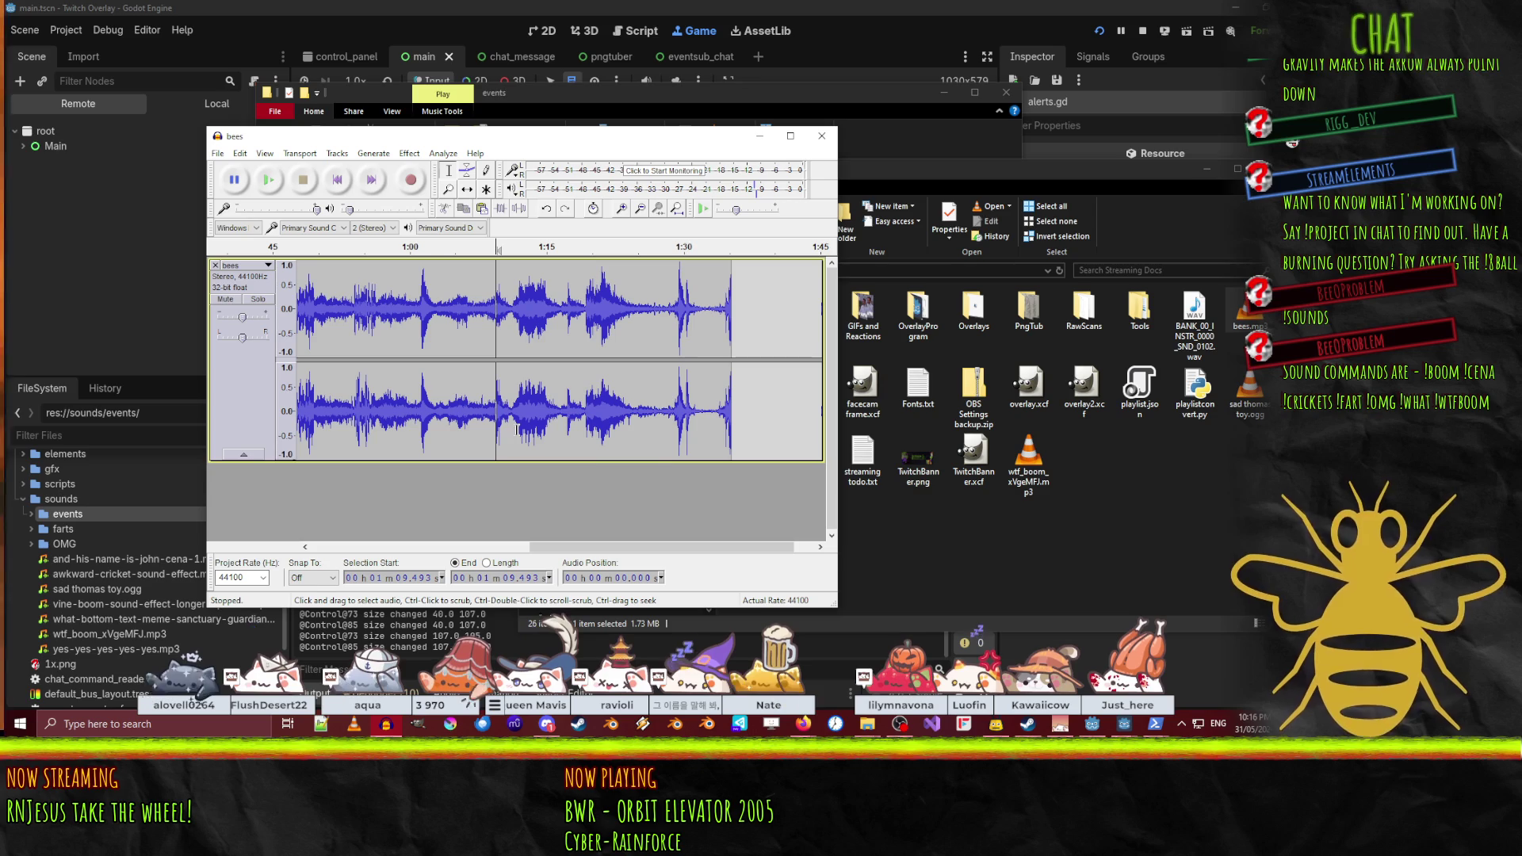
{"action": "key", "text": "ctrl+n"}
{"action": "key", "text": "ctrl+v"}
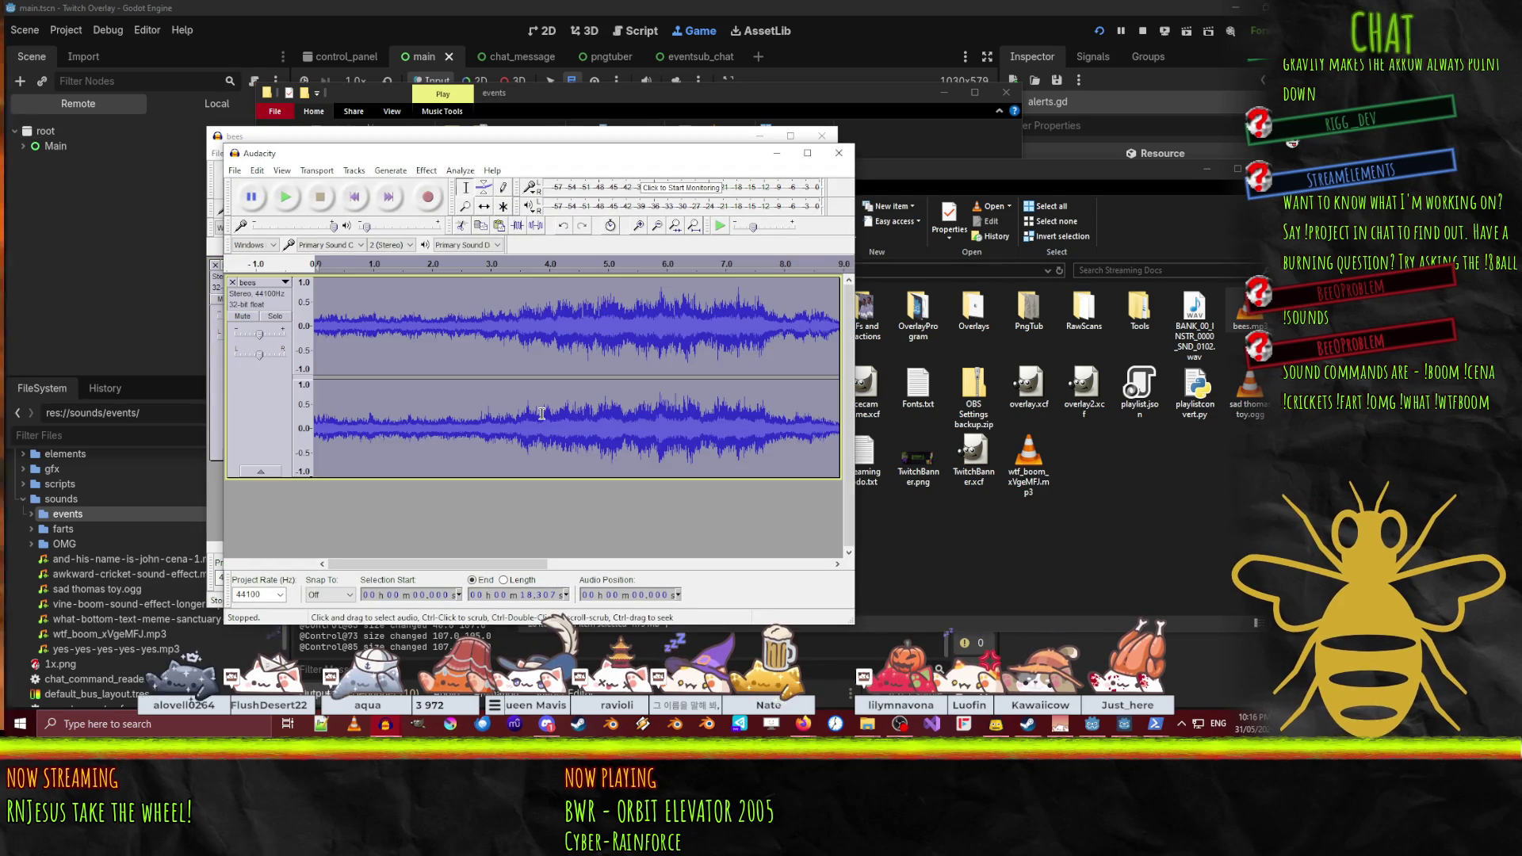
- Zoom into the pasted clip's start and audition it from 0.123 s and 0.100 s
{"action": "left_click", "coordinate": [287, 203]}
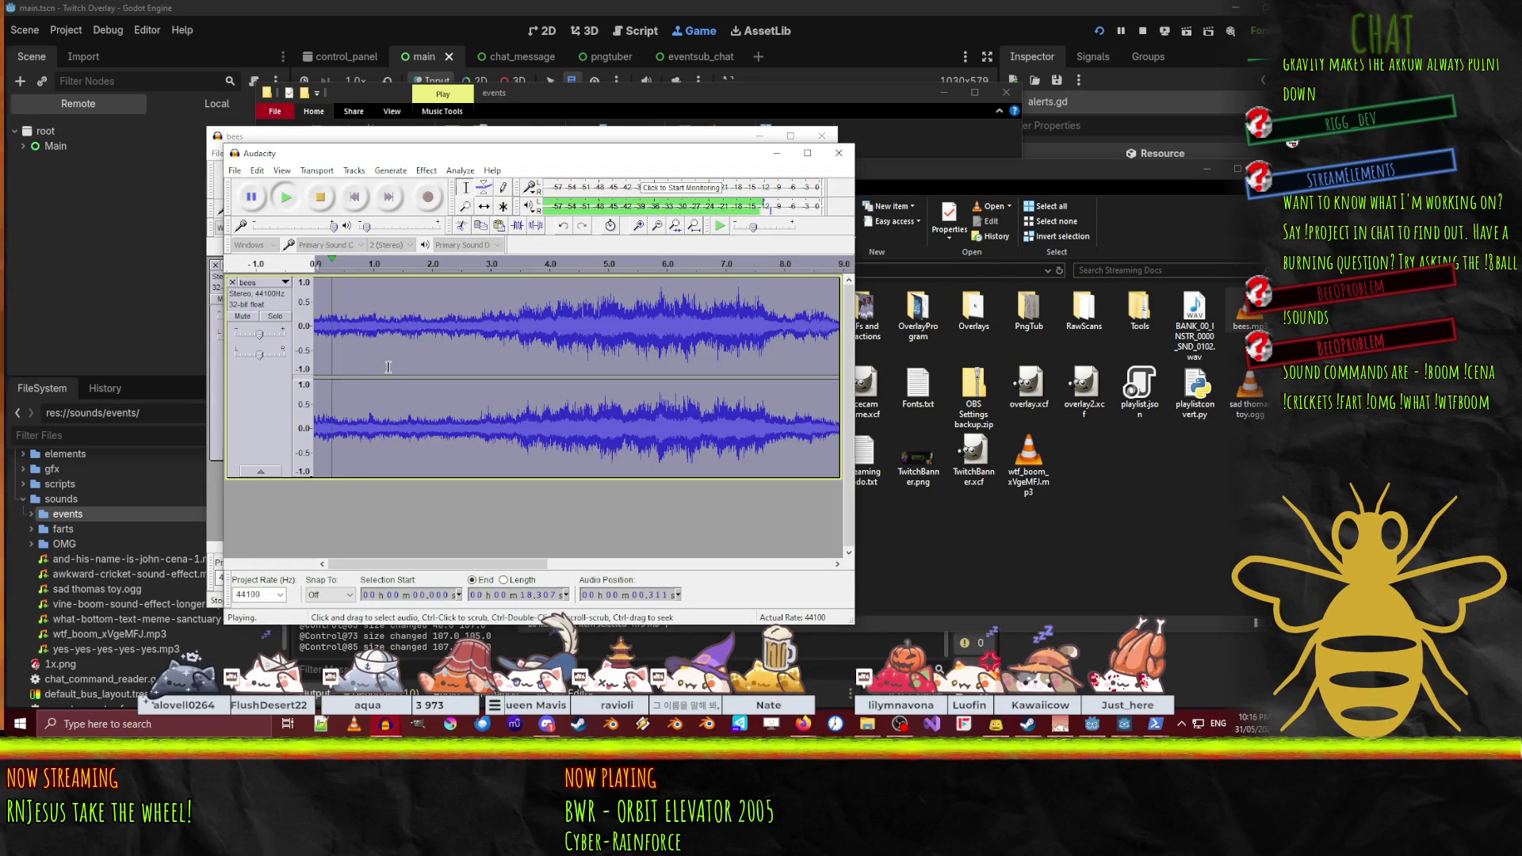
{"action": "left_click", "coordinate": [320, 197]}
{"action": "scroll", "coordinate": [332, 422], "scroll_direction": "up", "scroll_amount": 1}
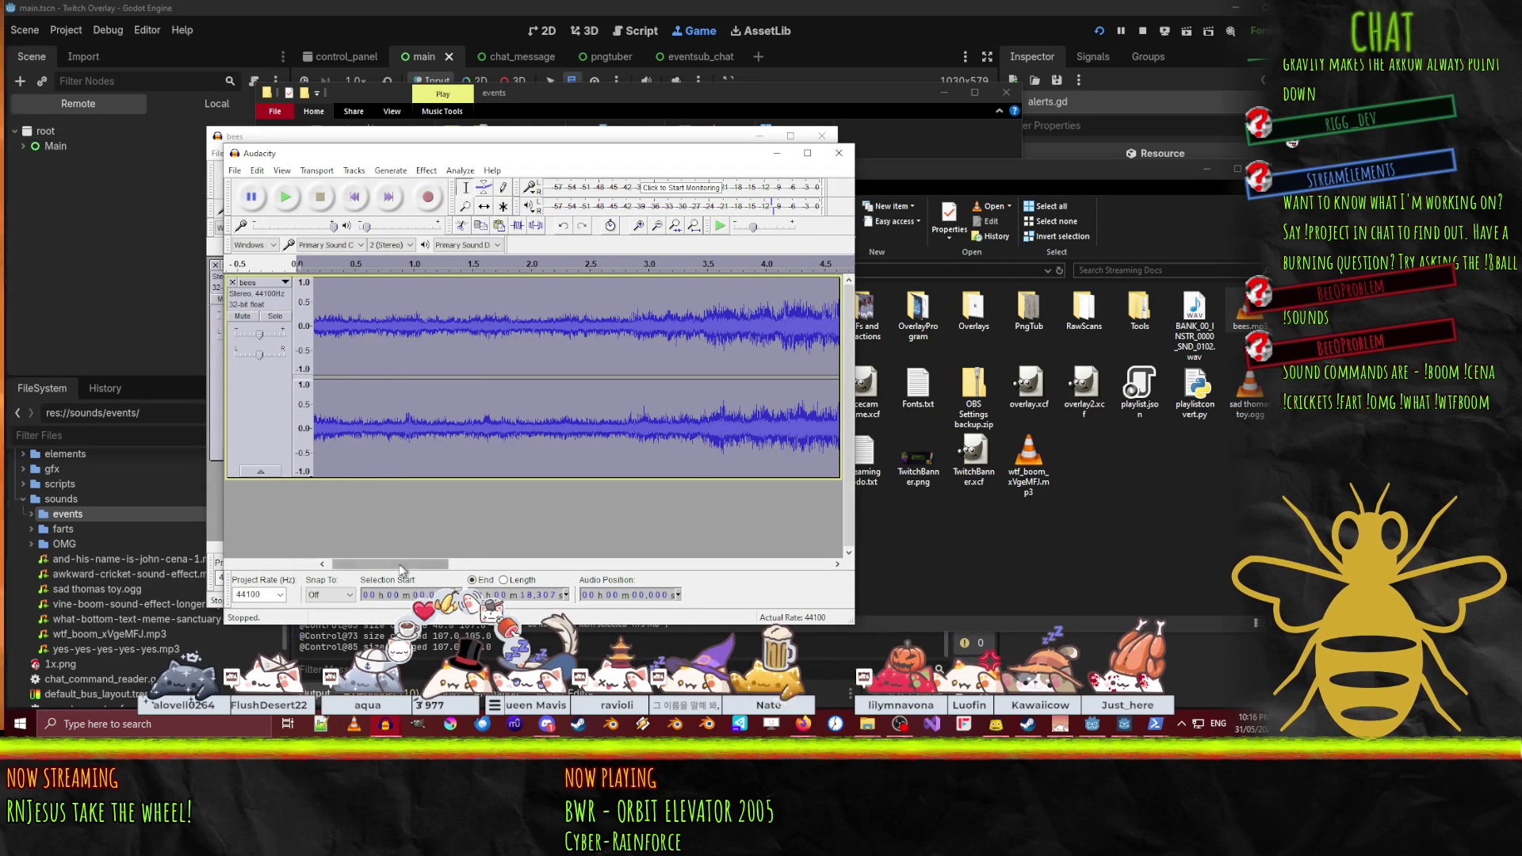
{"action": "scroll", "coordinate": [340, 514], "scroll_direction": "left", "scroll_amount": 1}
{"action": "scroll", "coordinate": [336, 413], "scroll_direction": "up", "scroll_amount": 2}
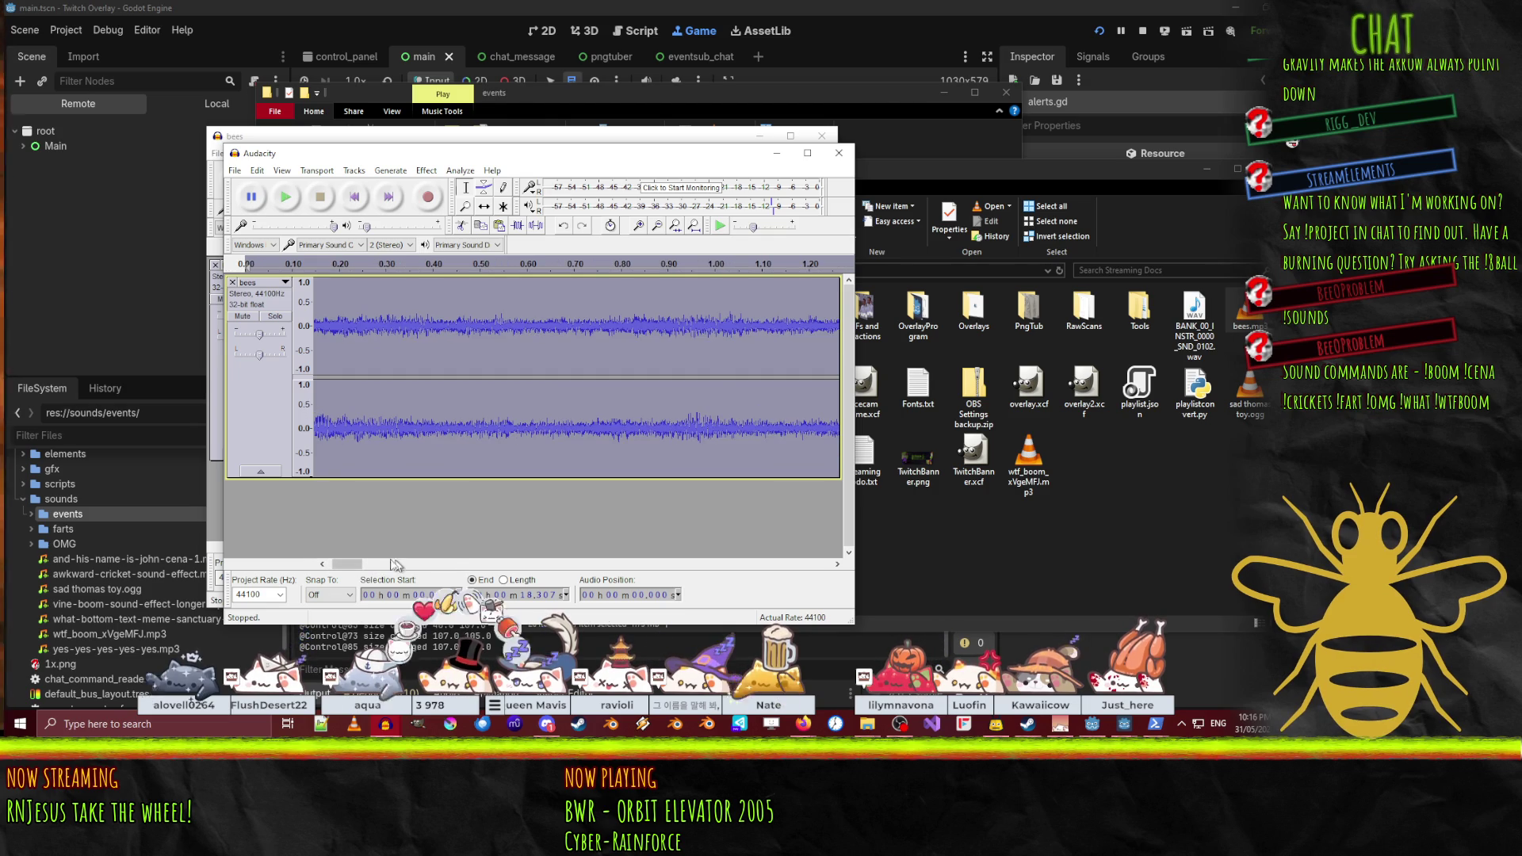
{"action": "scroll", "coordinate": [346, 571], "scroll_direction": "left", "scroll_amount": 3}
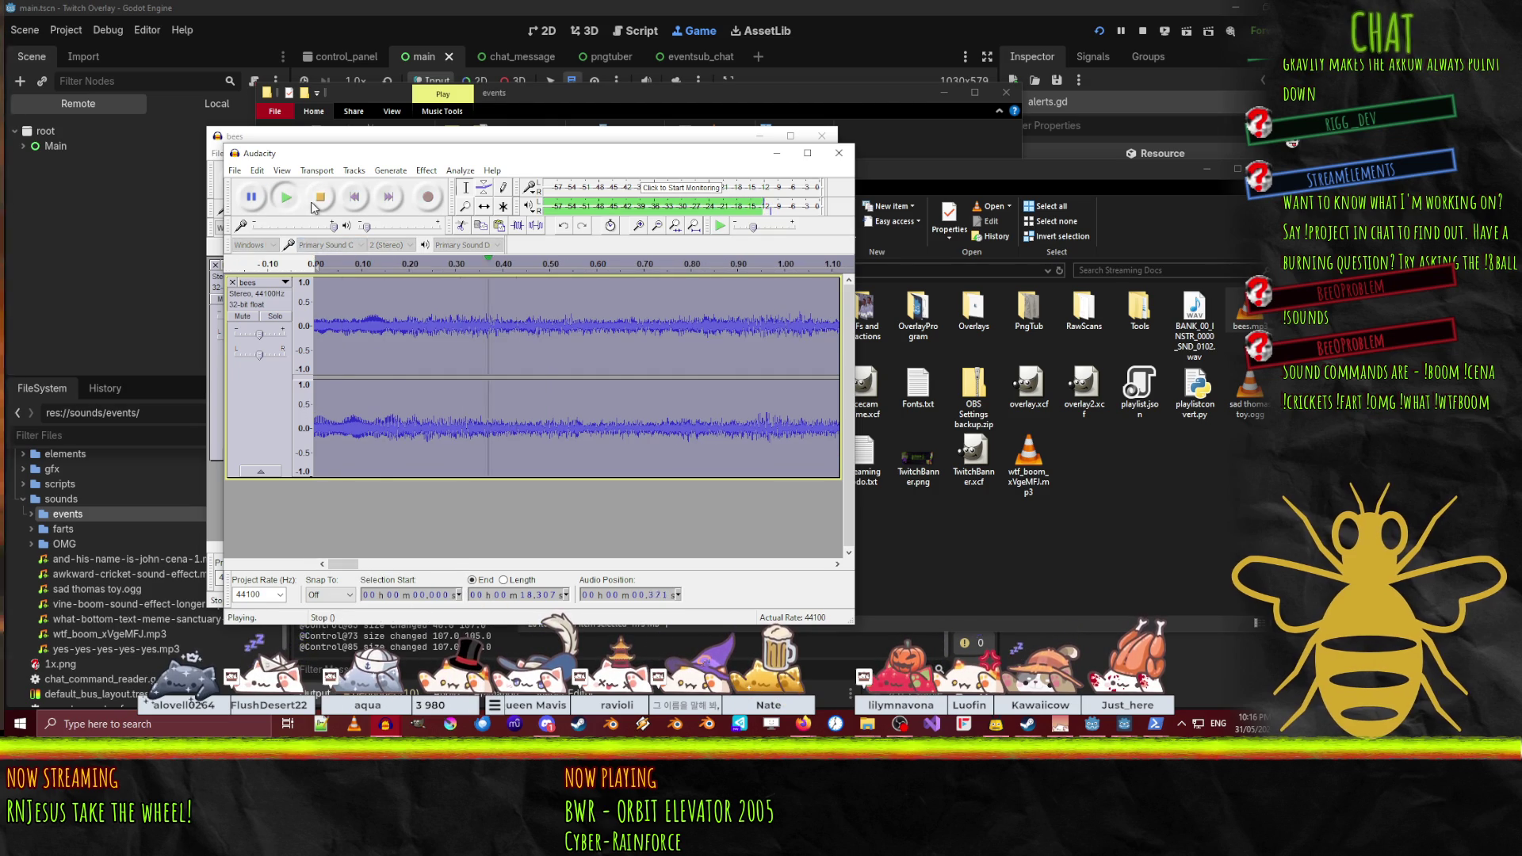
{"action": "left_click", "coordinate": [317, 203]}
{"action": "left_click", "coordinate": [372, 418]}
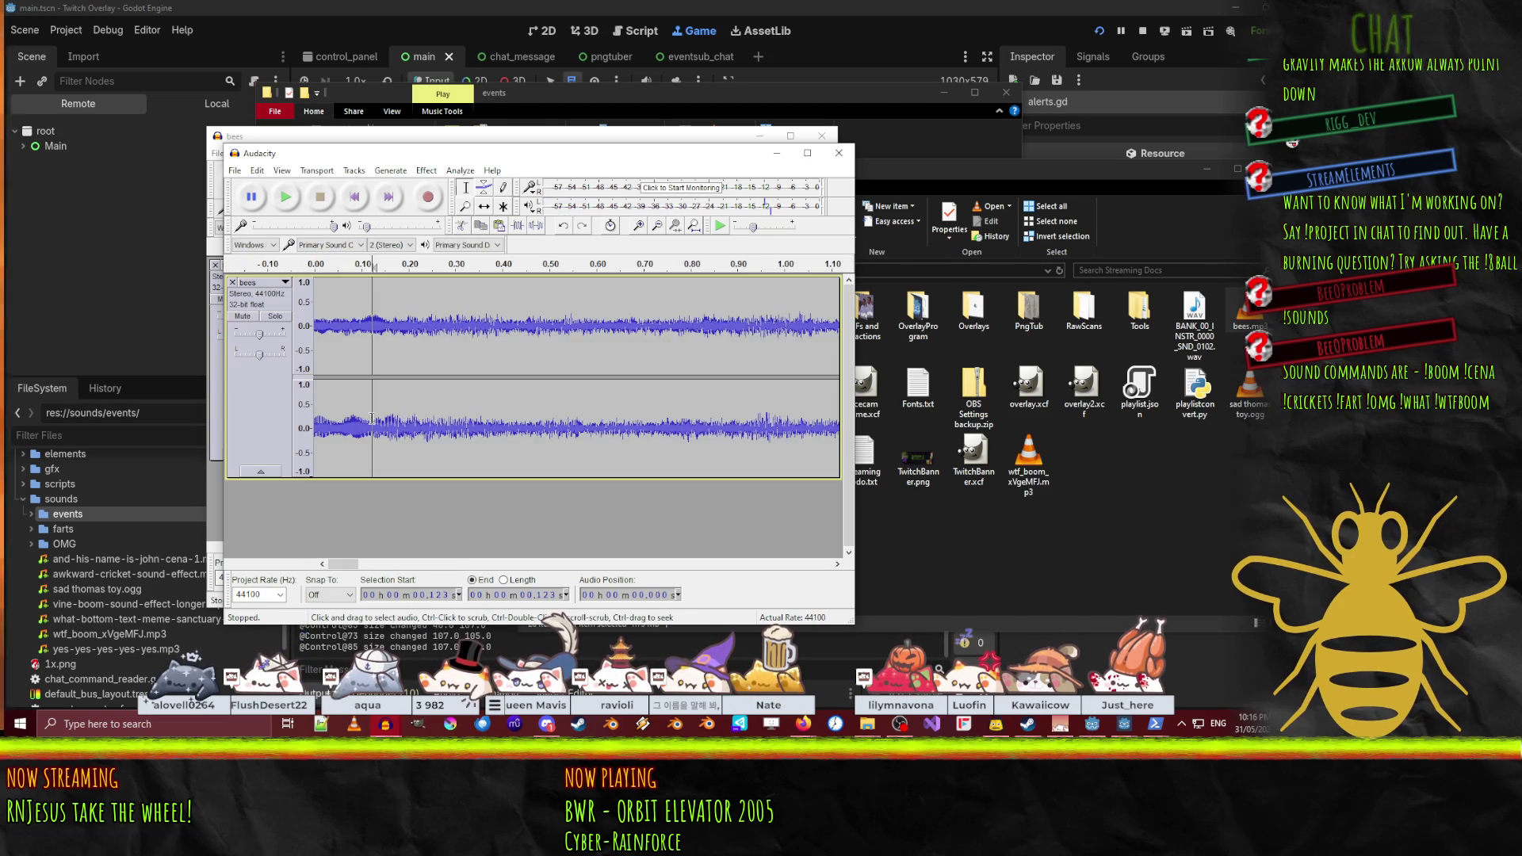
{"action": "left_click", "coordinate": [285, 197]}
{"action": "left_click", "coordinate": [361, 353]}
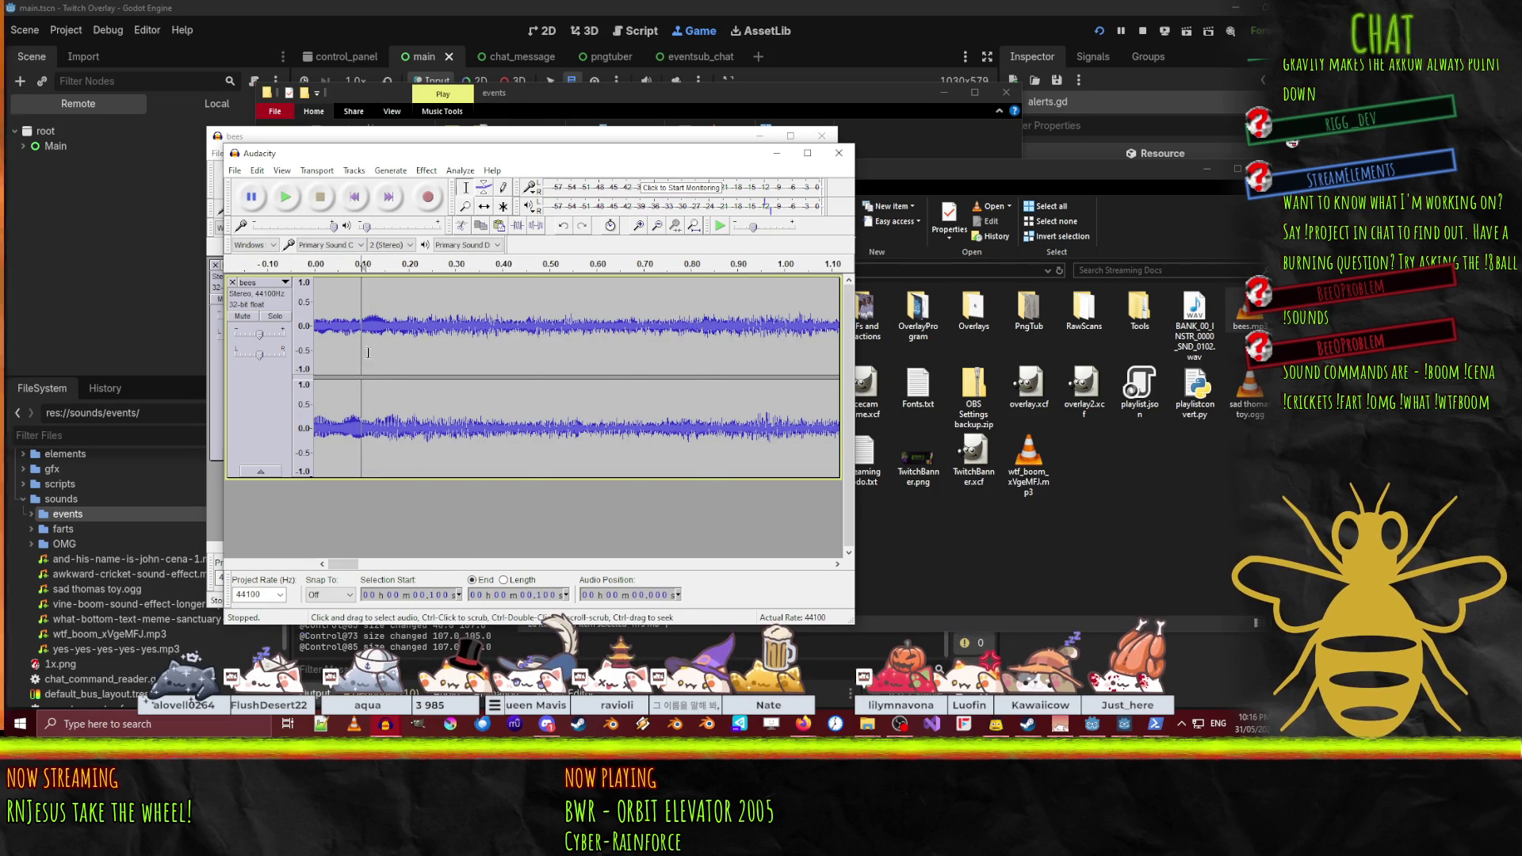
{"action": "left_click", "coordinate": [286, 196]}
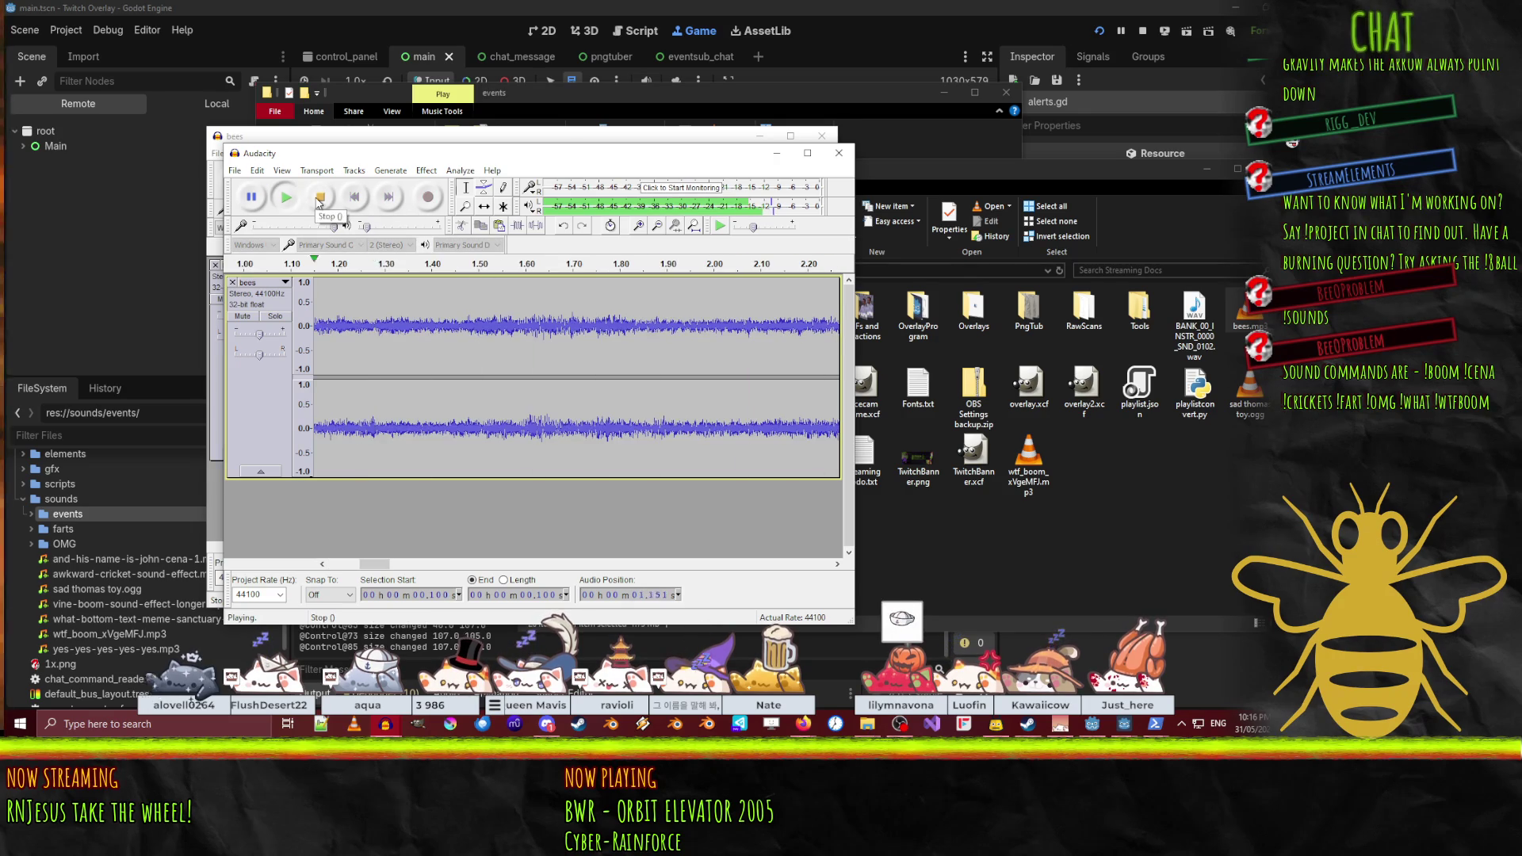
{"action": "left_click", "coordinate": [318, 196]}
- Select the tiny stretch from 0.091 to 0.125 s at the clip's start
{"action": "left_click_drag", "start_coordinate": [374, 564], "coordinate": [342, 563]}
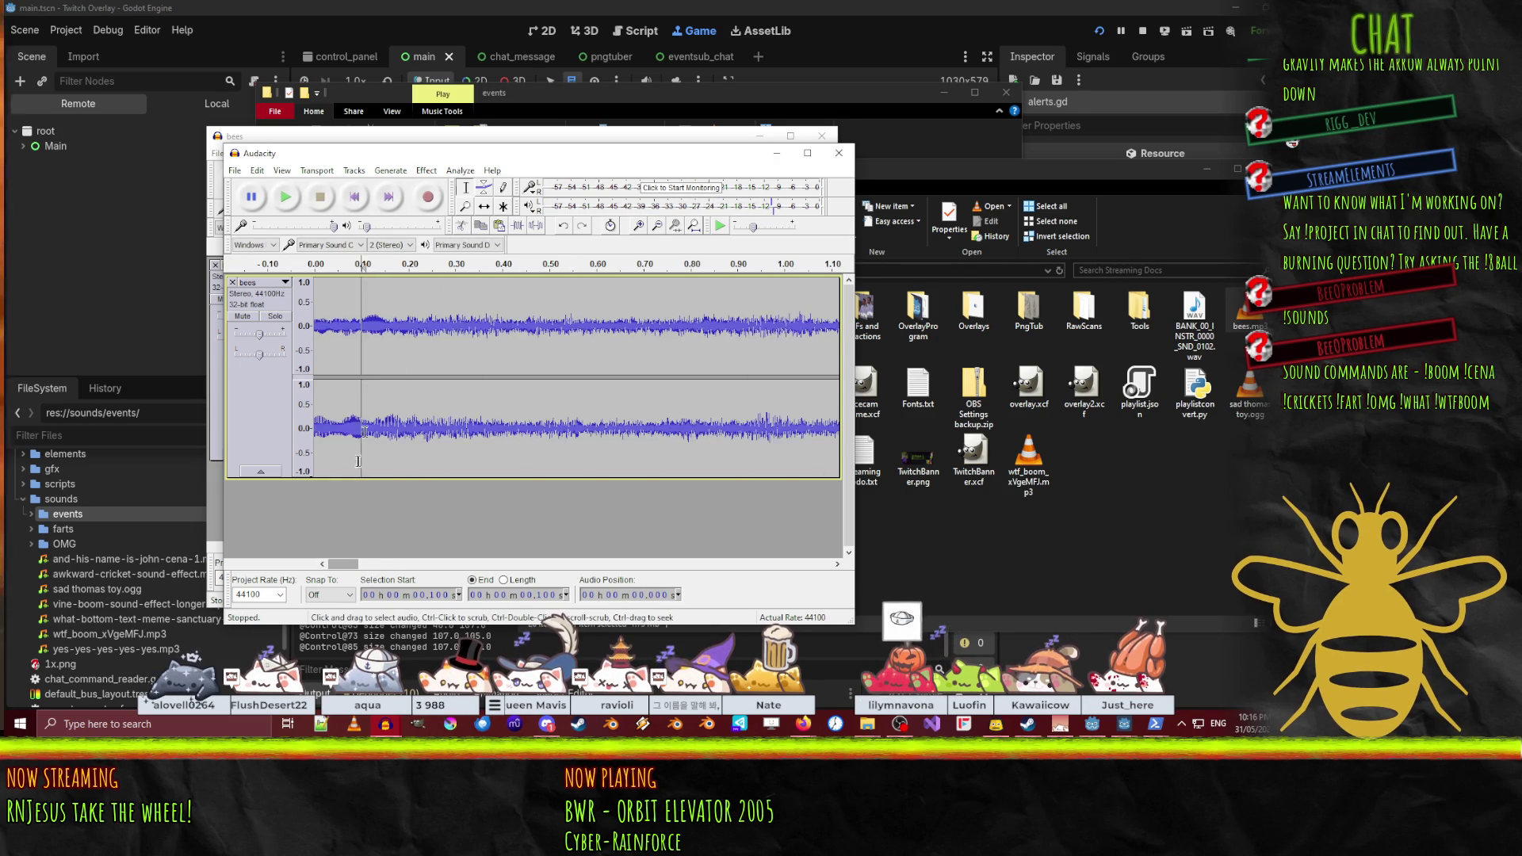
{"action": "left_click_drag", "start_coordinate": [358, 329], "coordinate": [376, 342]}
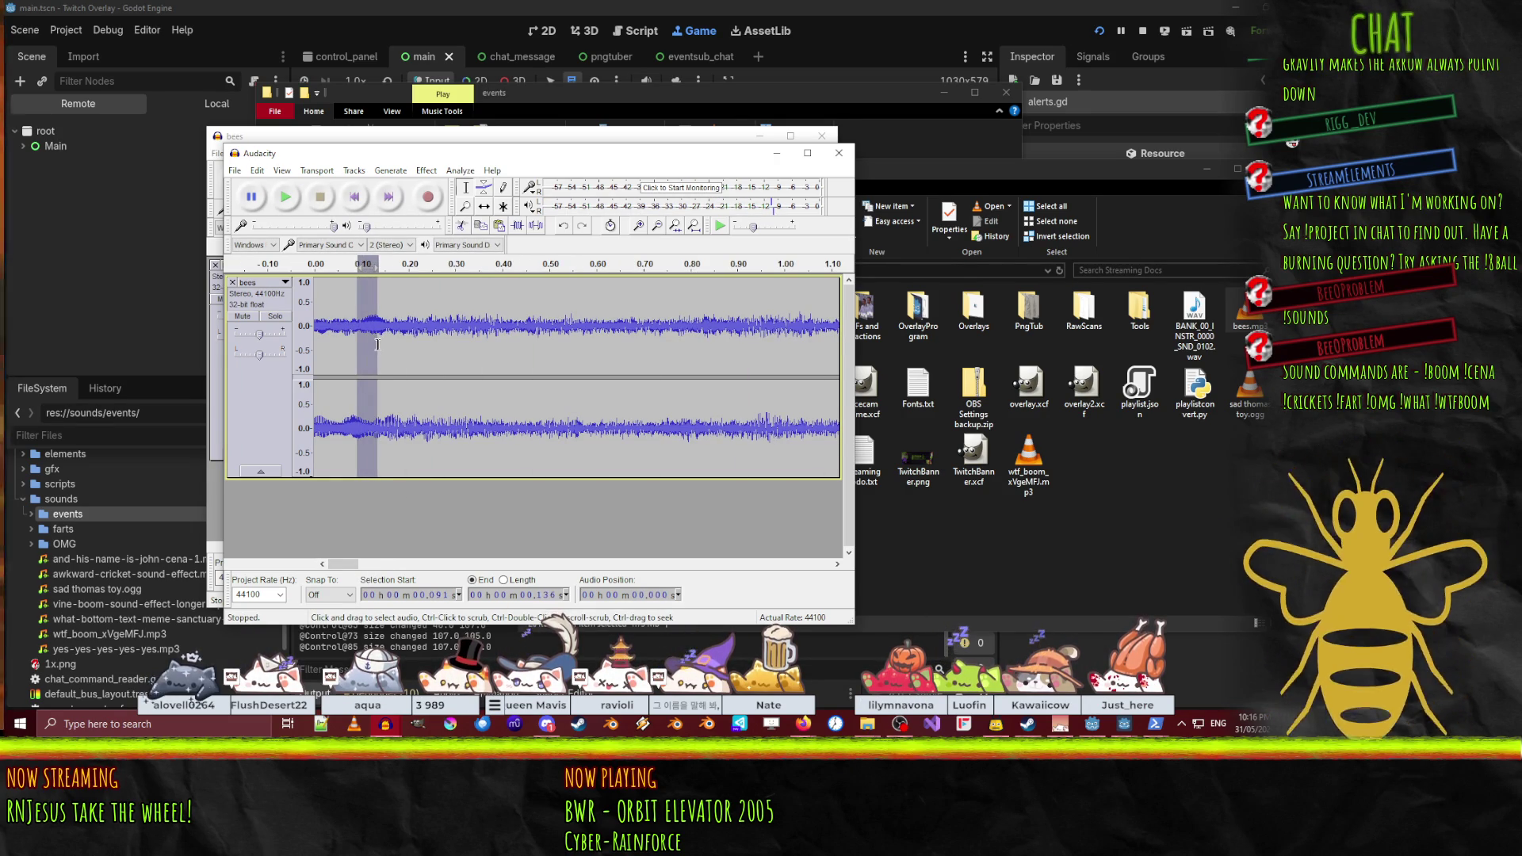
{"action": "left_click", "coordinate": [427, 170]}
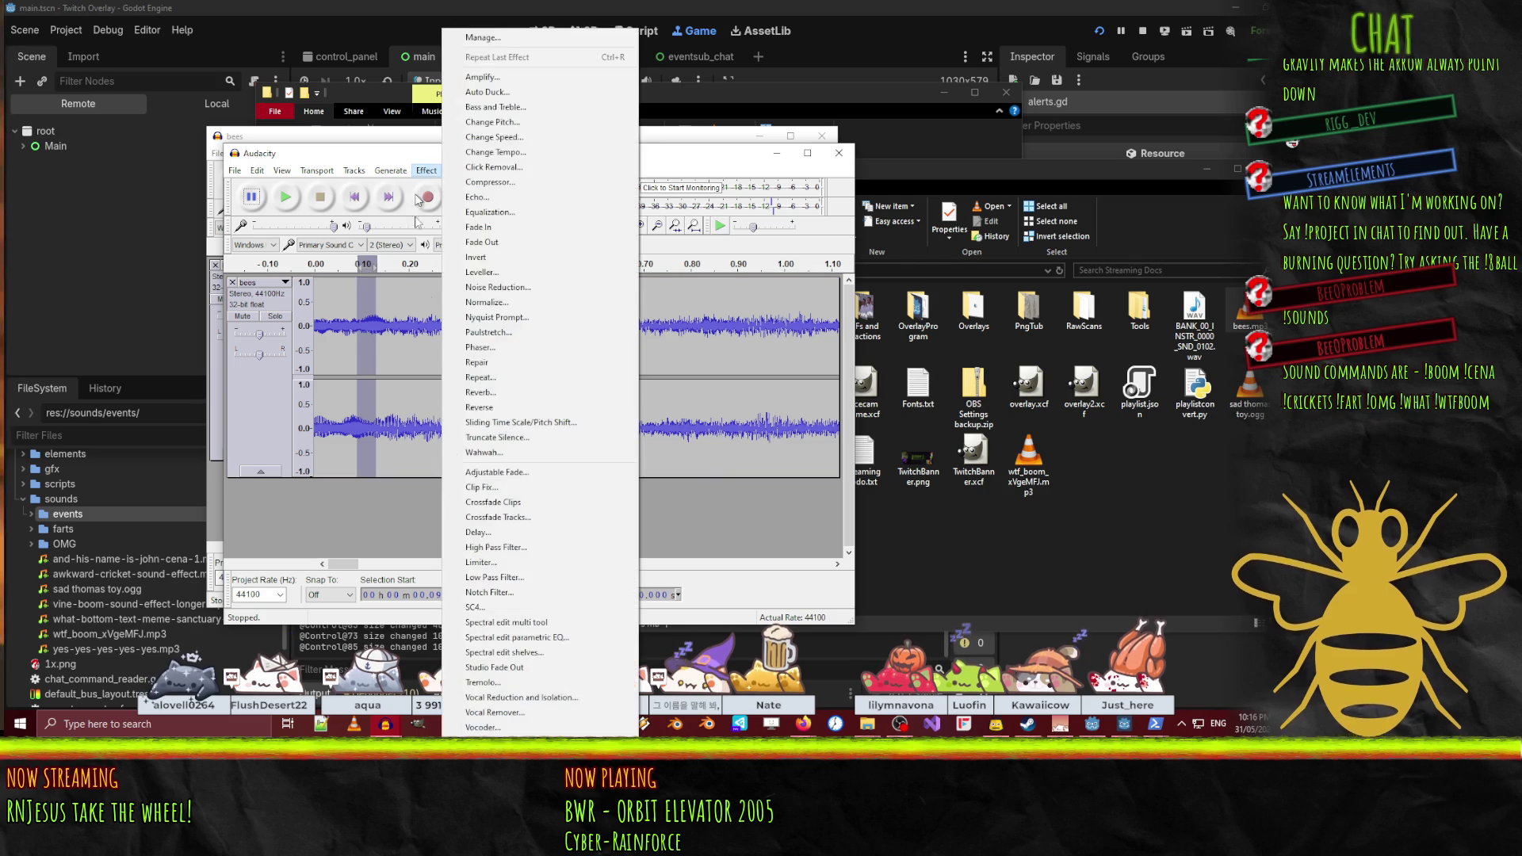
- Apply a Fade In to the selection, delete the first 0.10 s, and play the trimmed clip
{"action": "left_click", "coordinate": [485, 230]}
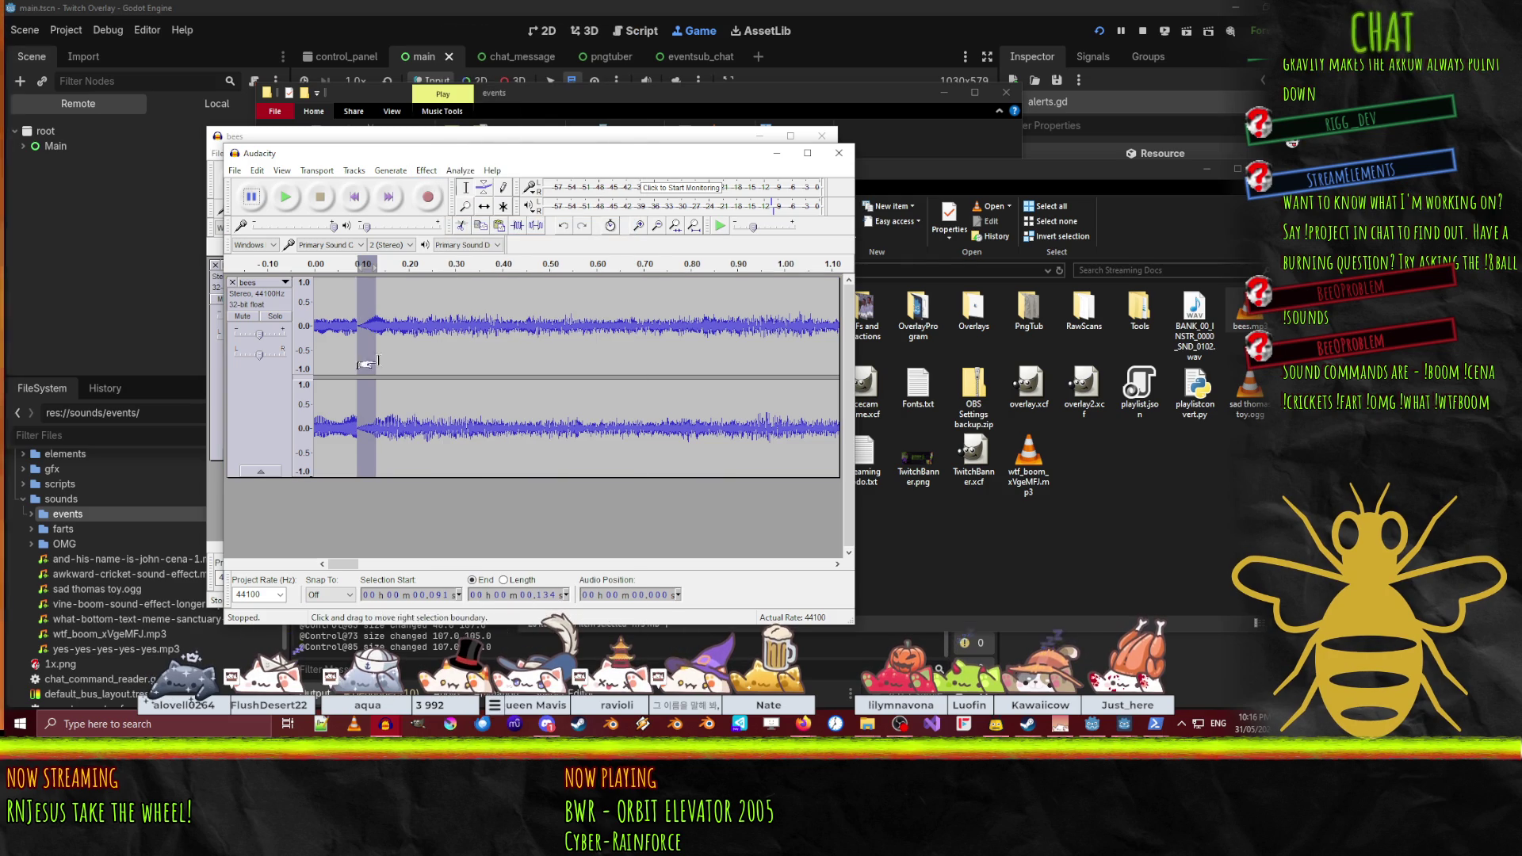
{"action": "left_click_drag", "start_coordinate": [366, 362], "coordinate": [314, 366]}
{"action": "key", "text": "Delete"}
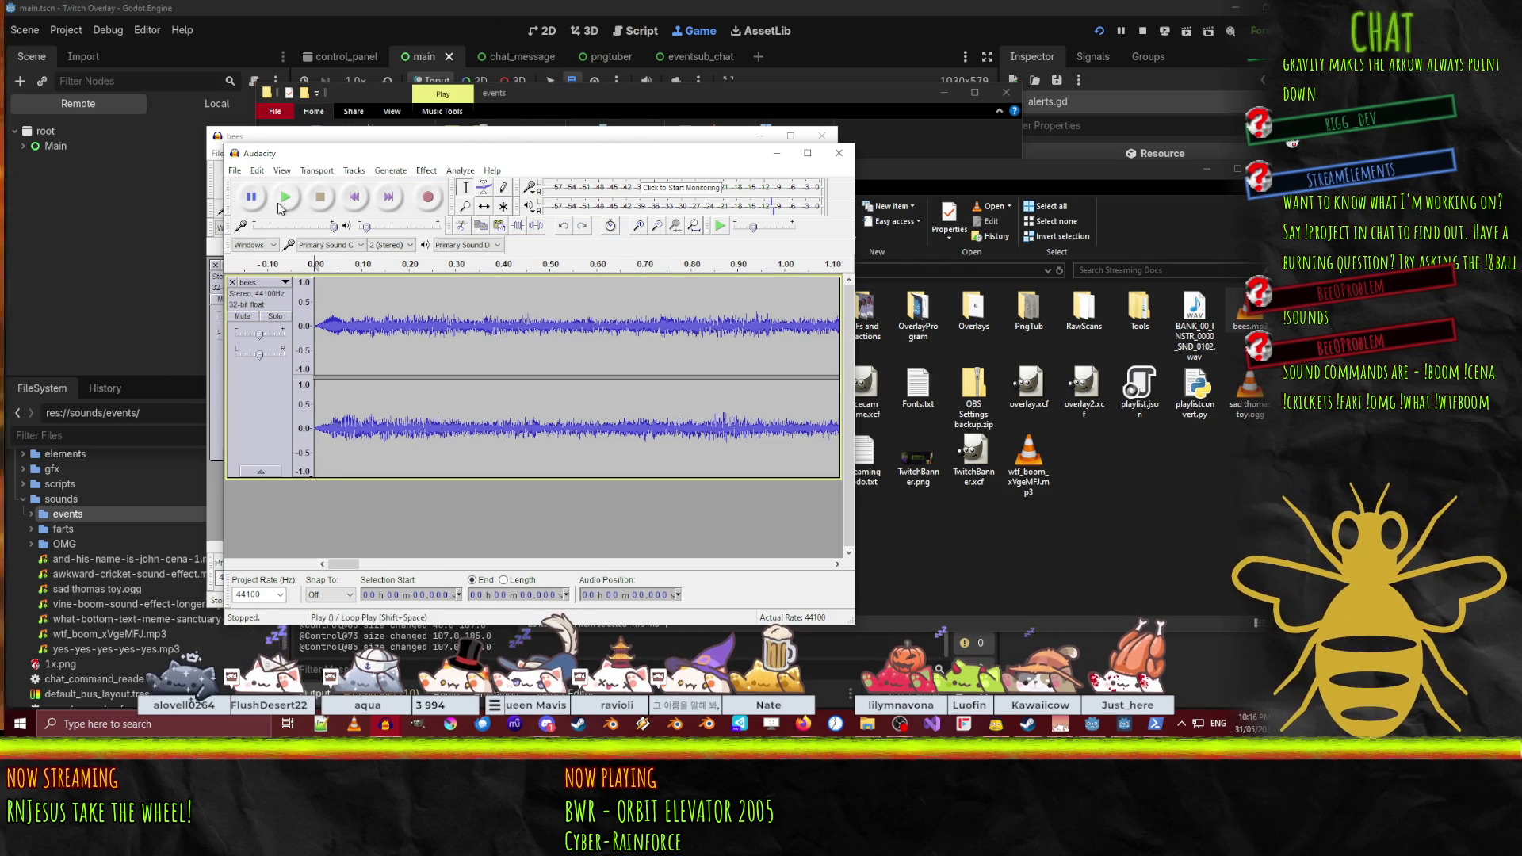
{"action": "key", "text": "space"}
{"action": "key", "text": "ctrl+3"}
{"action": "key", "text": "ctrl+3"}
{"action": "key", "text": "ctrl+3"}
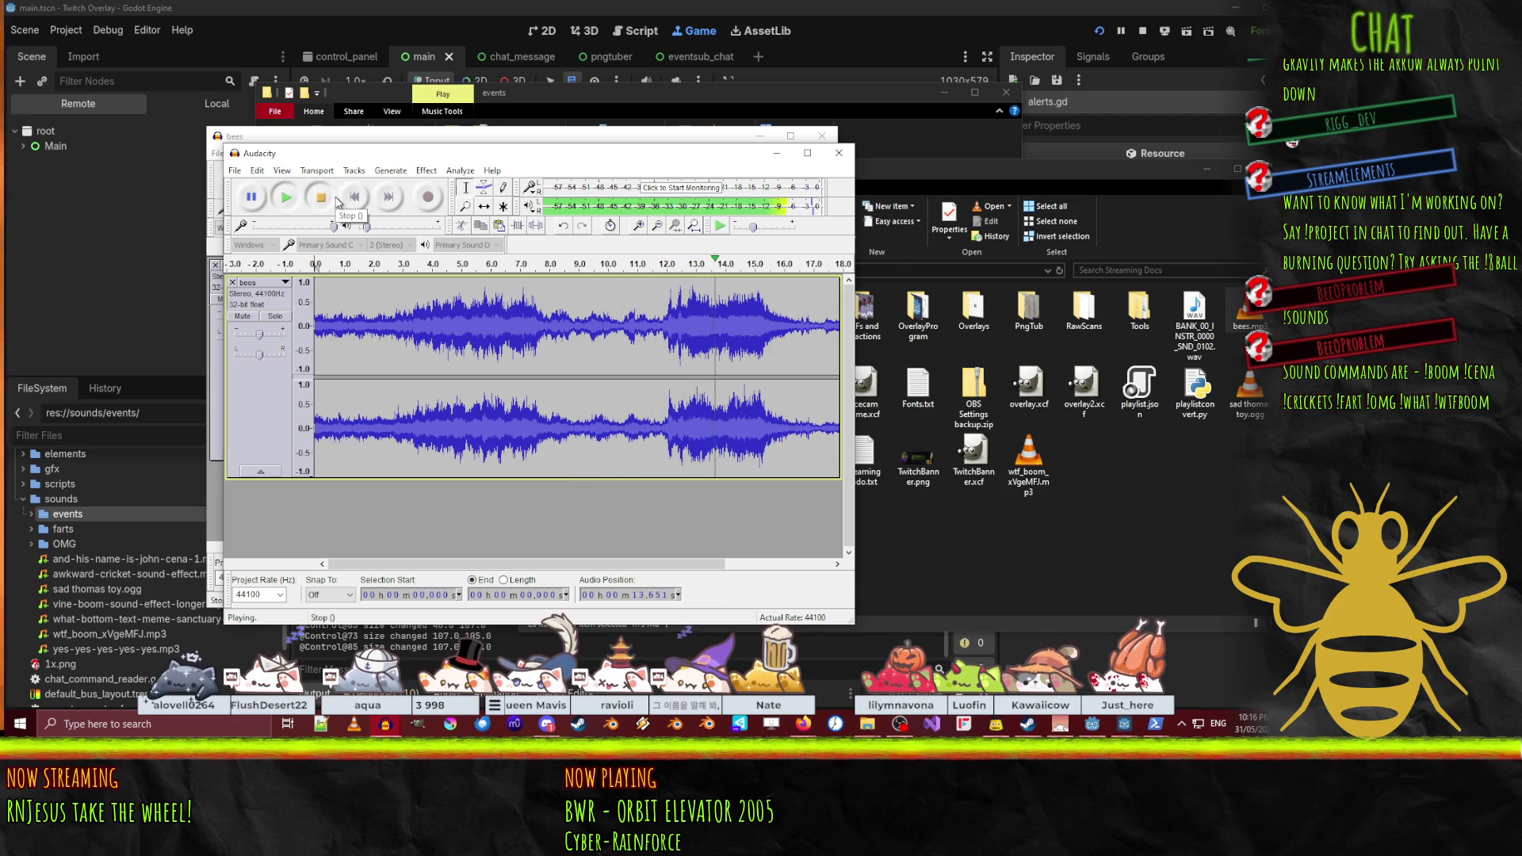
- Fade out the tail from about 12.7 to 16.46 s and delete everything after 16.46 s
{"action": "left_click", "coordinate": [336, 202]}
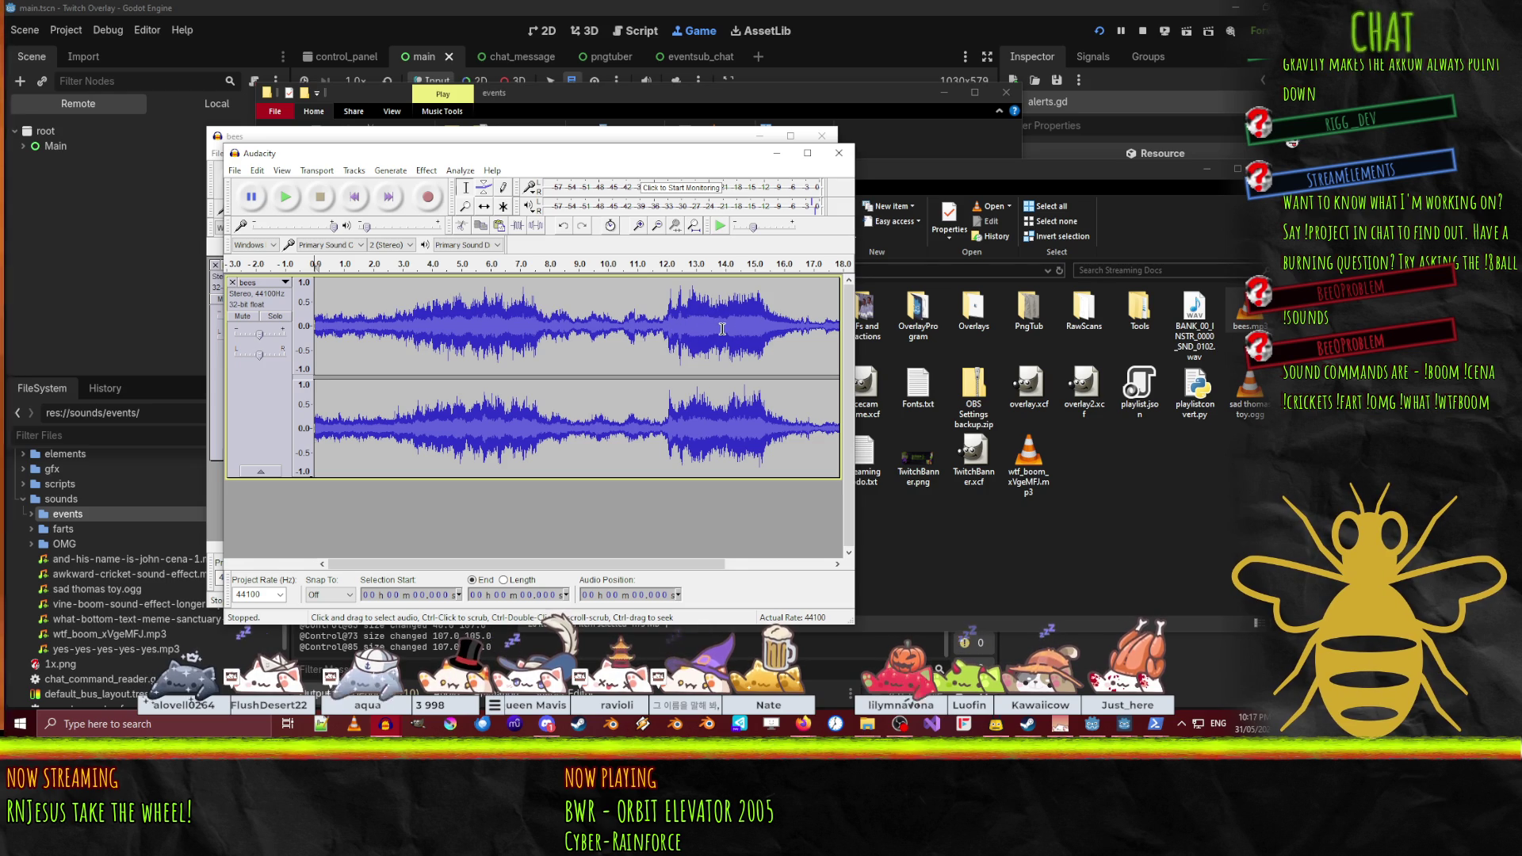
{"action": "left_click_drag", "start_coordinate": [688, 330], "coordinate": [797, 367]}
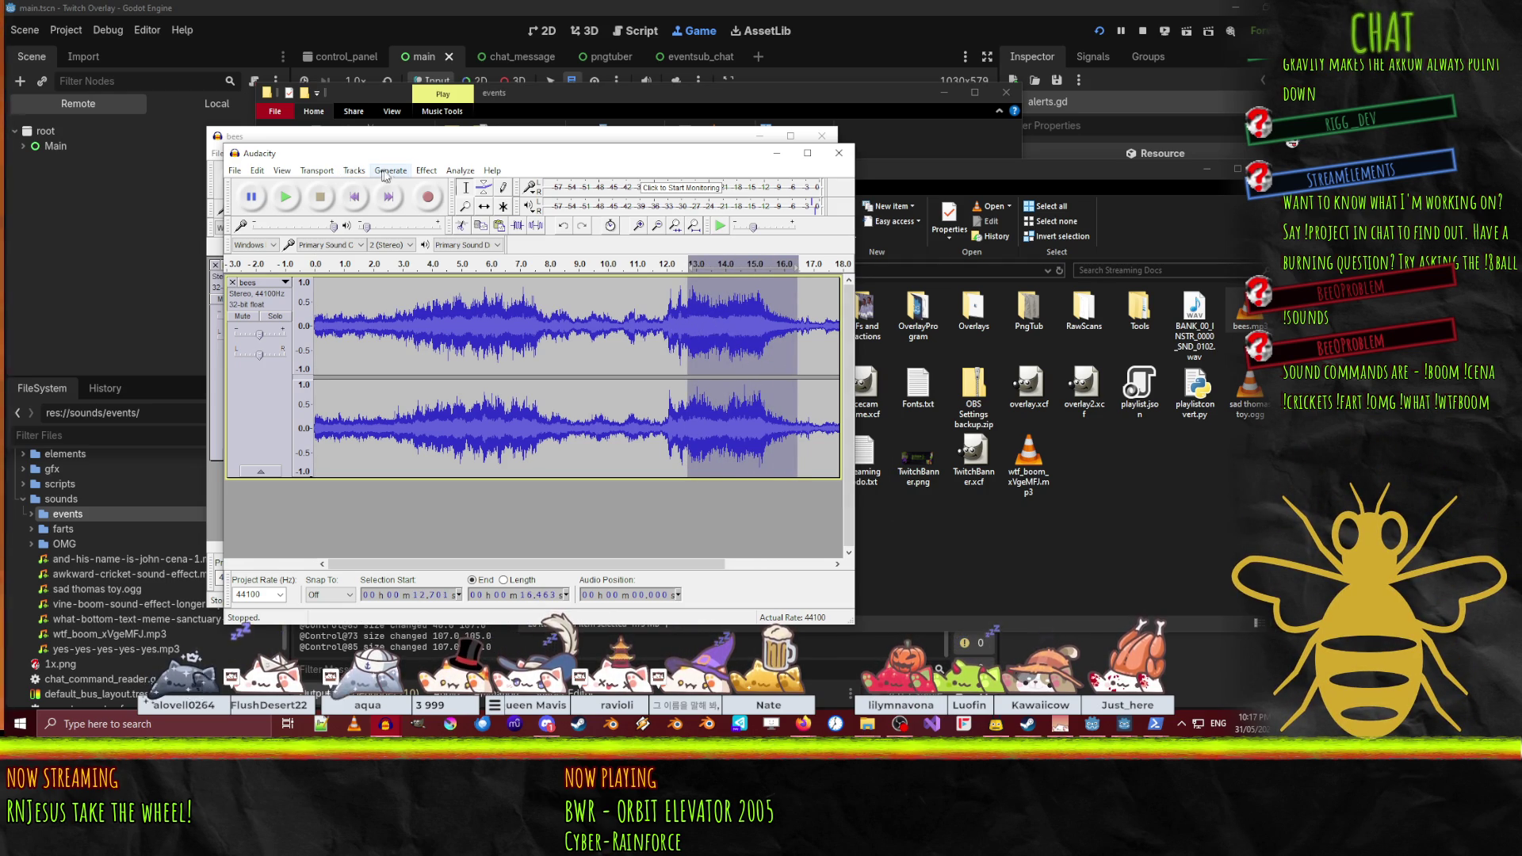
{"action": "left_click", "coordinate": [426, 170]}
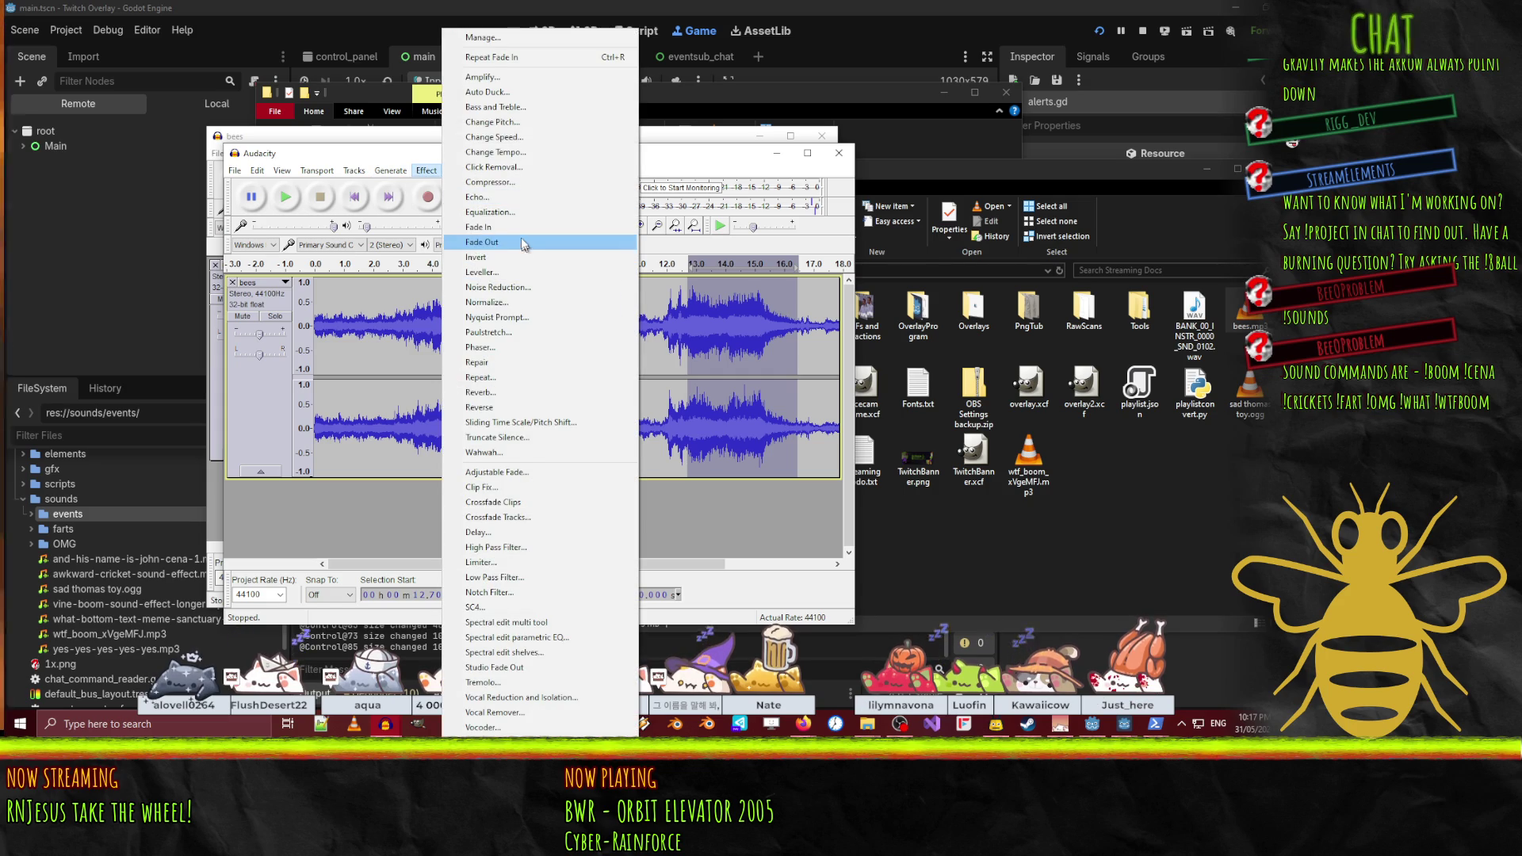
{"action": "left_click", "coordinate": [522, 242]}
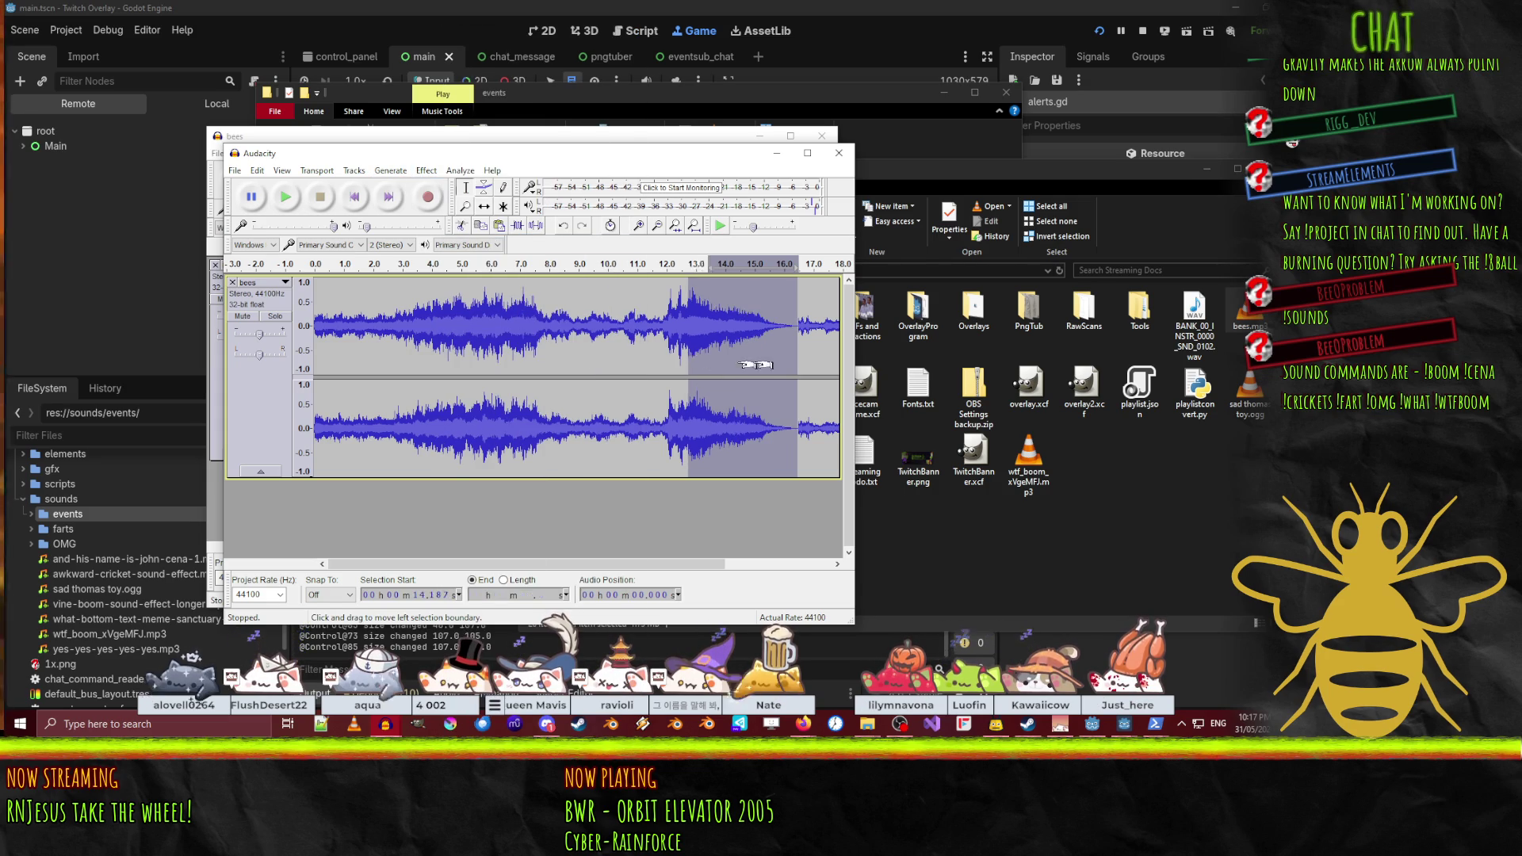
{"action": "key", "text": "Delete"}
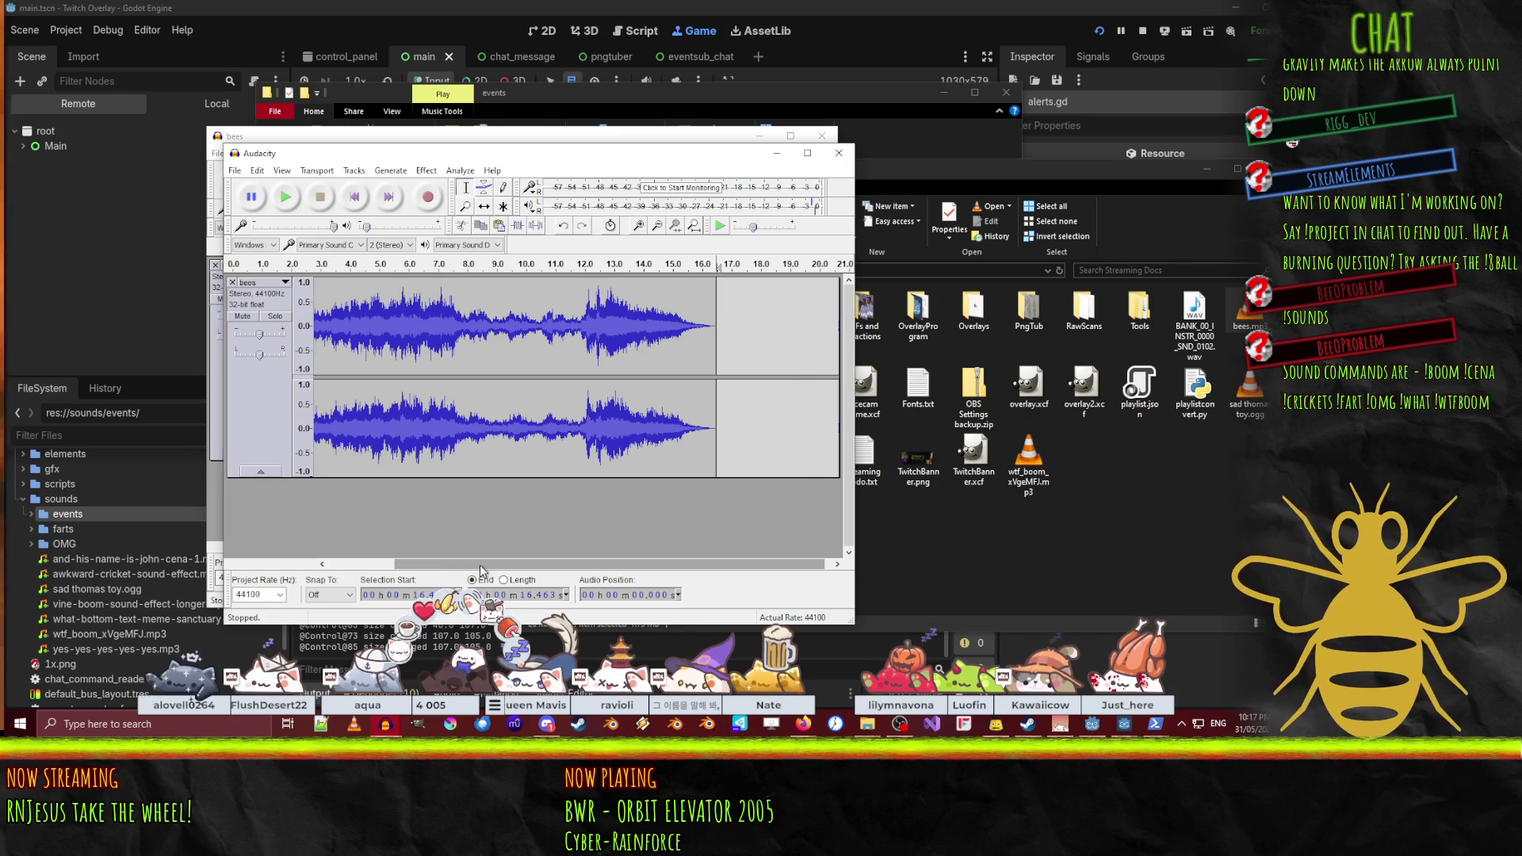
- Play the trimmed bees clip back from 0 s
{"action": "left_click_drag", "start_coordinate": [579, 565], "coordinate": [337, 557]}
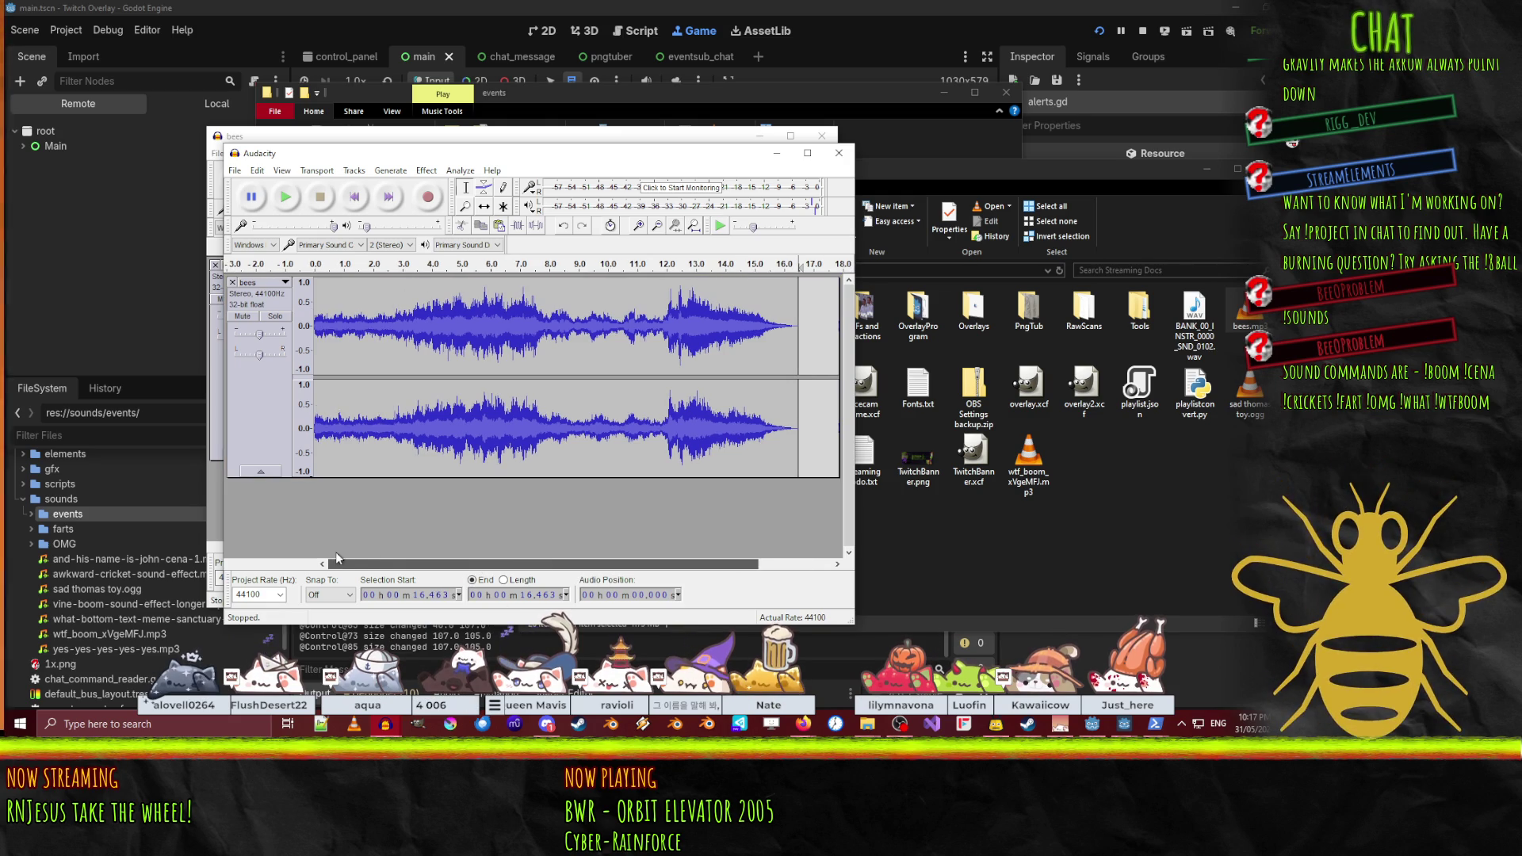
{"action": "left_click", "coordinate": [315, 302]}
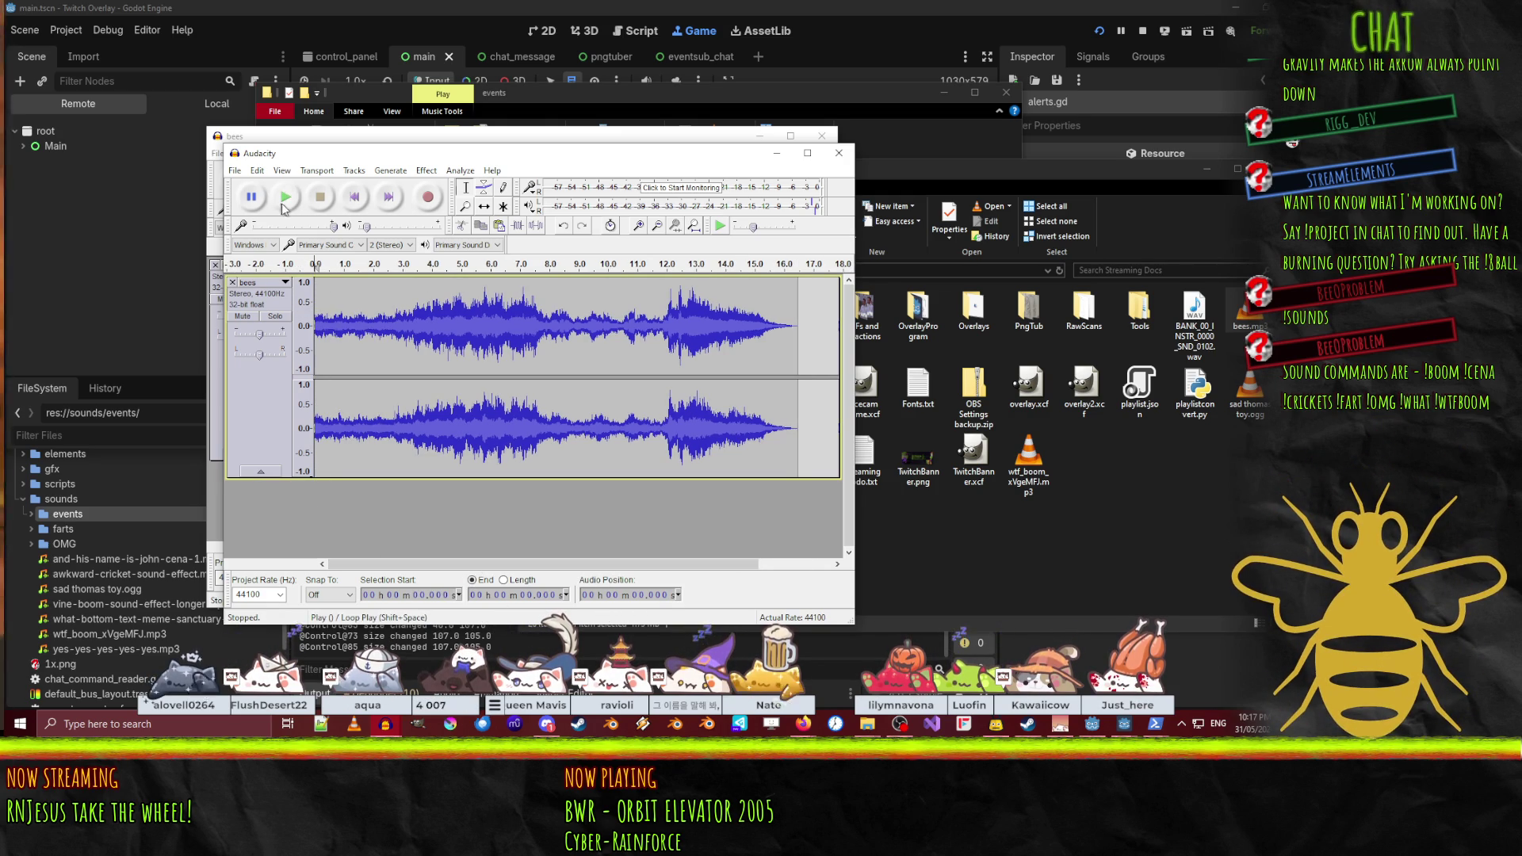
{"action": "key", "text": "space"}
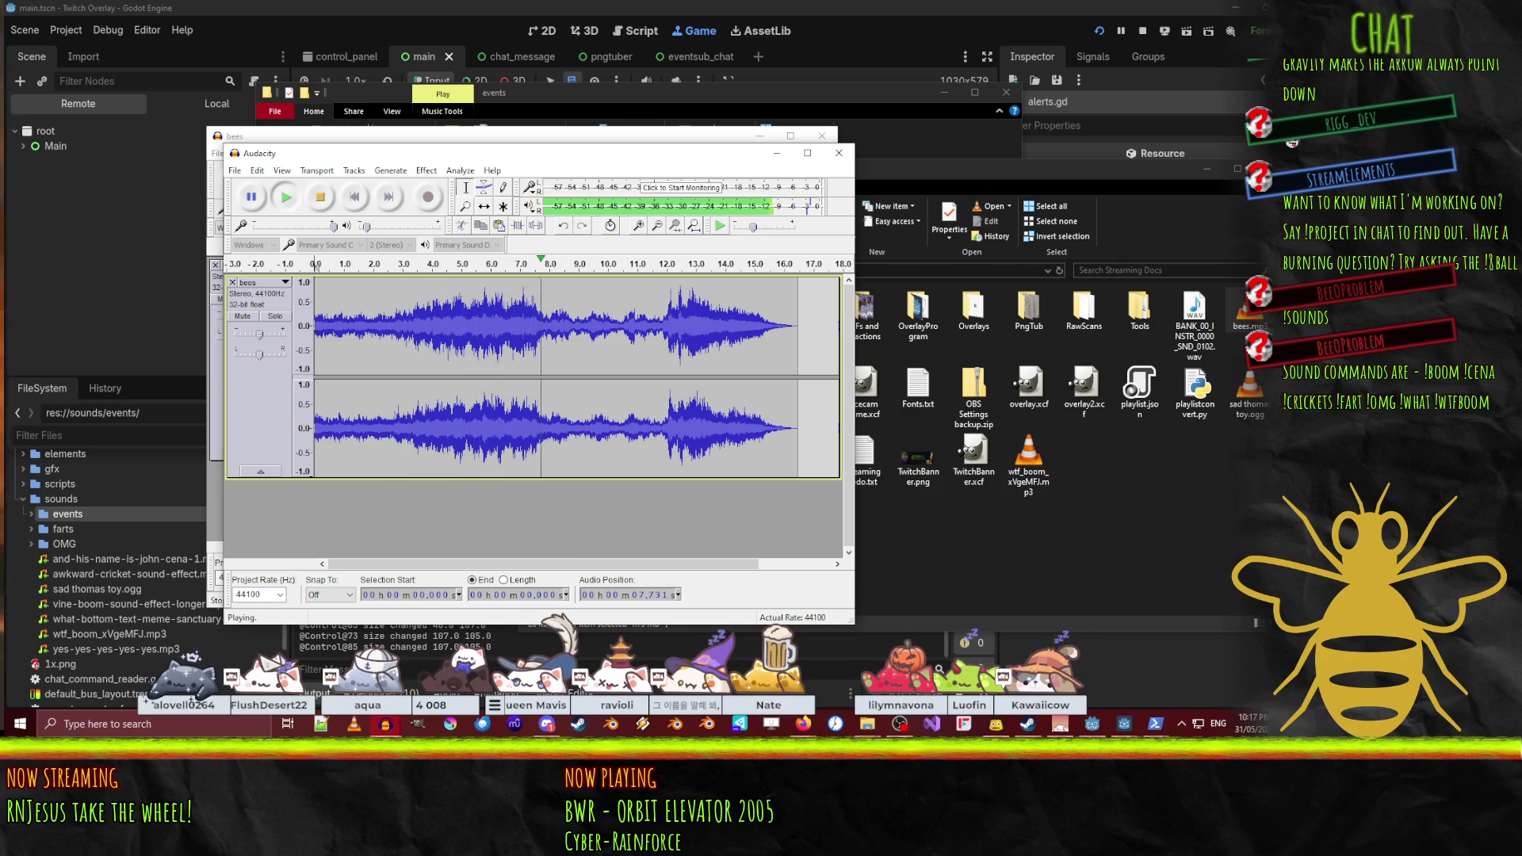
{"action": "left_click", "coordinate": [901, 702]}
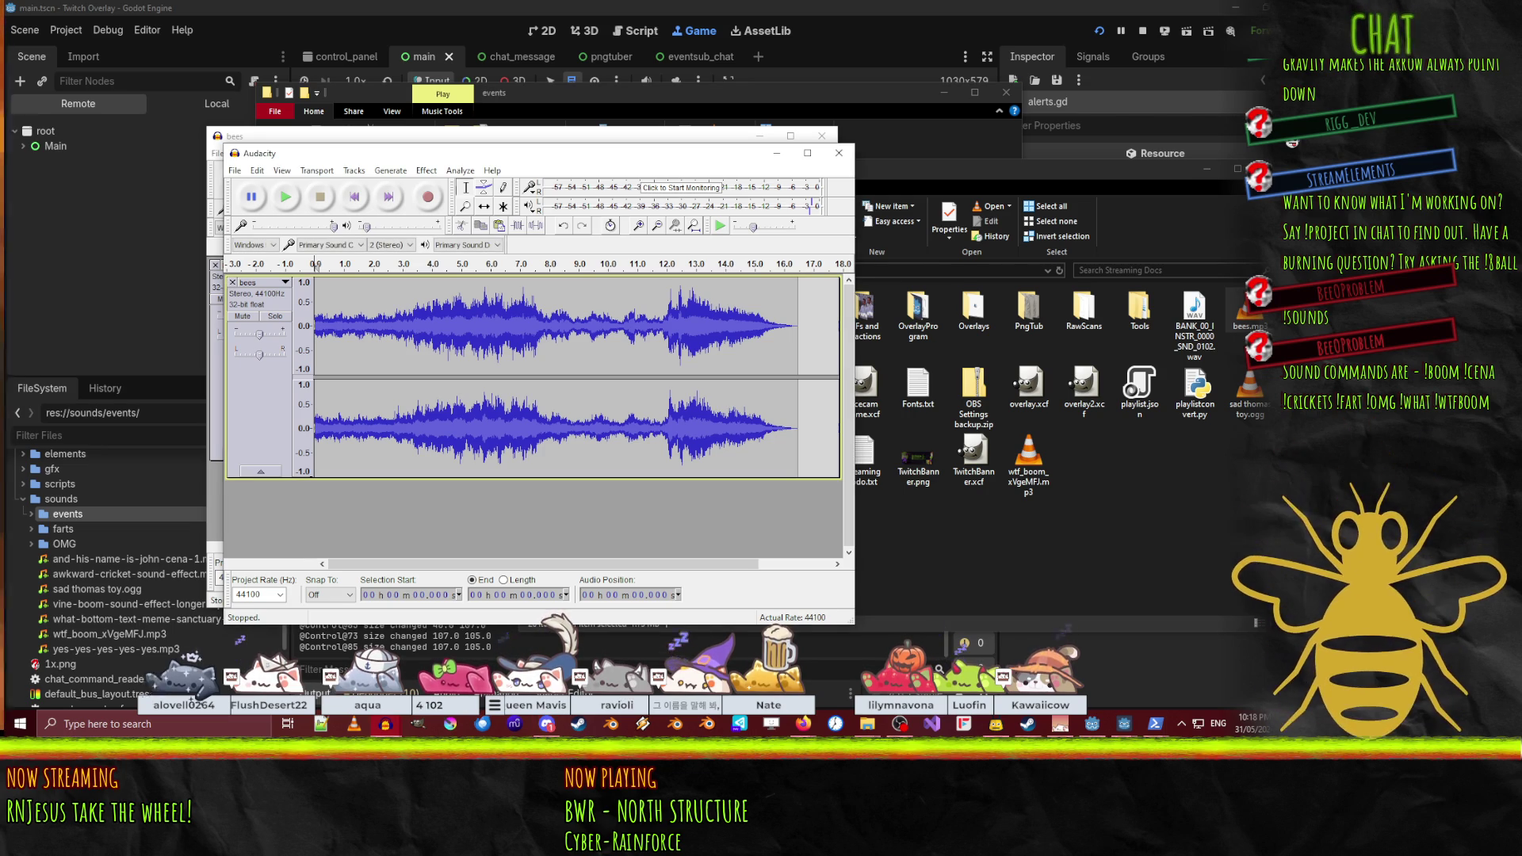
{"action": "left_click", "coordinate": [286, 202]}
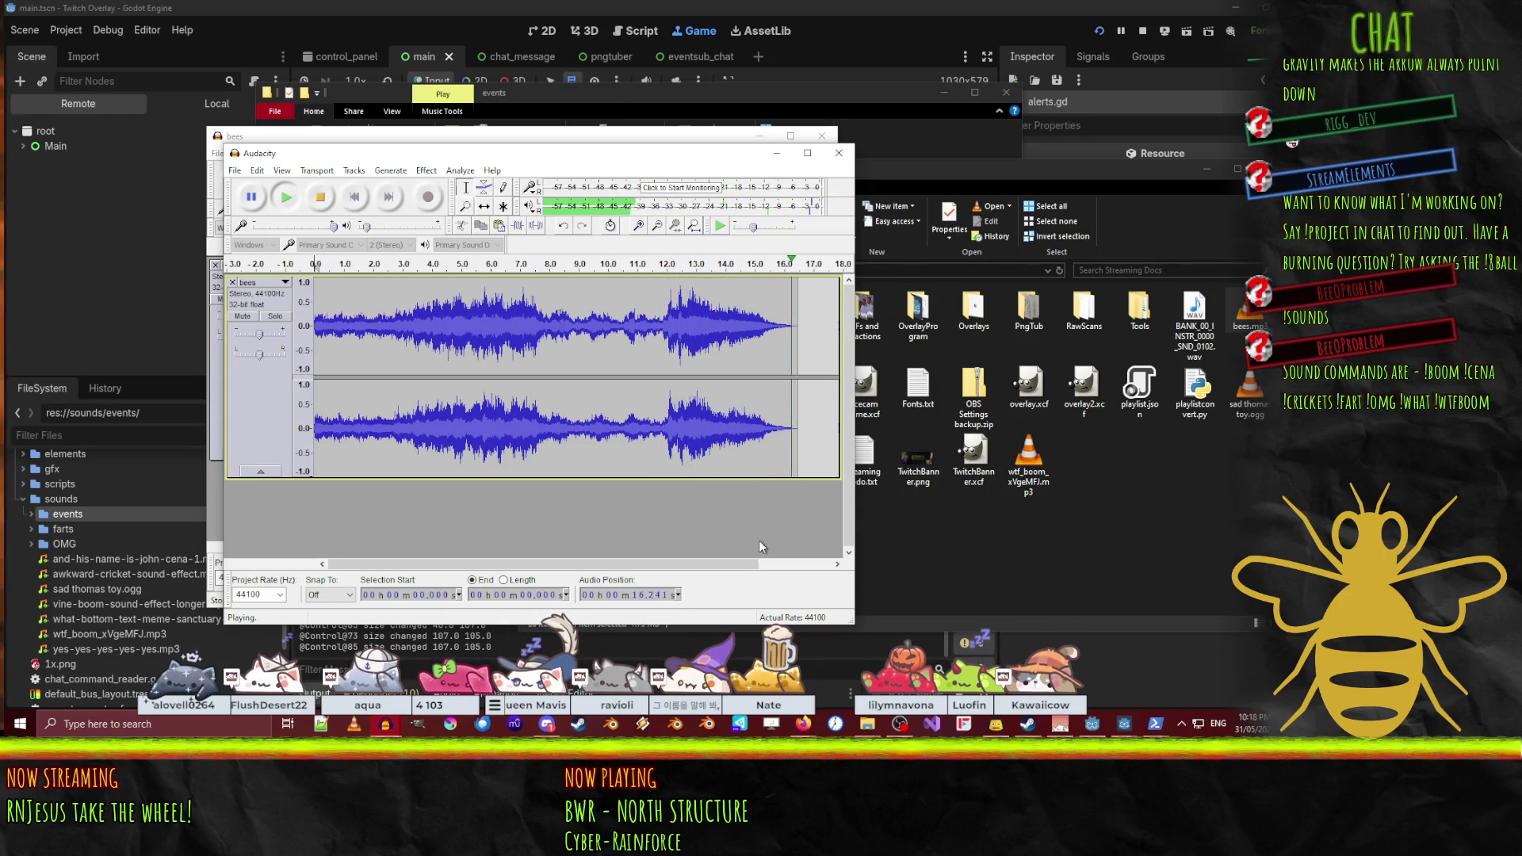
- Apply Amplify and then Compressor with default settings to the whole bees clip
{"action": "left_click", "coordinate": [426, 170]}
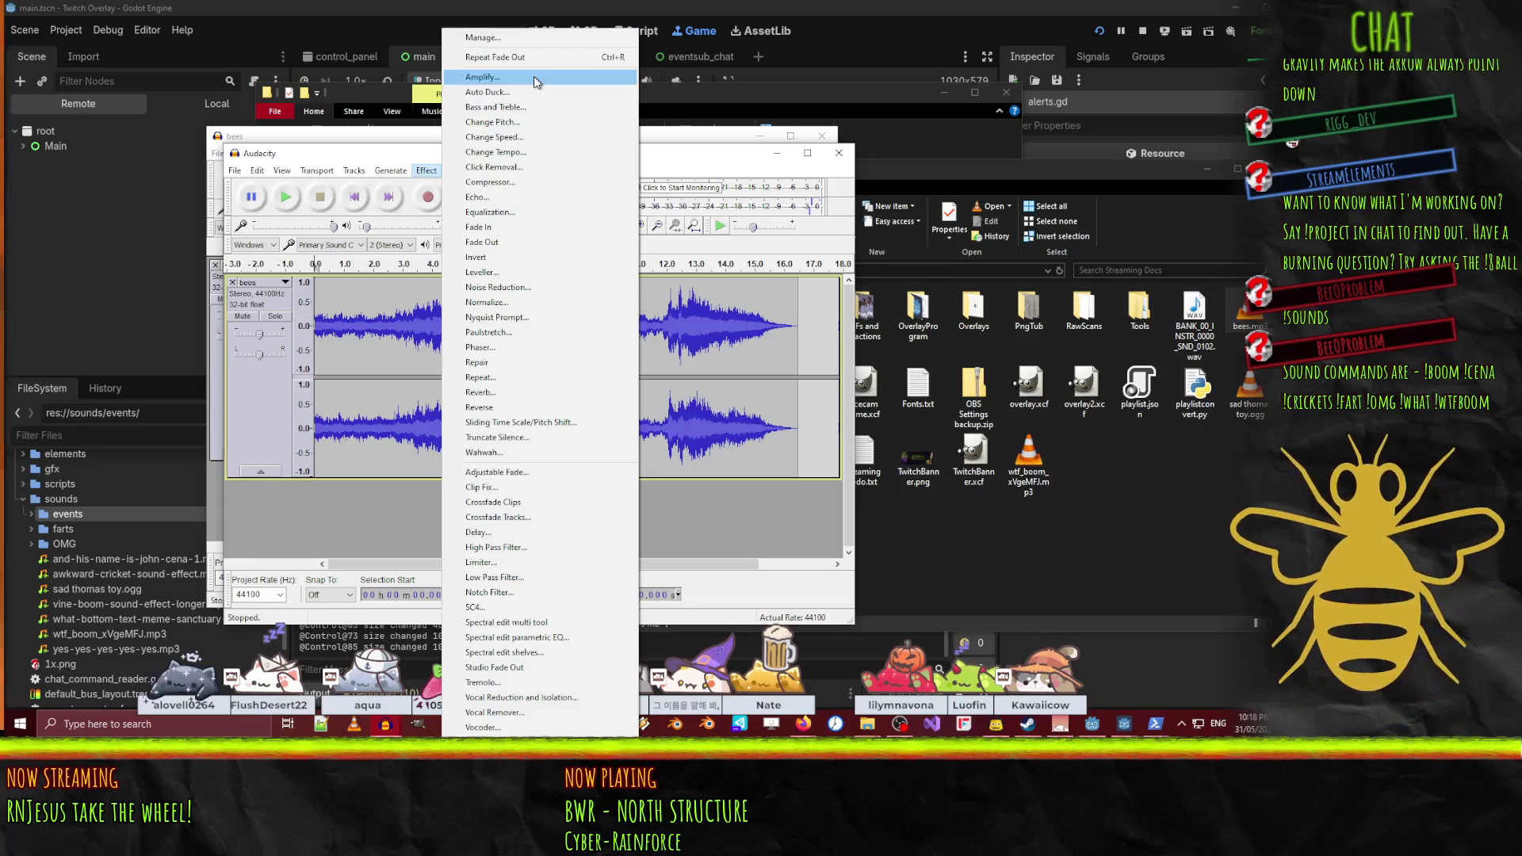
{"action": "left_click", "coordinate": [507, 77]}
{"action": "left_click", "coordinate": [577, 438]}
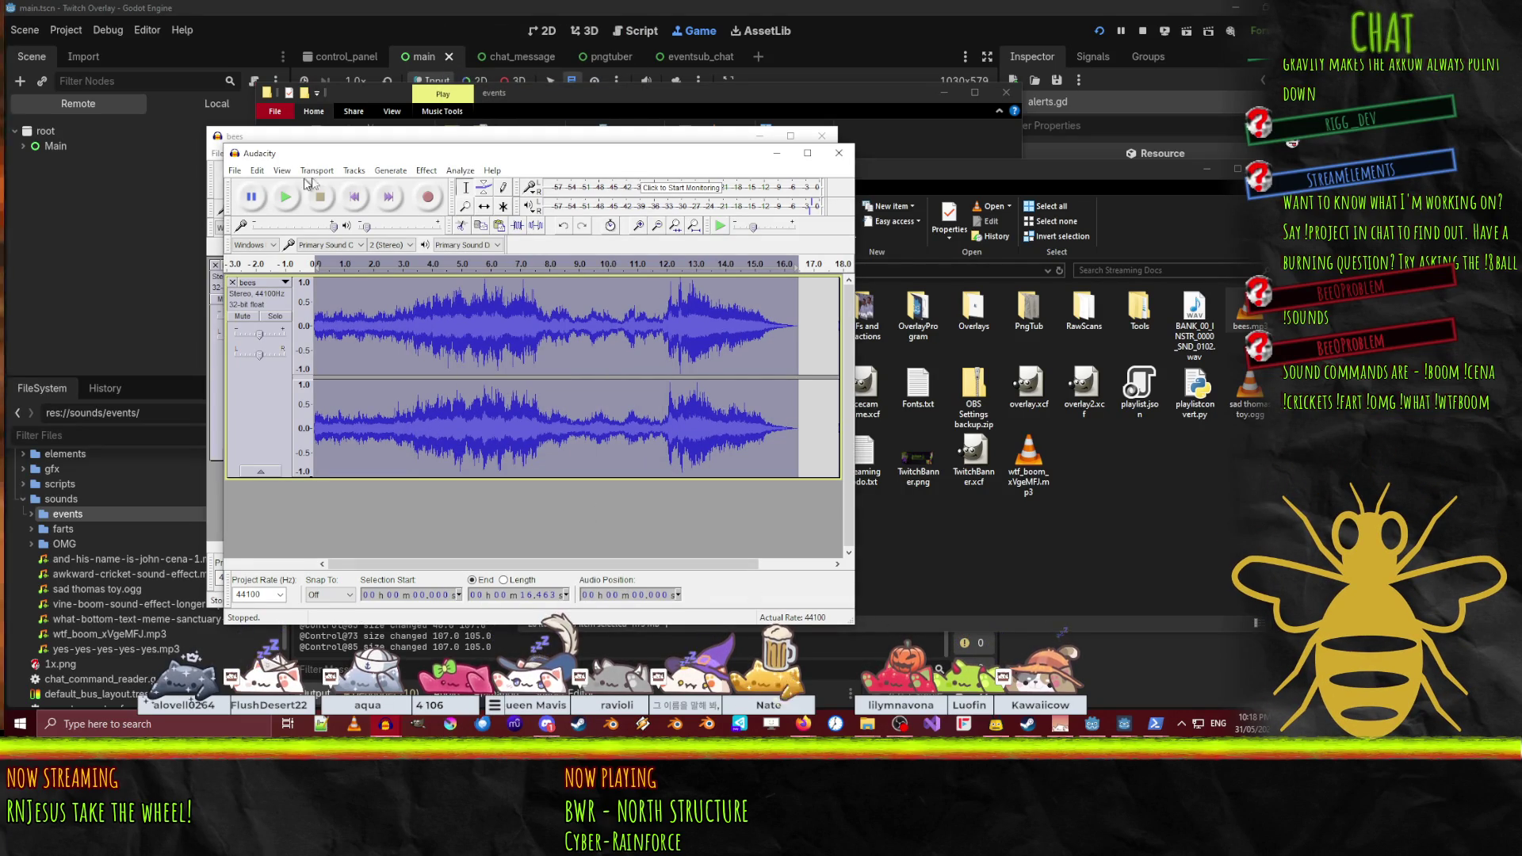
{"action": "left_click", "coordinate": [425, 171]}
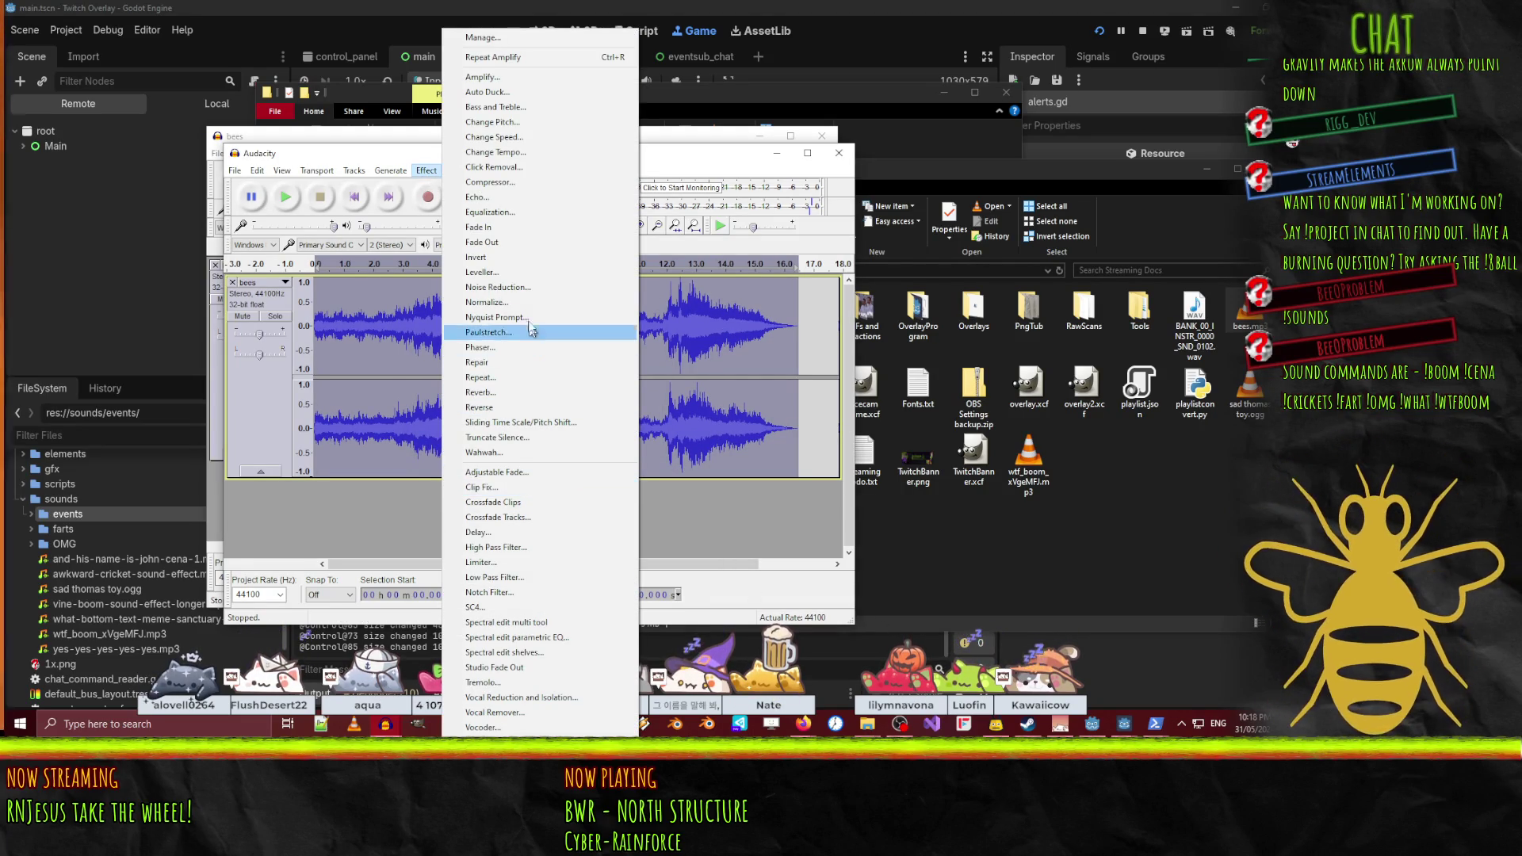
{"action": "left_click", "coordinate": [533, 193]}
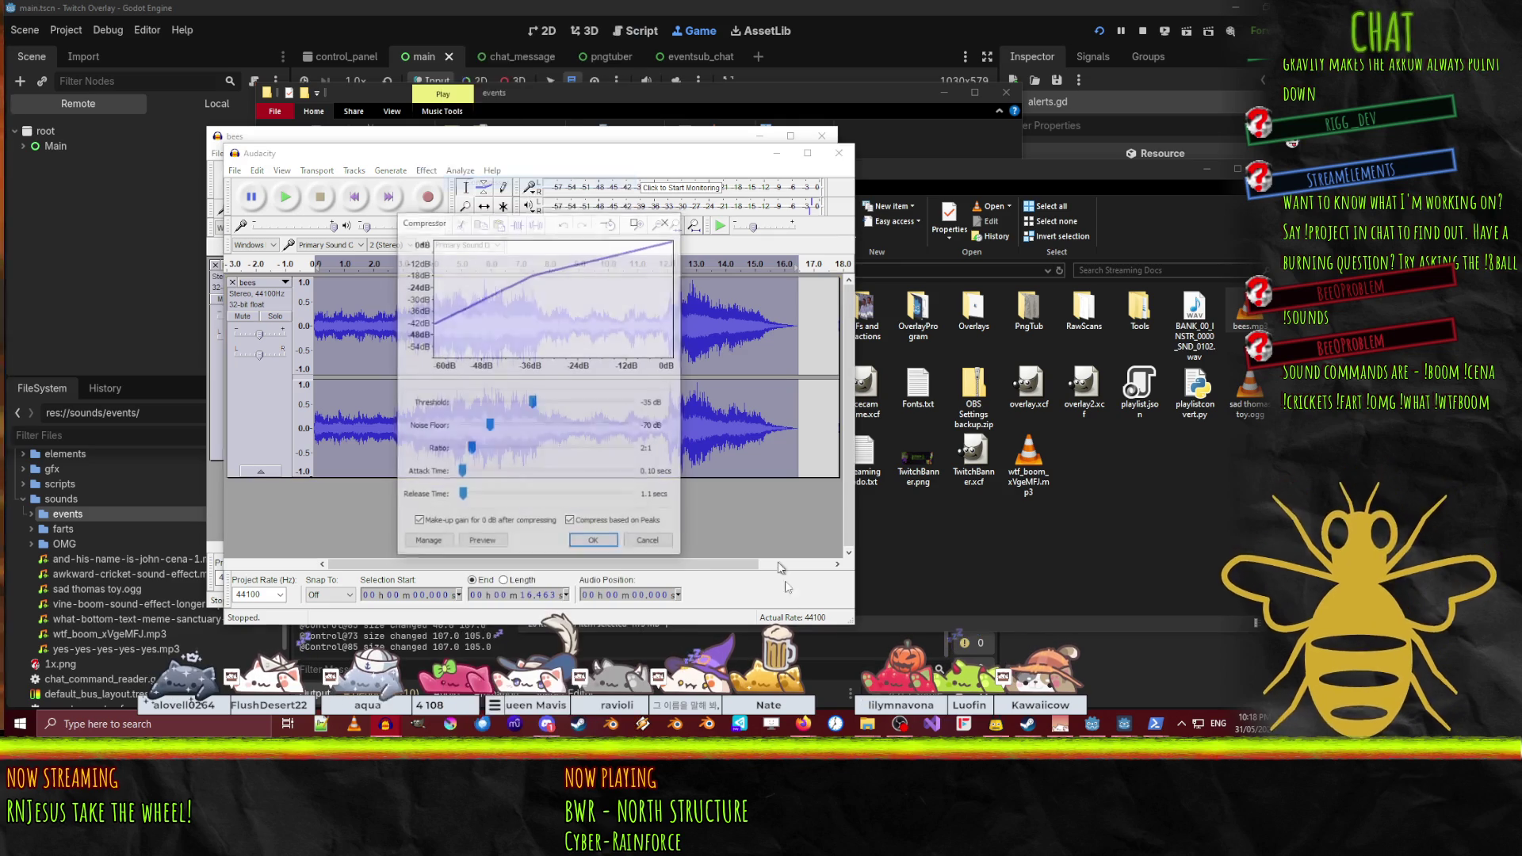
{"action": "left_click", "coordinate": [593, 542]}
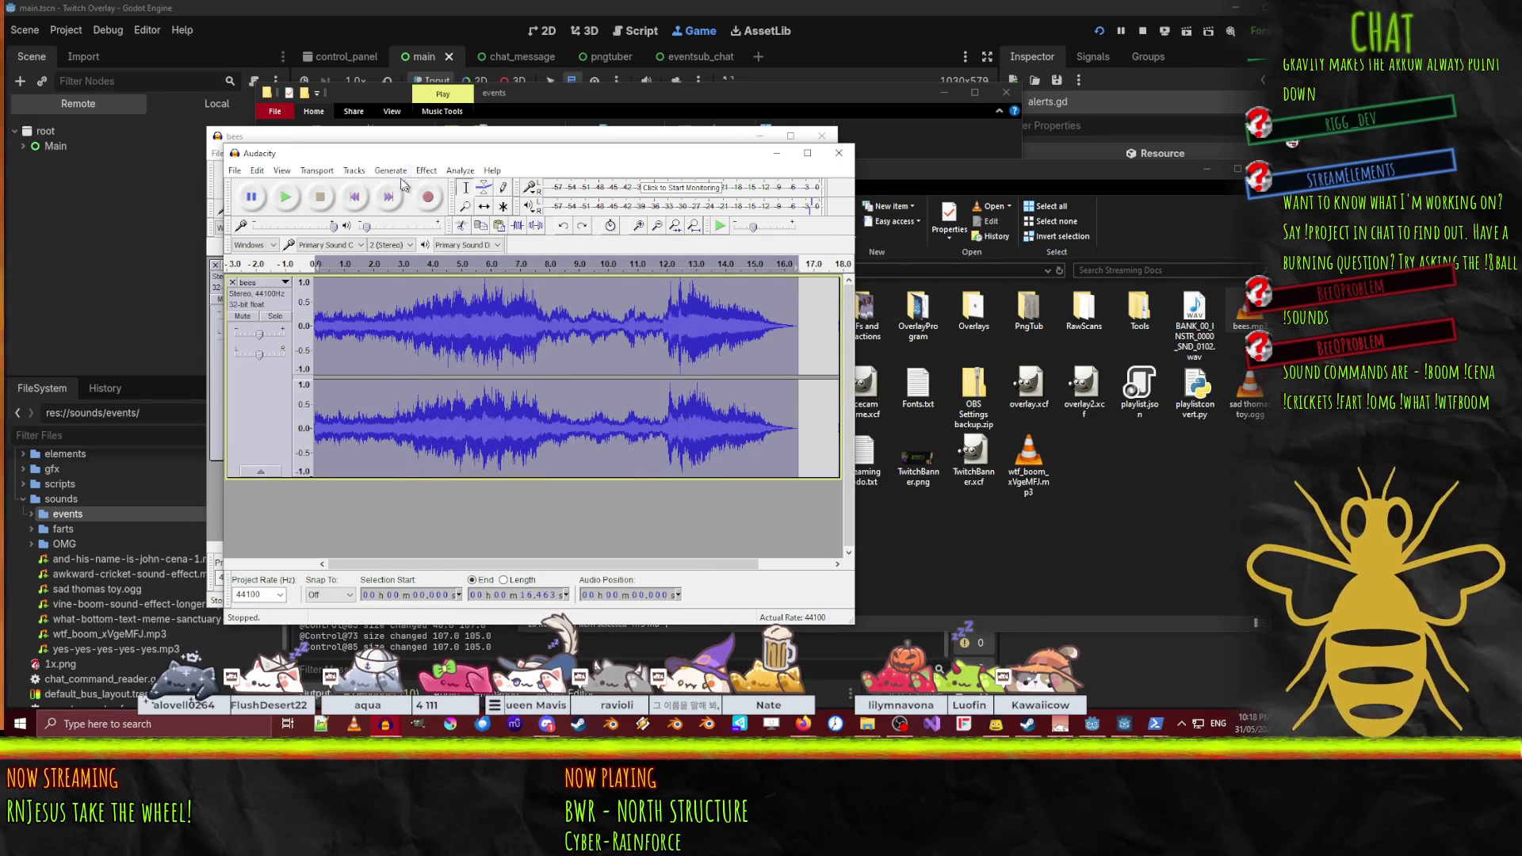
- Compress the clip again at a 1.5:1 ratio with an adjusted threshold, then play it
{"action": "left_click", "coordinate": [427, 171]}
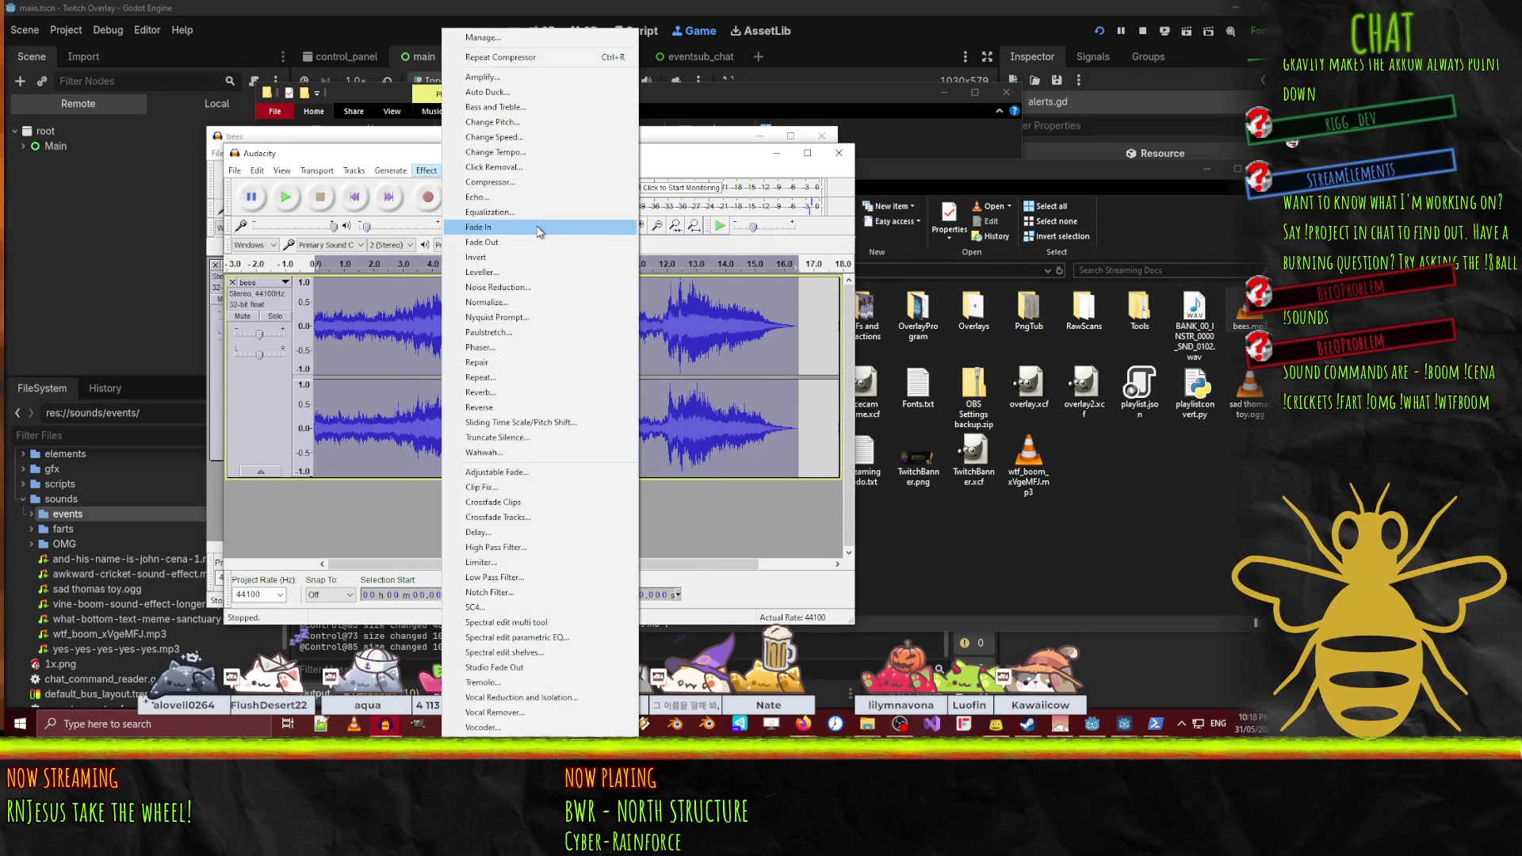
{"action": "left_click", "coordinate": [524, 182]}
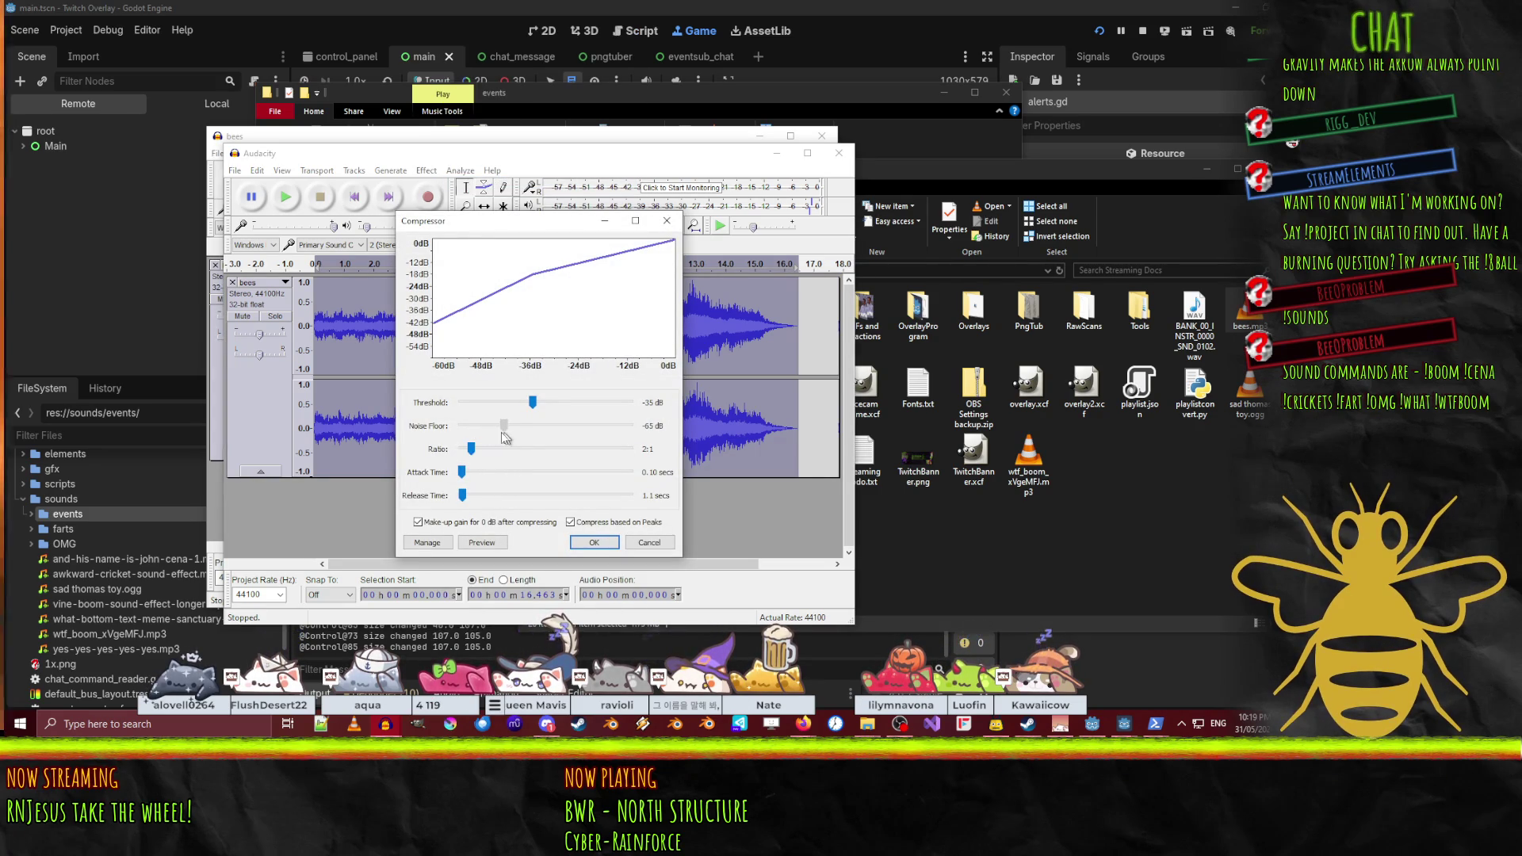
{"action": "left_click_drag", "start_coordinate": [468, 448], "coordinate": [466, 451]}
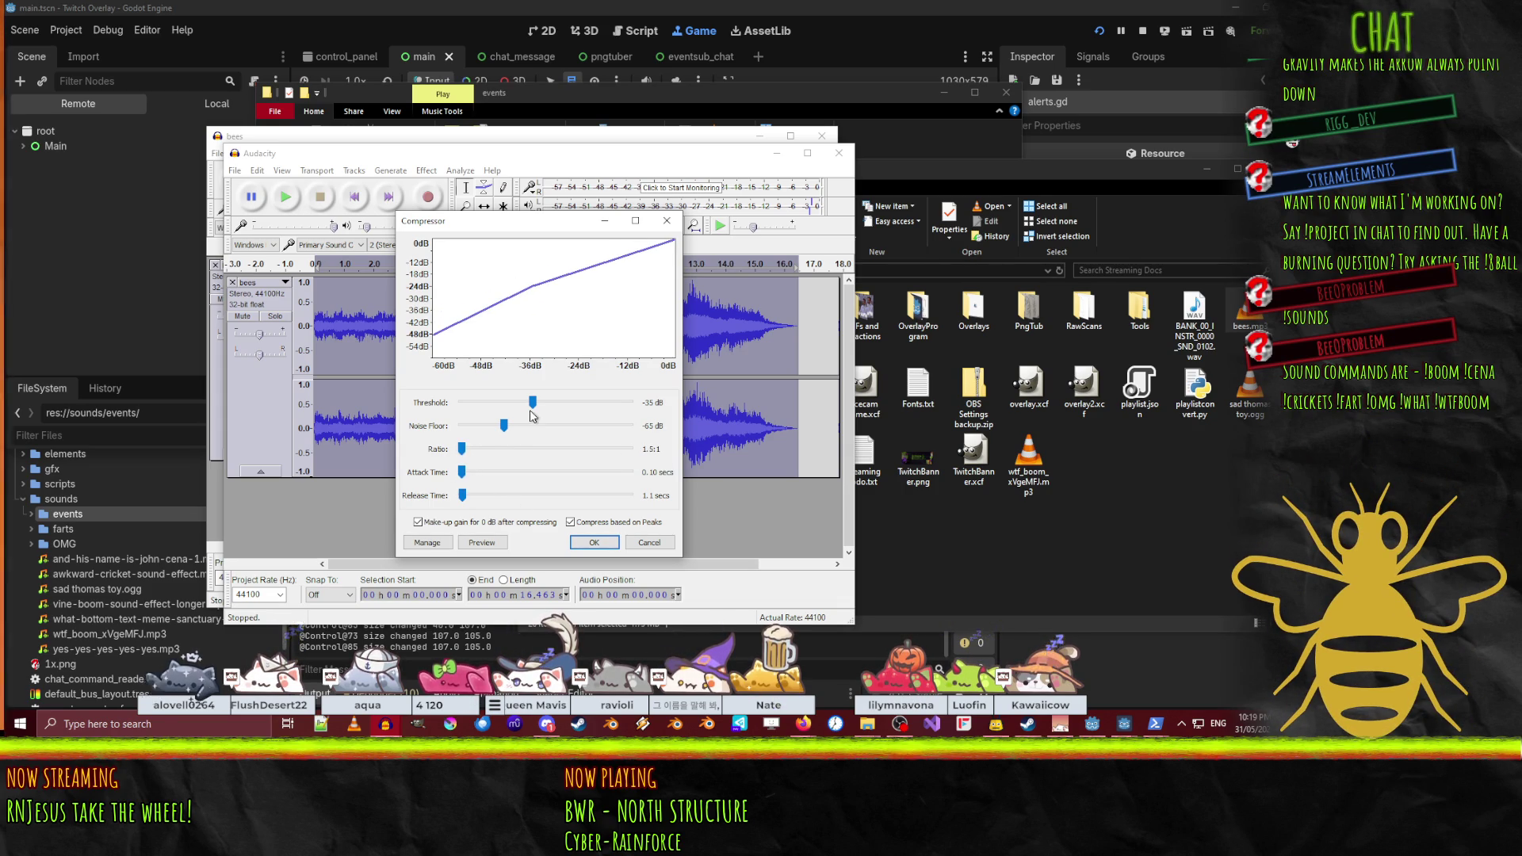
{"action": "mouse_move", "coordinate": [532, 401]}
{"action": "left_mouse_down"}
{"action": "mouse_move", "coordinate": [512, 412]}
{"action": "mouse_move", "coordinate": [544, 419]}
{"action": "left_mouse_up"}
{"action": "left_click", "coordinate": [588, 542]}
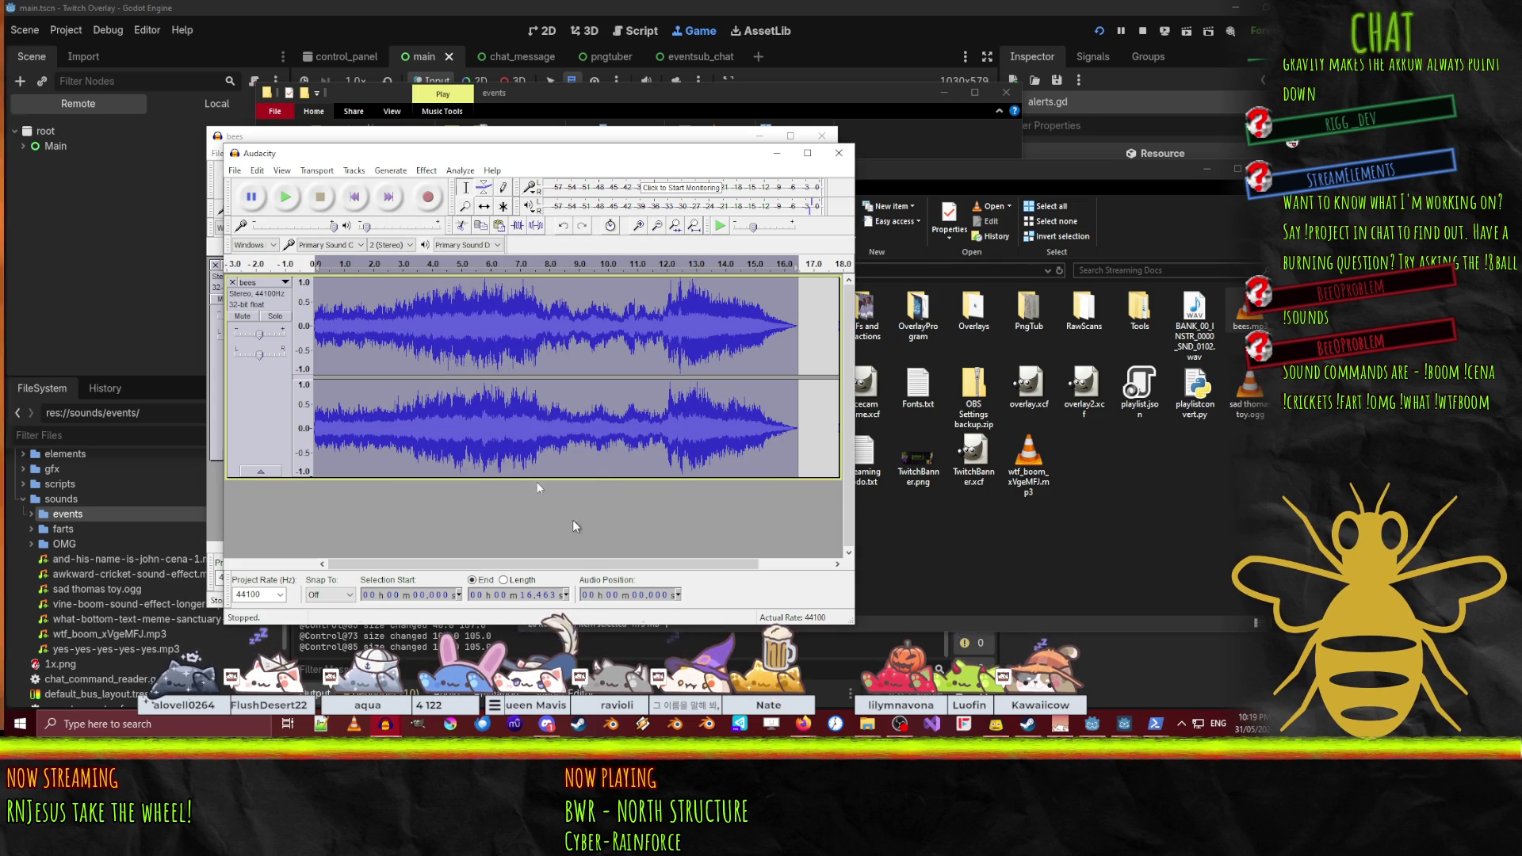
{"action": "key", "text": "space"}
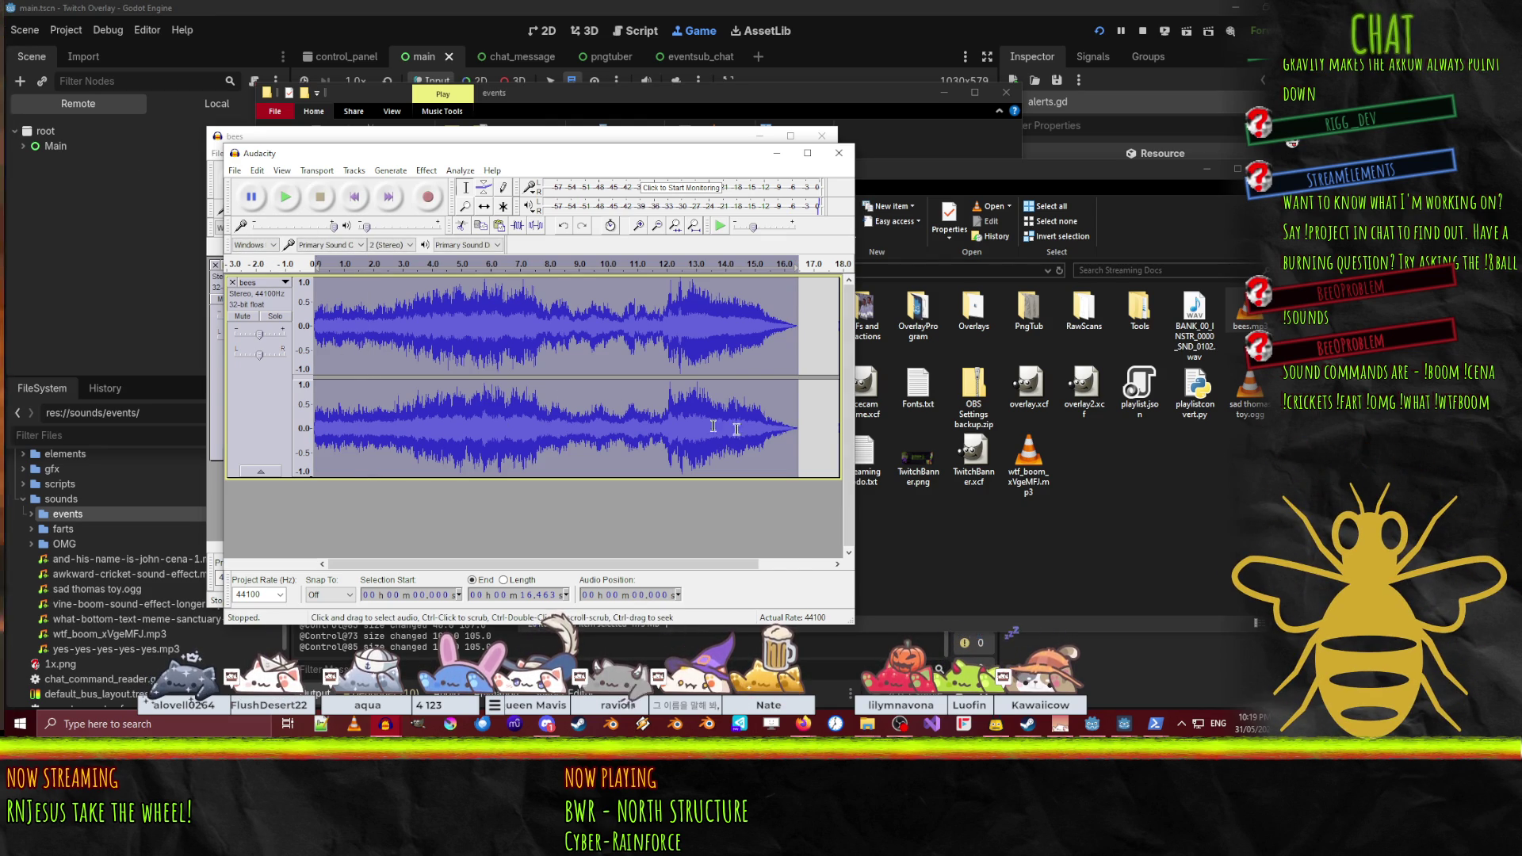
{"action": "left_click", "coordinate": [235, 170]}
{"action": "left_click", "coordinate": [323, 356]}
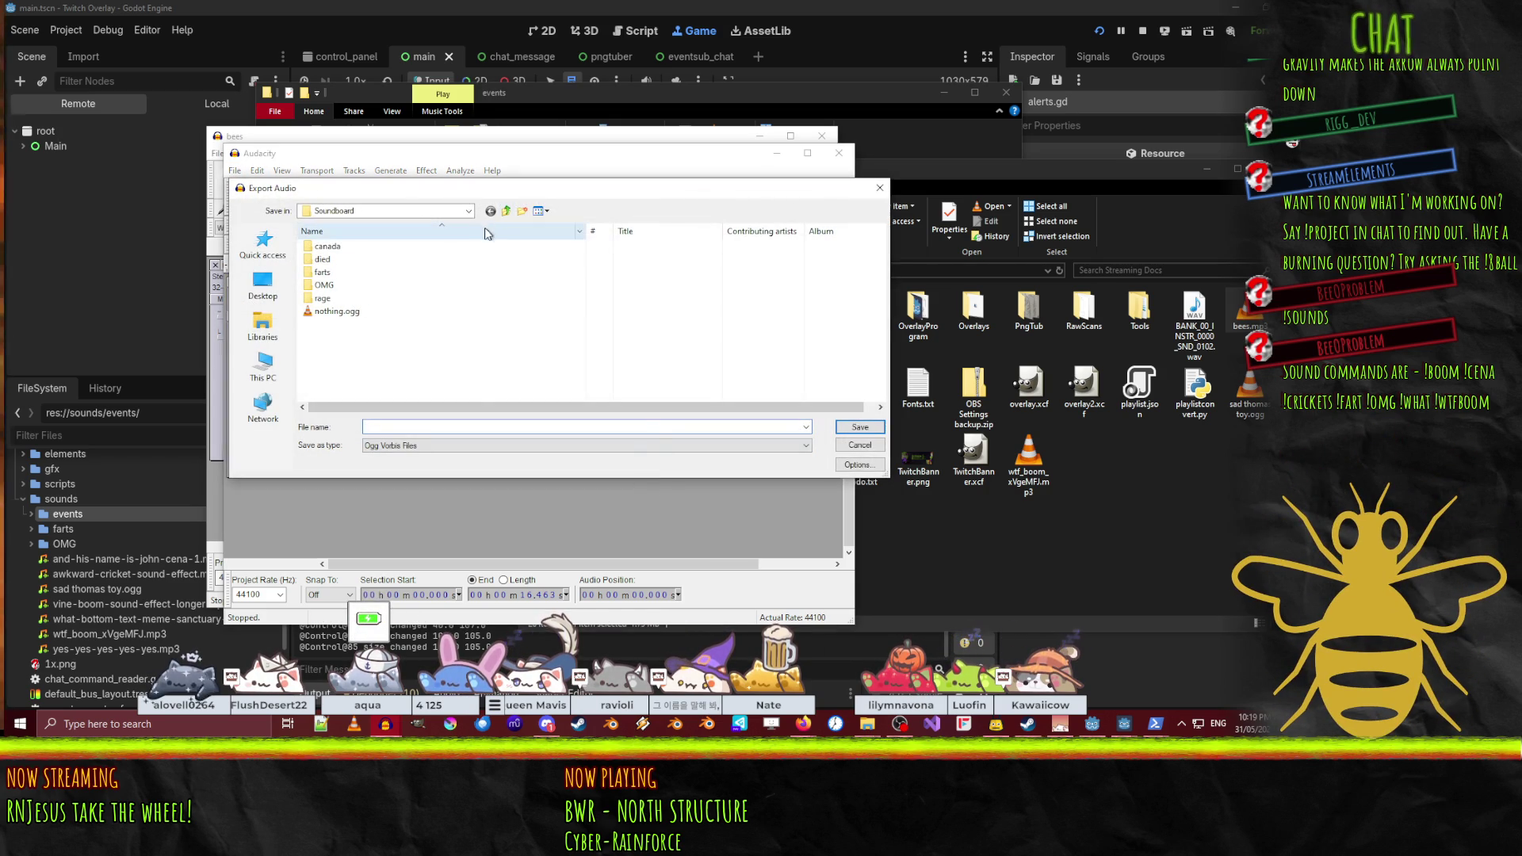
{"action": "left_click", "coordinate": [506, 212]}
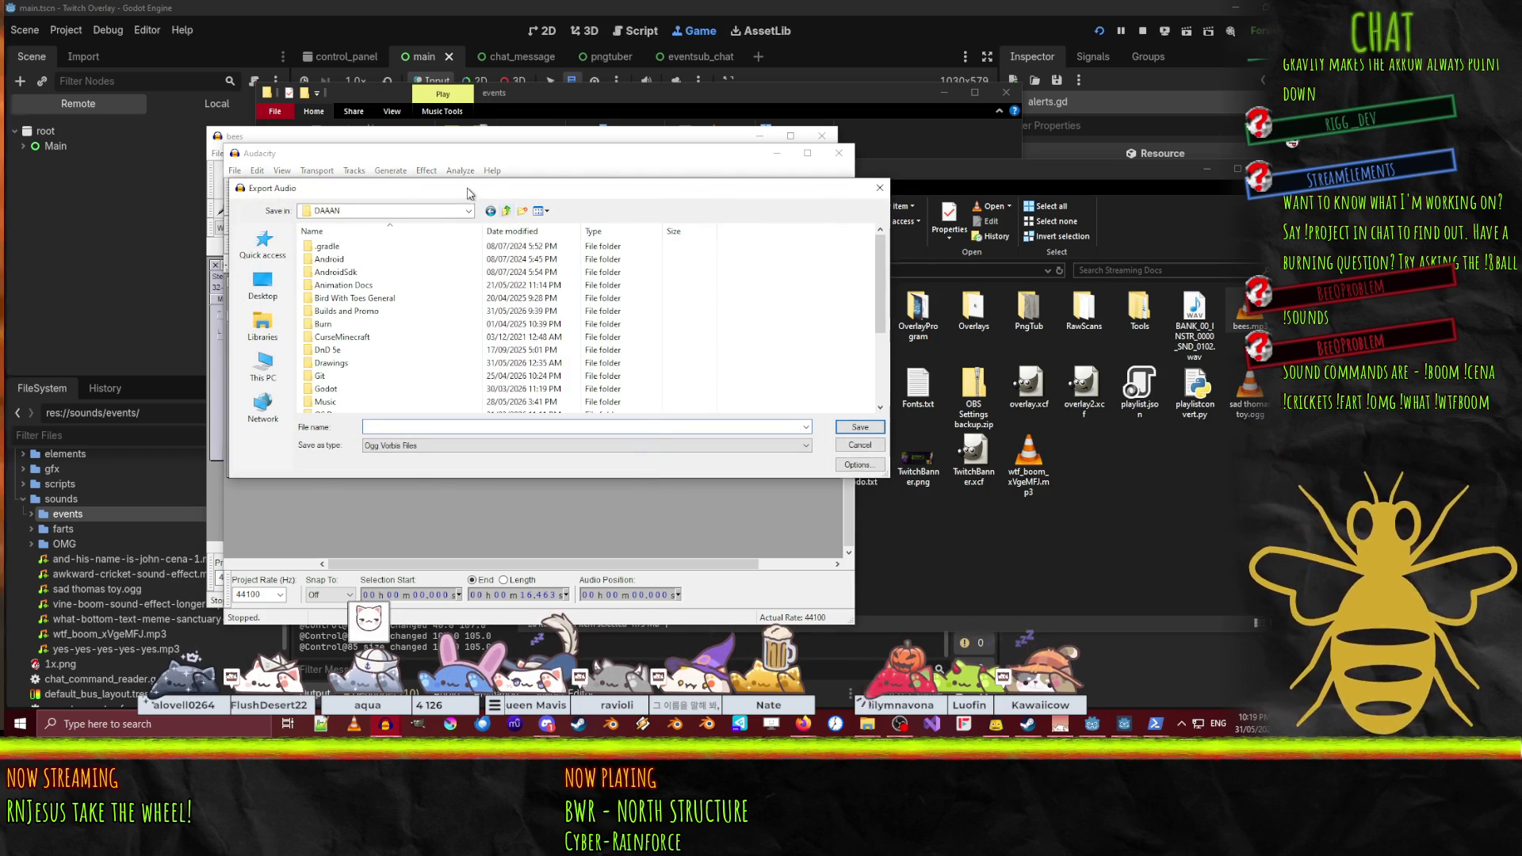
{"action": "key", "text": "Escape"}
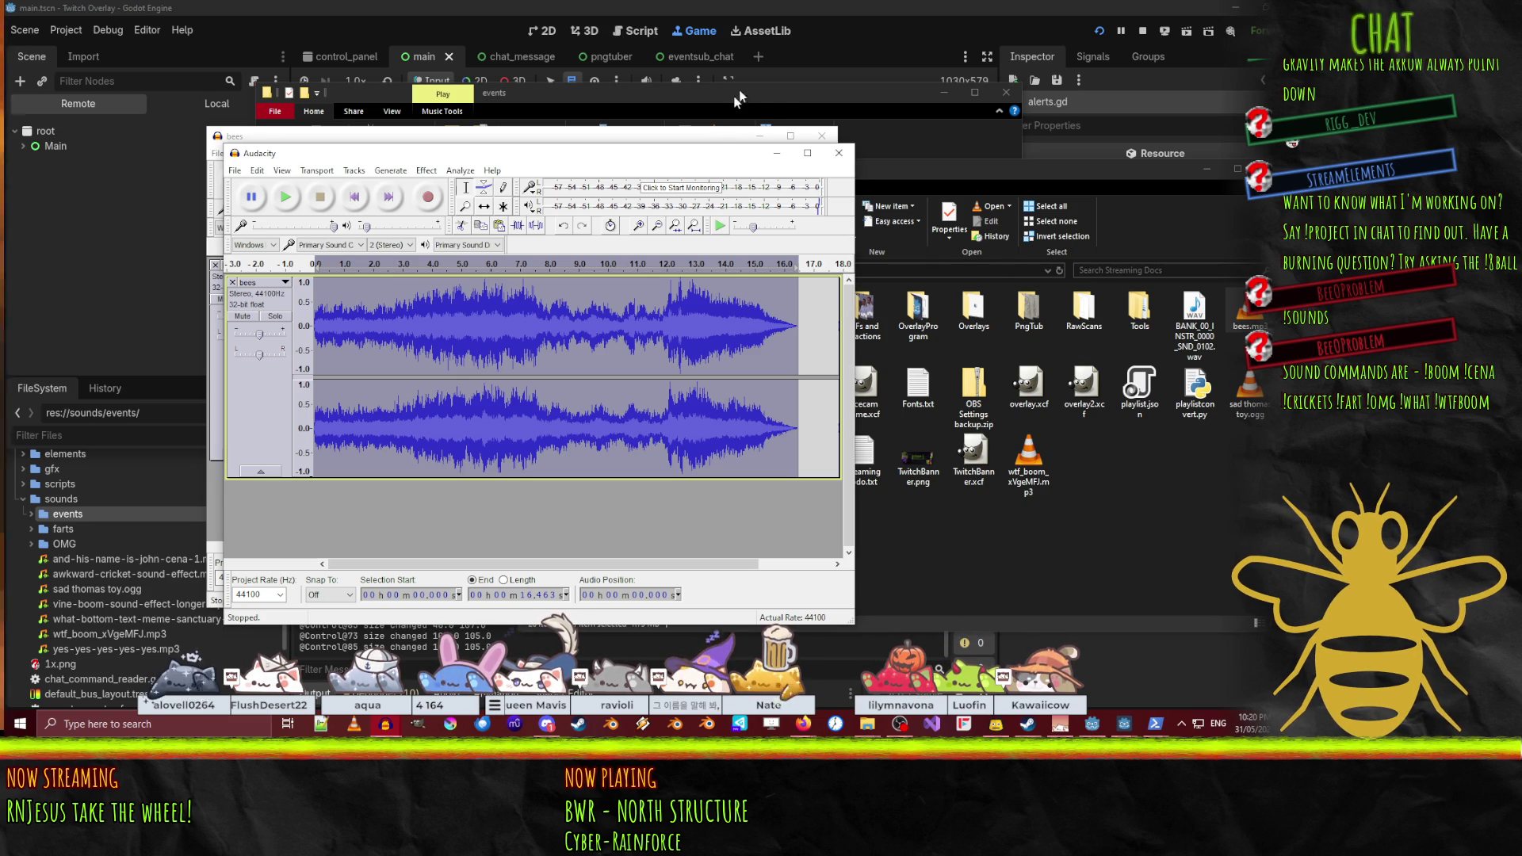
- Close both Audacity bees projects without saving their changes
{"action": "left_click", "coordinate": [836, 162]}
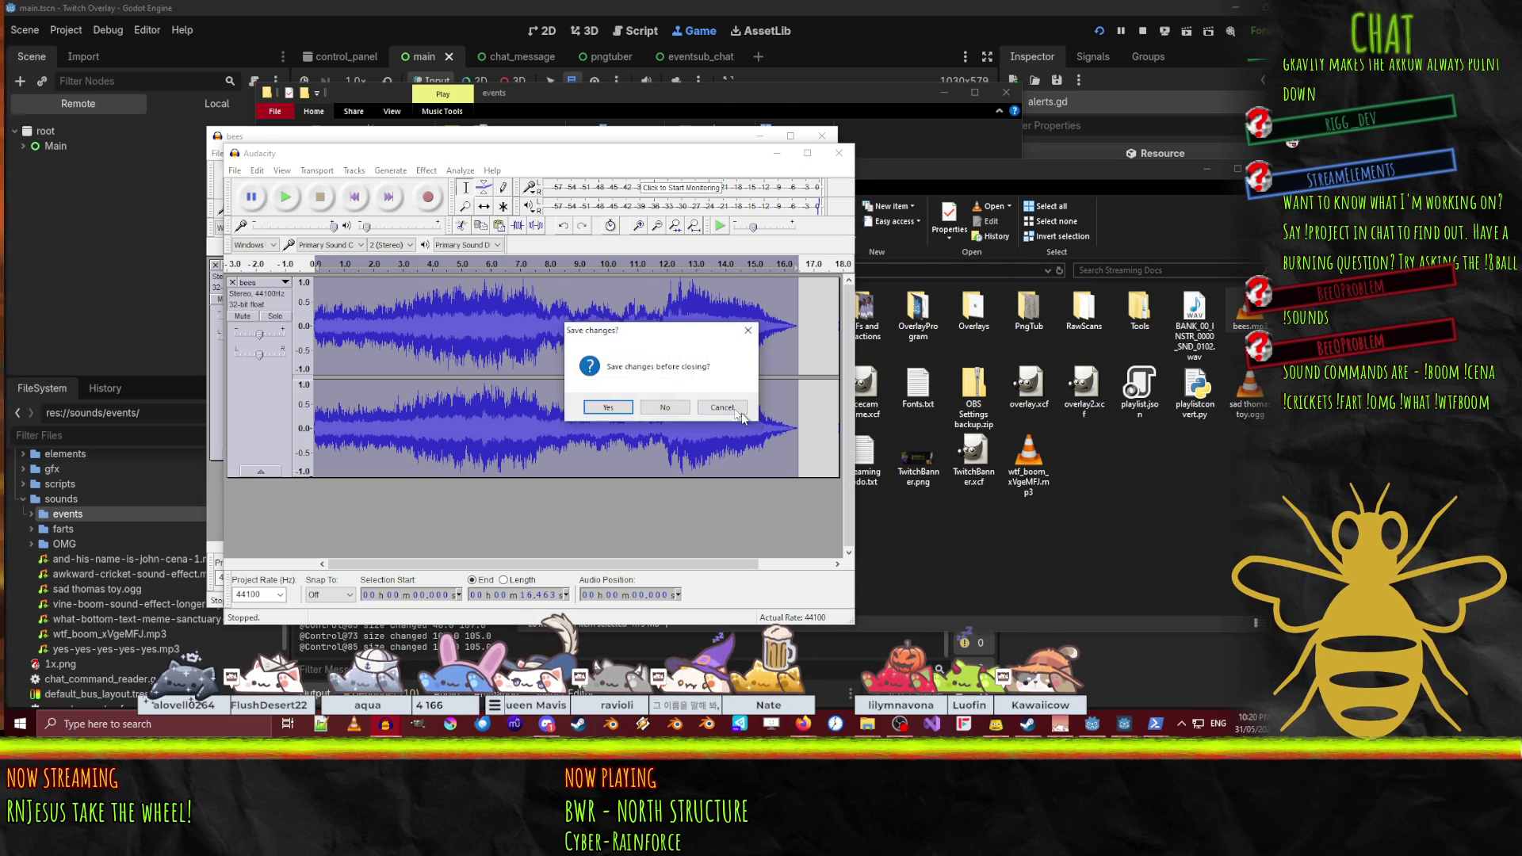
{"action": "left_click", "coordinate": [659, 407]}
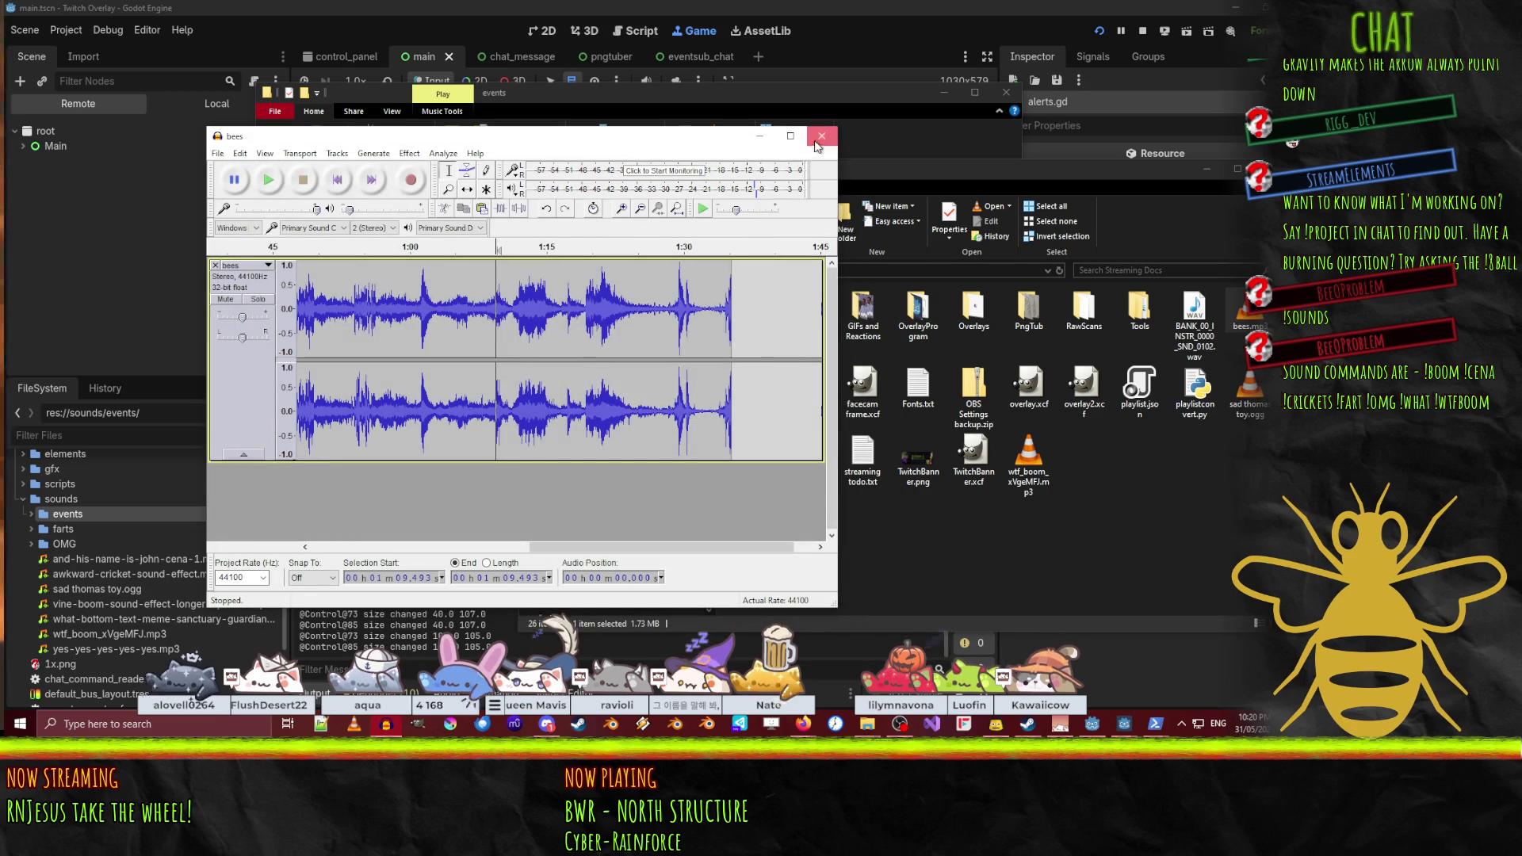
{"action": "left_click", "coordinate": [655, 408]}
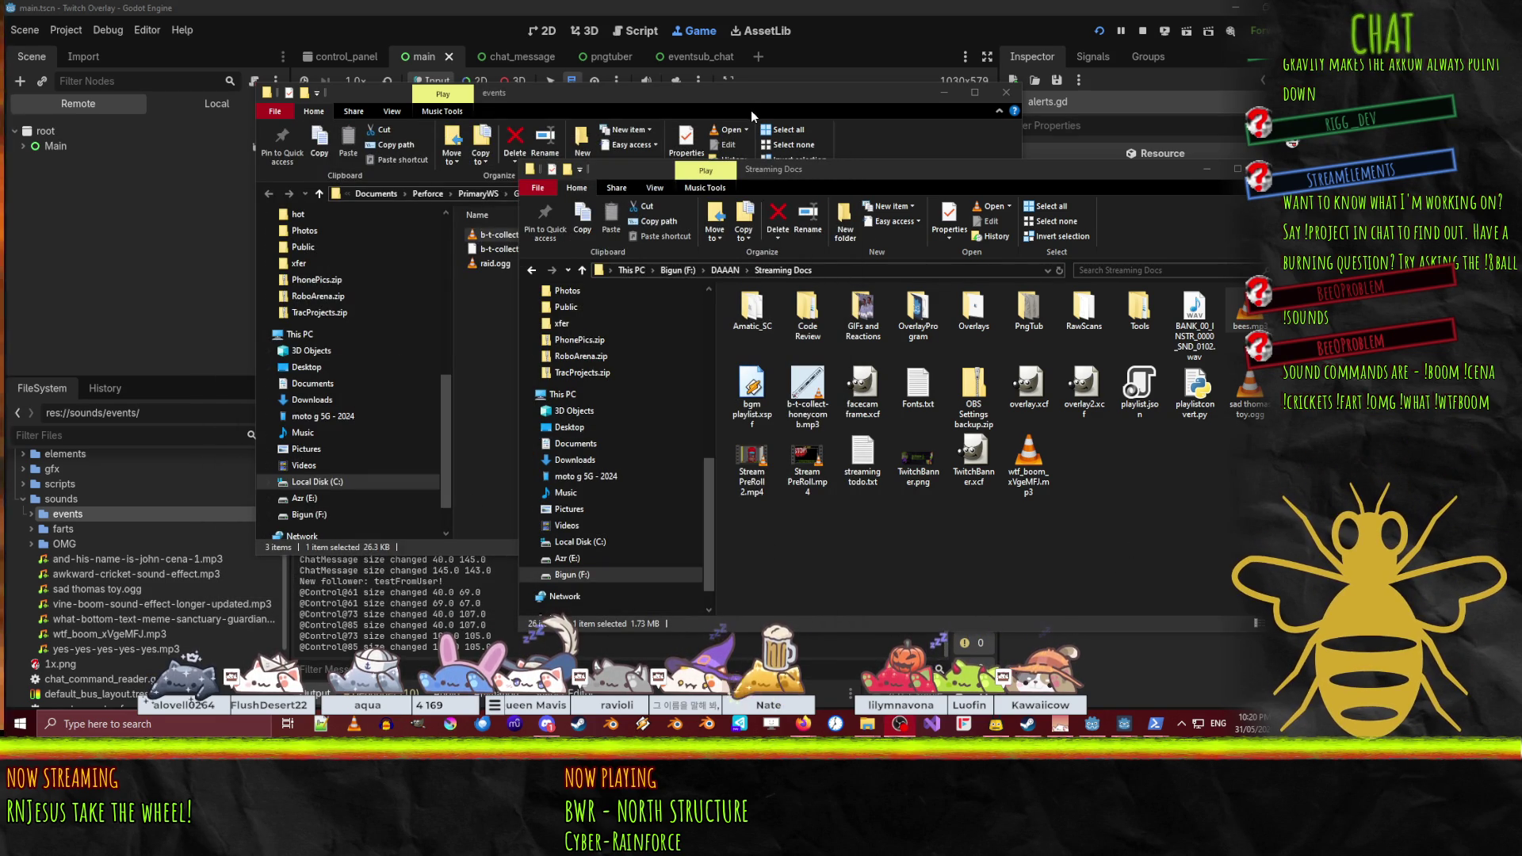
- Back in Godot, open b-t-collect-honeycomb.mp3's import settings from the events folder and play its preview
{"action": "left_click", "coordinate": [163, 560]}
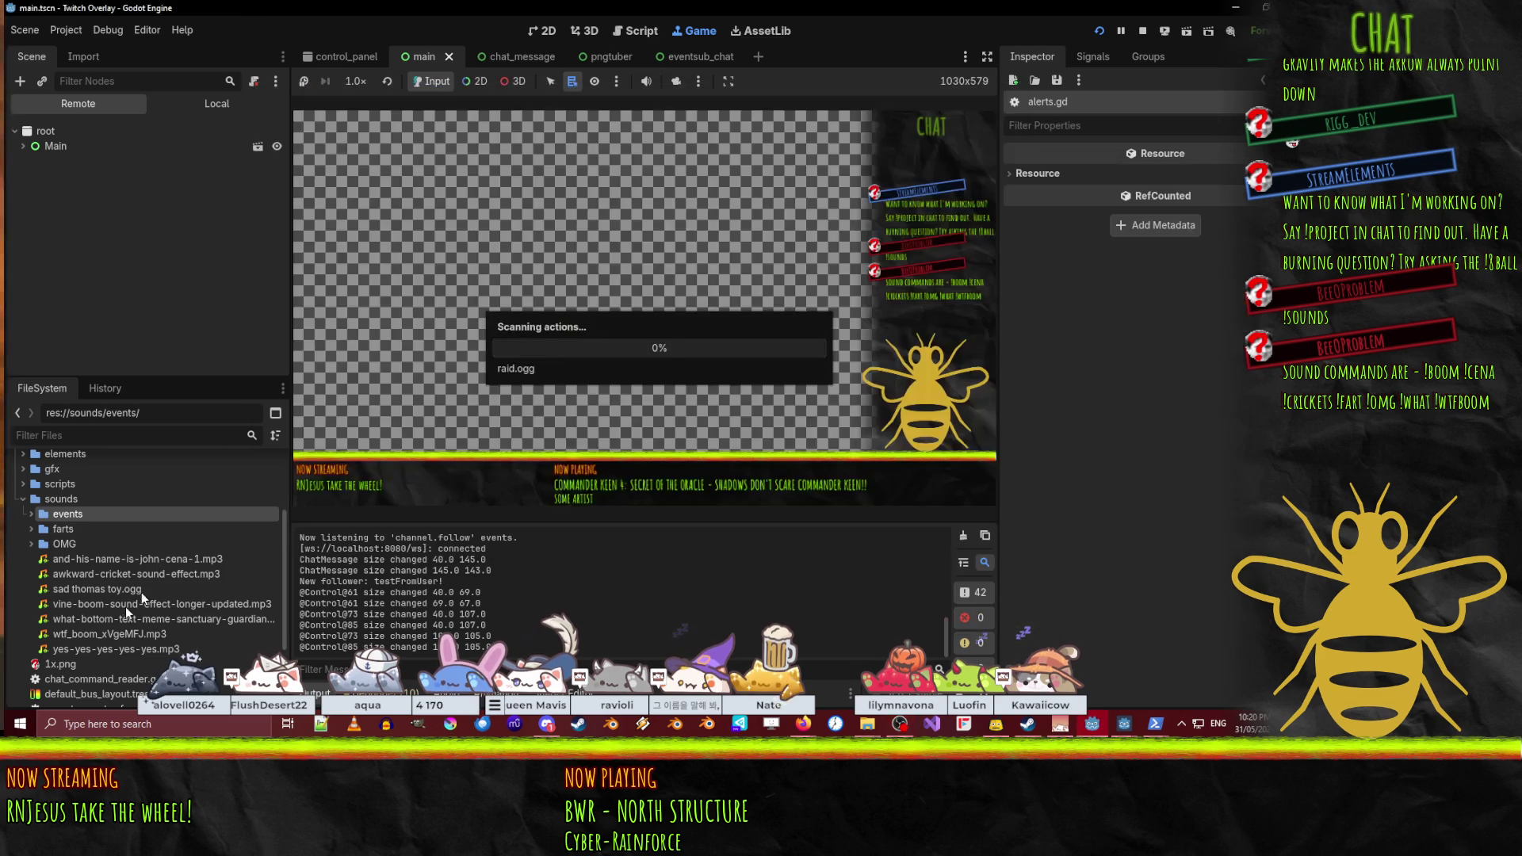
{"action": "left_click", "coordinate": [31, 515]}
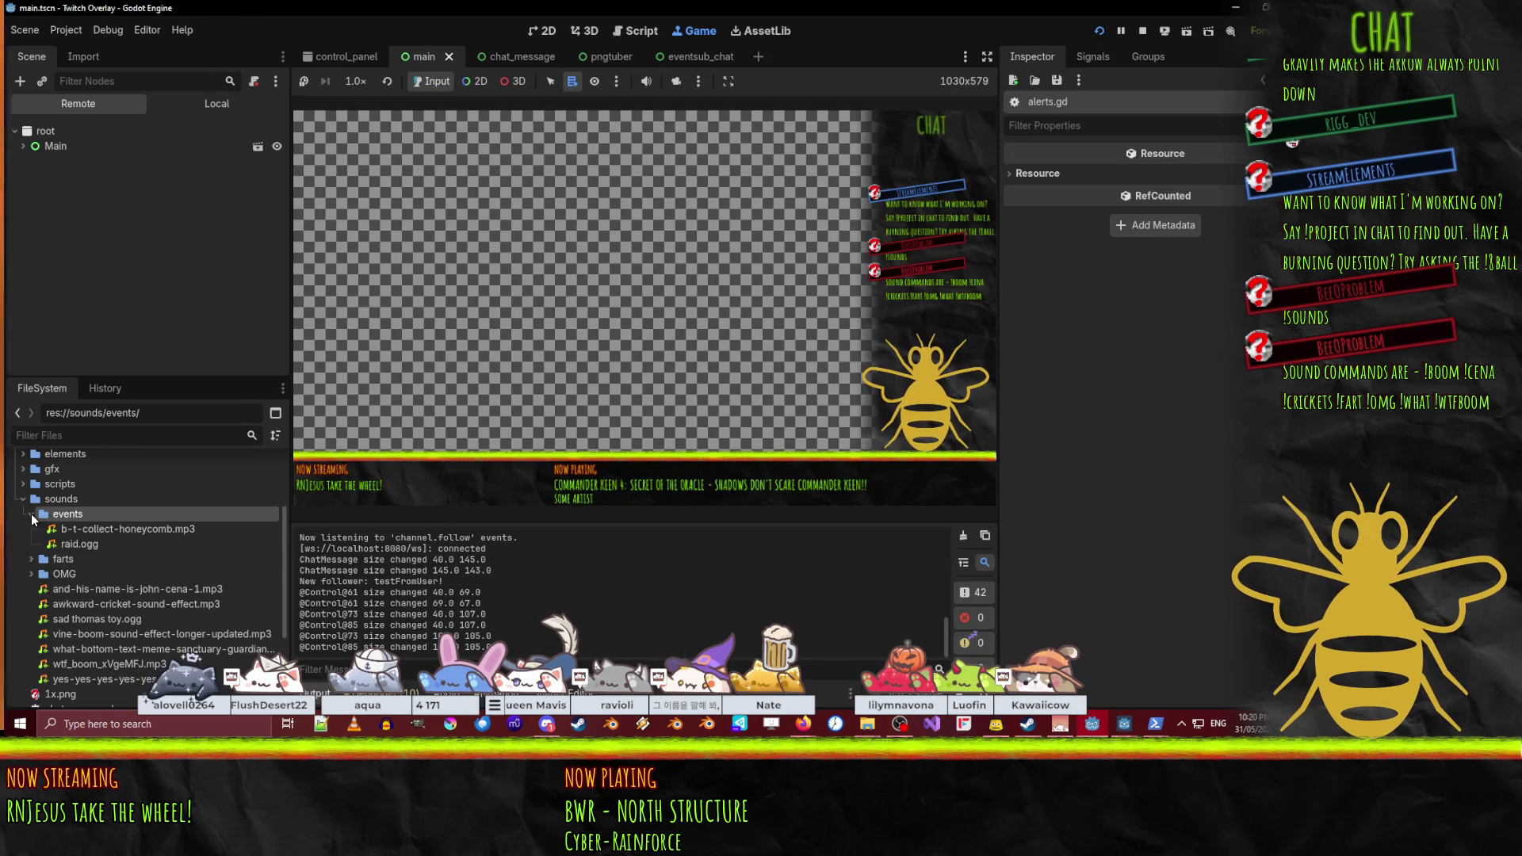
{"action": "double_click", "coordinate": [79, 529]}
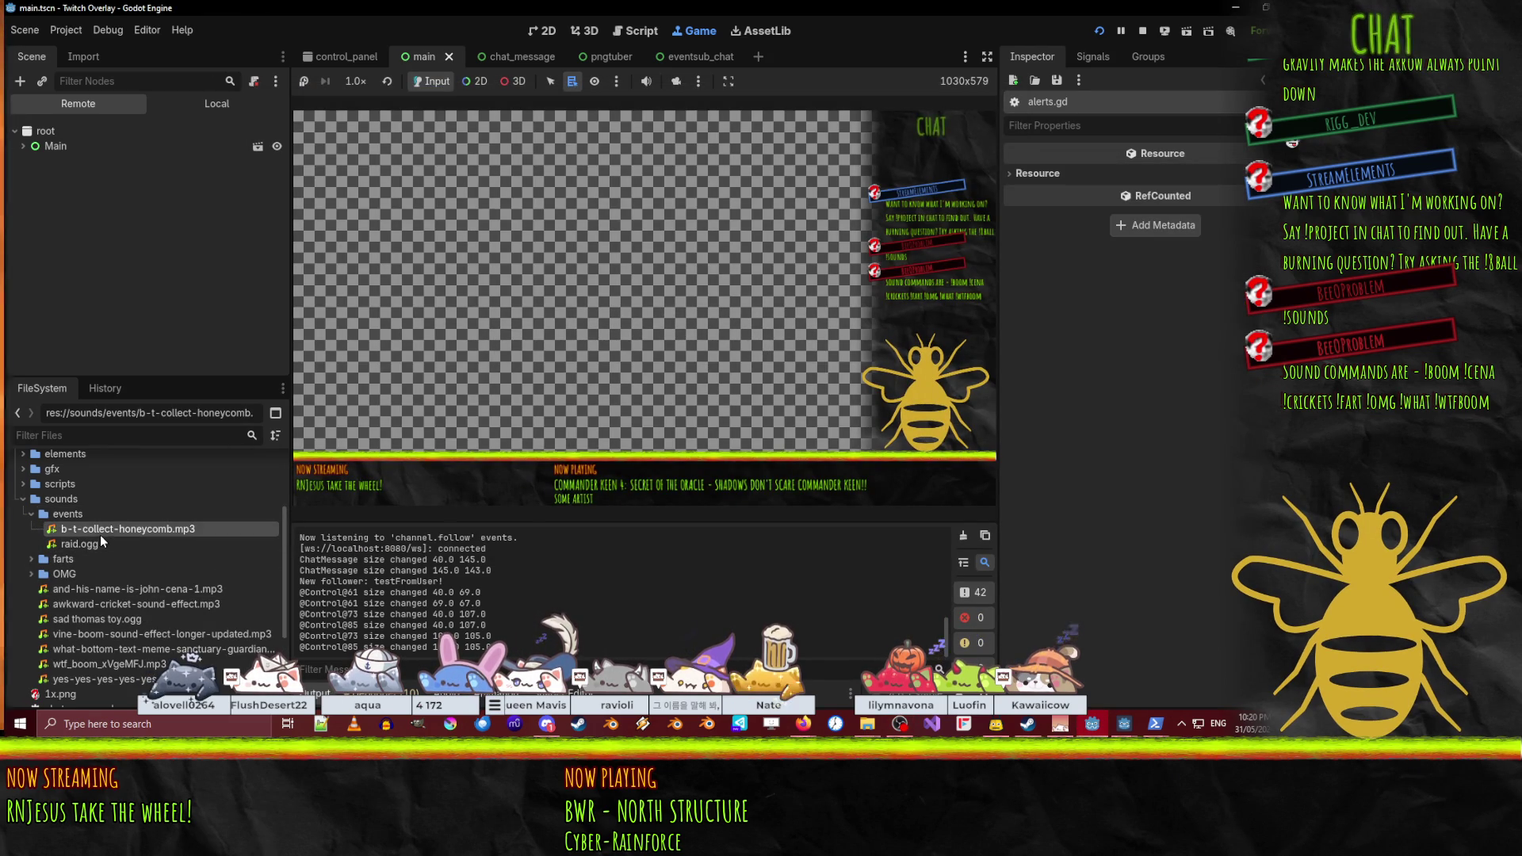
{"action": "left_click", "coordinate": [467, 470]}
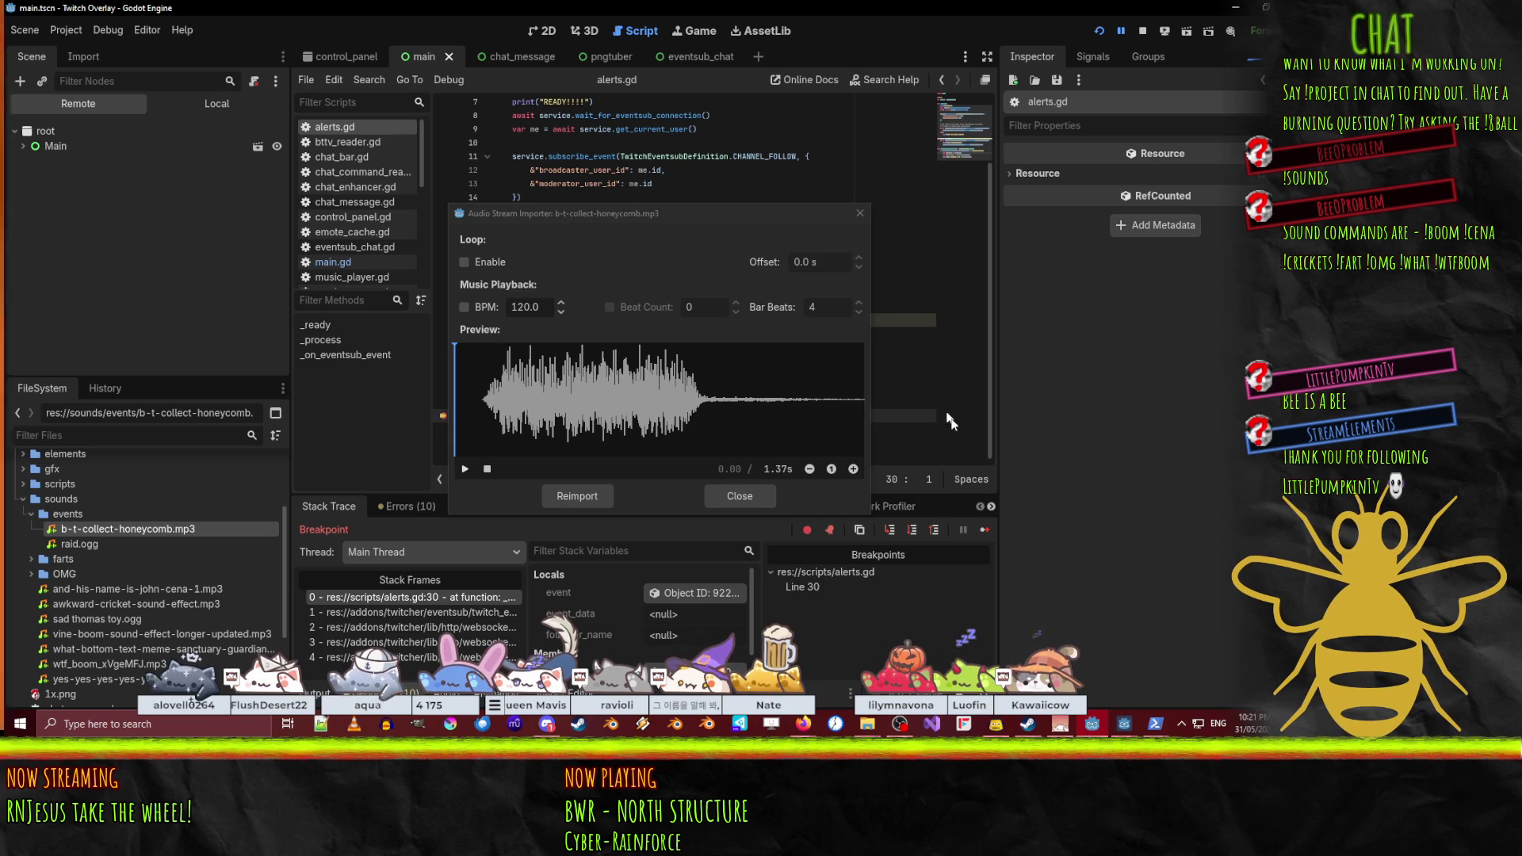
- Replay the honeycomb preview, close the importer, and rename the file to newfollow.mp3
{"action": "left_click", "coordinate": [461, 473]}
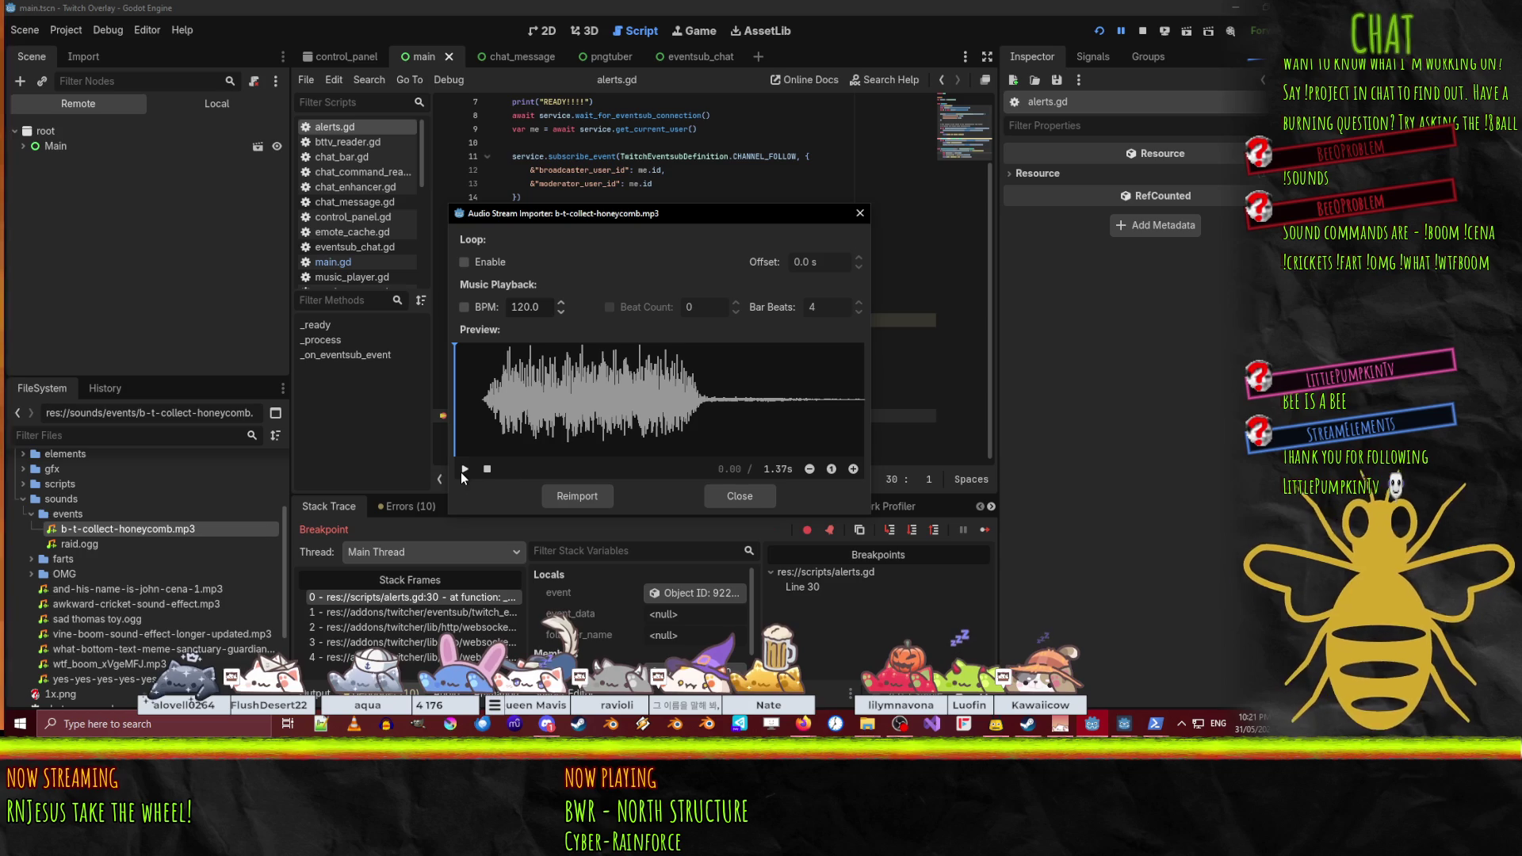
{"action": "left_click", "coordinate": [769, 504]}
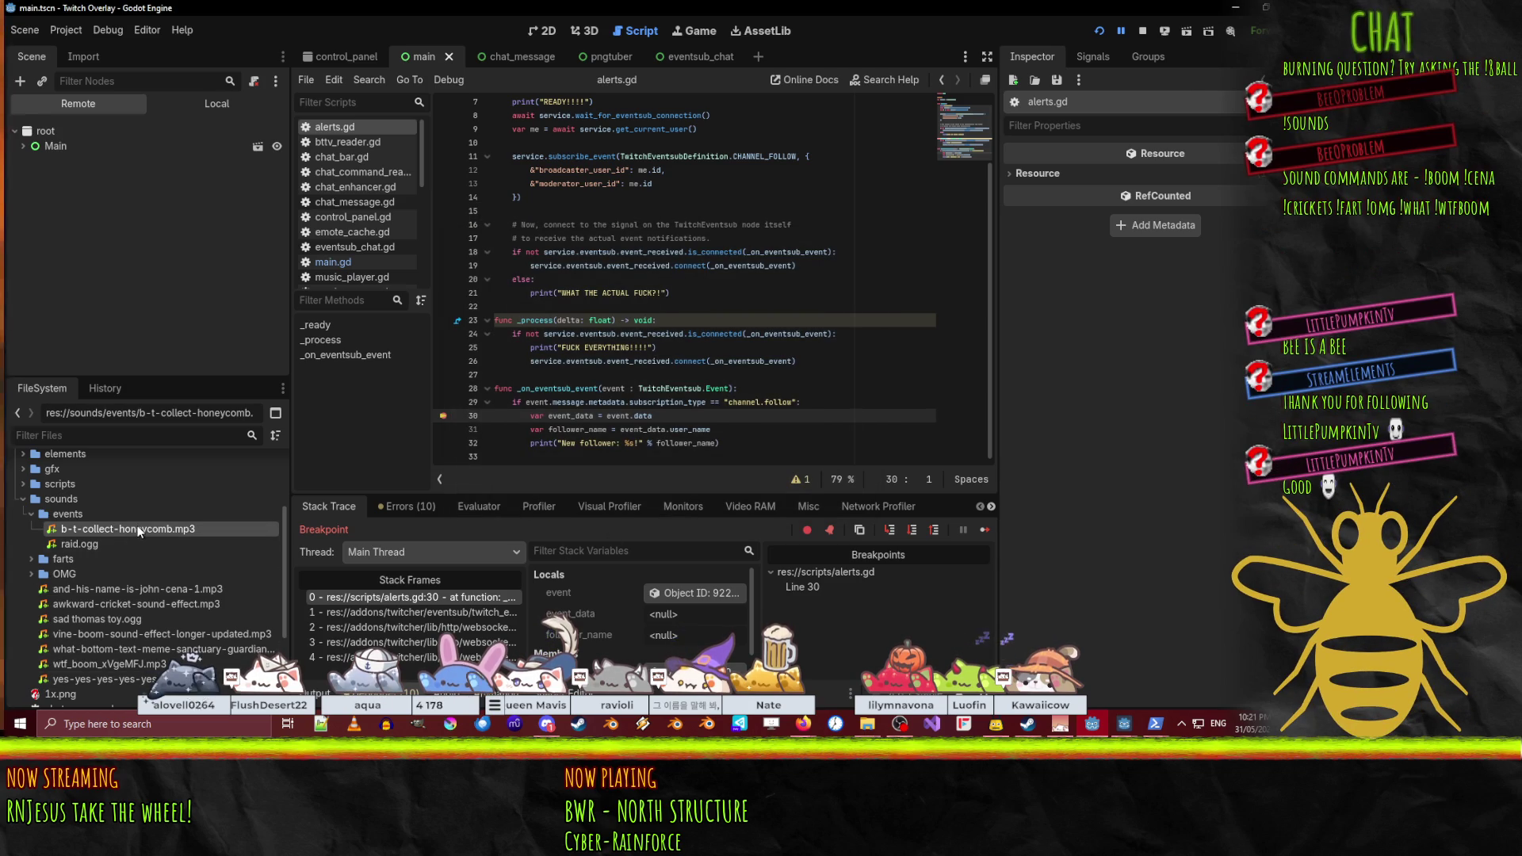
{"action": "key", "text": "F2"}
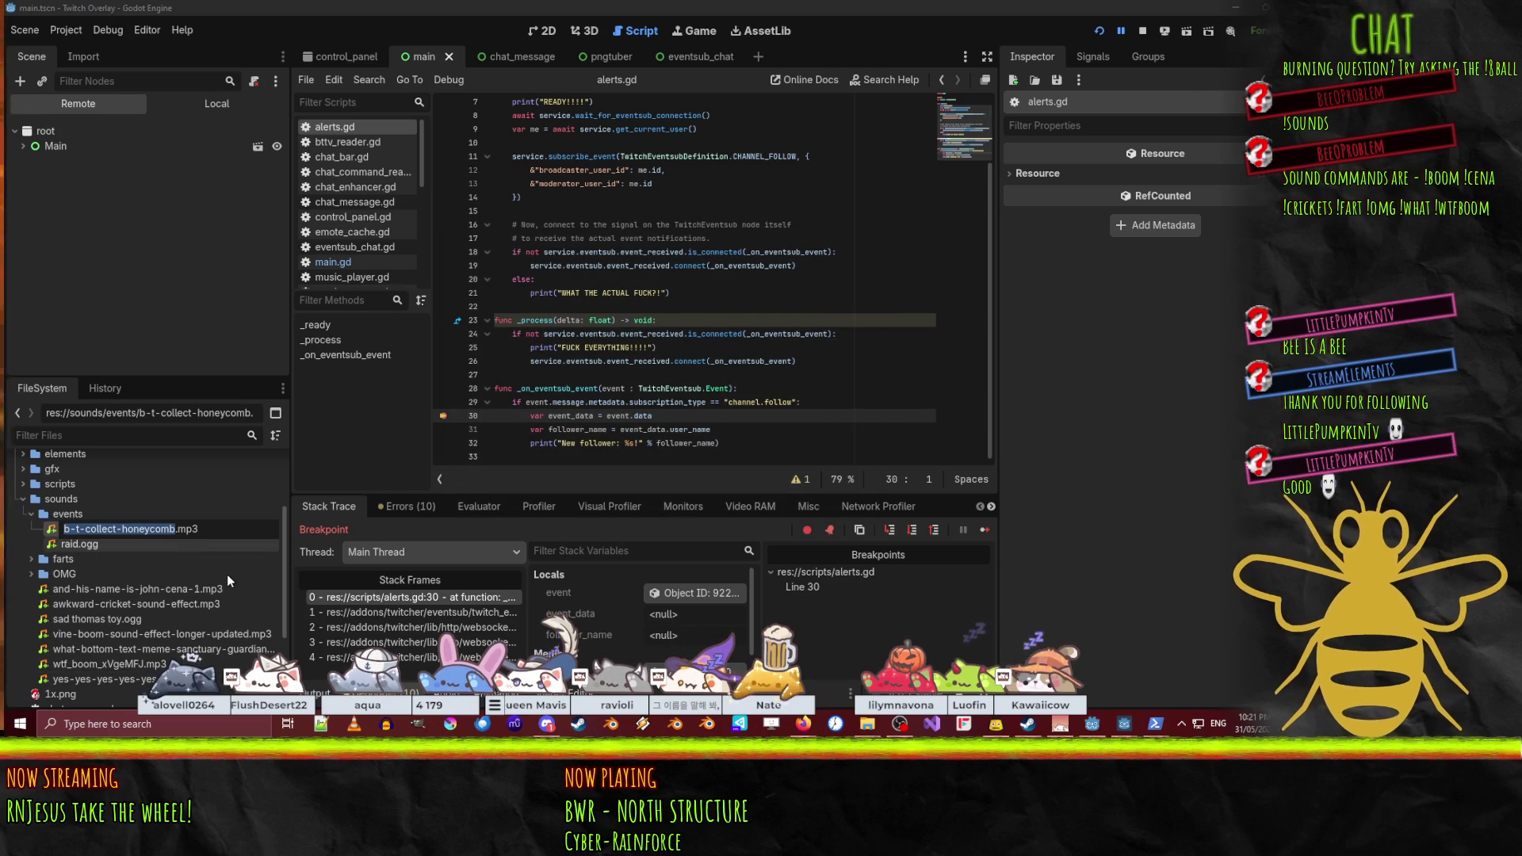
{"action": "type", "text": "new"}
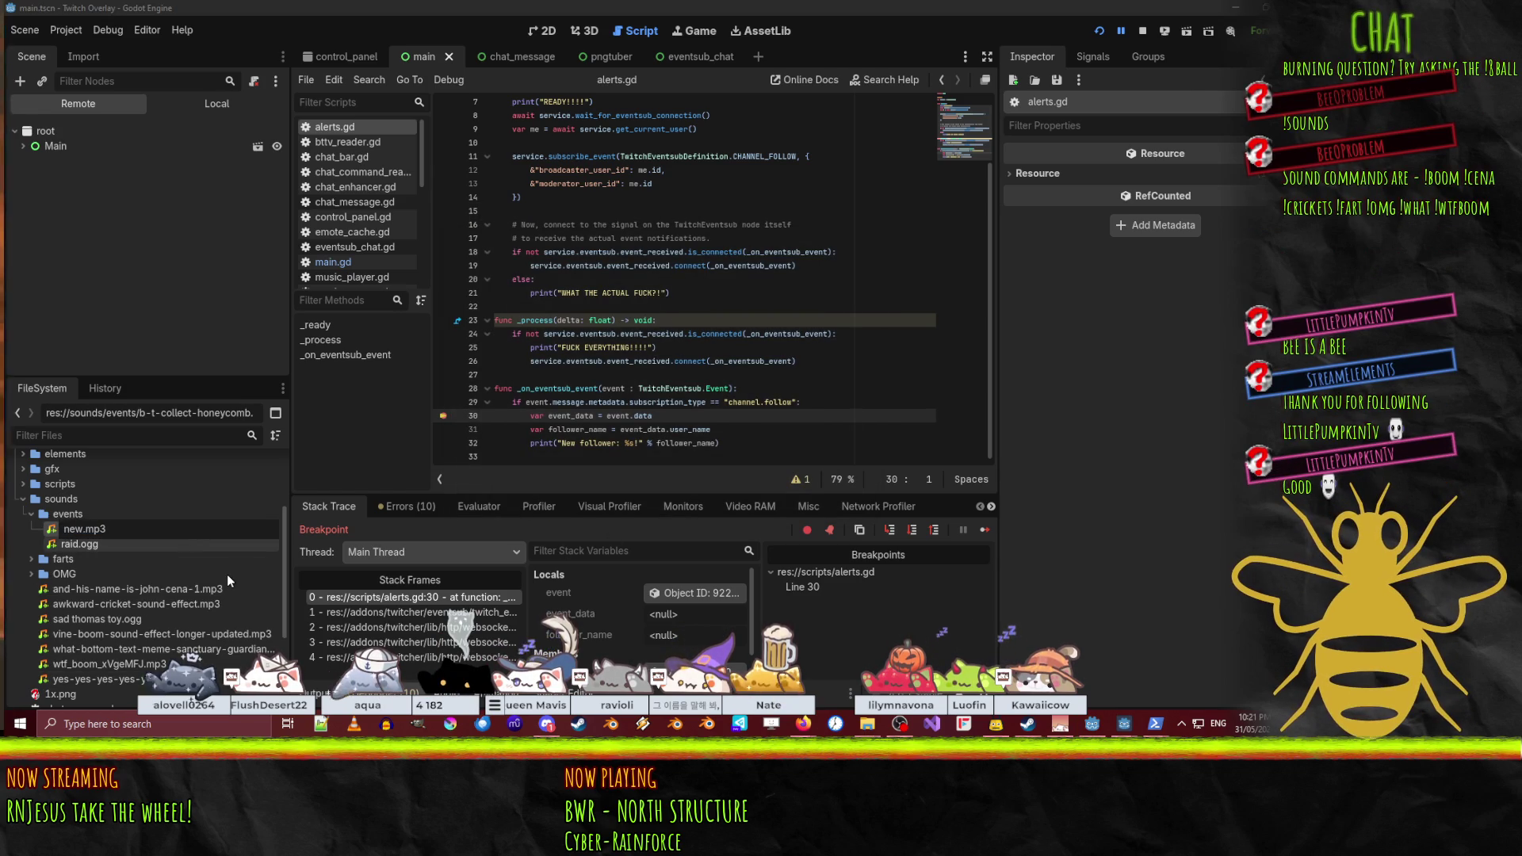
{"action": "type", "text": "follow"}
{"action": "key", "text": "Return"}
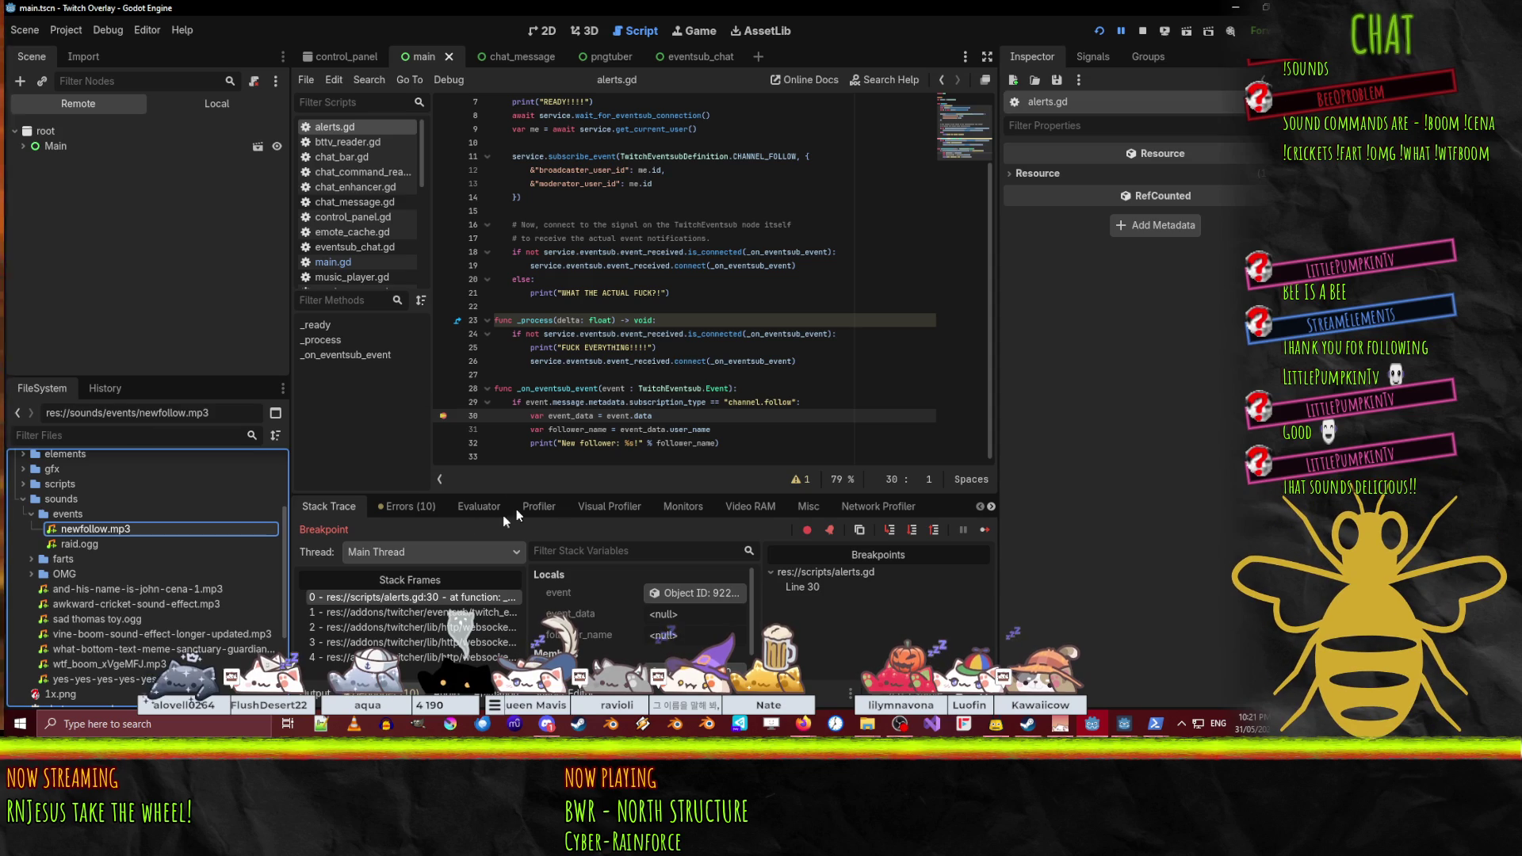
{"action": "key", "text": "F12"}
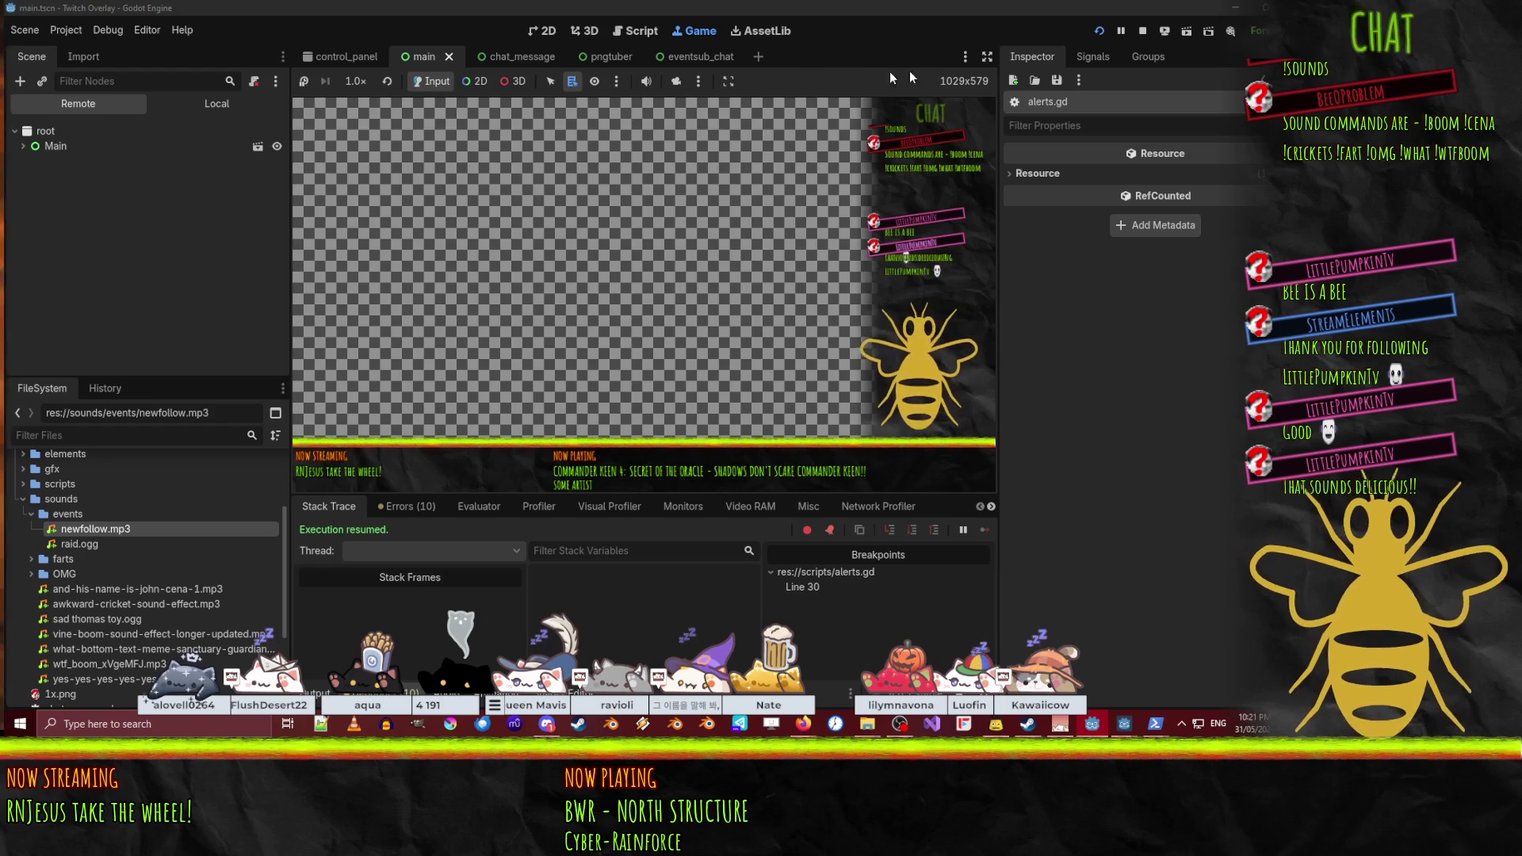
- Keep the game preview at 1.0x zoom and enlarge it by narrowing the Inspector and shortening the debugger
{"action": "left_click", "coordinate": [354, 83]}
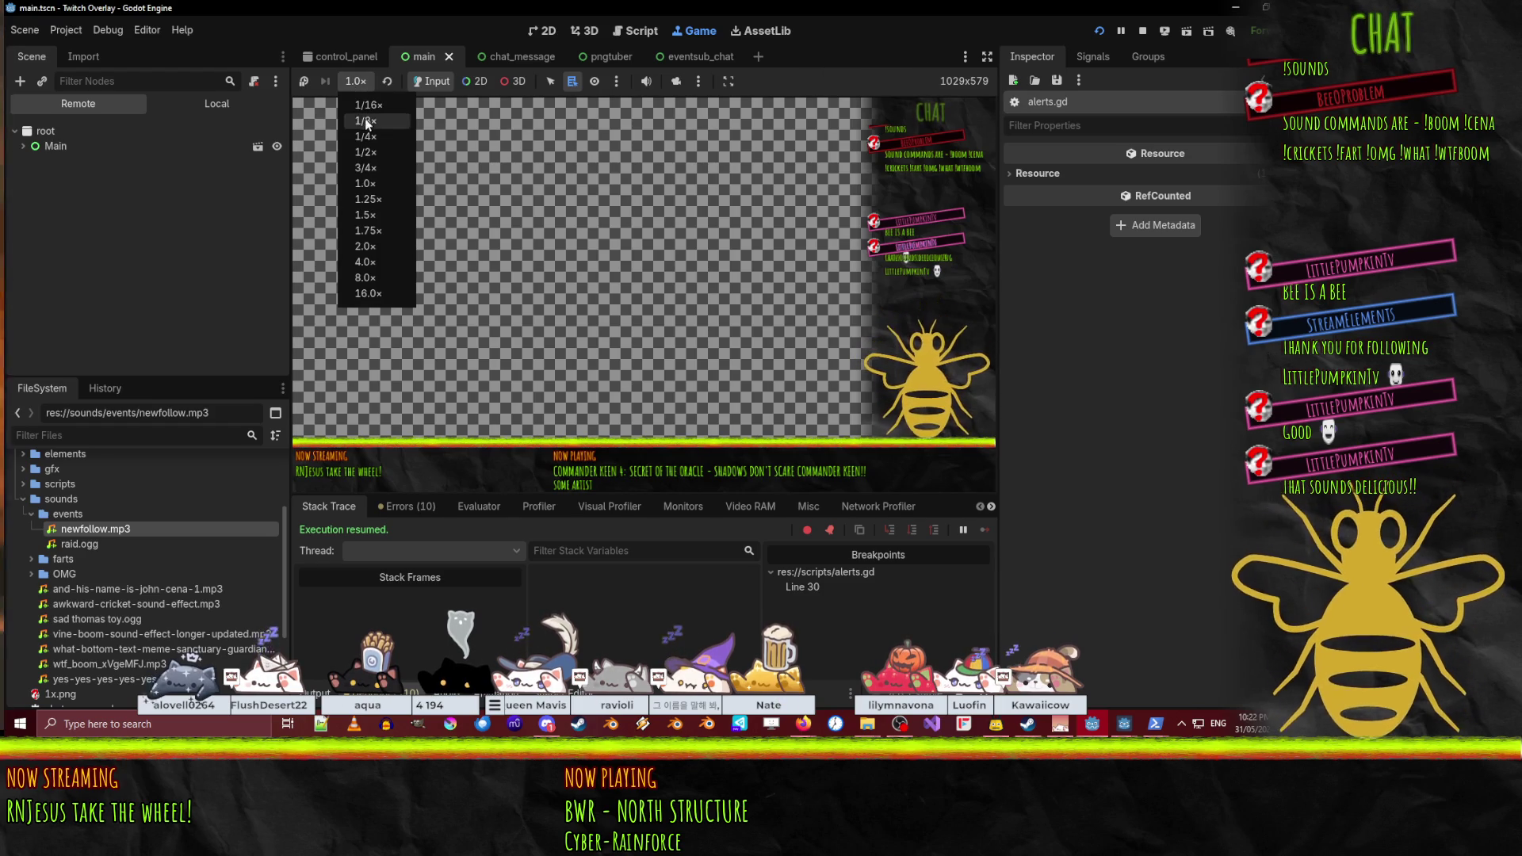
{"action": "left_click", "coordinate": [664, 286]}
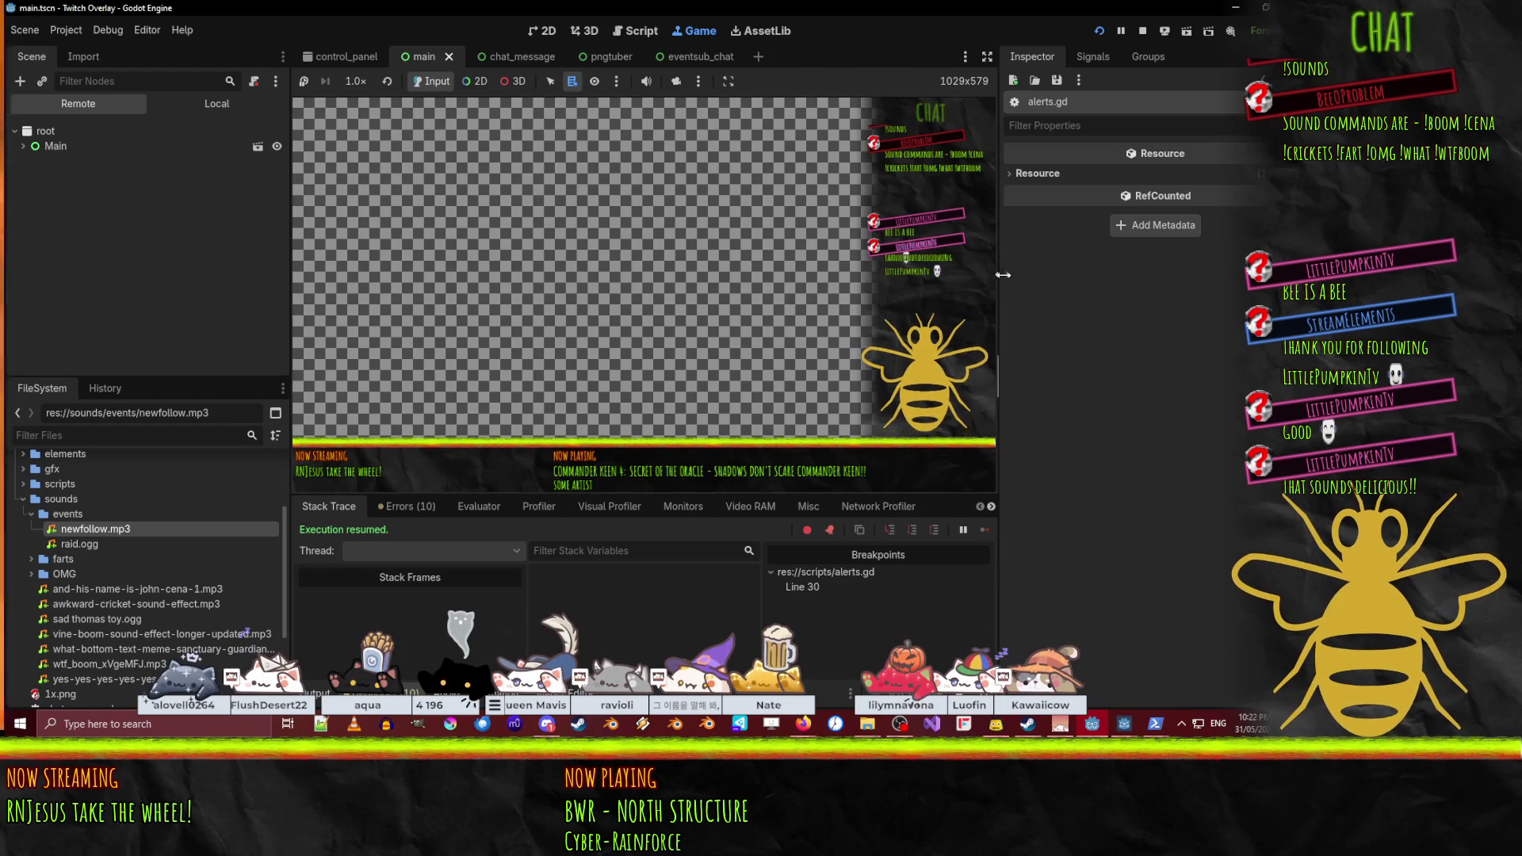
{"action": "left_click_drag", "start_coordinate": [999, 276], "coordinate": [1133, 278]}
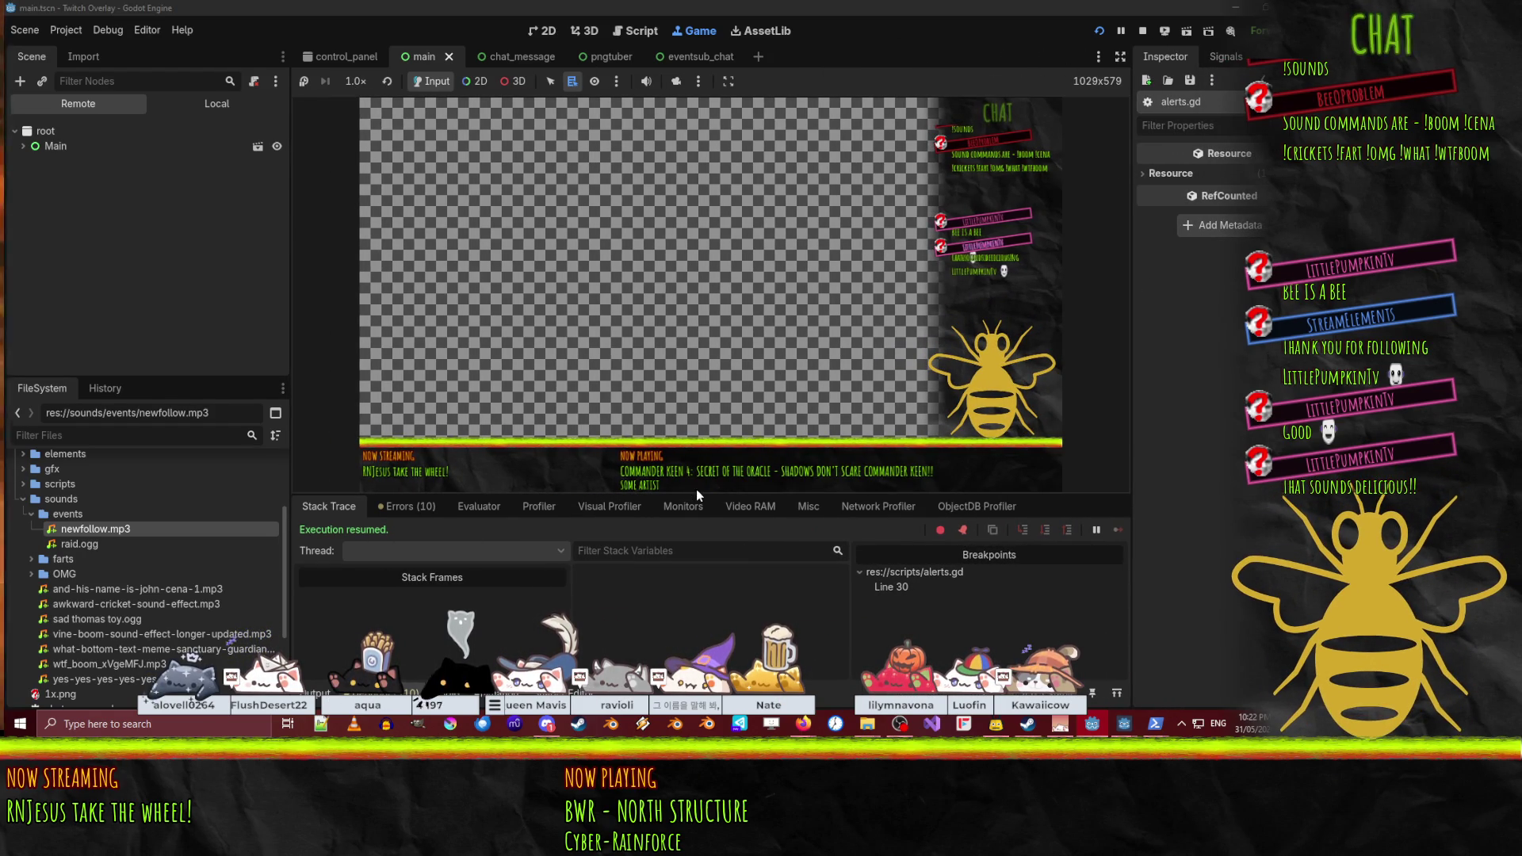
{"action": "left_click_drag", "start_coordinate": [695, 496], "coordinate": [699, 616]}
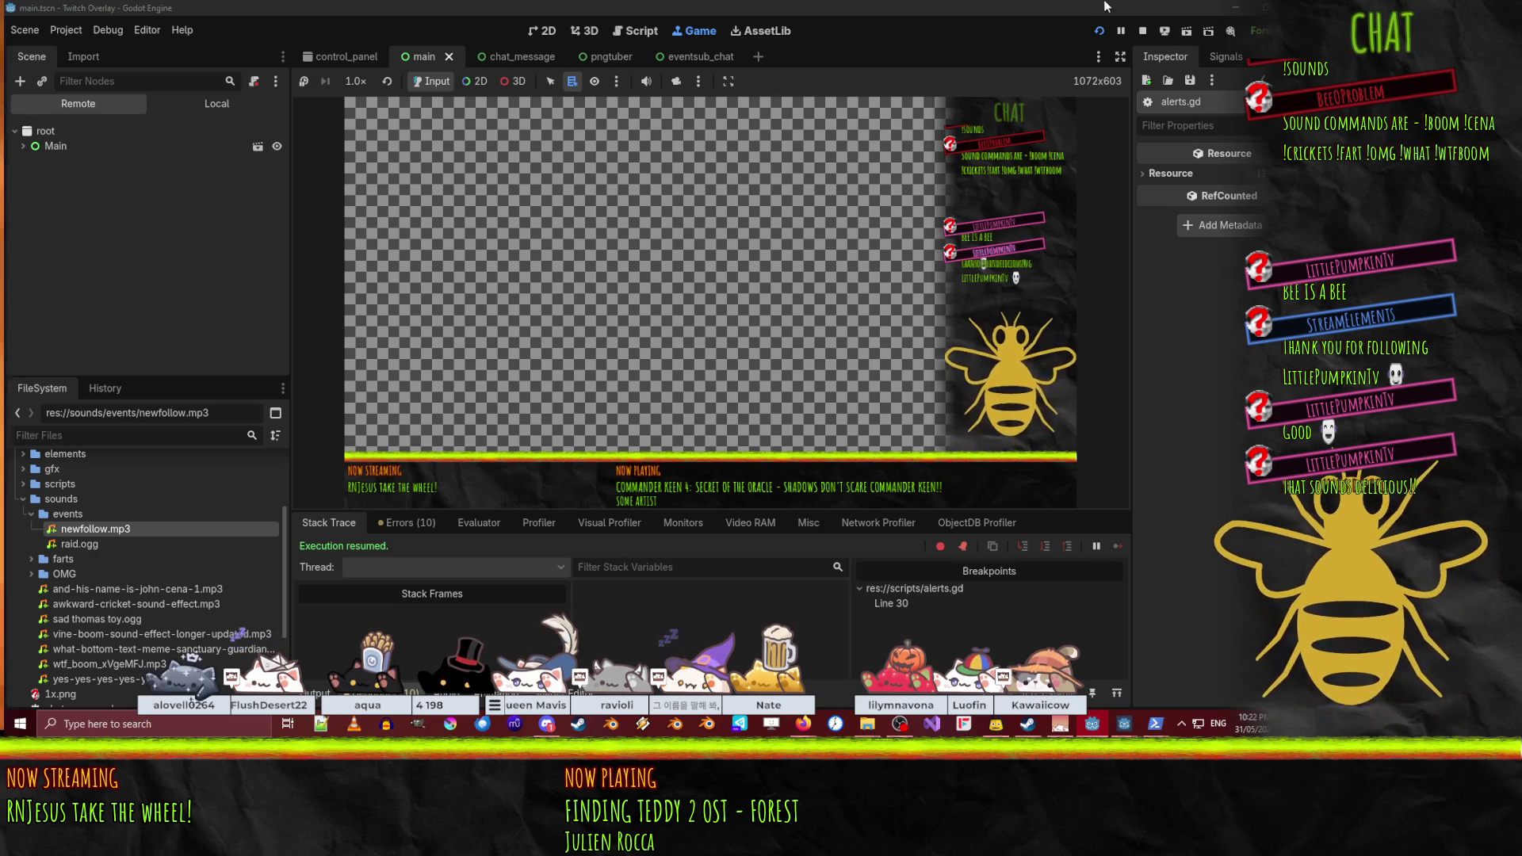
- Stop the running game and remove the breakpoint on line 30 of alerts.gd
{"action": "left_click", "coordinate": [1142, 30]}
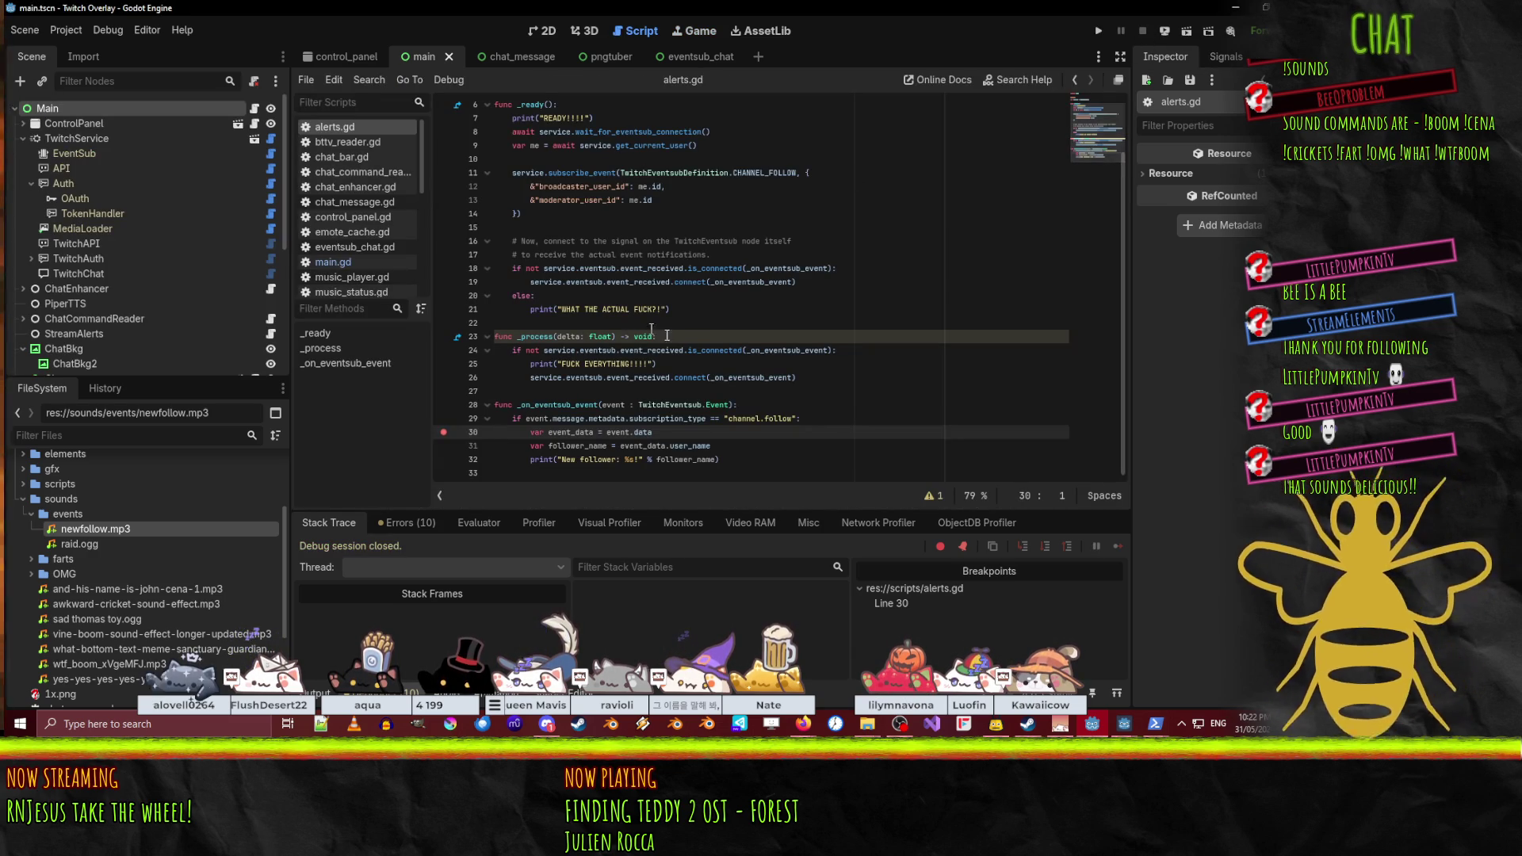
{"action": "left_click", "coordinate": [443, 432]}
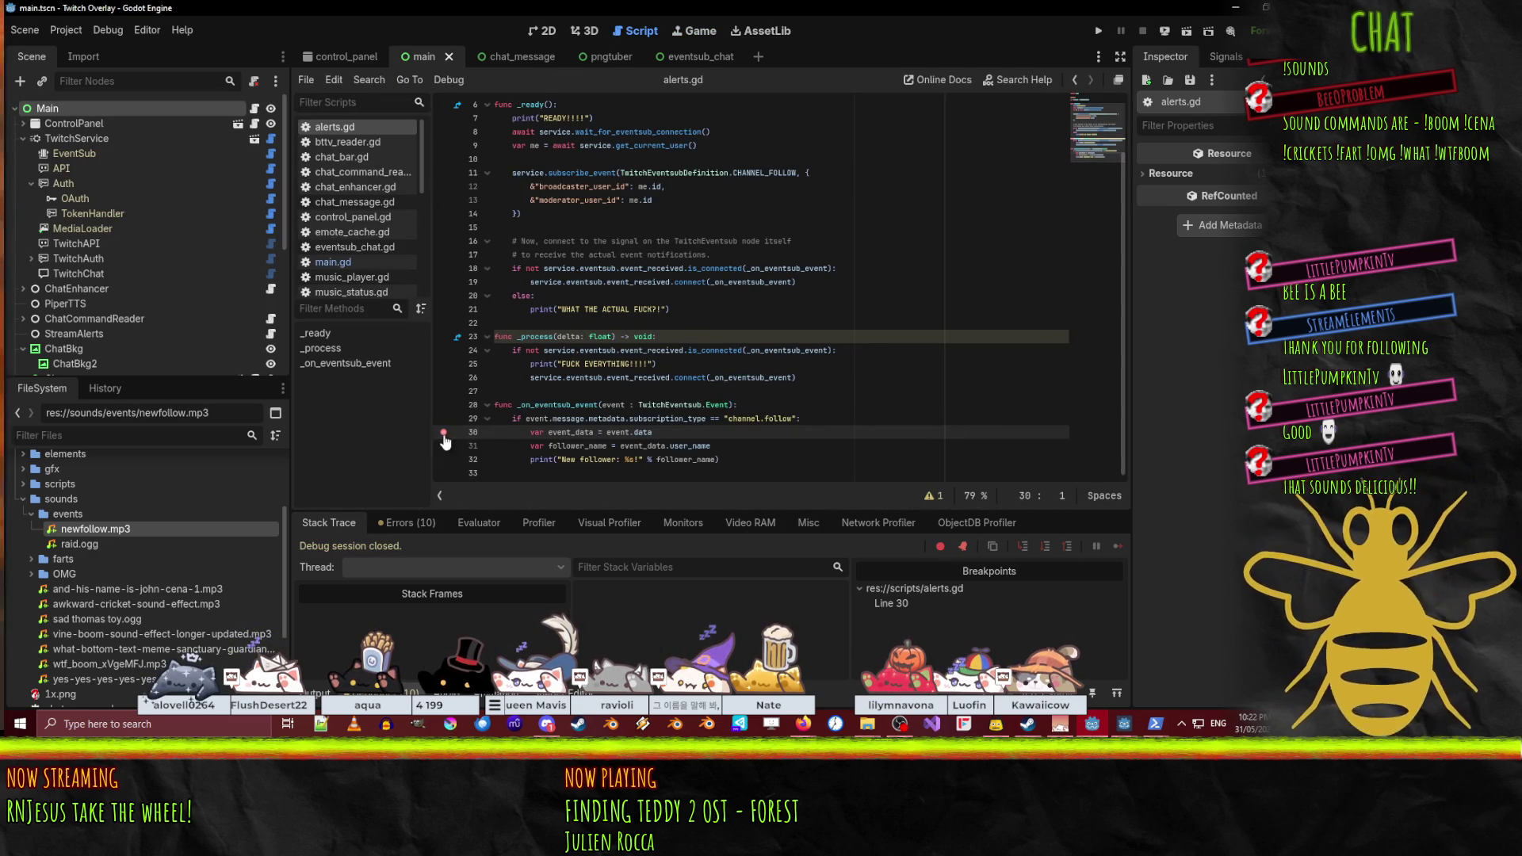
{"action": "left_click", "coordinate": [784, 418]}
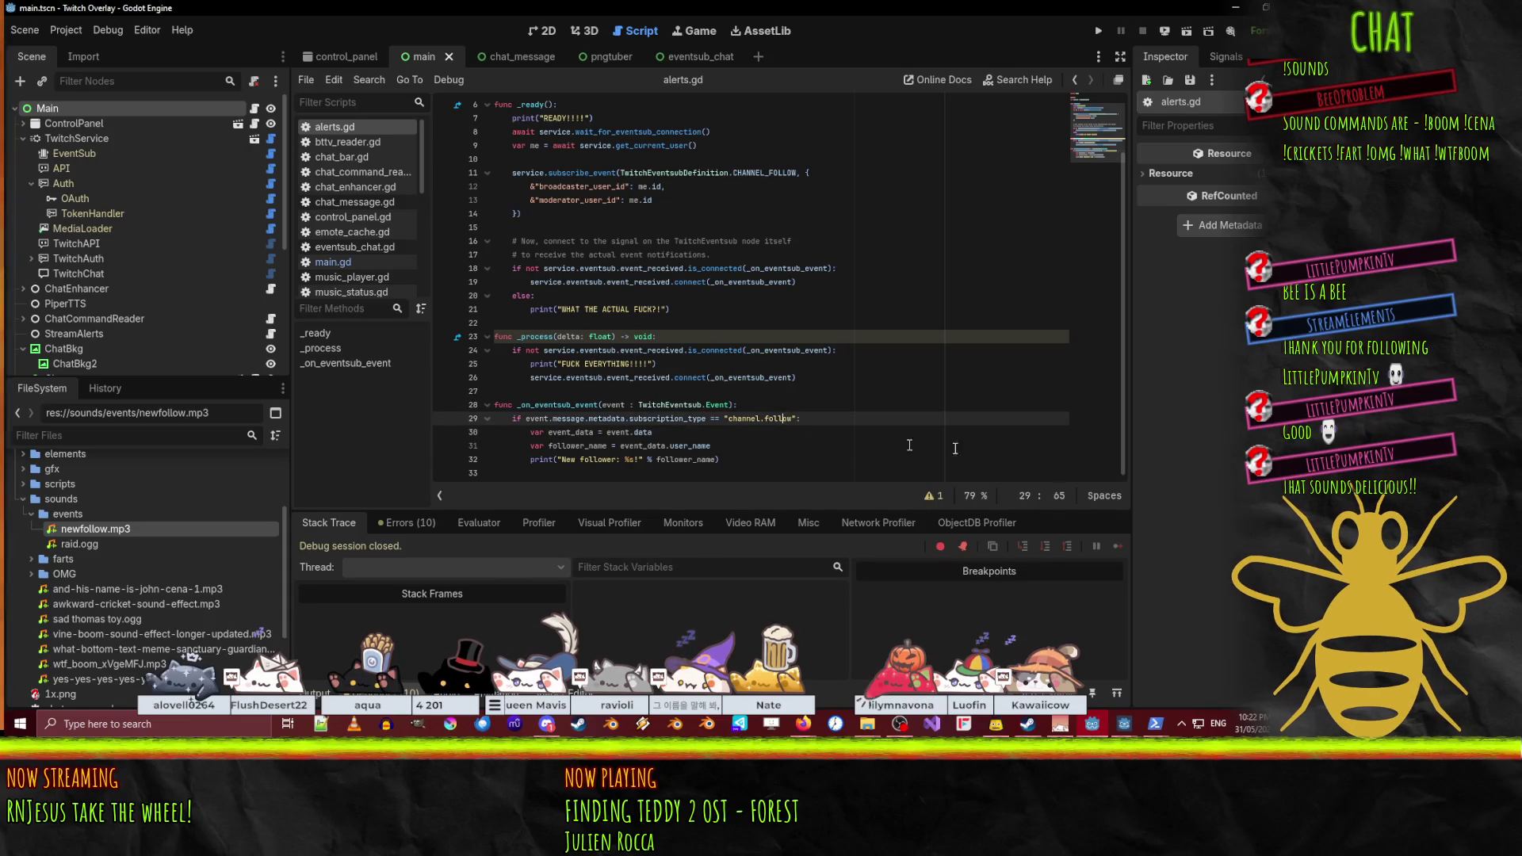
{"action": "left_click", "coordinate": [758, 470]}
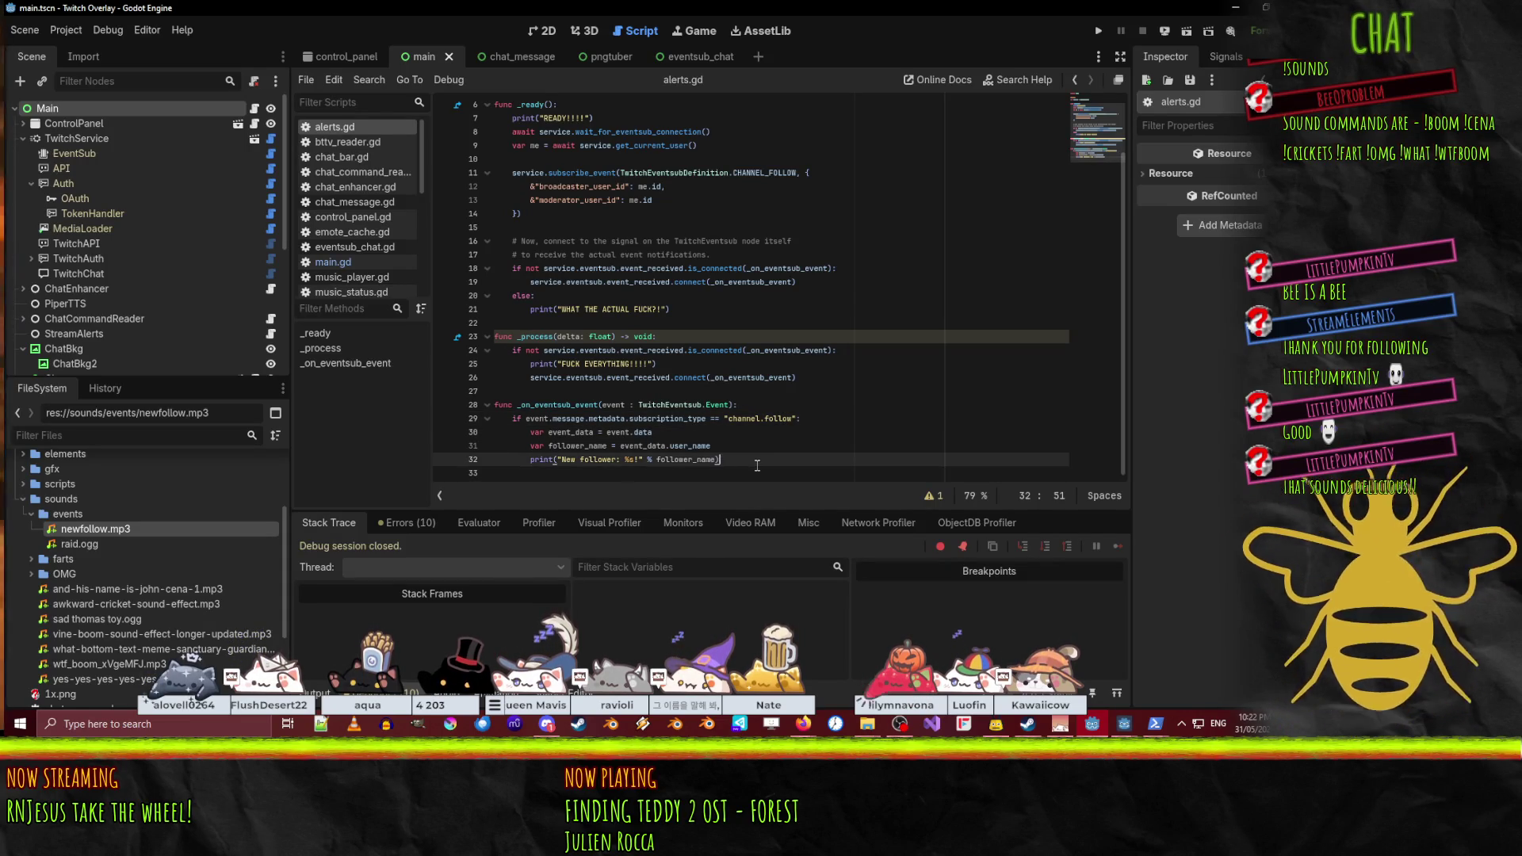
{"action": "key", "text": "BackSpace"}
- Add an elif on event.message.metadata.subscription_type with a 'New subscriber: %s' print under it
{"action": "type", "text": "e"}
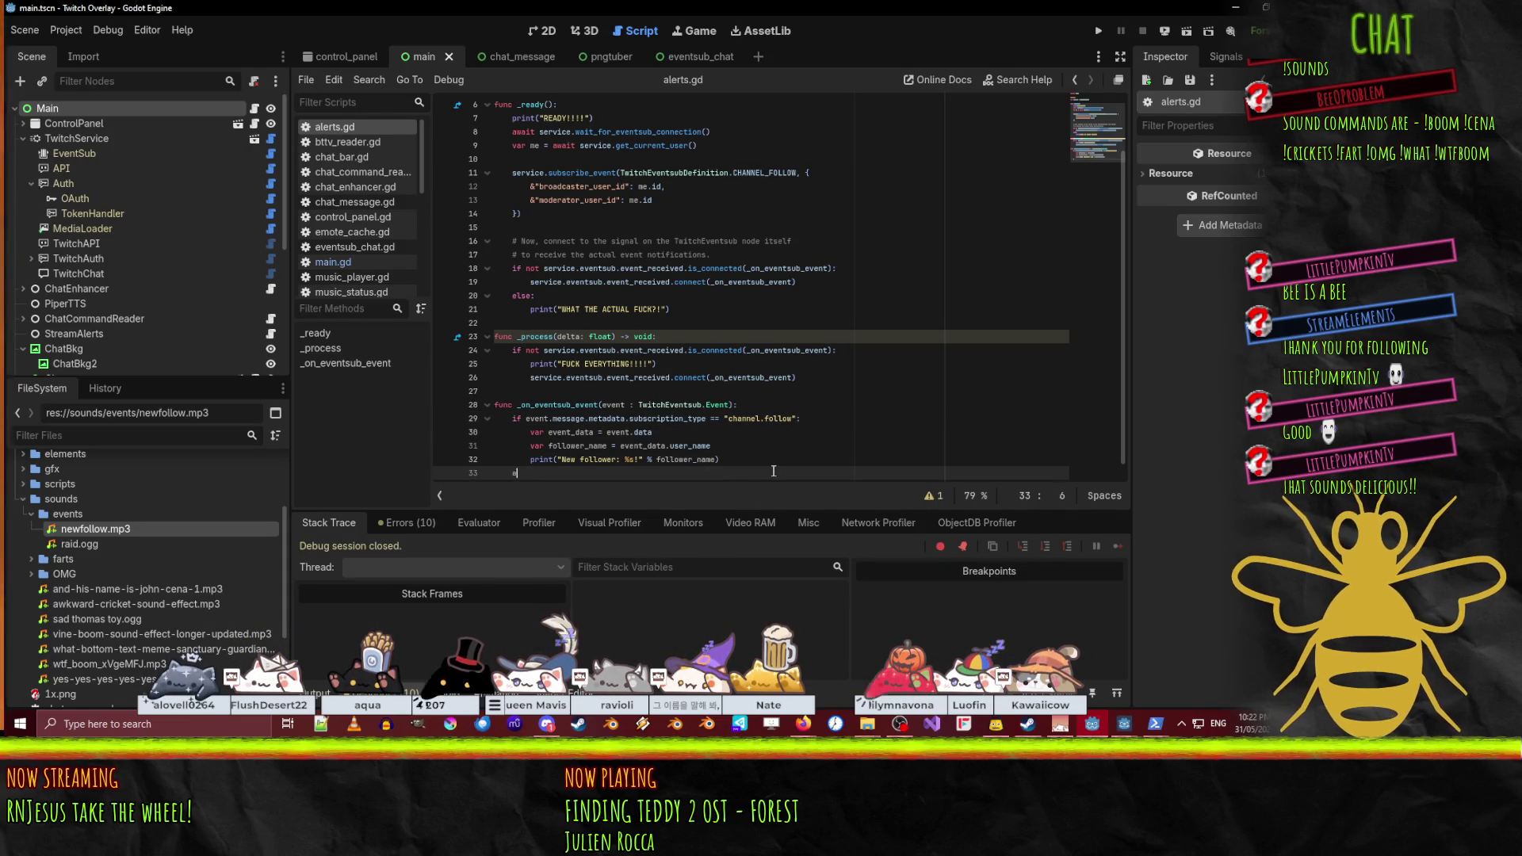
{"action": "type", "text": "lif event.mess"}
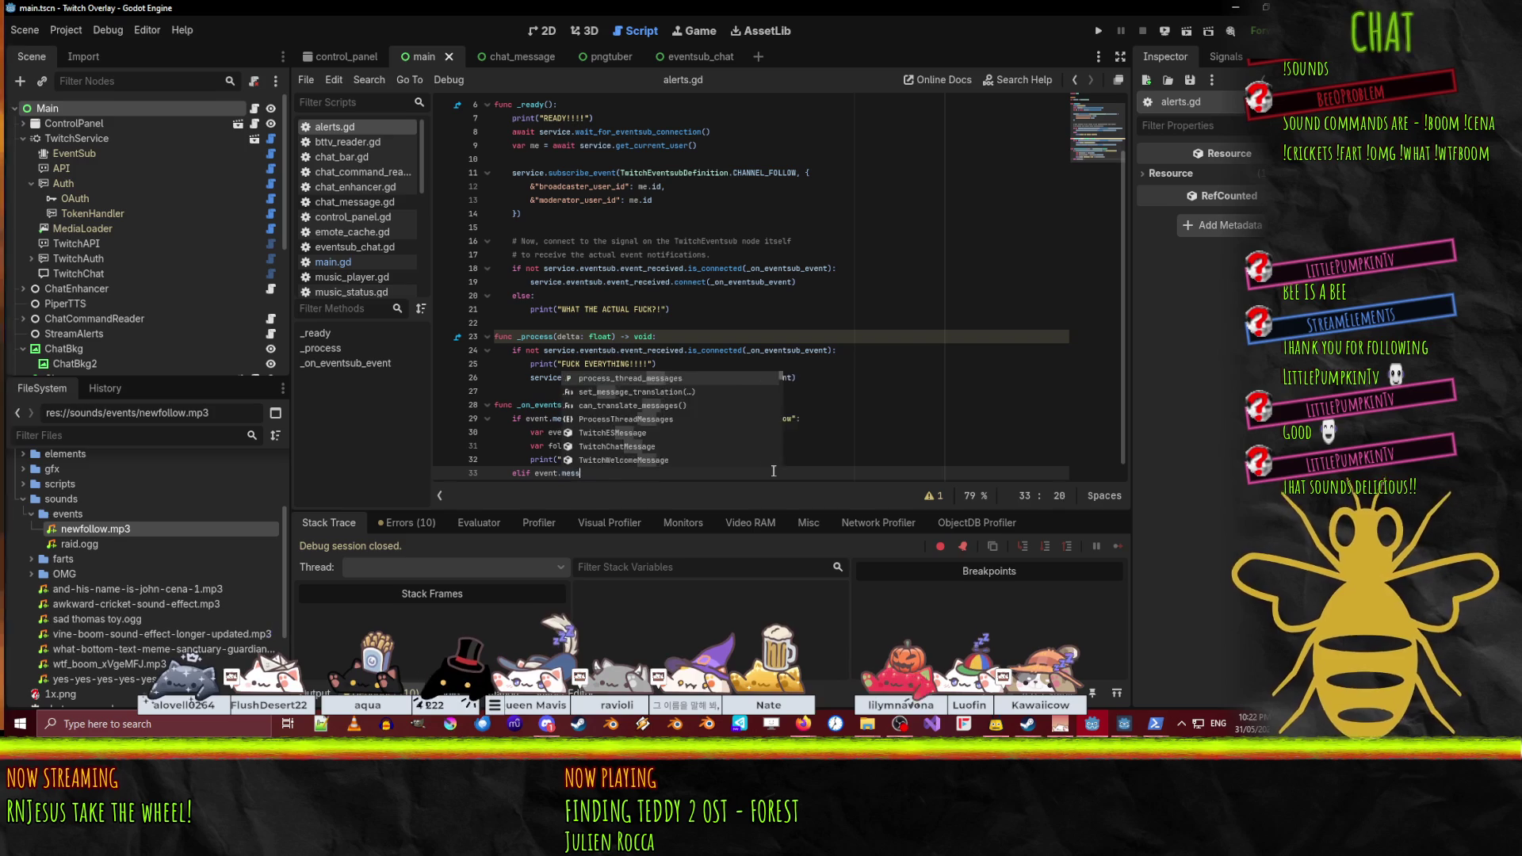
{"action": "type", "text": "age.metadata"}
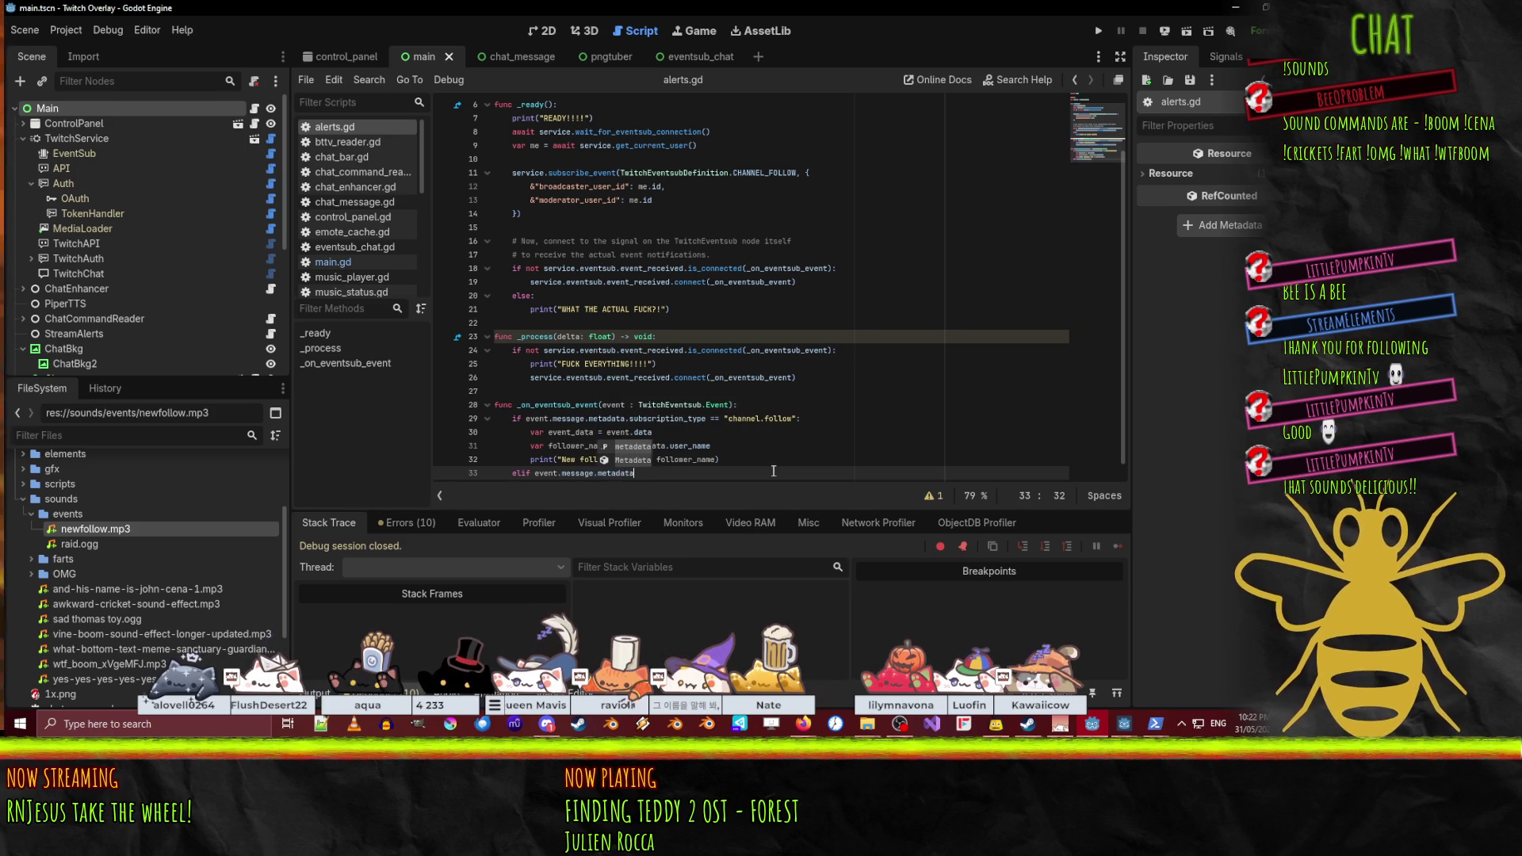
{"action": "type", "text": ".sub"}
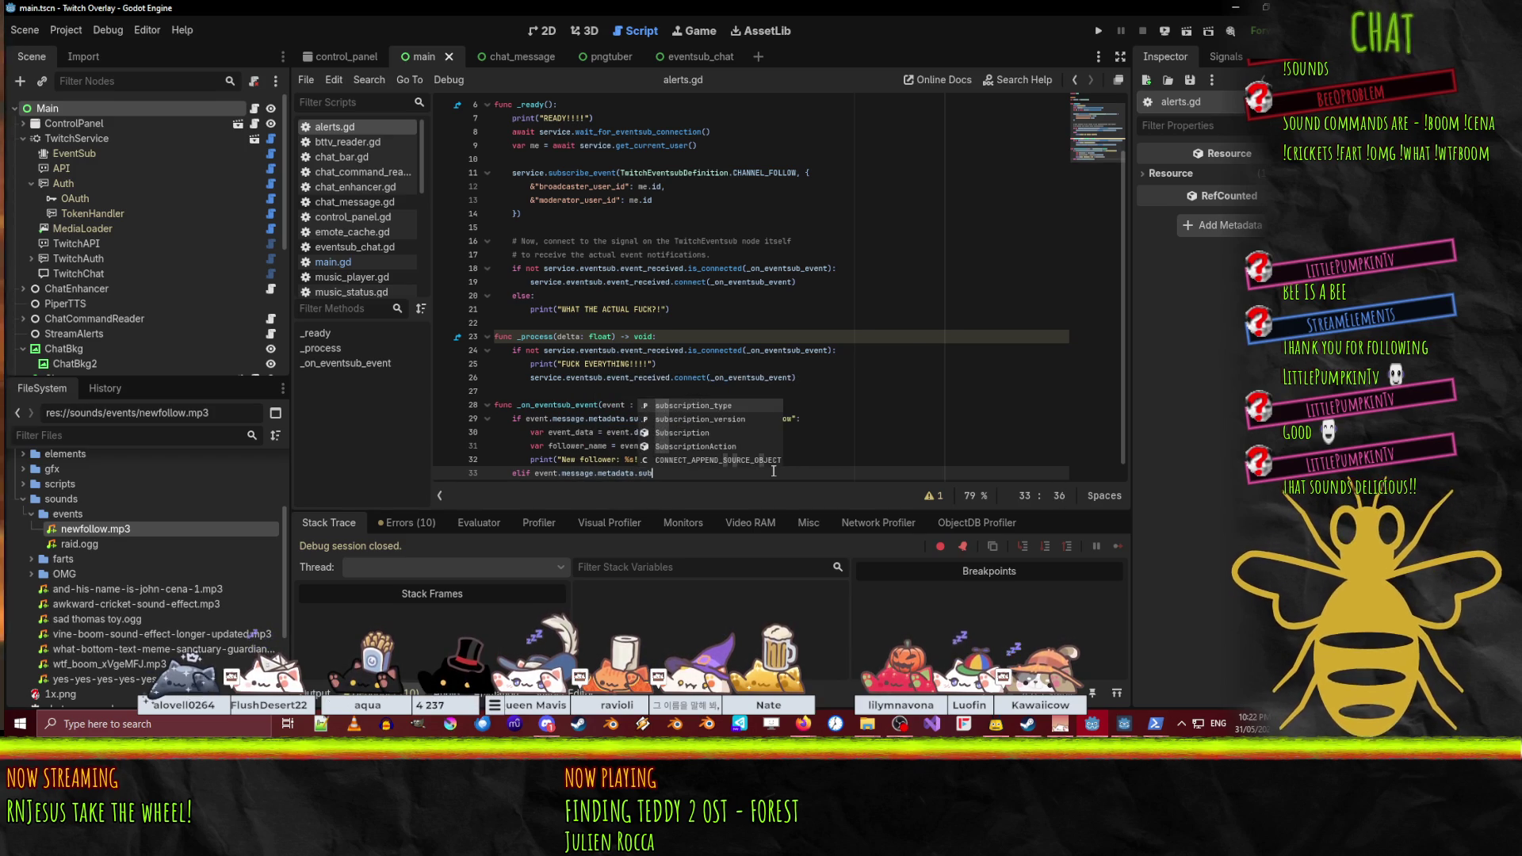
{"action": "type", "text": "scription_type == \""}
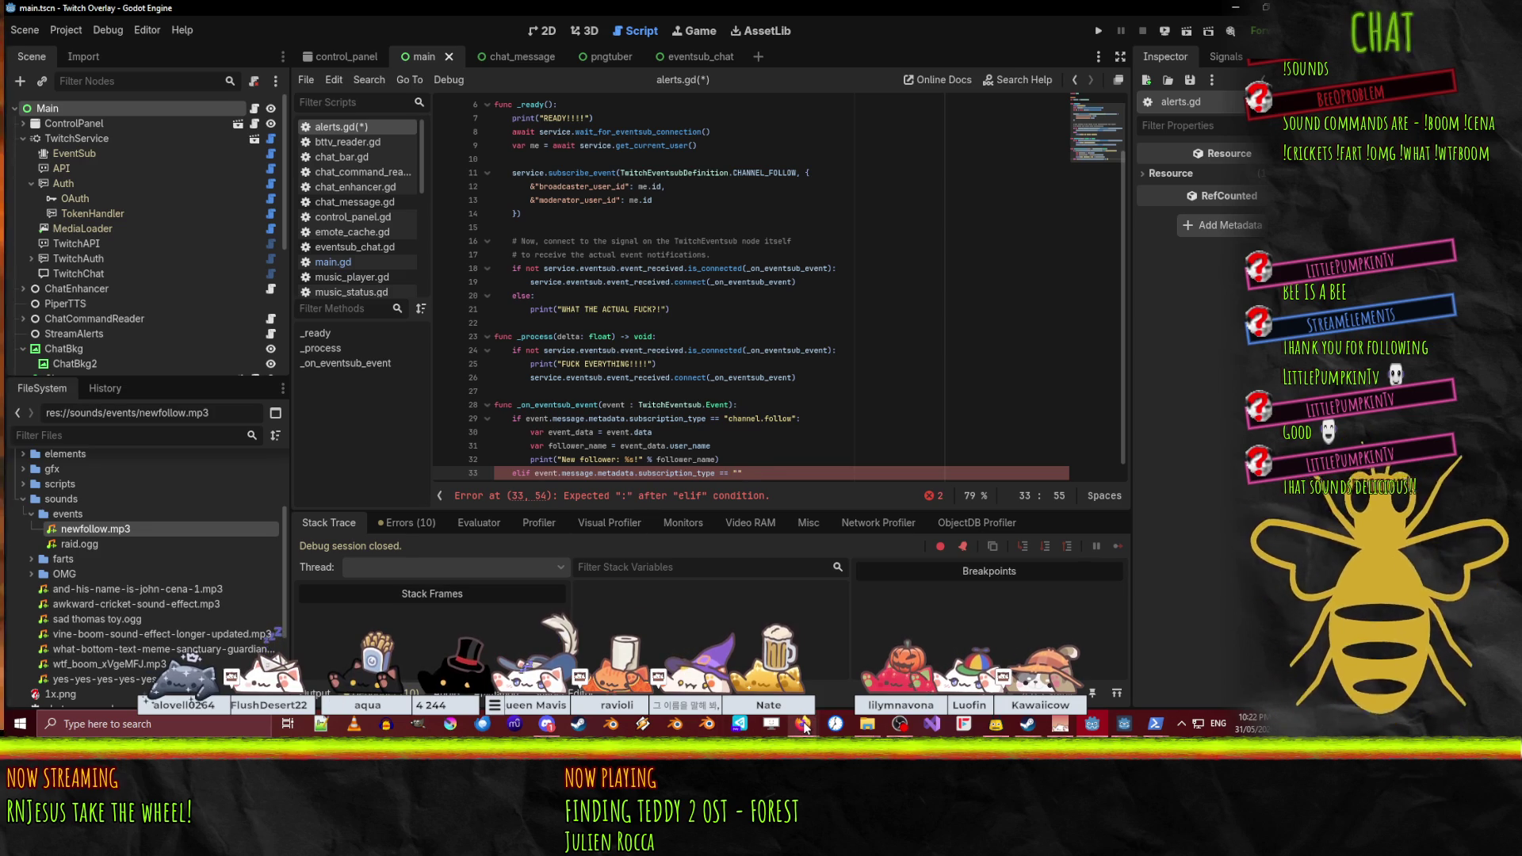
{"action": "type", "text": "\":"}
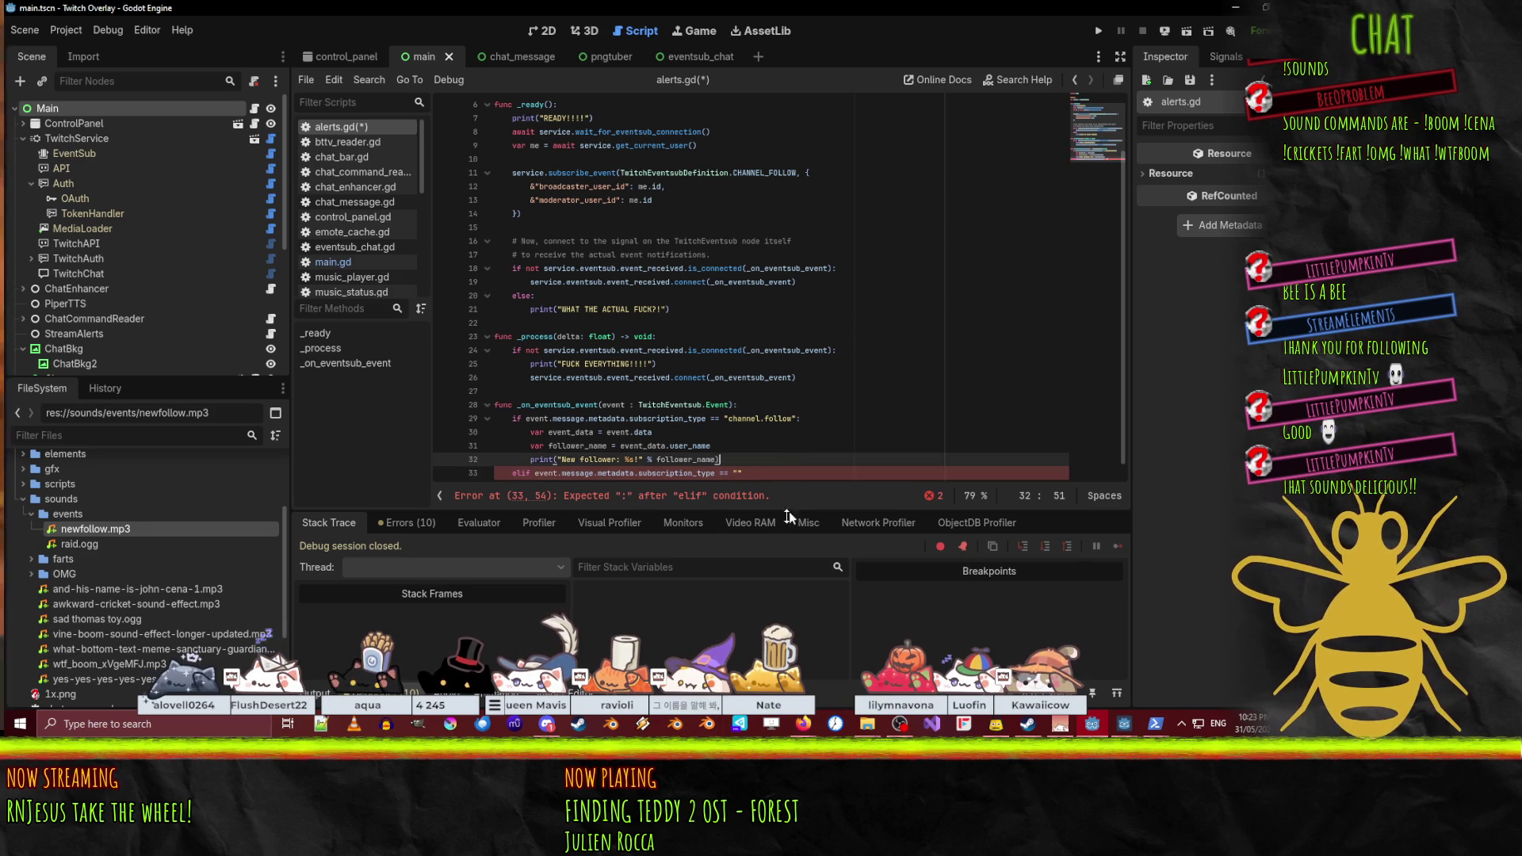
{"action": "key", "text": "Return"}
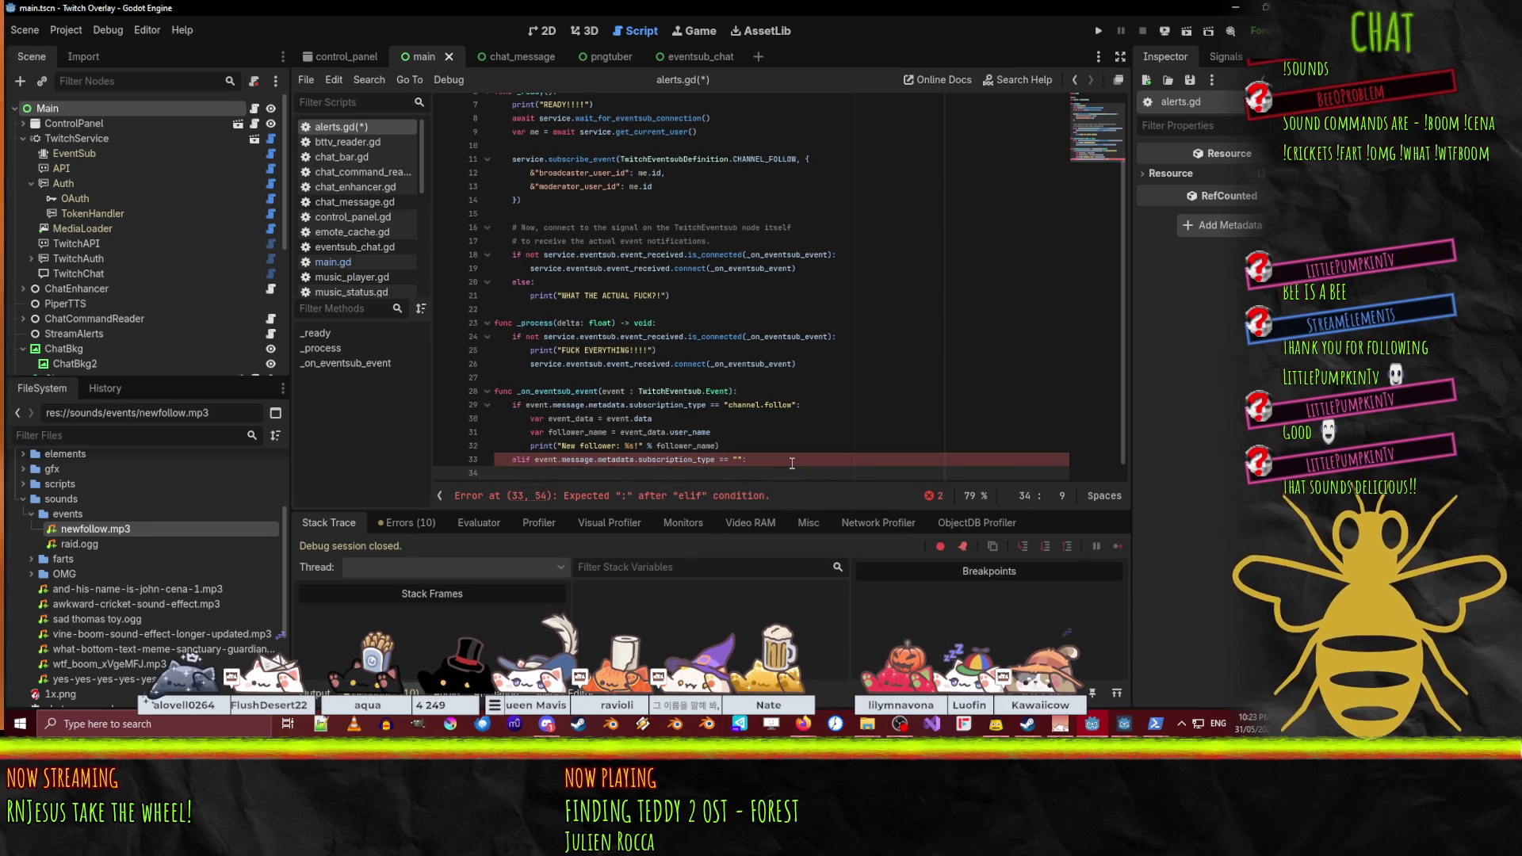
{"action": "type", "text": "print(\"New us"}
{"action": "type", "text": "ubscriber: "}
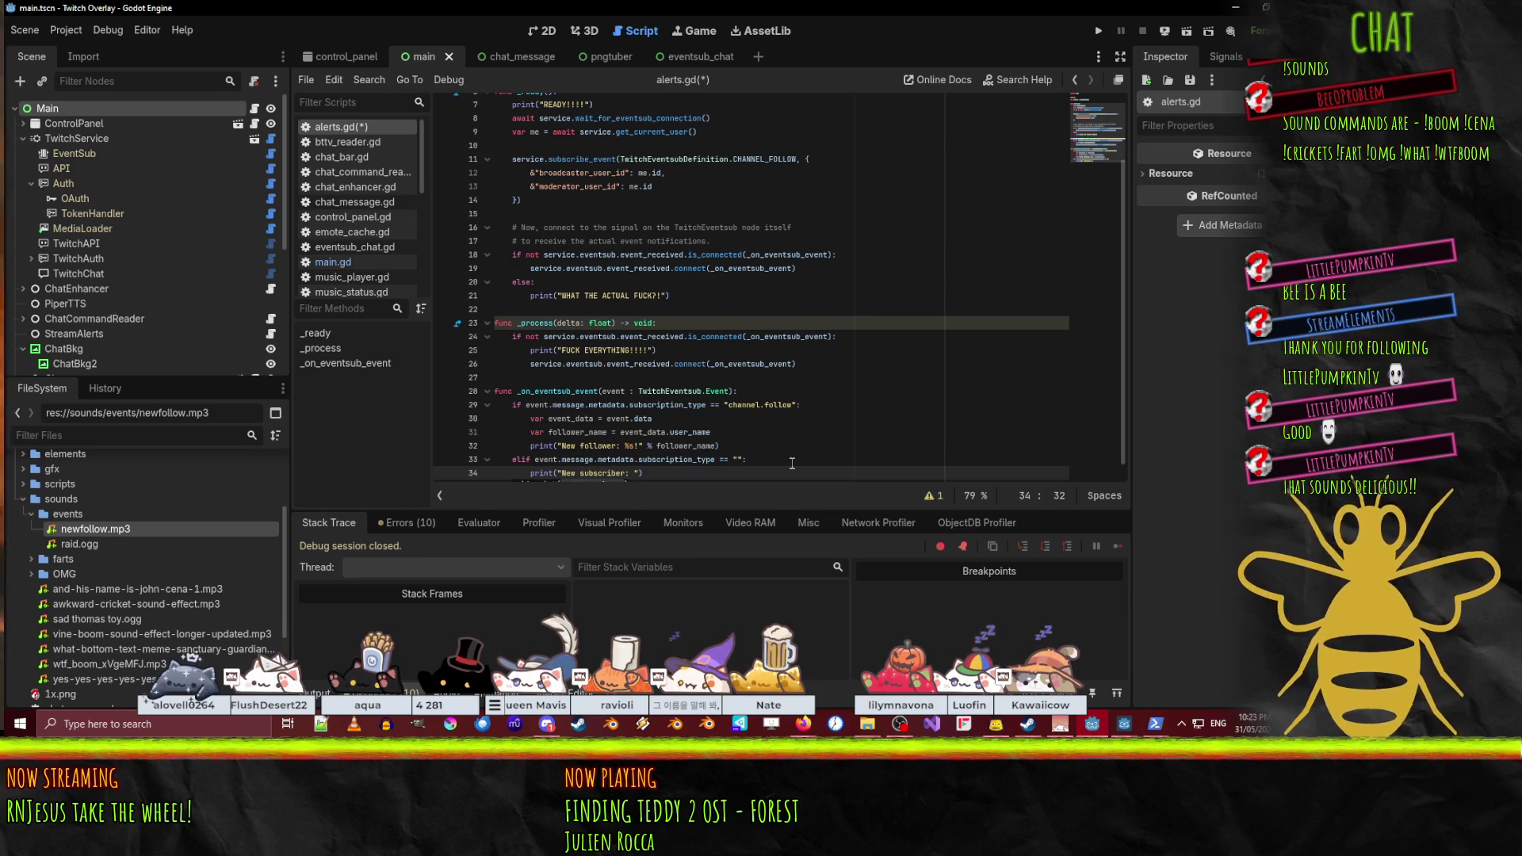
{"action": "type", "text": "%s\" "}
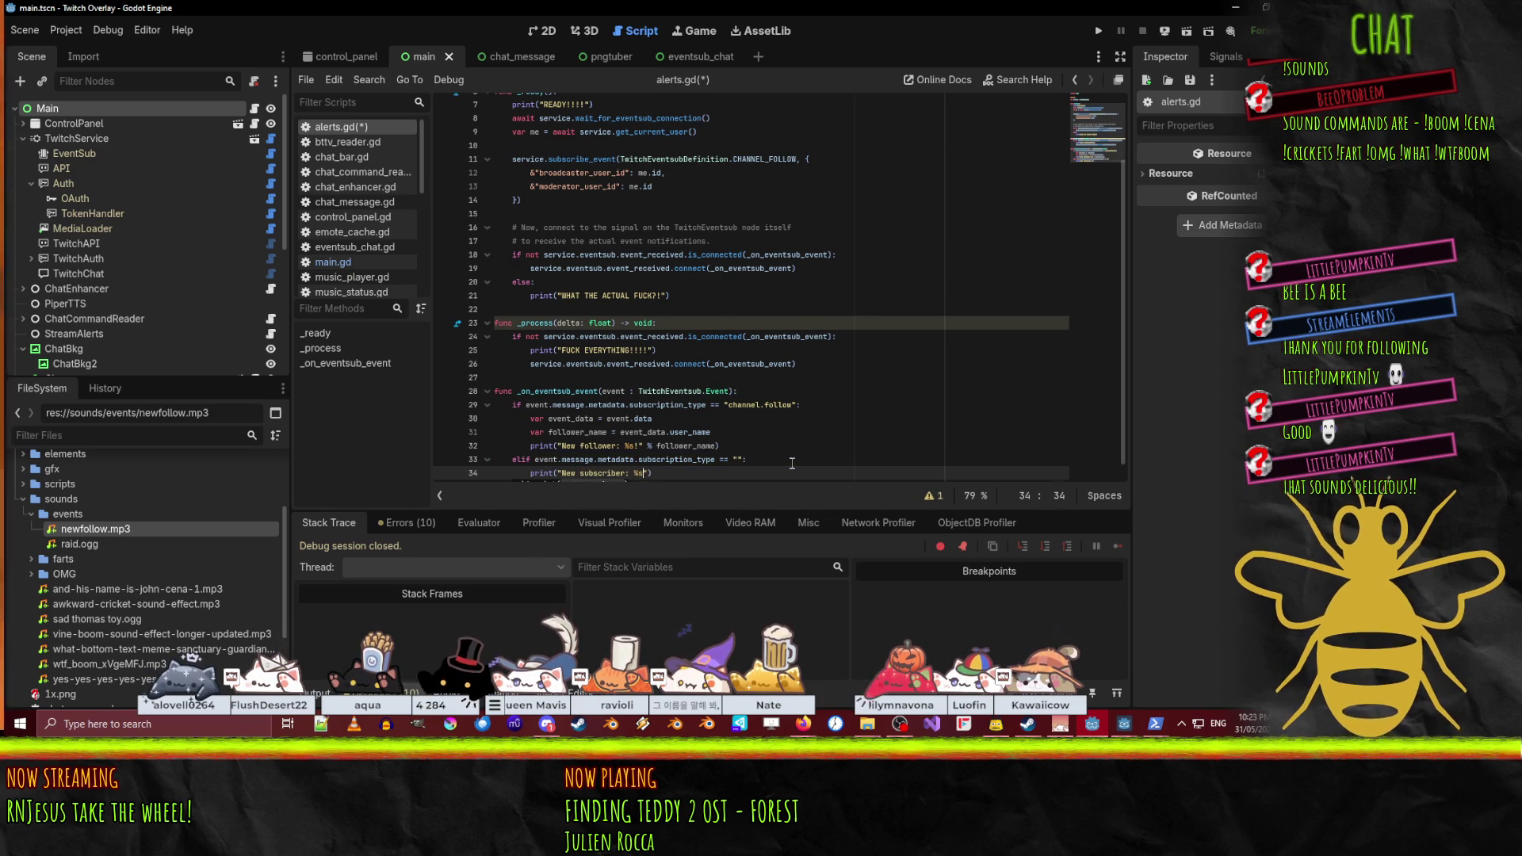
{"action": "type", "text": " su"}
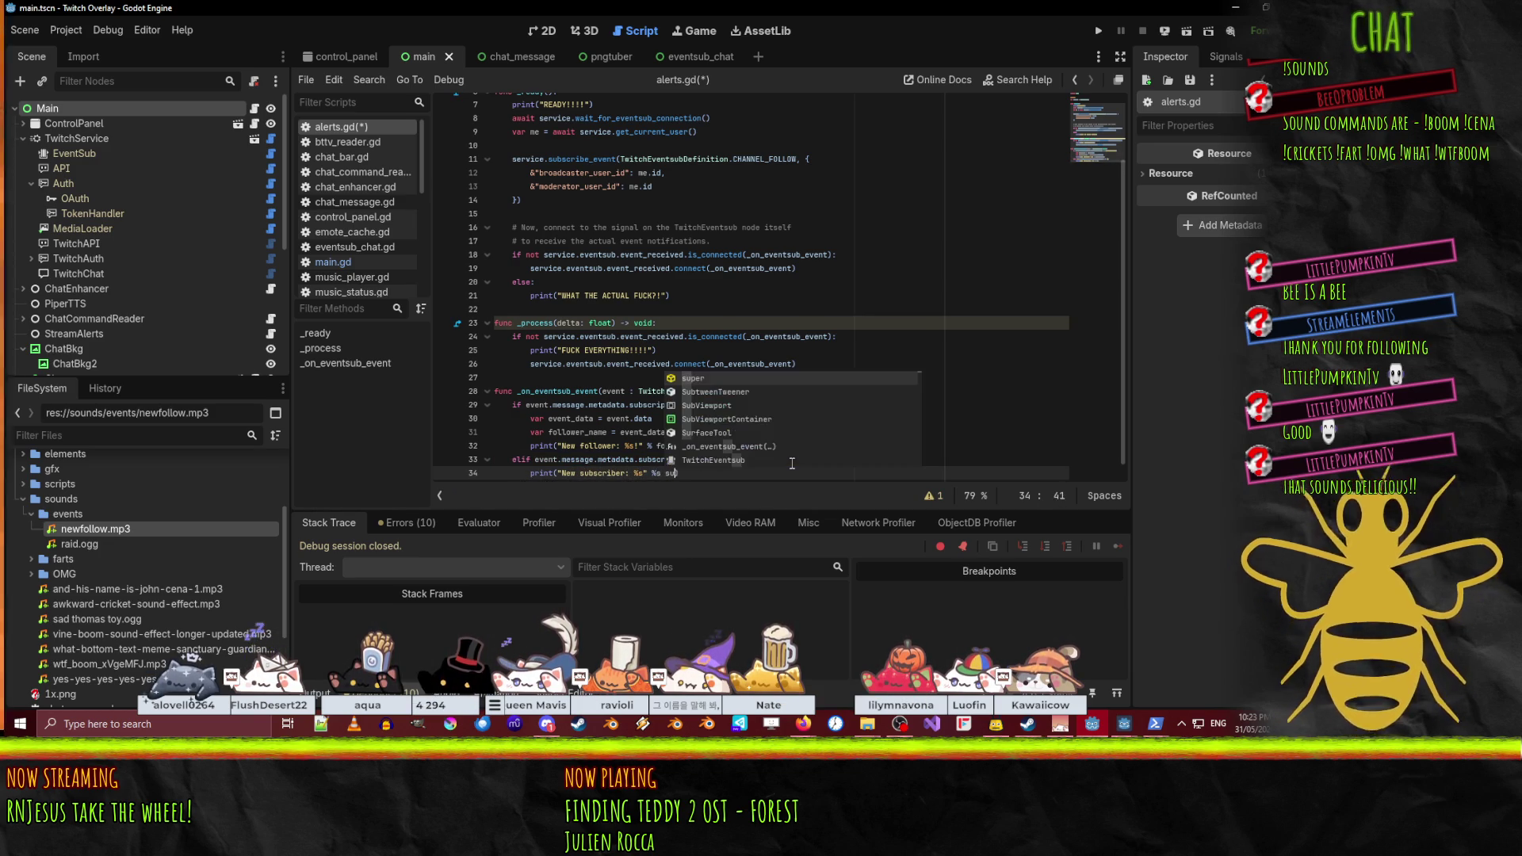
{"action": "type", "text": "s"}
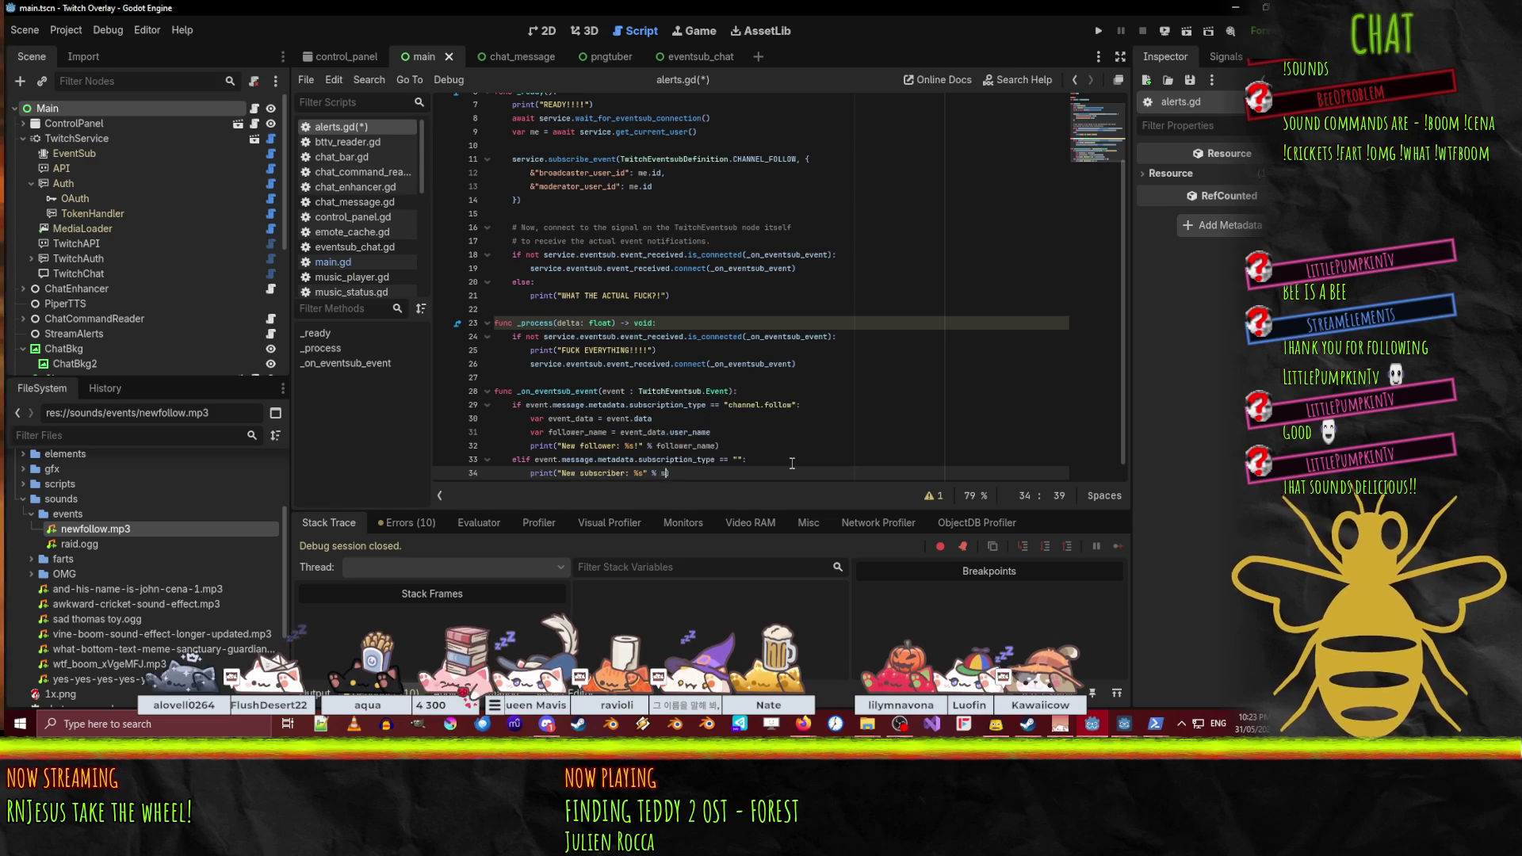
{"action": "type", "text": "crib"}
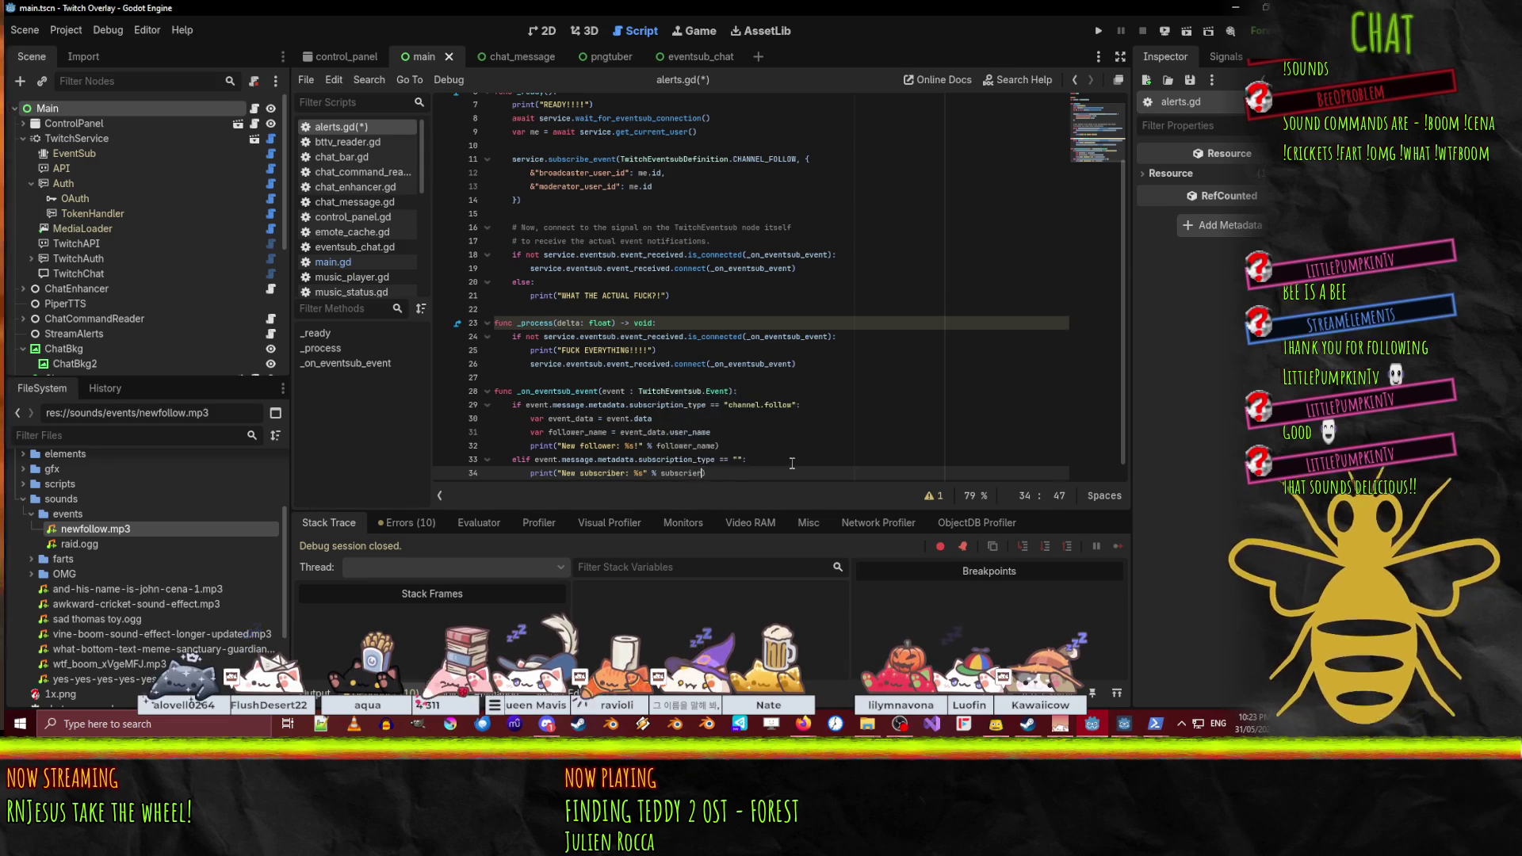
{"action": "type", "text": "er_nam"}
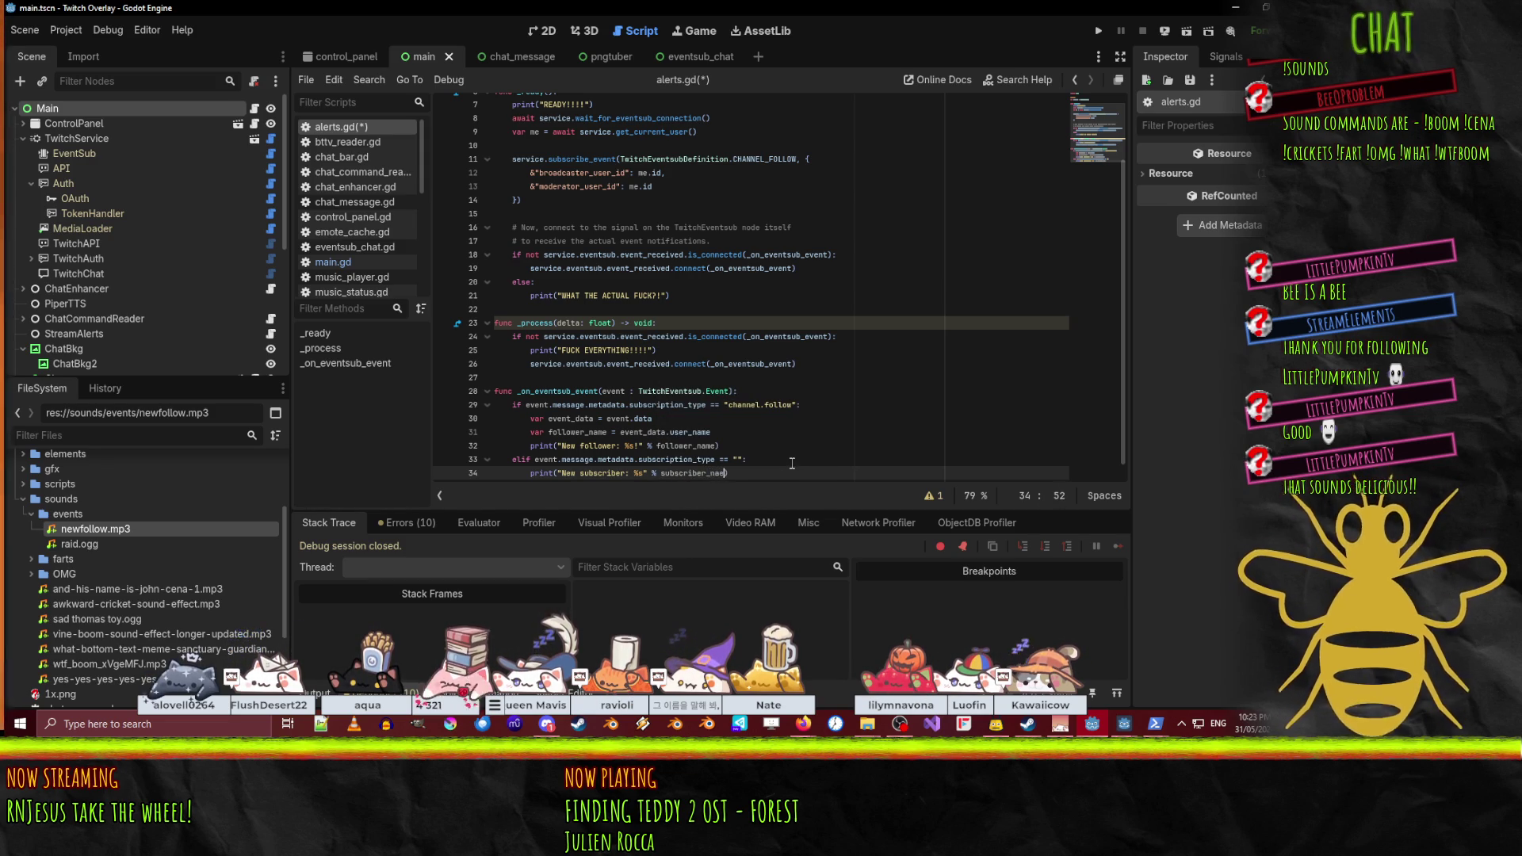
{"action": "type", "text": "e)"}
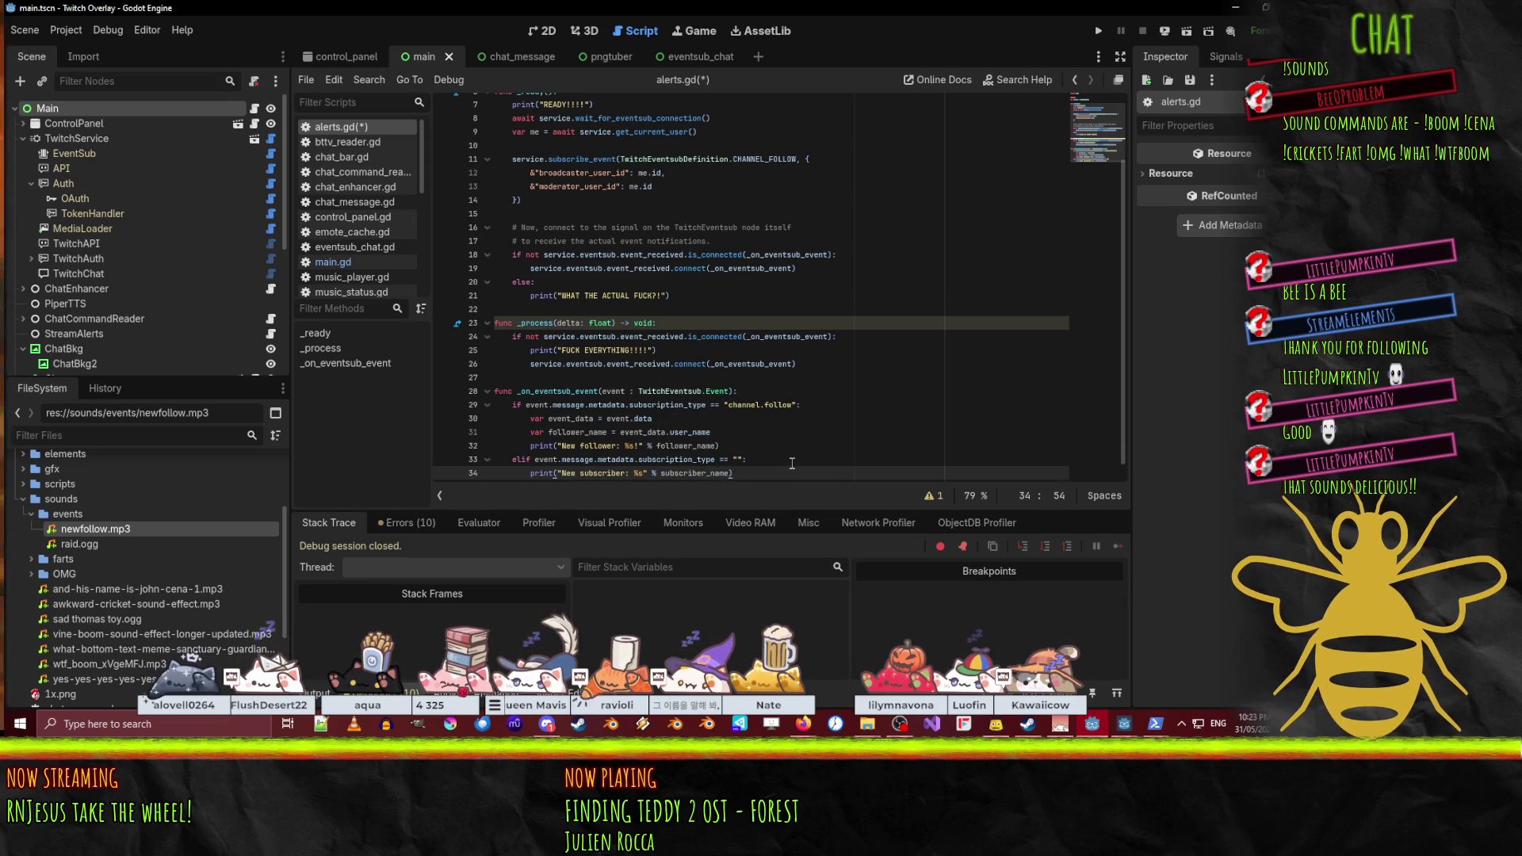
{"action": "key", "text": "Return"}
{"action": "key", "text": "Return"}
{"action": "key", "text": "BackSpace"}
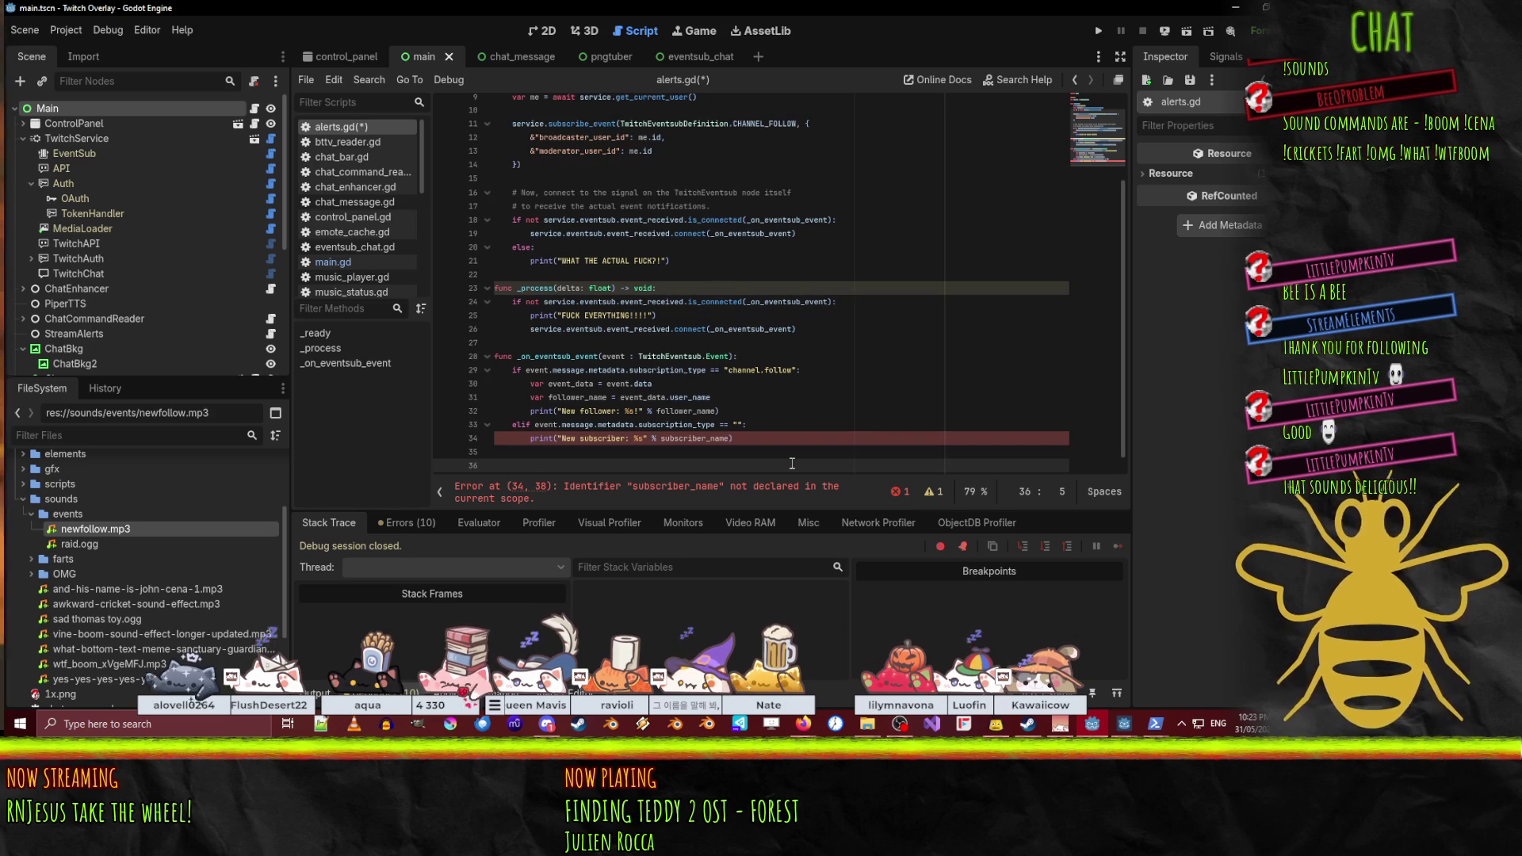
- Declare var subscriber_name above the new subscriber print line
{"action": "key", "text": "Up"}
{"action": "key", "text": "Up"}
{"action": "key", "text": "Up"}
{"action": "key", "text": "End"}
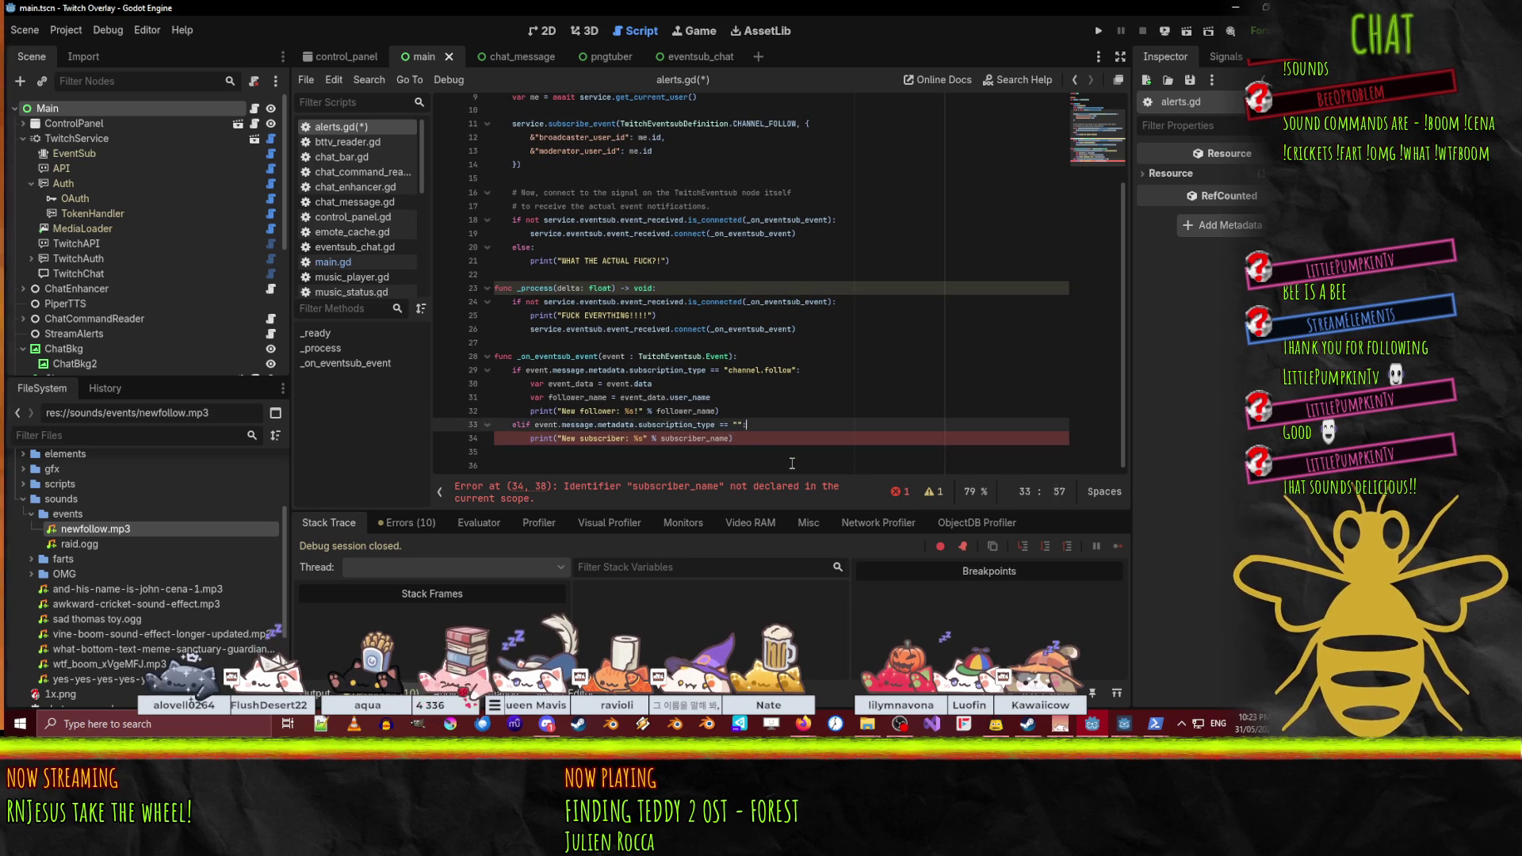
{"action": "key", "text": "Return"}
{"action": "type", "text": "var subscriber_name = \""}
{"action": "key", "text": "Up"}
{"action": "key", "text": "Up"}
{"action": "key", "text": "Up"}
{"action": "key", "text": "Down"}
{"action": "key", "text": "Down"}
{"action": "key", "text": "Down"}
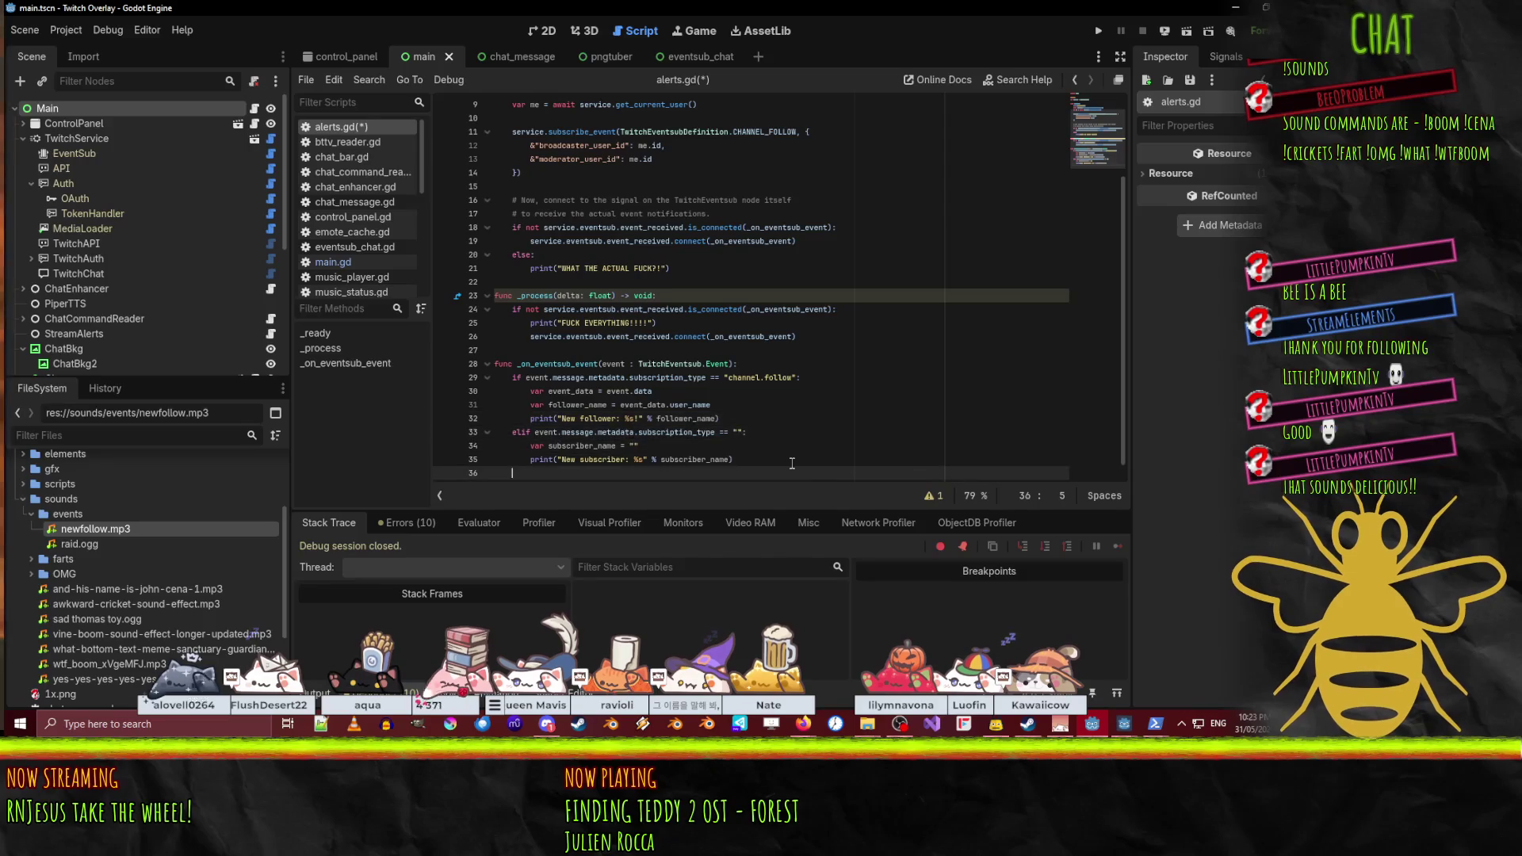
- Start a third elif branch using the pasted subscription_type condition
{"action": "key", "text": "End"}
{"action": "key", "text": "Return"}
{"action": "key", "text": "BackSpace"}
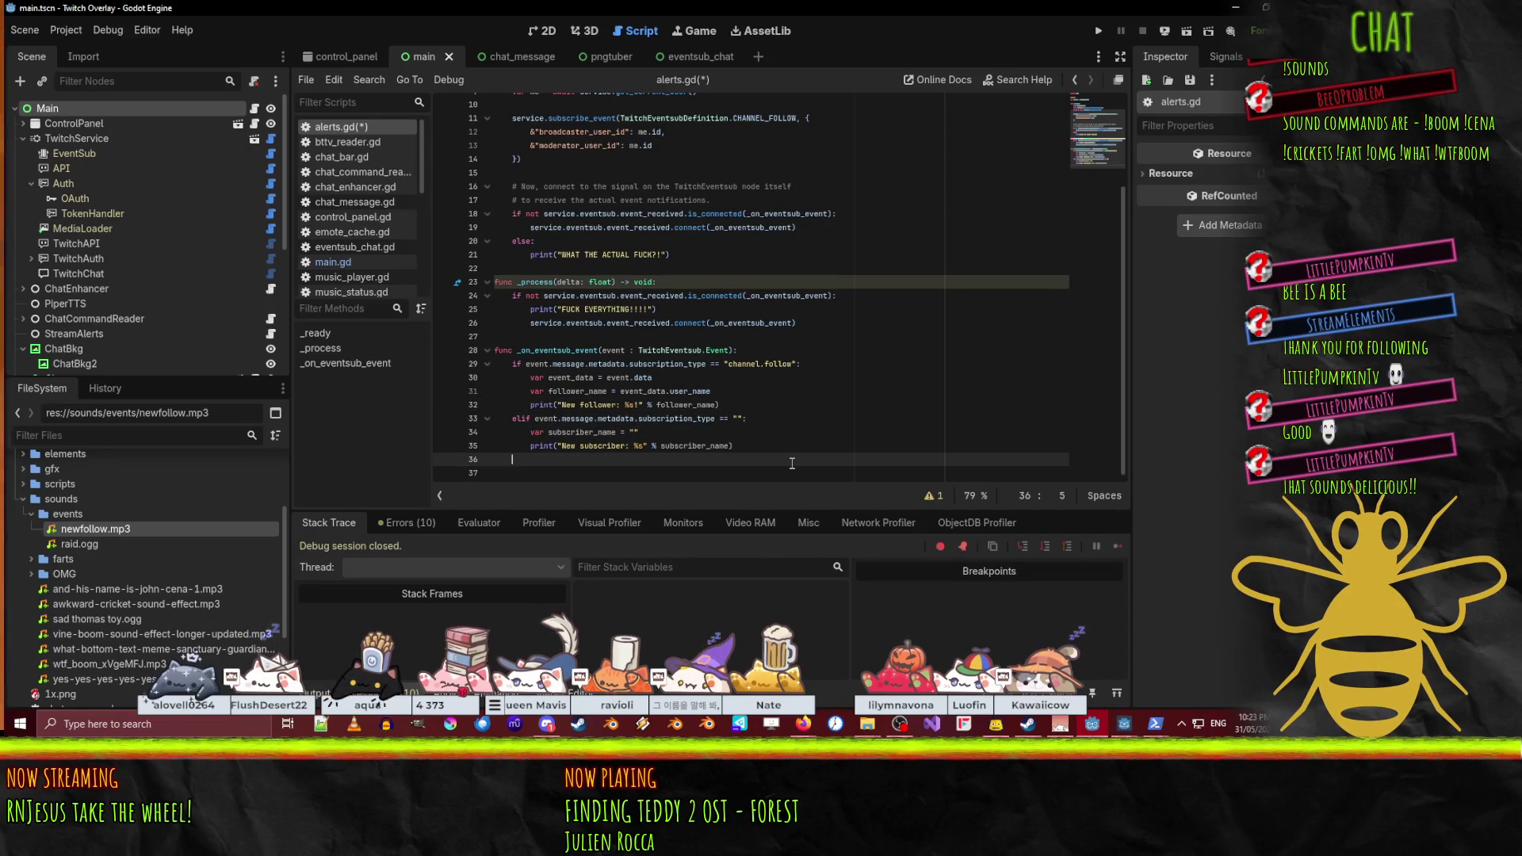
{"action": "type", "text": "elif"}
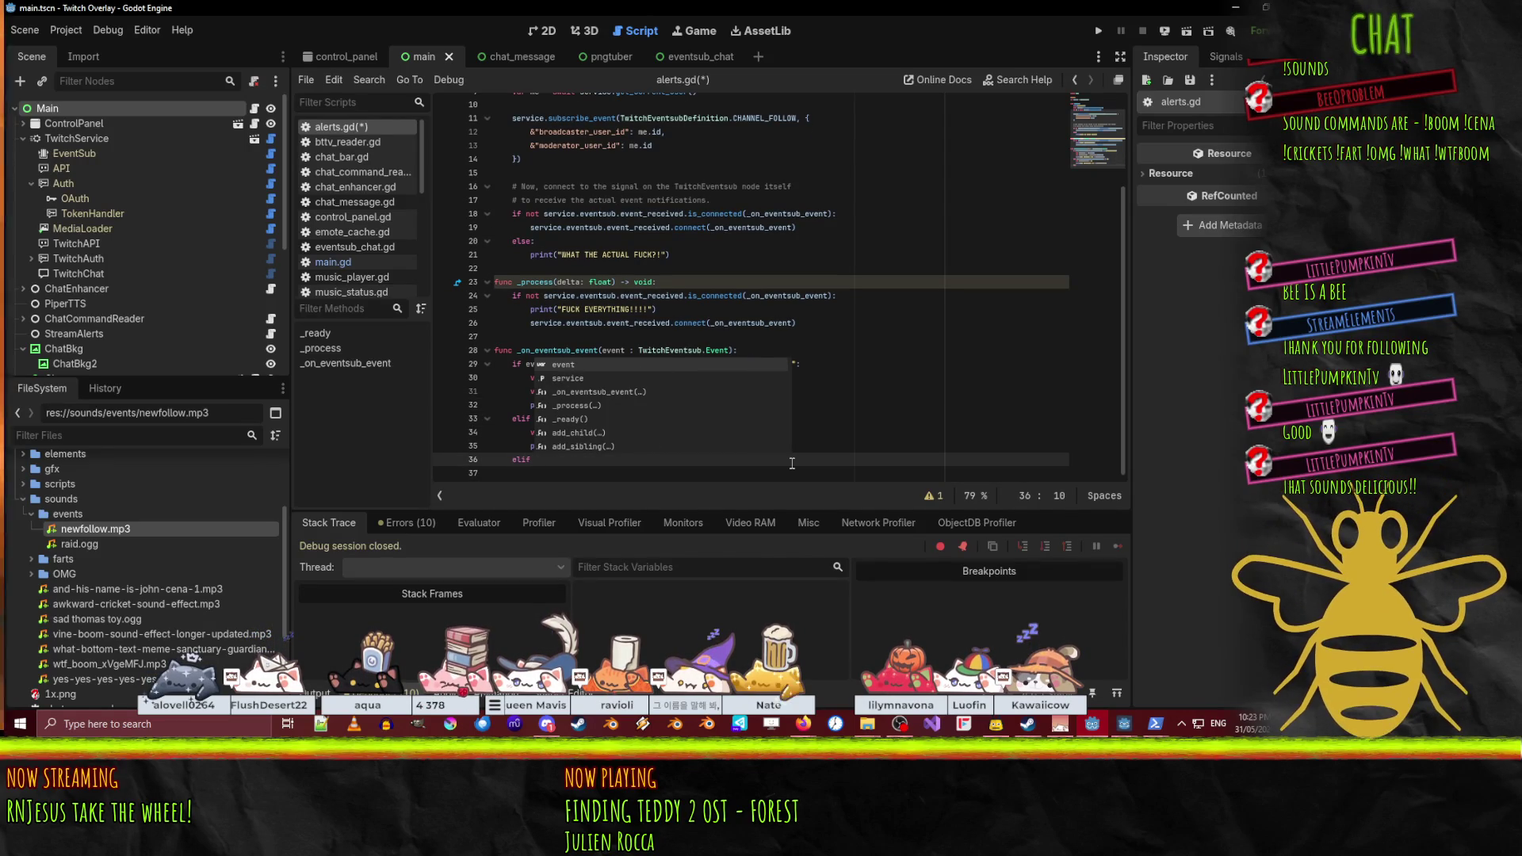
{"action": "key", "text": "Escape"}
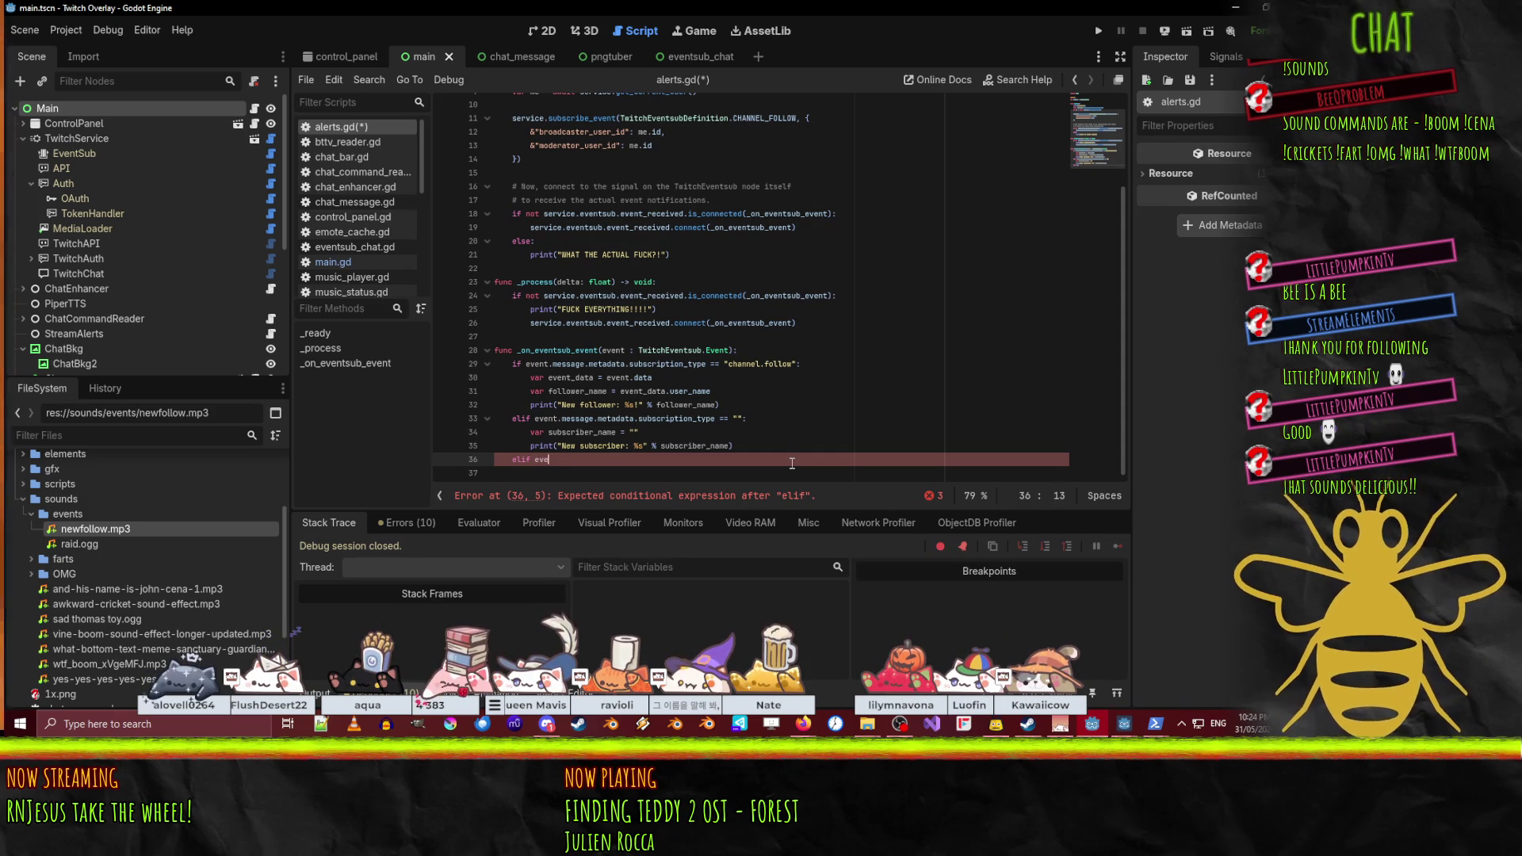
{"action": "type", "text": "nt."}
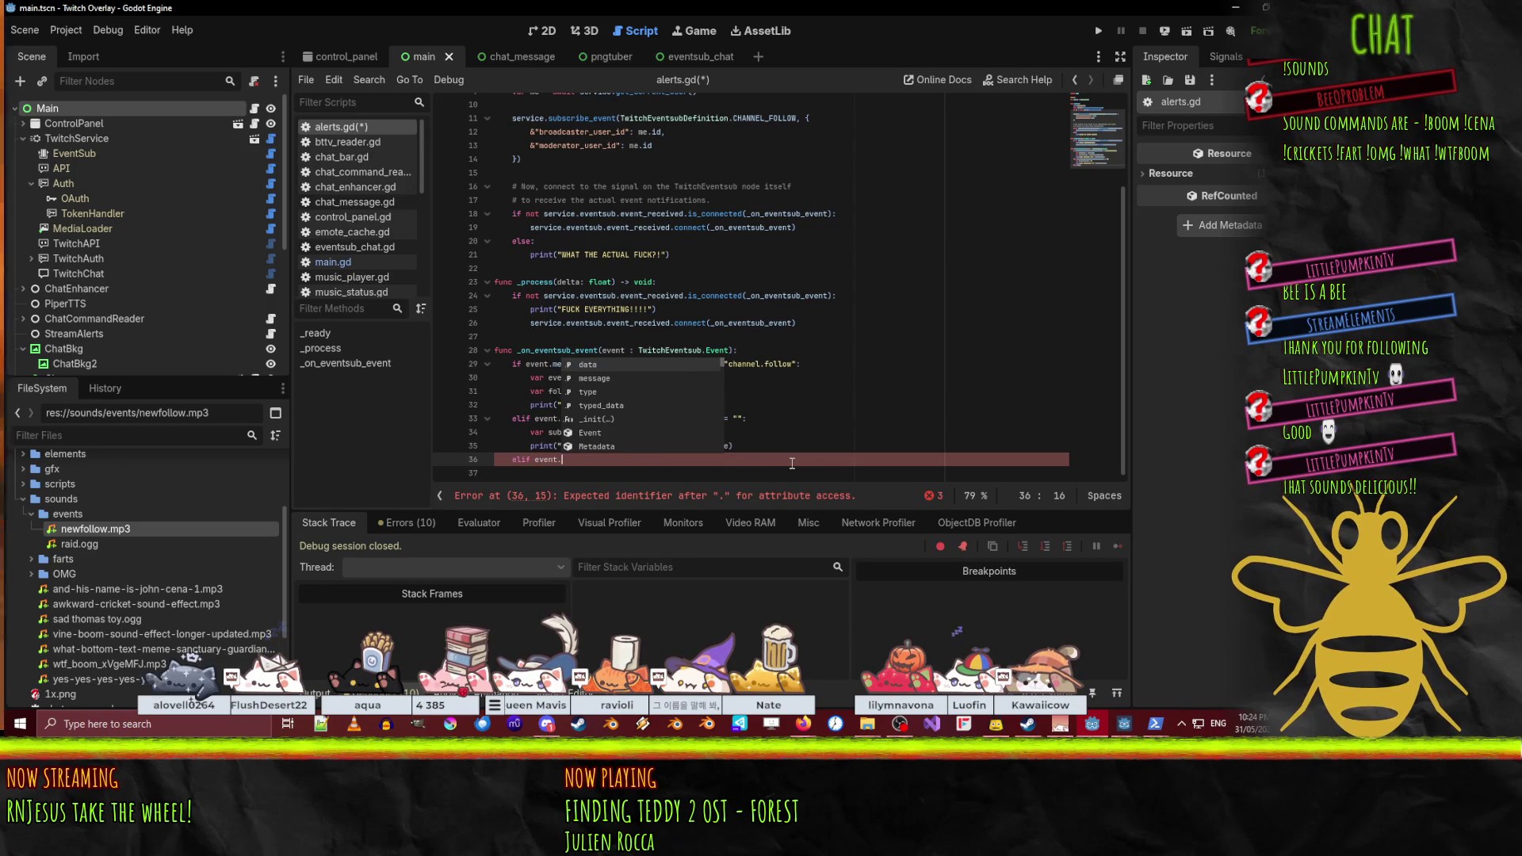
{"action": "key", "text": "Escape"}
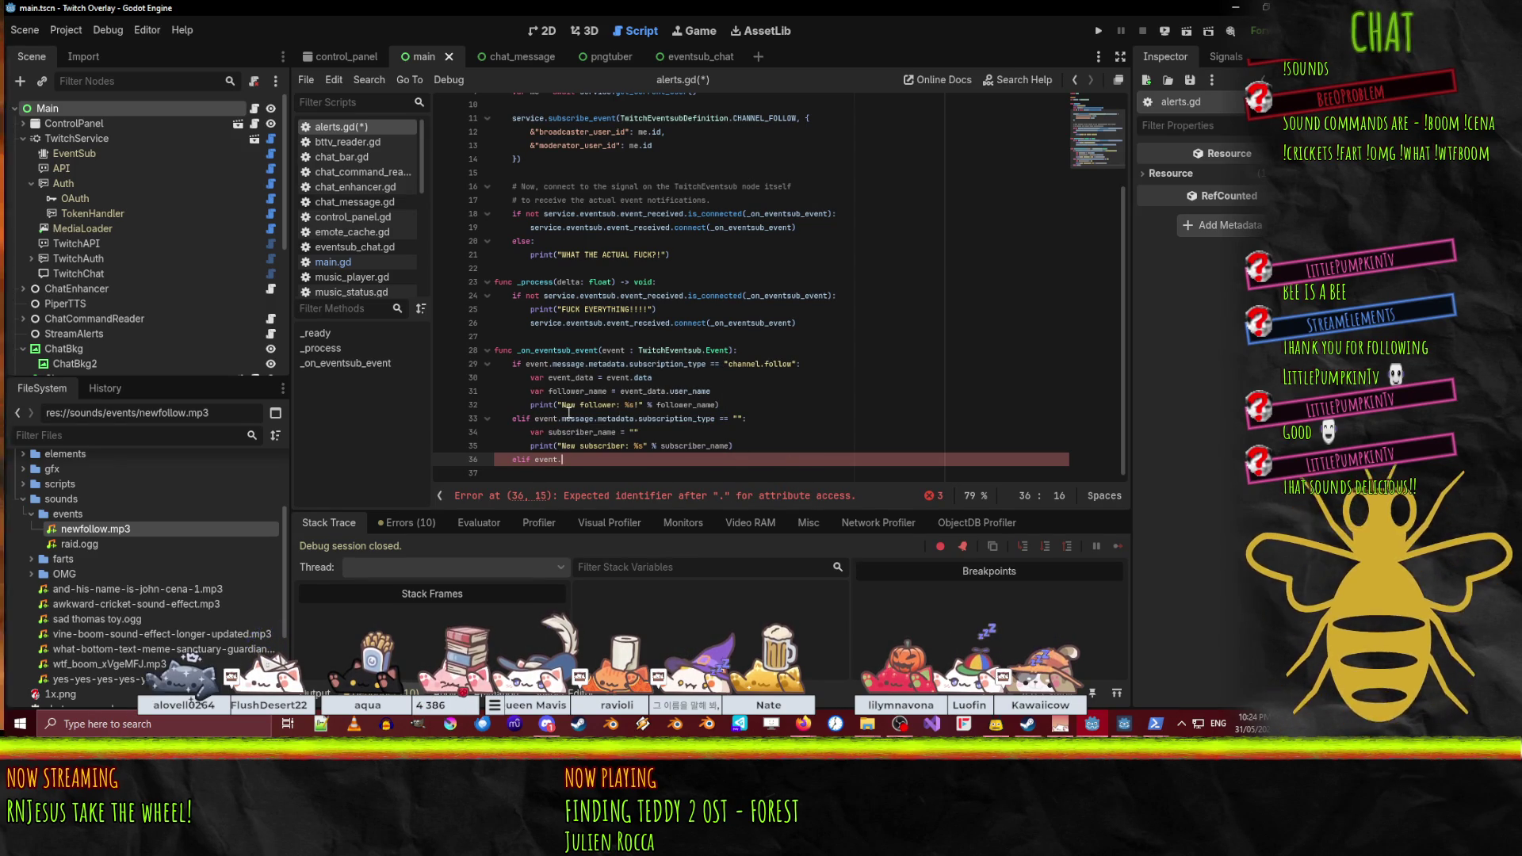
{"action": "left_click", "coordinate": [560, 419]}
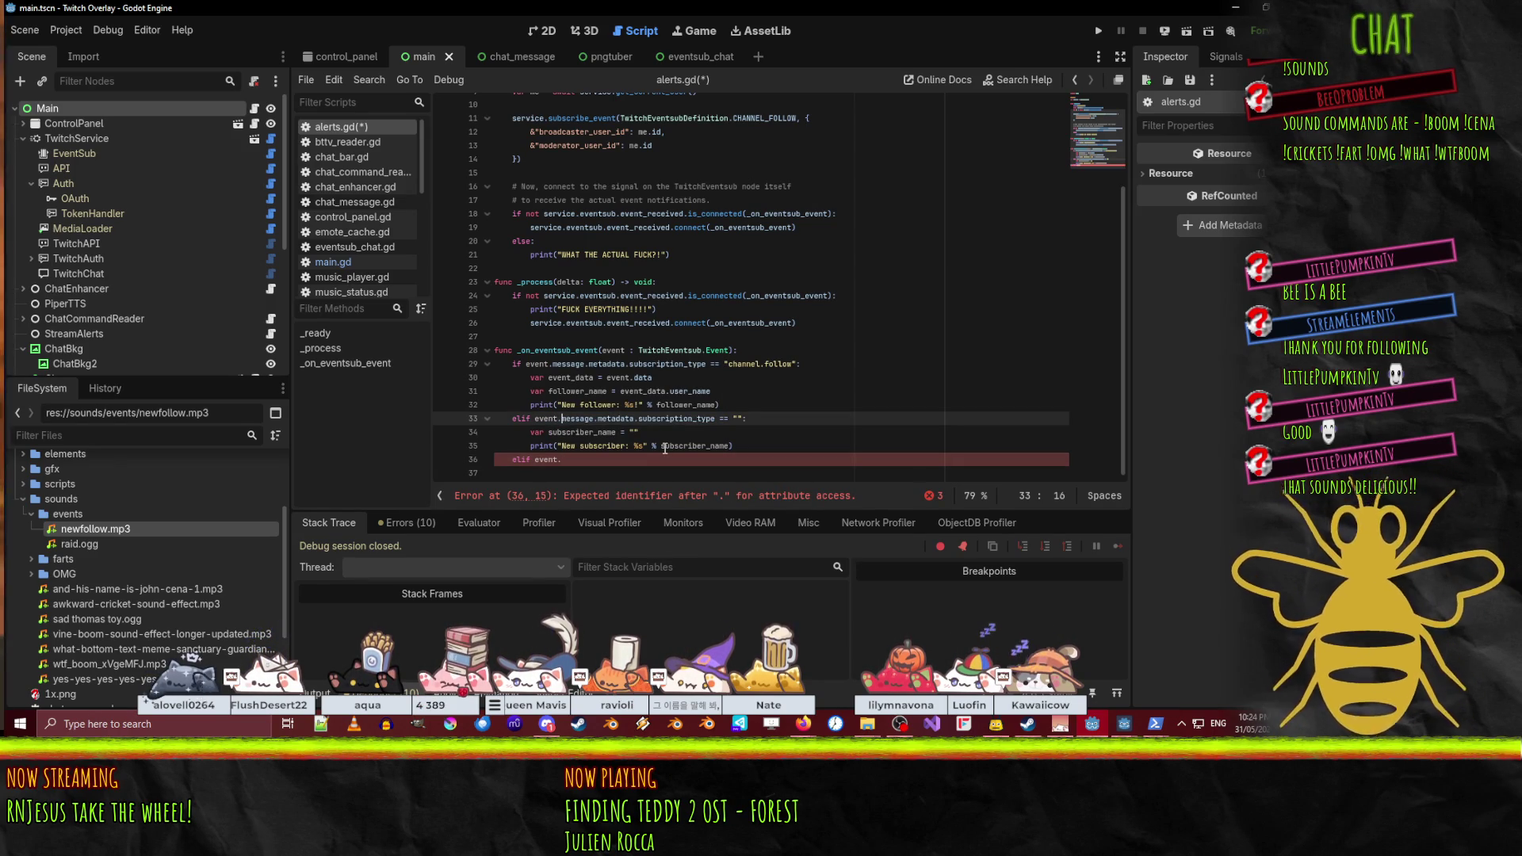
{"action": "key", "text": "Down"}
{"action": "key", "text": "Down"}
{"action": "key", "text": "Down"}
{"action": "type", "text": "message.metadata.subscription_type == \"\":"}
- Declare raider_name and begin a 'Raided by: %s and %d viewers' print with a format array
{"action": "key", "text": "Return"}
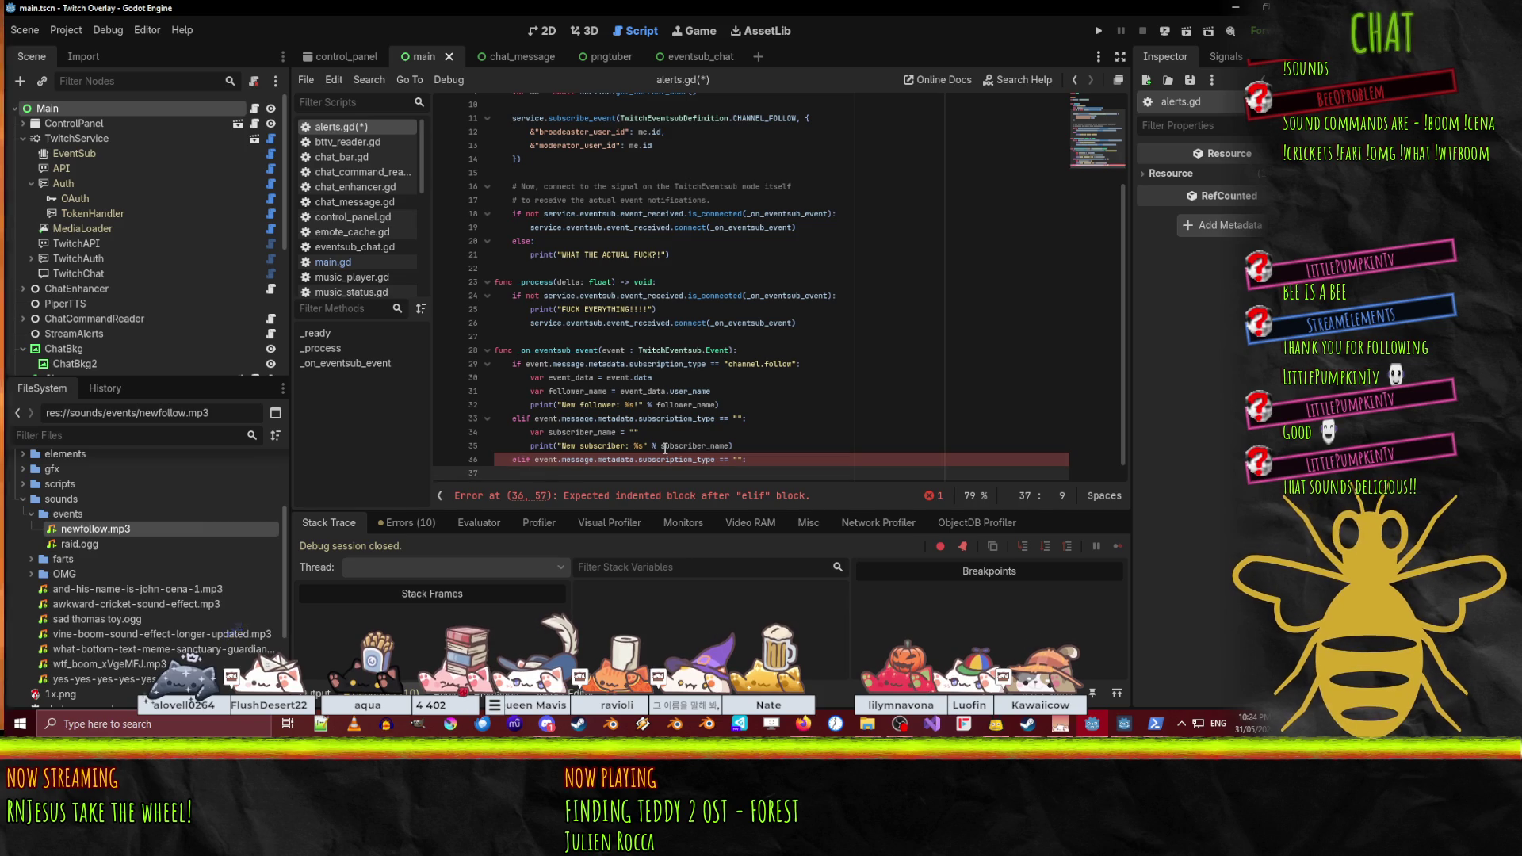
{"action": "type", "text": "var subsc"}
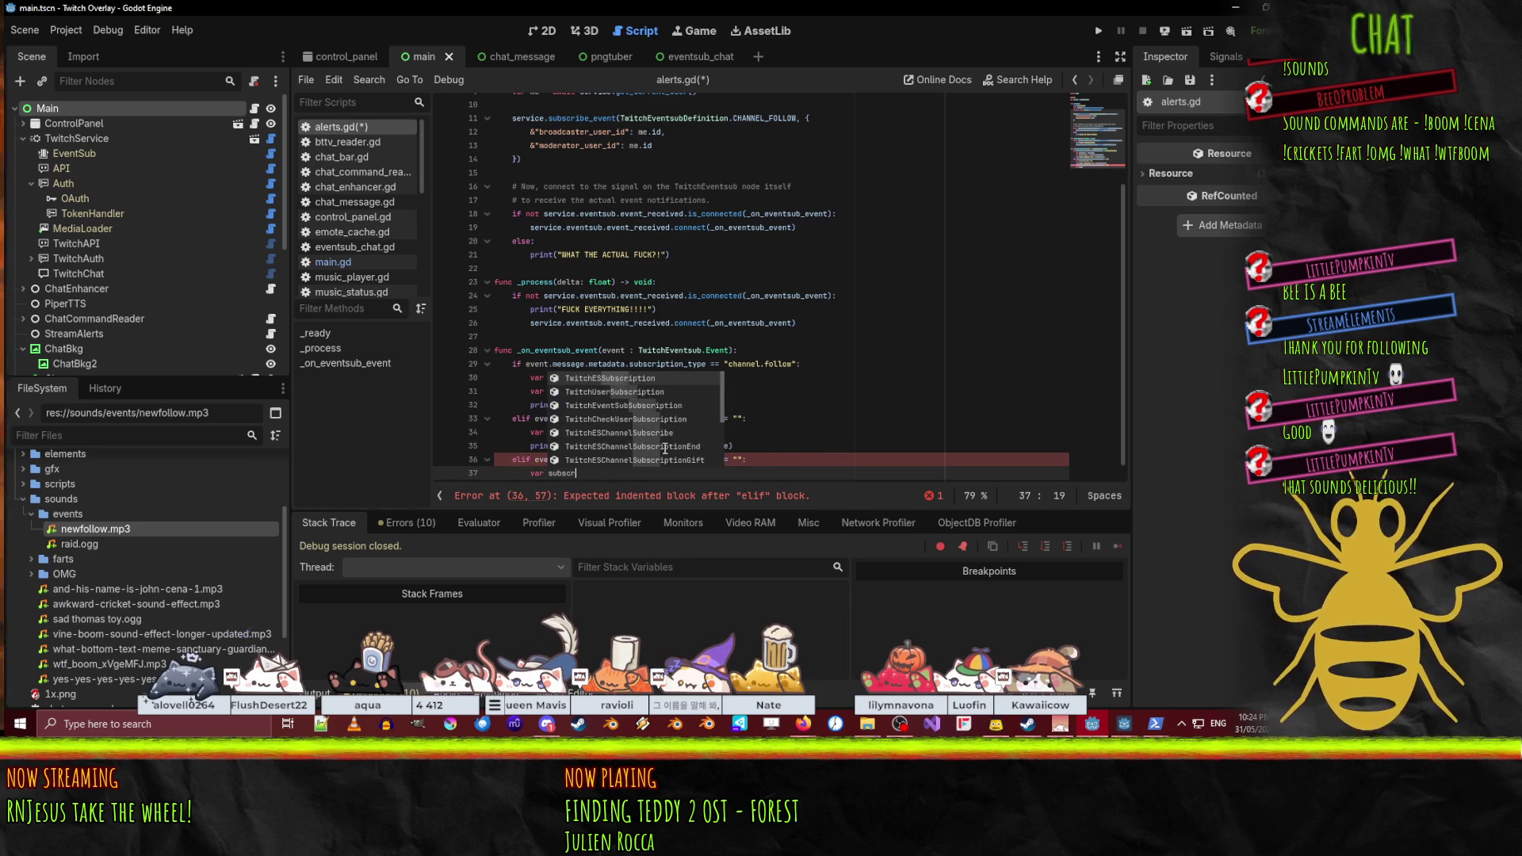
{"action": "type", "text": "r"}
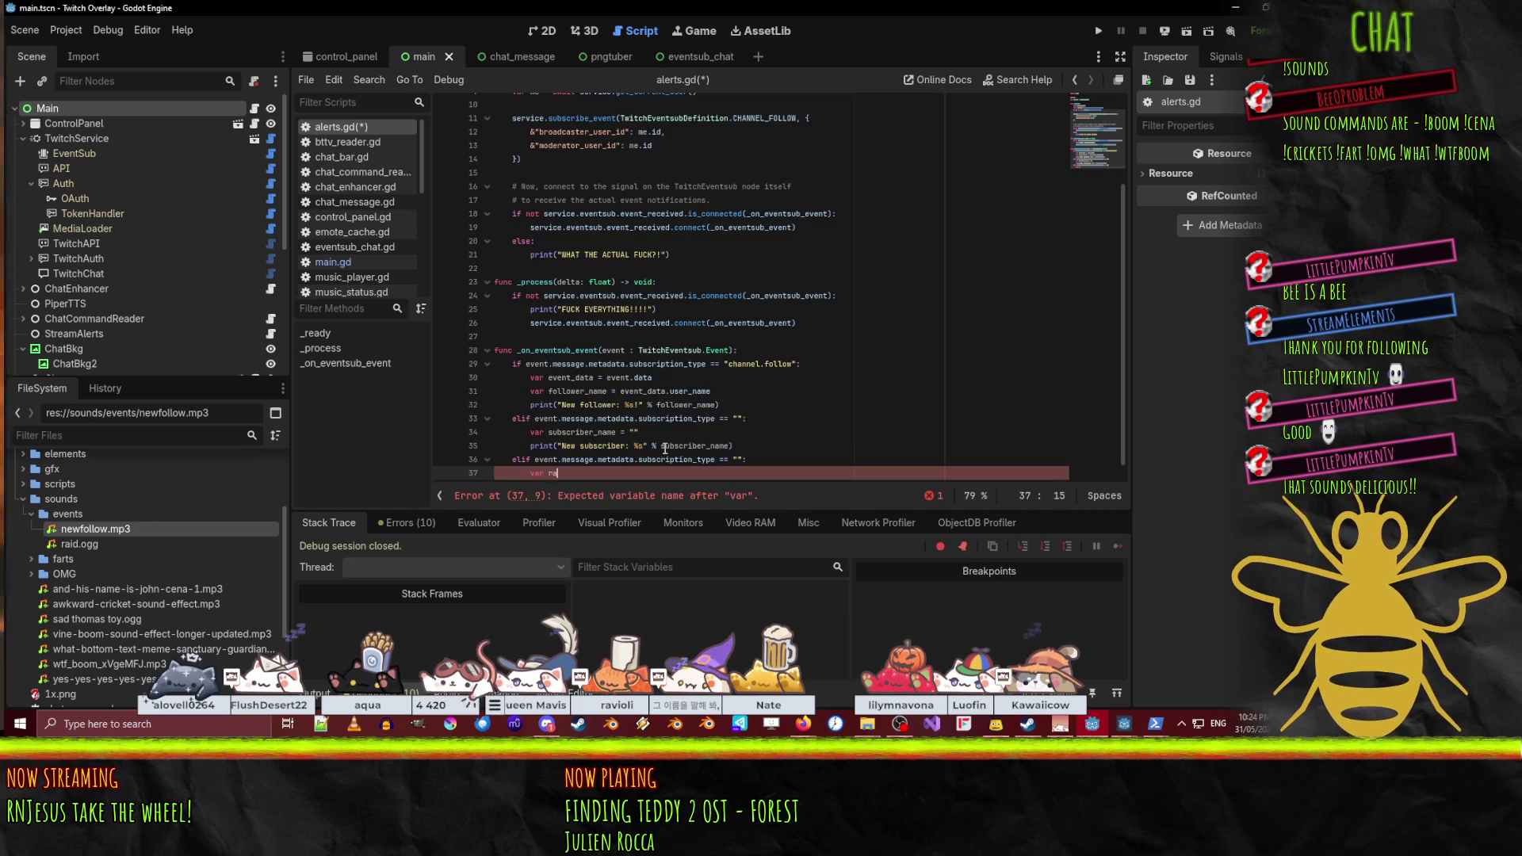
{"action": "type", "text": "\""}
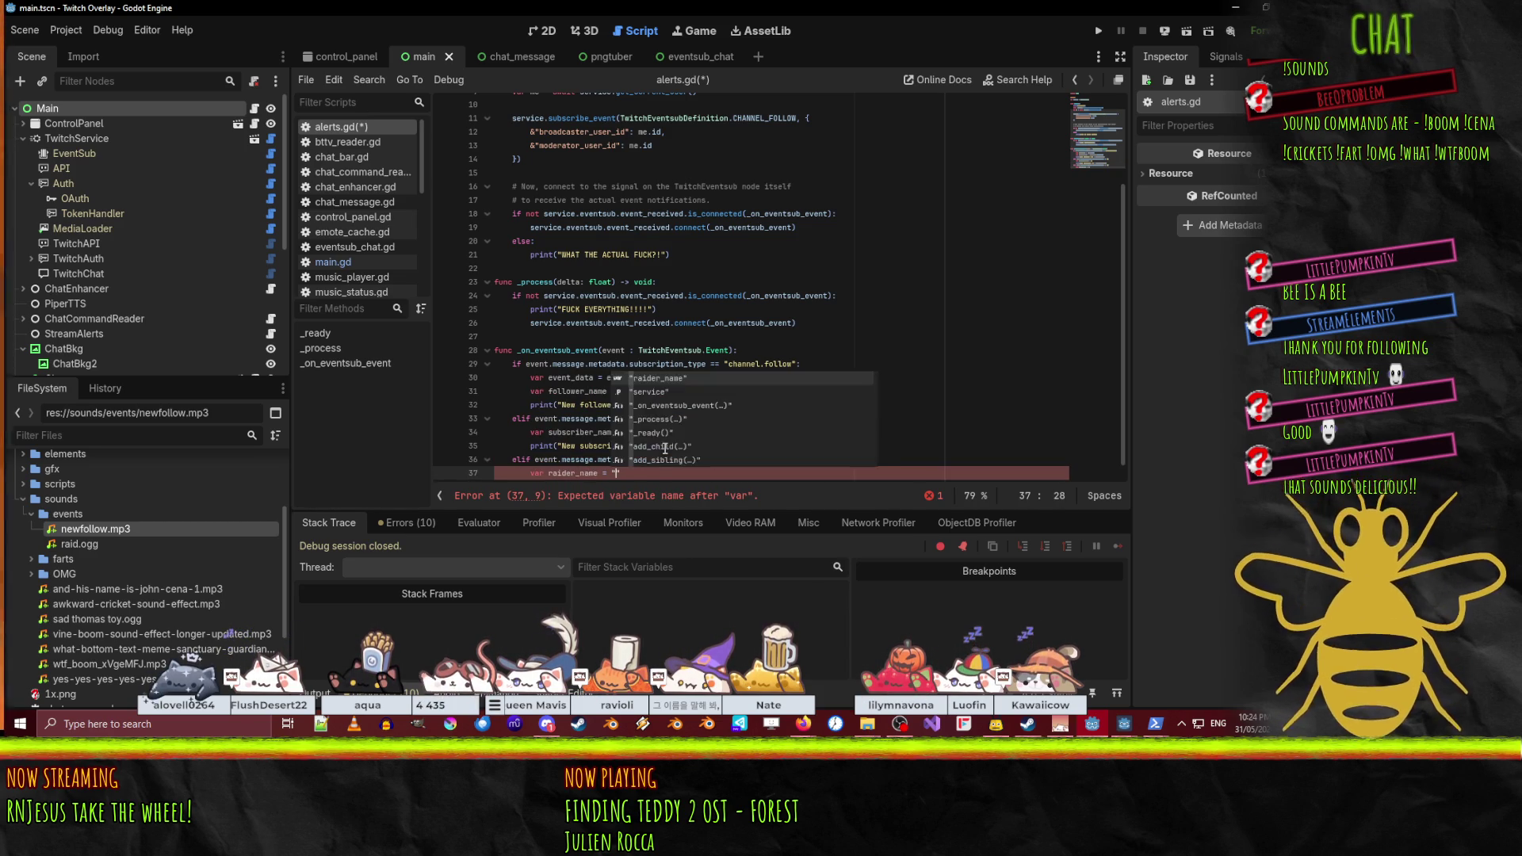
{"action": "key", "text": "Return"}
{"action": "type", "text": "print(\"Raided by: %s\" %"}
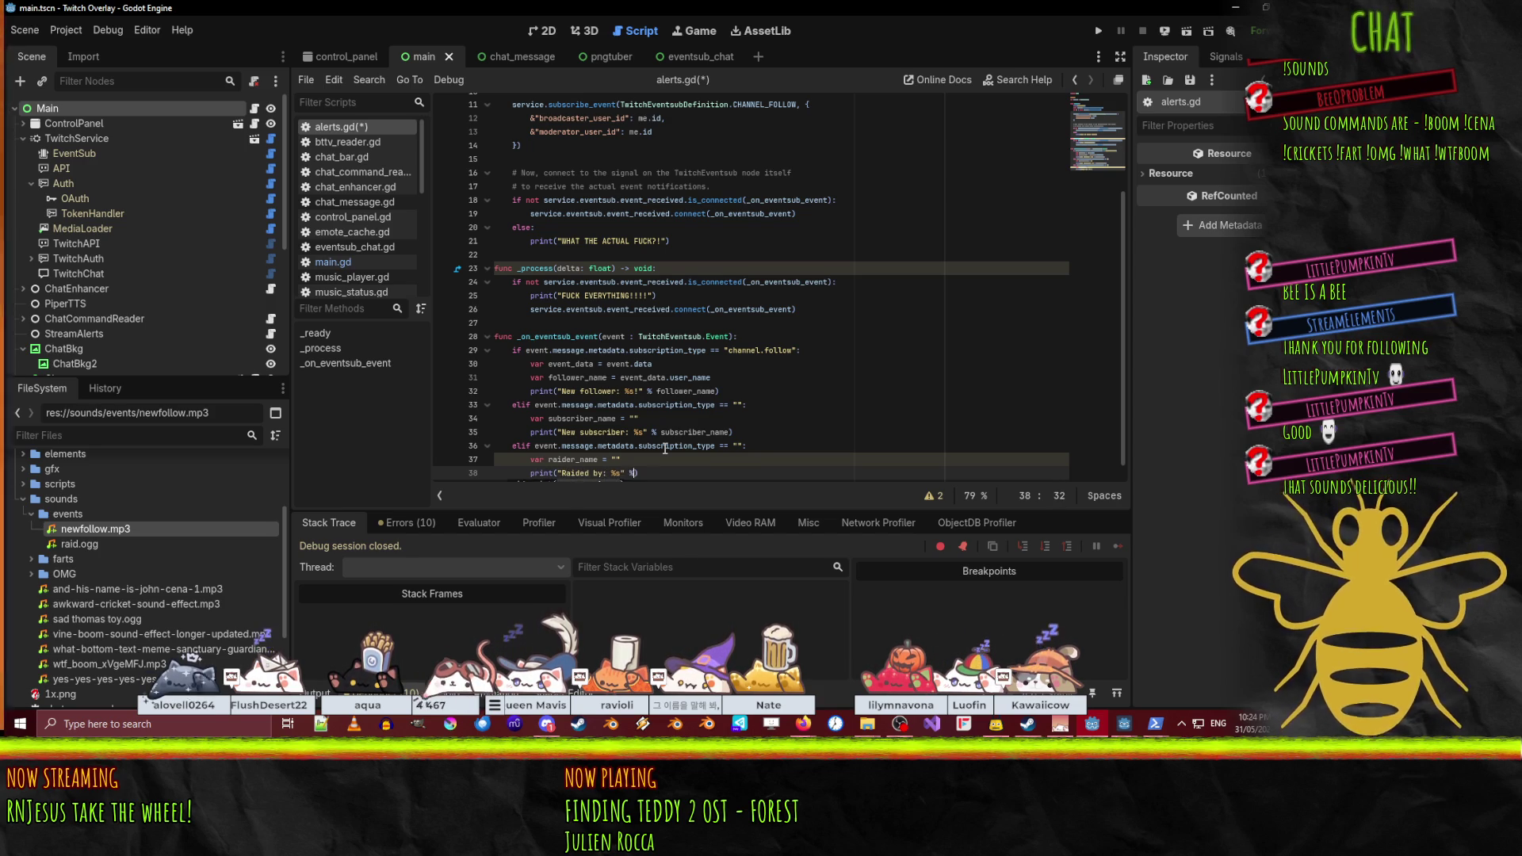
{"action": "key", "text": "Left"}
{"action": "key", "text": "Left"}
{"action": "key", "text": "Left"}
{"action": "key", "text": "Left"}
{"action": "key", "text": "Right"}
{"action": "type", "text": "and "}
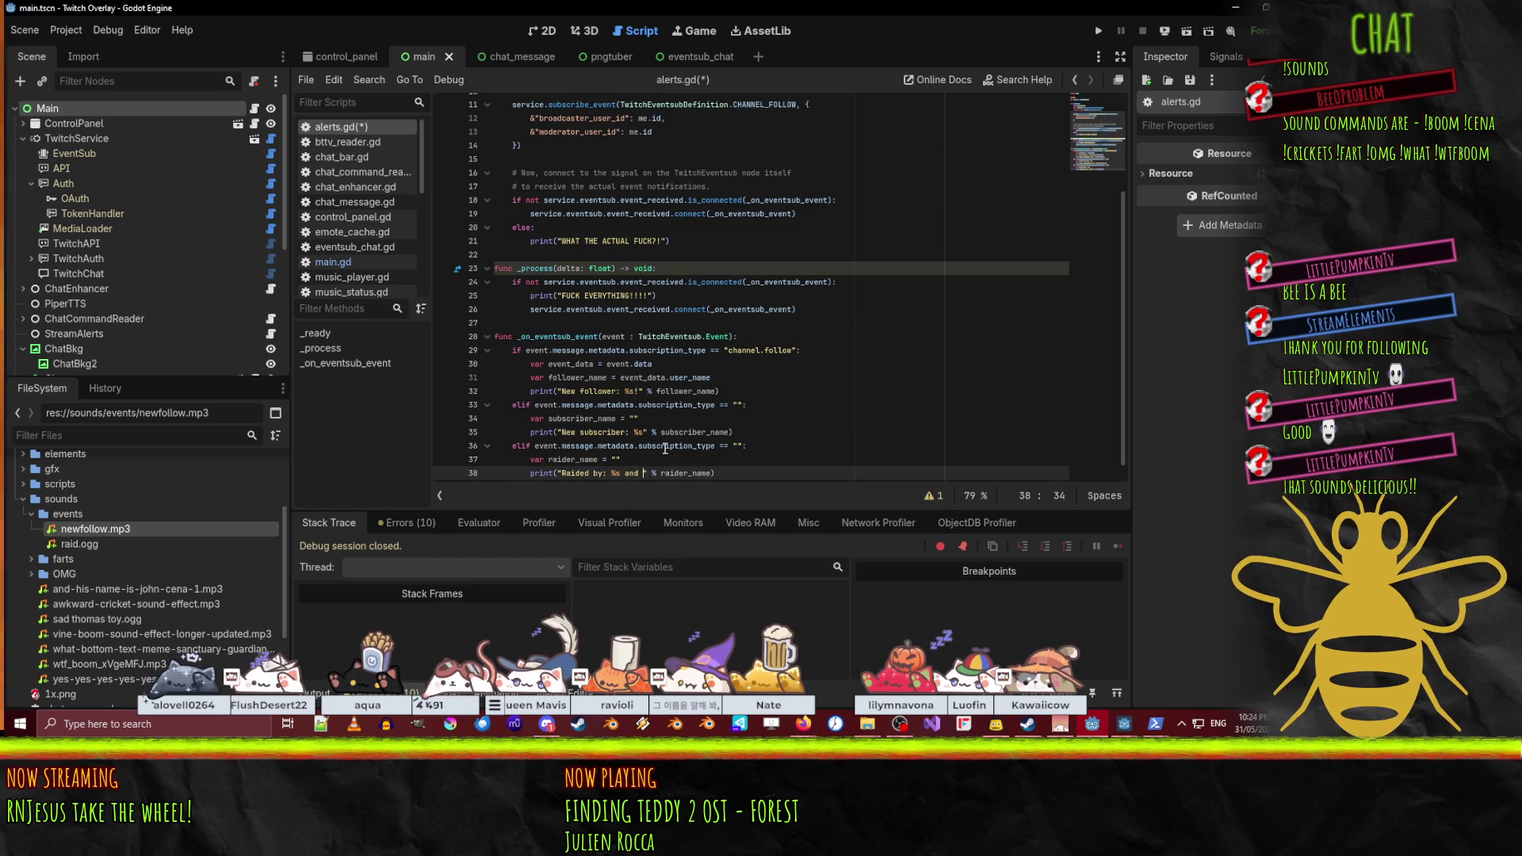
{"action": "type", "text": "%d viewers\" %"}
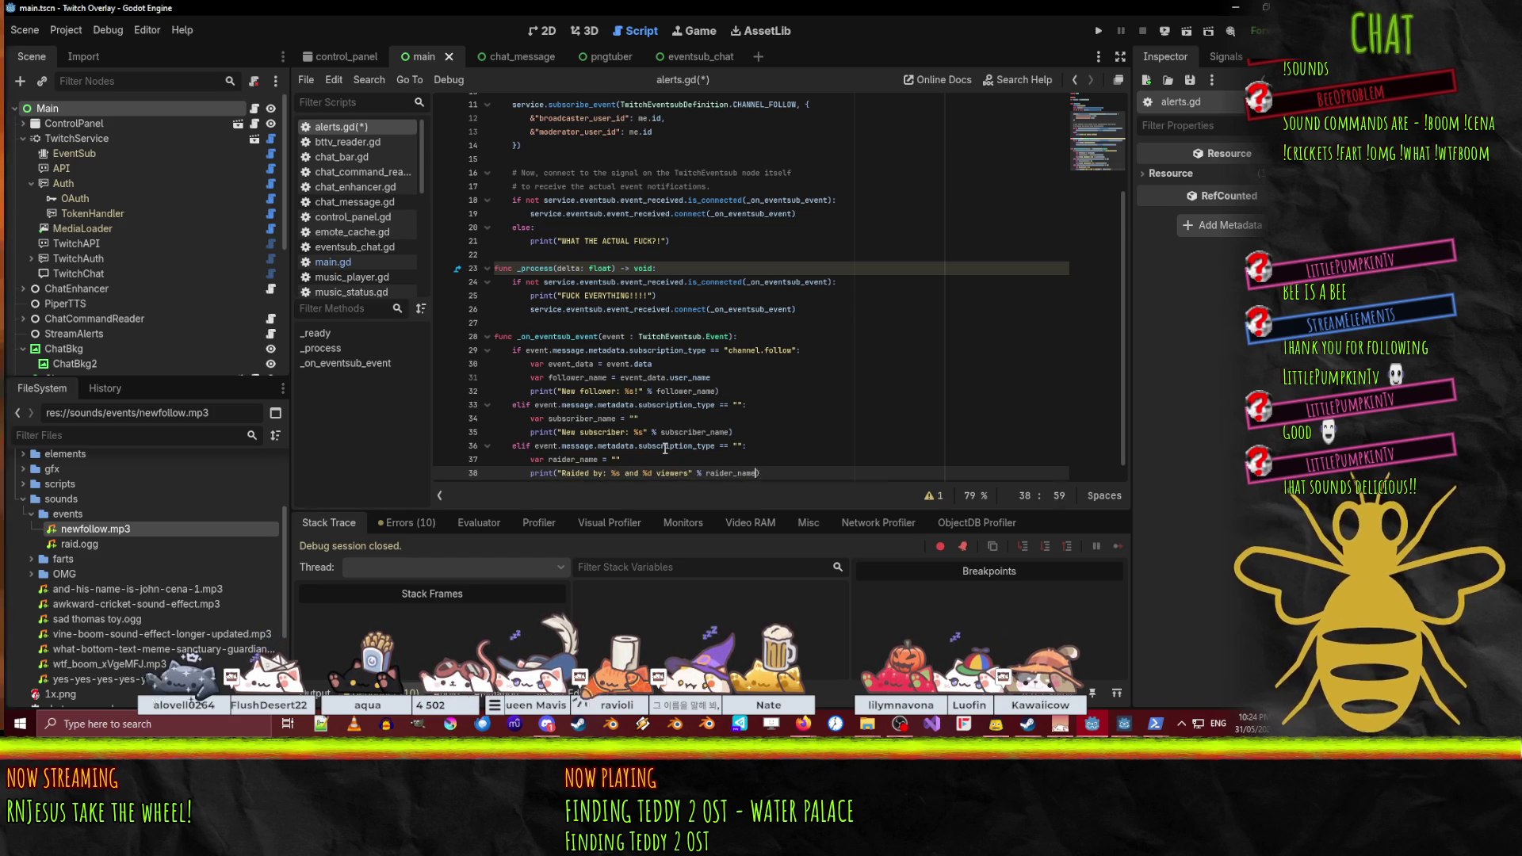
{"action": "type", "text": "["}
{"action": "key", "text": "End"}
{"action": "key", "text": "Left"}
{"action": "key", "text": "Left"}
{"action": "key", "text": "Left"}
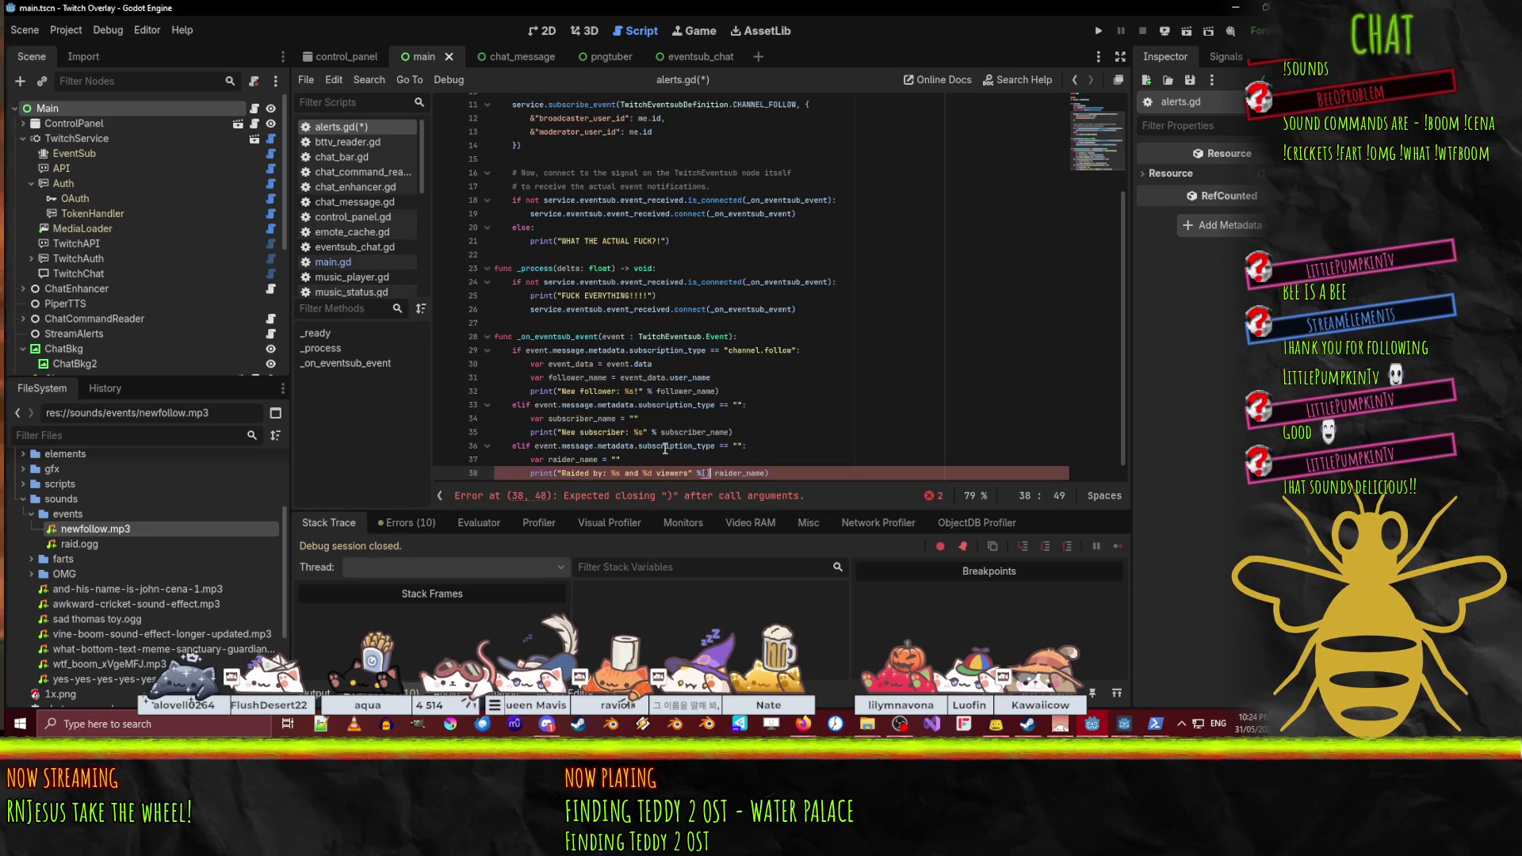
{"action": "key", "text": "ctrl+Right"}
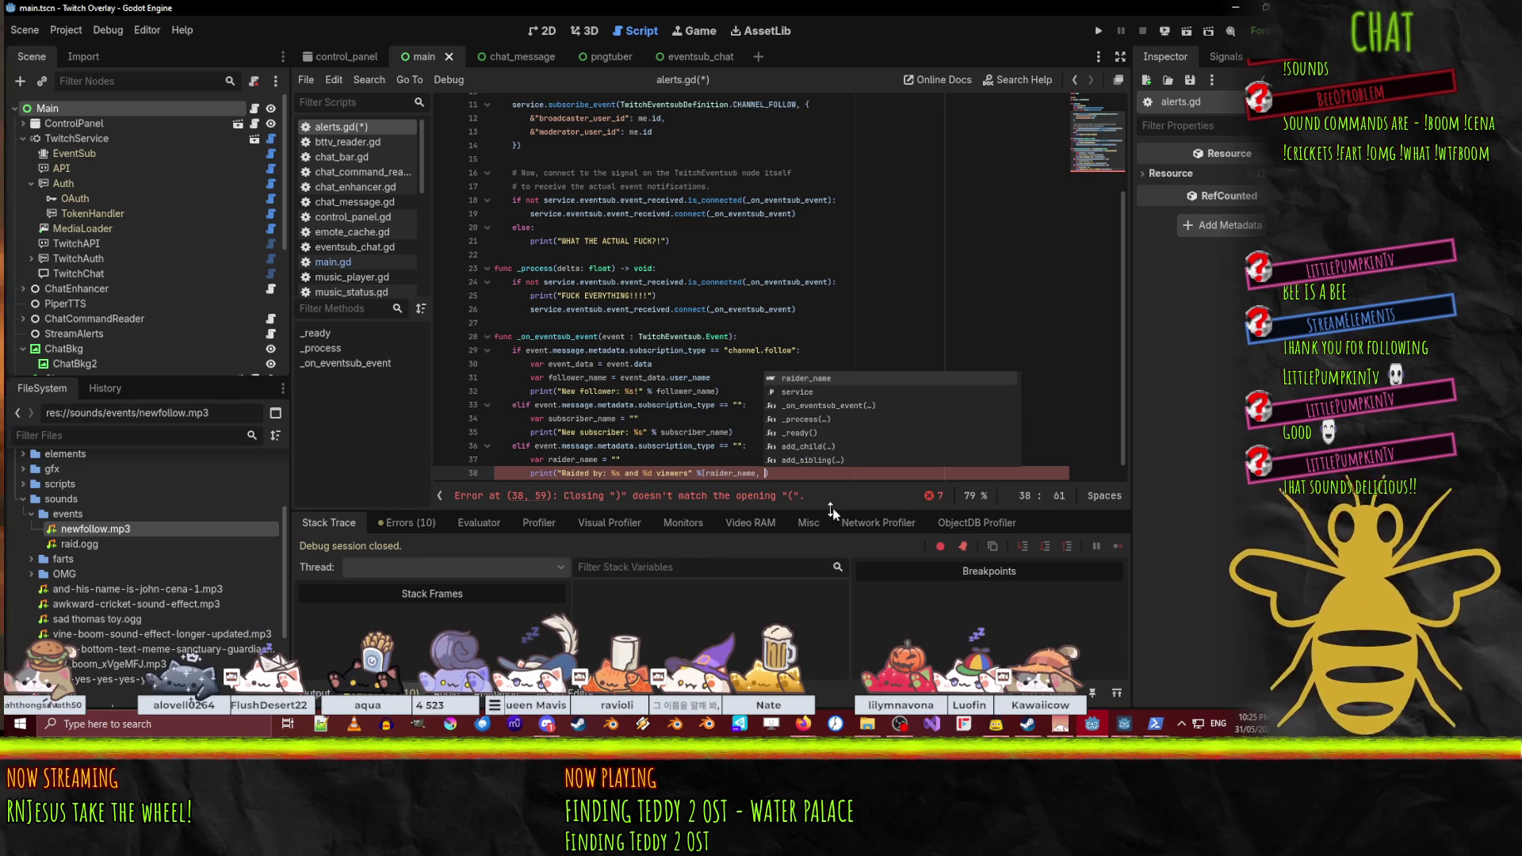
- Dismiss the suggestions and place the caret inside the raid print's format array
{"action": "left_click", "coordinate": [762, 472]}
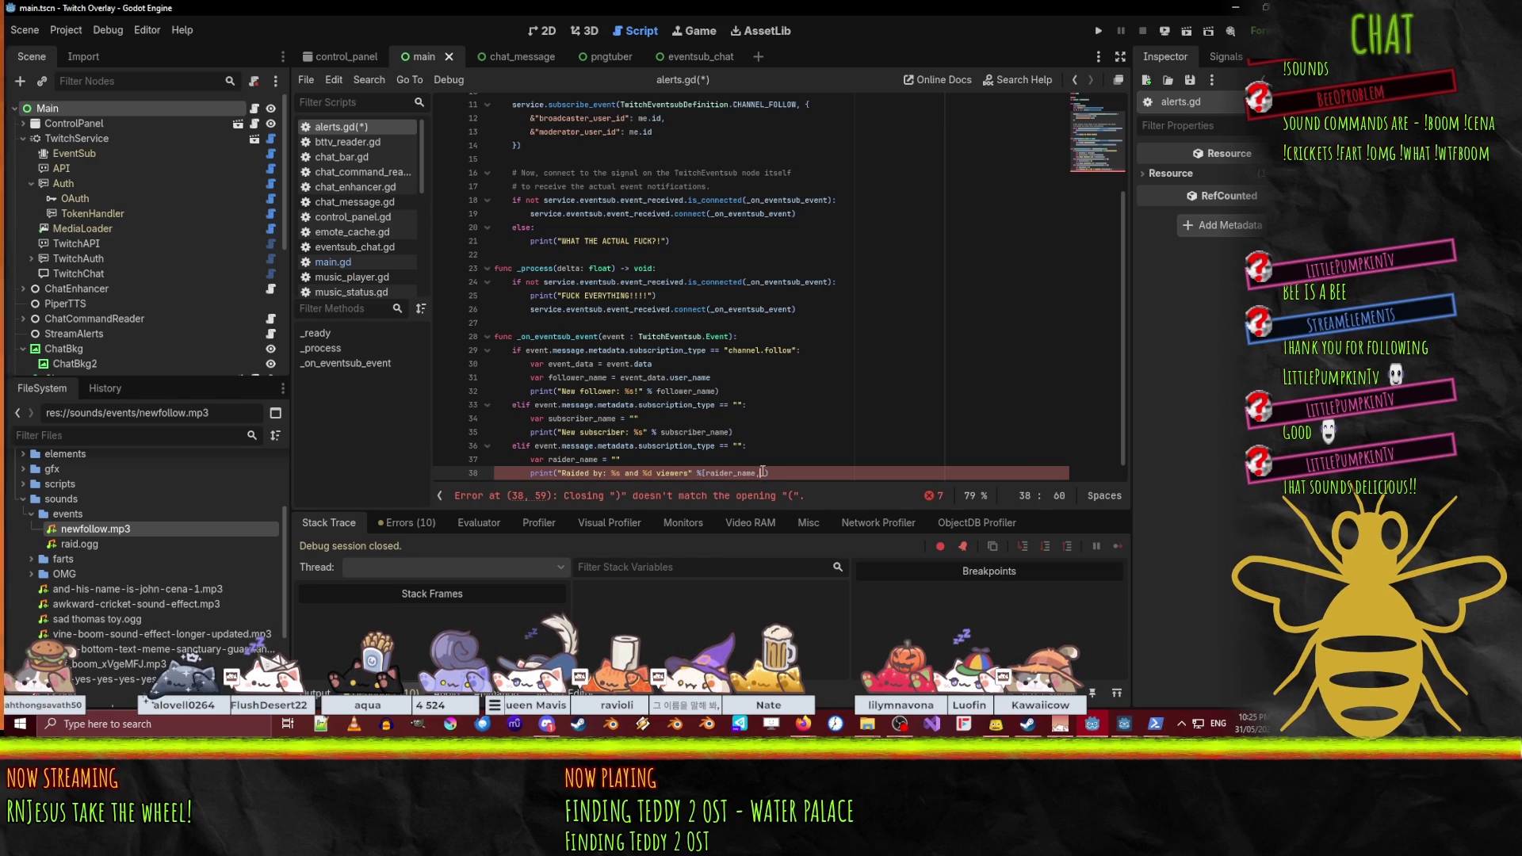
- Complete the raid print's format array with viewer_count
{"action": "key", "text": "Right"}
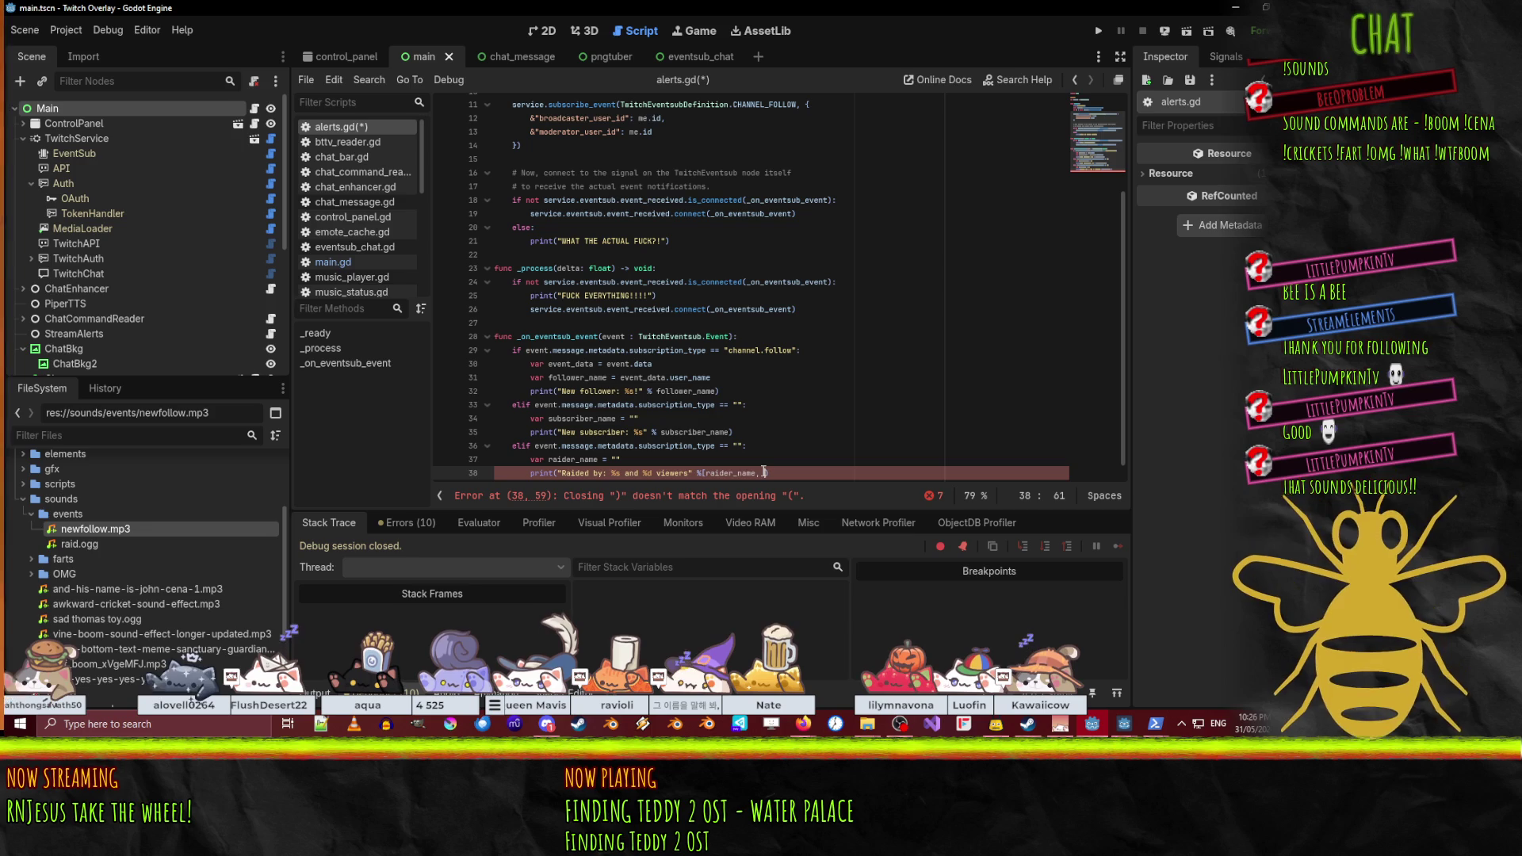
{"action": "type", "text": "raid"}
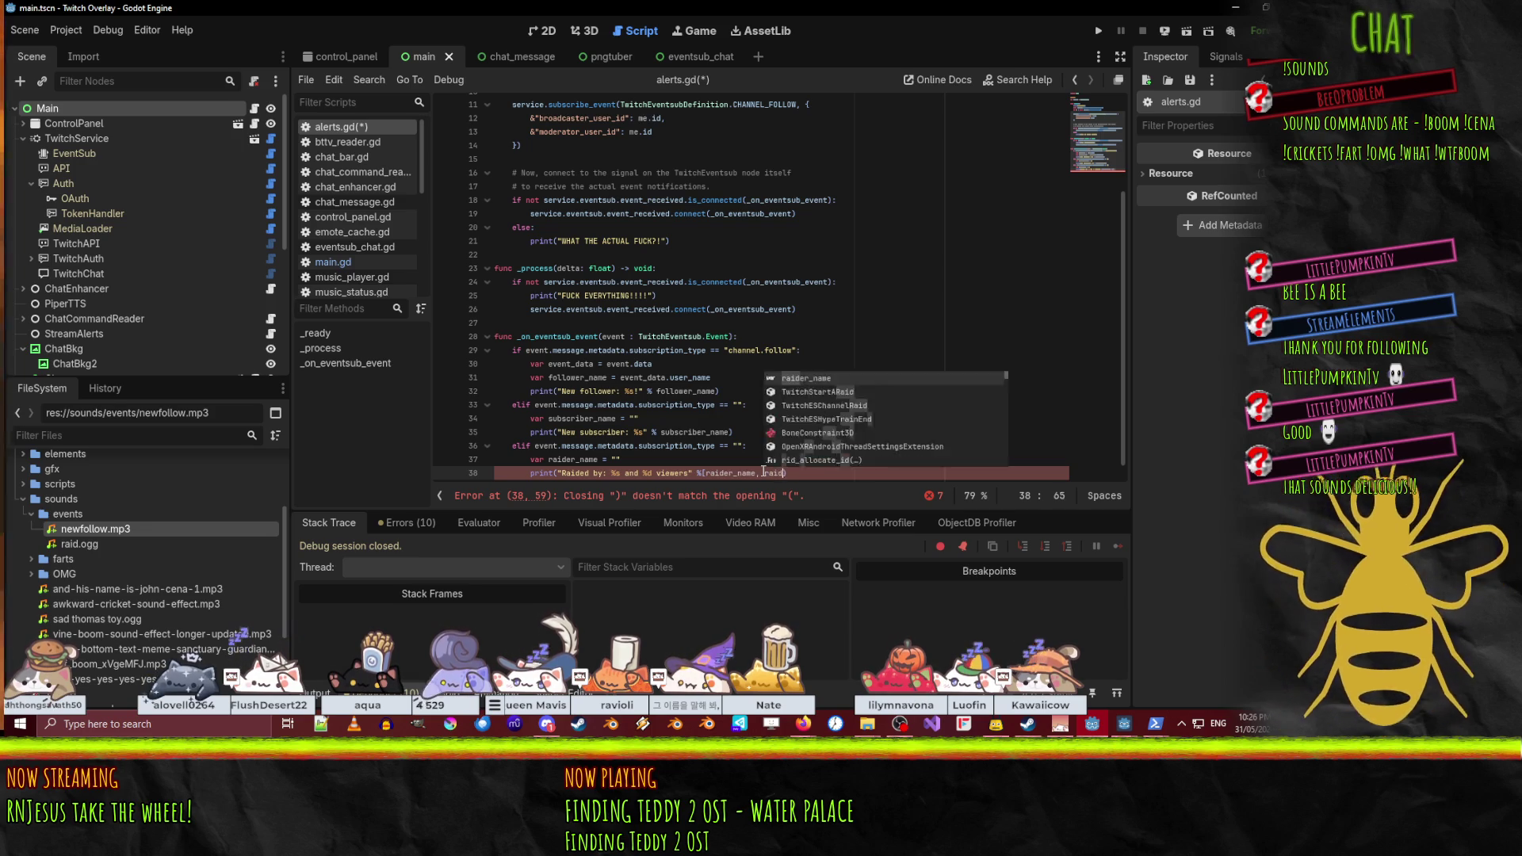
{"action": "key", "text": "BackSpace"}
{"action": "key", "text": "BackSpace"}
{"action": "key", "text": "BackSpace"}
{"action": "type", "text": "viewer_count"}
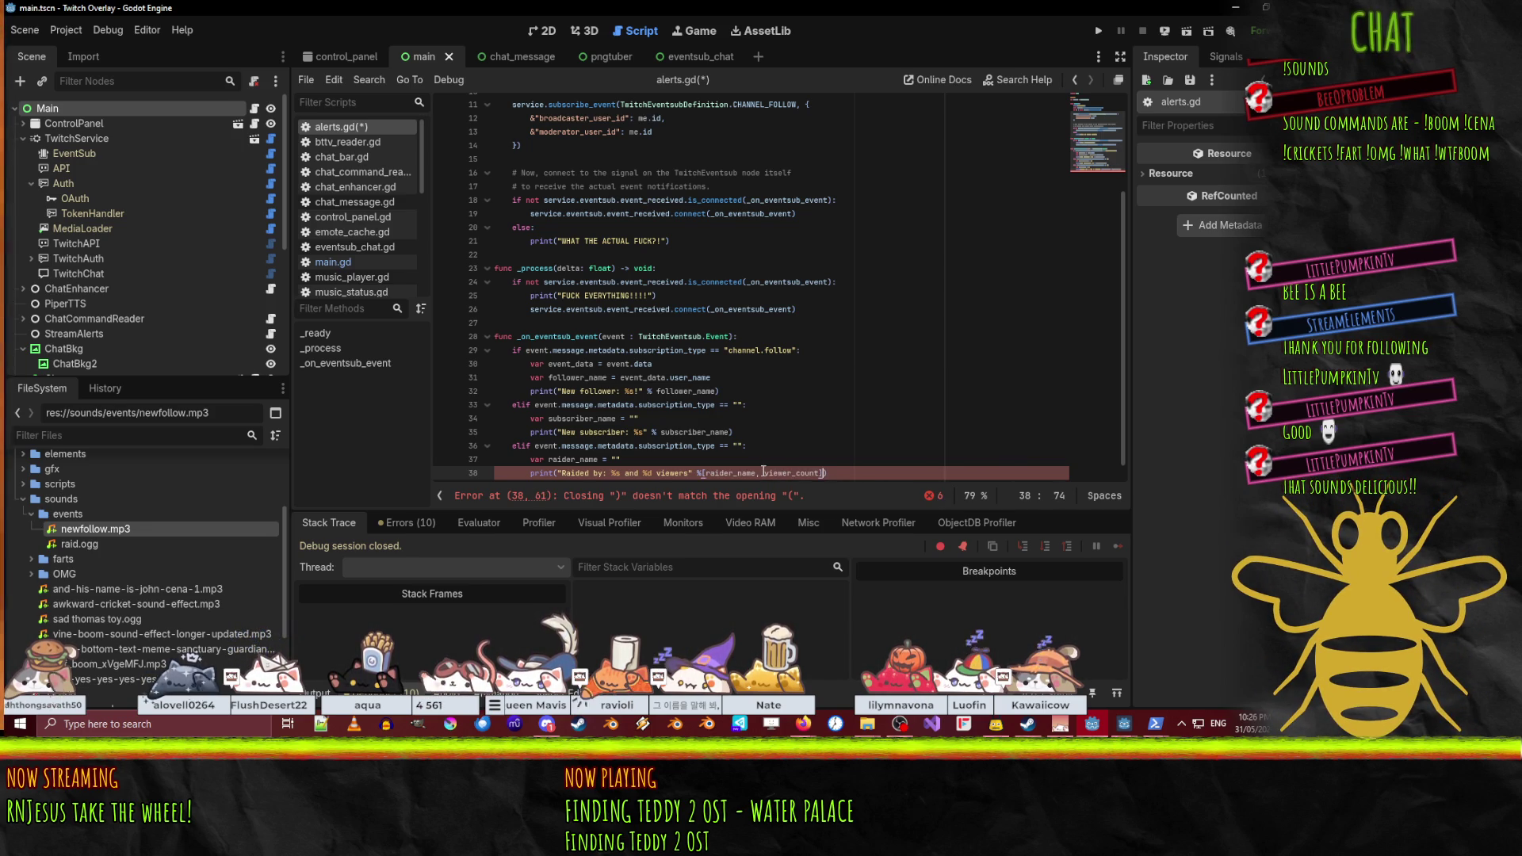
{"action": "type", "text": "])"}
- Replace the print line with var viewer_count = 1 and save alerts.gd
{"action": "key", "text": "shift+Home"}
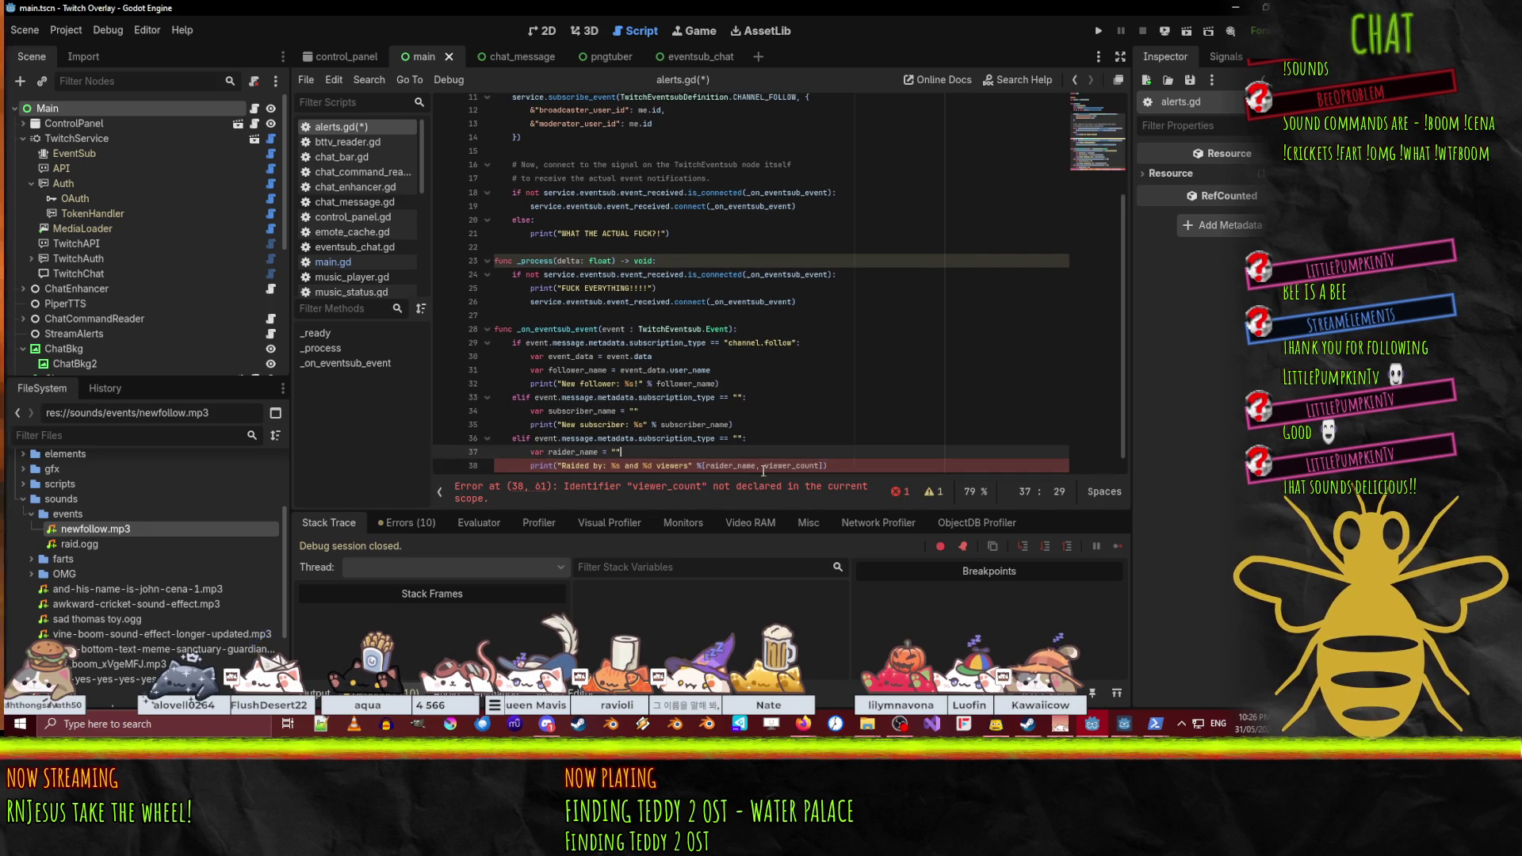
{"action": "key", "text": "BackSpace"}
{"action": "type", "text": "var viewer_count ="}
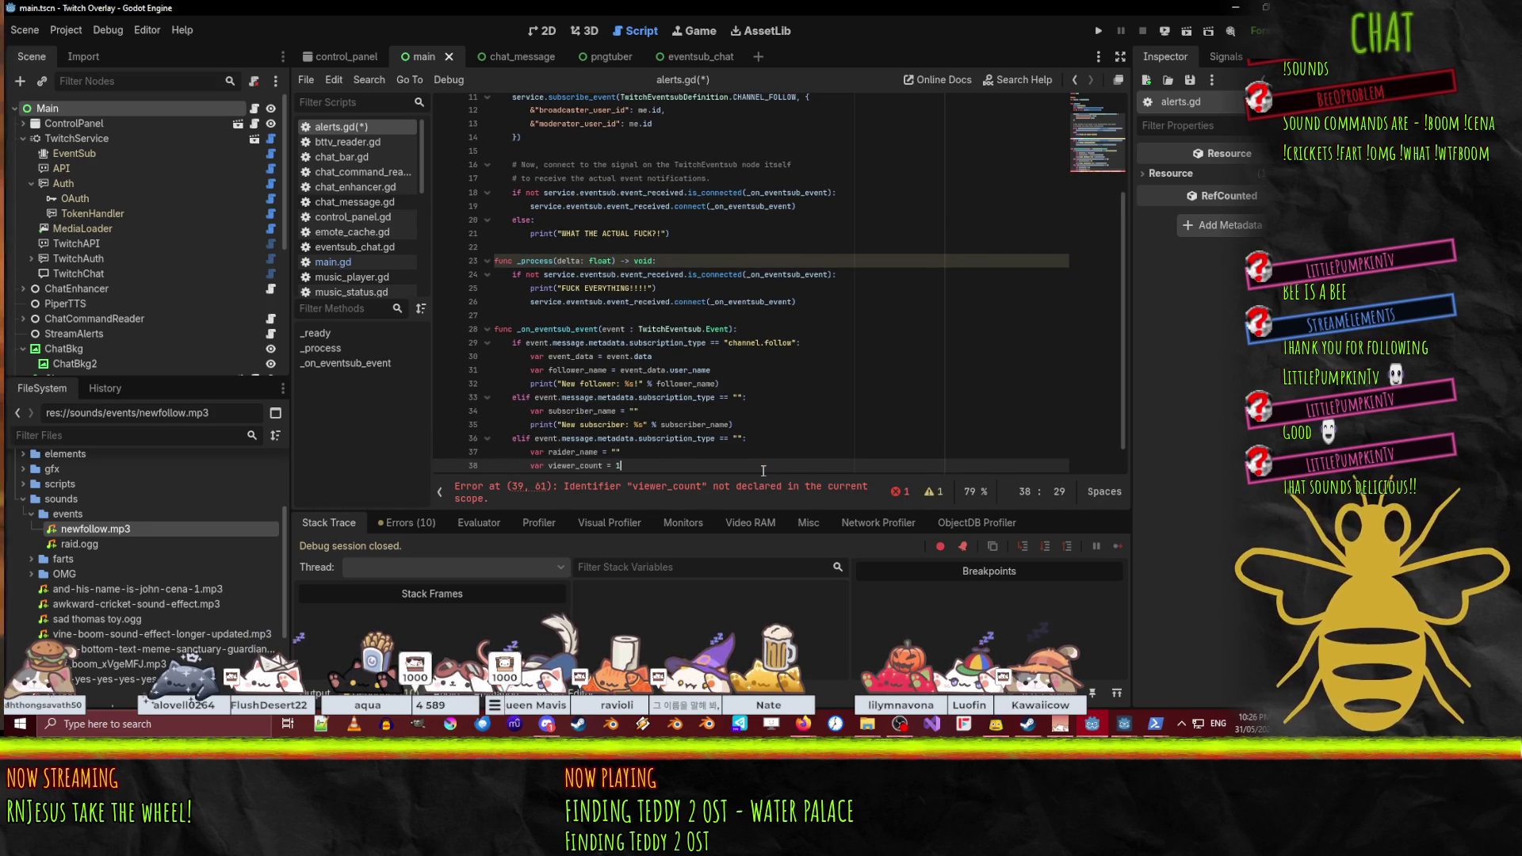
{"action": "type", "text": " 1"}
{"action": "key", "text": "ctrl+s"}
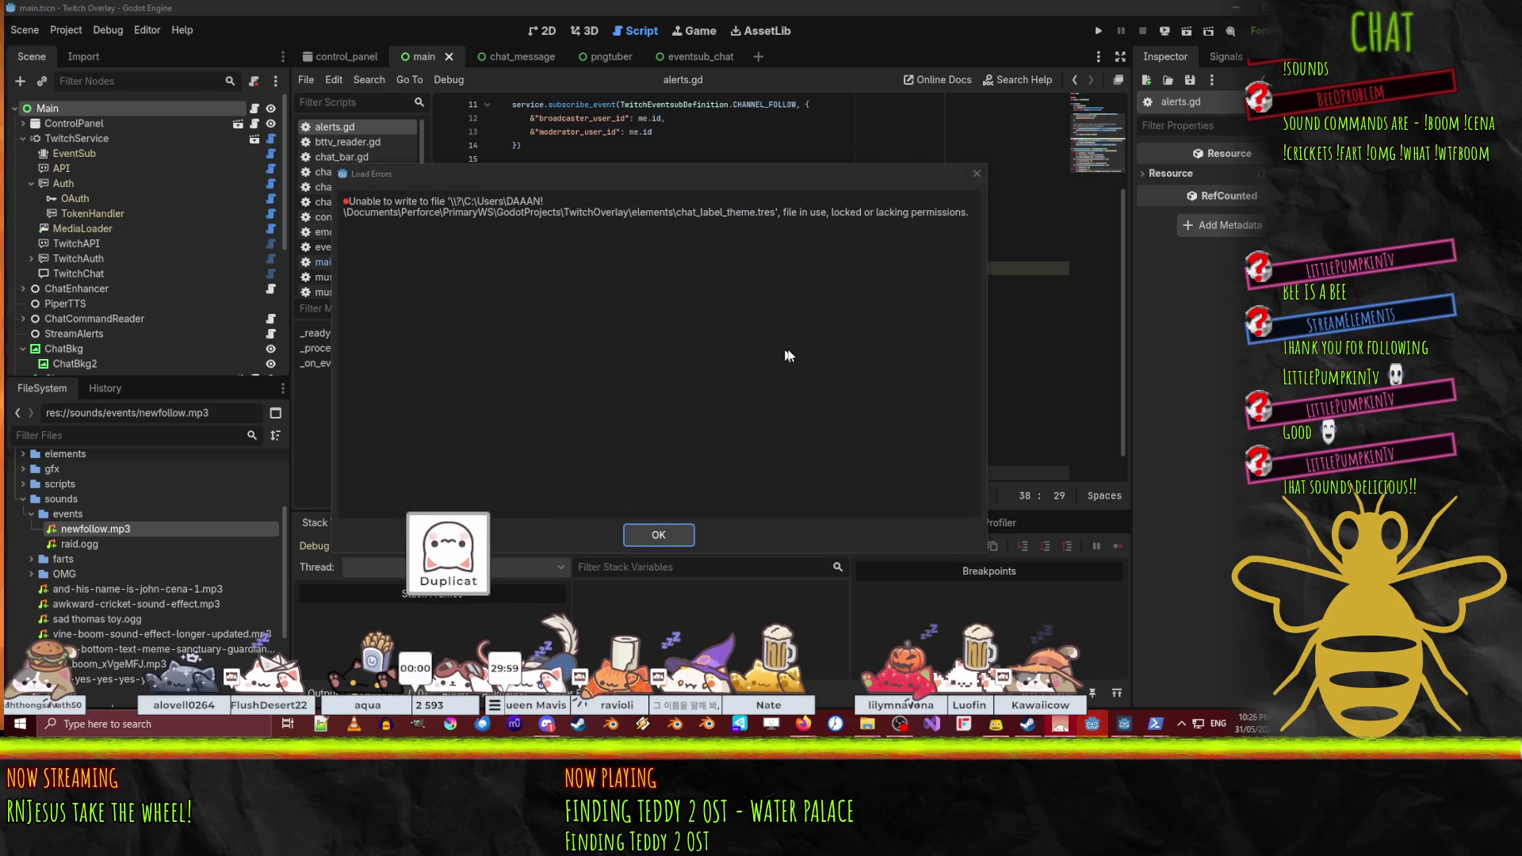
- Dismiss Godot's save error and retry P4V's connection to the Perforce server
{"action": "left_click", "coordinate": [672, 526]}
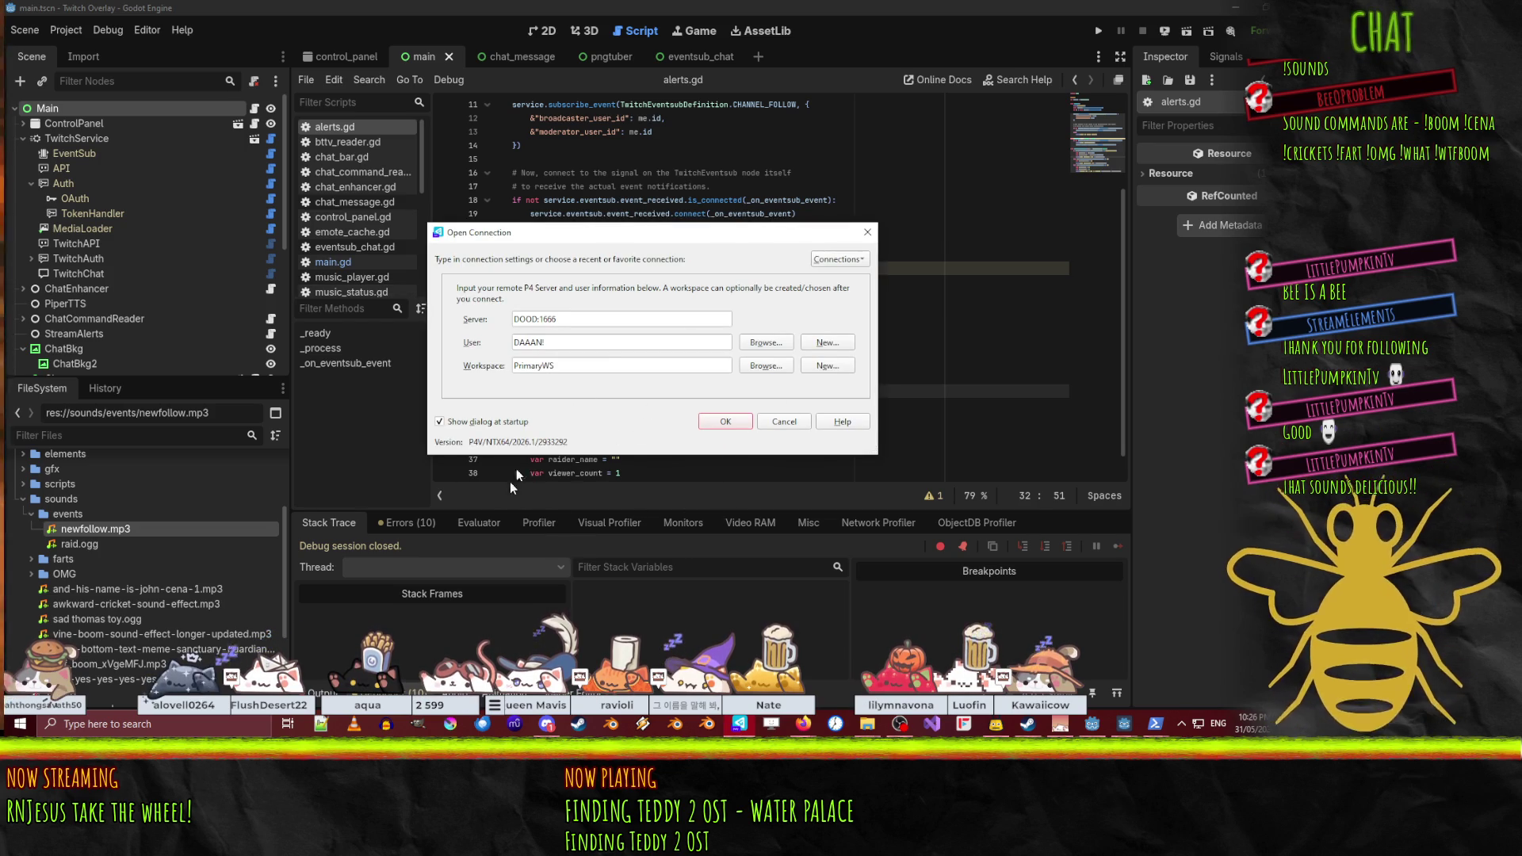
{"action": "left_click", "coordinate": [725, 421]}
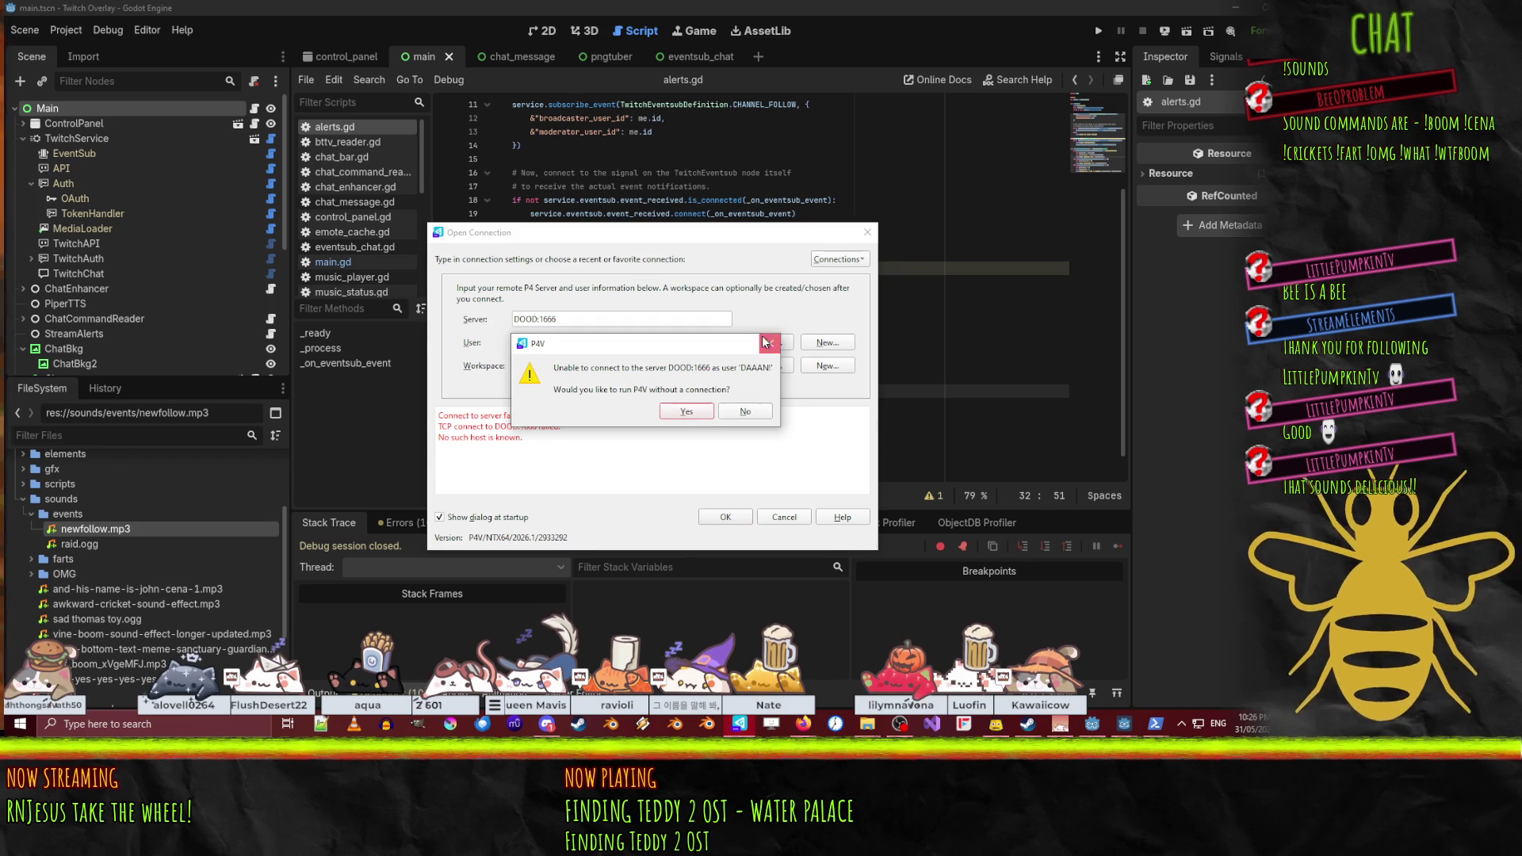
{"action": "left_click", "coordinate": [729, 416]}
{"action": "mouse_move", "coordinate": [856, 736]}
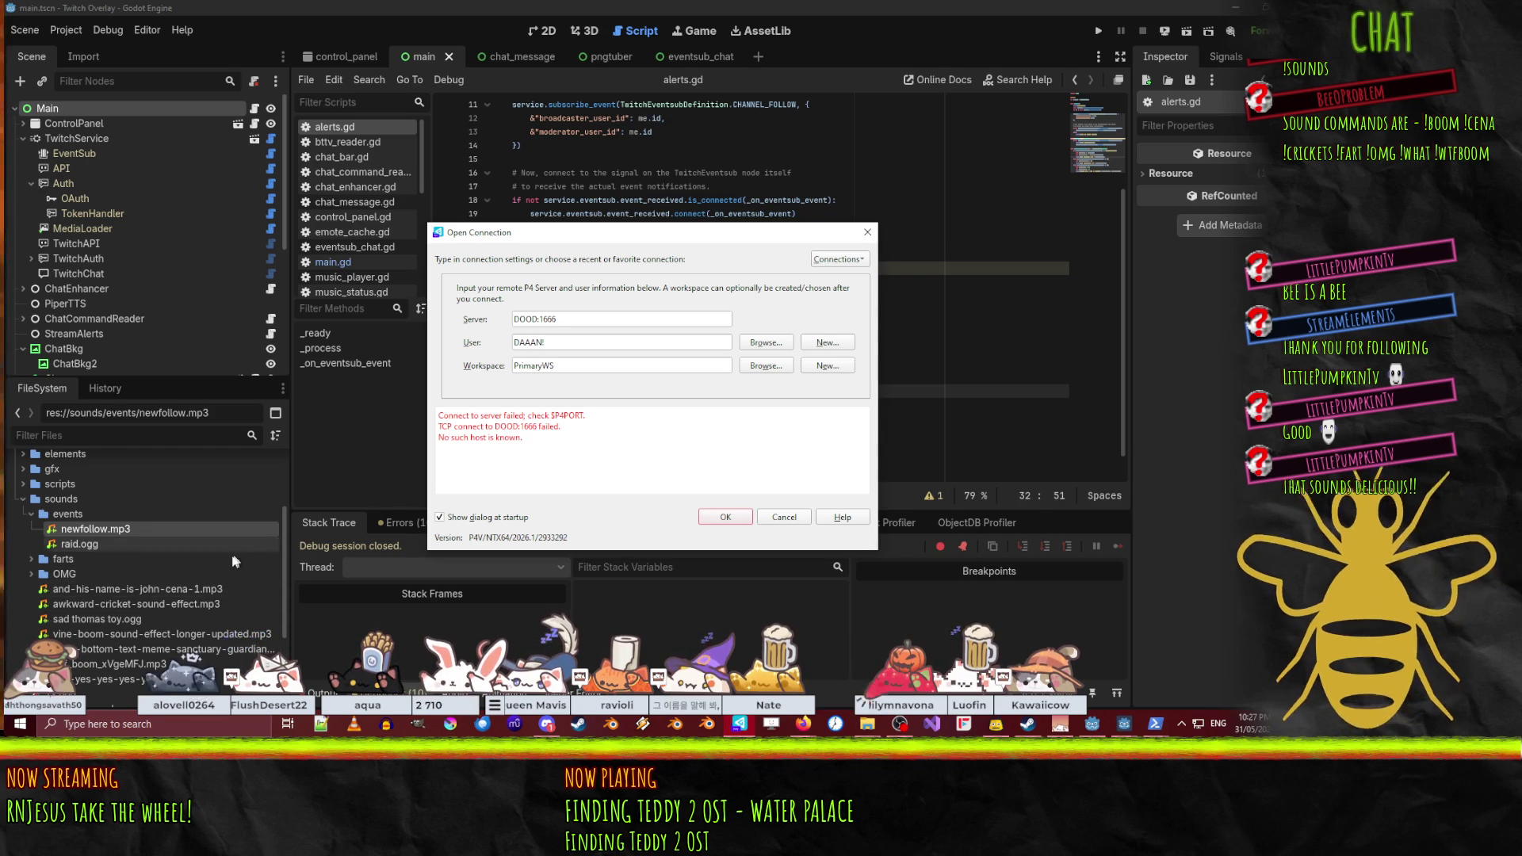
{"action": "left_click", "coordinate": [725, 516]}
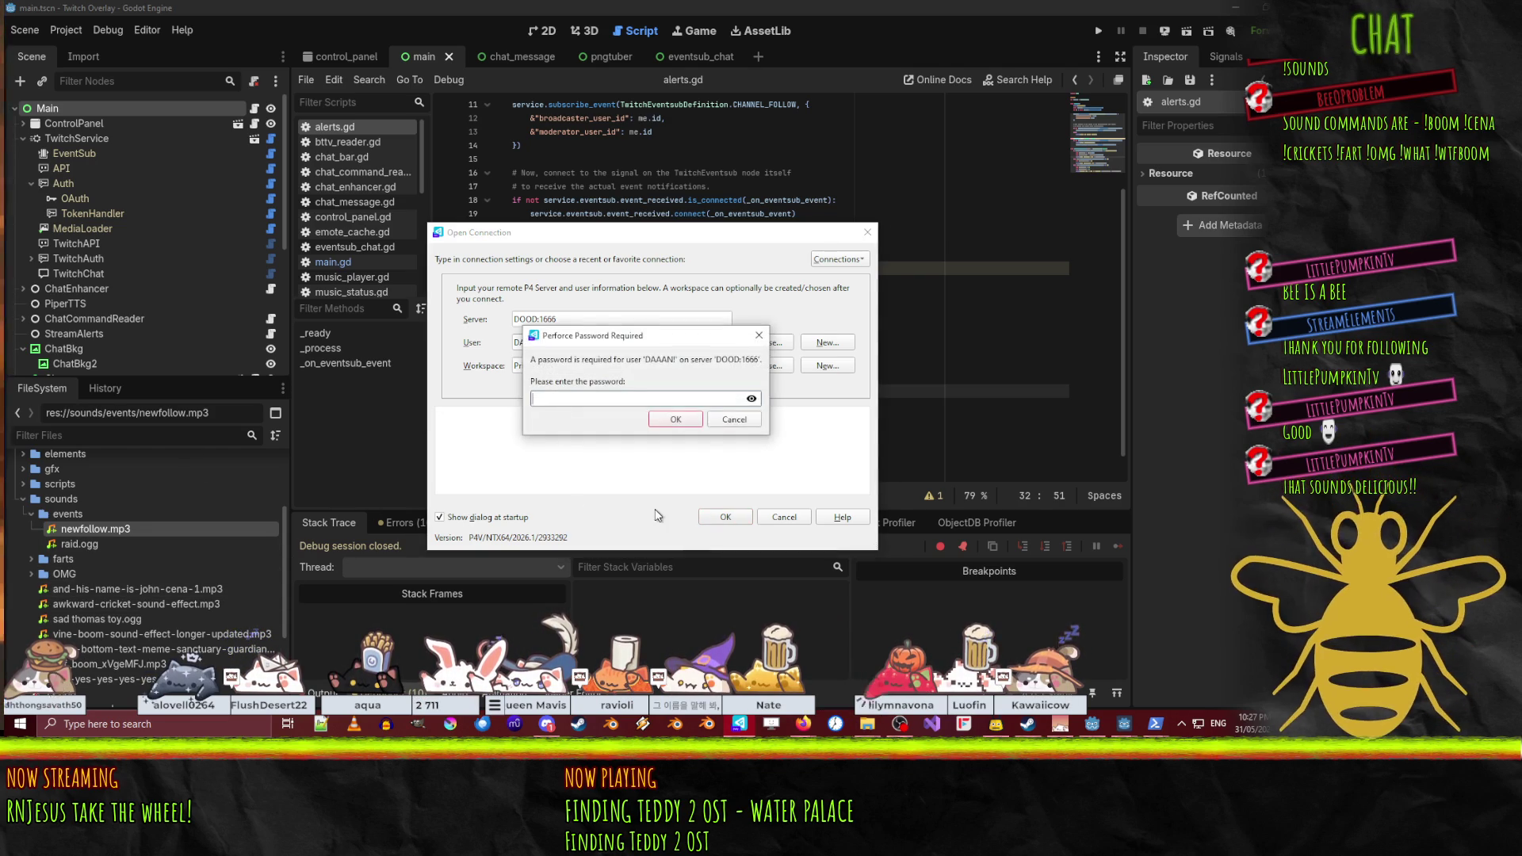
- Log in with the account password to reach the PrimaryWS workspace
{"action": "type", "text": "******"}
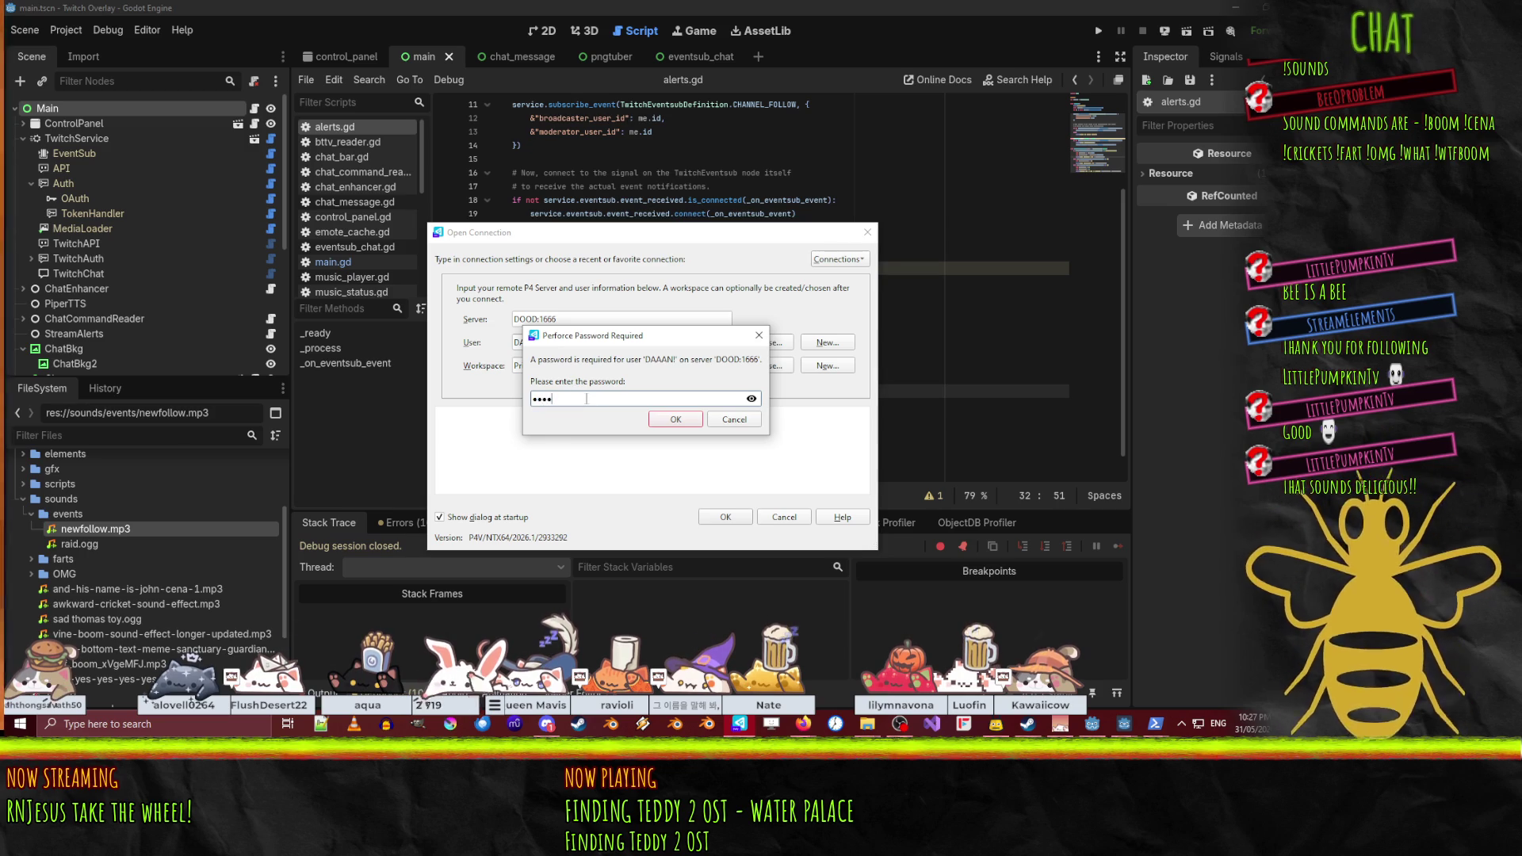
{"action": "key", "text": "ctrl+a"}
{"action": "type", "text": "****"}
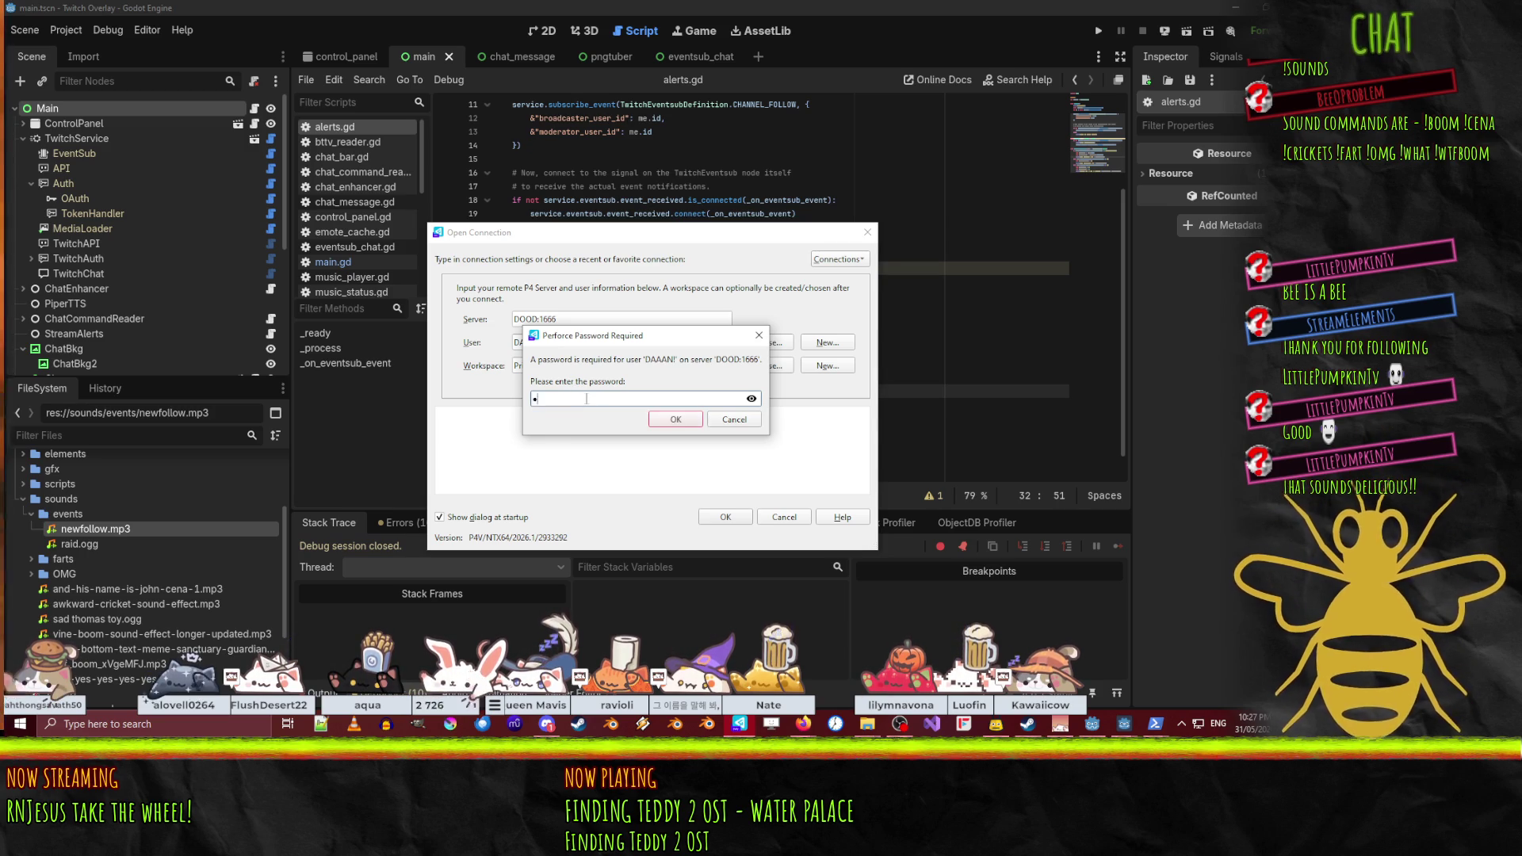
{"action": "key", "text": "Return"}
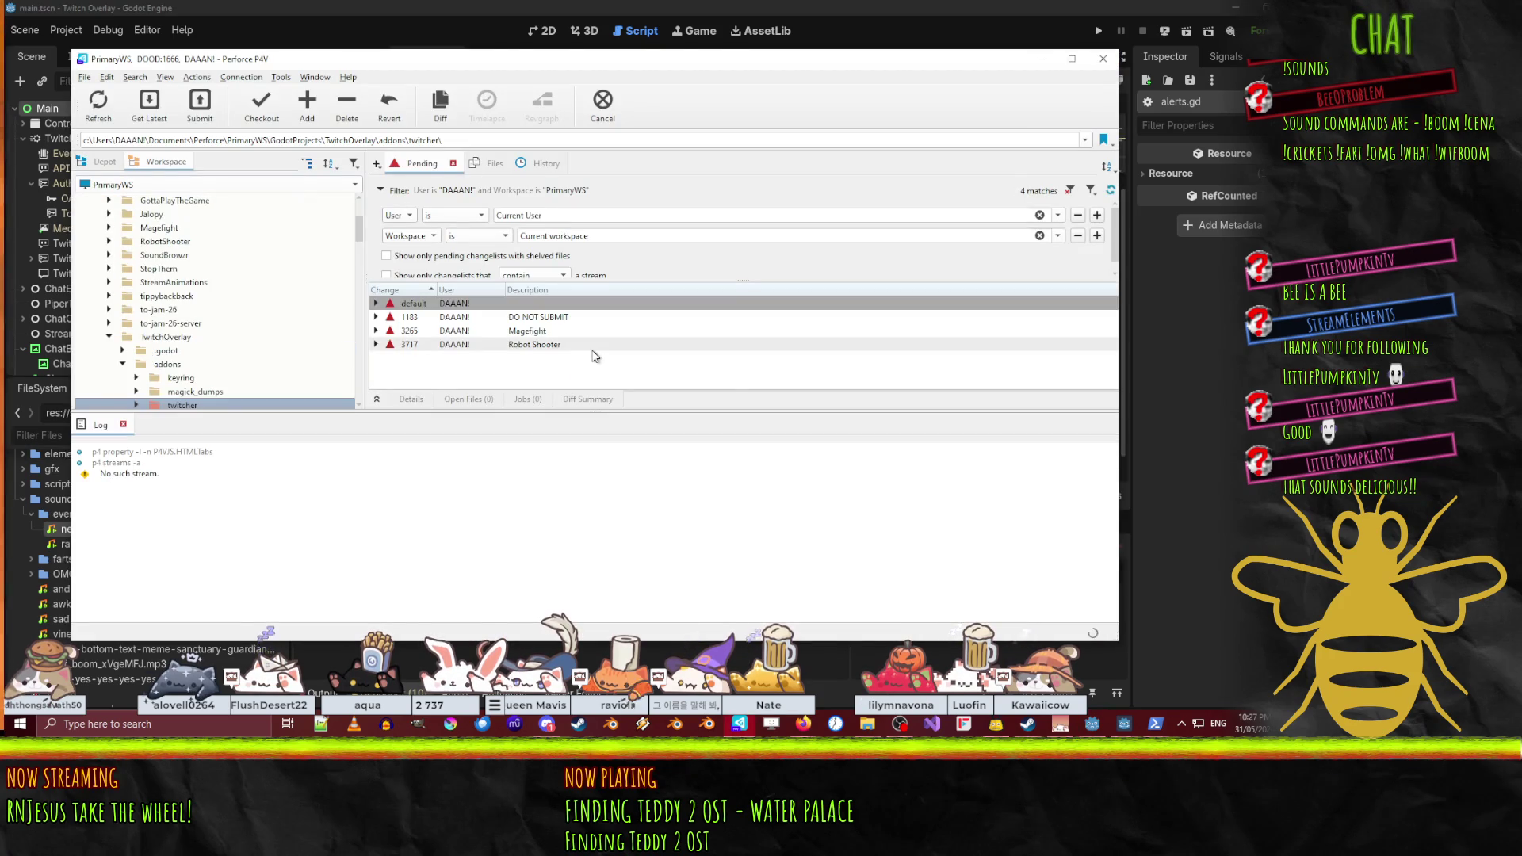
- Add the TwitchOverlay folder and the sounds/events files to the default changelist
{"action": "left_click", "coordinate": [111, 163]}
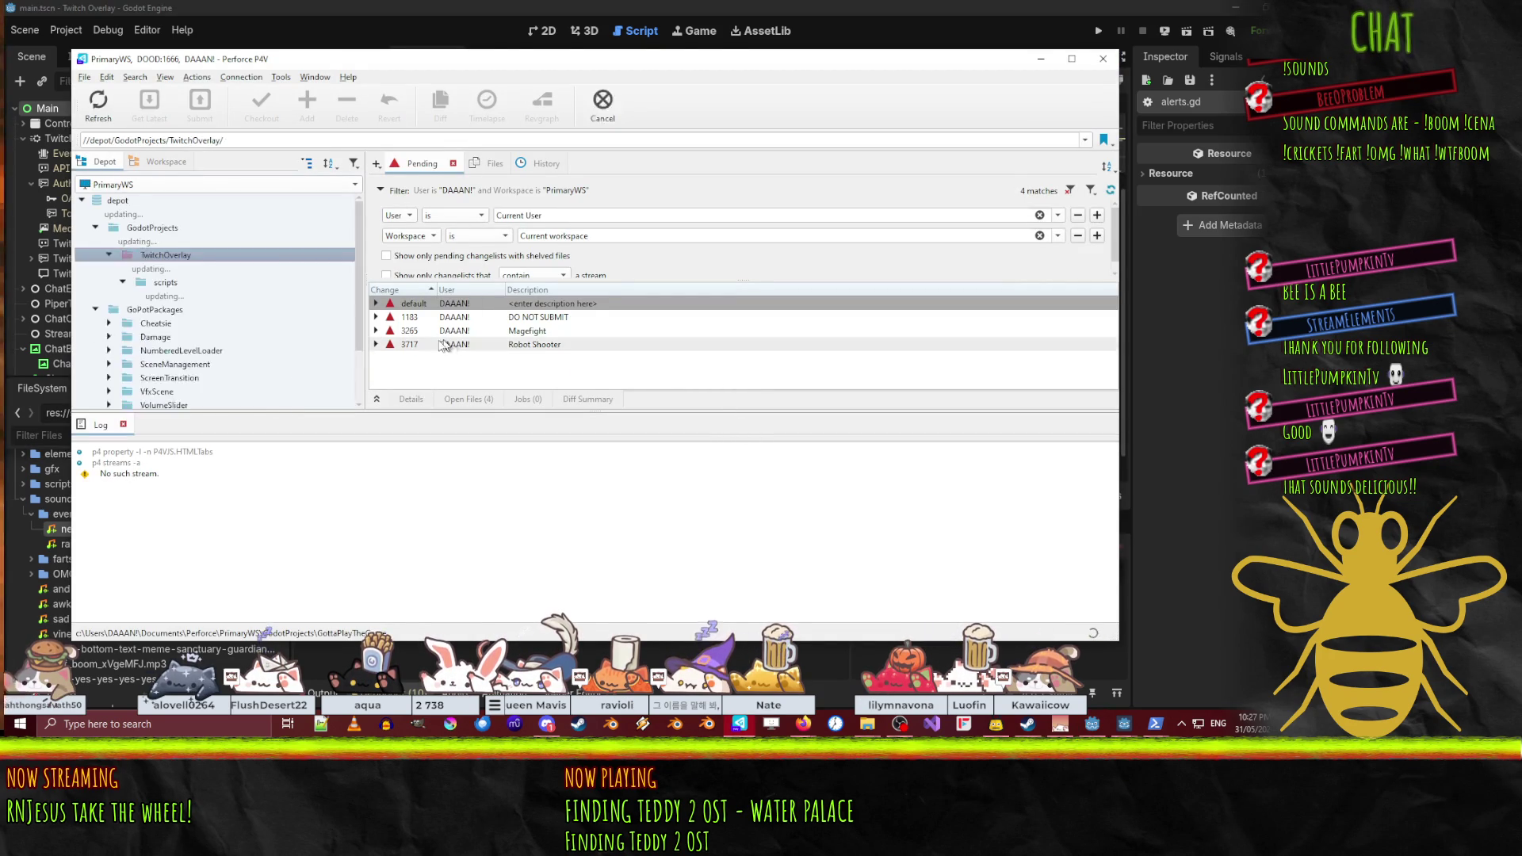
{"action": "left_click", "coordinate": [375, 304]}
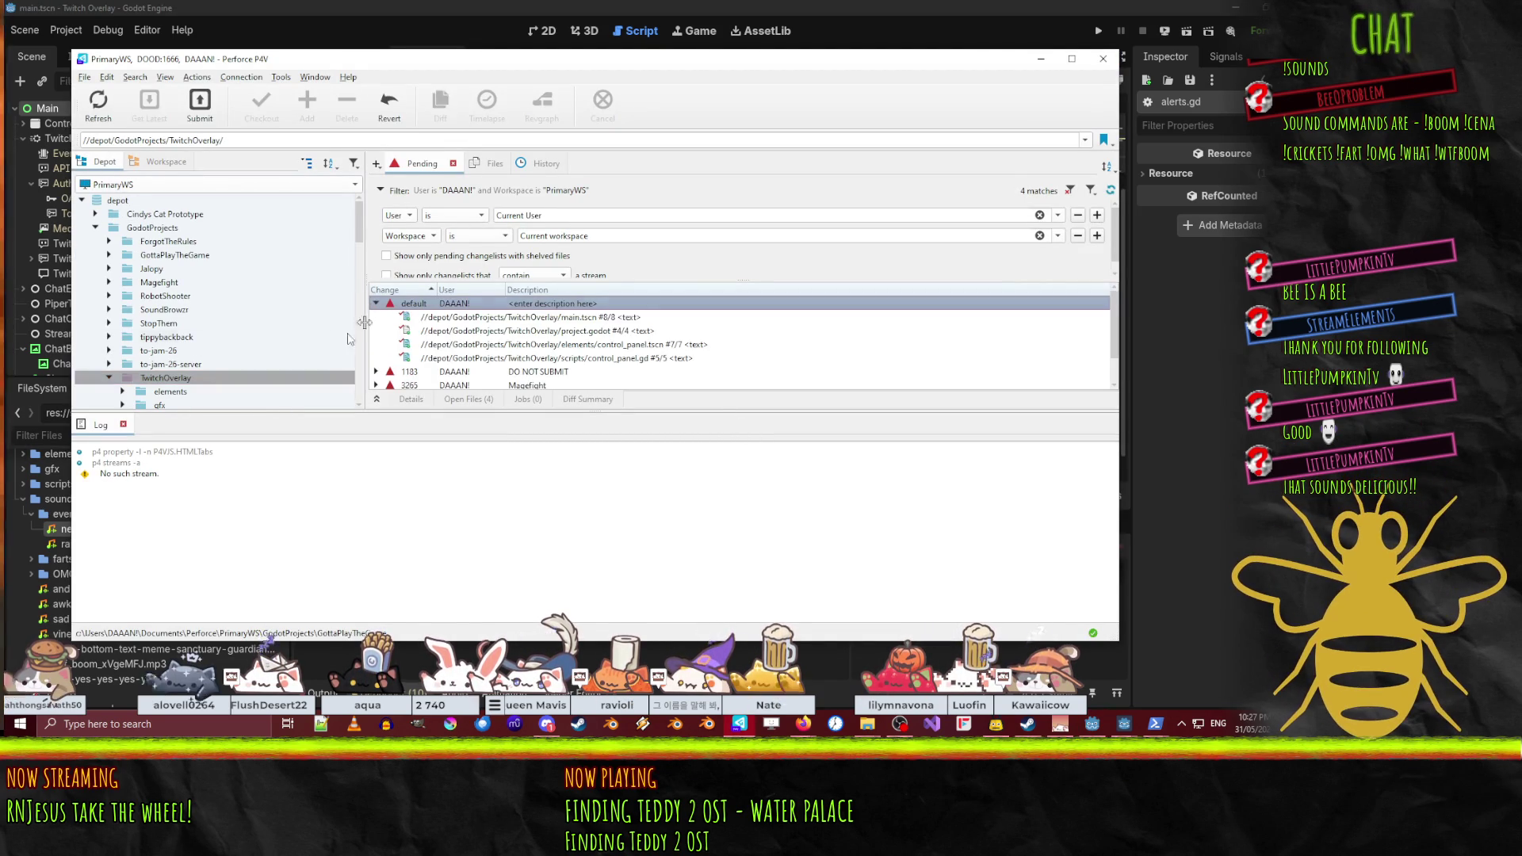
{"action": "left_click_drag", "start_coordinate": [216, 377], "coordinate": [472, 308]}
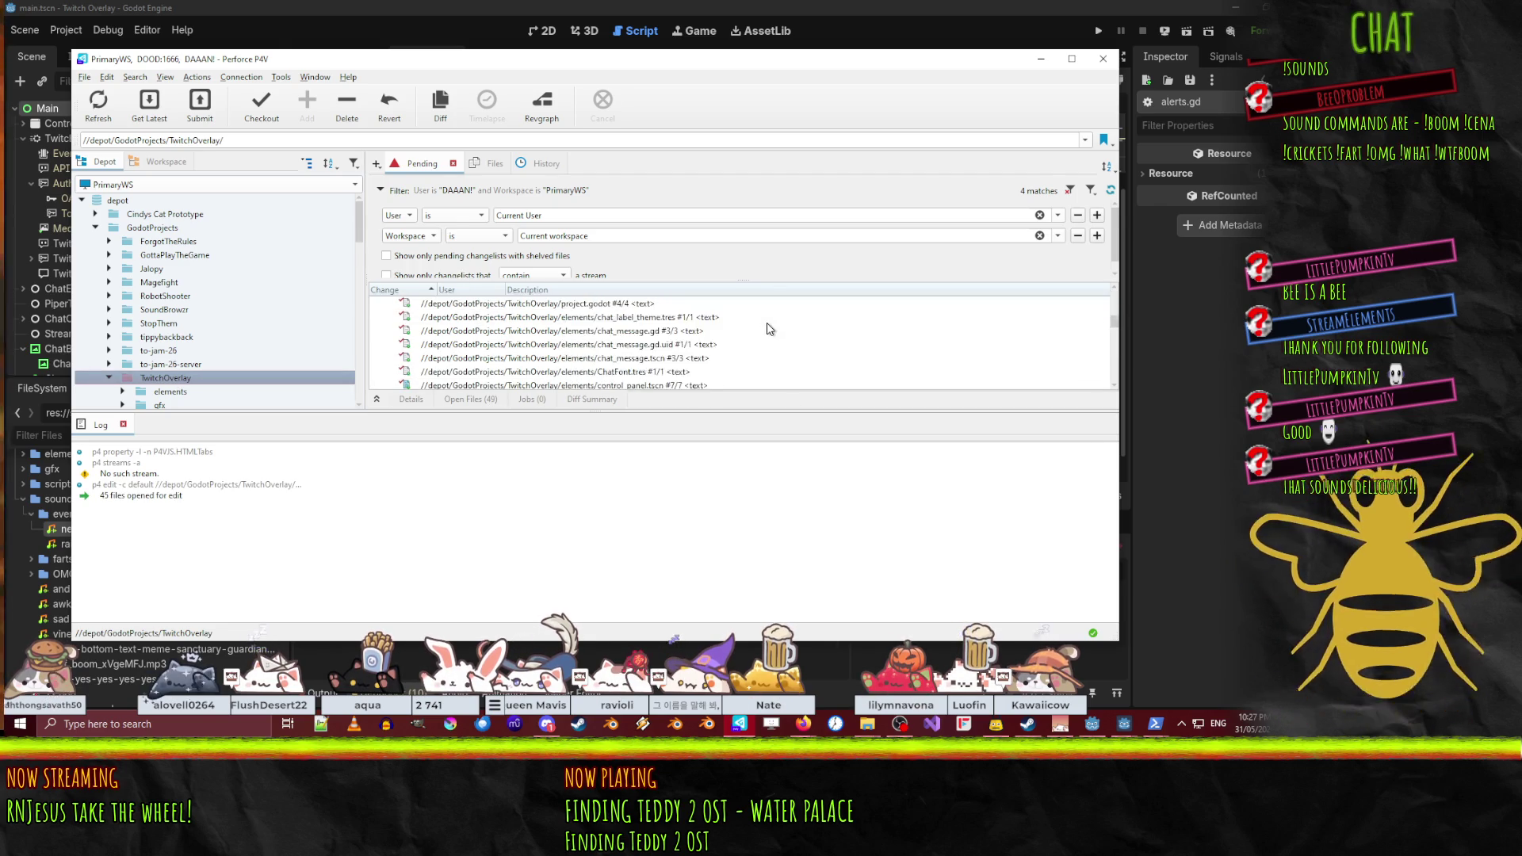
{"action": "left_click", "coordinate": [165, 162]}
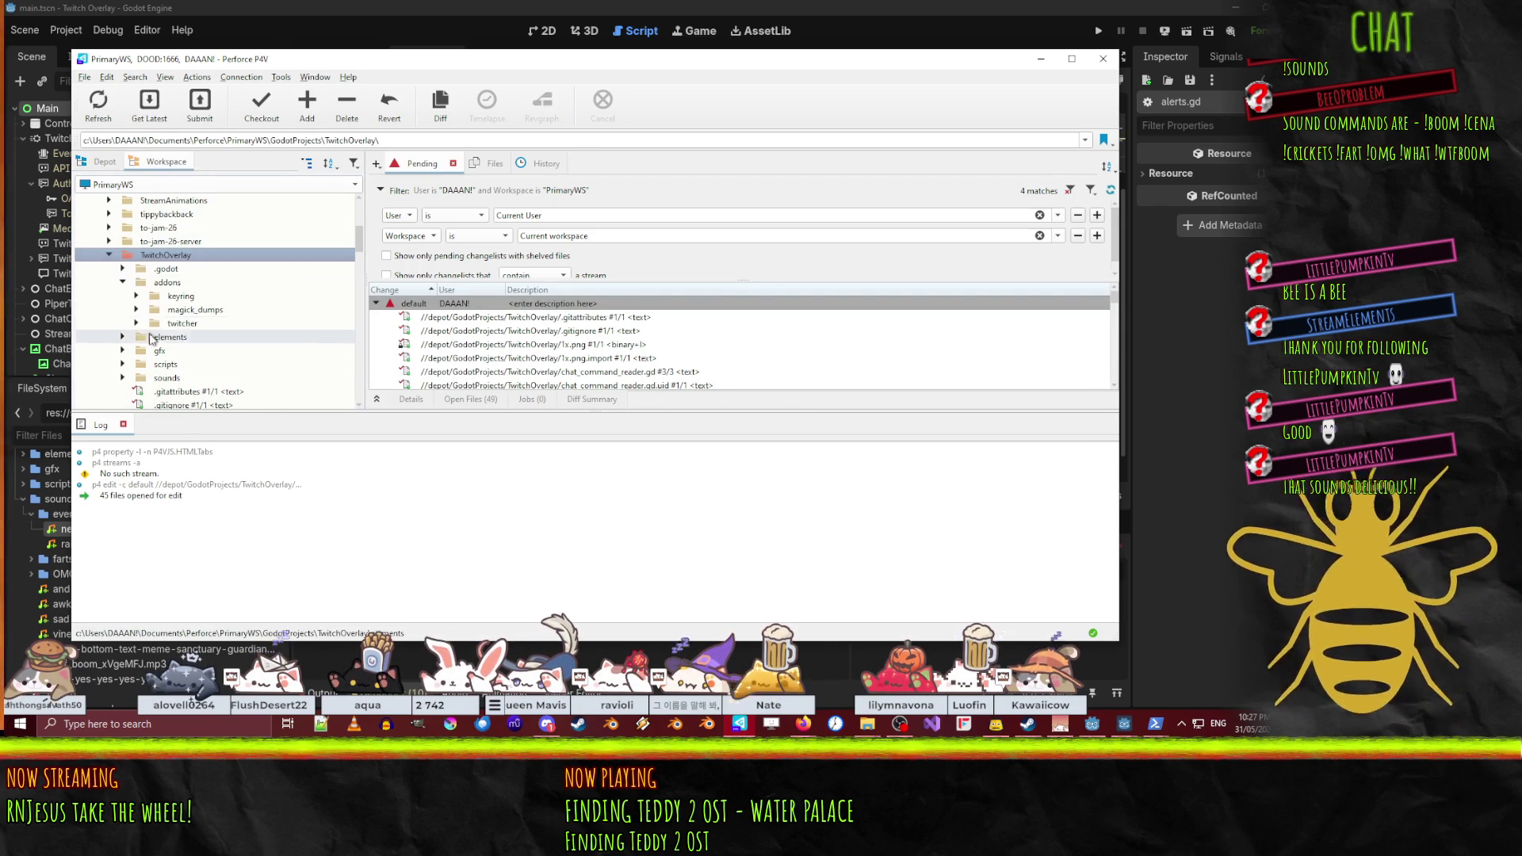
{"action": "scroll", "coordinate": [163, 337], "scroll_direction": "up", "scroll_amount": 1}
{"action": "left_click", "coordinate": [122, 254]}
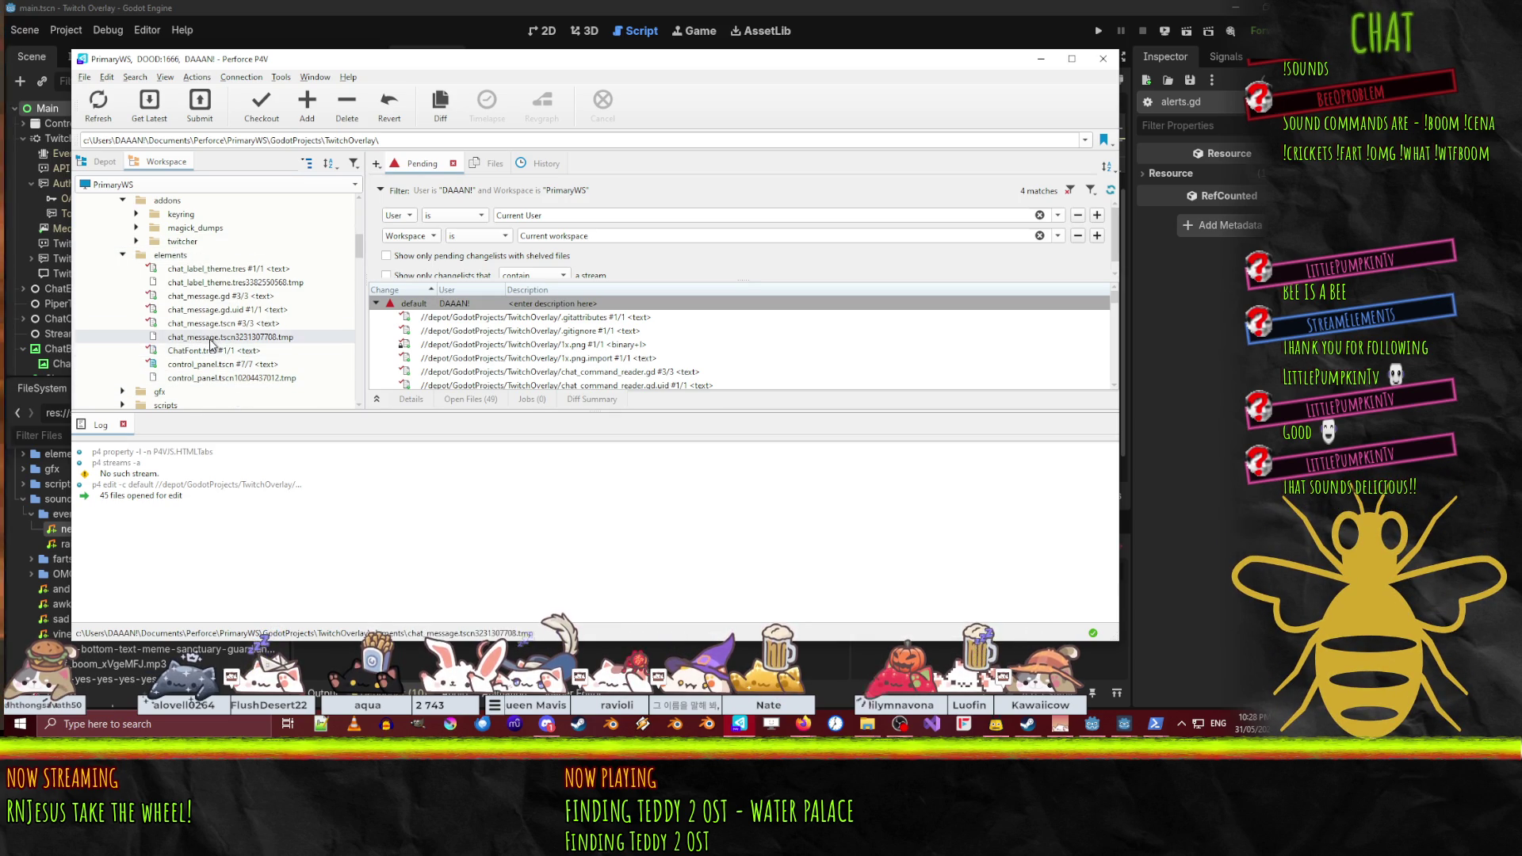
{"action": "scroll", "coordinate": [287, 343], "scroll_direction": "down", "scroll_amount": 3}
{"action": "scroll", "coordinate": [198, 285], "scroll_direction": "down", "scroll_amount": 1}
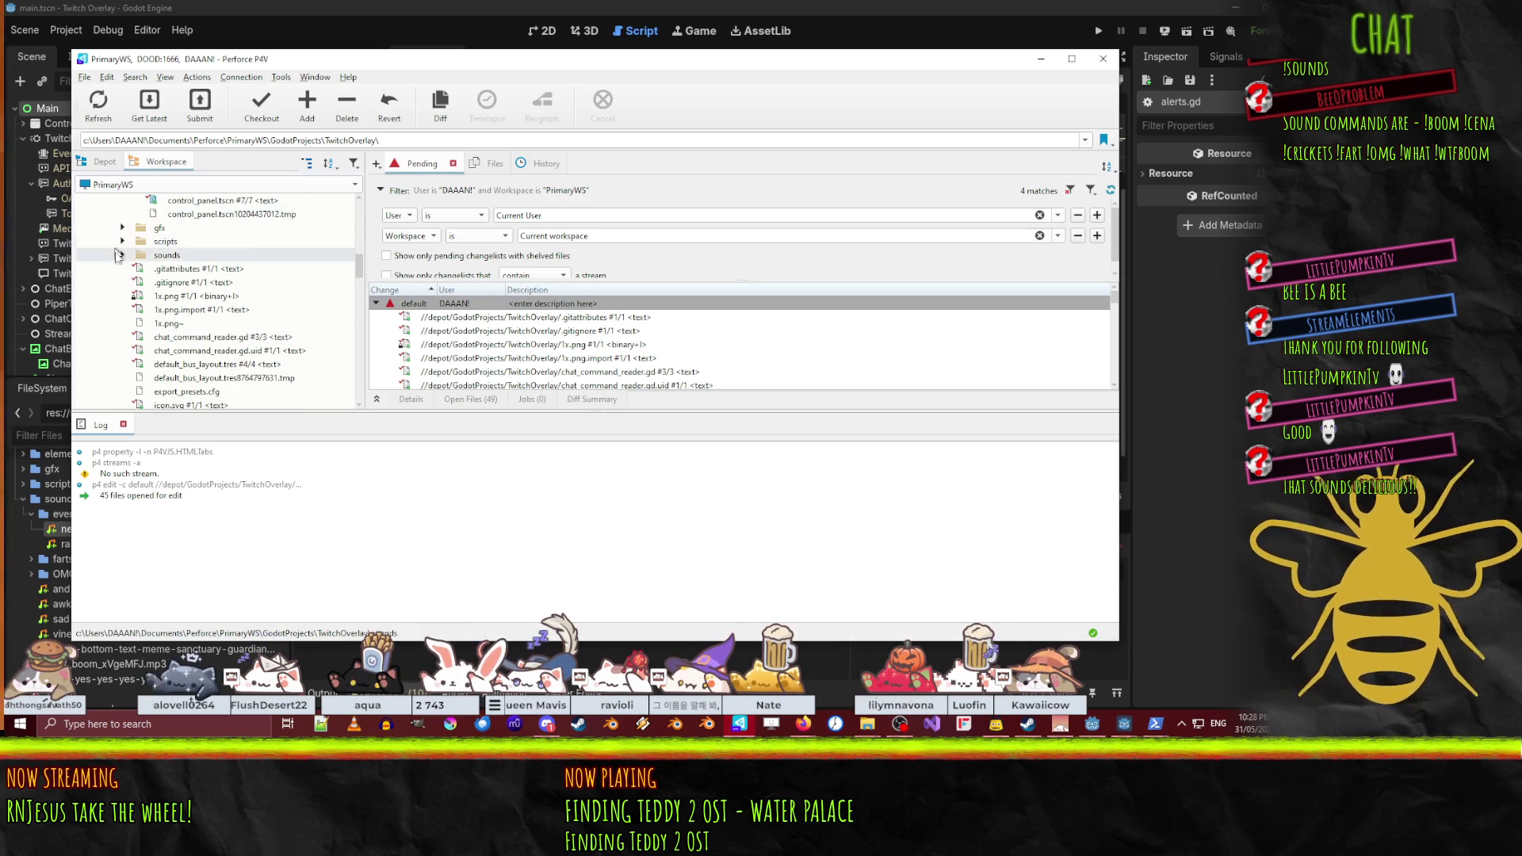
{"action": "left_click", "coordinate": [123, 255]}
{"action": "left_click", "coordinate": [176, 270]}
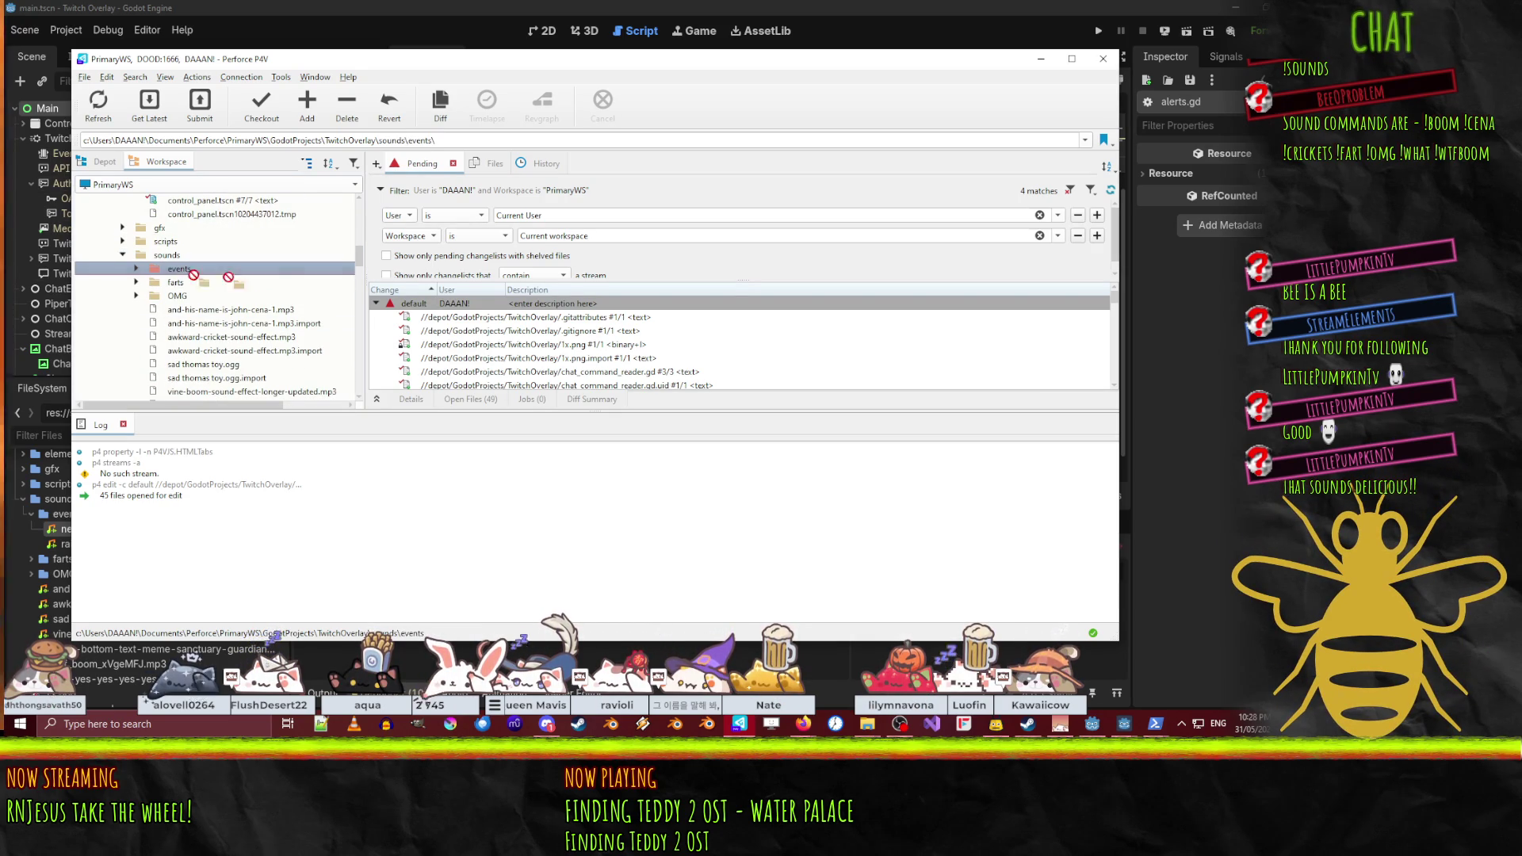
{"action": "left_click_drag", "start_coordinate": [452, 310], "coordinate": [452, 311]}
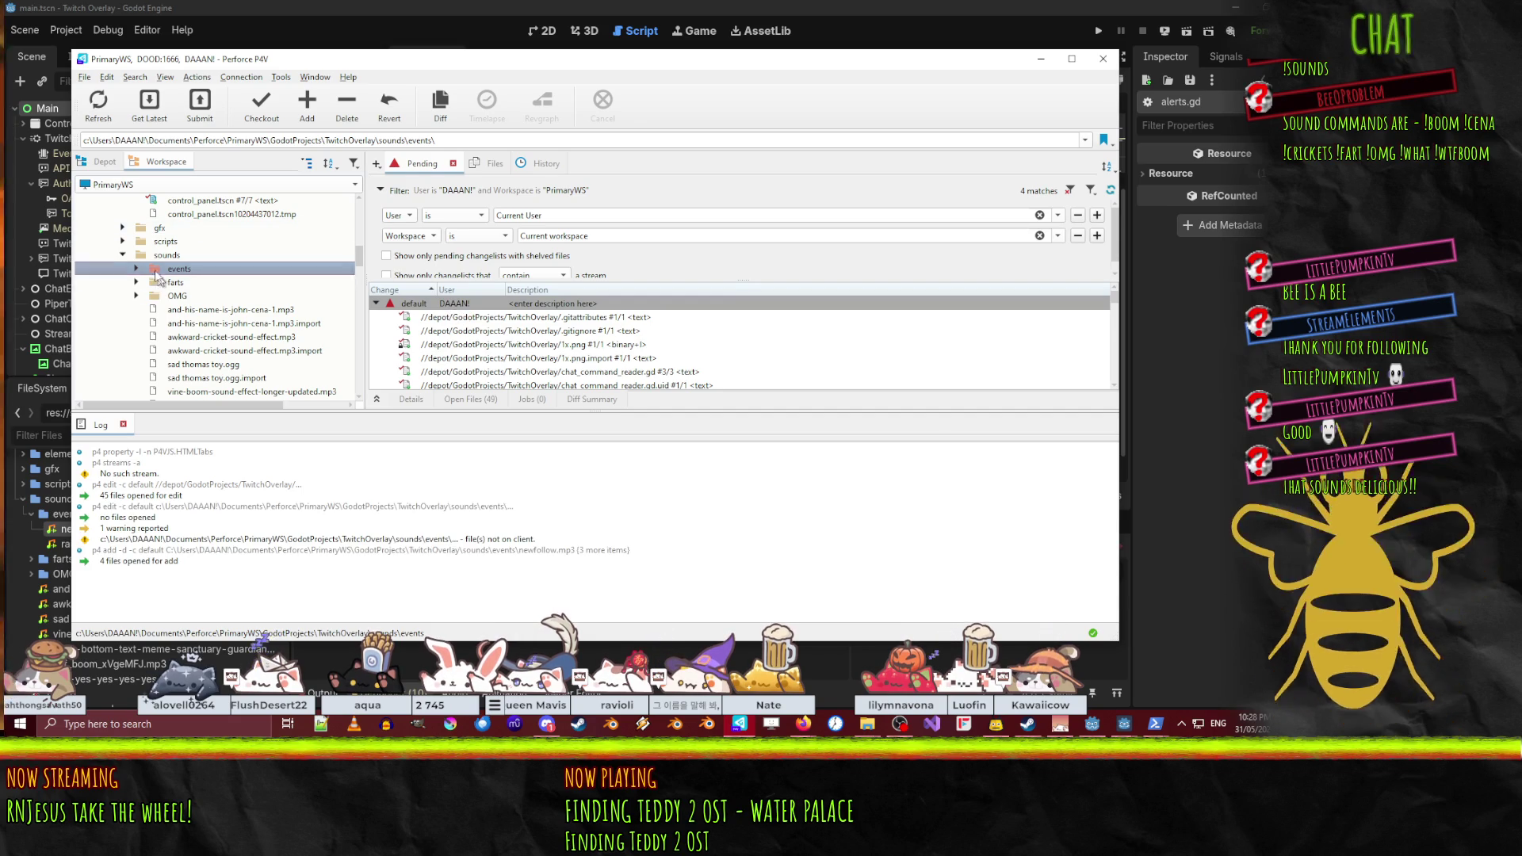
{"action": "left_click", "coordinate": [123, 254]}
- Mark alerts.gd and alerts.gd.uid for add, then return to Godot
{"action": "left_click", "coordinate": [123, 242]}
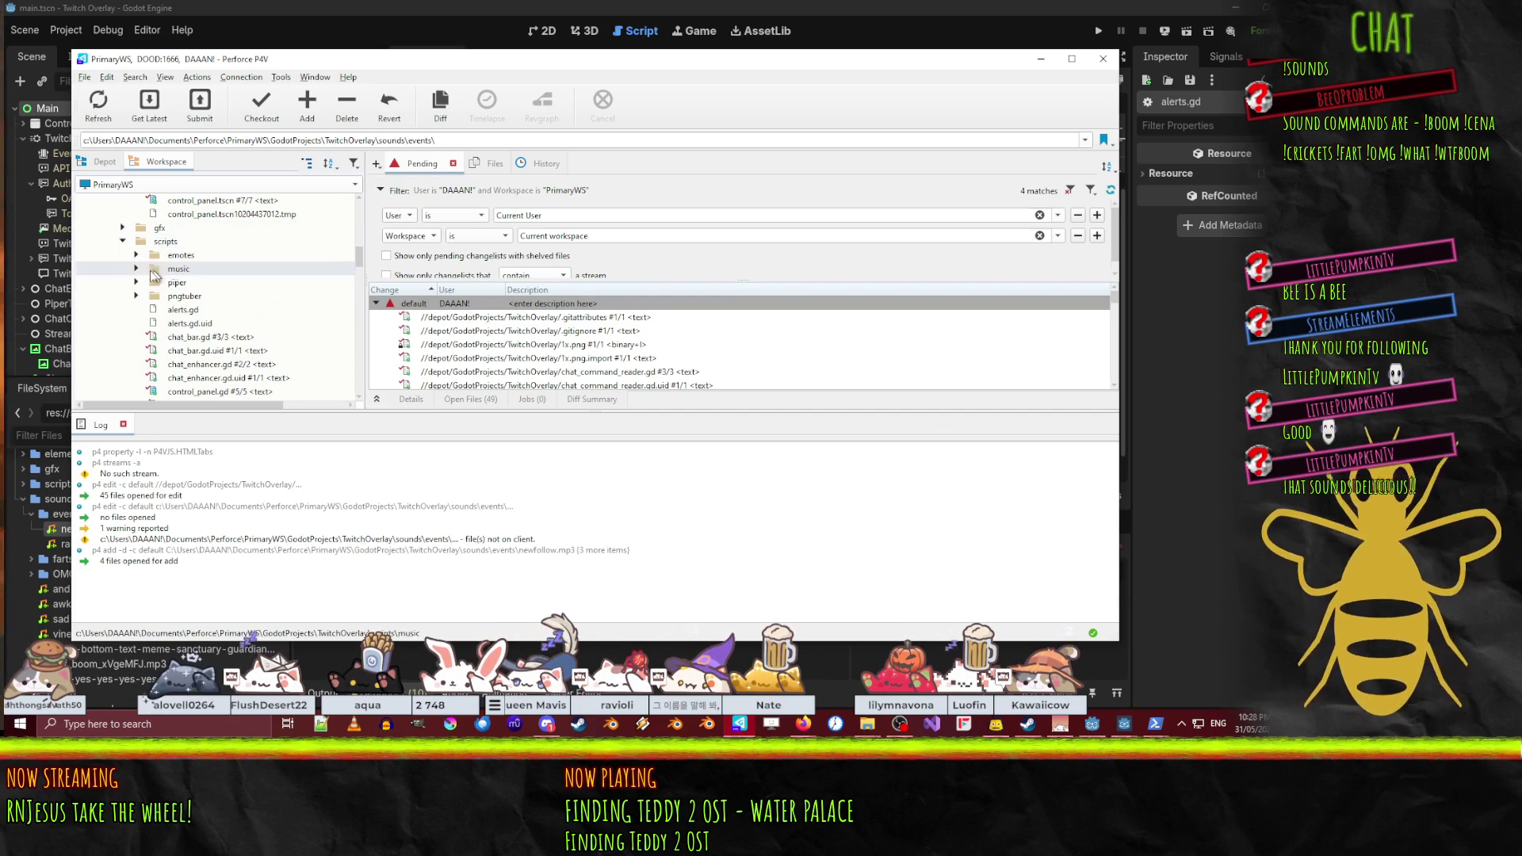
{"action": "left_click", "coordinate": [192, 312]}
{"action": "left_click", "coordinate": [193, 322], "text": "shift"}
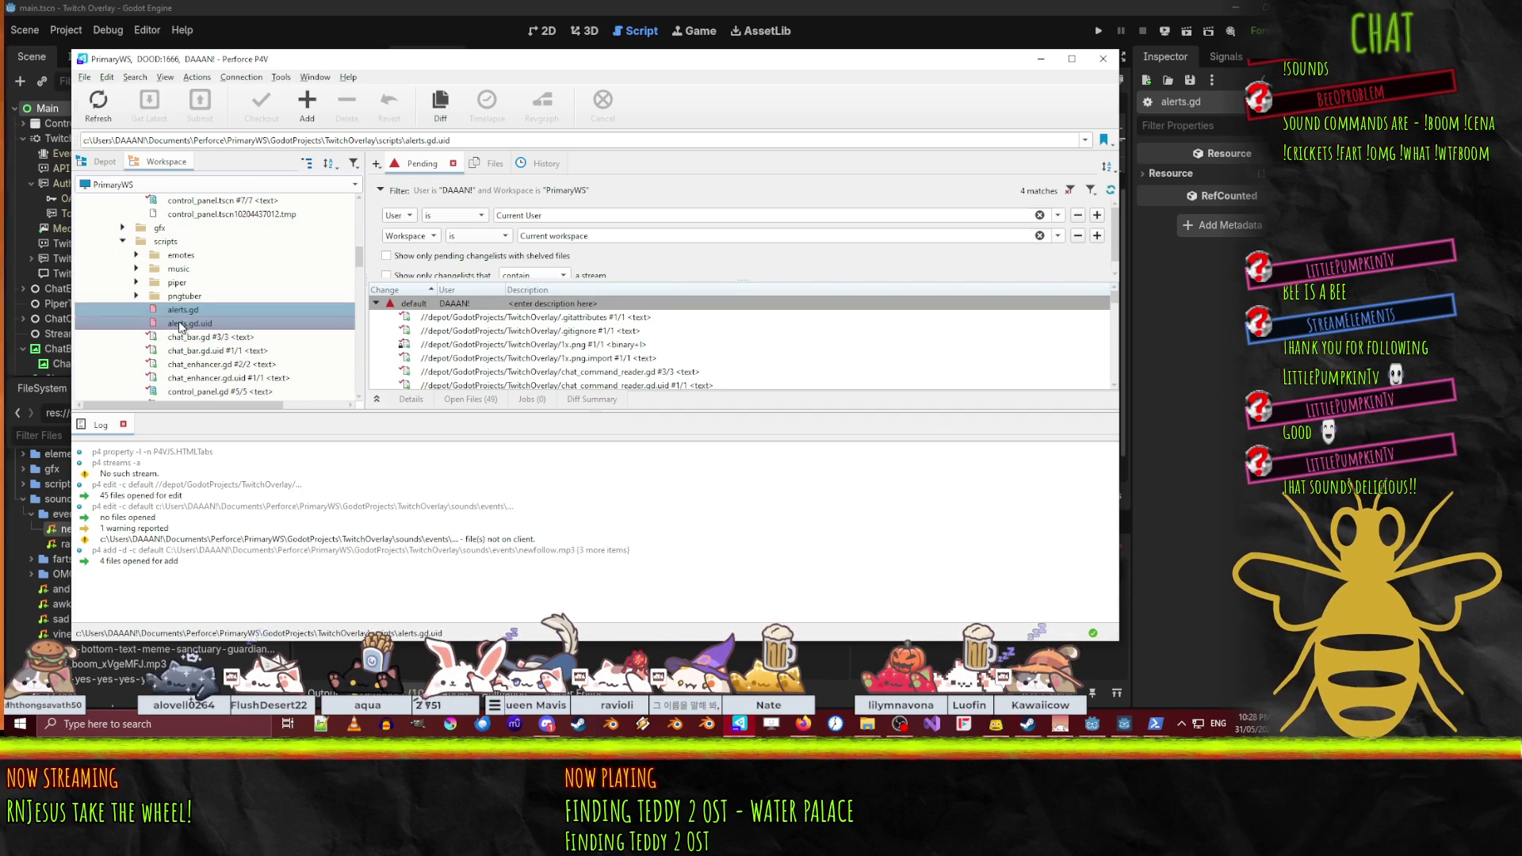
{"action": "key", "text": "alt+Tab"}
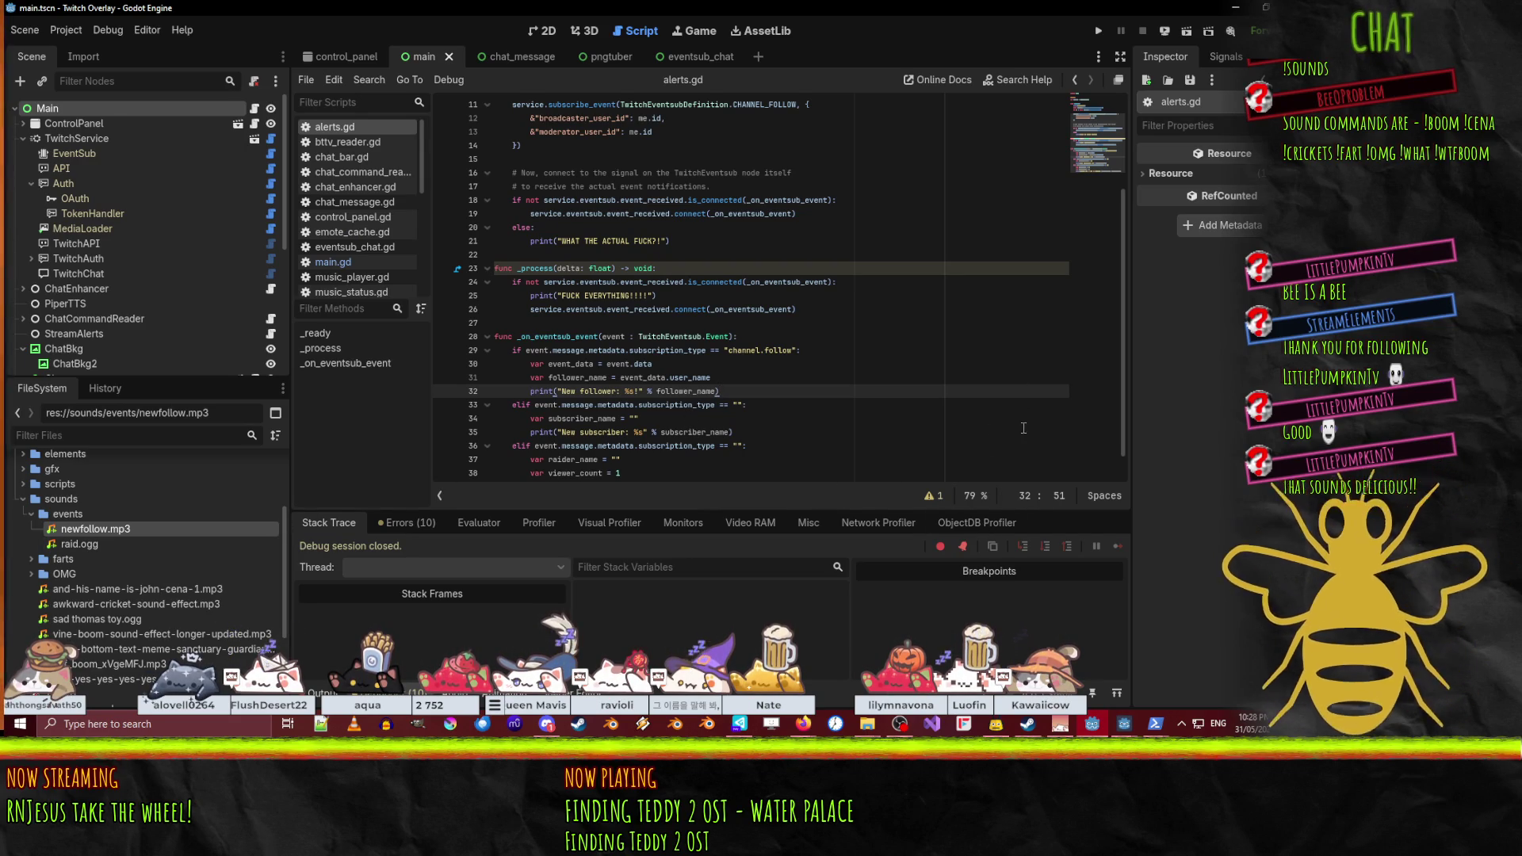
{"action": "left_click", "coordinate": [742, 728]}
{"action": "key", "text": "ctrl+shift+a"}
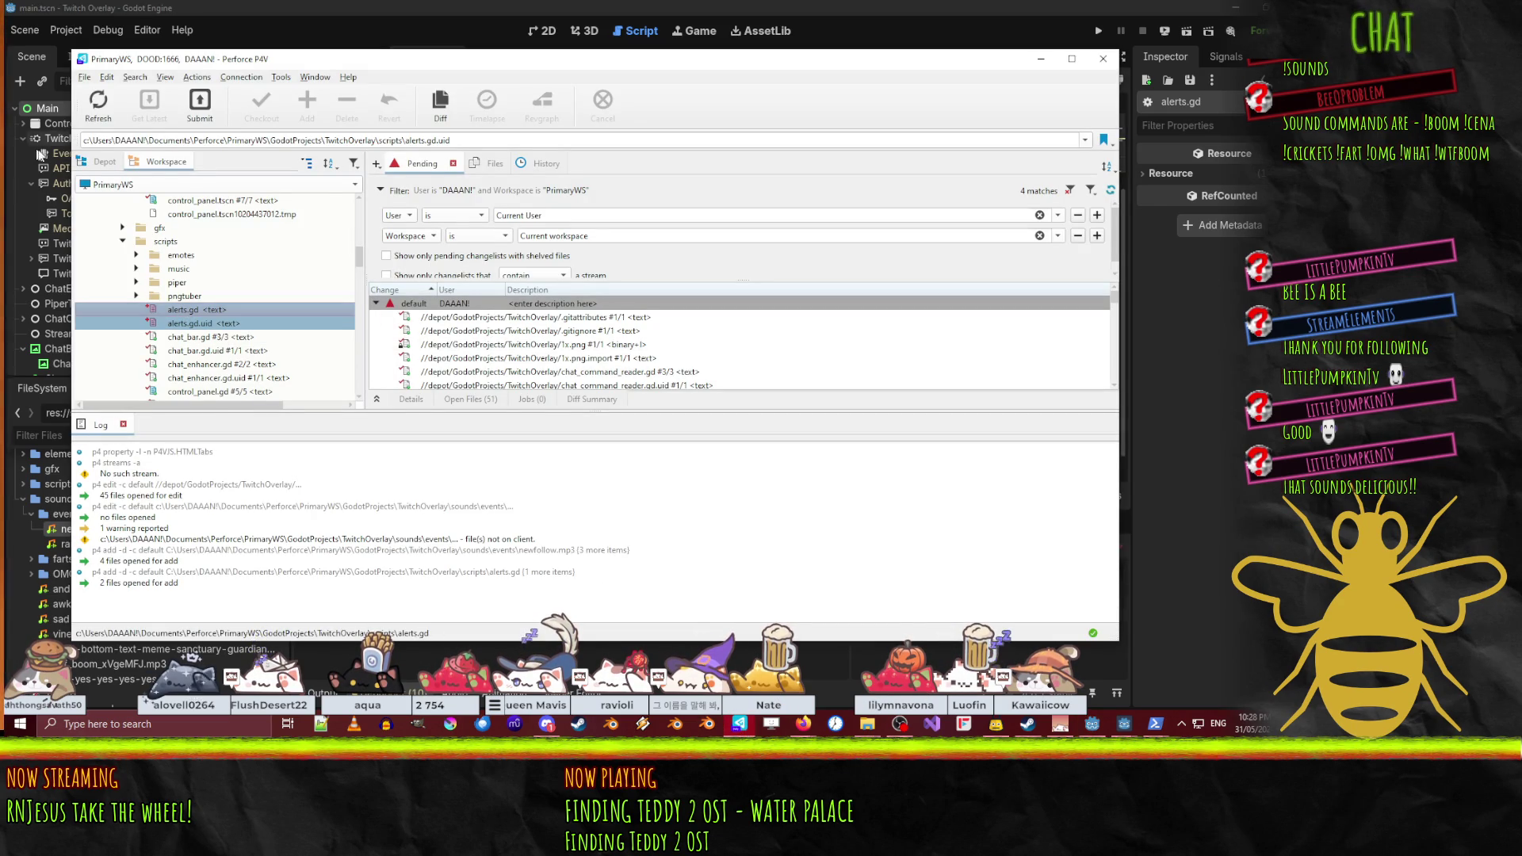
{"action": "left_click", "coordinate": [87, 168]}
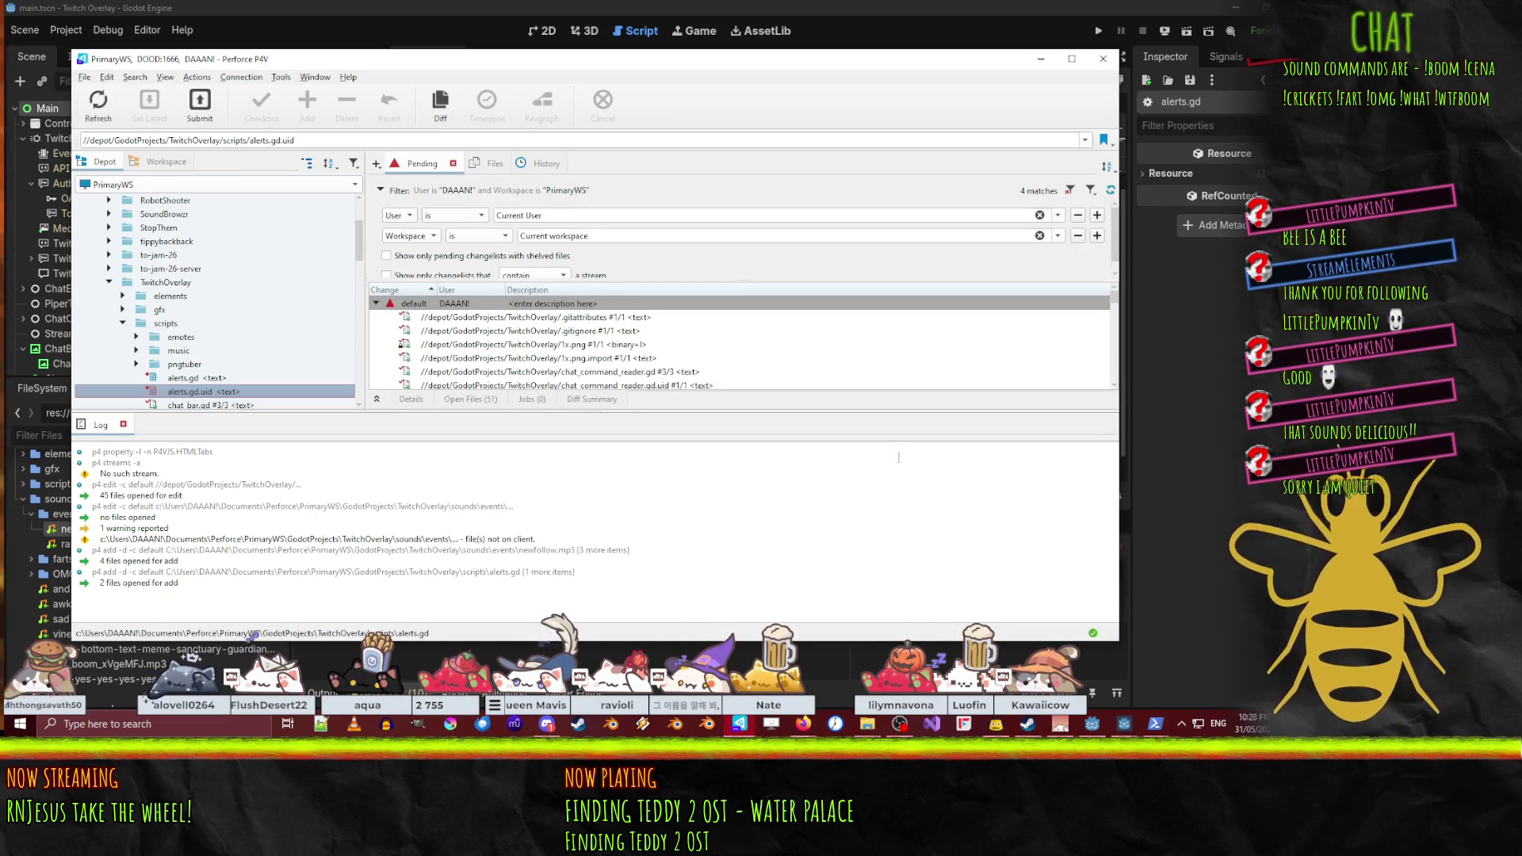
{"action": "left_click", "coordinate": [1108, 8]}
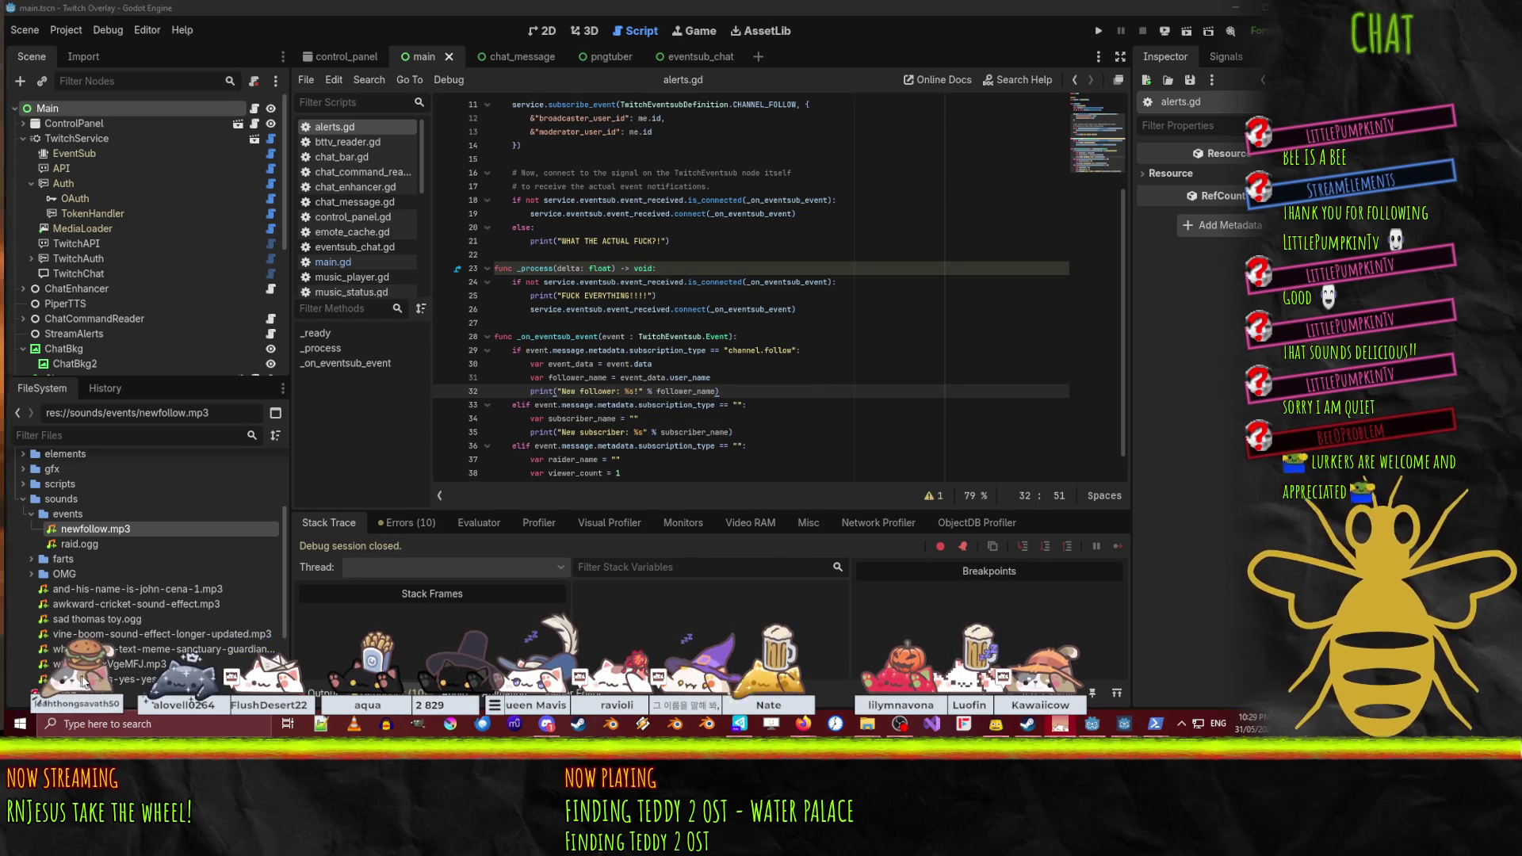
{"action": "left_click", "coordinate": [823, 420]}
{"action": "scroll", "coordinate": [823, 424], "scroll_direction": "down", "scroll_amount": 1}
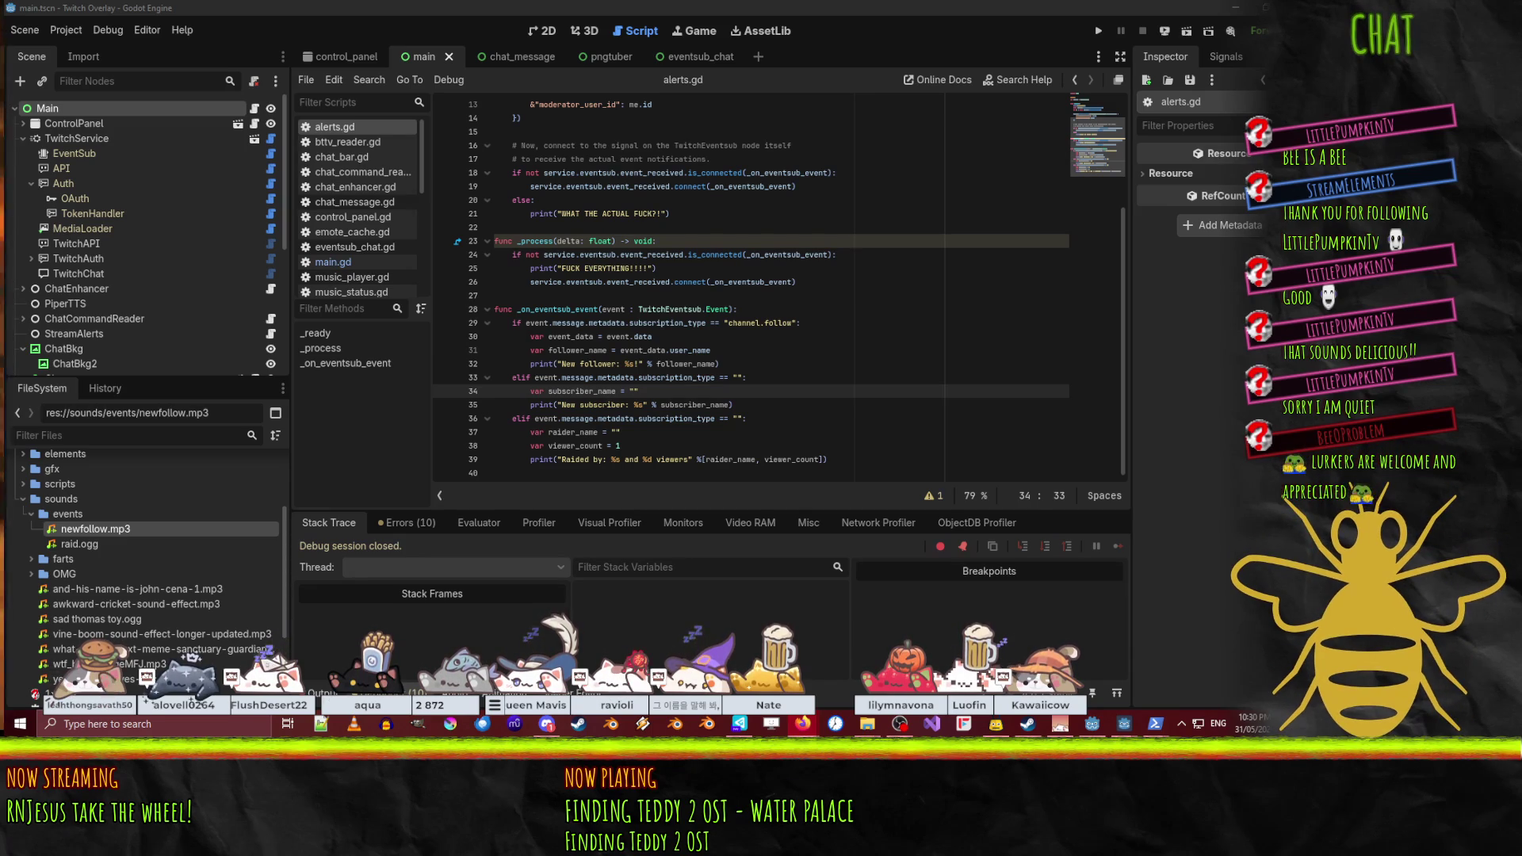
{"action": "left_click", "coordinate": [805, 421]}
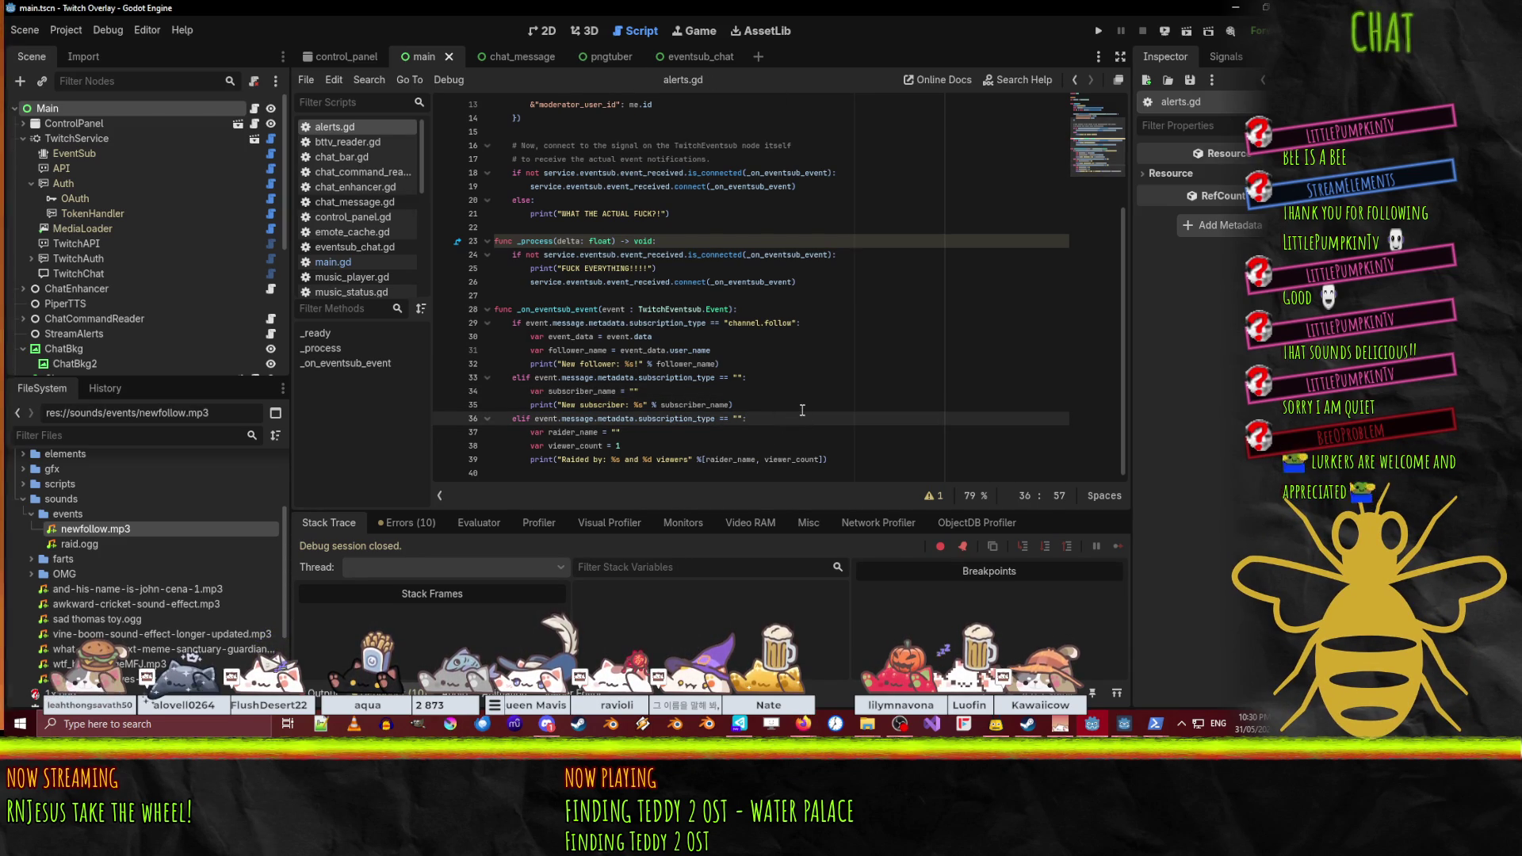
{"action": "key", "text": "Down"}
{"action": "key", "text": "Down"}
{"action": "key", "text": "Down"}
{"action": "key", "text": "End"}
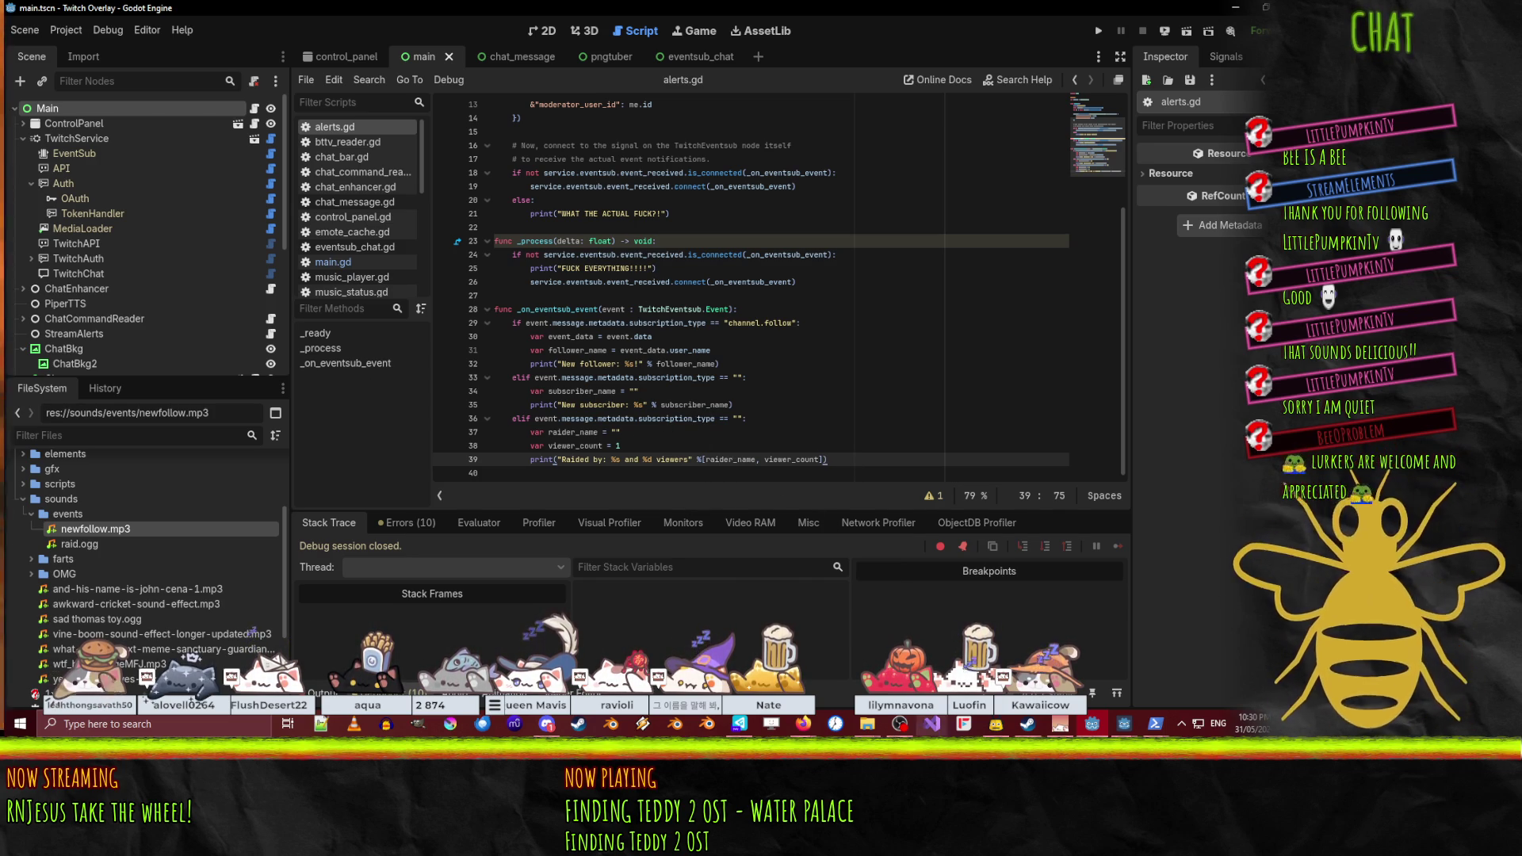
{"action": "left_click", "coordinate": [805, 727]}
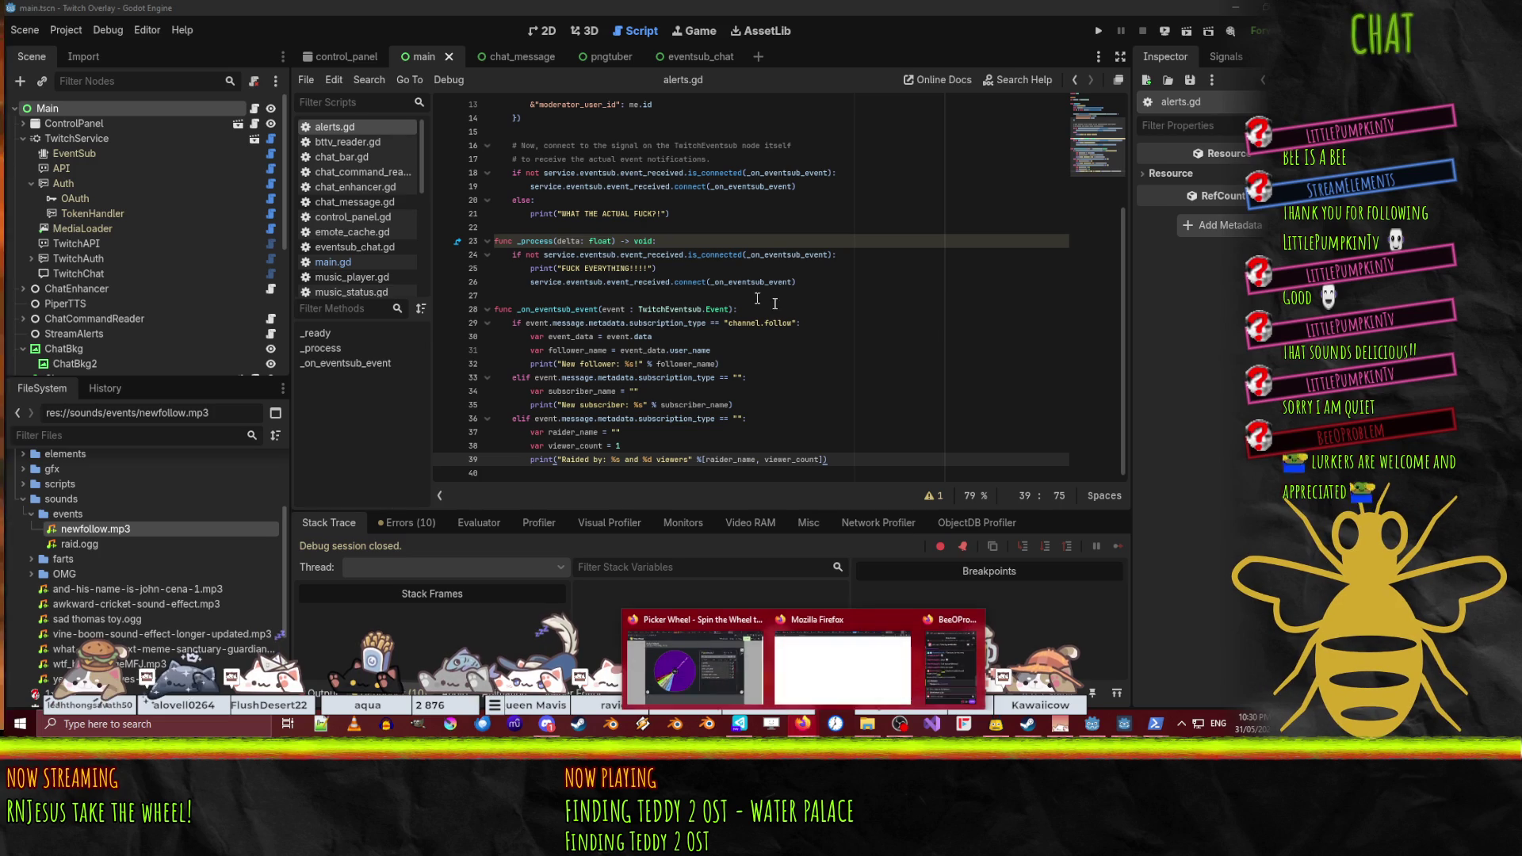
{"action": "left_click", "coordinate": [802, 322]}
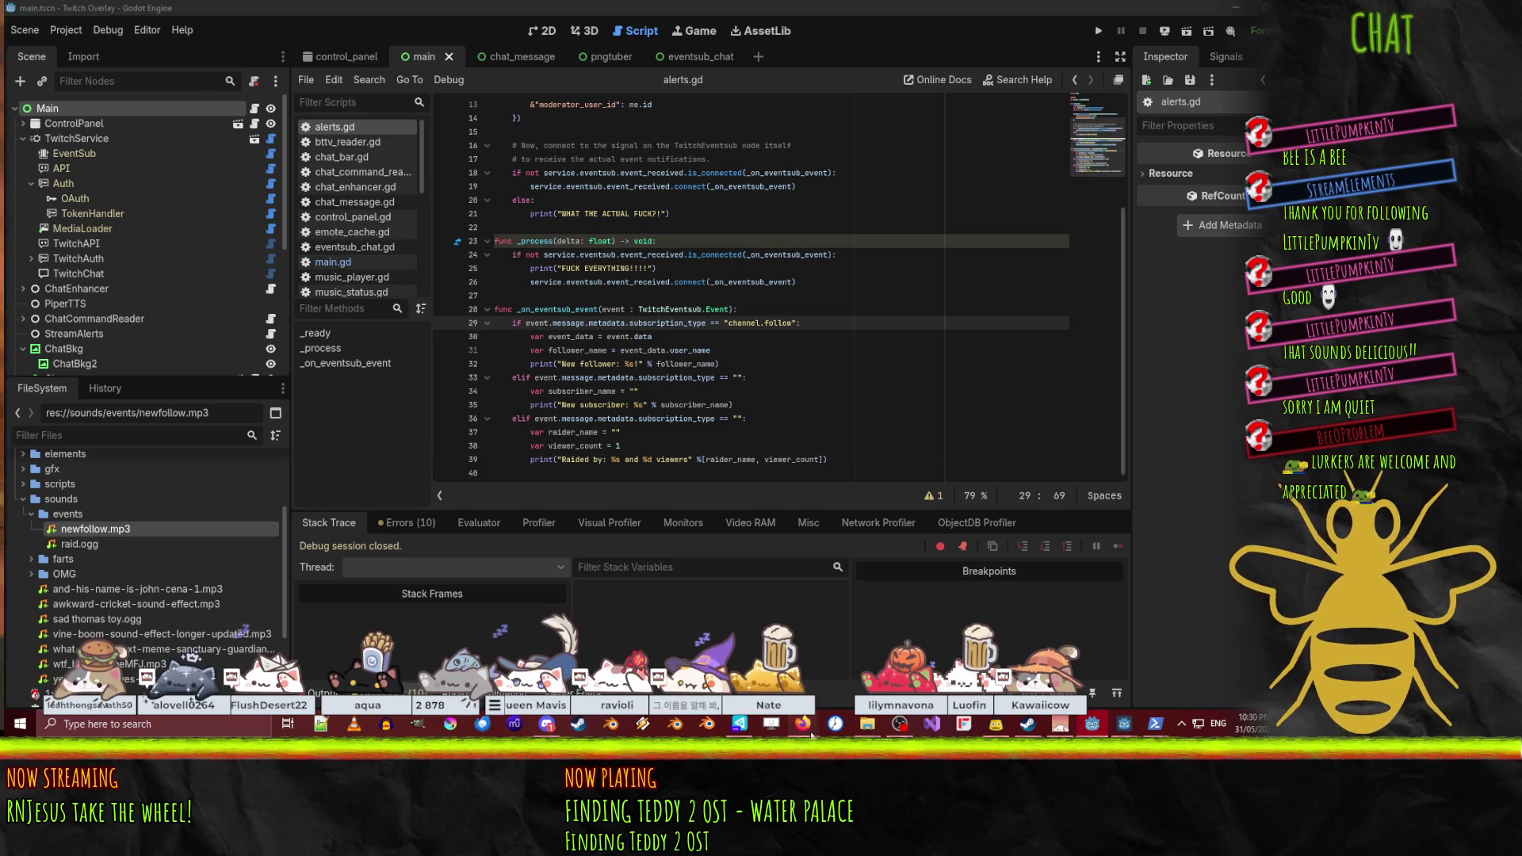
- Bring up the Picker Wheel window, minimise it, then restore it with bookmarks showing
{"action": "mouse_move", "coordinate": [803, 723]}
{"action": "left_click", "coordinate": [707, 645]}
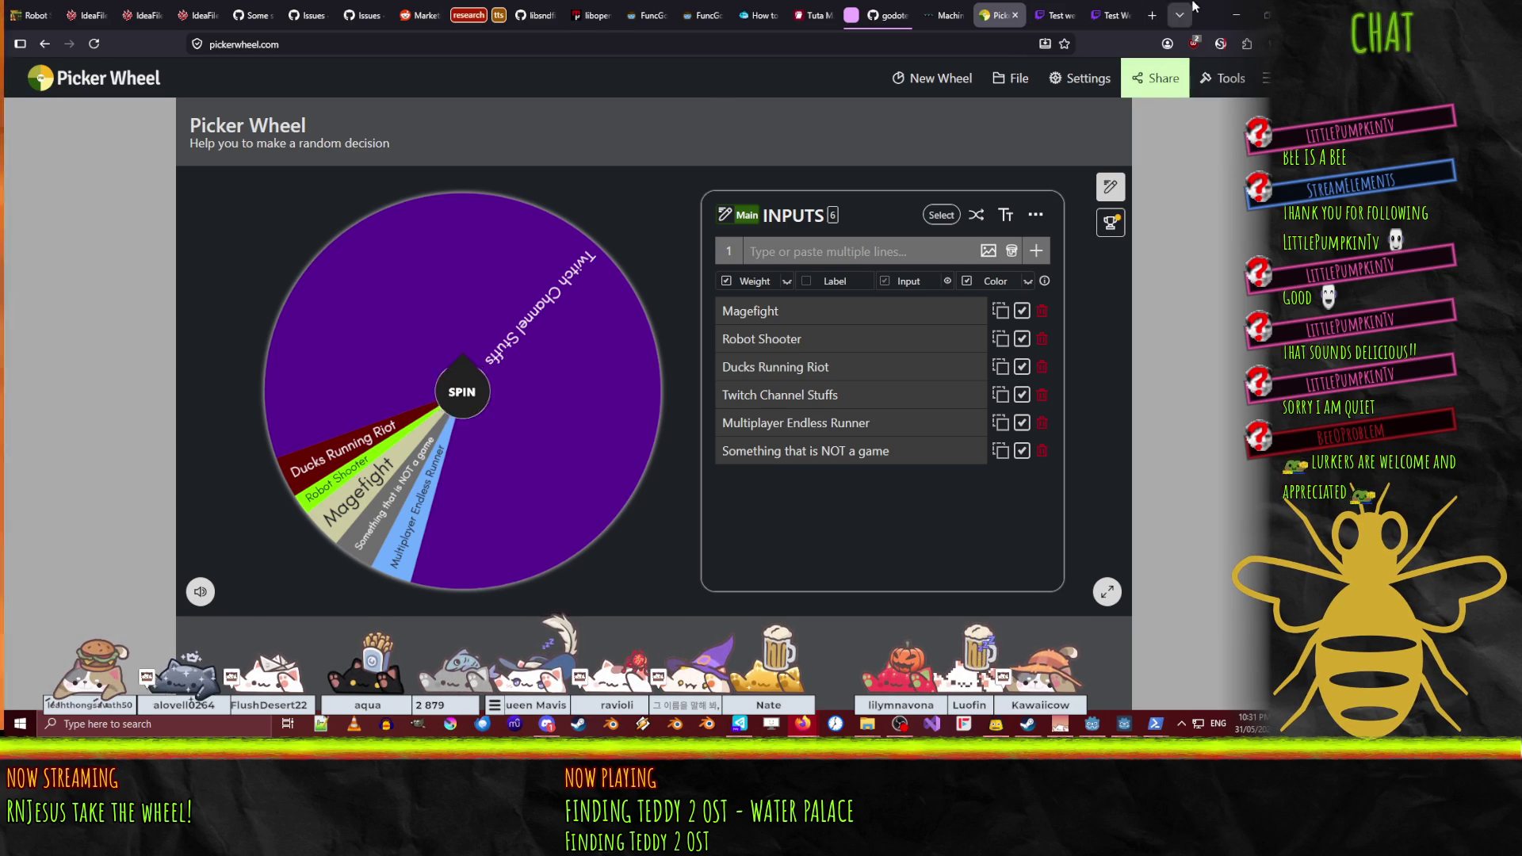
{"action": "left_click", "coordinate": [1235, 15]}
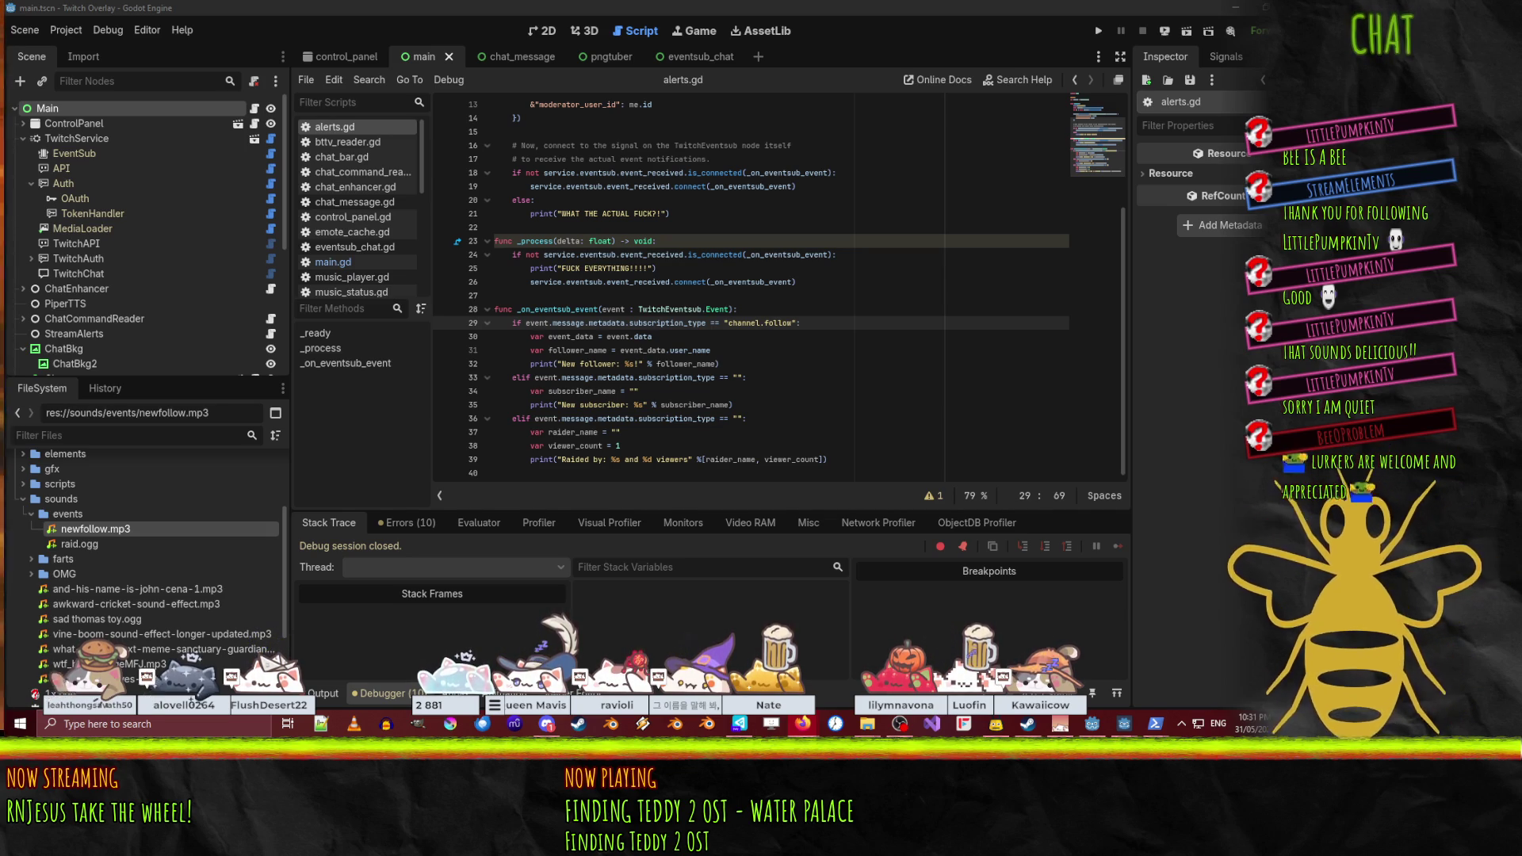
{"action": "key", "text": "alt+Tab"}
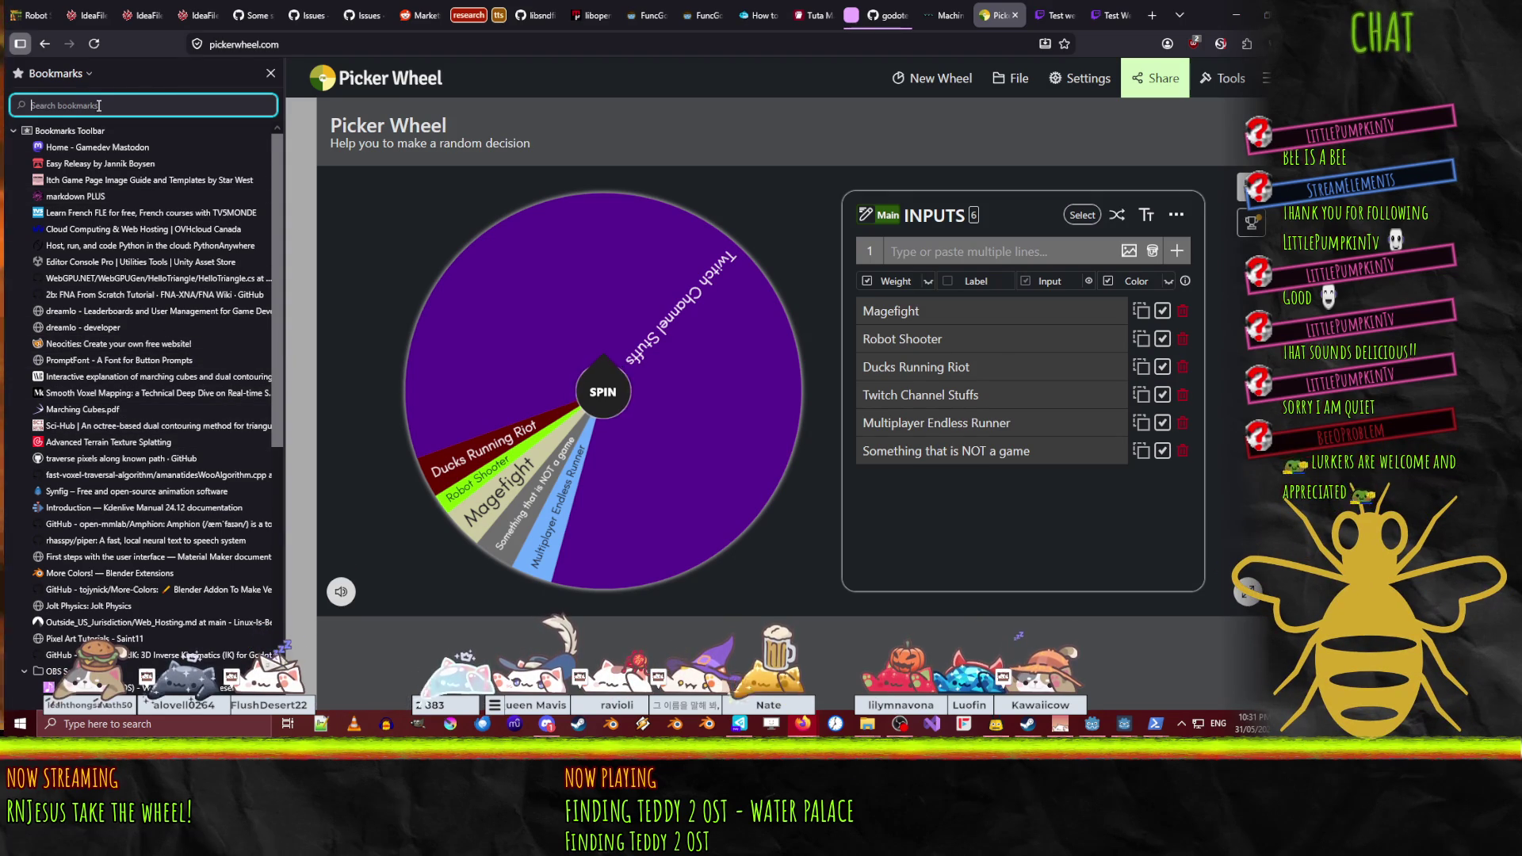
- Open the Twitcher Doc bookmark found with 'kani' and go to its Eventsub editor helper page
{"action": "type", "text": "kani"}
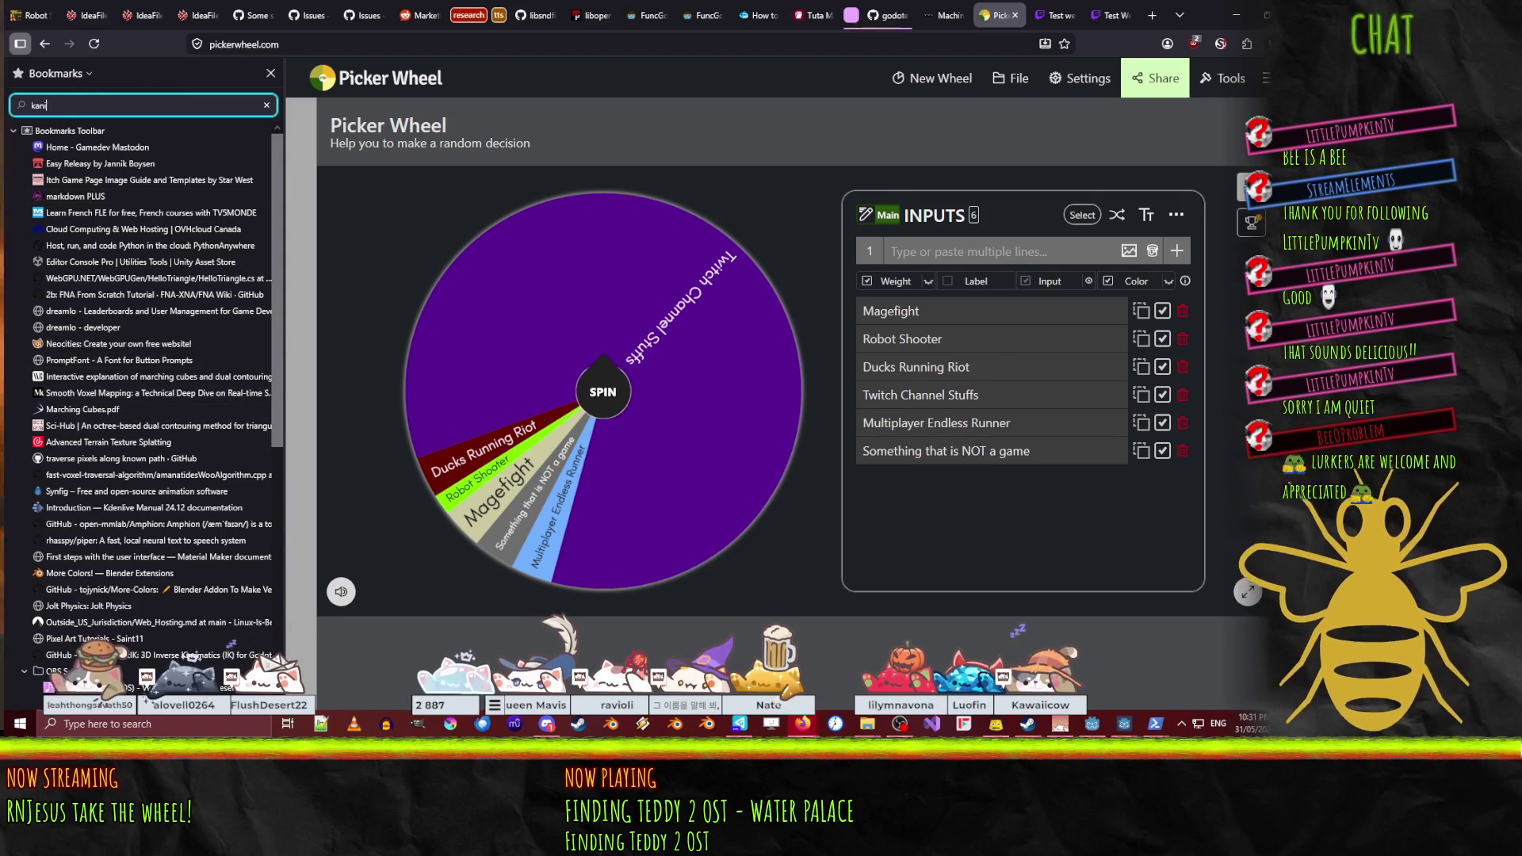
{"action": "left_click", "coordinate": [61, 131]}
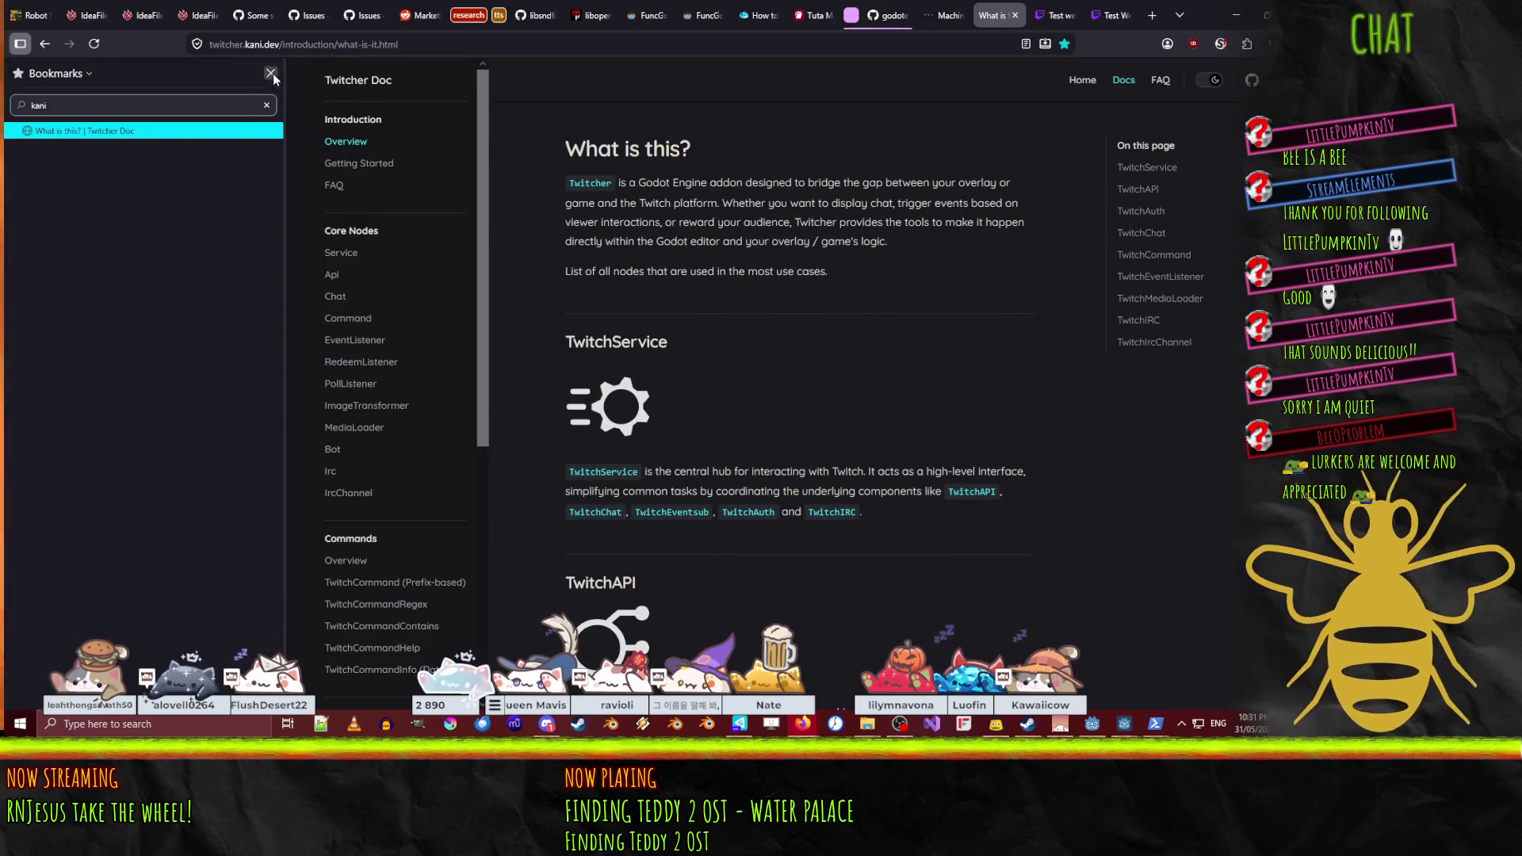
{"action": "left_click", "coordinate": [270, 73]}
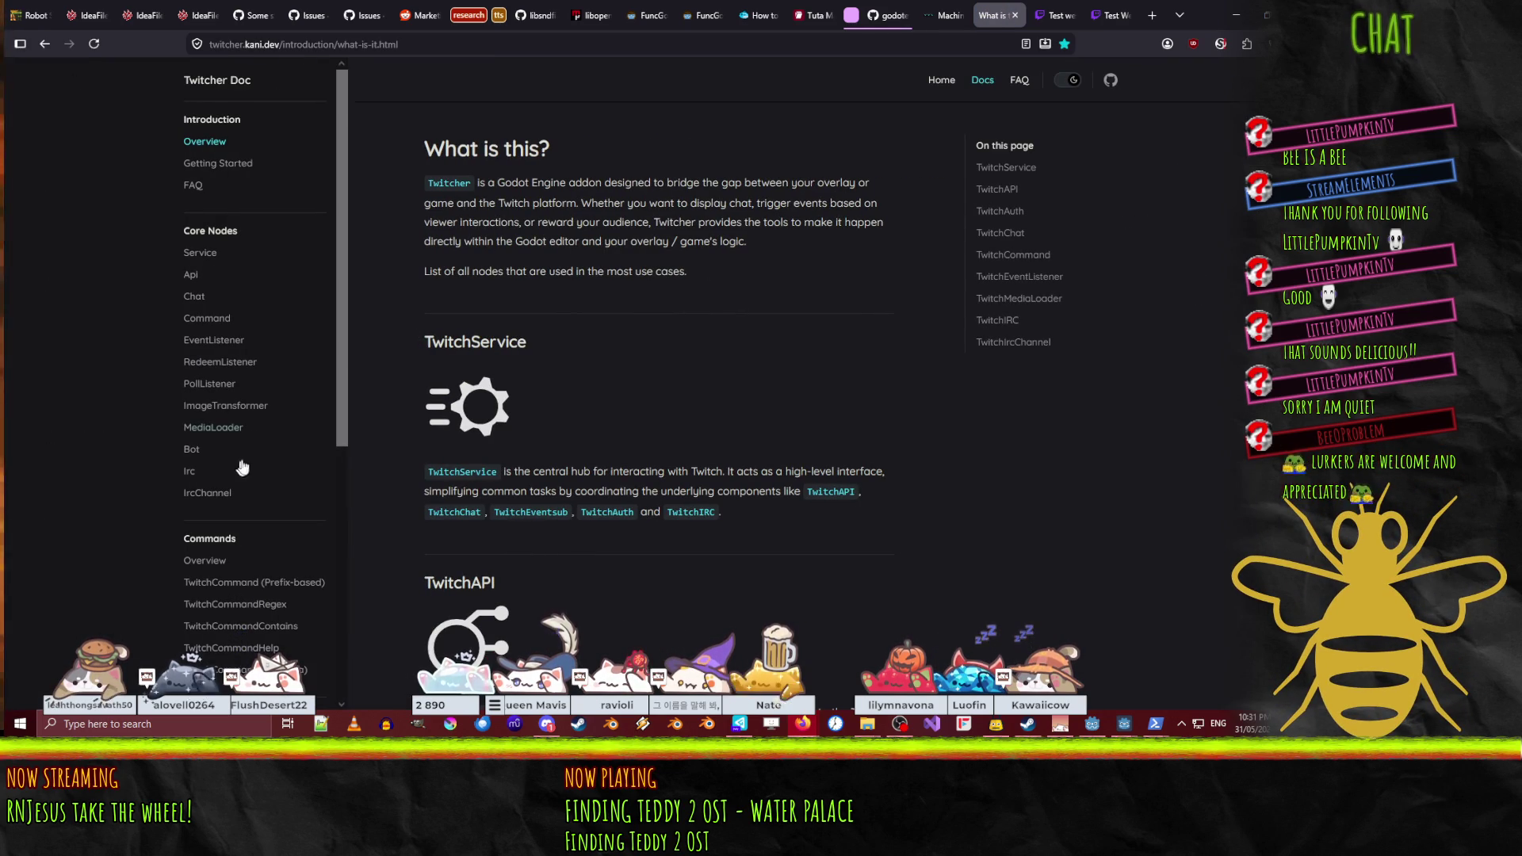
{"action": "scroll", "coordinate": [251, 448], "scroll_direction": "down", "scroll_amount": 4}
{"action": "left_click", "coordinate": [207, 457]}
- Skim the EventSub Editor Helper page, then return to the browser to begin a new search
{"action": "scroll", "coordinate": [506, 264], "scroll_direction": "down", "scroll_amount": 10}
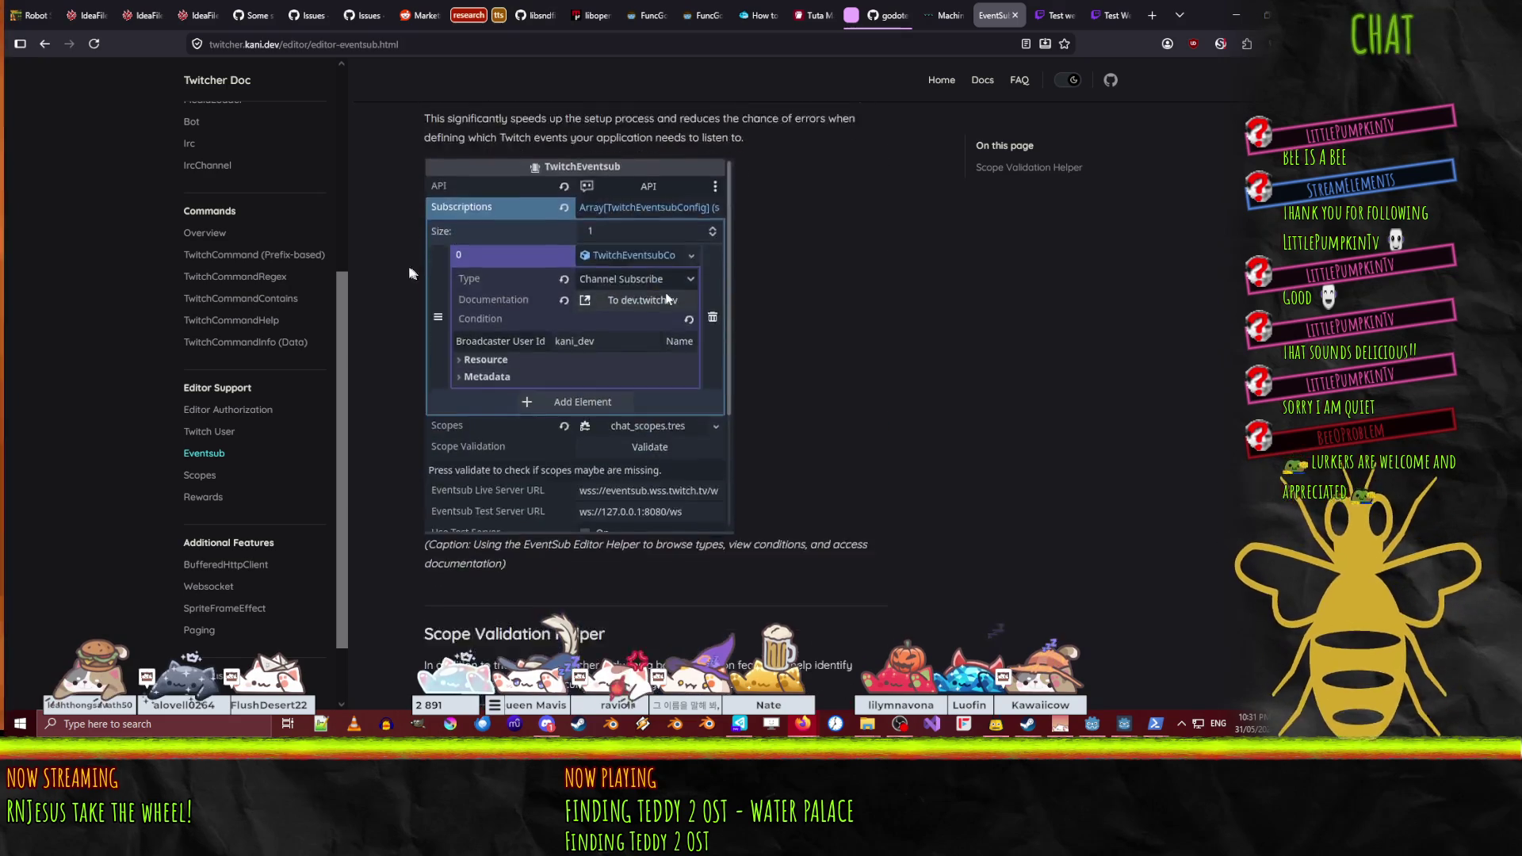
{"action": "scroll", "coordinate": [394, 254], "scroll_direction": "down", "scroll_amount": 3}
{"action": "scroll", "coordinate": [395, 254], "scroll_direction": "up", "scroll_amount": 12}
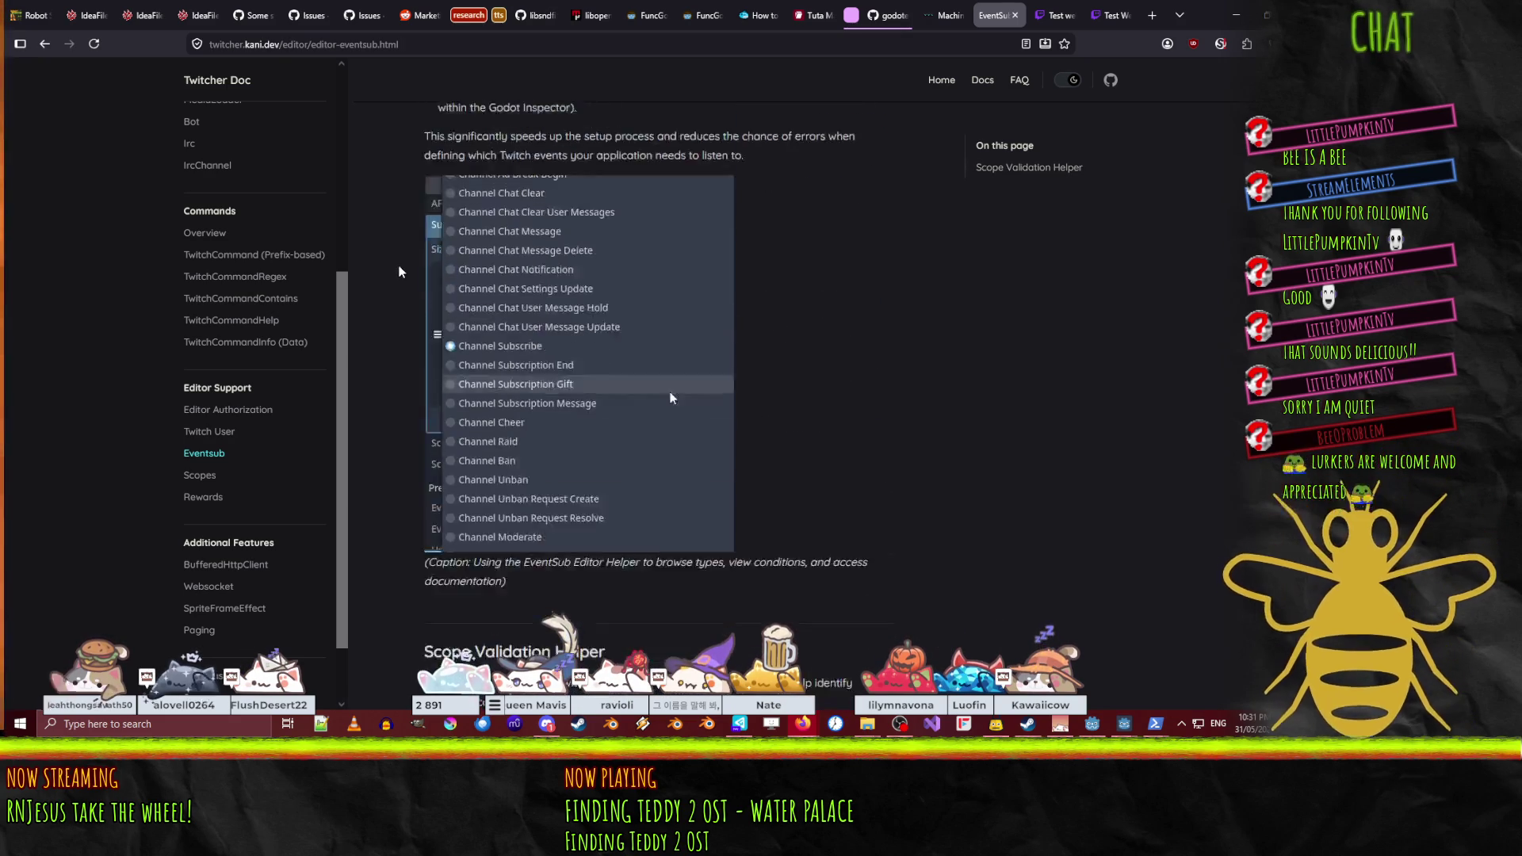
{"action": "key", "text": "alt+Tab"}
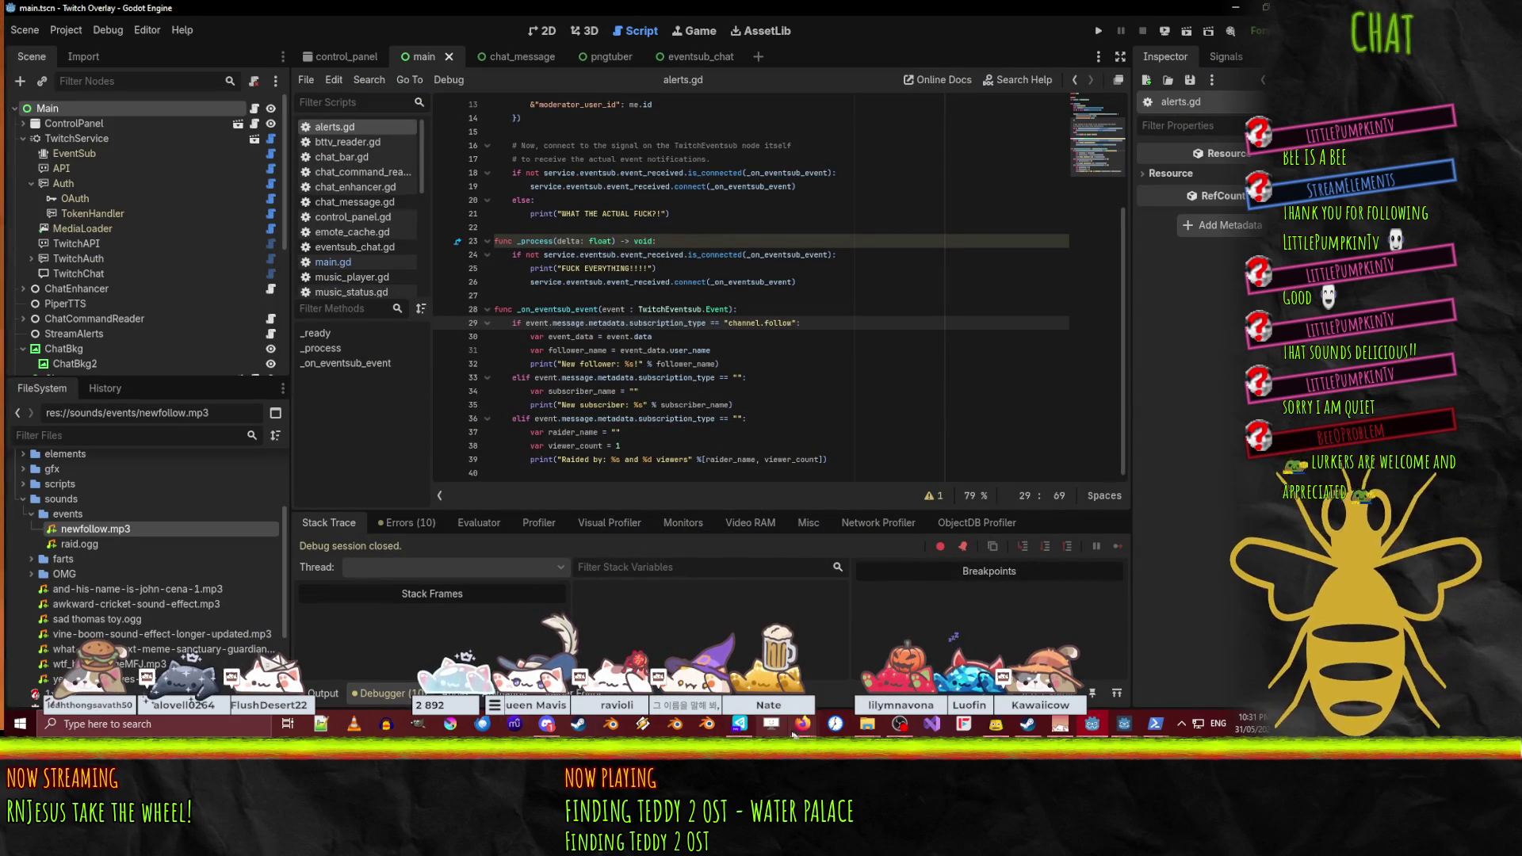
{"action": "mouse_move", "coordinate": [803, 729]}
{"action": "left_click", "coordinate": [693, 668]}
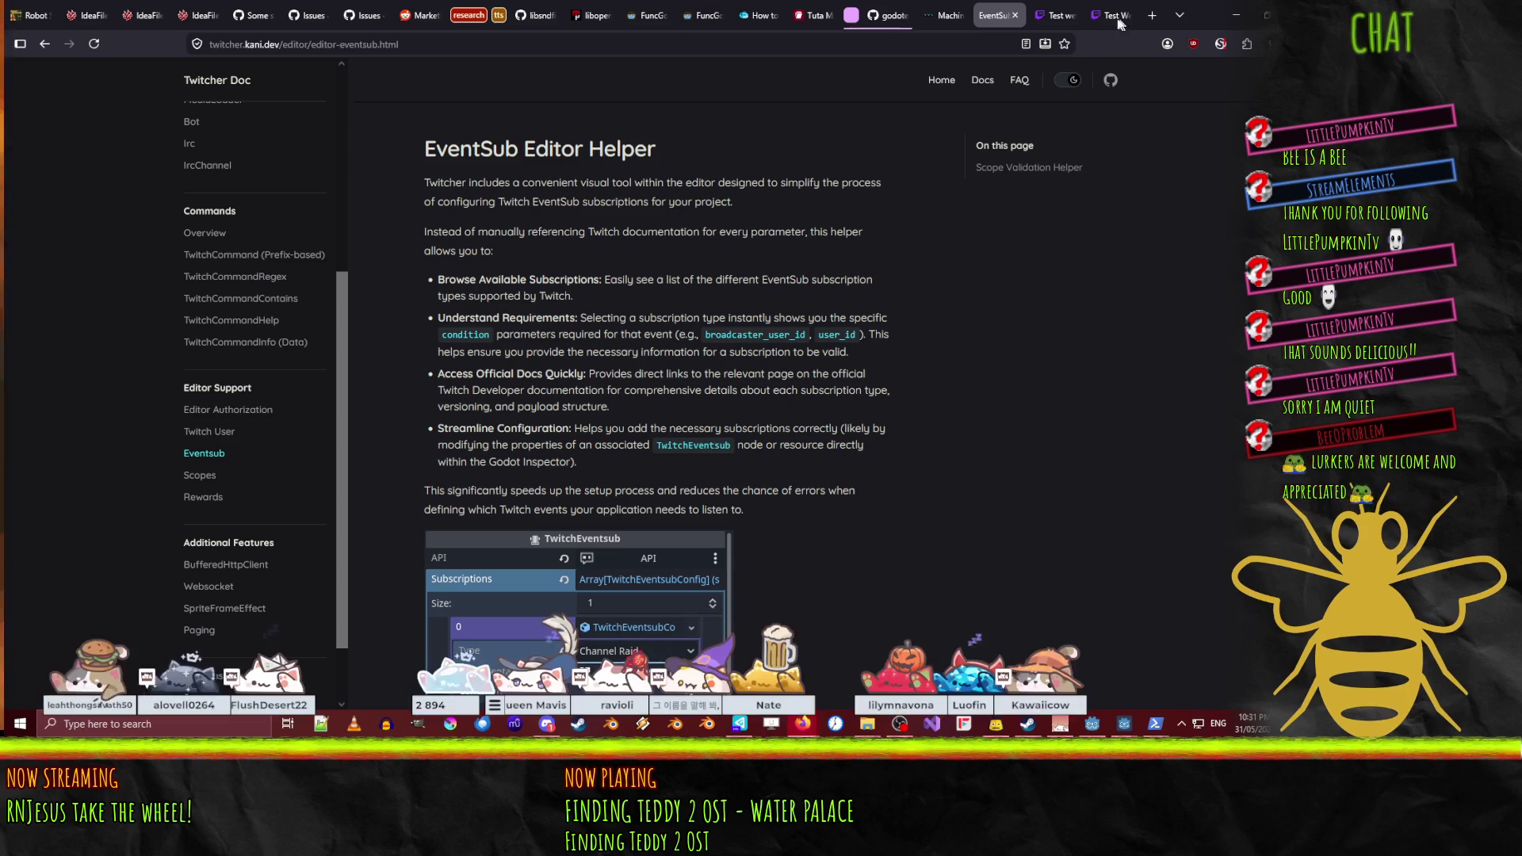
{"action": "left_click", "coordinate": [366, 44]}
- Search DuckDuckGo for 'twitch eventsub' and open Twitch's EventSub Subscription Types sitelink
{"action": "type", "text": "twitch eve"}
{"action": "type", "text": "ntsub"}
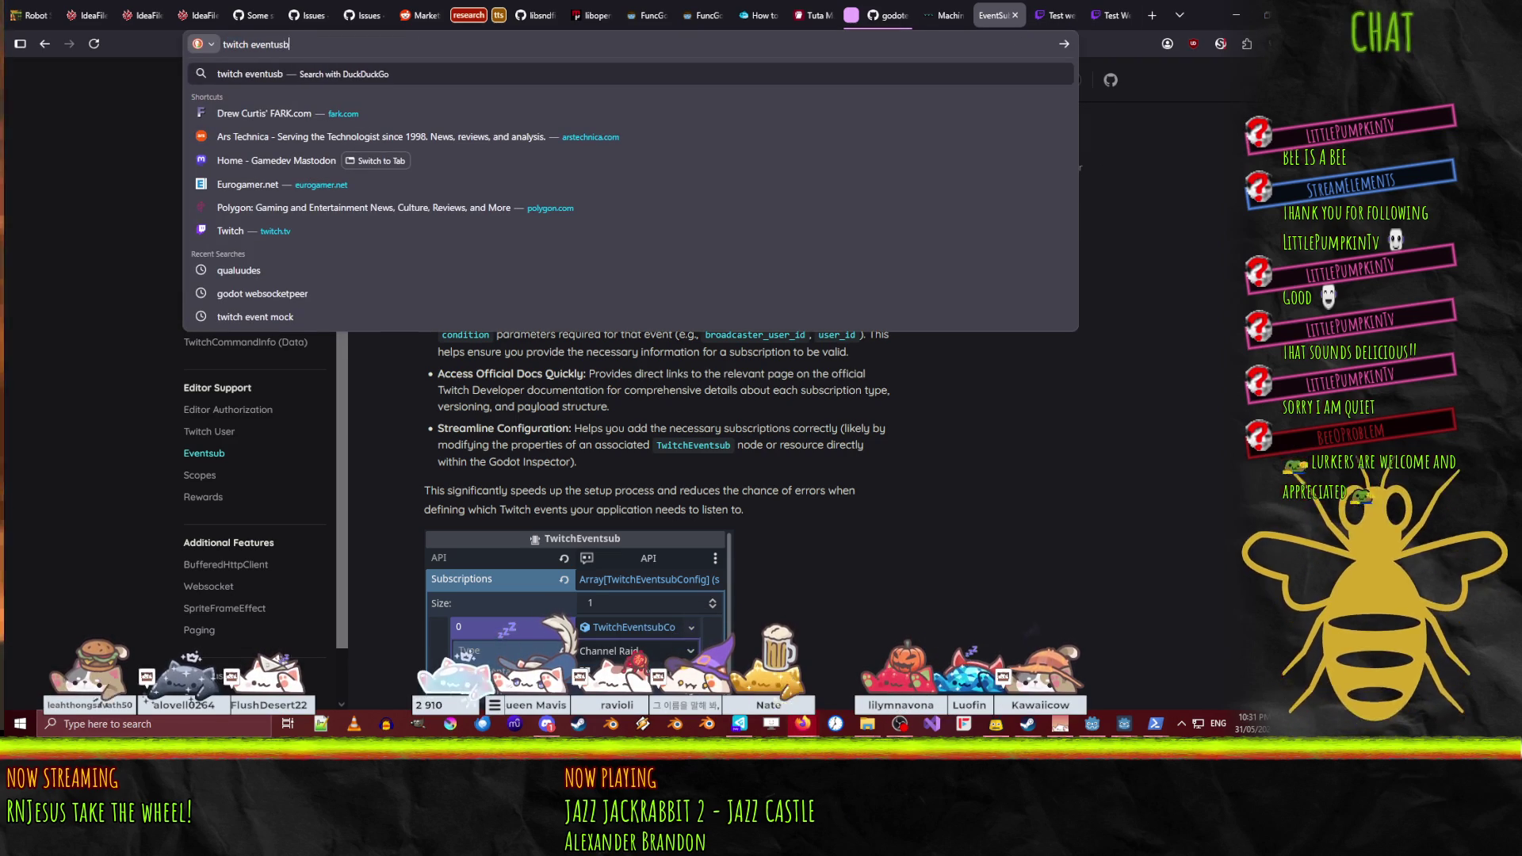
{"action": "key", "text": "Return"}
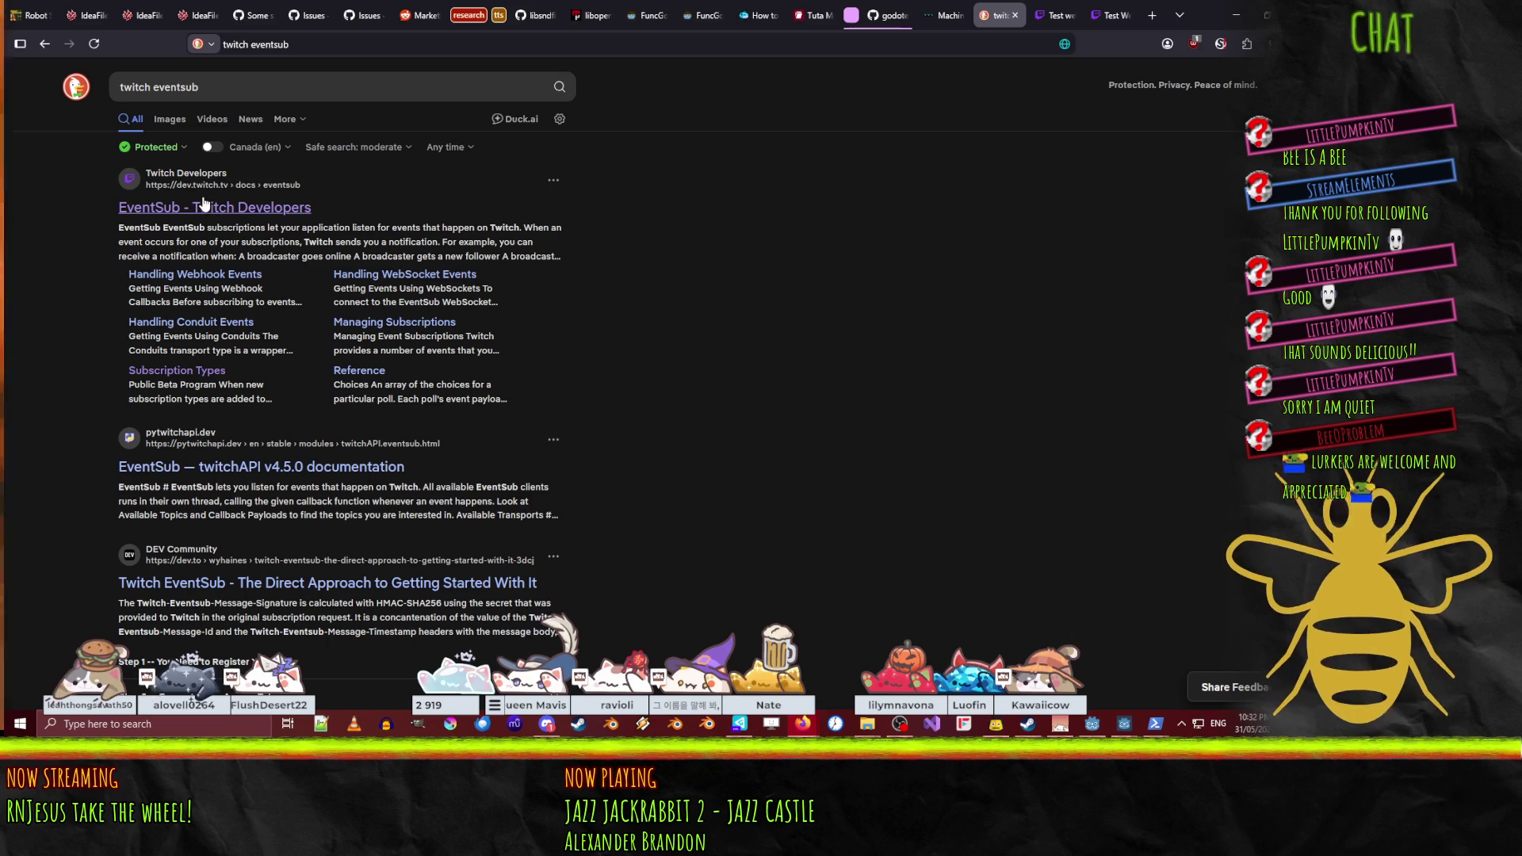
{"action": "left_click", "coordinate": [207, 220]}
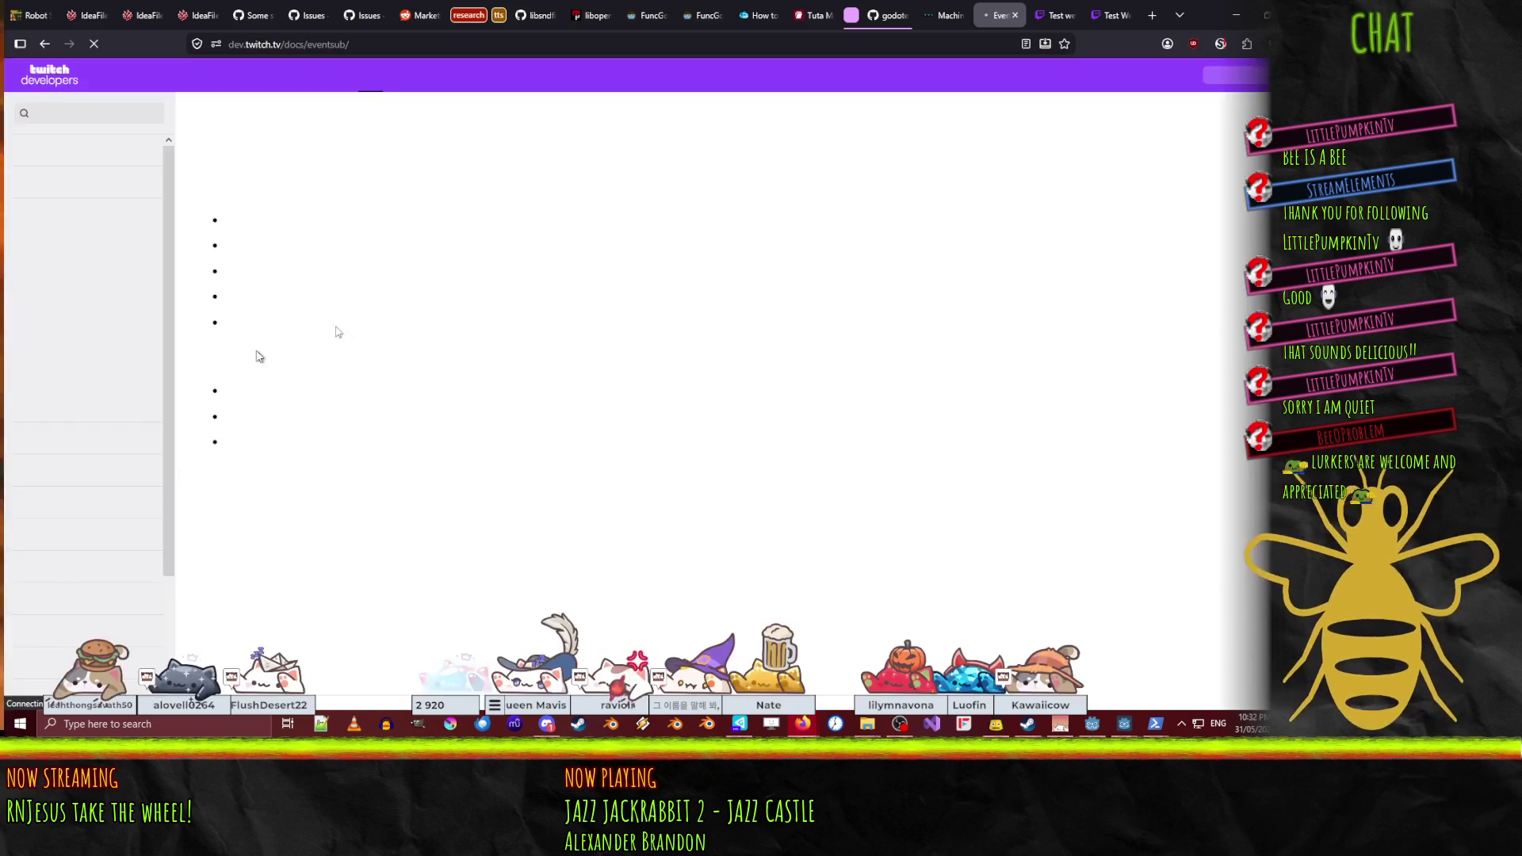
{"action": "left_click", "coordinate": [45, 44]}
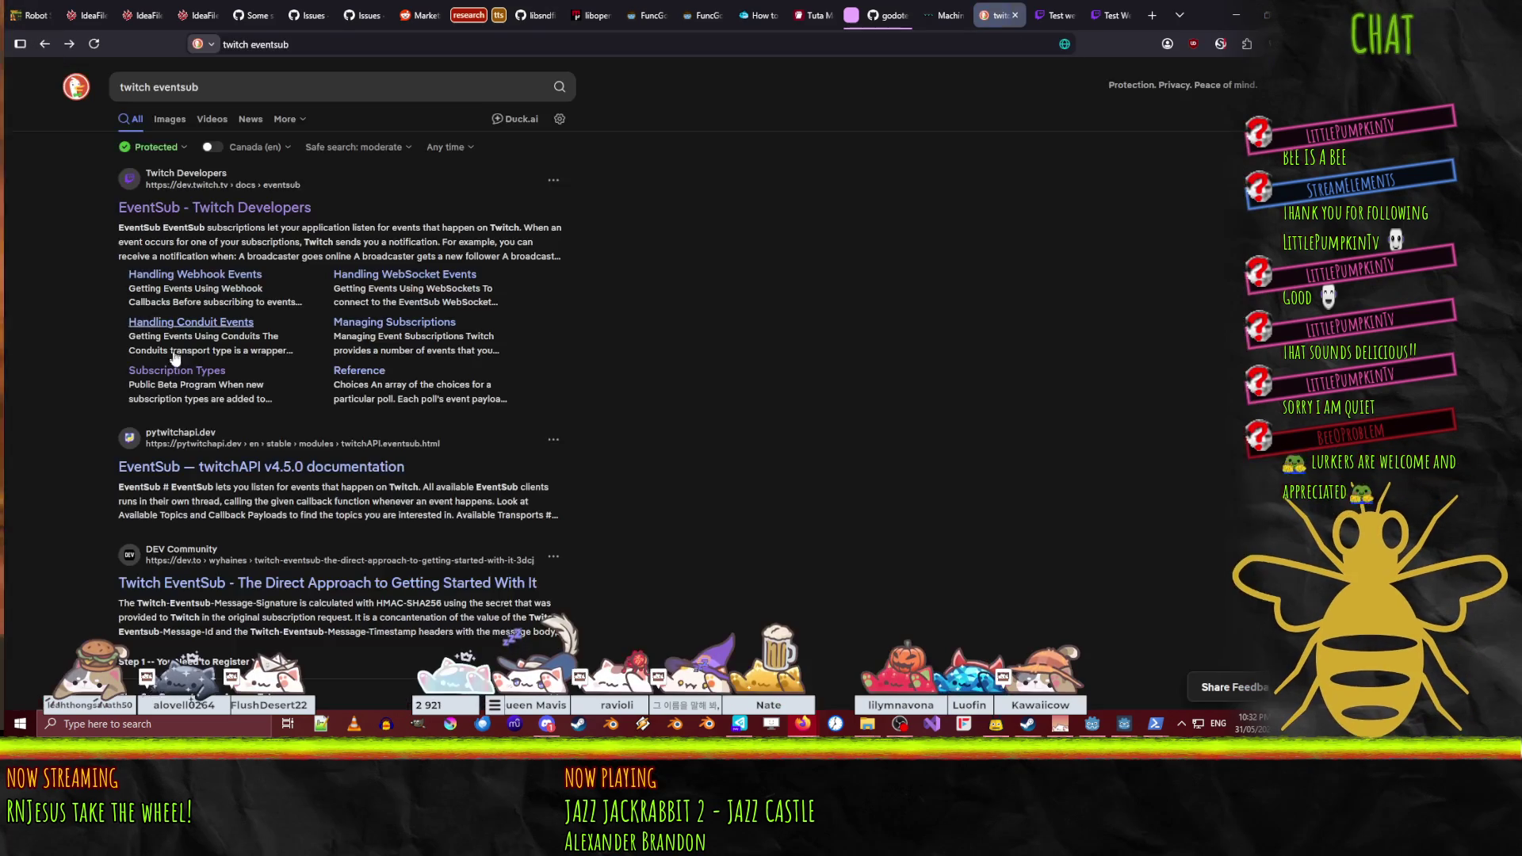
{"action": "key", "text": "alt+Right"}
{"action": "key", "text": "alt+Left"}
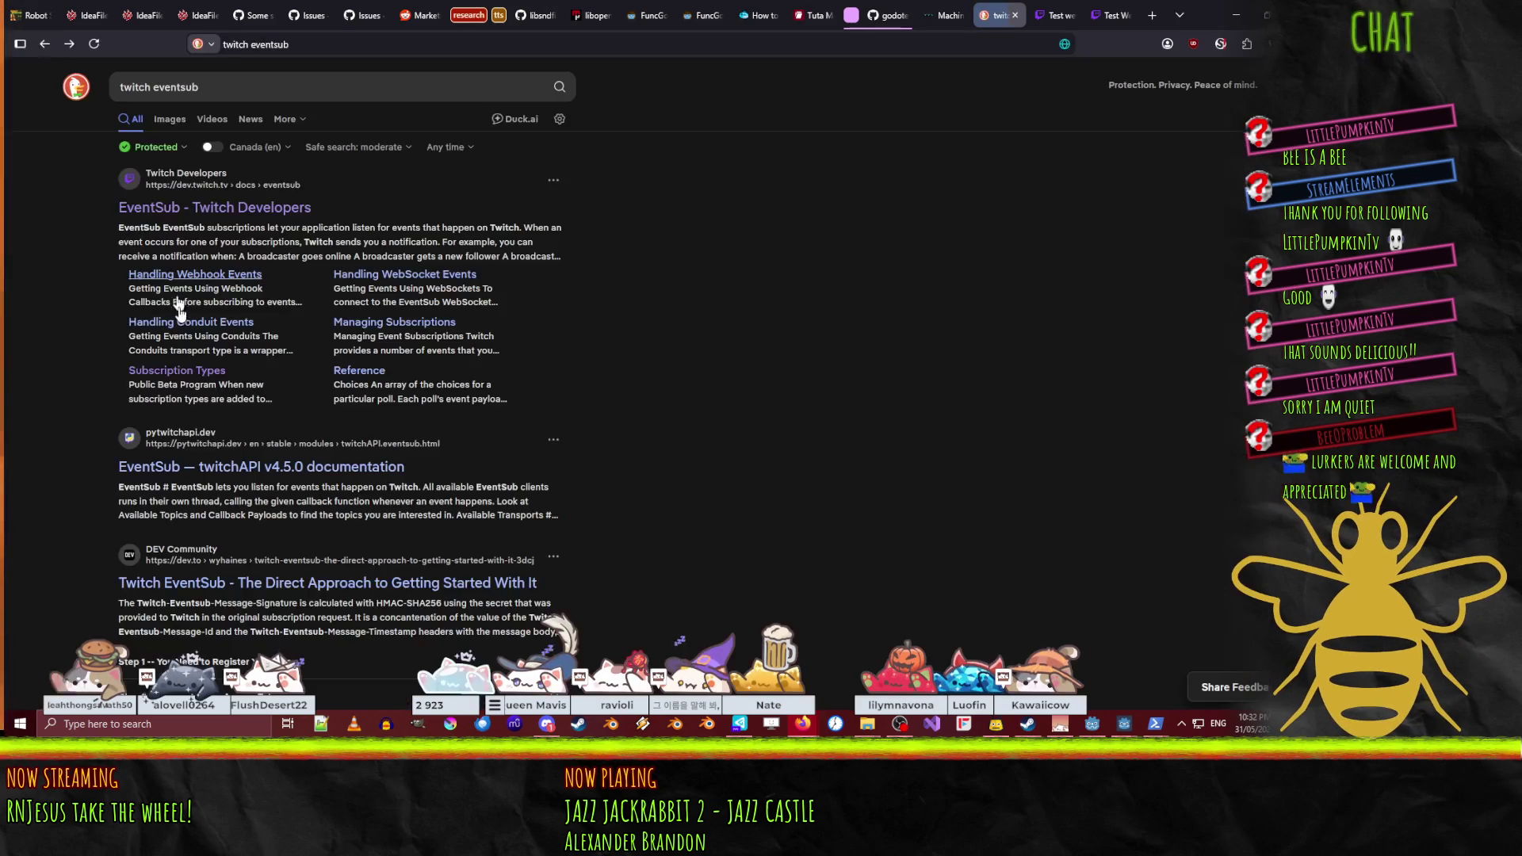
{"action": "left_click", "coordinate": [187, 372]}
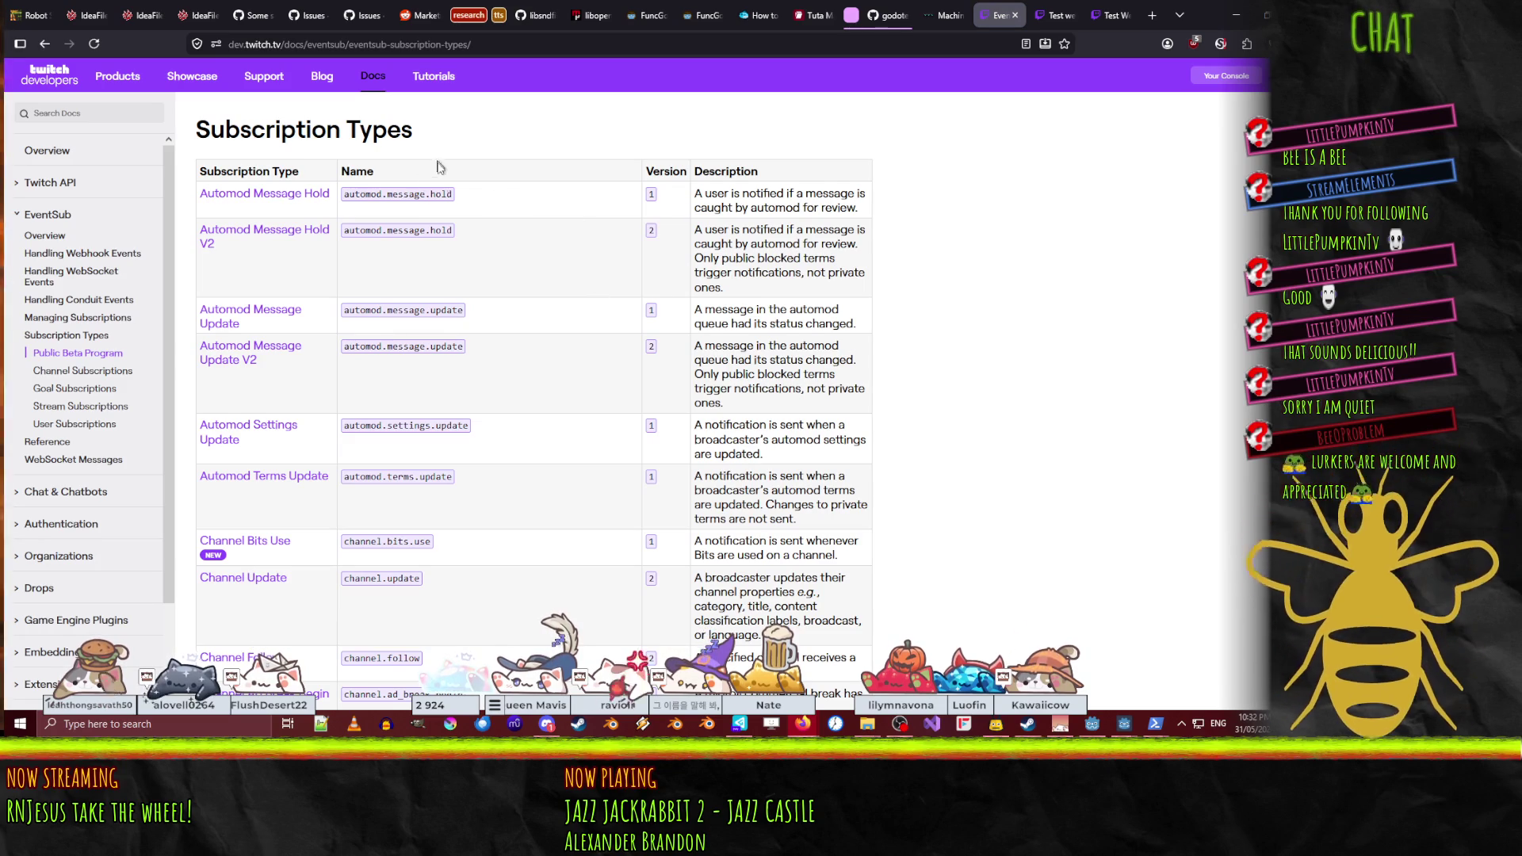
{"action": "scroll", "coordinate": [492, 196], "scroll_direction": "down", "scroll_amount": 5}
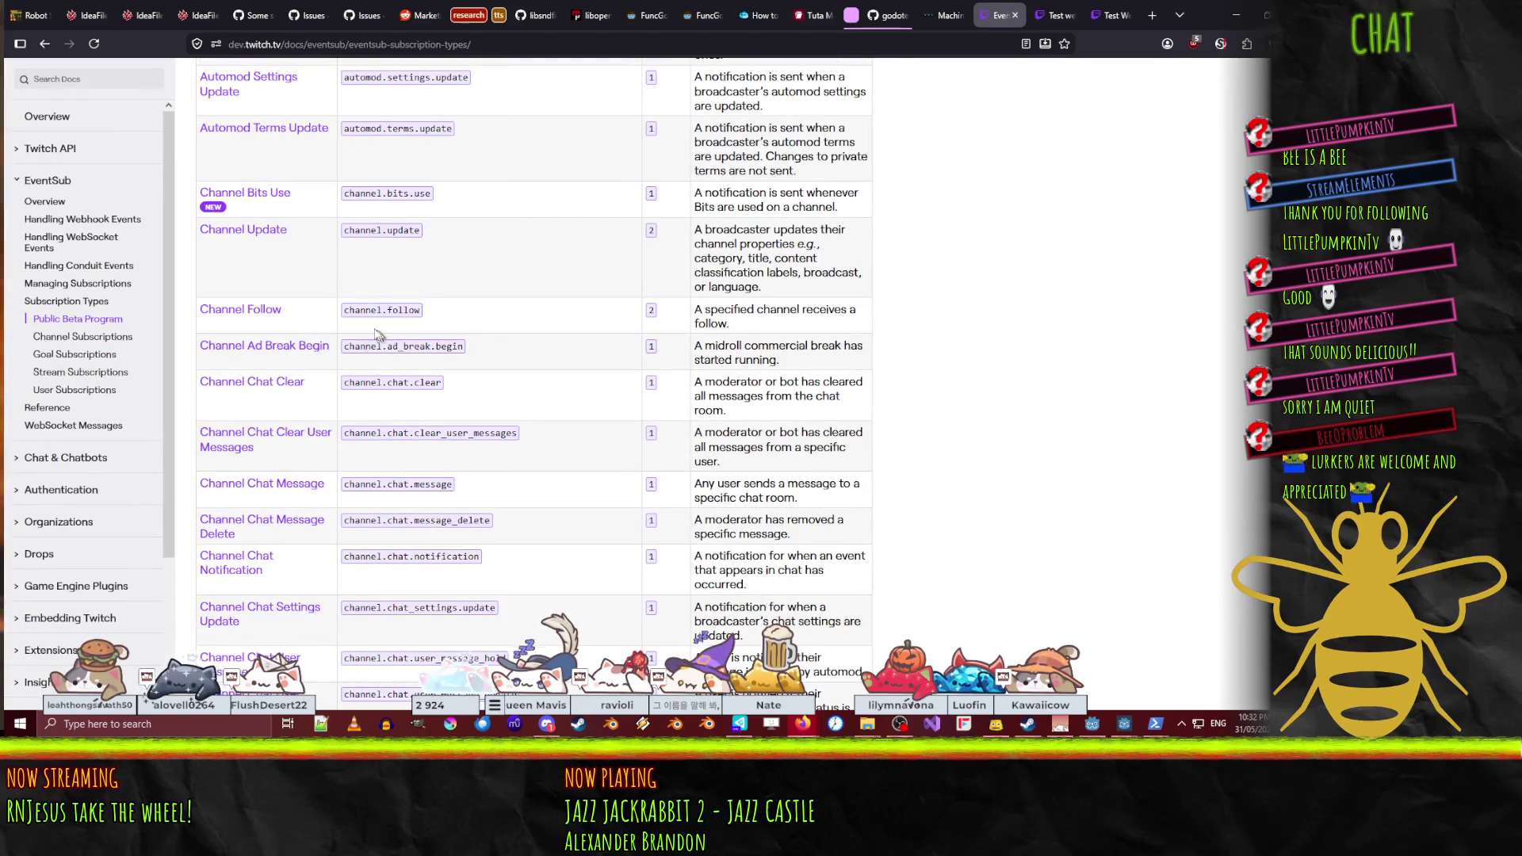
{"action": "left_click_drag", "start_coordinate": [348, 311], "coordinate": [450, 317]}
{"action": "scroll", "coordinate": [507, 317], "scroll_direction": "down", "scroll_amount": 3}
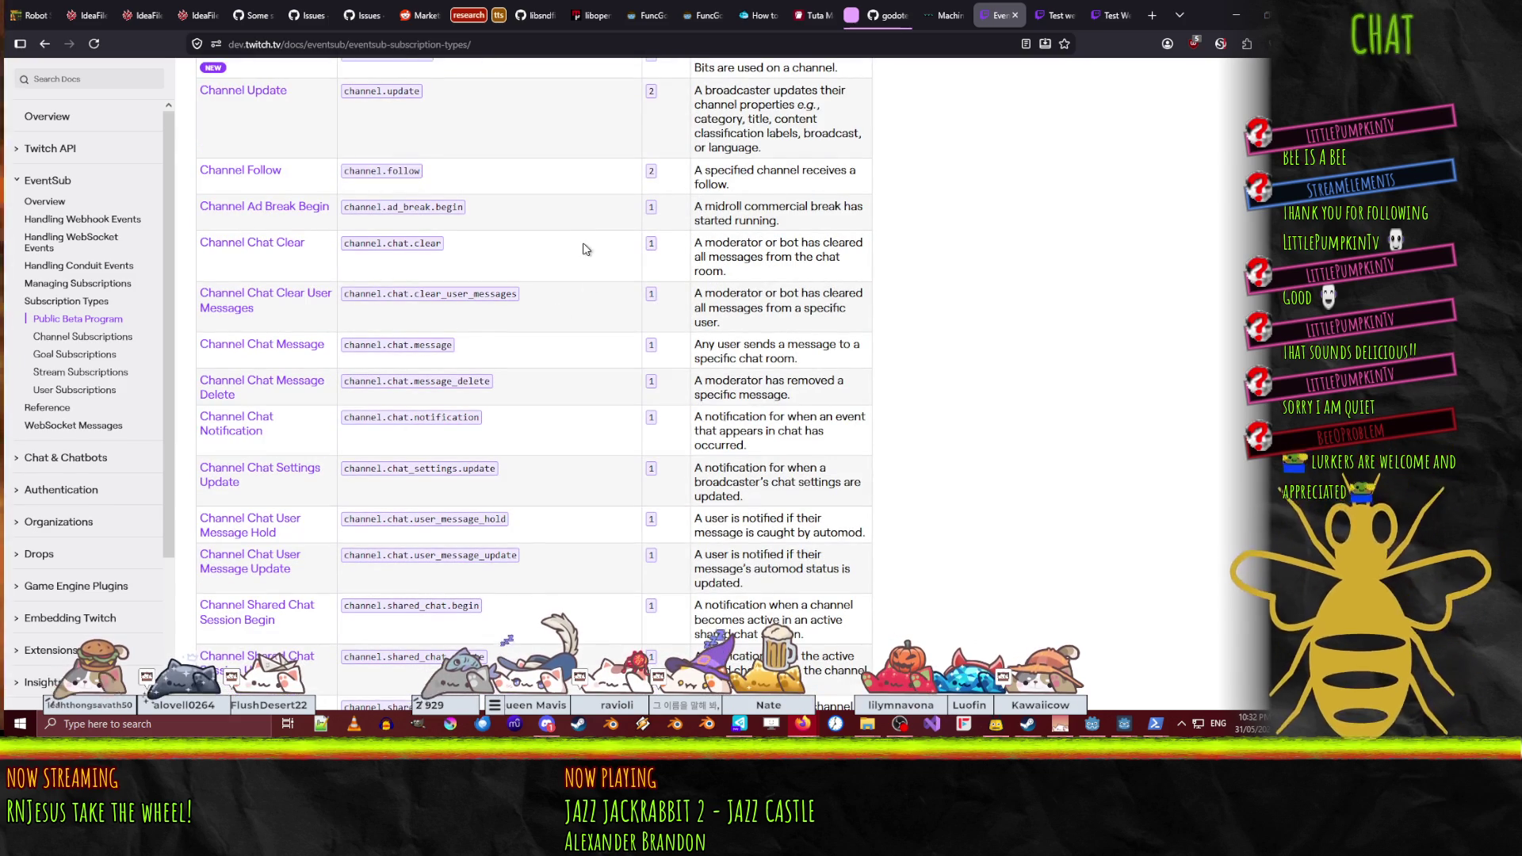
{"action": "key", "text": "ctrl+f"}
{"action": "type", "text": "scribe"}
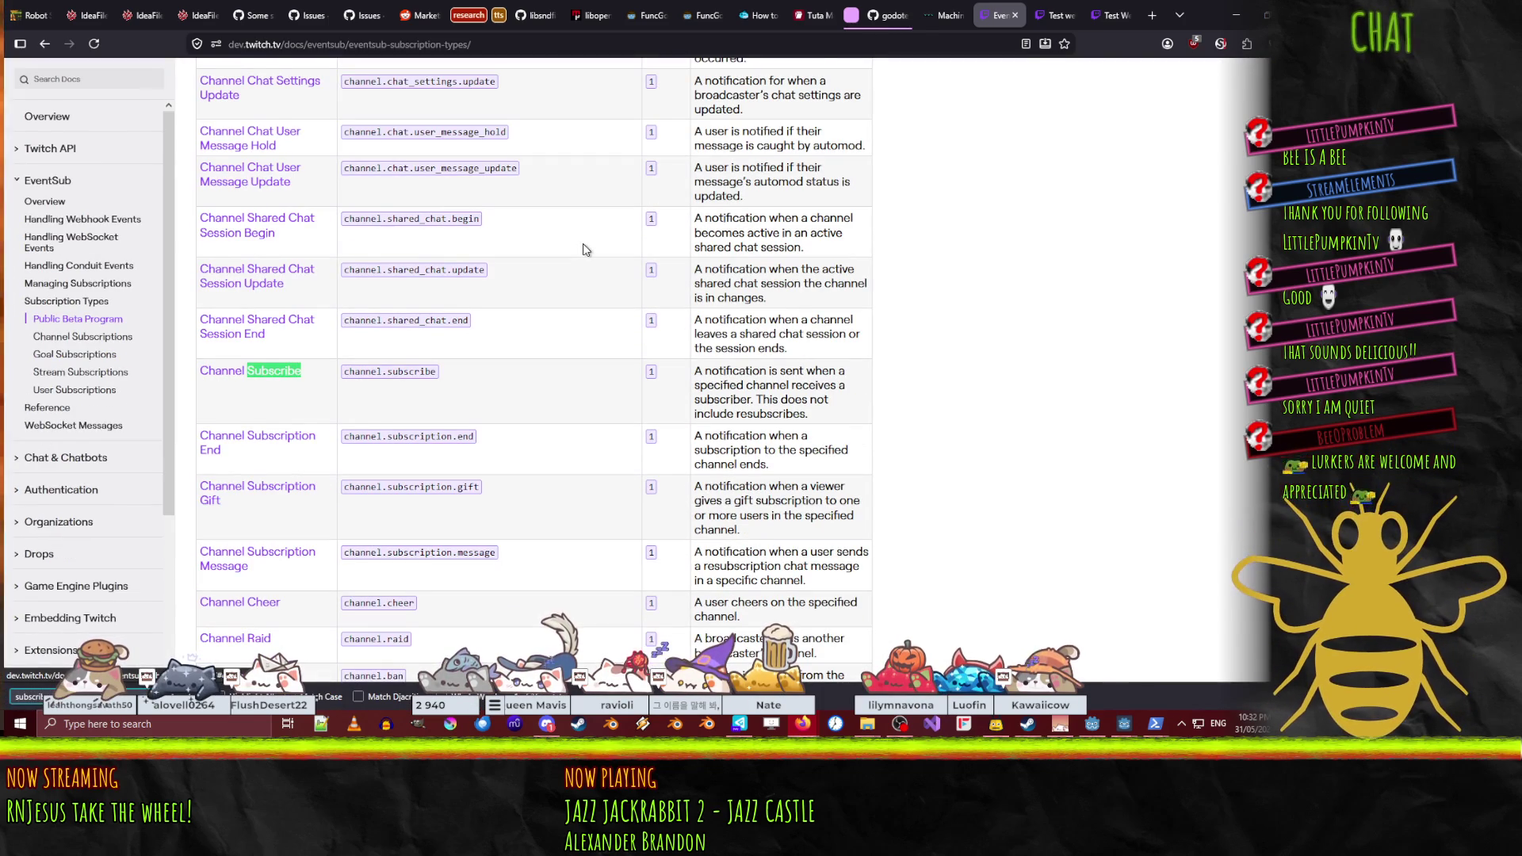
{"action": "left_click_drag", "start_coordinate": [344, 371], "coordinate": [454, 375]}
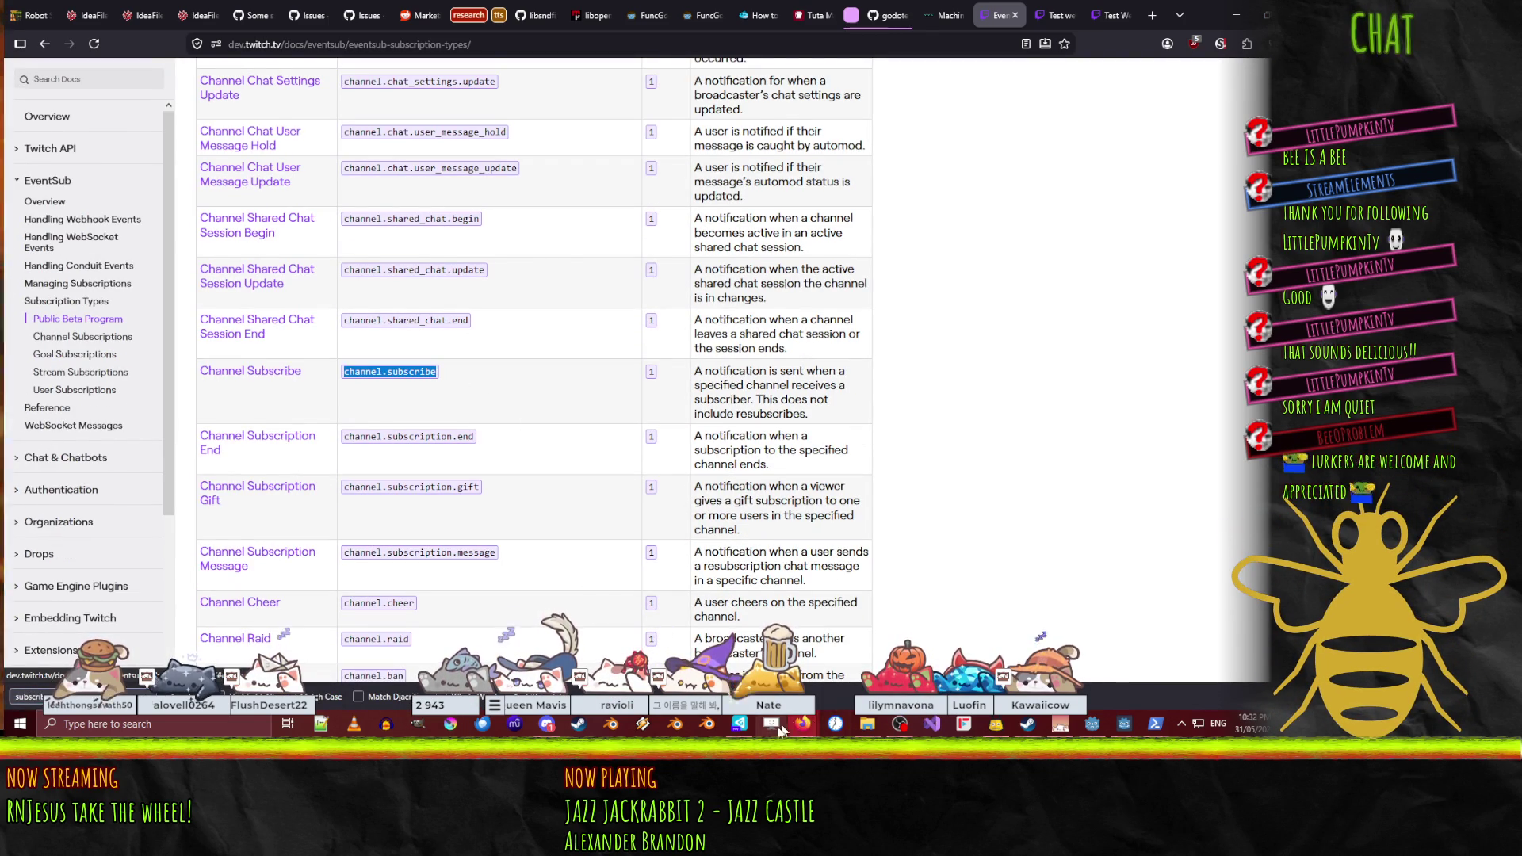
{"action": "left_click", "coordinate": [1092, 724]}
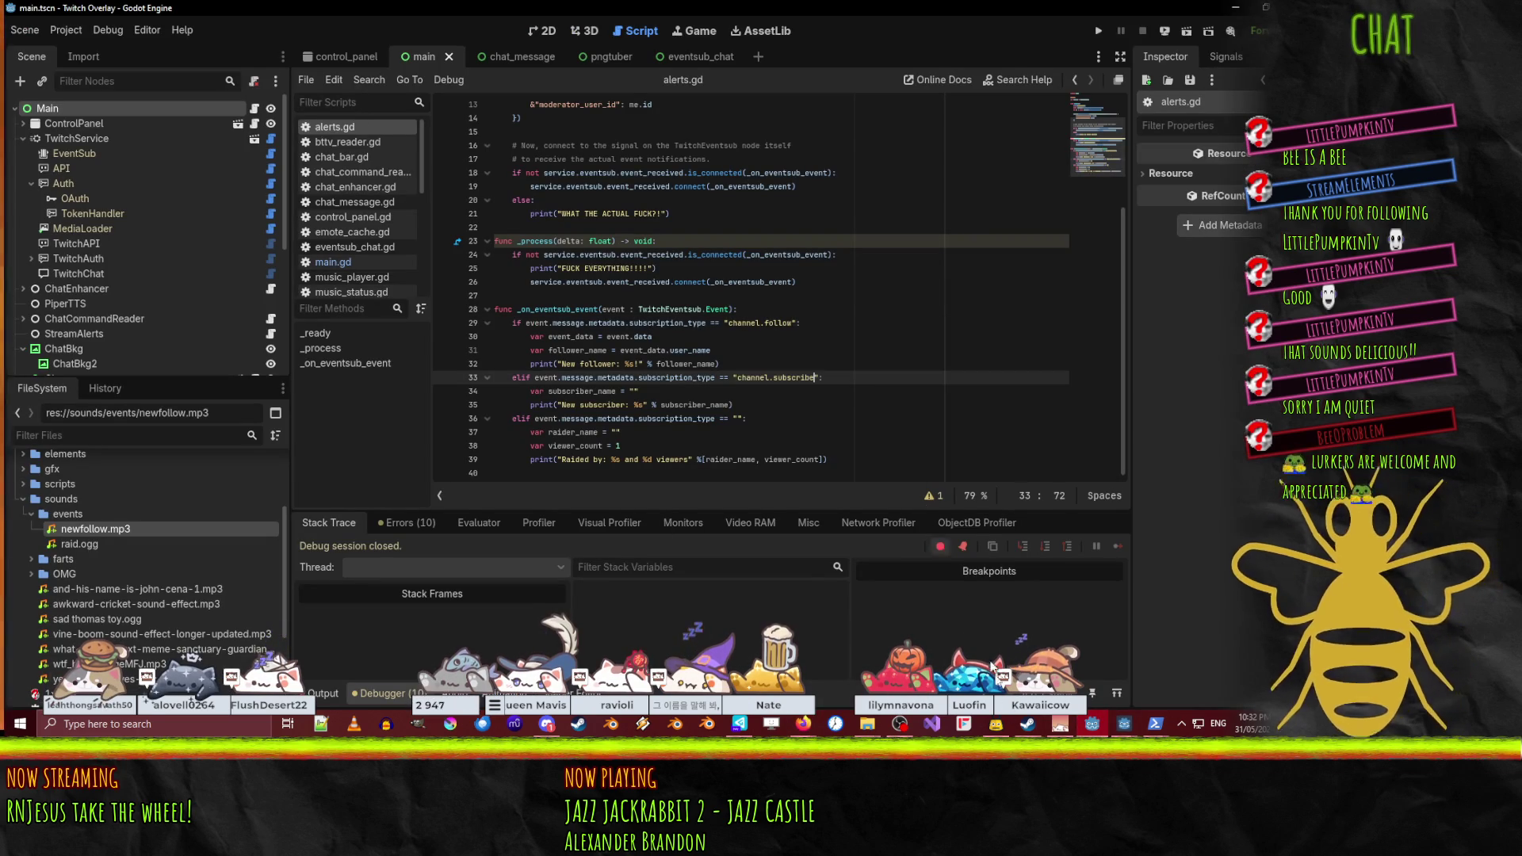
{"action": "left_click", "coordinate": [1092, 723]}
{"action": "left_click", "coordinate": [606, 348]}
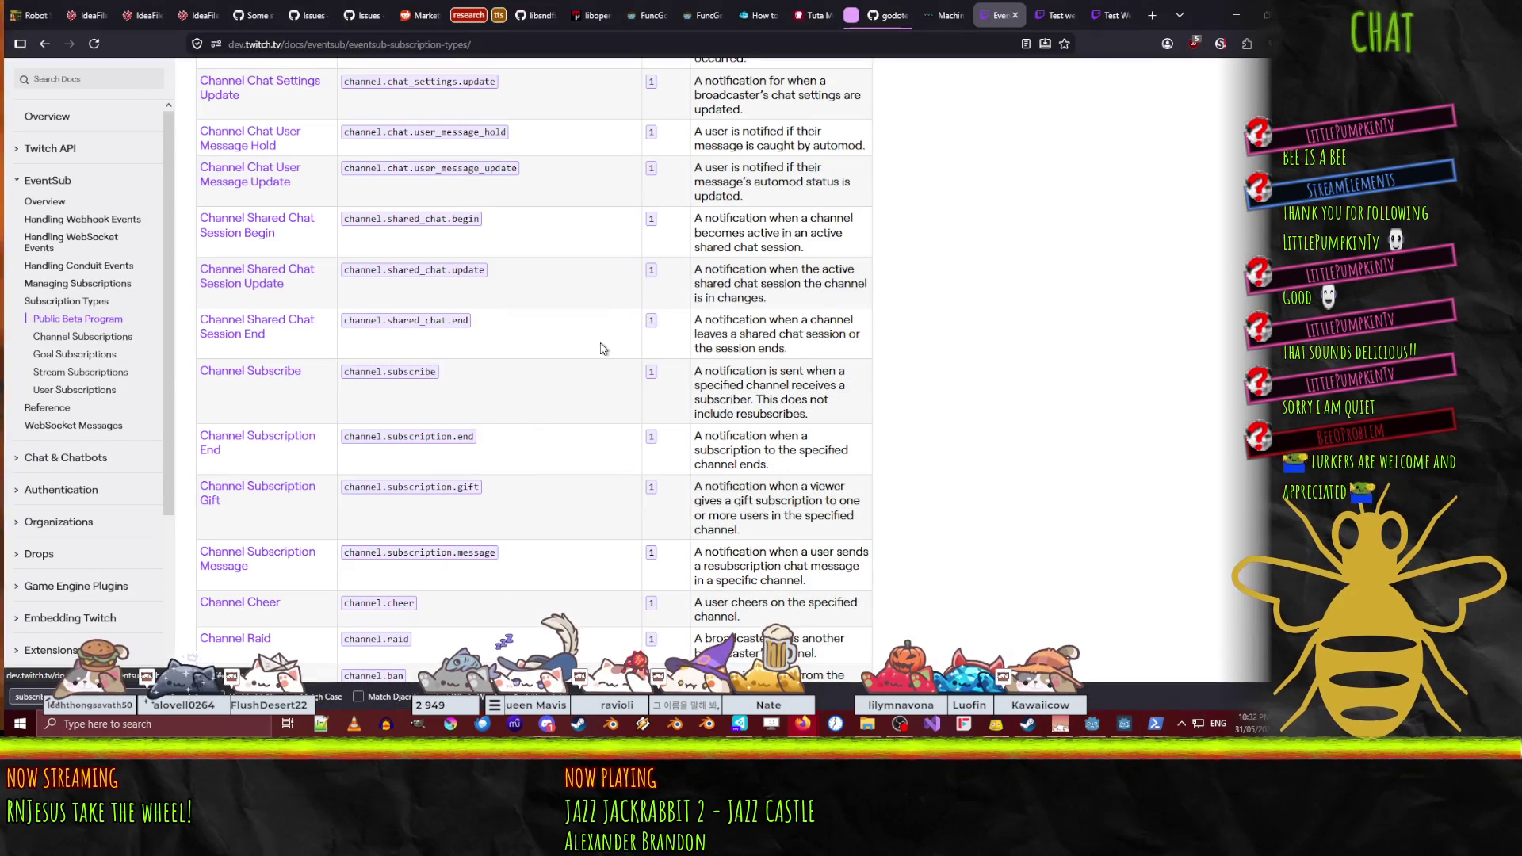
{"action": "scroll", "coordinate": [555, 357], "scroll_direction": "down", "scroll_amount": 3}
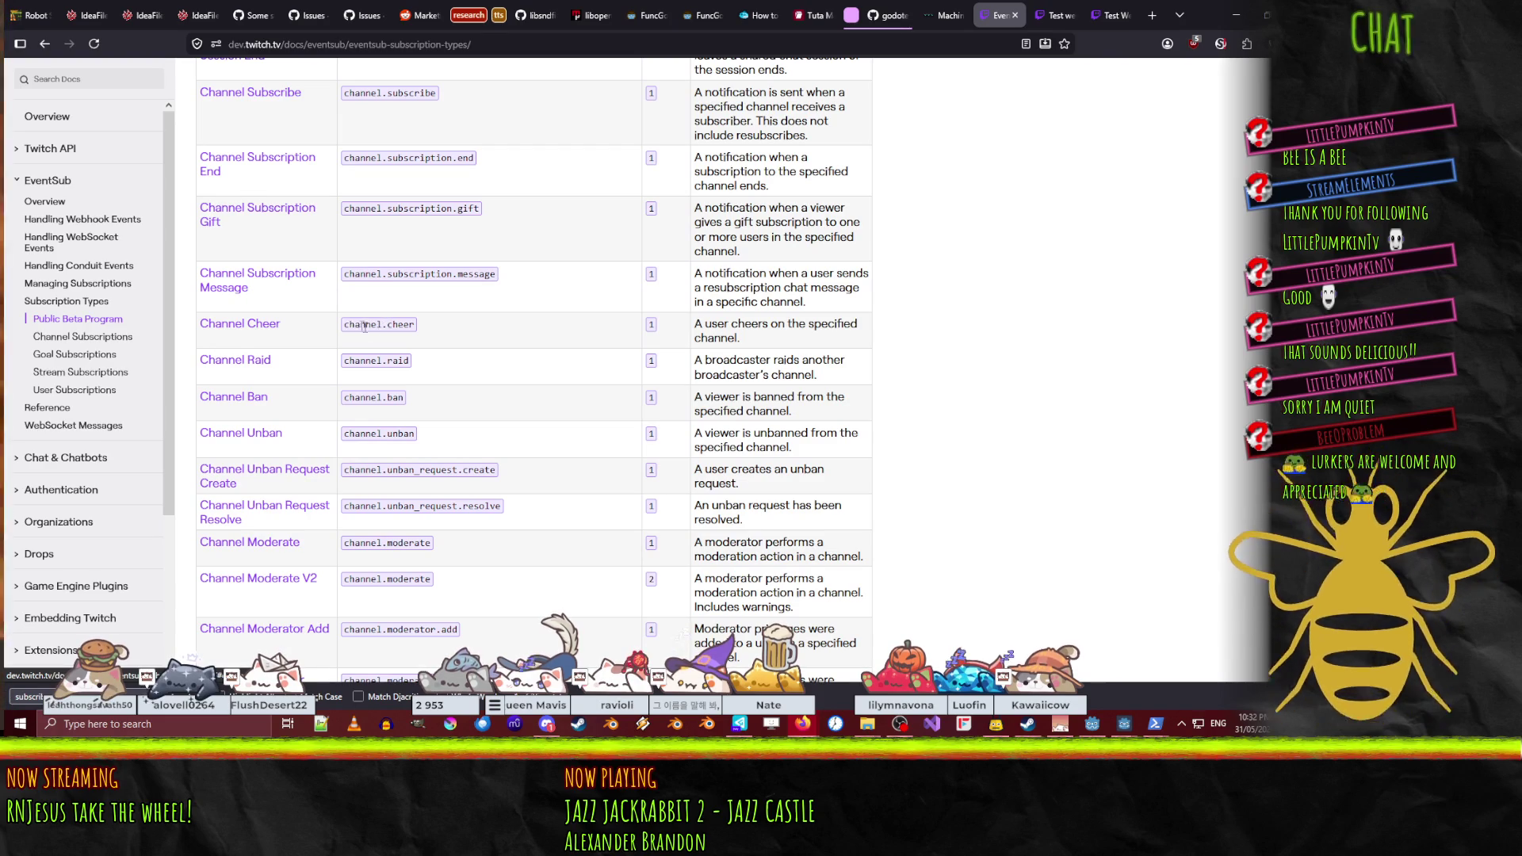
{"action": "left_click_drag", "start_coordinate": [349, 325], "coordinate": [413, 326]}
{"action": "left_click", "coordinate": [391, 326]}
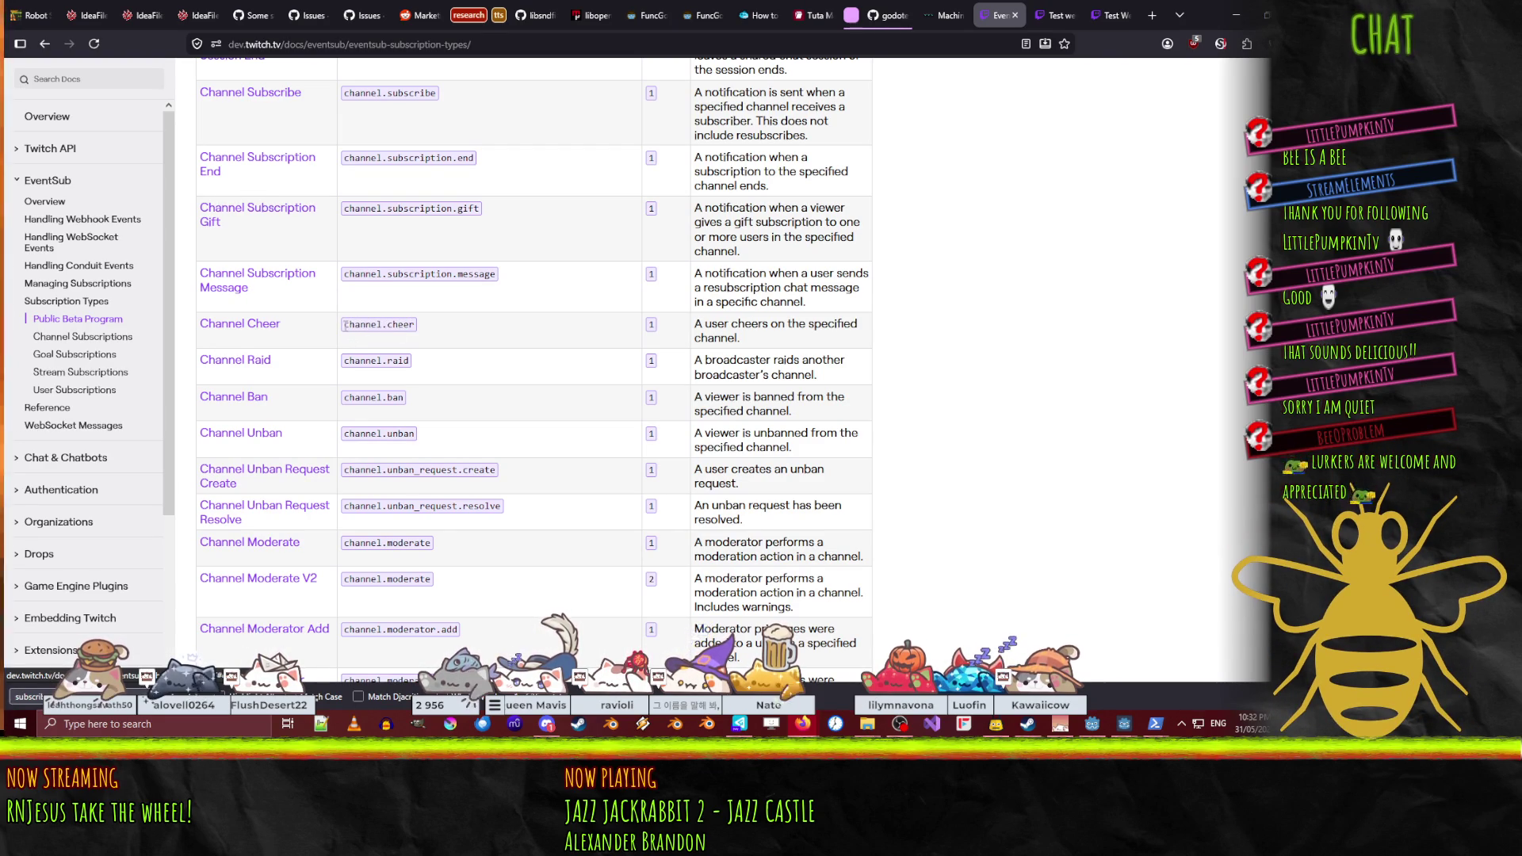
{"action": "left_click_drag", "start_coordinate": [345, 325], "coordinate": [416, 326]}
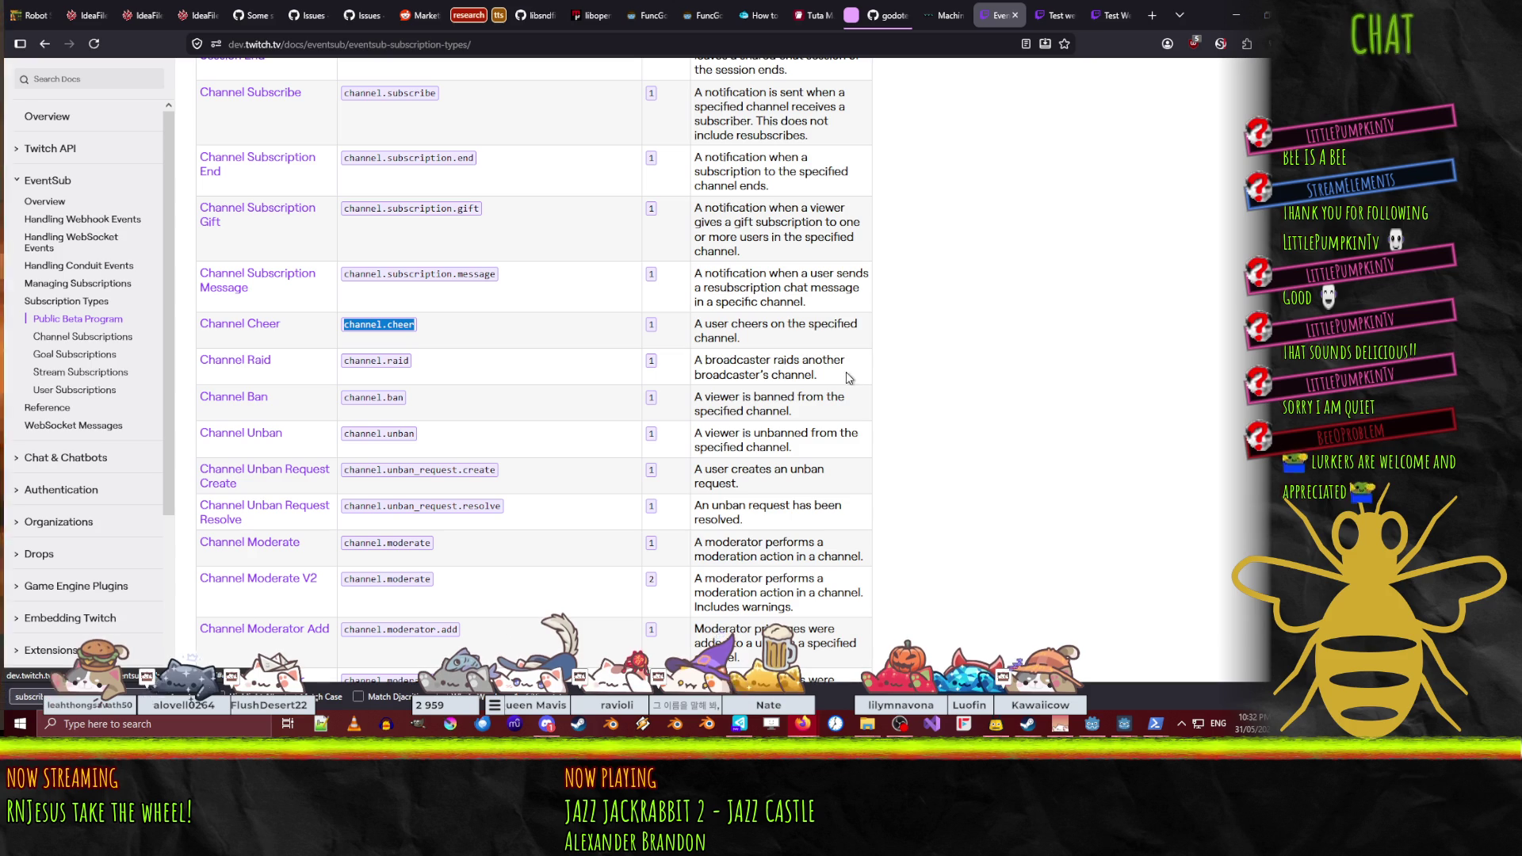
{"action": "left_click", "coordinate": [236, 361]}
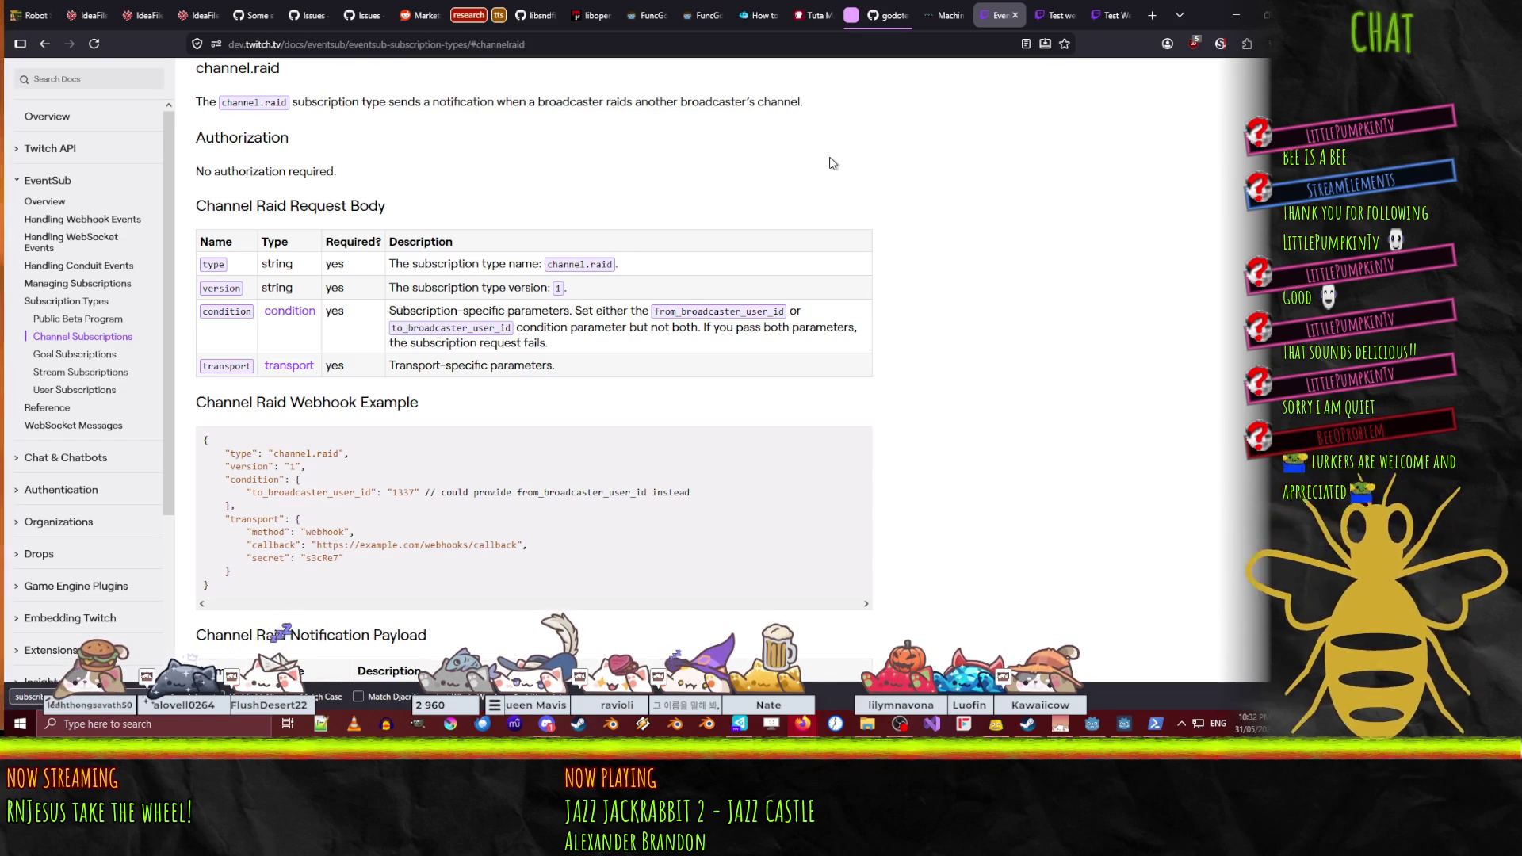
- Scroll through the channel.raid notification example JSON, then return to the Godot editor
{"action": "scroll", "coordinate": [939, 232], "scroll_direction": "down", "scroll_amount": 5}
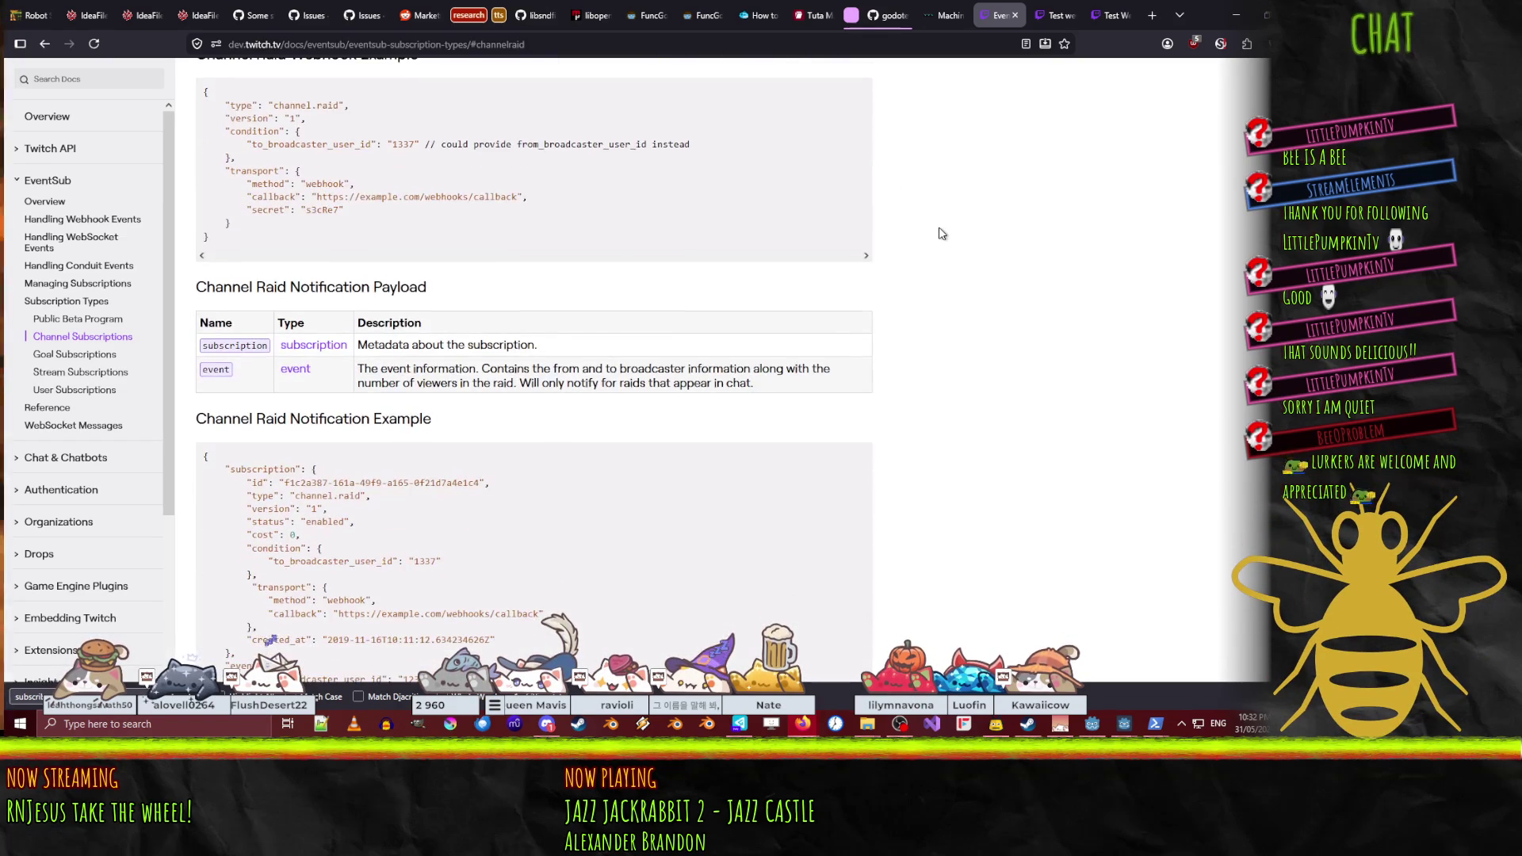
{"action": "scroll", "coordinate": [941, 234], "scroll_direction": "down", "scroll_amount": 4}
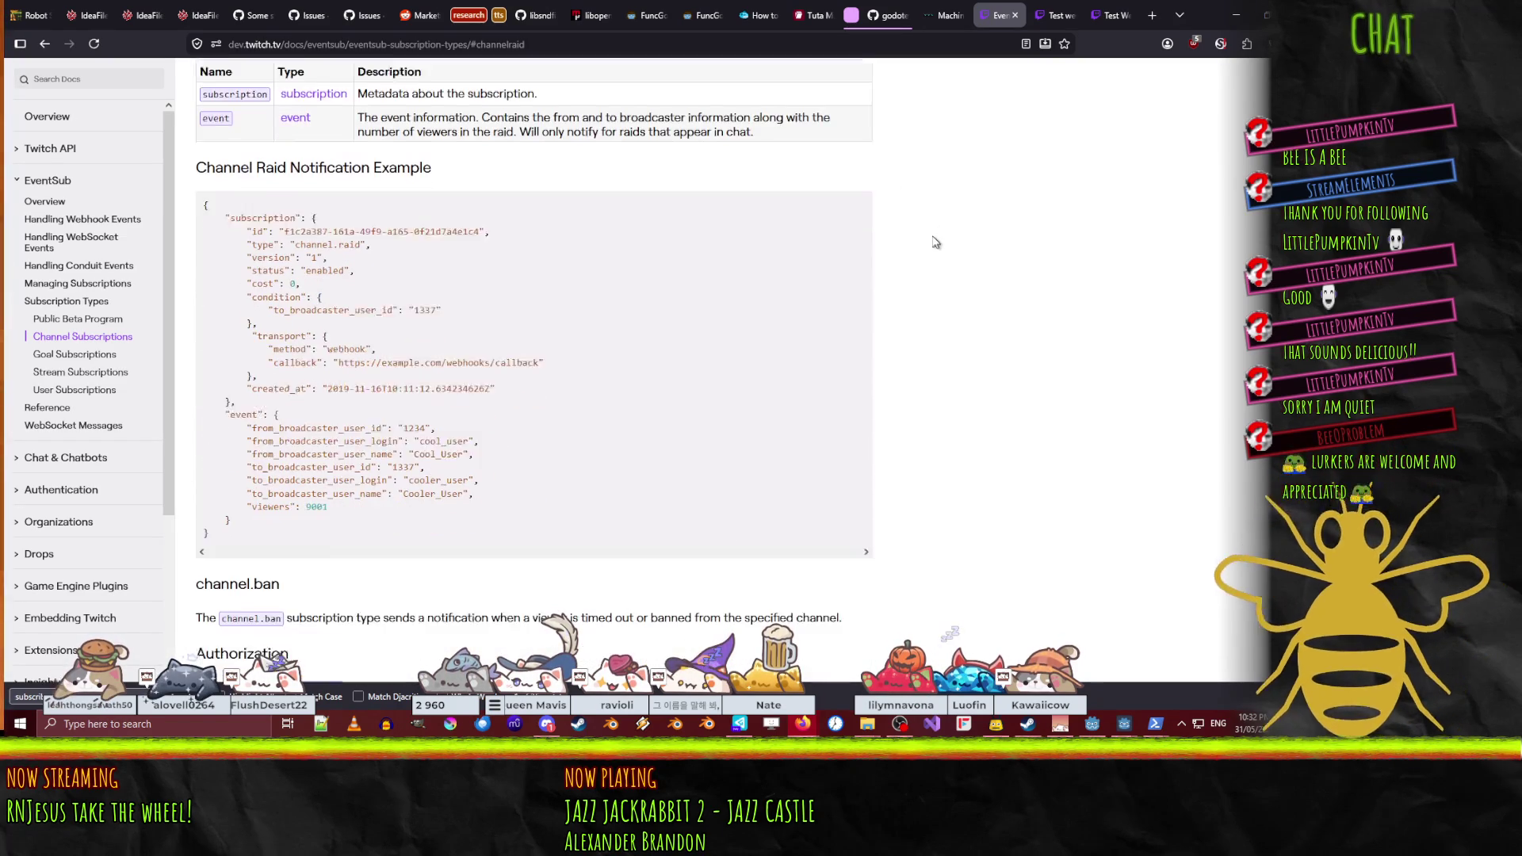
{"action": "scroll", "coordinate": [231, 154], "scroll_direction": "up", "scroll_amount": 3}
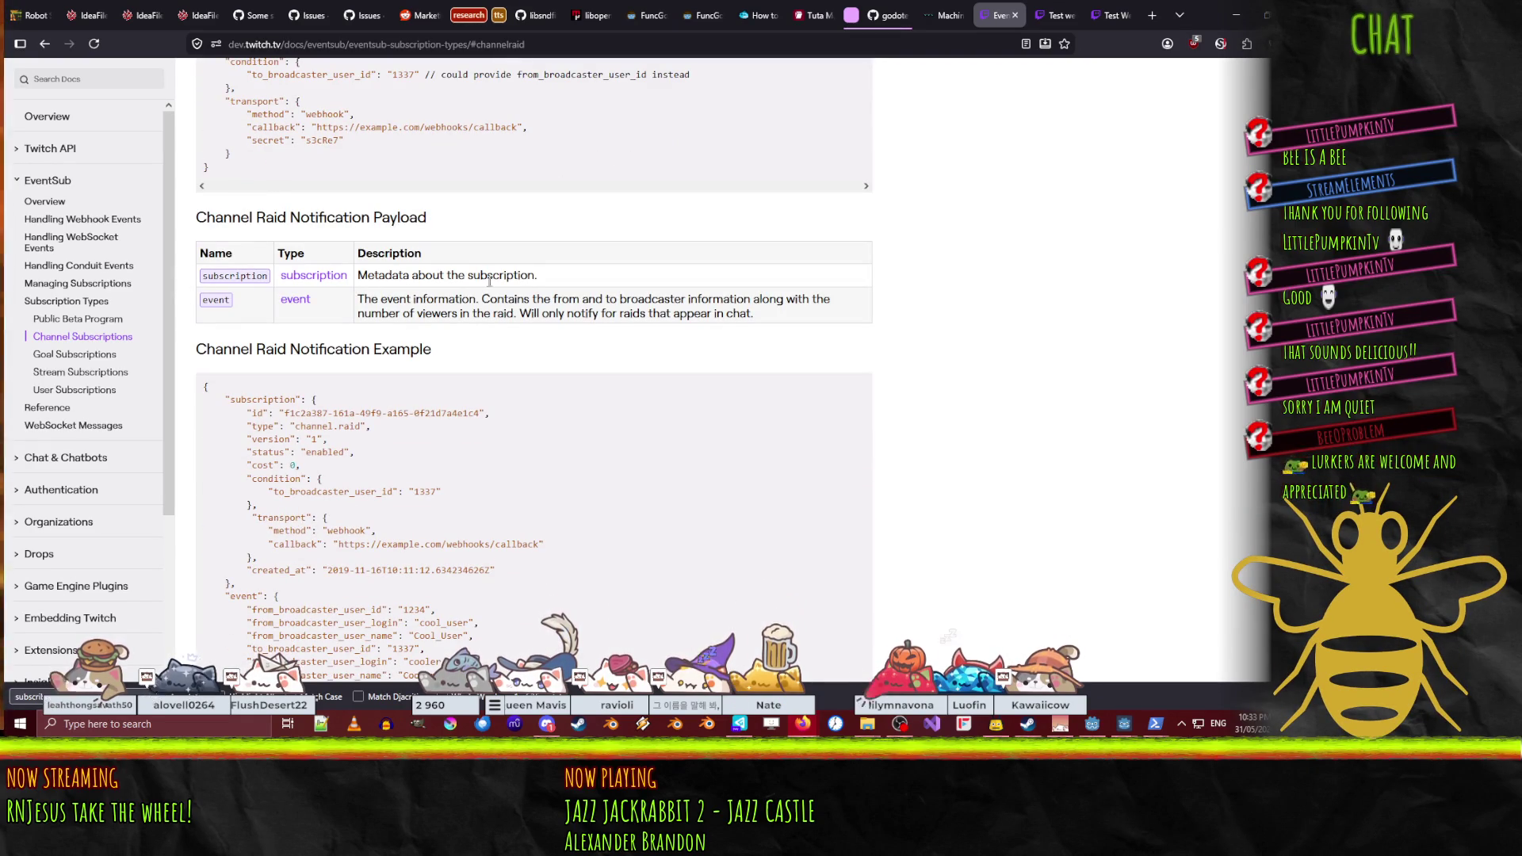
{"action": "scroll", "coordinate": [224, 162], "scroll_direction": "down", "scroll_amount": 3}
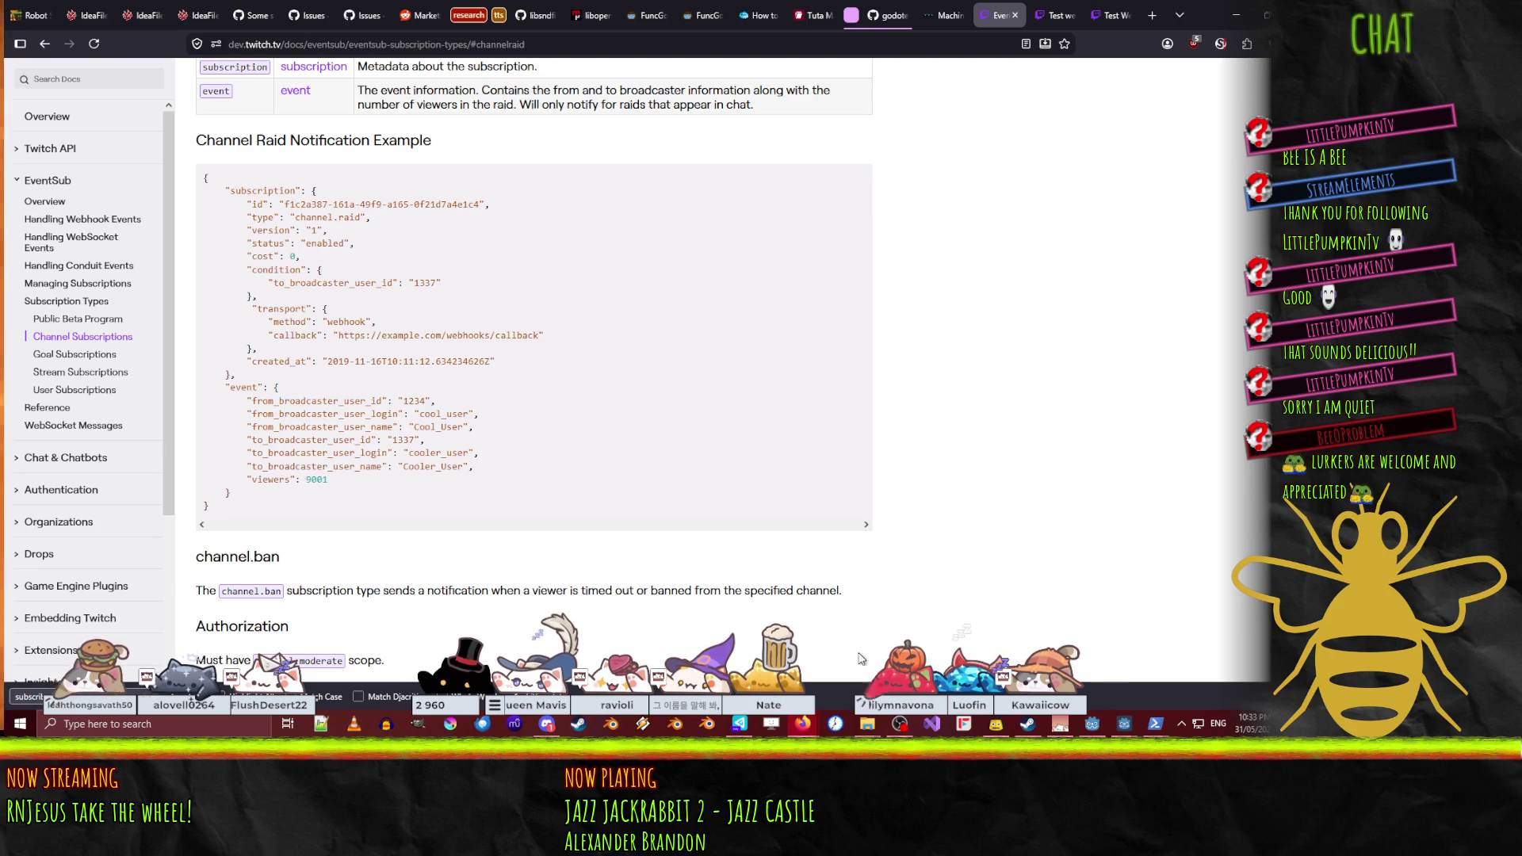
{"action": "left_click", "coordinate": [1122, 725]}
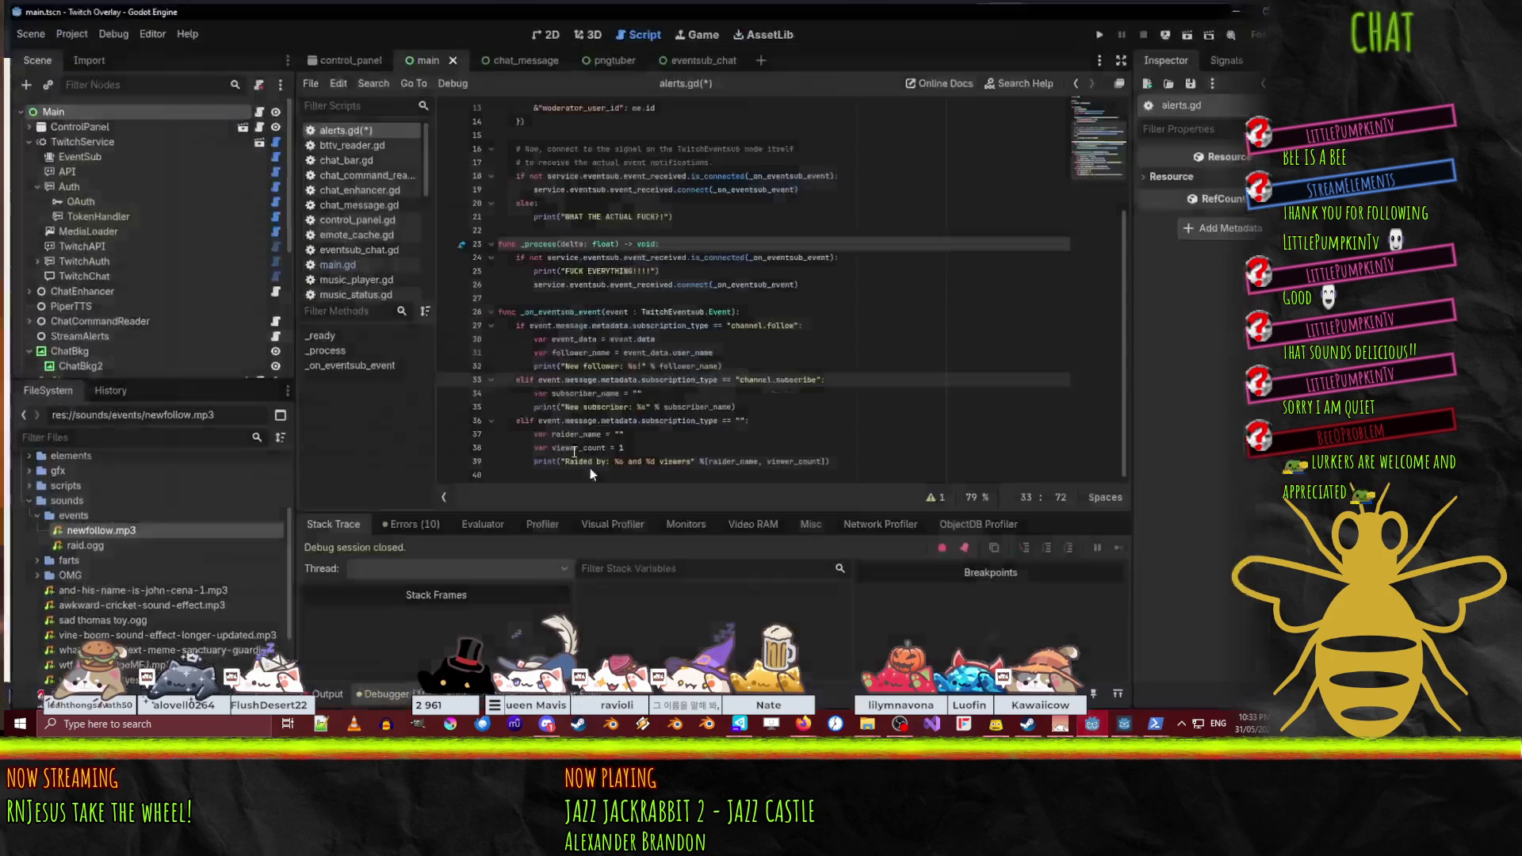
- Change the line 36 check to 'channel.cheer' and move the event_data line above the branches
{"action": "left_click", "coordinate": [737, 418]}
{"action": "type", "text": "channel.cheer"}
{"action": "left_click", "coordinate": [675, 431]}
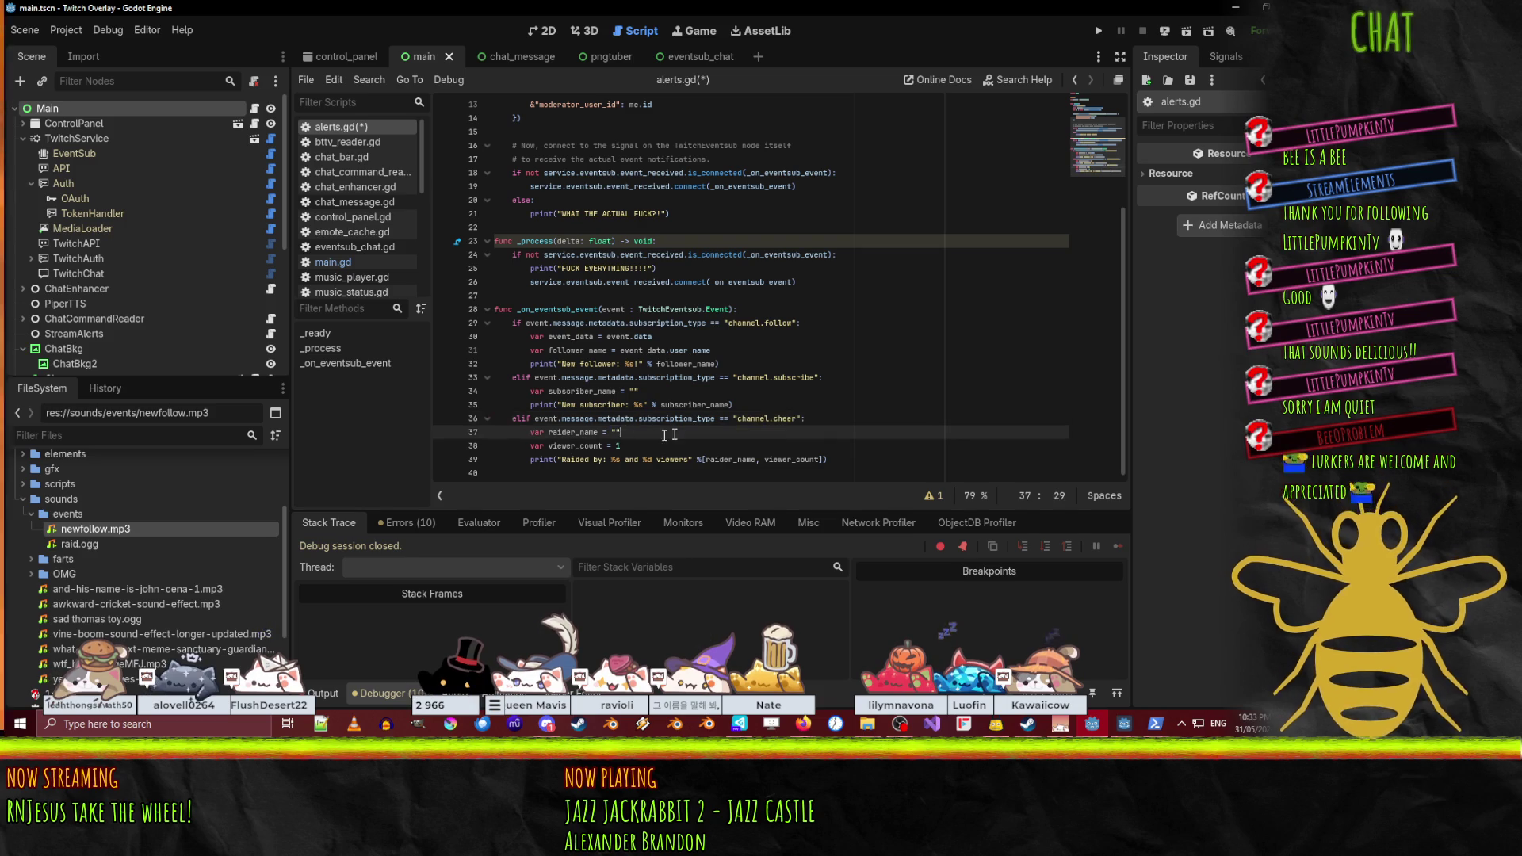
{"action": "key", "text": "BackSpace"}
{"action": "key", "text": "BackSpace"}
{"action": "type", "text": "\"\""}
{"action": "key", "text": "Up"}
{"action": "key", "text": "Up"}
{"action": "key", "text": "Up"}
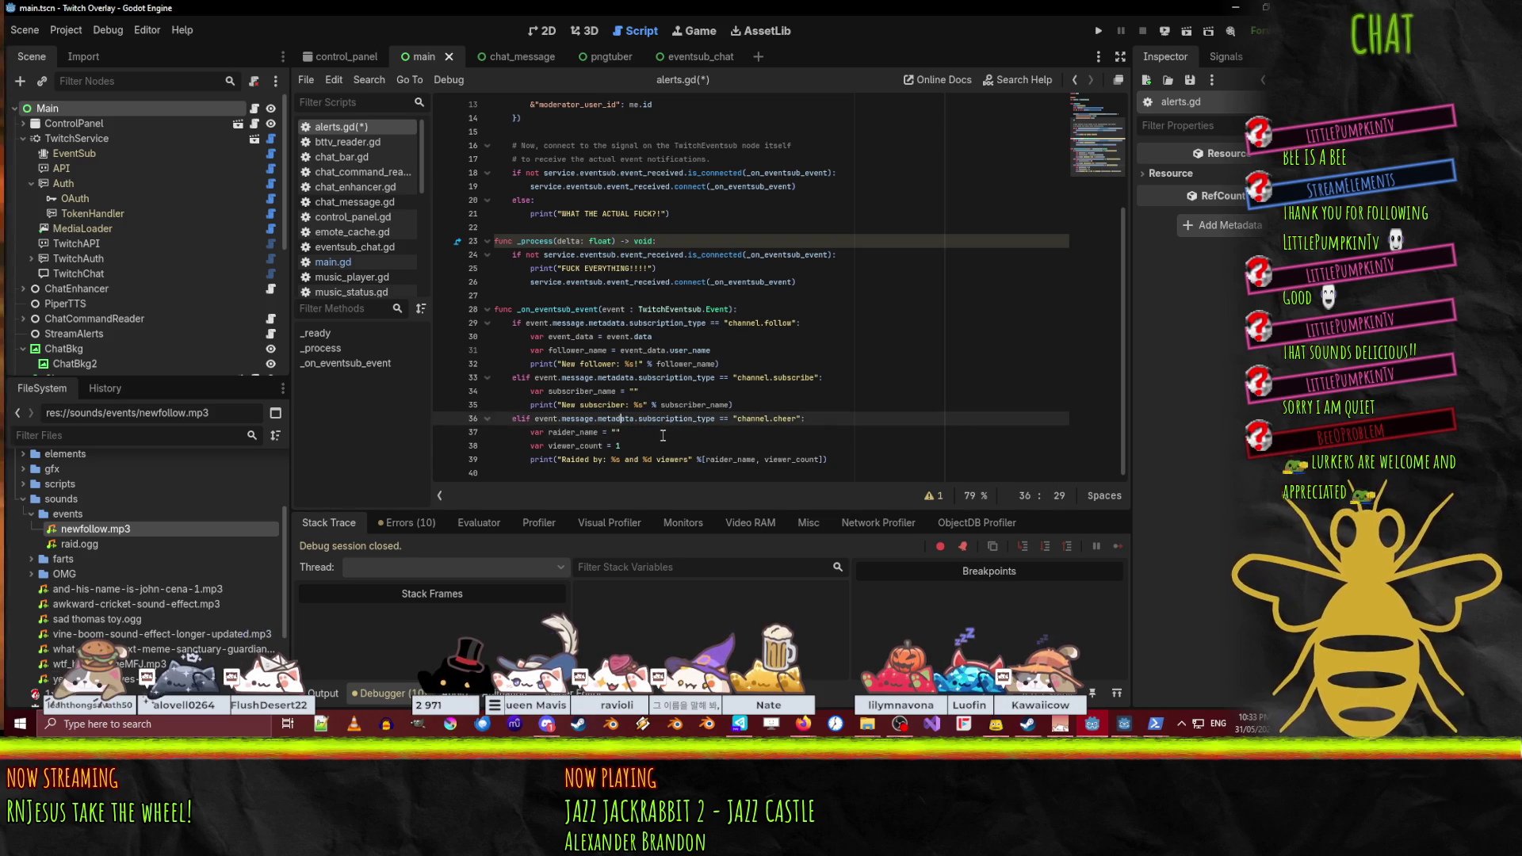
{"action": "key", "text": "alt+Up"}
{"action": "key", "text": "alt+Down"}
{"action": "key", "text": "alt+Up"}
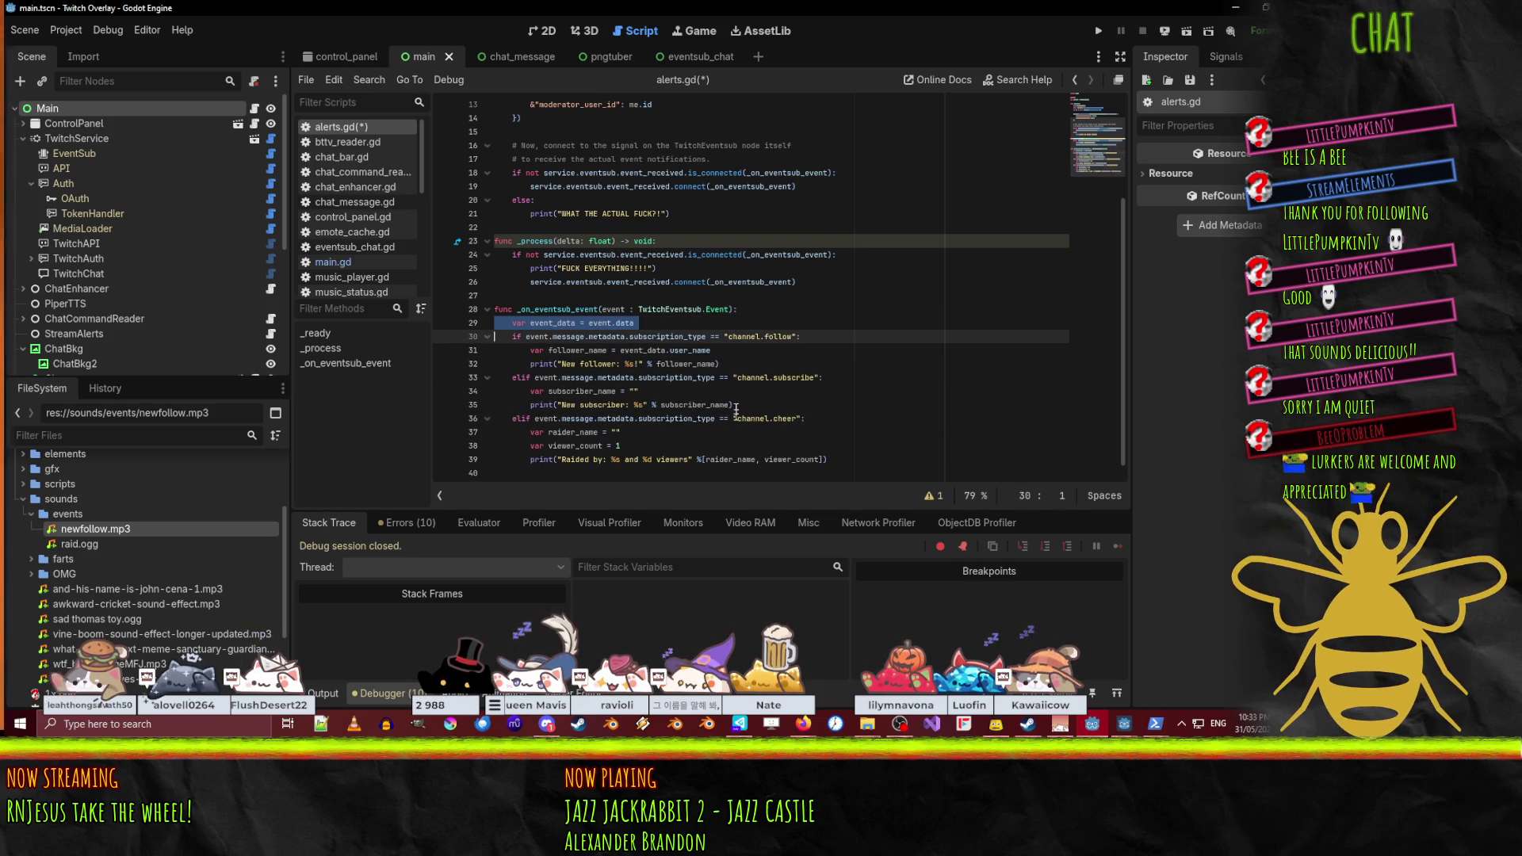
- Set raider_name to event_data.from_broadcaster_user_name, copying the field name from the raid docs
{"action": "left_click", "coordinate": [632, 431]}
{"action": "key", "text": "BackSpace"}
{"action": "key", "text": "BackSpace"}
{"action": "type", "text": "e"}
{"action": "key", "text": "BackSpace"}
{"action": "key", "text": "BackSpace"}
{"action": "key", "text": "BackSpace"}
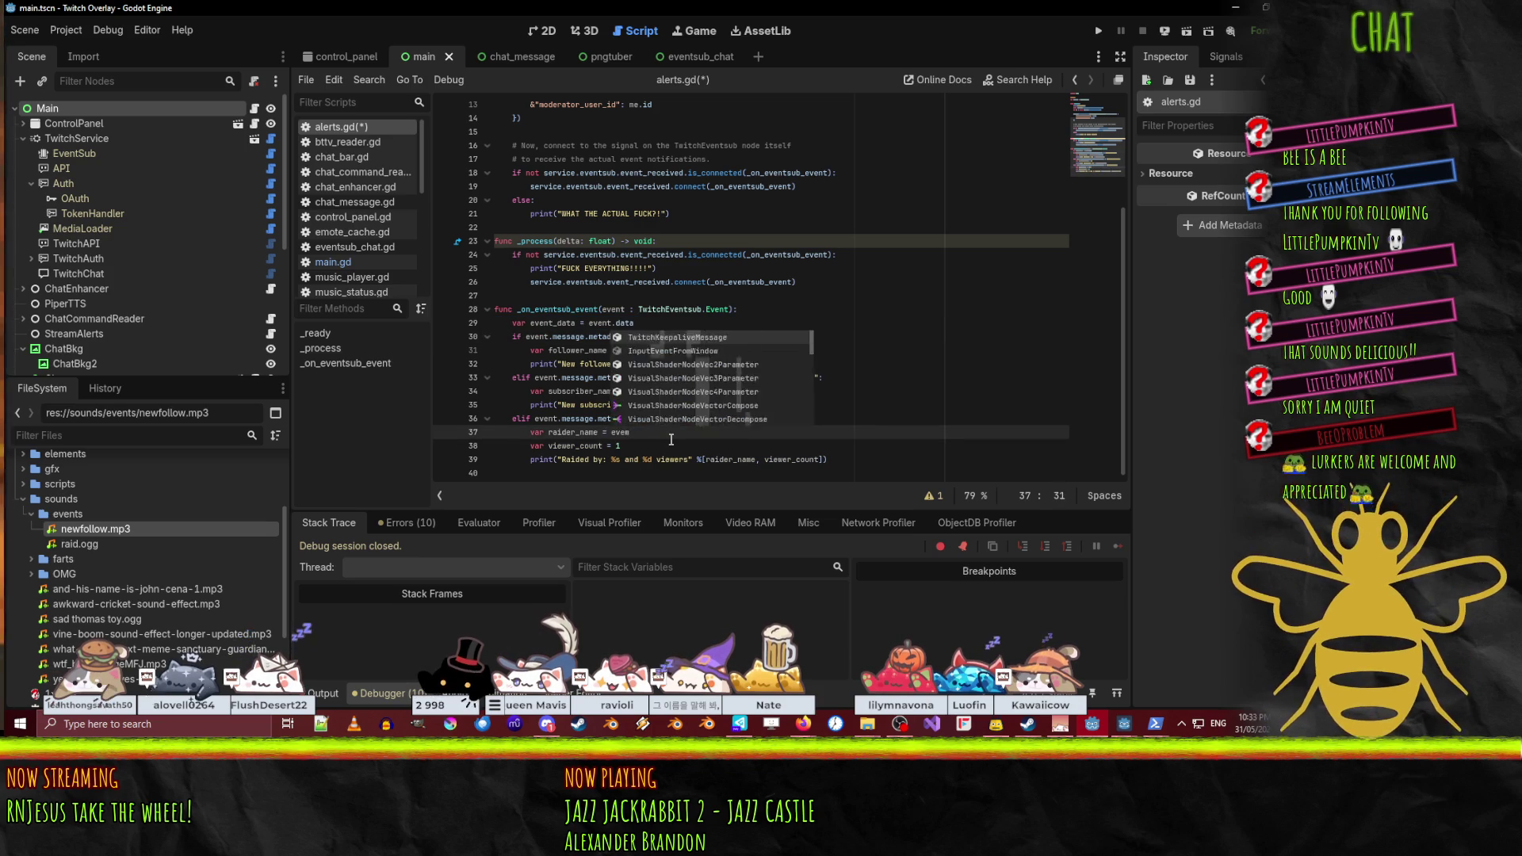
{"action": "type", "text": "ent_d"}
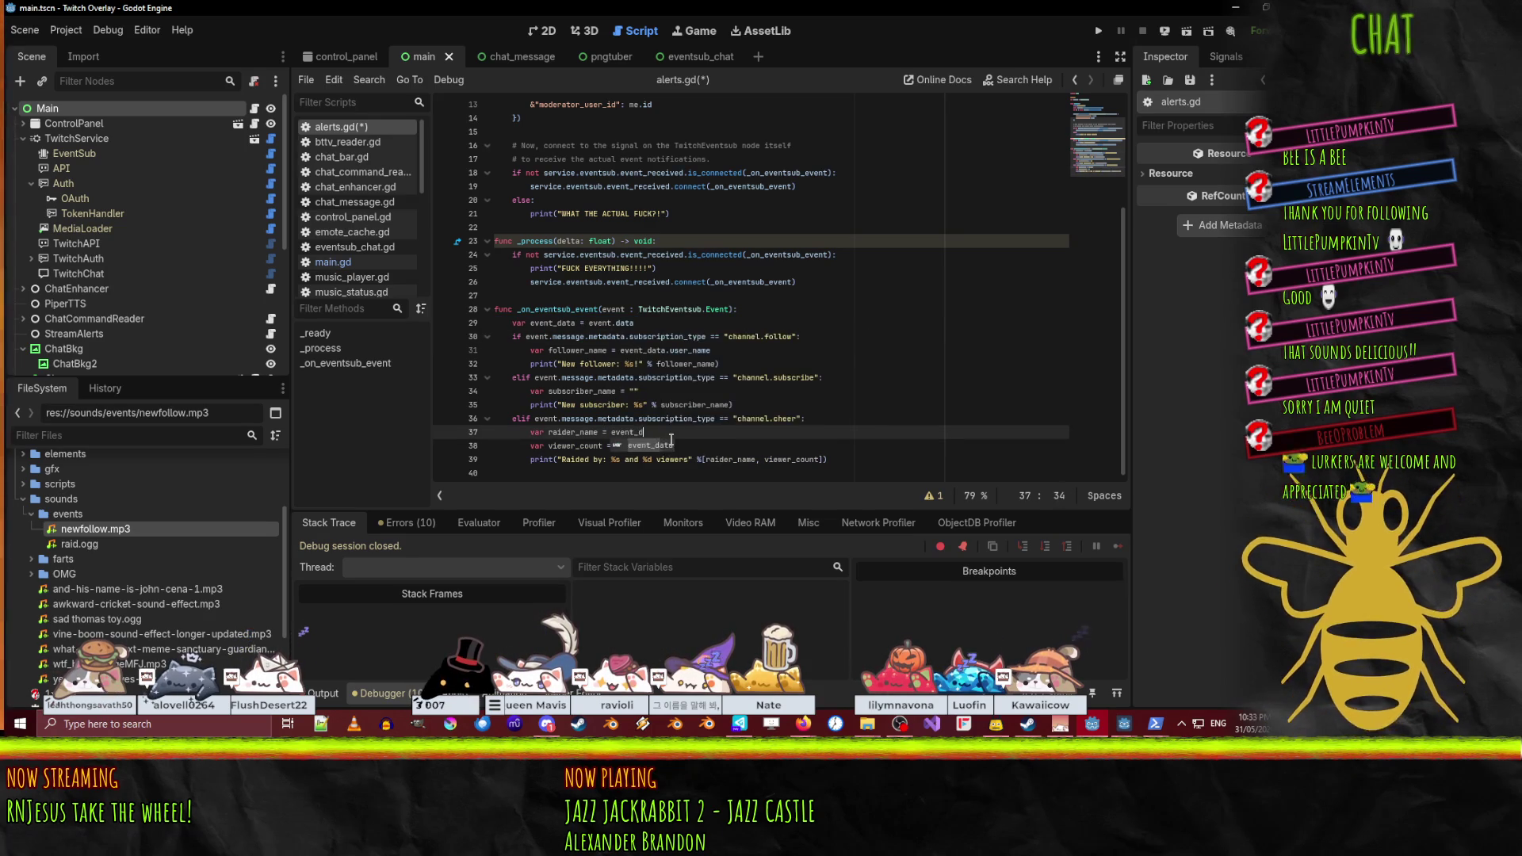
{"action": "type", "text": "ata.broadcast"}
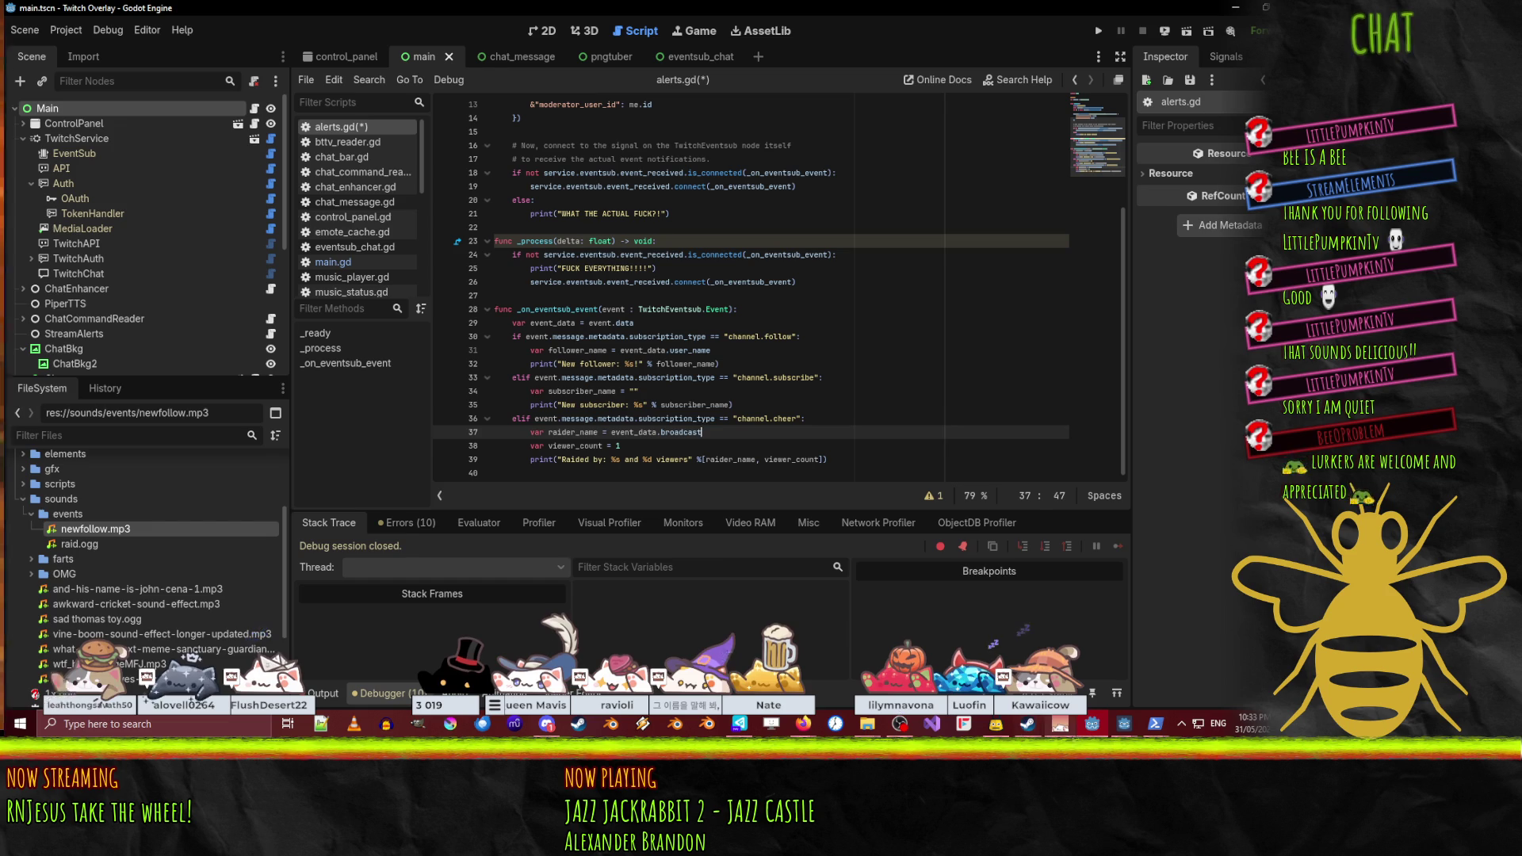
{"action": "left_click", "coordinate": [1093, 725]}
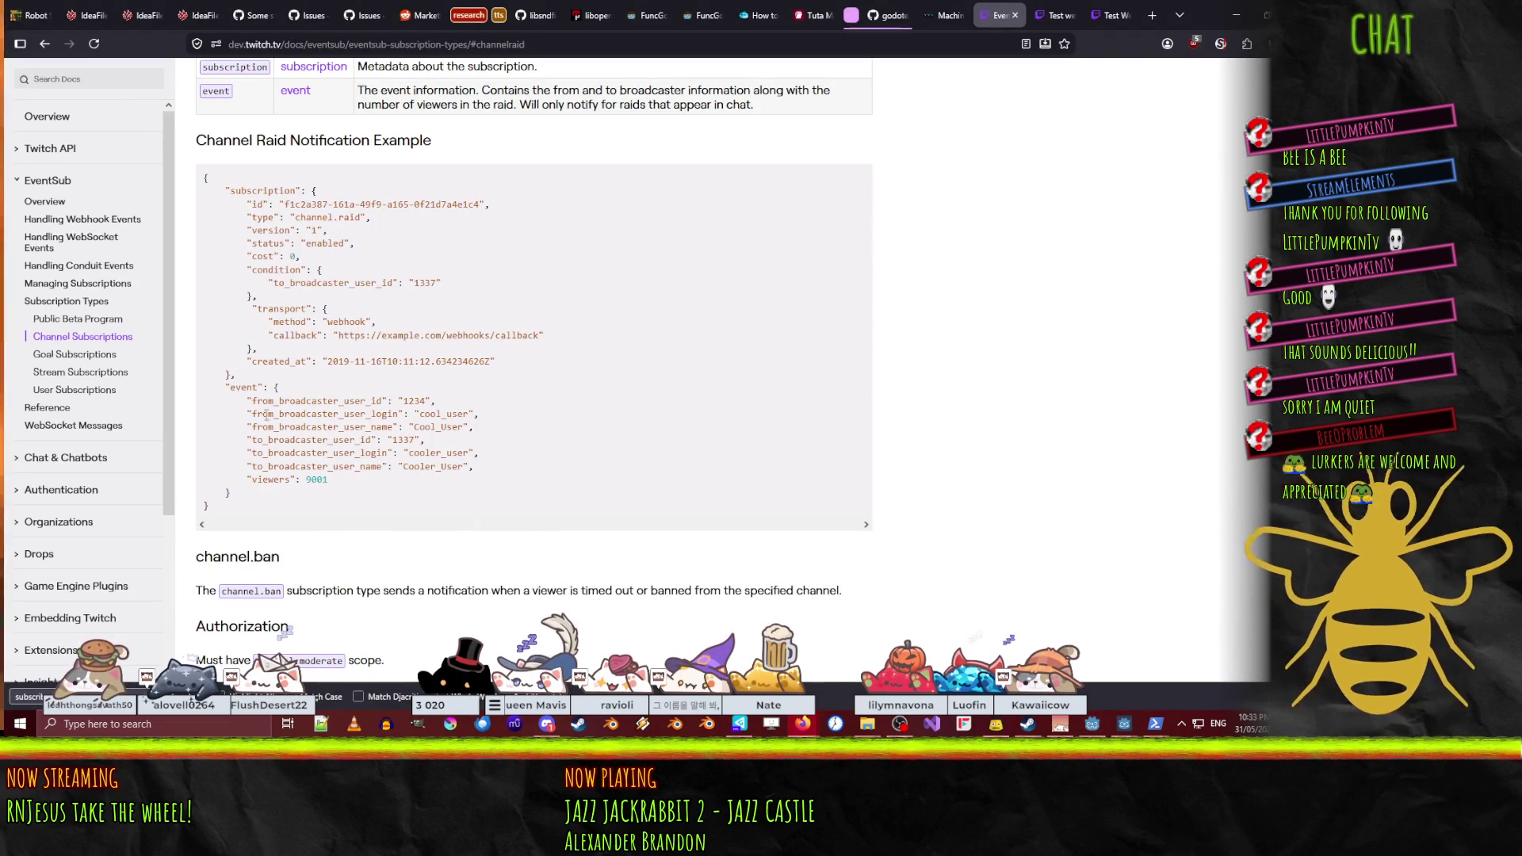
{"action": "double_click", "coordinate": [286, 426]}
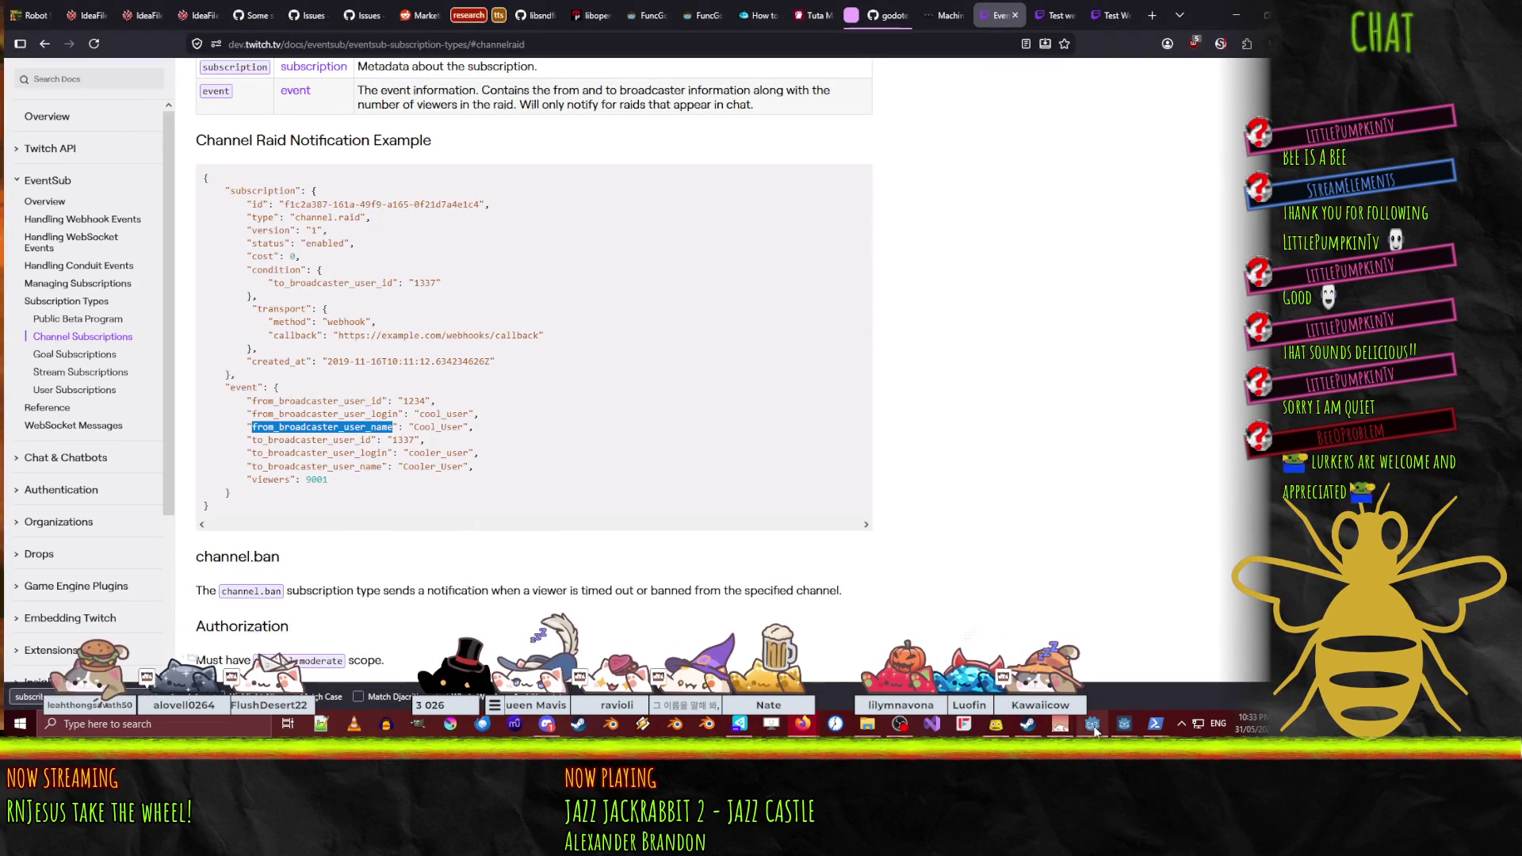
{"action": "left_click", "coordinate": [1093, 724]}
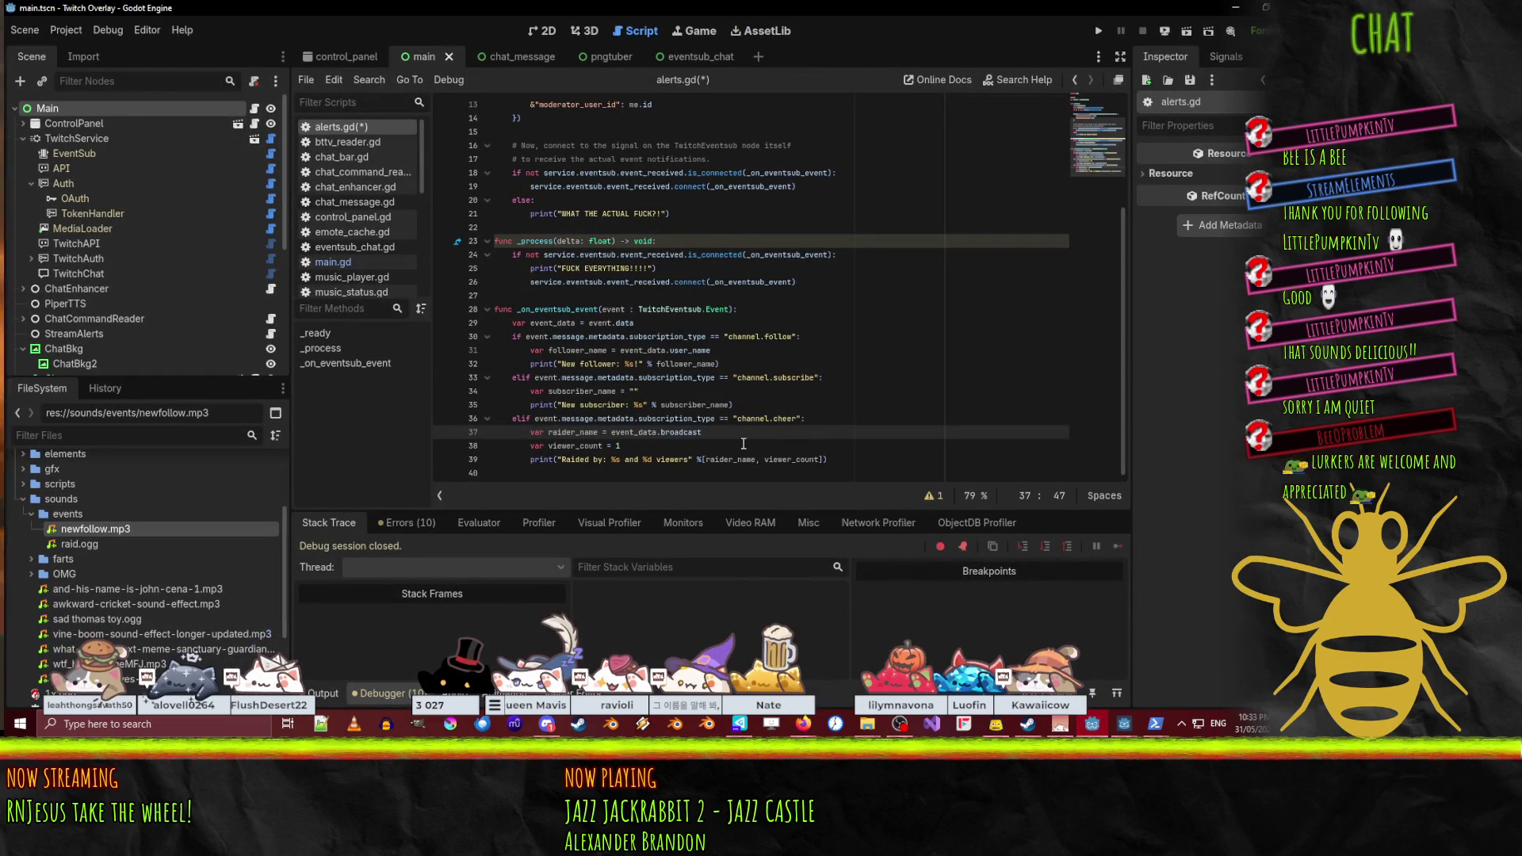
{"action": "key", "text": "BackSpace"}
{"action": "key", "text": "BackSpace"}
{"action": "type", "text": "from_broadcaster_user_name"}
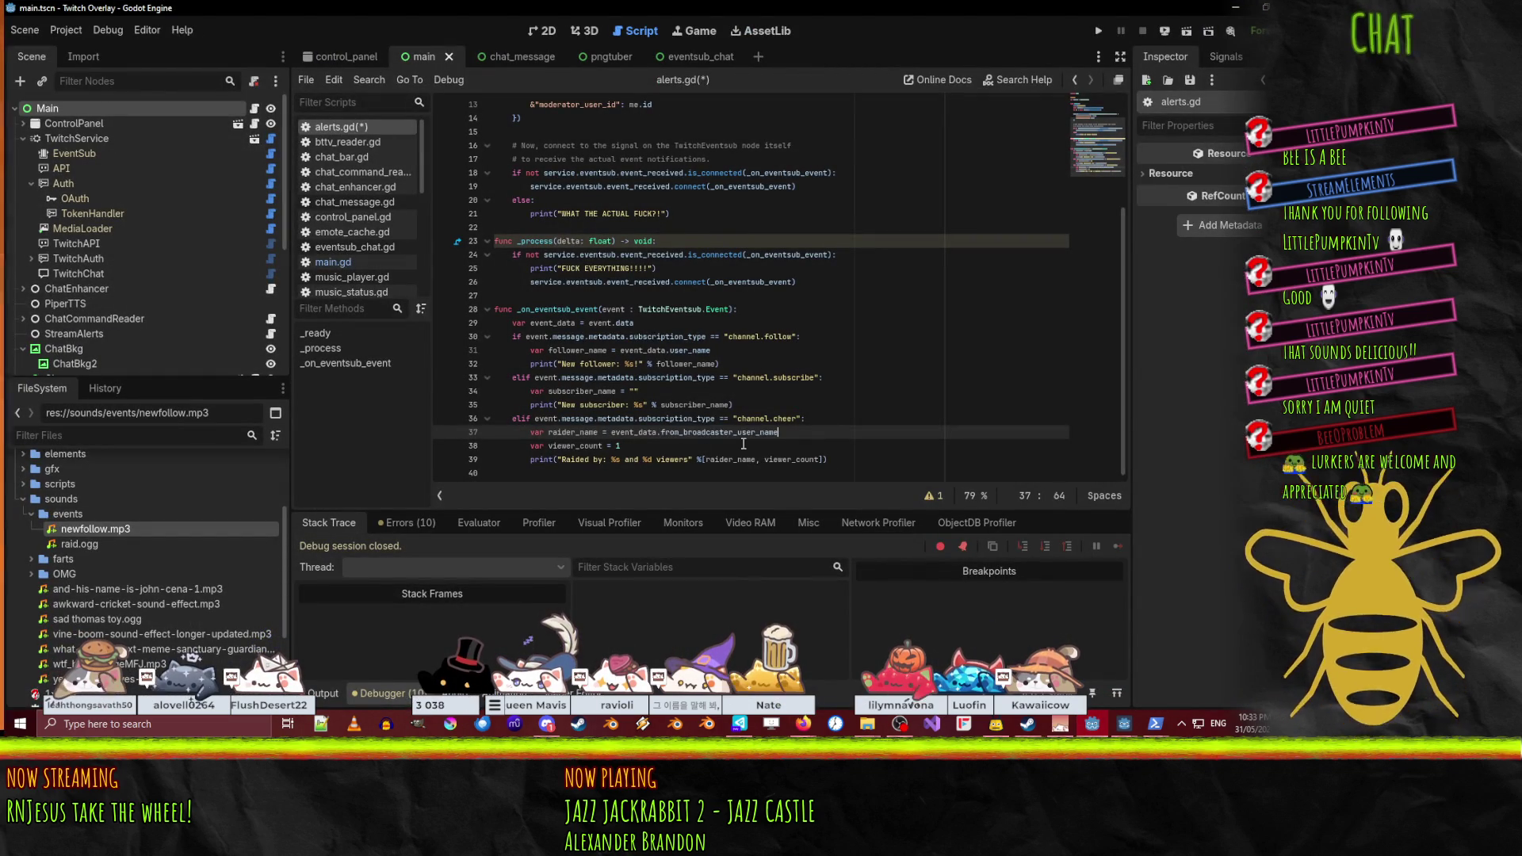
- Set viewer_count to event_data.viewers after checking the raid payload docs
{"action": "key", "text": "Down"}
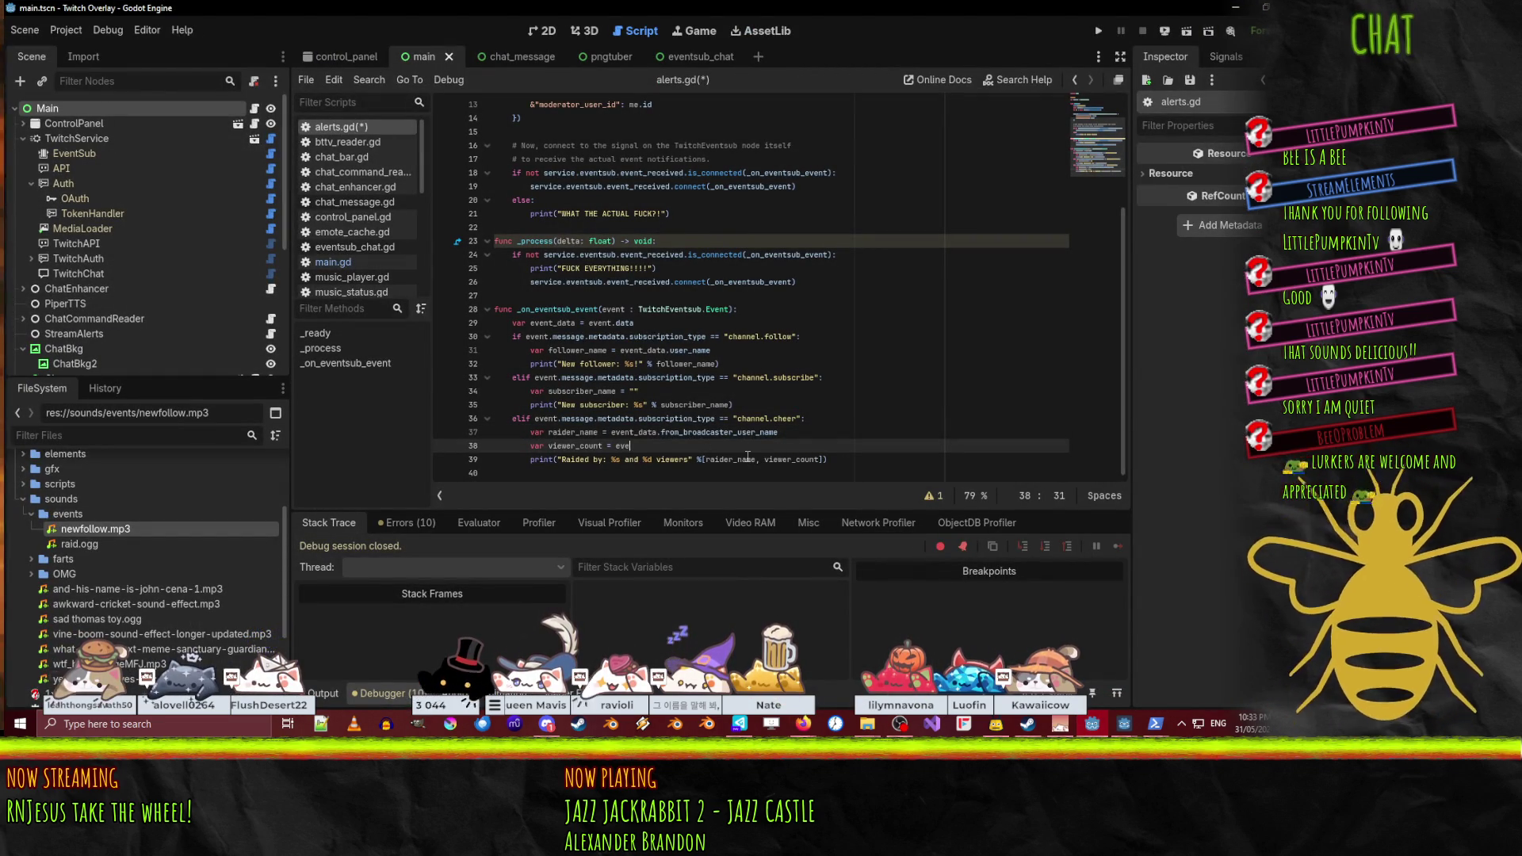
{"action": "type", "text": "ent_"}
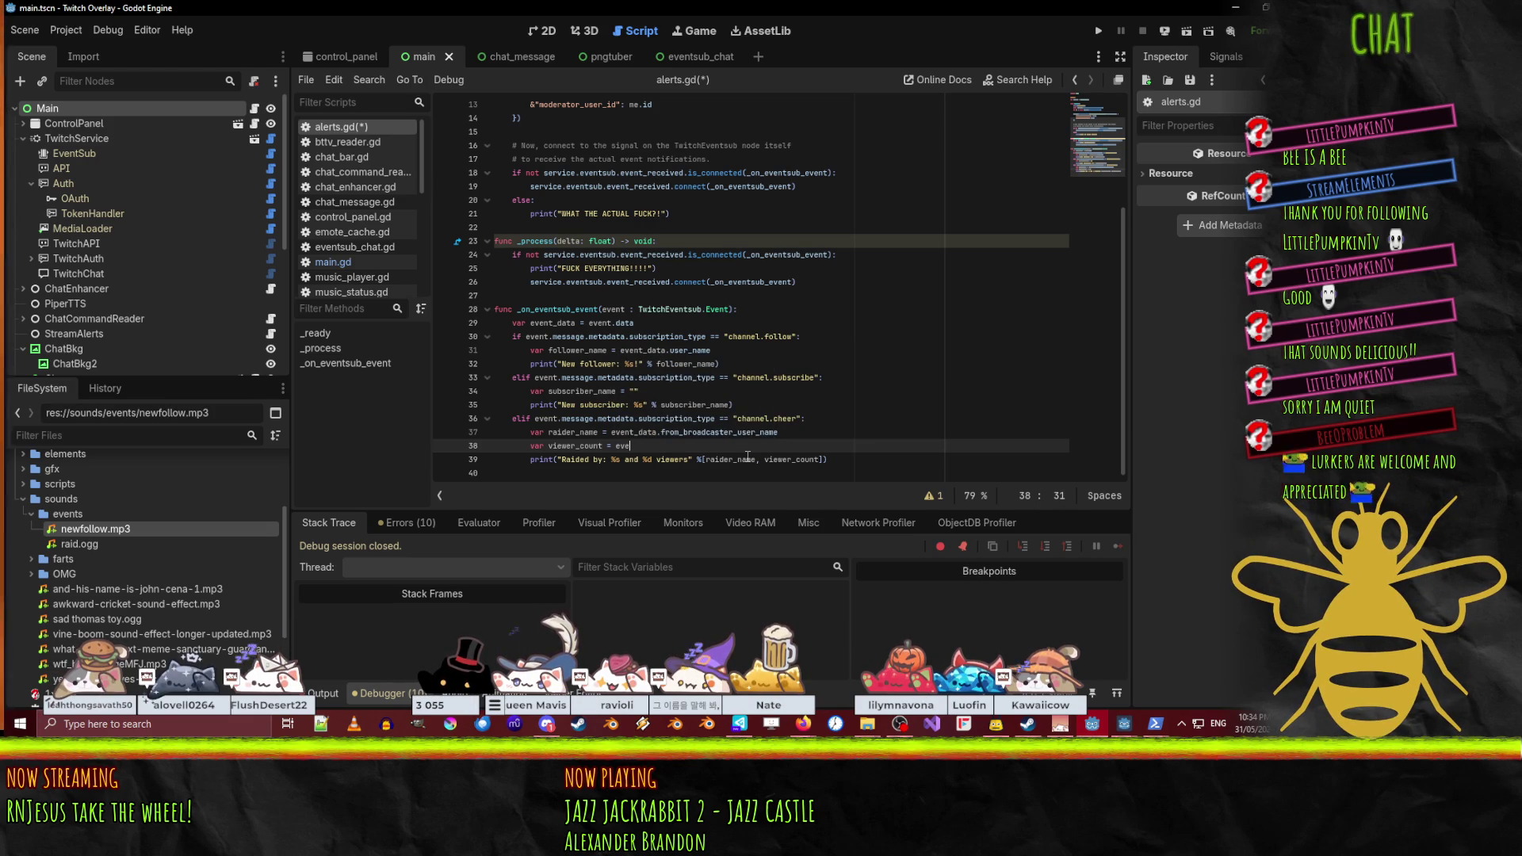
{"action": "type", "text": "t_data."}
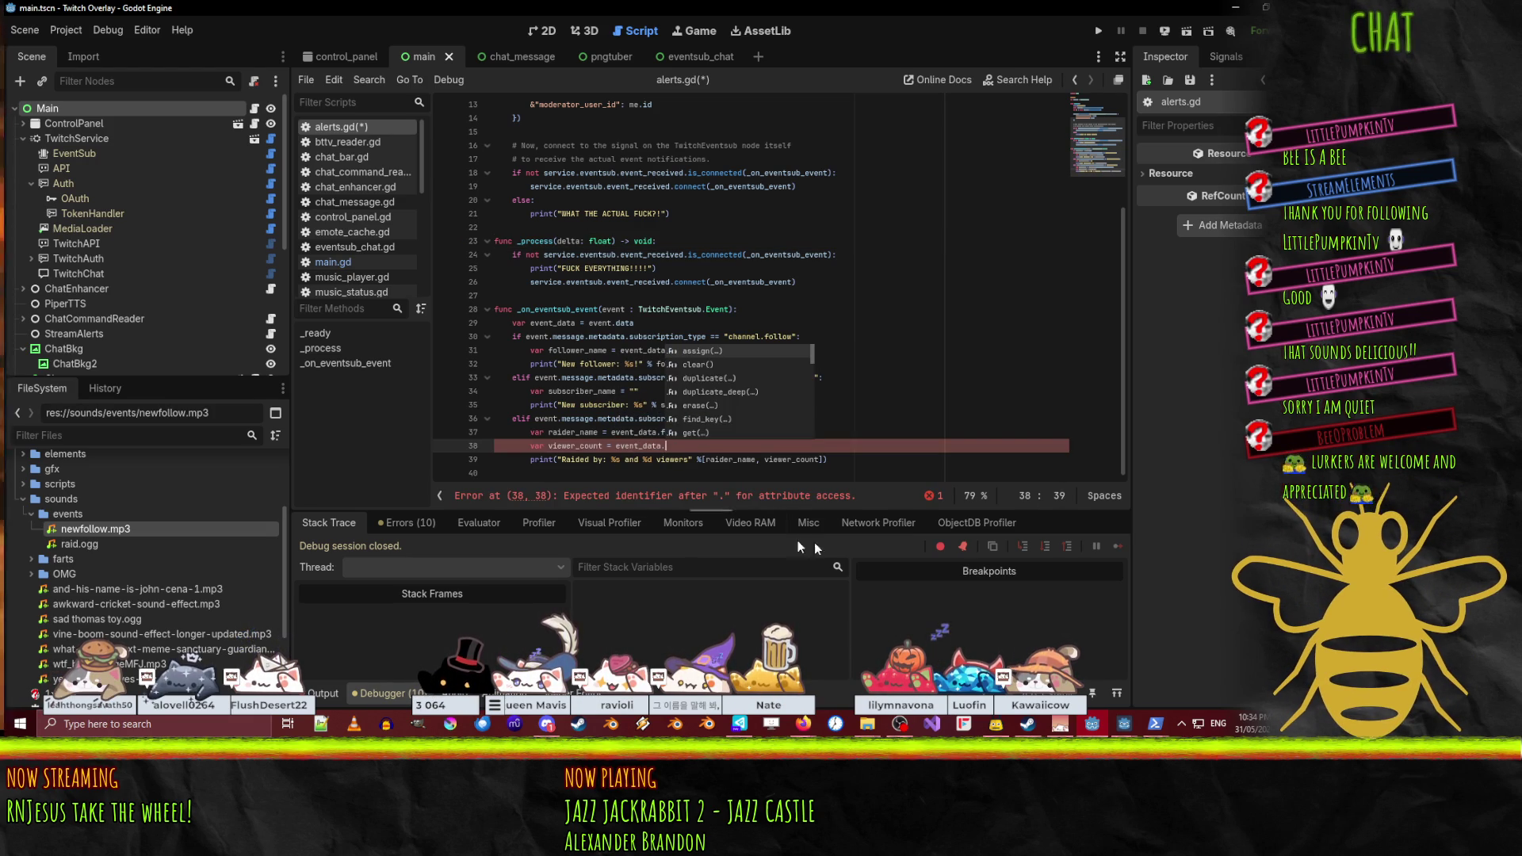
{"action": "left_click", "coordinate": [1092, 723]}
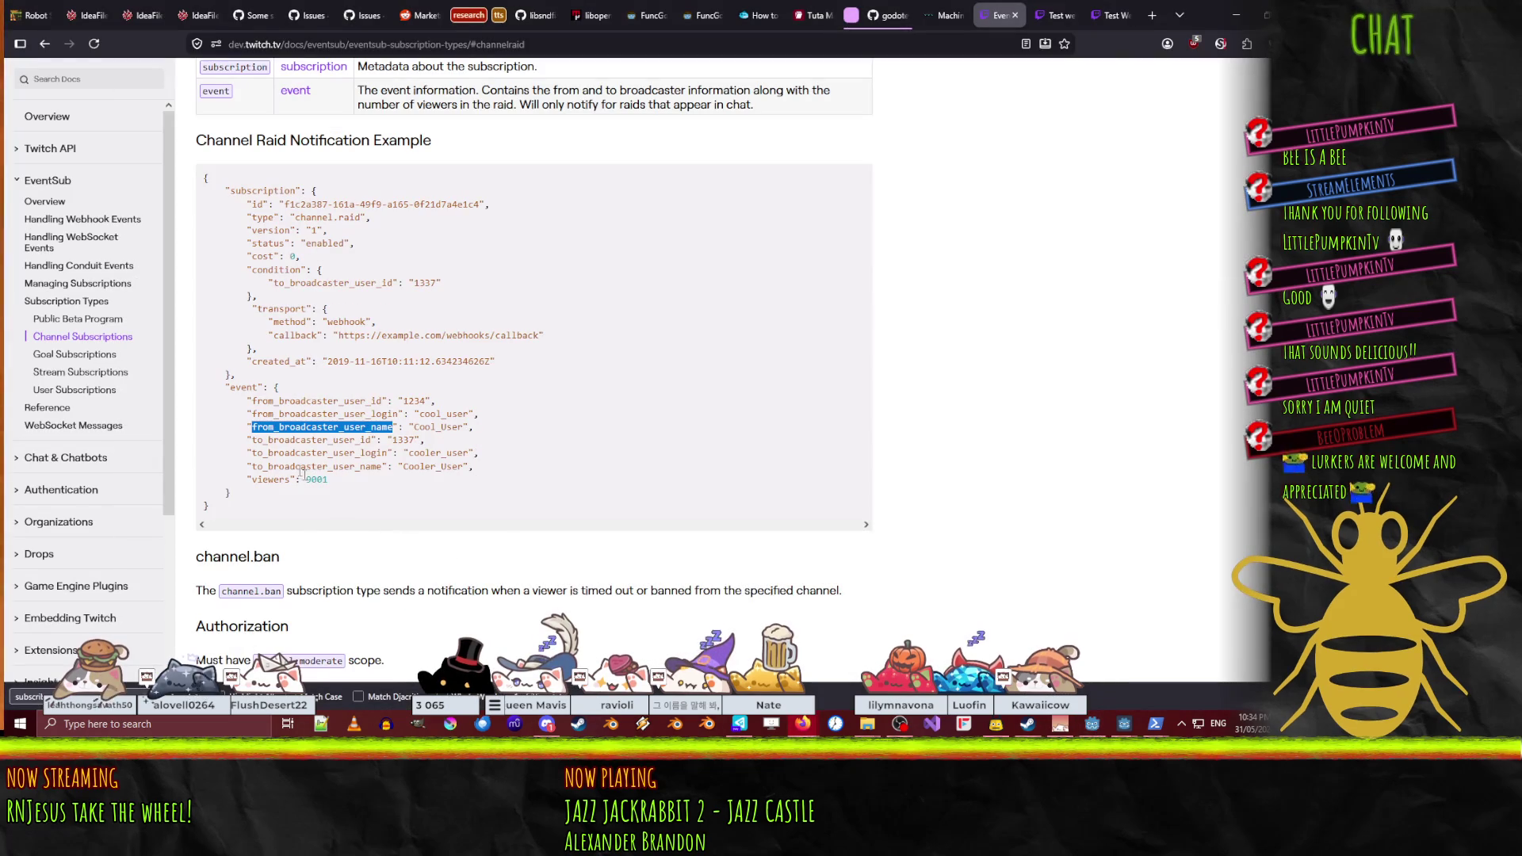
{"action": "left_click", "coordinate": [1059, 724]}
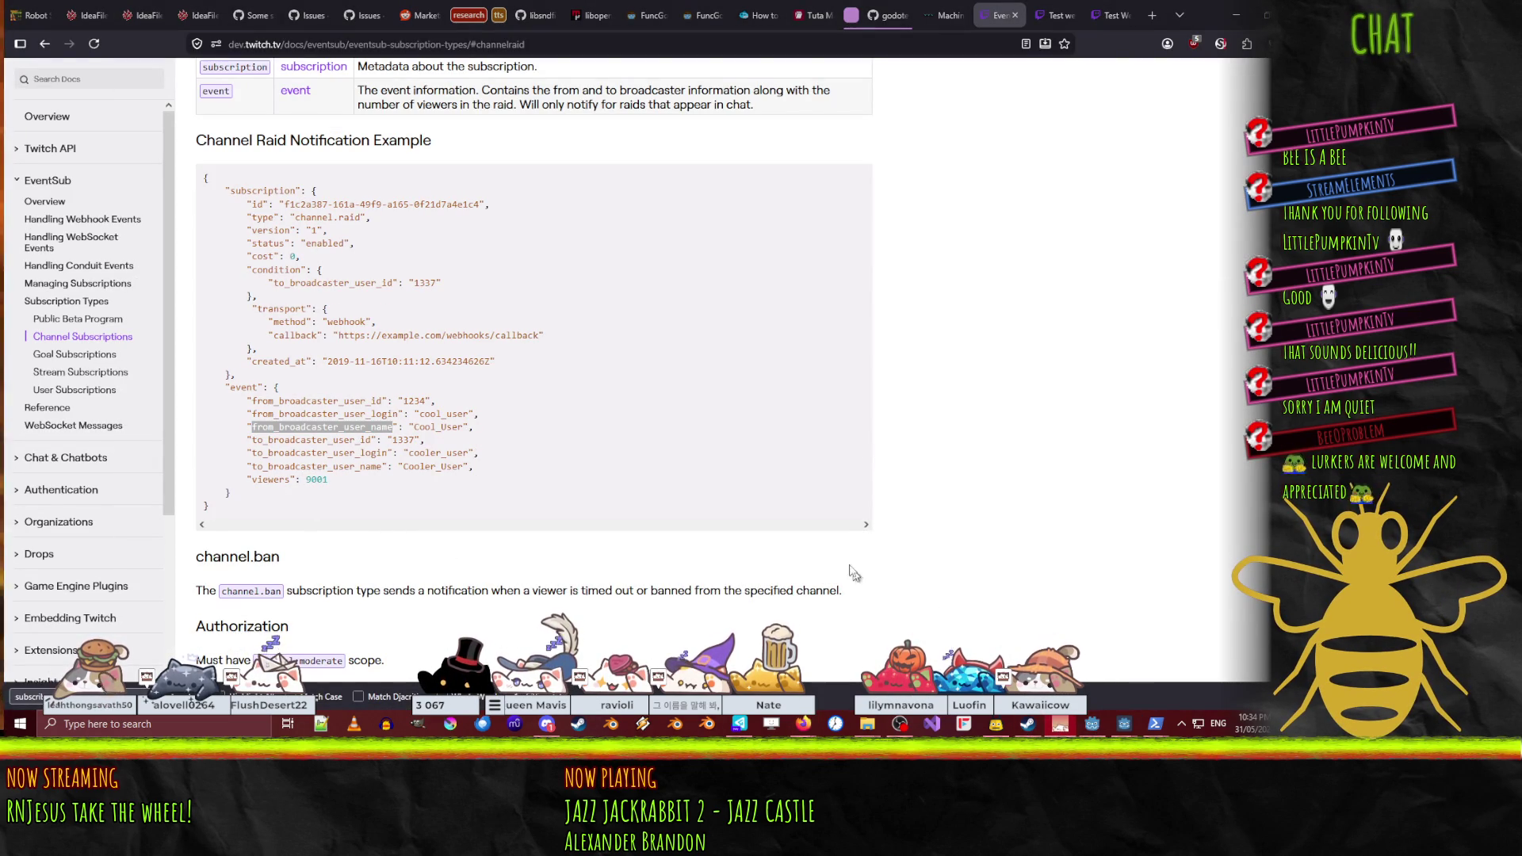
{"action": "left_click", "coordinate": [1092, 724]}
{"action": "type", "text": "viewers"}
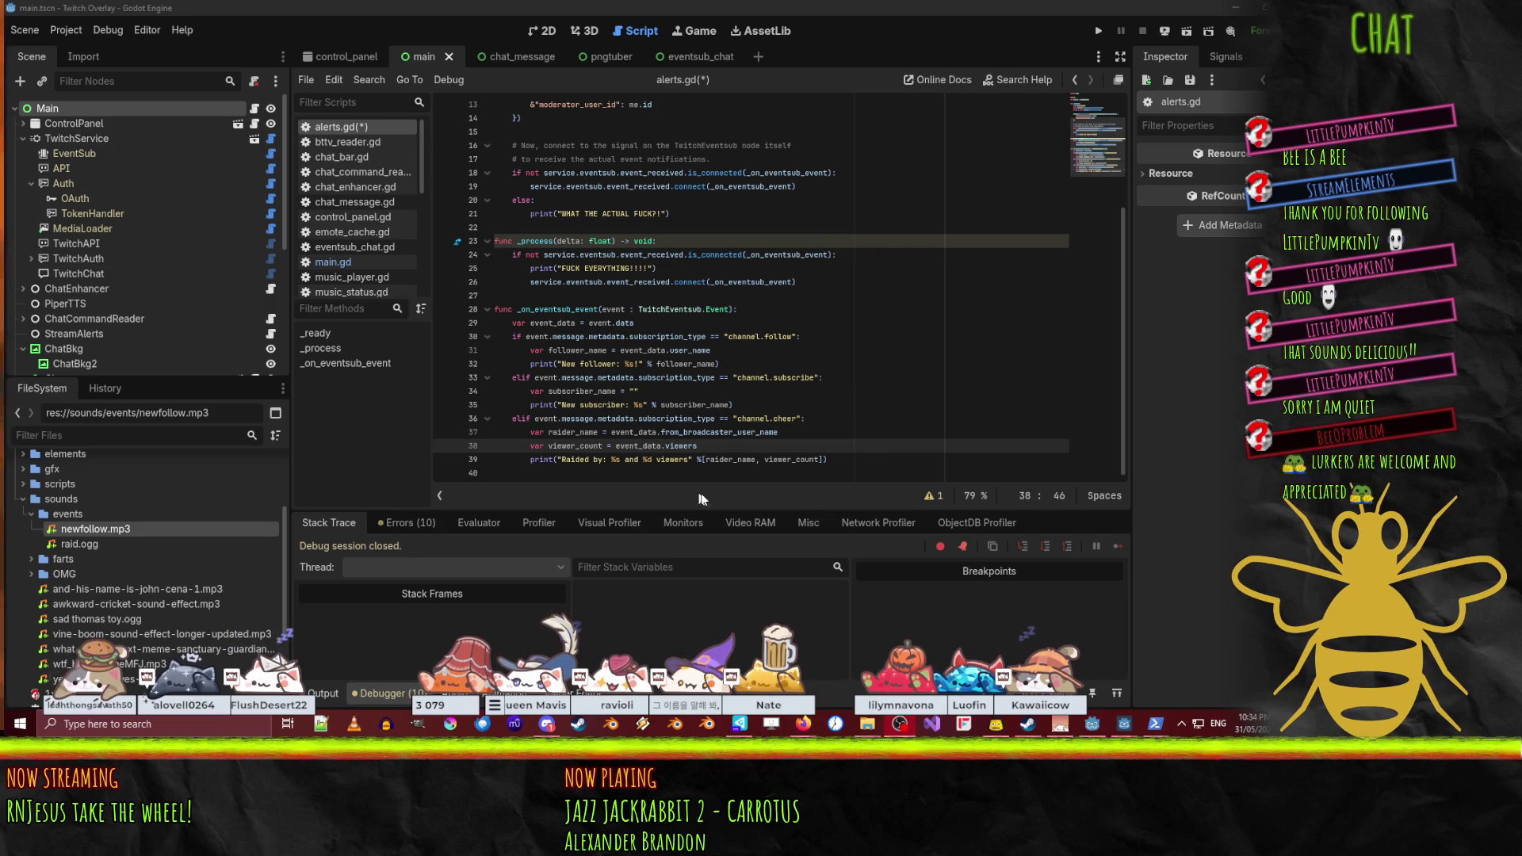
{"action": "key", "text": "Up"}
{"action": "key", "text": "Up"}
{"action": "key", "text": "Up"}
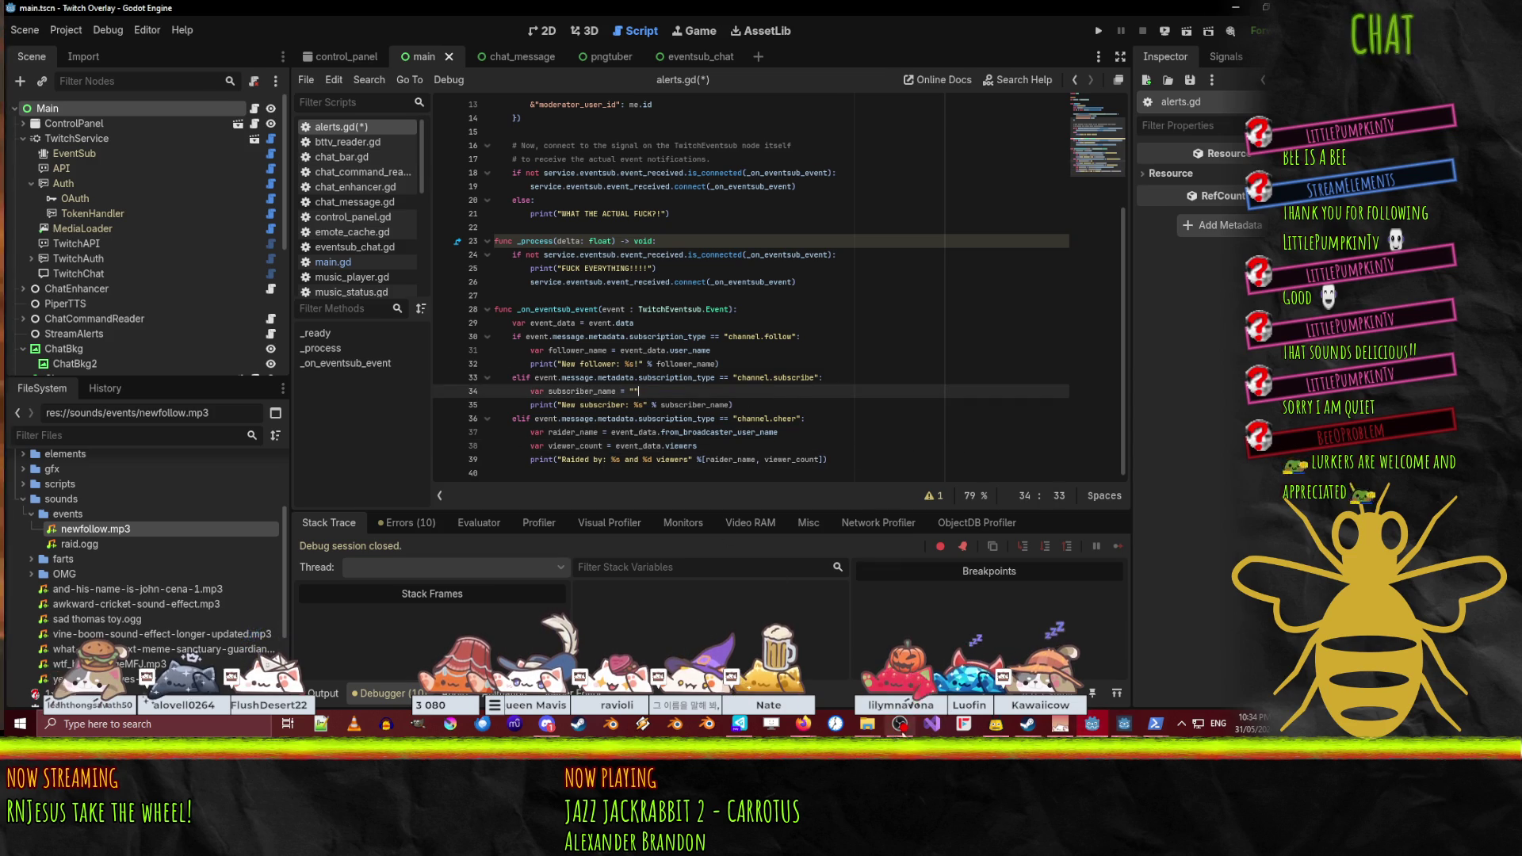
- Open the Channel Cheer, Subscription Gift, Subscribe and Subscription Message docs in new tabs
{"action": "mouse_move", "coordinate": [803, 723]}
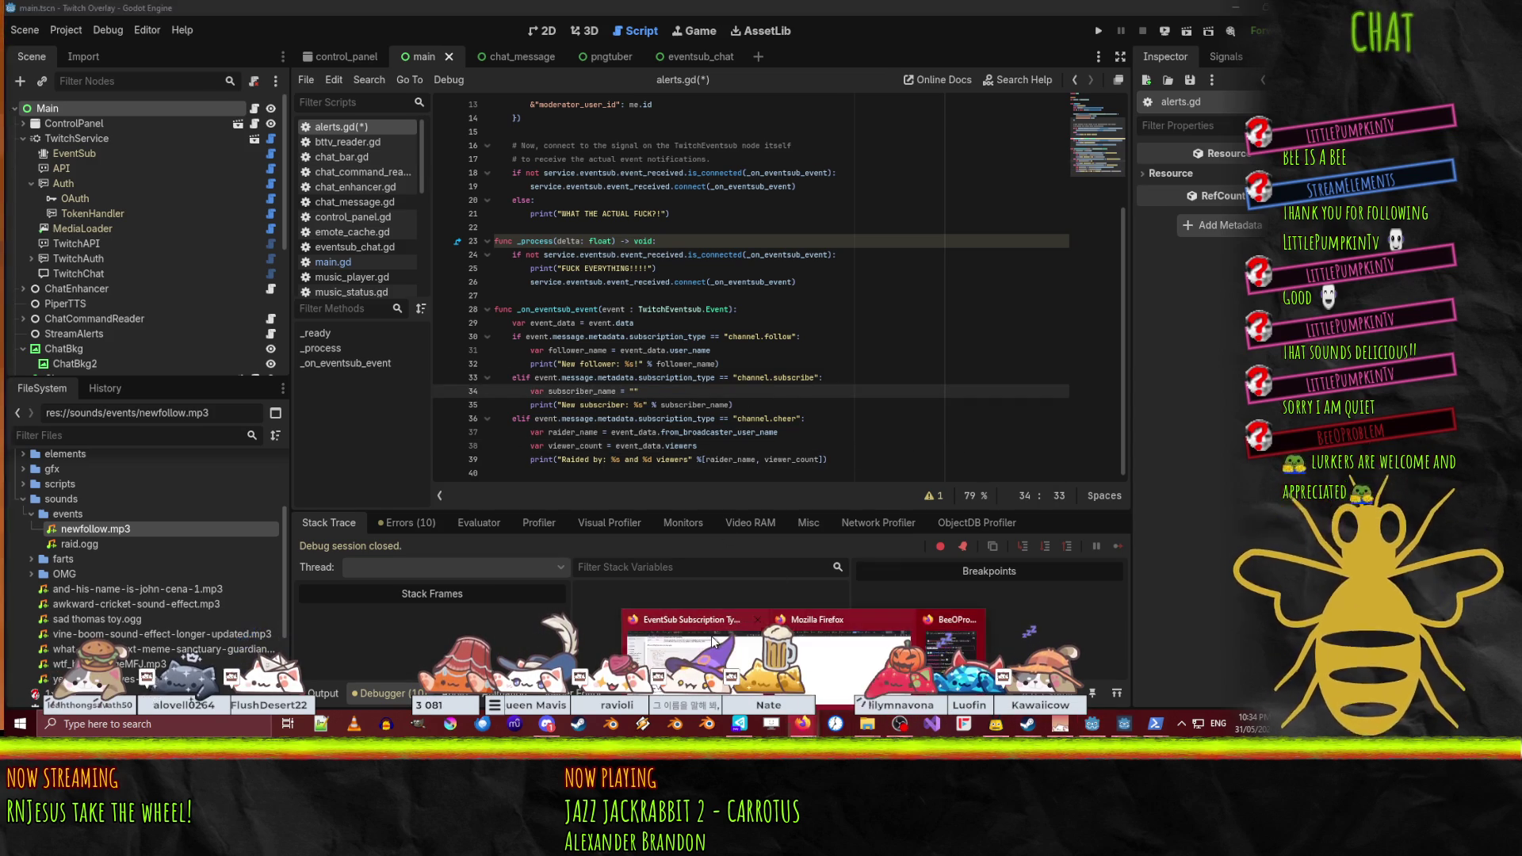
{"action": "left_click", "coordinate": [868, 648]}
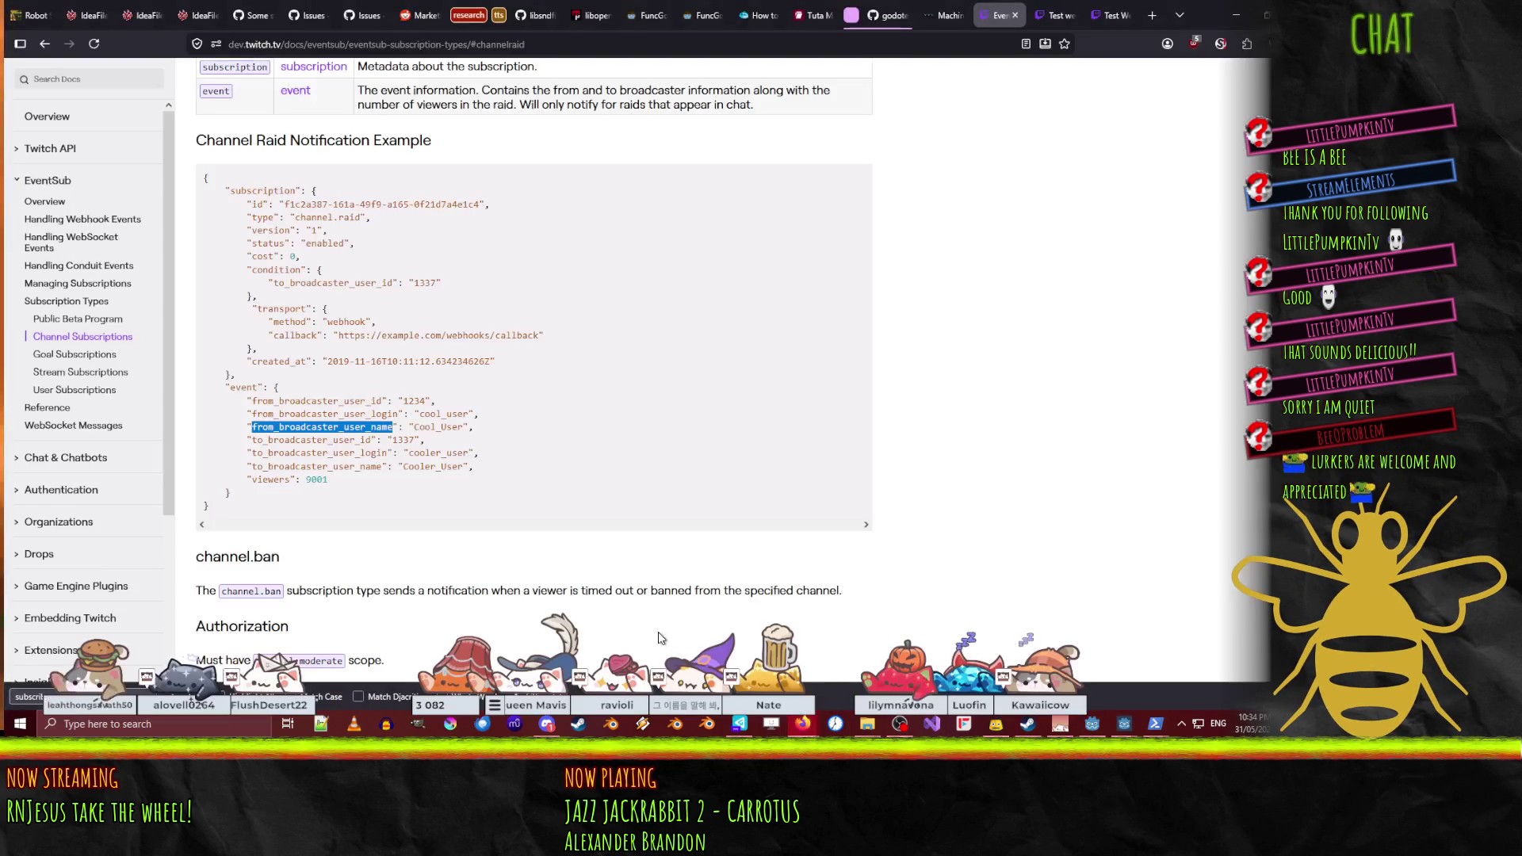
{"action": "key", "text": "alt+Left"}
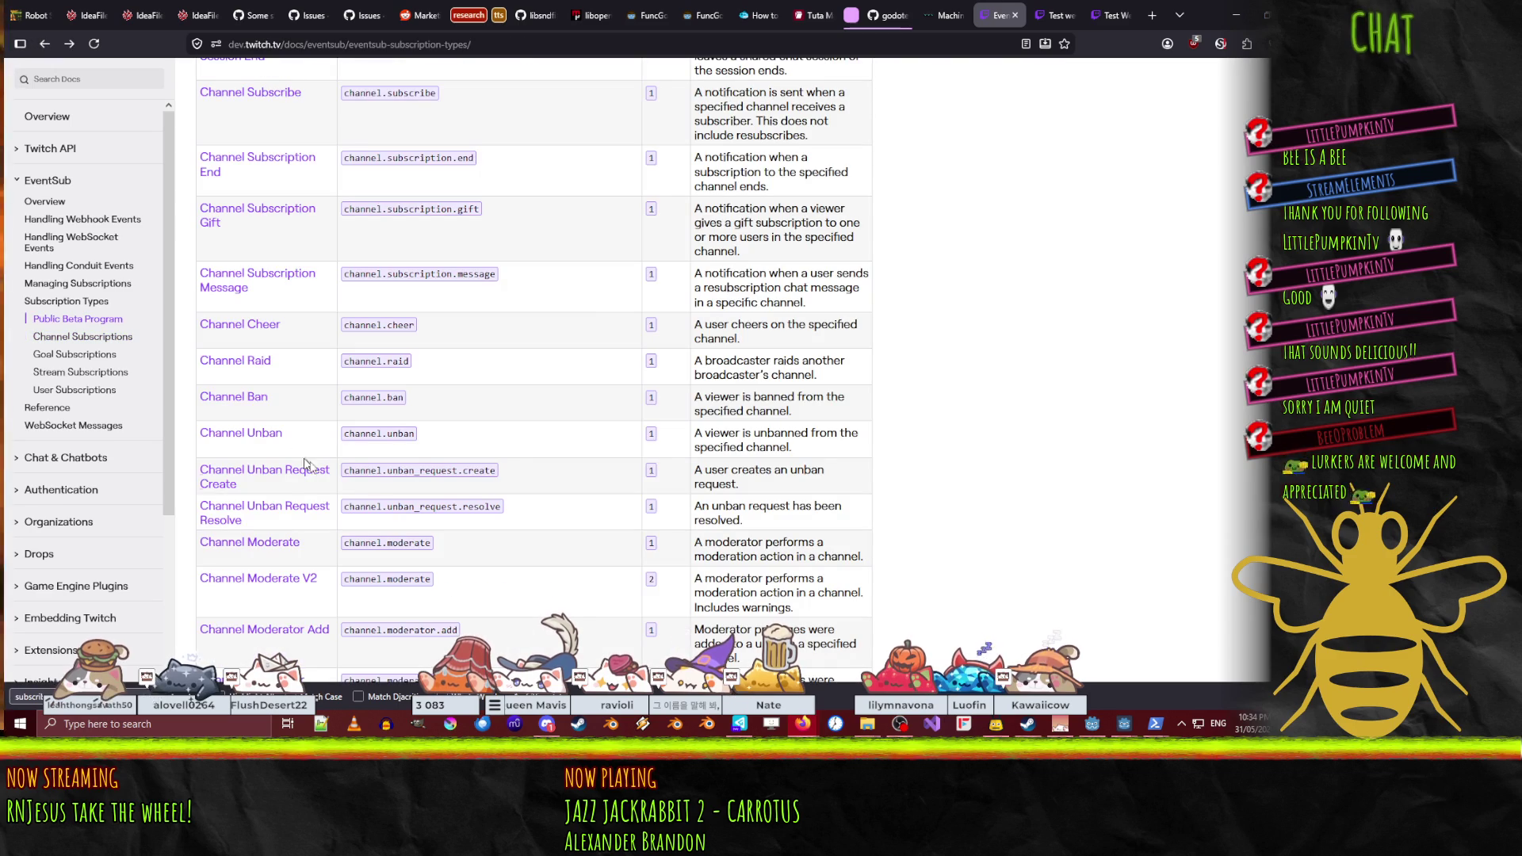
{"action": "right_click", "coordinate": [265, 325]}
{"action": "left_click", "coordinate": [315, 344]}
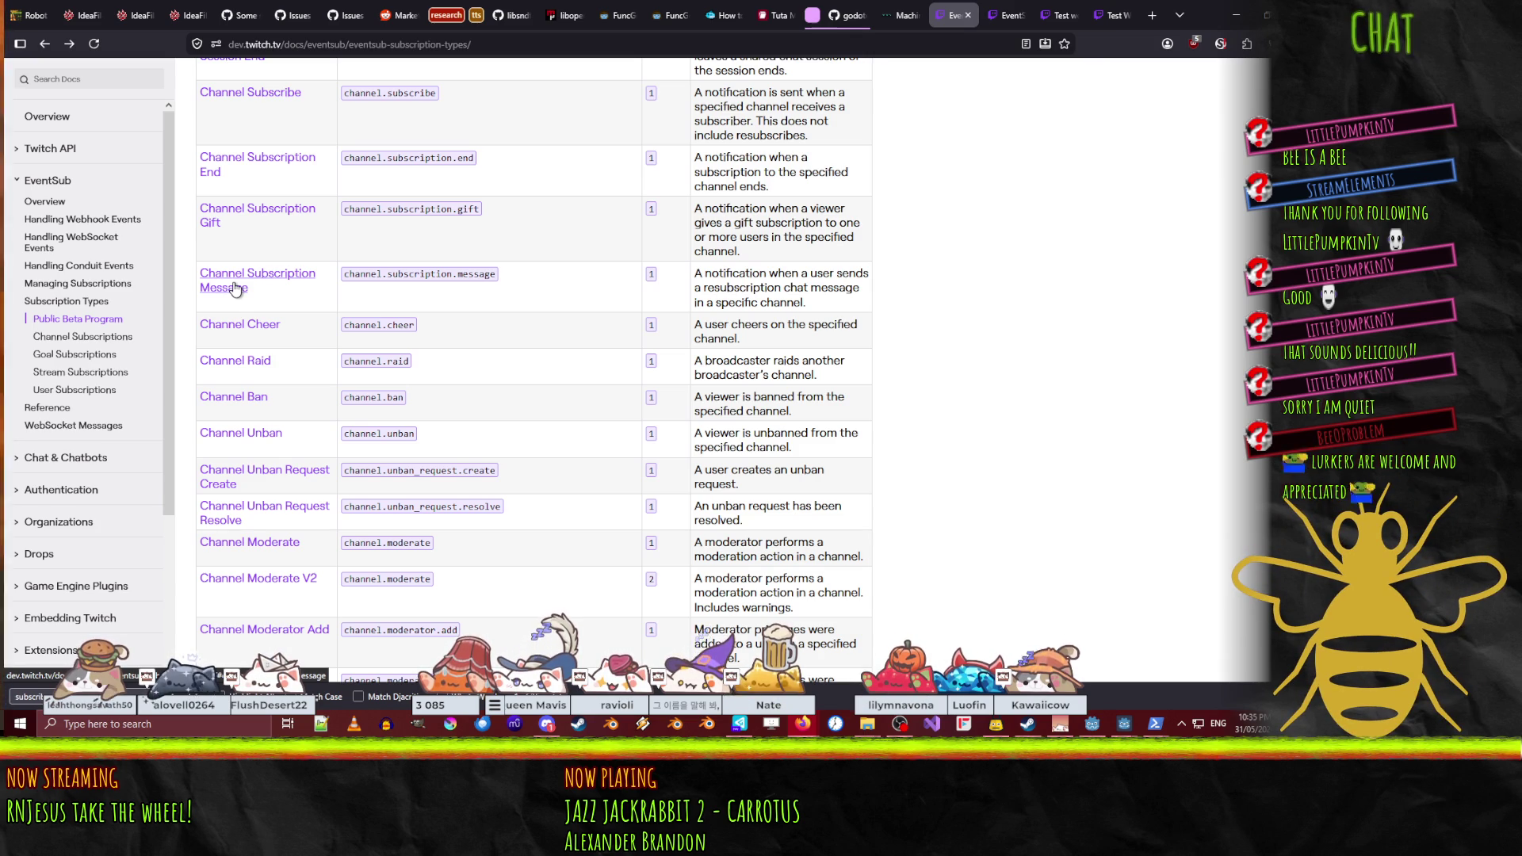
{"action": "right_click", "coordinate": [236, 214]}
{"action": "left_click", "coordinate": [257, 218]}
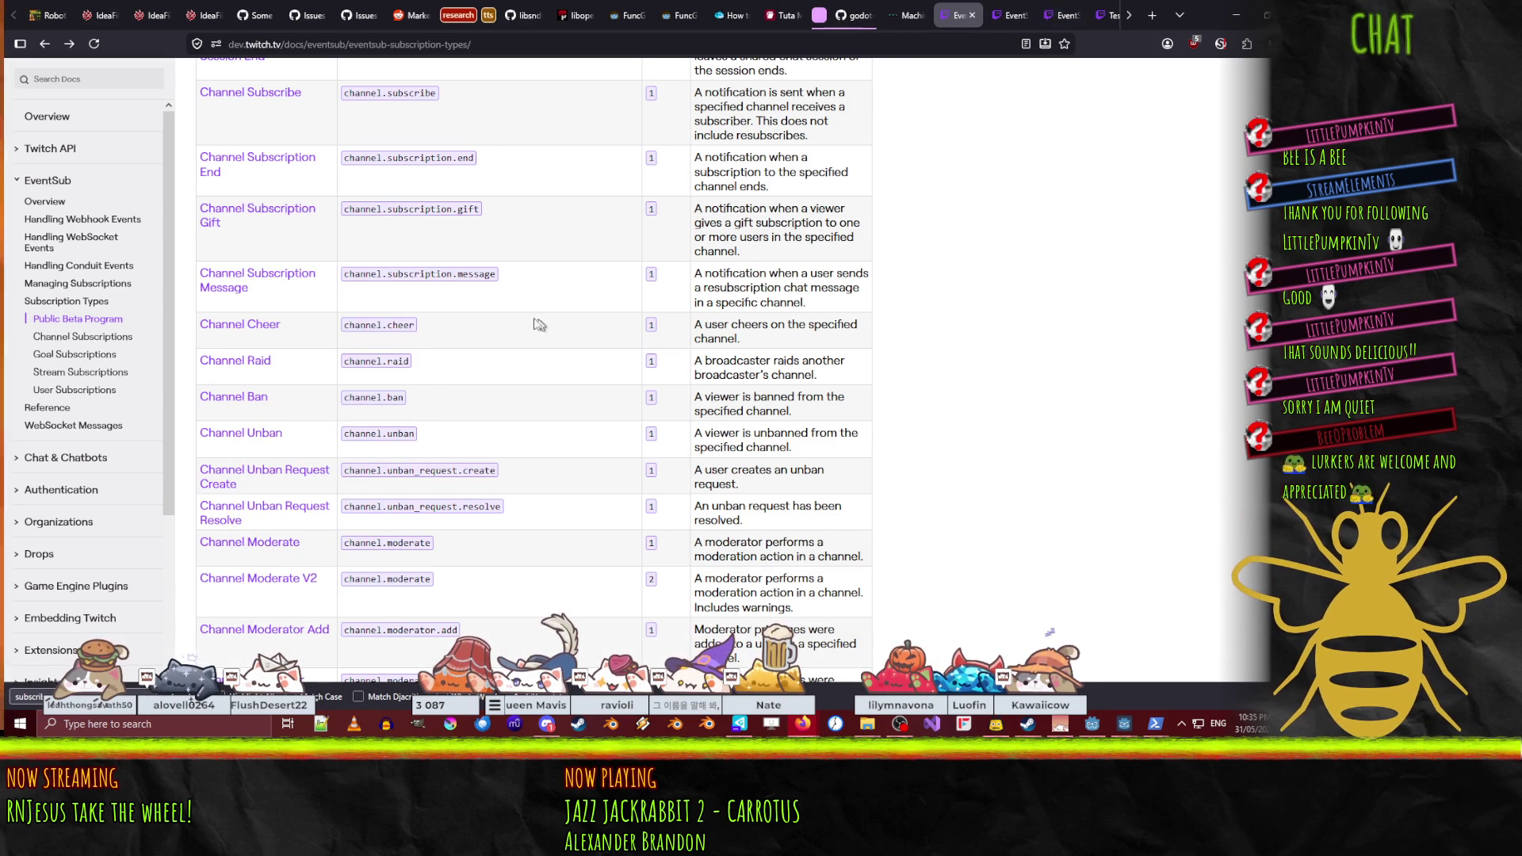
{"action": "right_click", "coordinate": [238, 92]}
{"action": "left_click", "coordinate": [262, 102]}
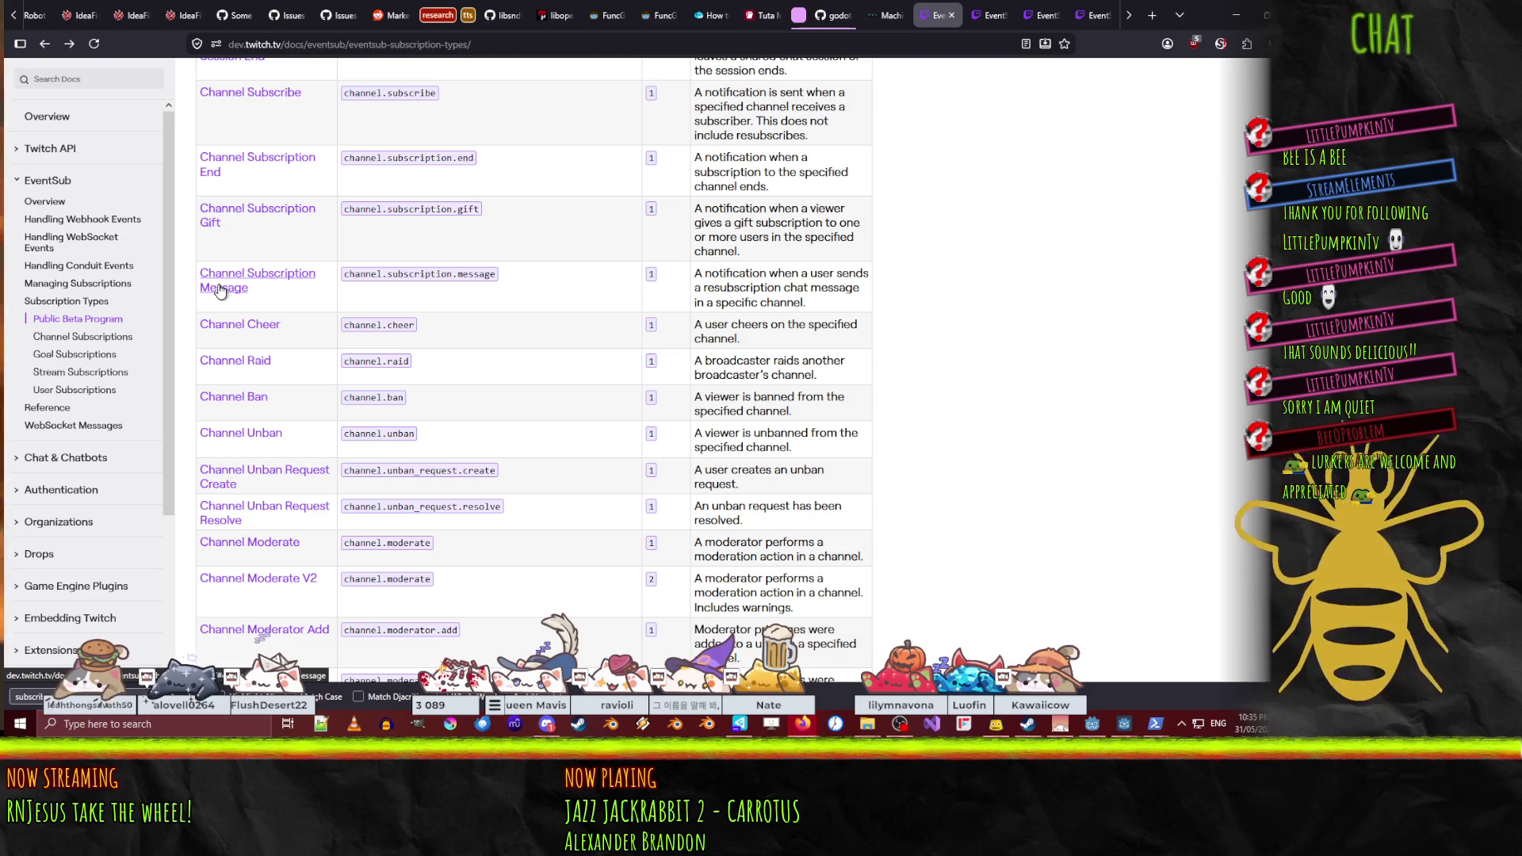
{"action": "right_click", "coordinate": [221, 290]}
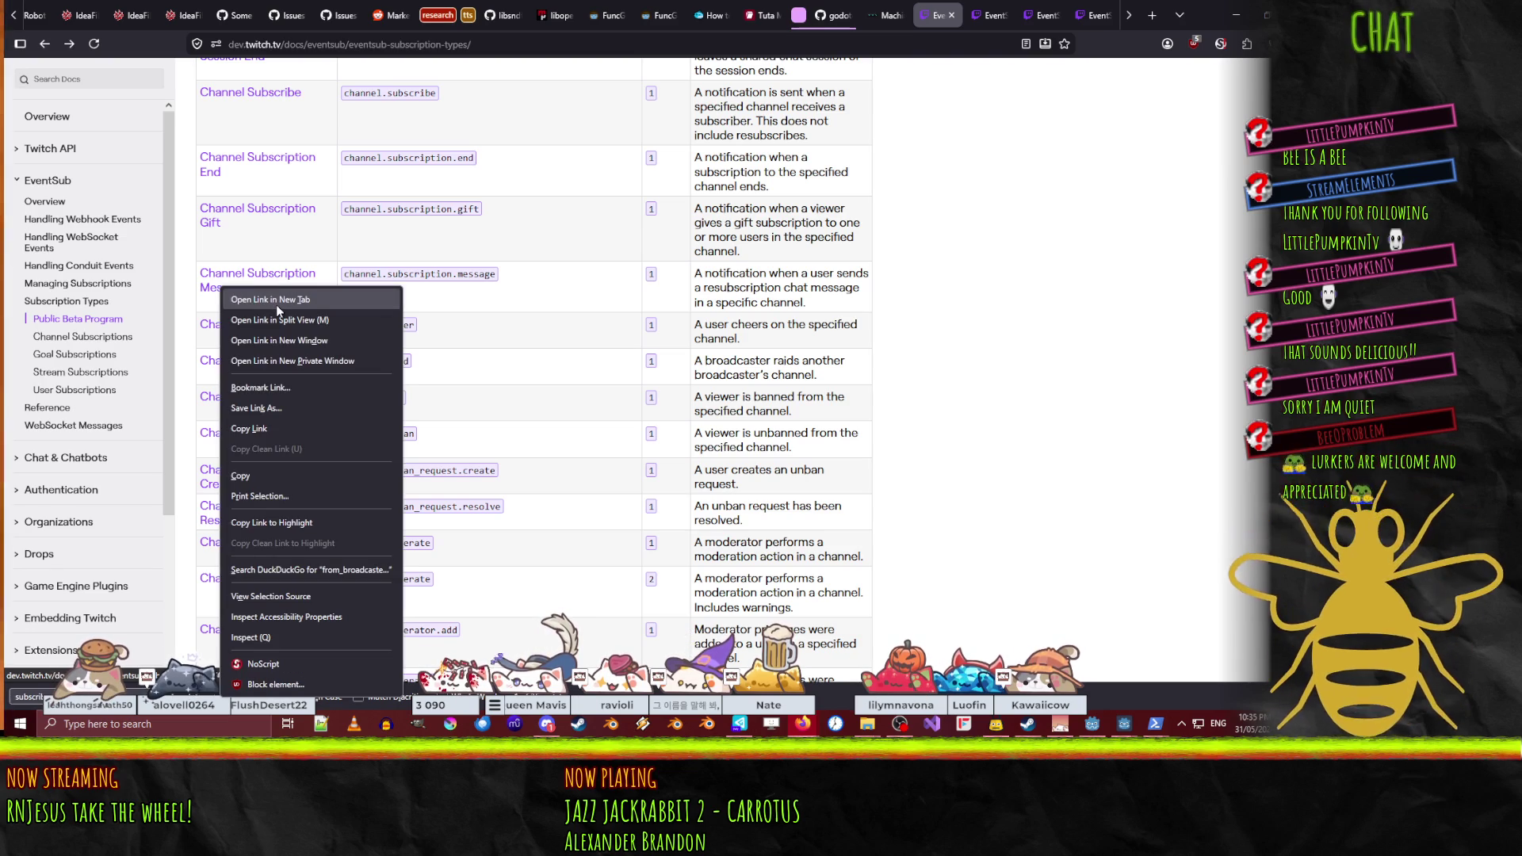
{"action": "left_click", "coordinate": [276, 304]}
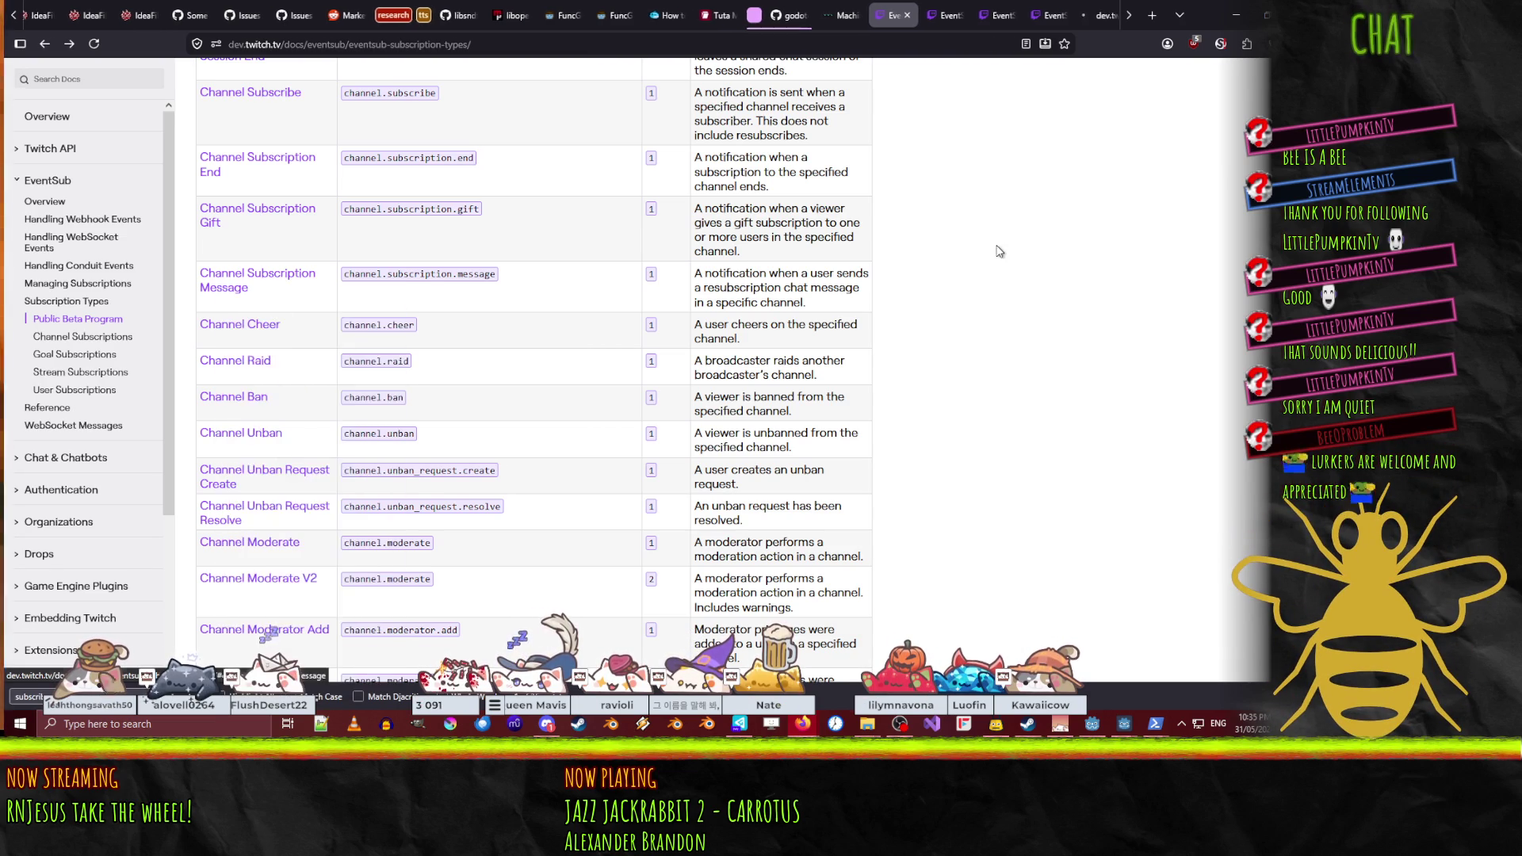
- Read the channel.subscription.message page and its payload example with user_name and message text
{"action": "left_click", "coordinate": [1092, 16]}
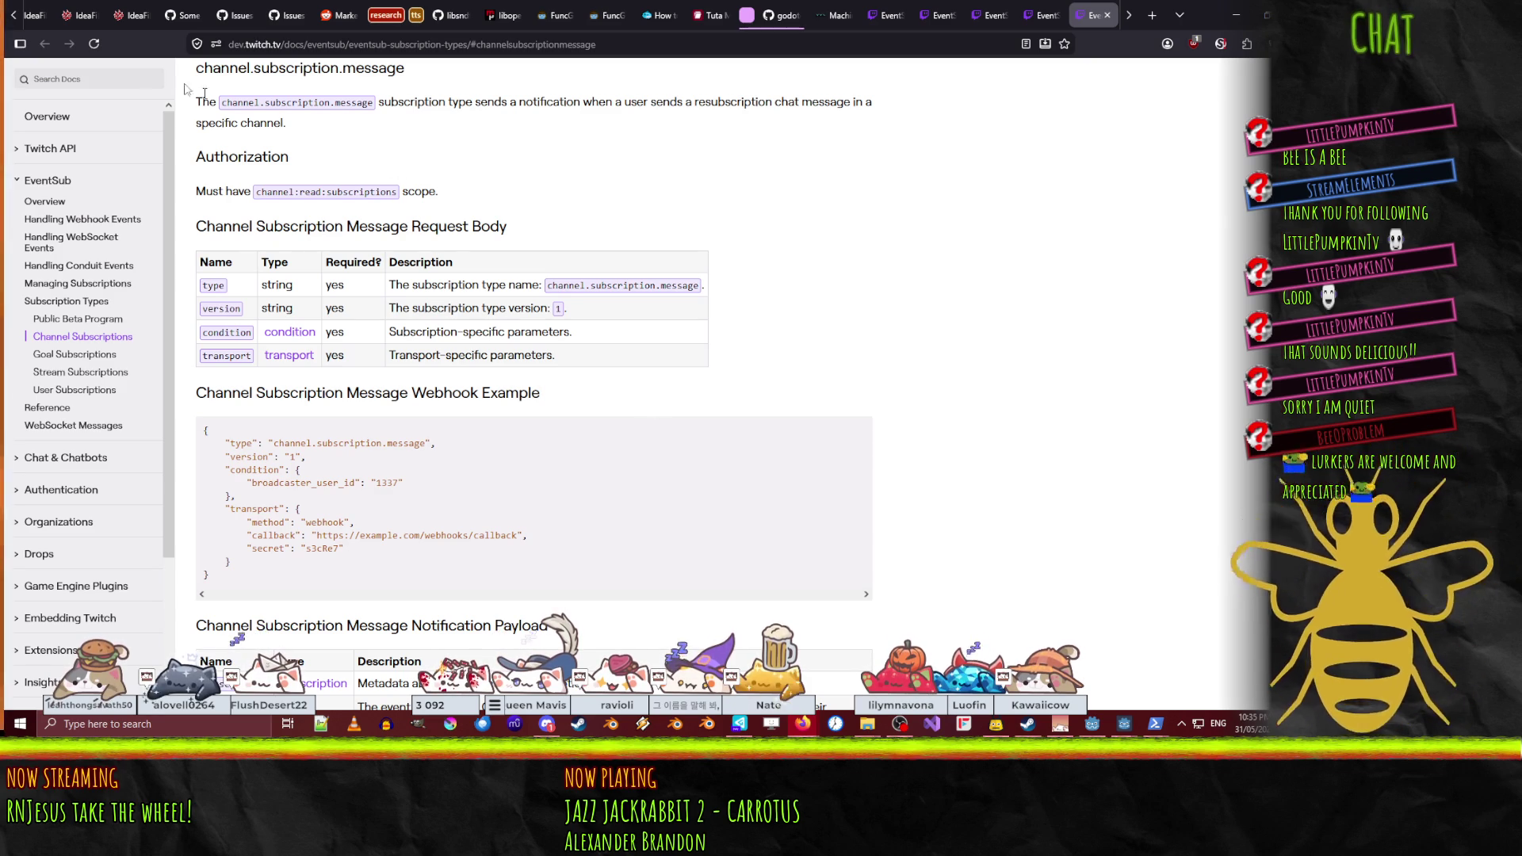
{"action": "double_click", "coordinate": [369, 101]}
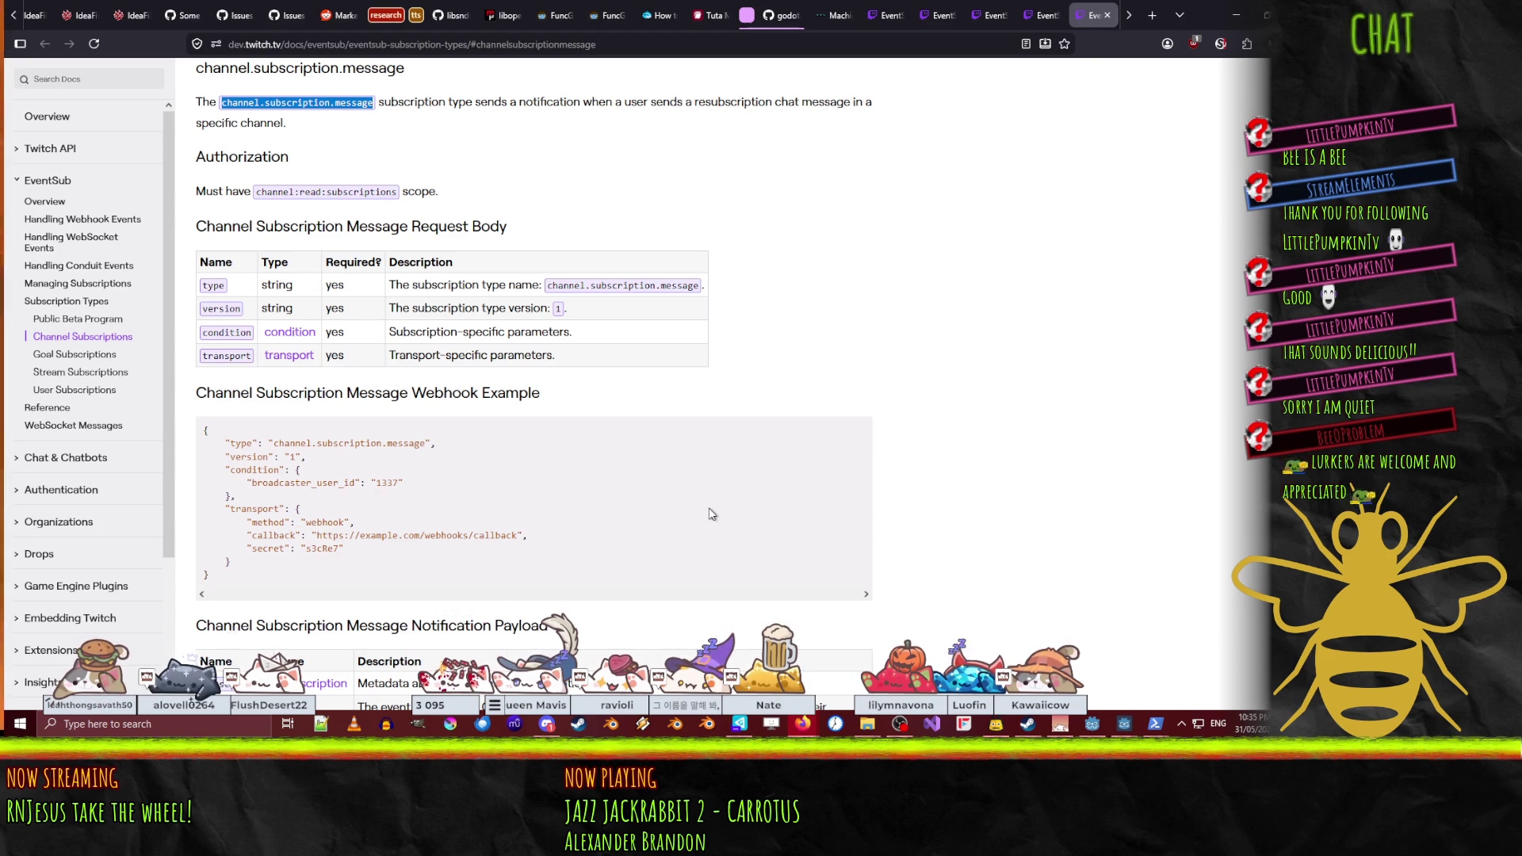
{"action": "scroll", "coordinate": [711, 513], "scroll_direction": "down", "scroll_amount": 2}
{"action": "scroll", "coordinate": [690, 475], "scroll_direction": "up", "scroll_amount": 2}
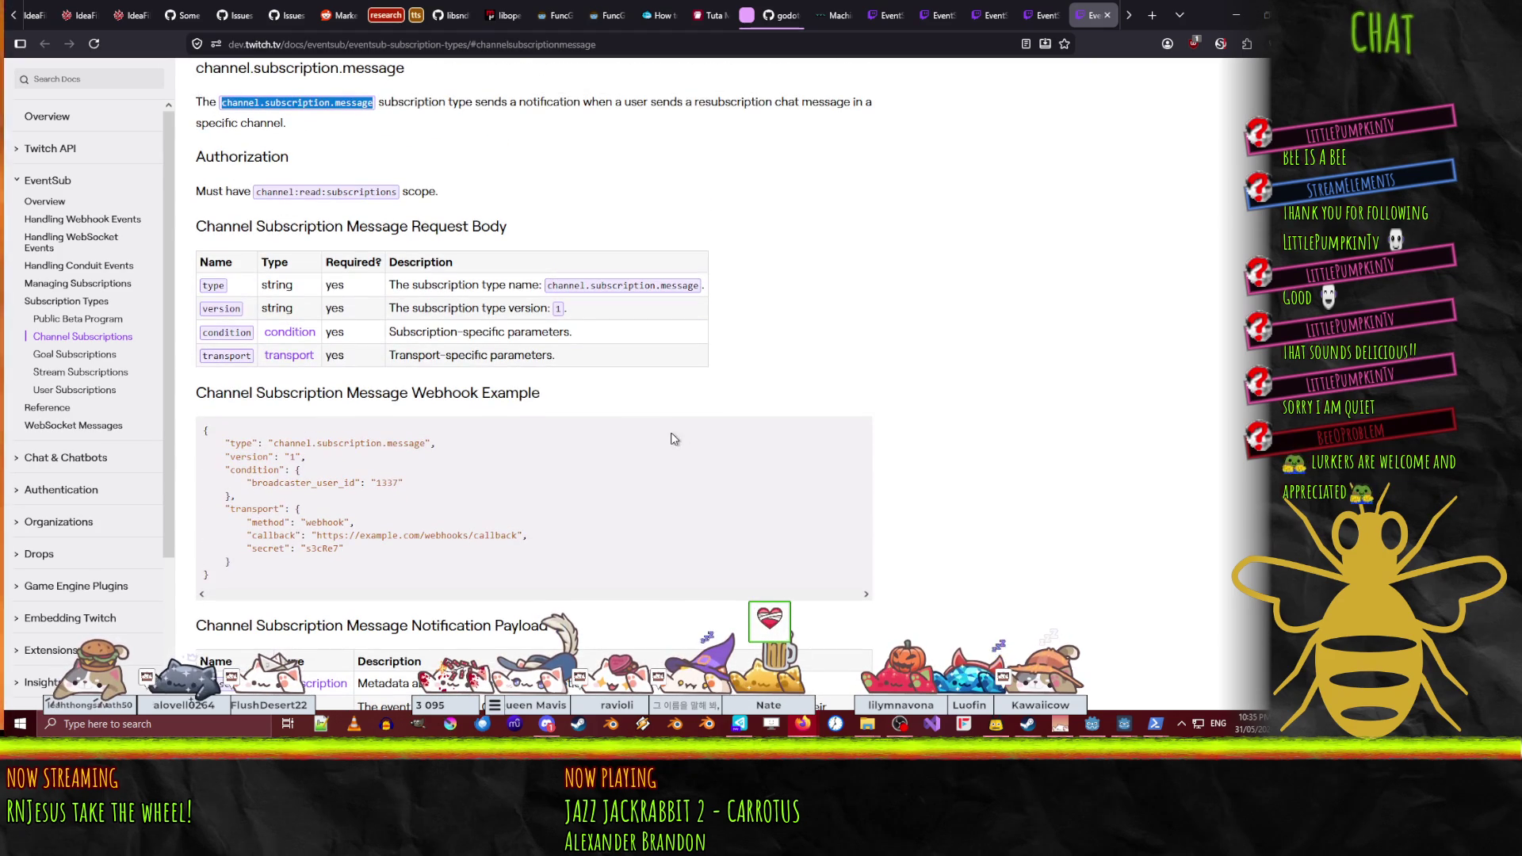
{"action": "scroll", "coordinate": [697, 308], "scroll_direction": "down", "scroll_amount": 7}
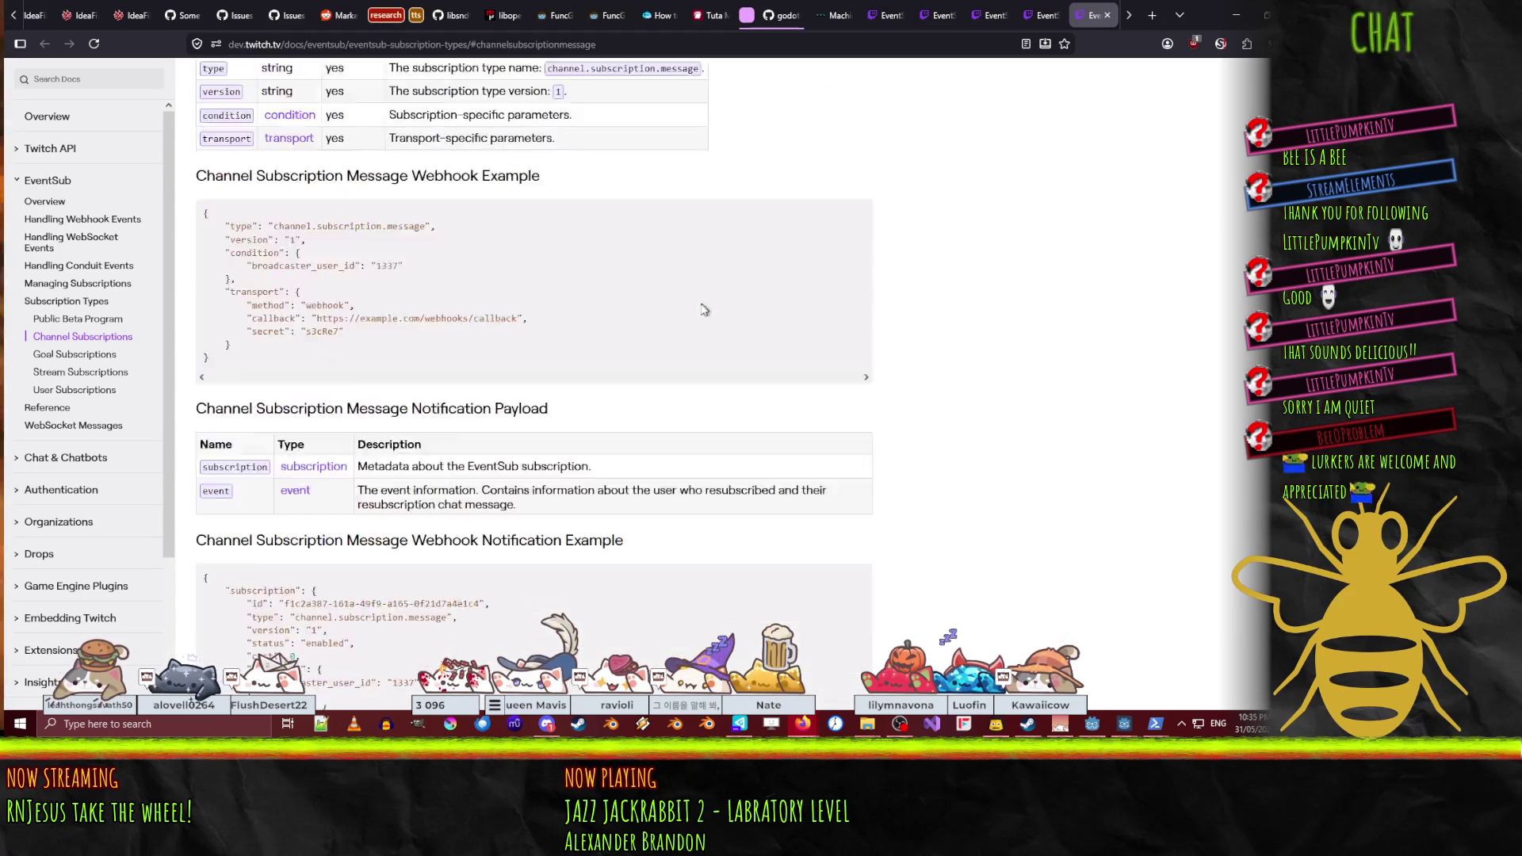
{"action": "scroll", "coordinate": [698, 308], "scroll_direction": "down", "scroll_amount": 3}
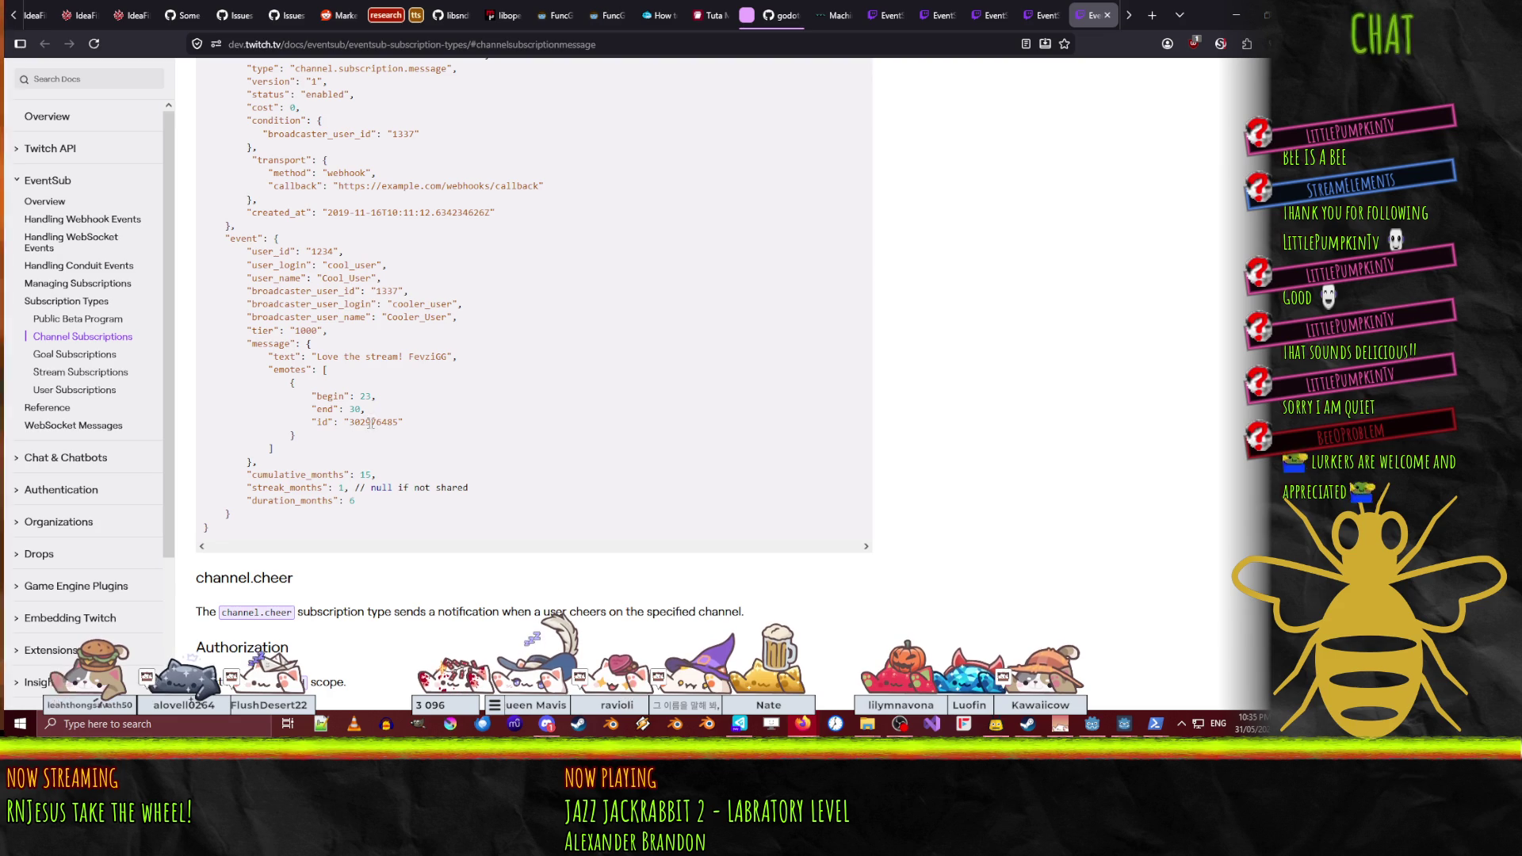
{"action": "key", "text": "alt+Tab"}
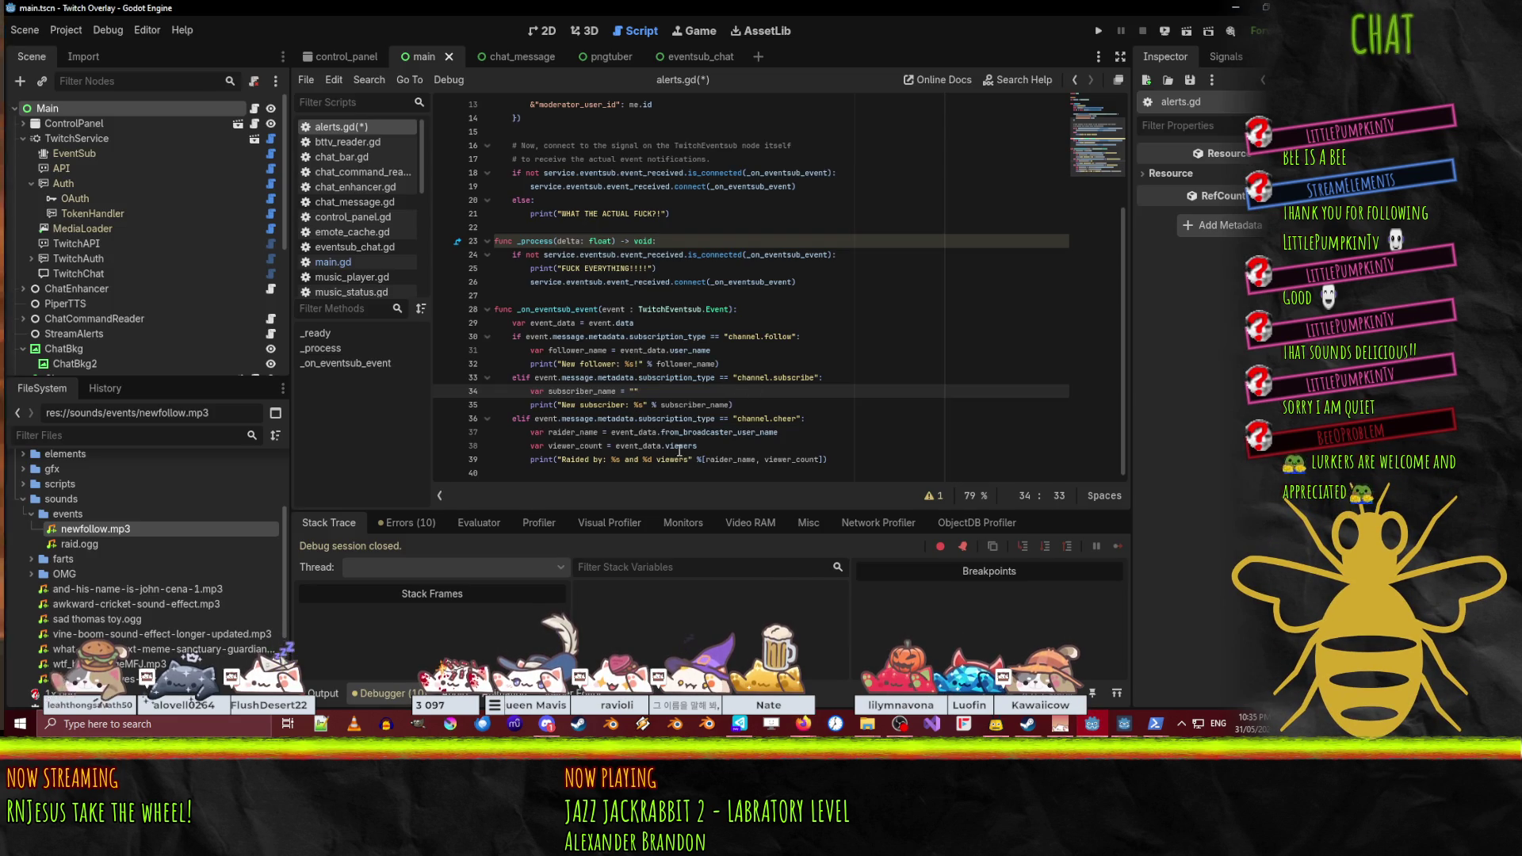
- Add an elif branch for 'channel.subscription.message' above the cheer branch
{"action": "left_click", "coordinate": [825, 460]}
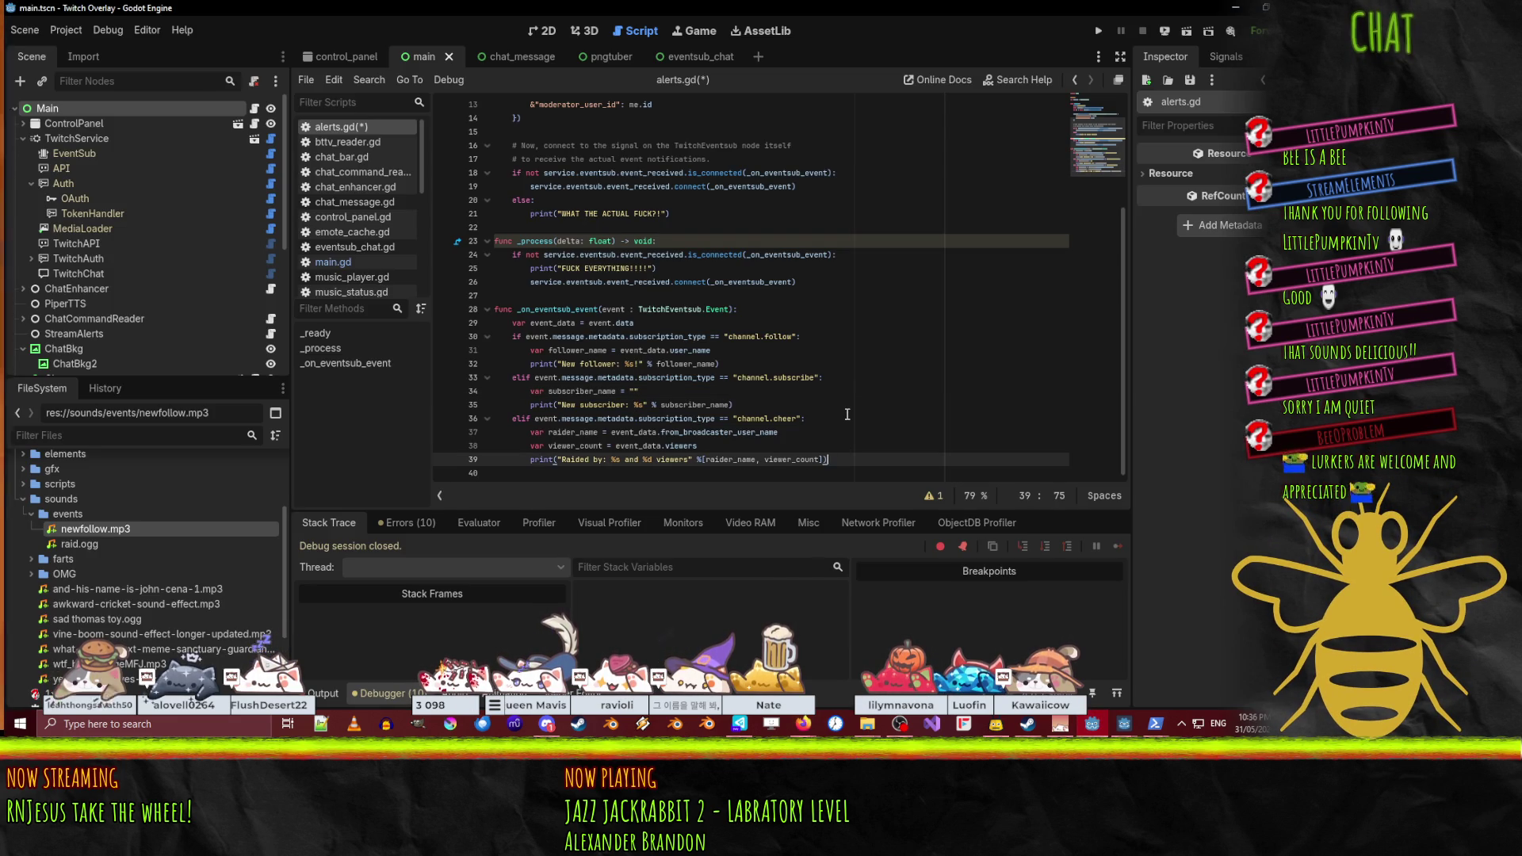
{"action": "key", "text": "Down"}
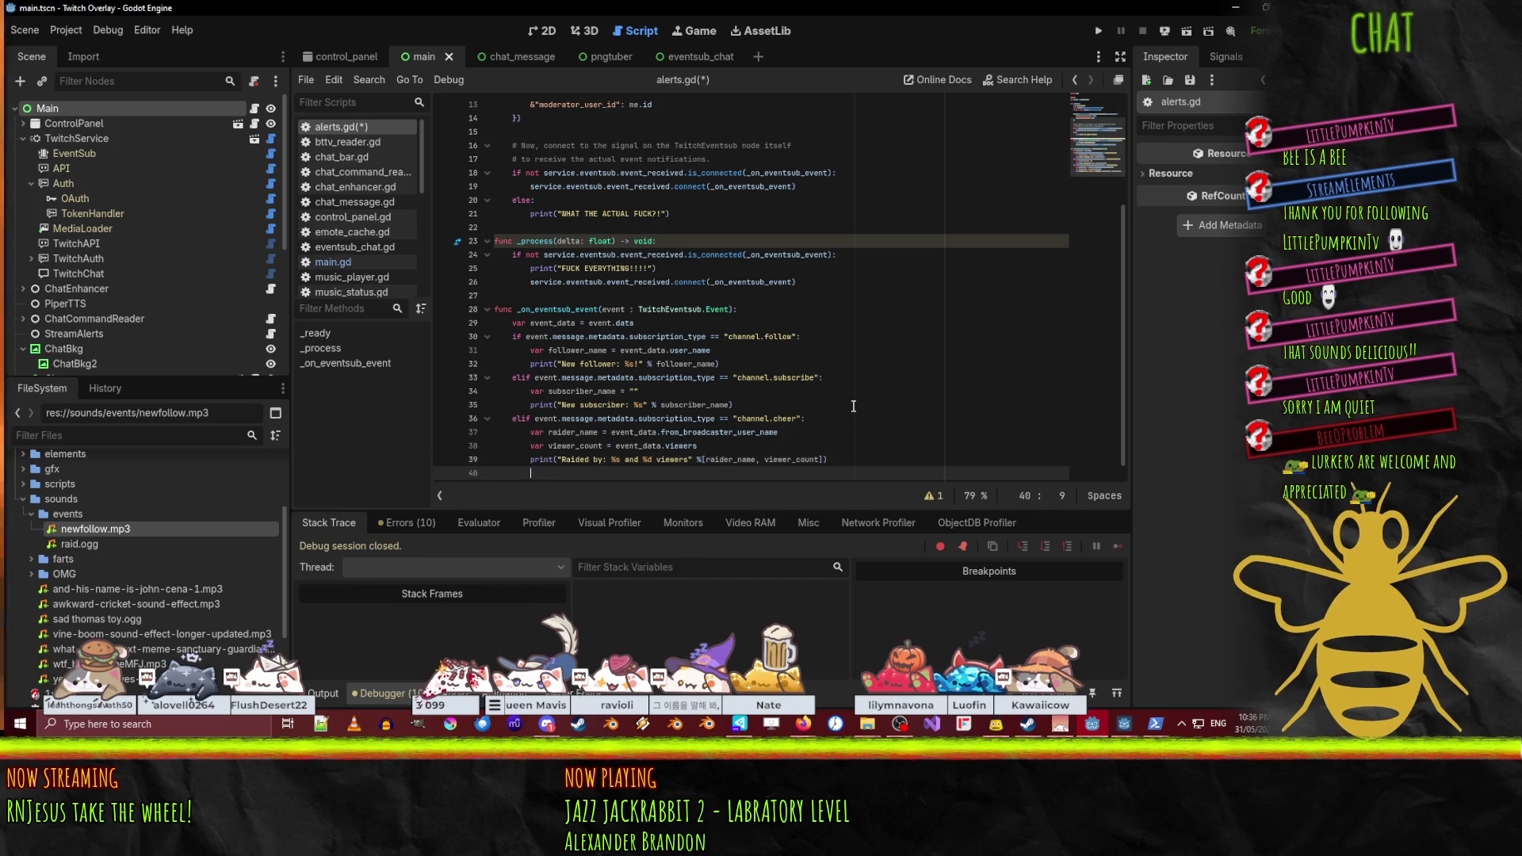
{"action": "type", "text": "elif ev"}
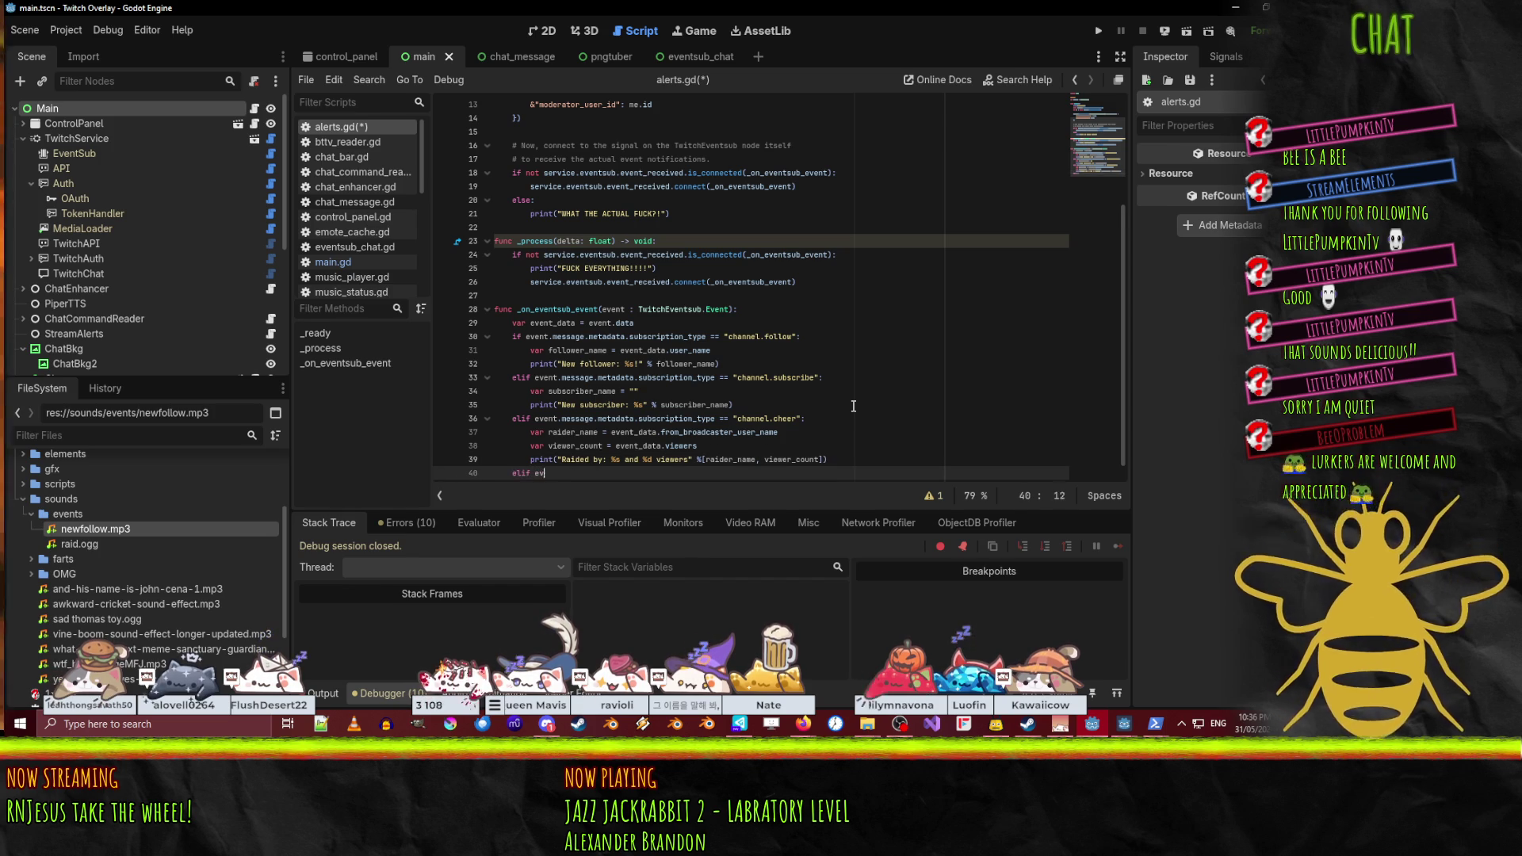
{"action": "type", "text": "ent.message"}
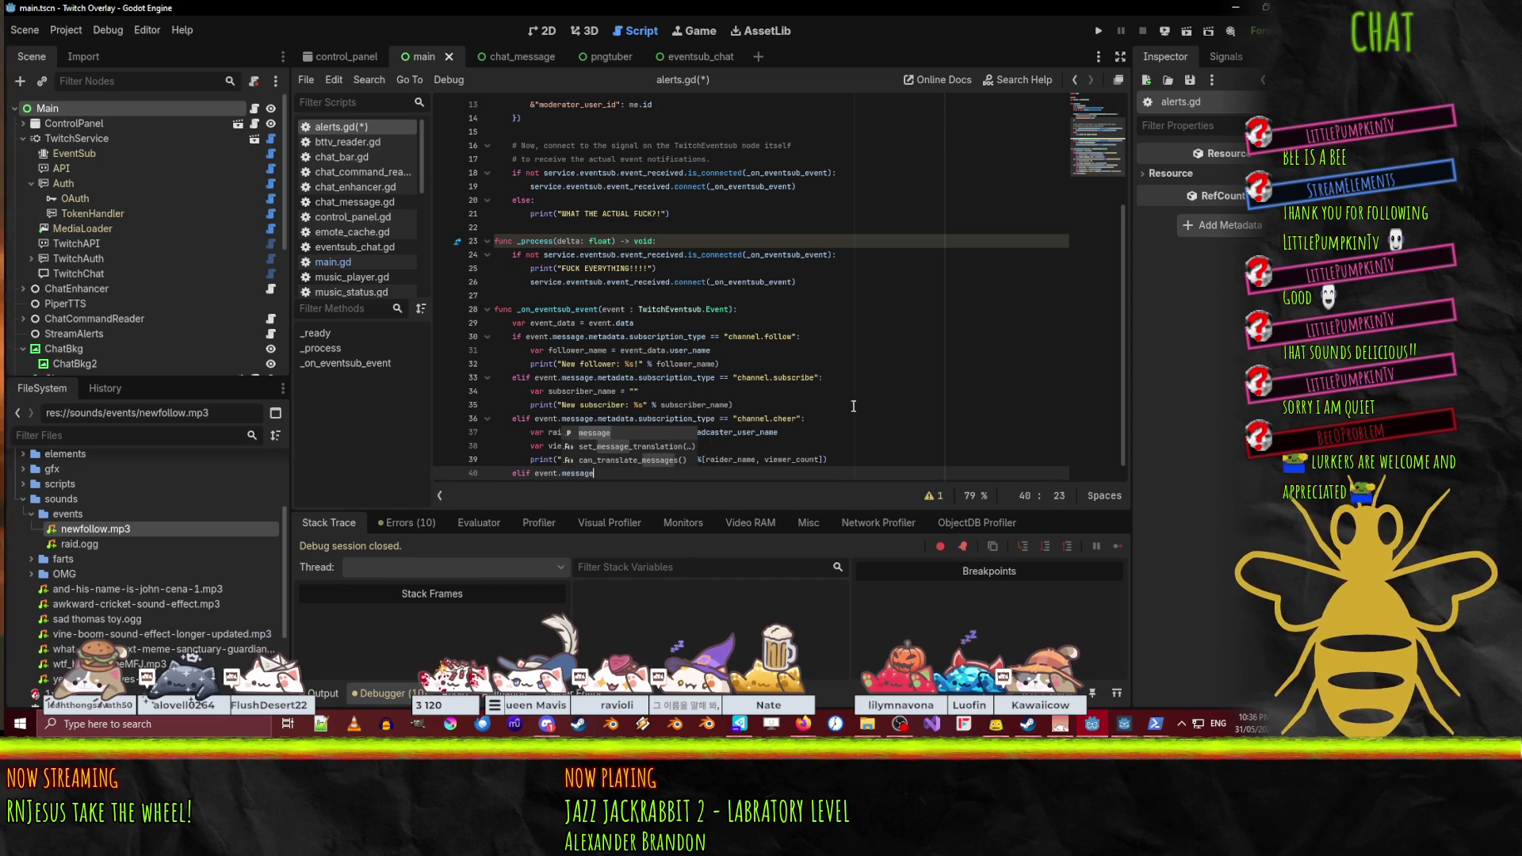
{"action": "type", "text": ".me"}
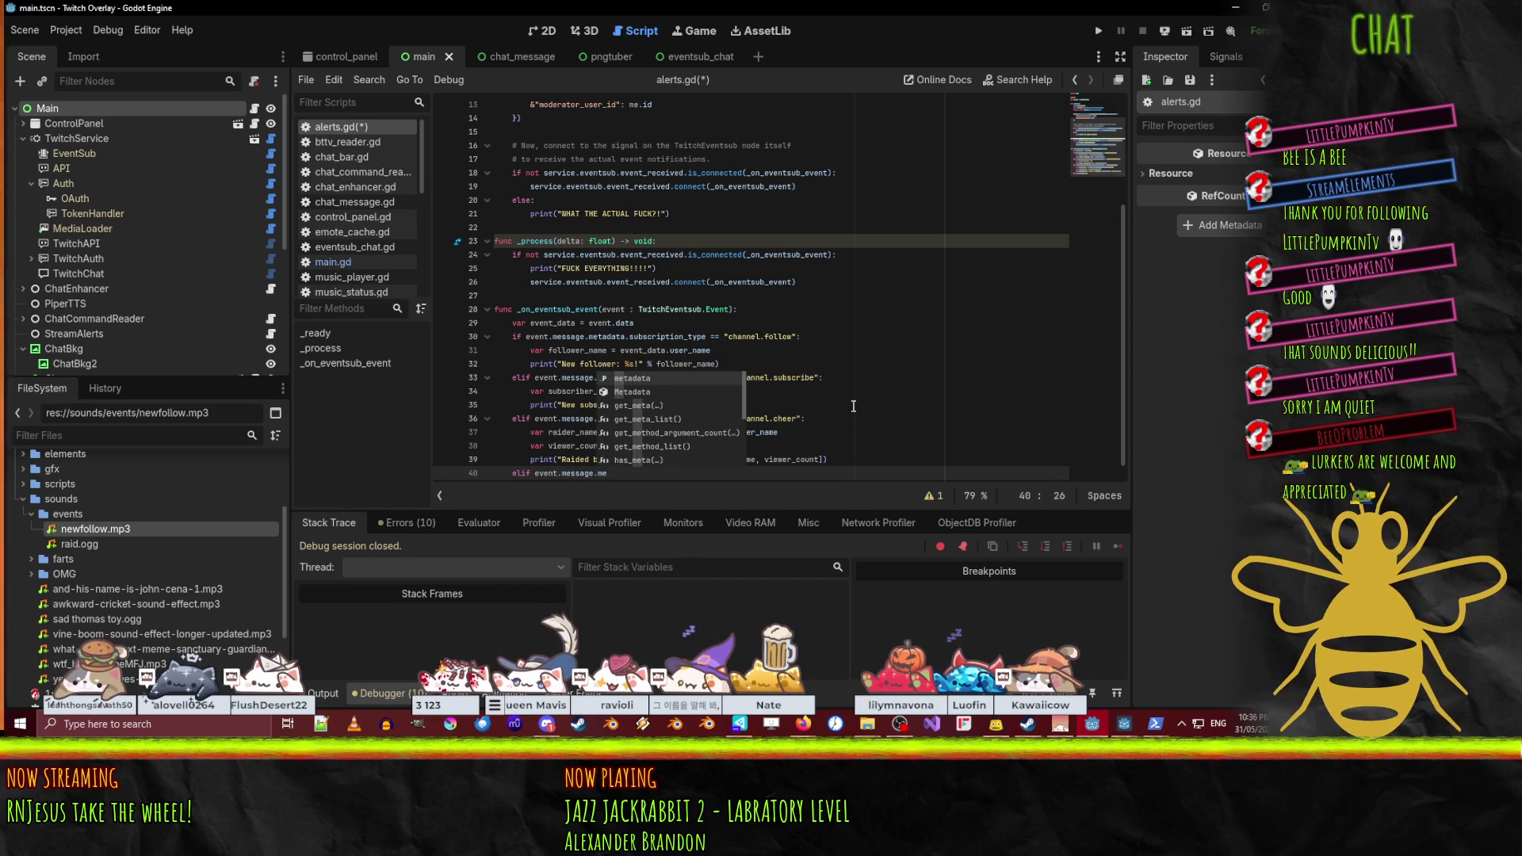
{"action": "type", "text": "tadata.sub"}
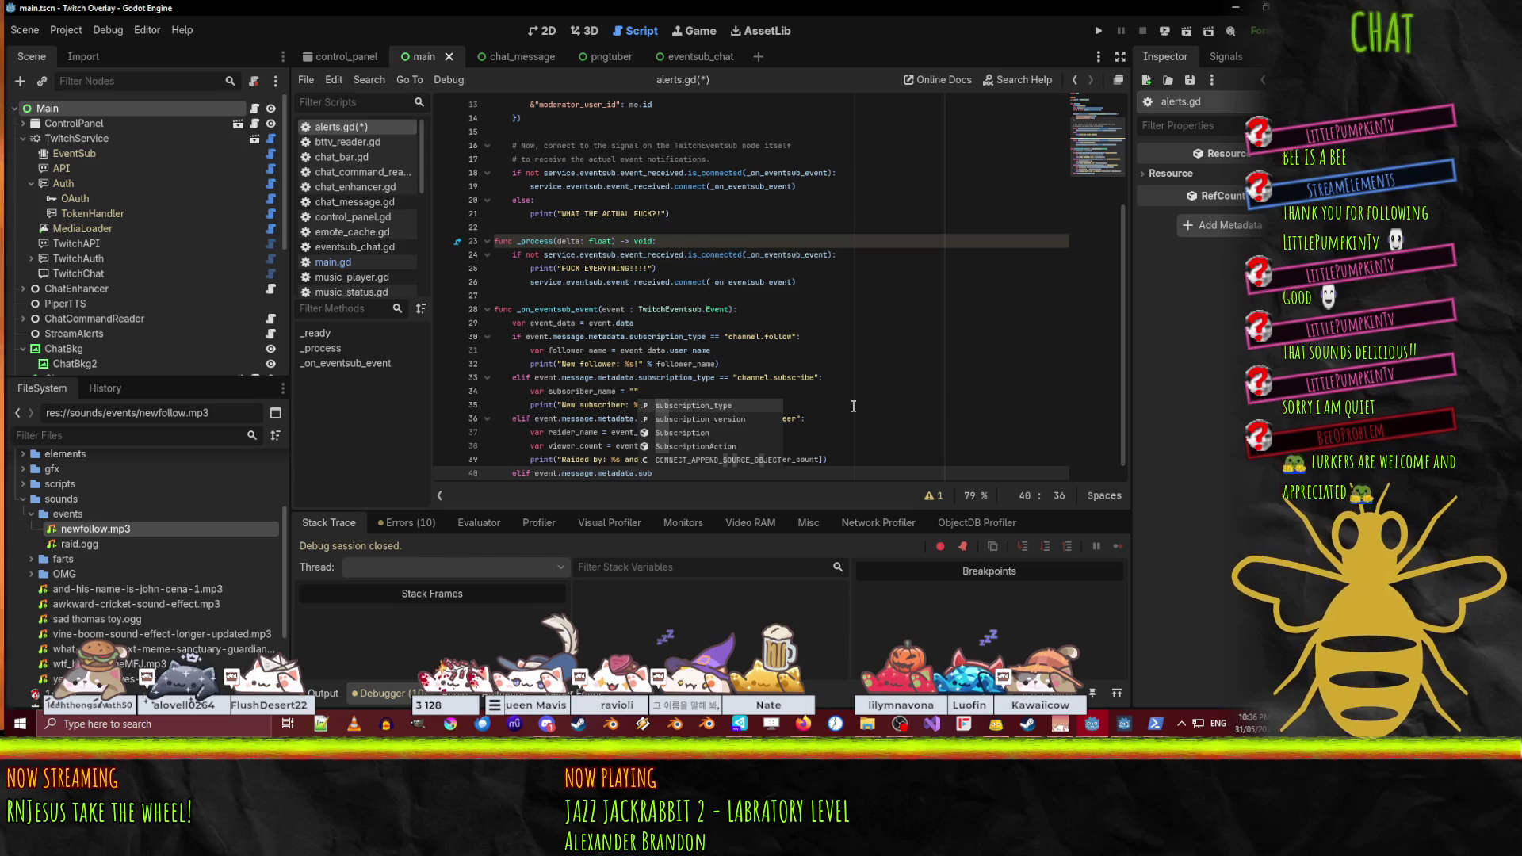
{"action": "type", "text": "scription_type == \"channel.subscription.message"}
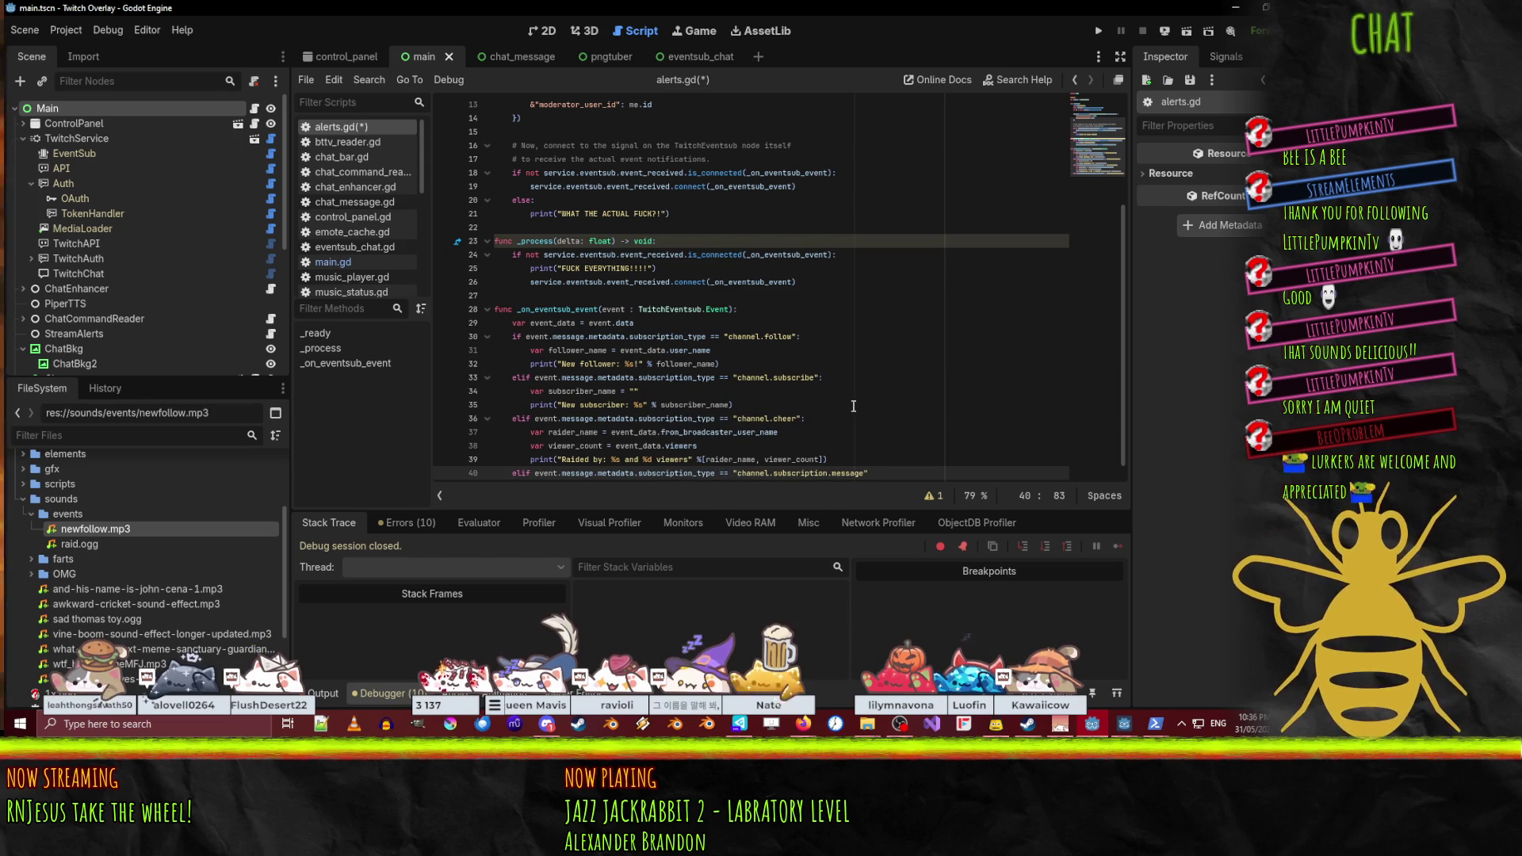
{"action": "type", "text": "\":"}
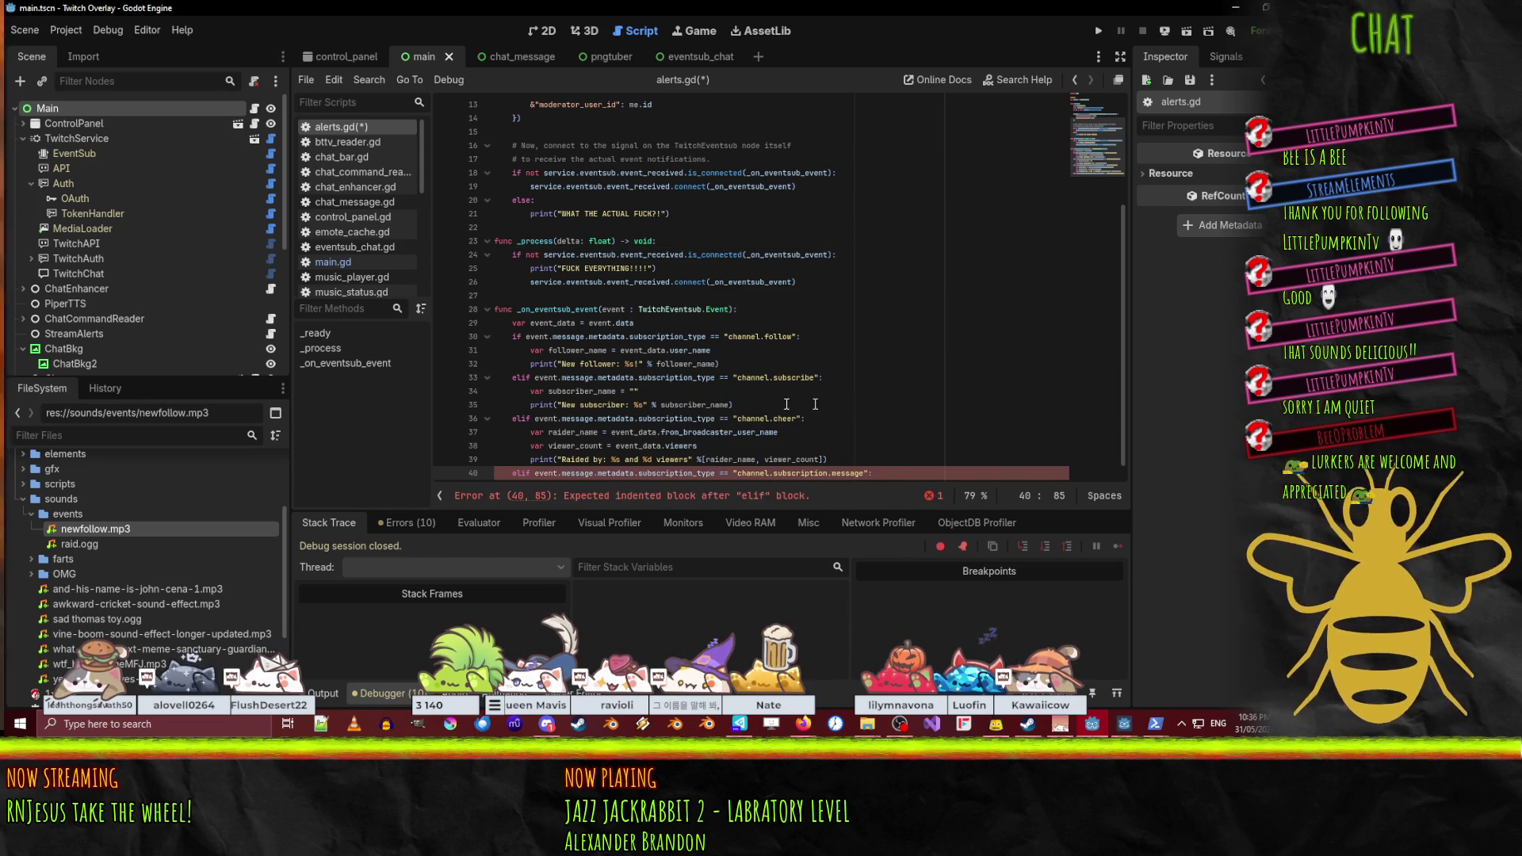
{"action": "key", "text": "ctrl+shift+k"}
{"action": "key", "text": "Up"}
{"action": "key", "text": "Up"}
{"action": "key", "text": "Up"}
{"action": "key", "text": "Down"}
{"action": "type", "text": "elif event.message.metadata.subscription_type == \"channel.subscription.message\":"}
{"action": "key", "text": "Up"}
- Copy the subscriber_name and print lines into the new resub branch
{"action": "key", "text": "shift+Up"}
{"action": "key", "text": "shift+Up"}
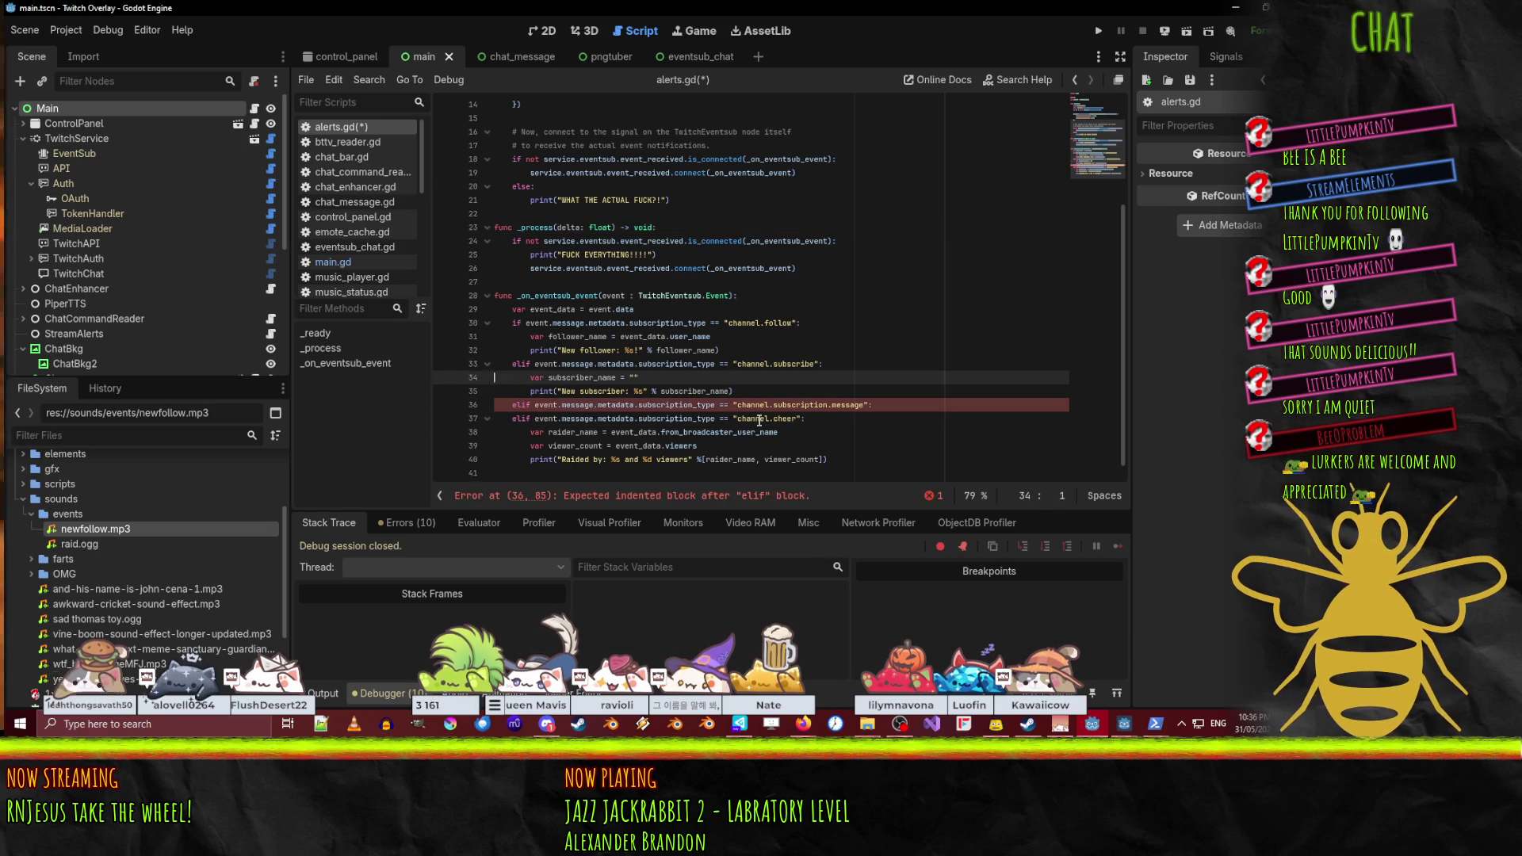
{"action": "key", "text": "ctrl+c"}
{"action": "key", "text": "Down"}
{"action": "key", "text": "ctrl+v"}
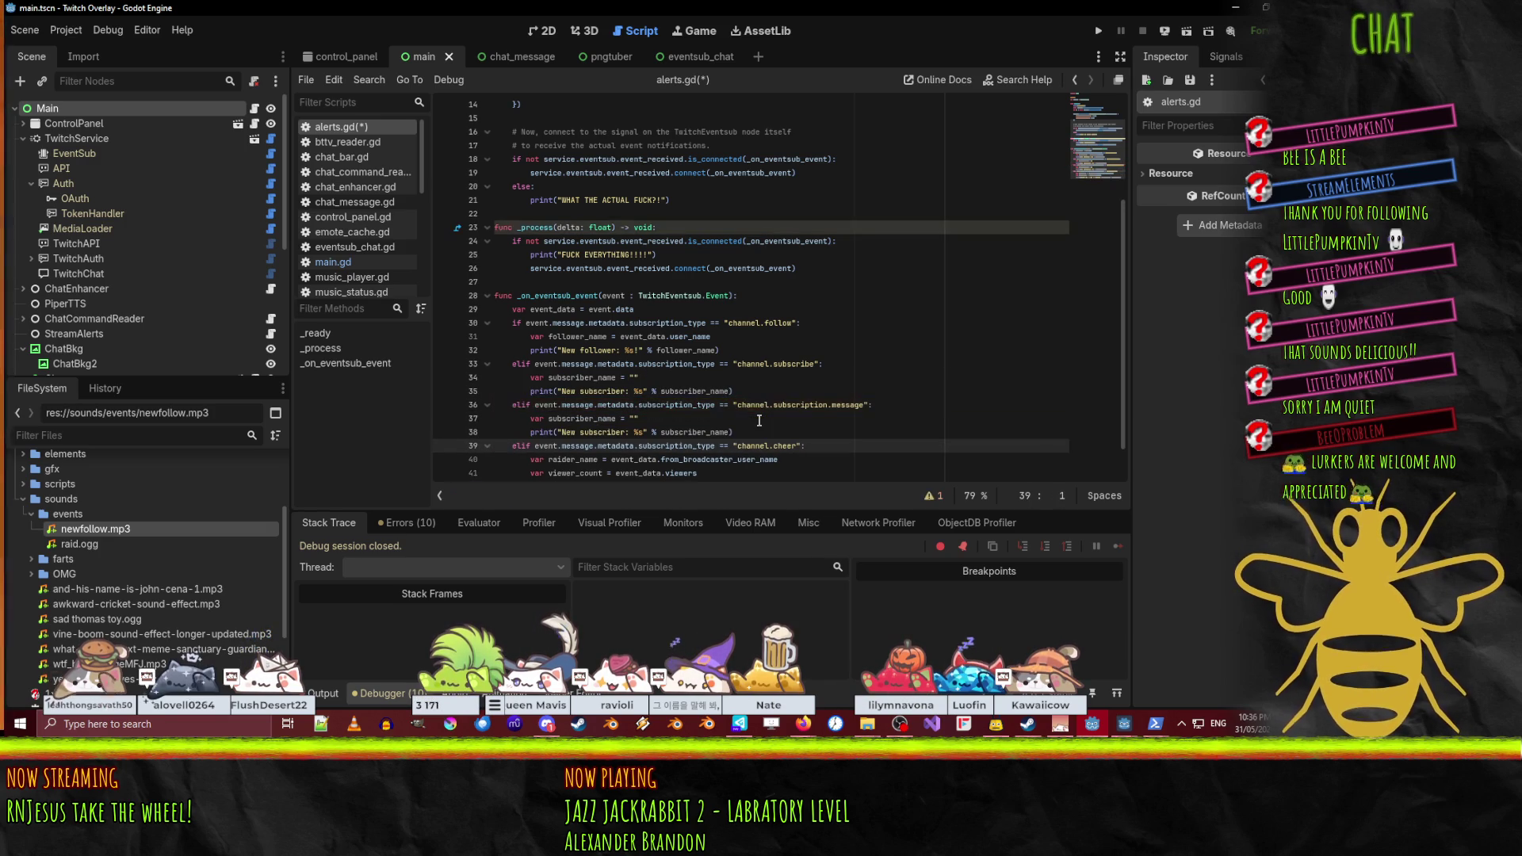
{"action": "left_click", "coordinate": [1094, 728]}
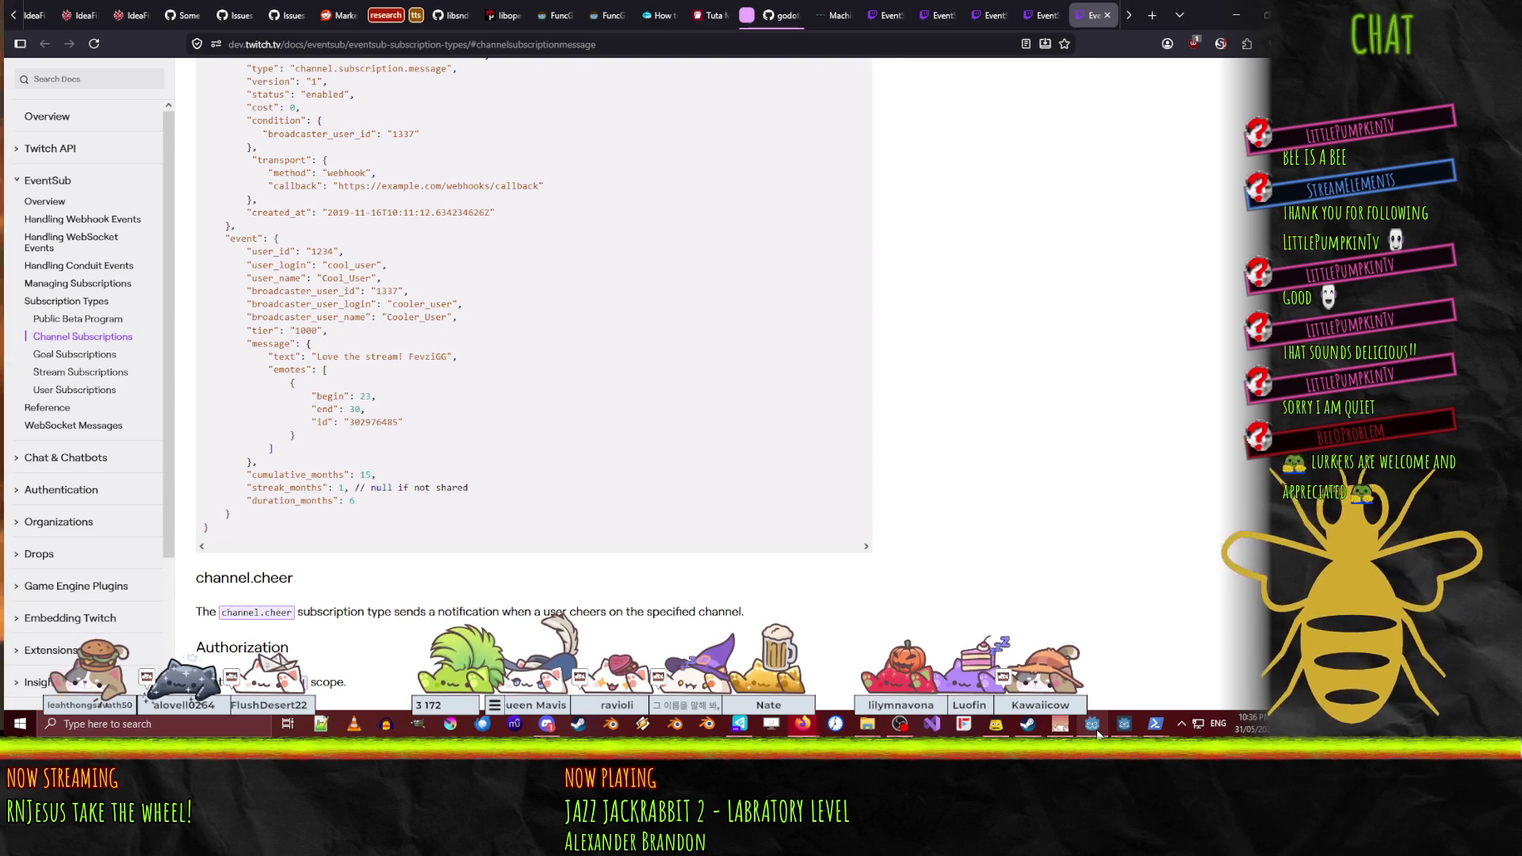
- Set subscriber_name to event_data.user_name in both subscriber branches
{"action": "left_click", "coordinate": [1093, 728]}
{"action": "left_click", "coordinate": [659, 414]}
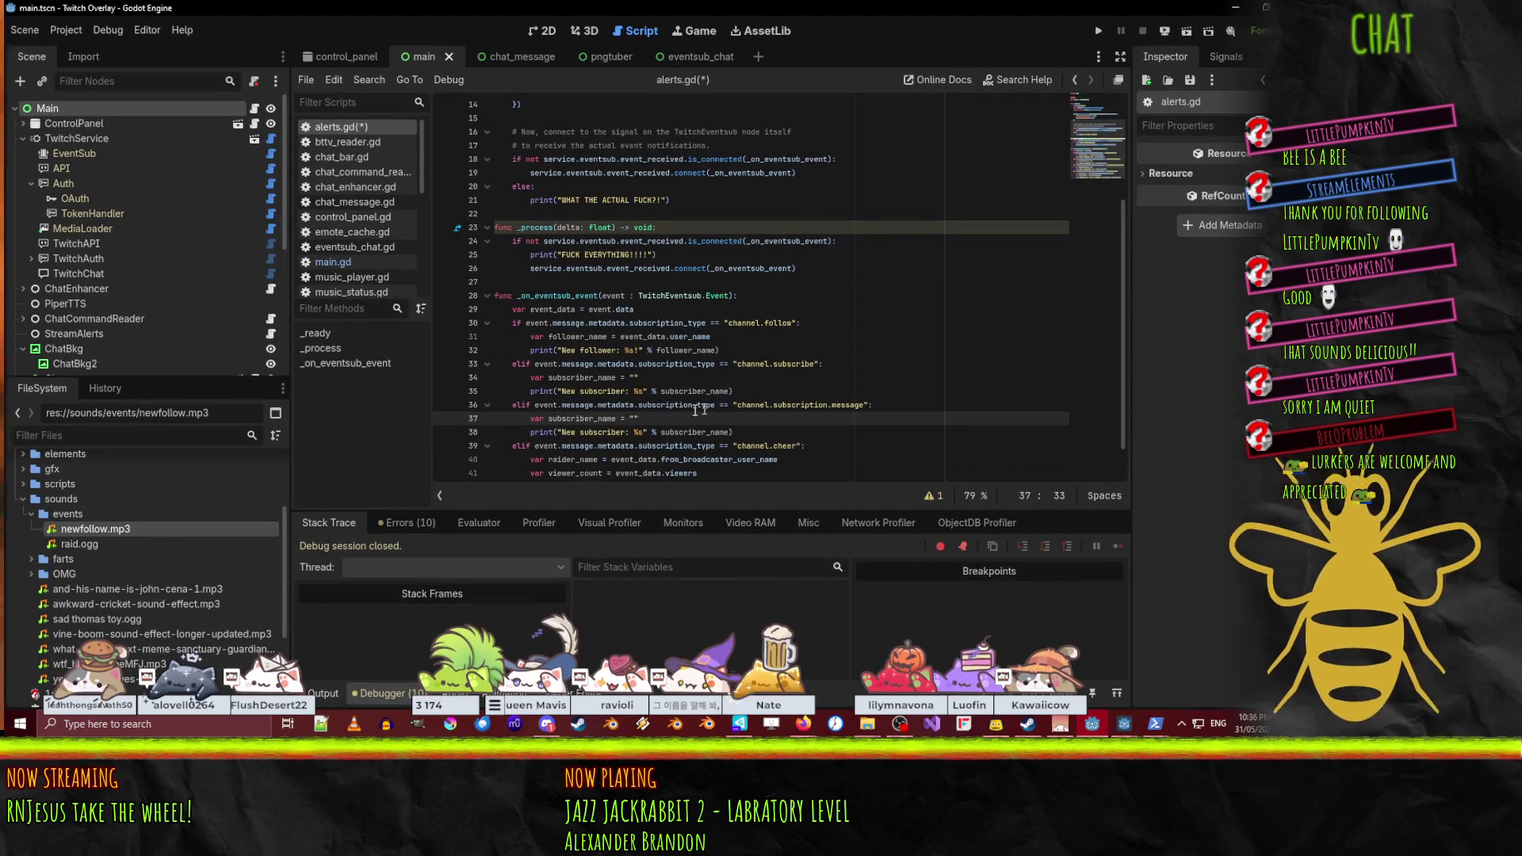
{"action": "key", "text": "BackSpace"}
{"action": "key", "text": "BackSpace"}
{"action": "type", "text": "ev"}
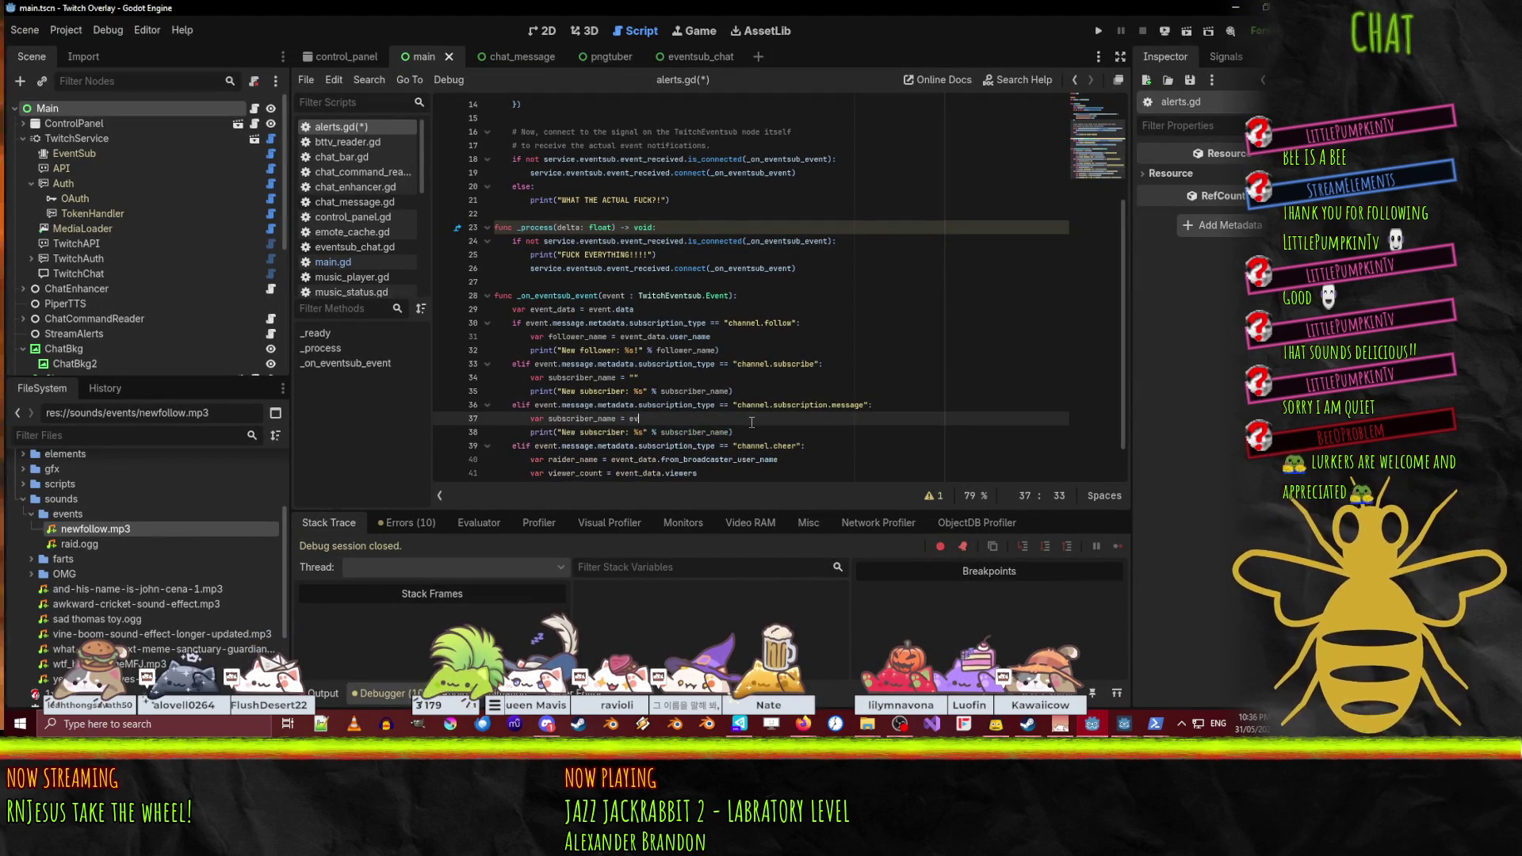
{"action": "type", "text": "ent_"}
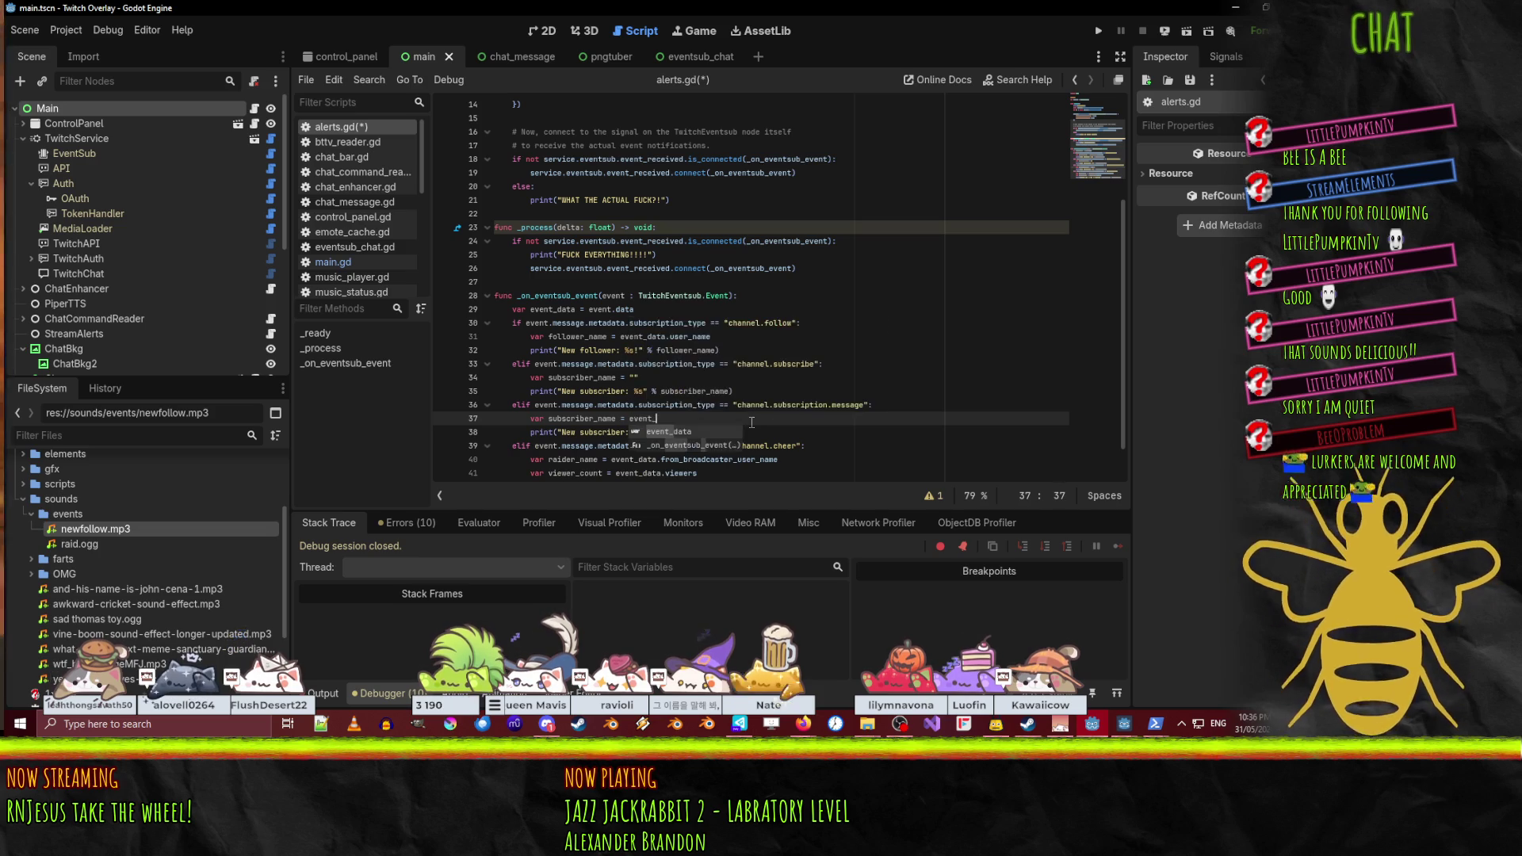
{"action": "type", "text": "data."}
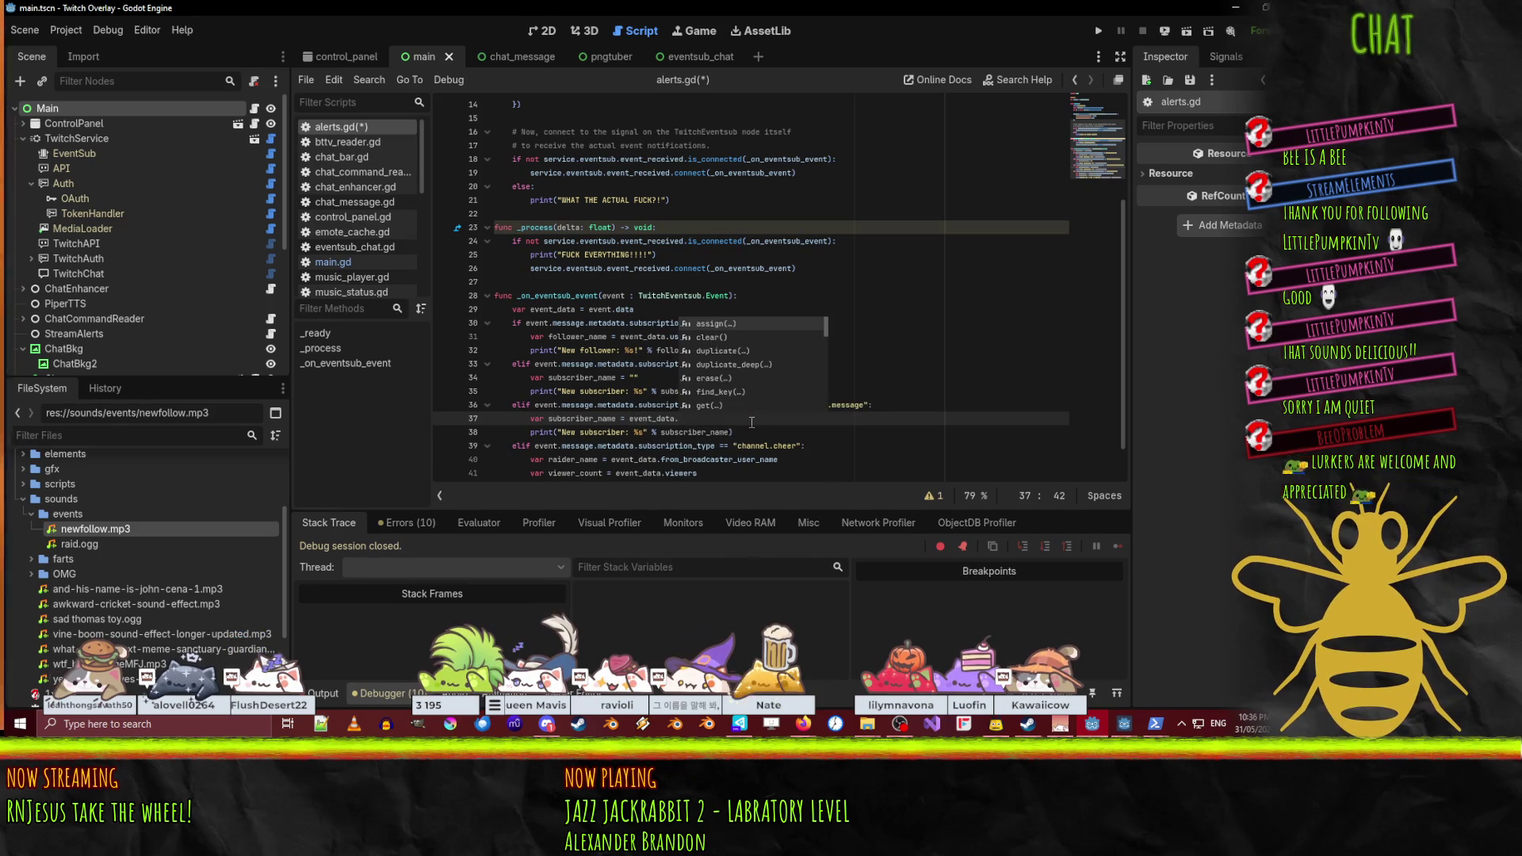
{"action": "type", "text": "user_na"}
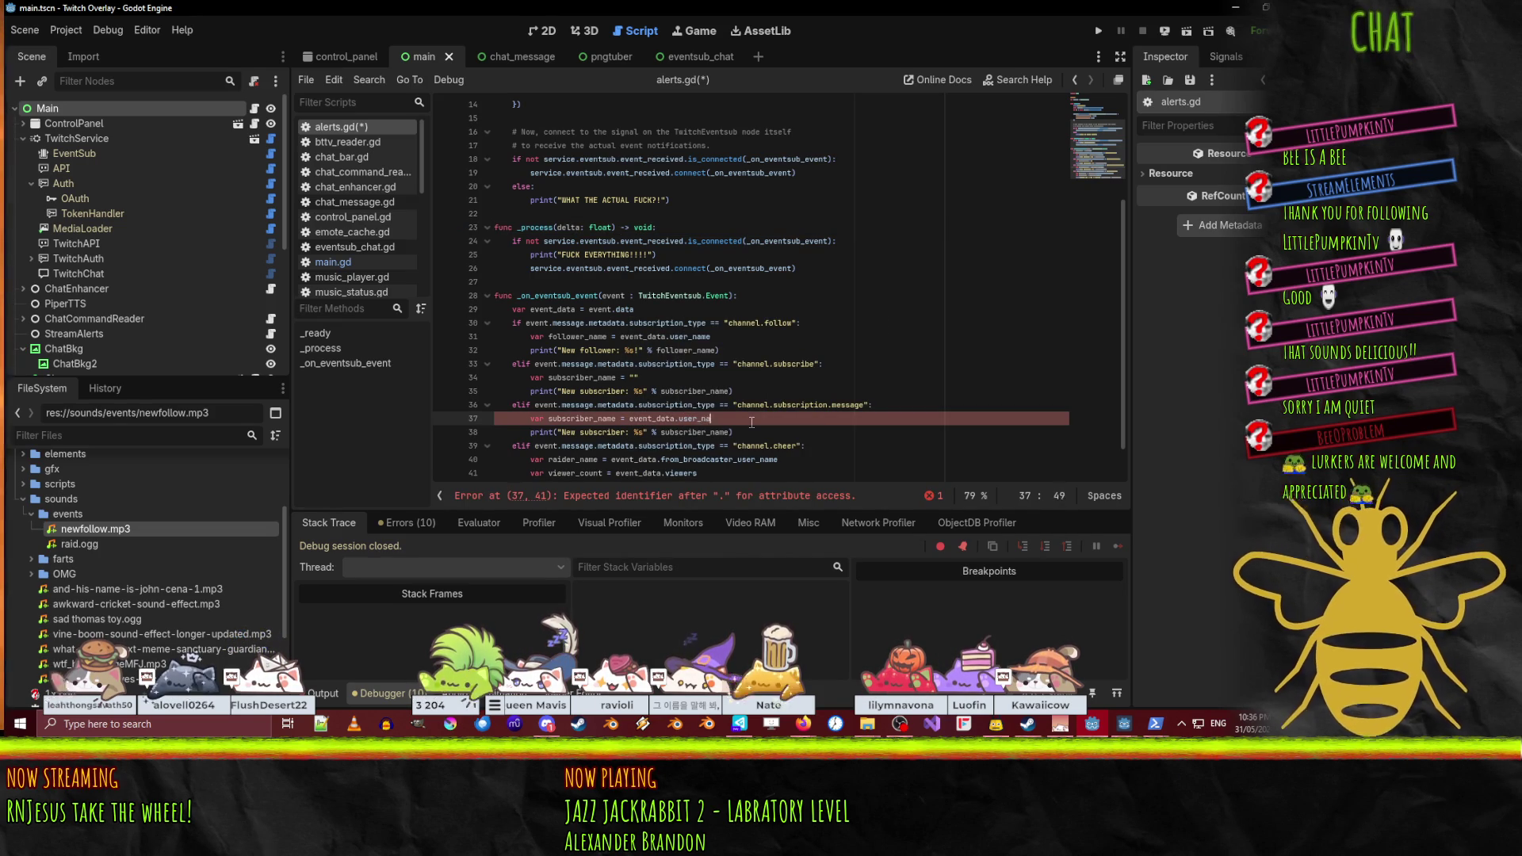
{"action": "key", "text": "shift+Left"}
{"action": "key", "text": "shift+Left"}
{"action": "key", "text": "shift+Left"}
{"action": "key", "text": "ctrl+c"}
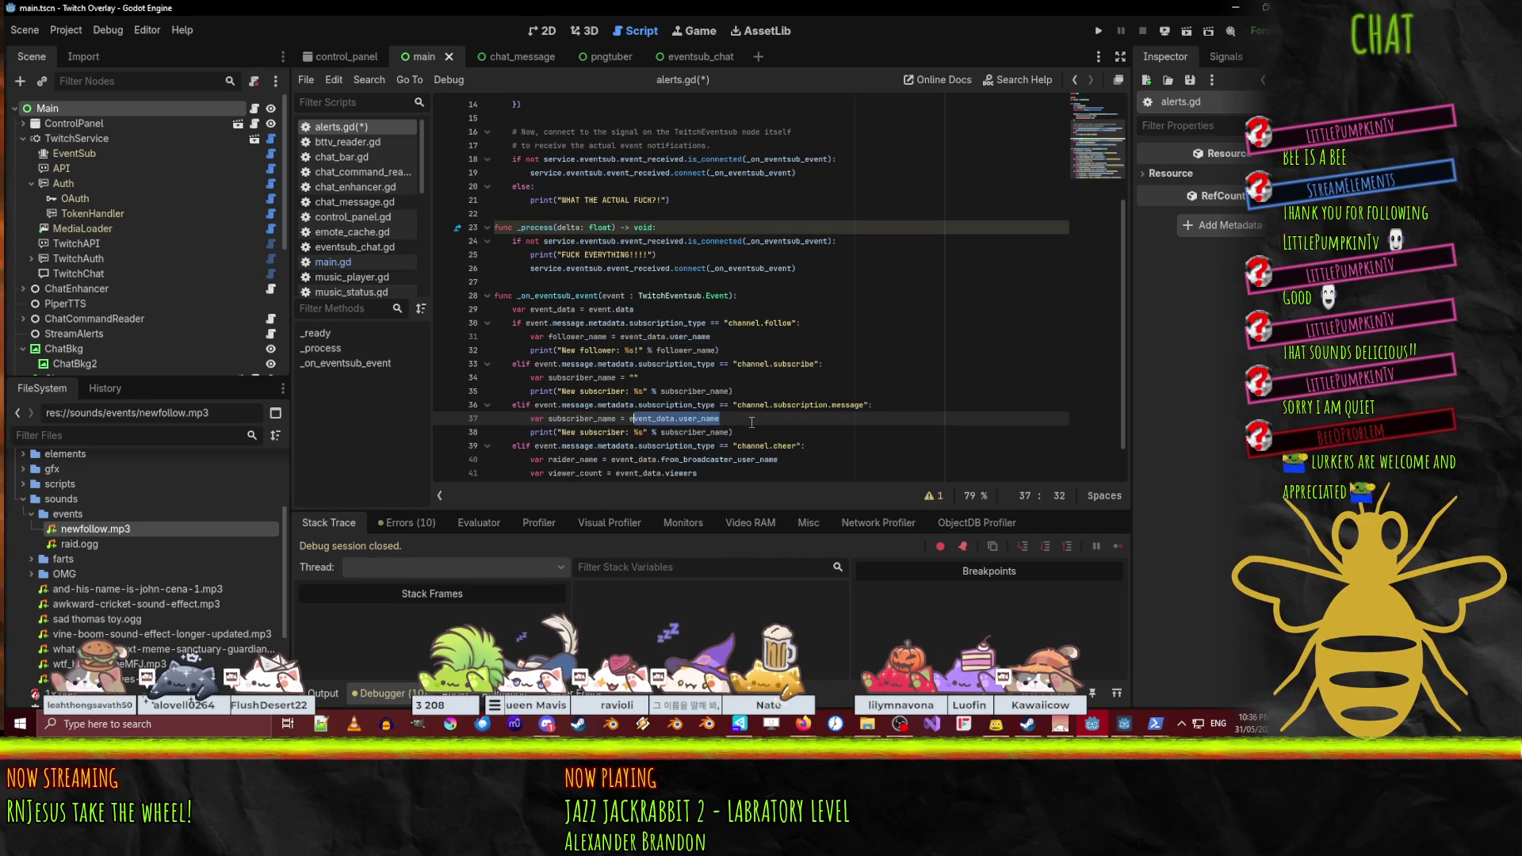
{"action": "left_click_drag", "start_coordinate": [630, 374], "coordinate": [639, 377]}
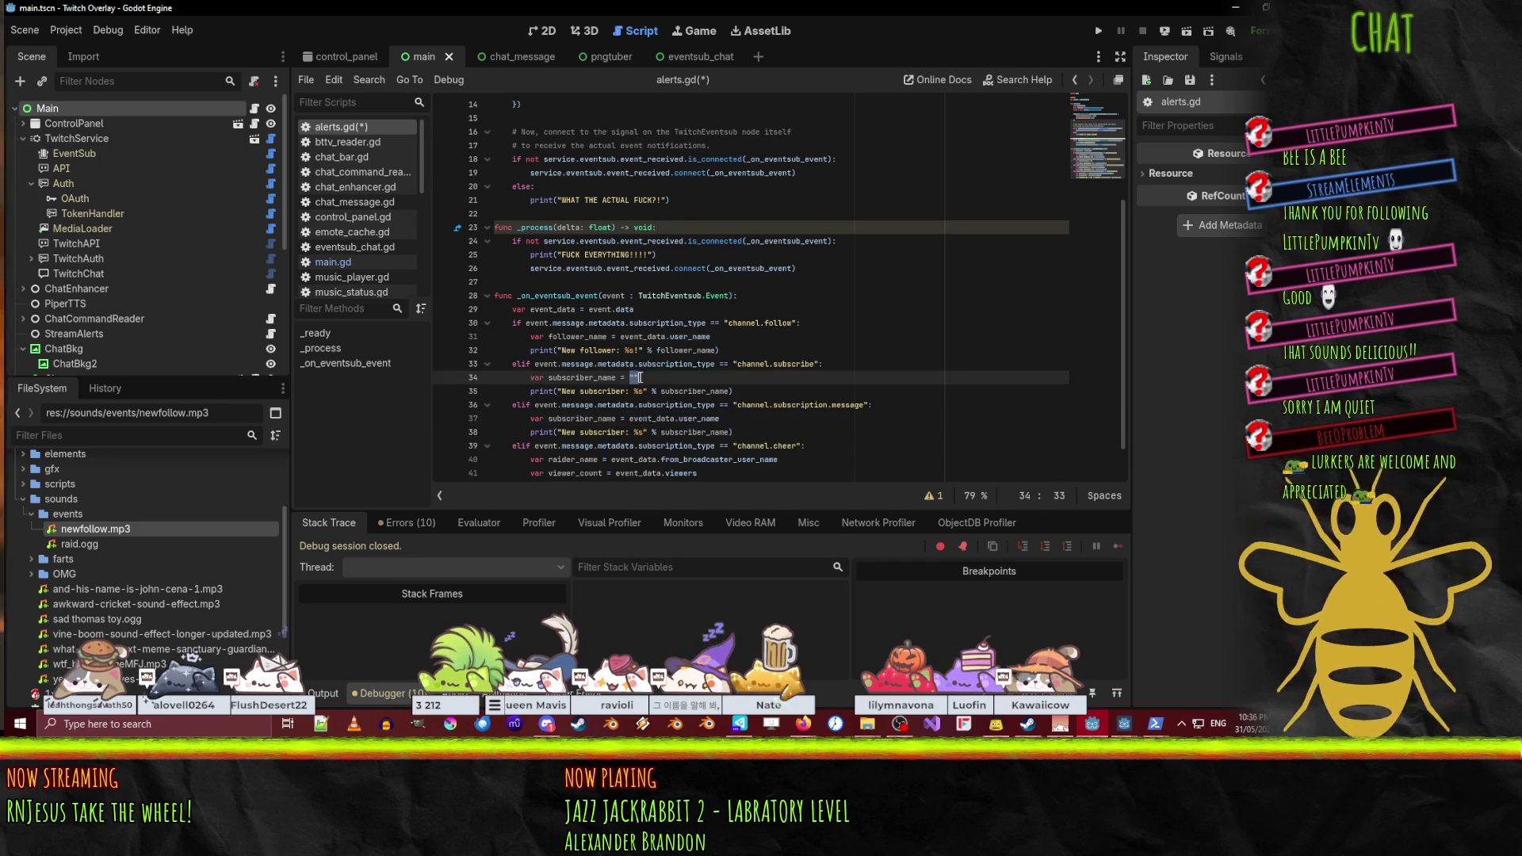
{"action": "key", "text": "ctrl+v"}
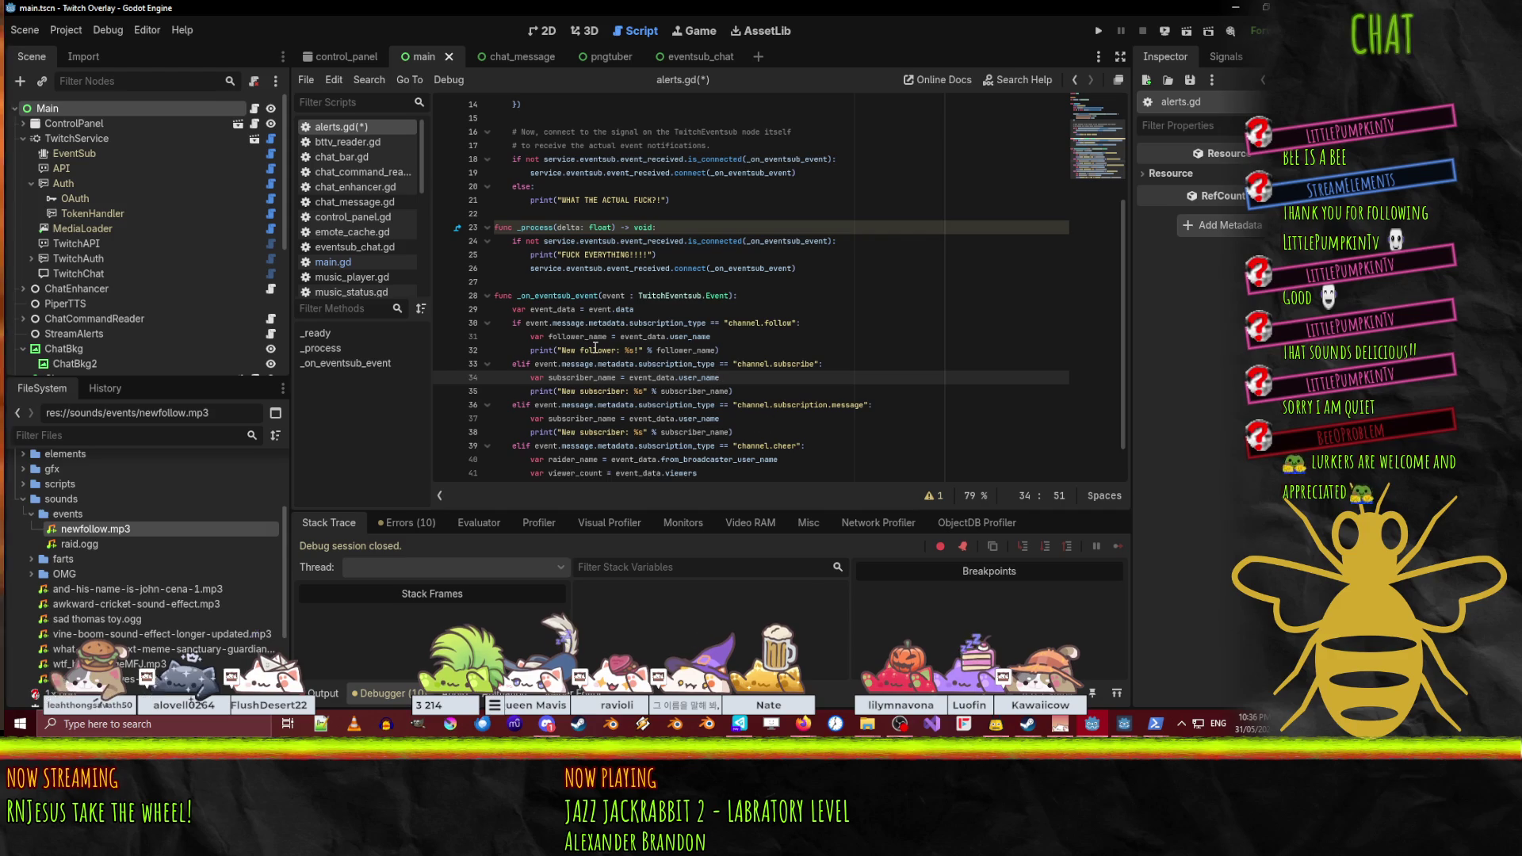
- Change the resub print text from 'New subscriber' to 'Resub'
{"action": "scroll", "coordinate": [849, 411], "scroll_direction": "down", "scroll_amount": 1}
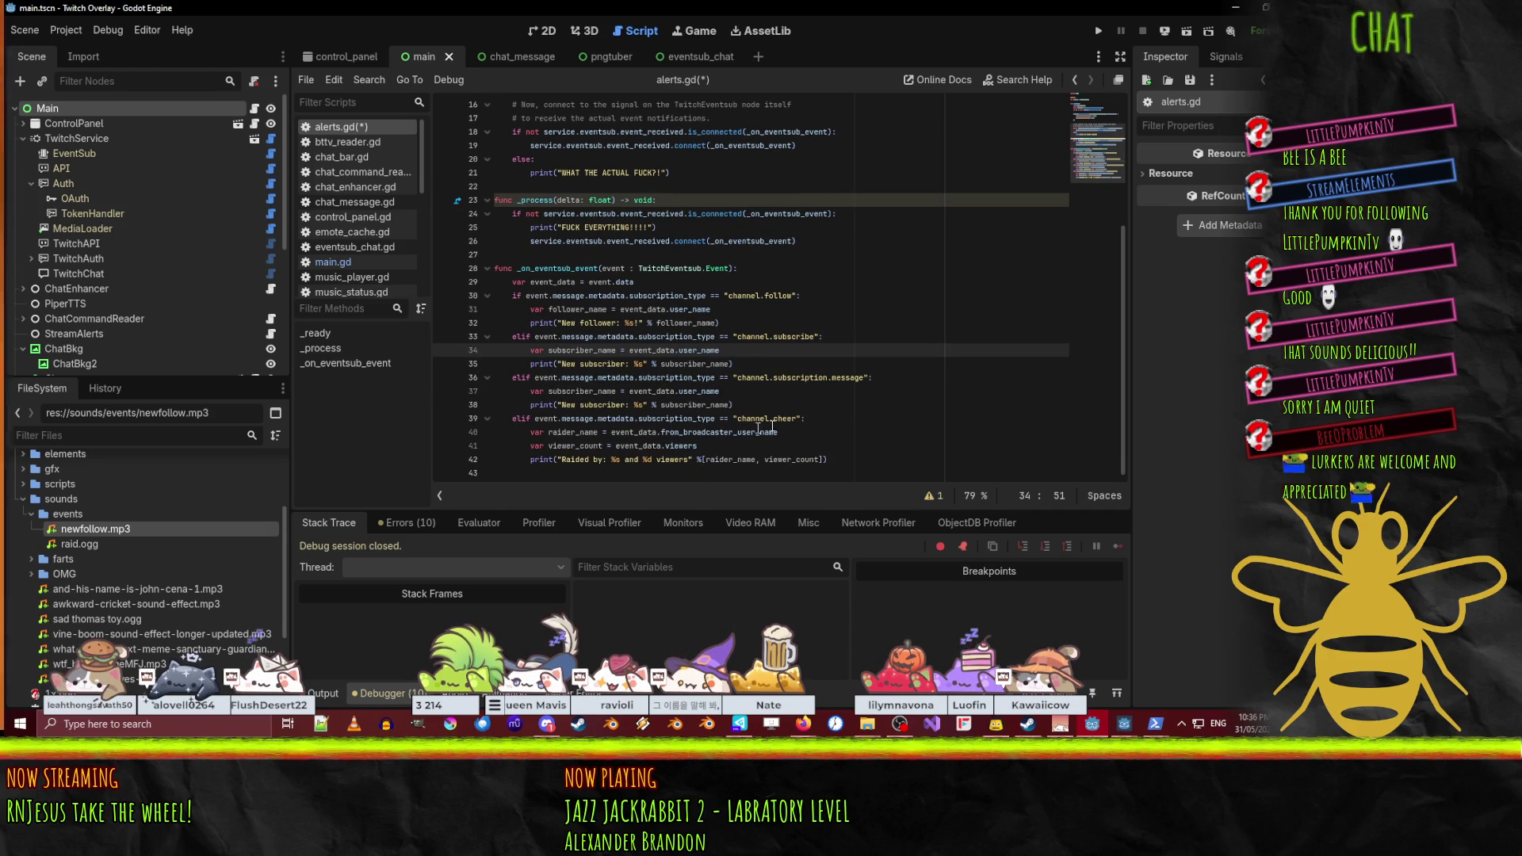
{"action": "left_click", "coordinate": [562, 404]}
{"action": "key", "text": "ctrl+shift+Right"}
{"action": "key", "text": "ctrl+shift+Right"}
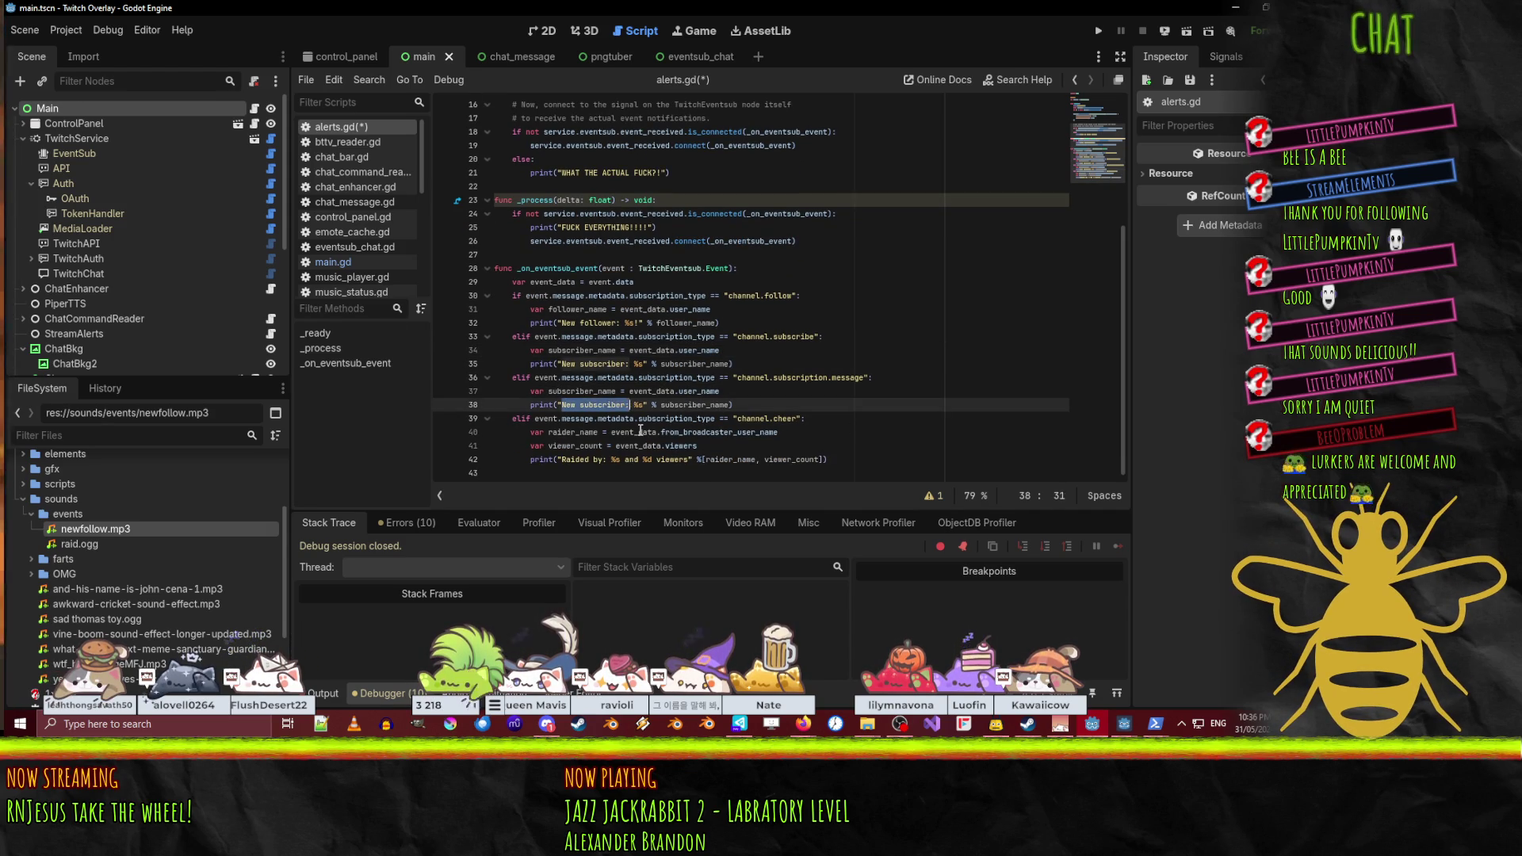
{"action": "type", "text": "Resub"}
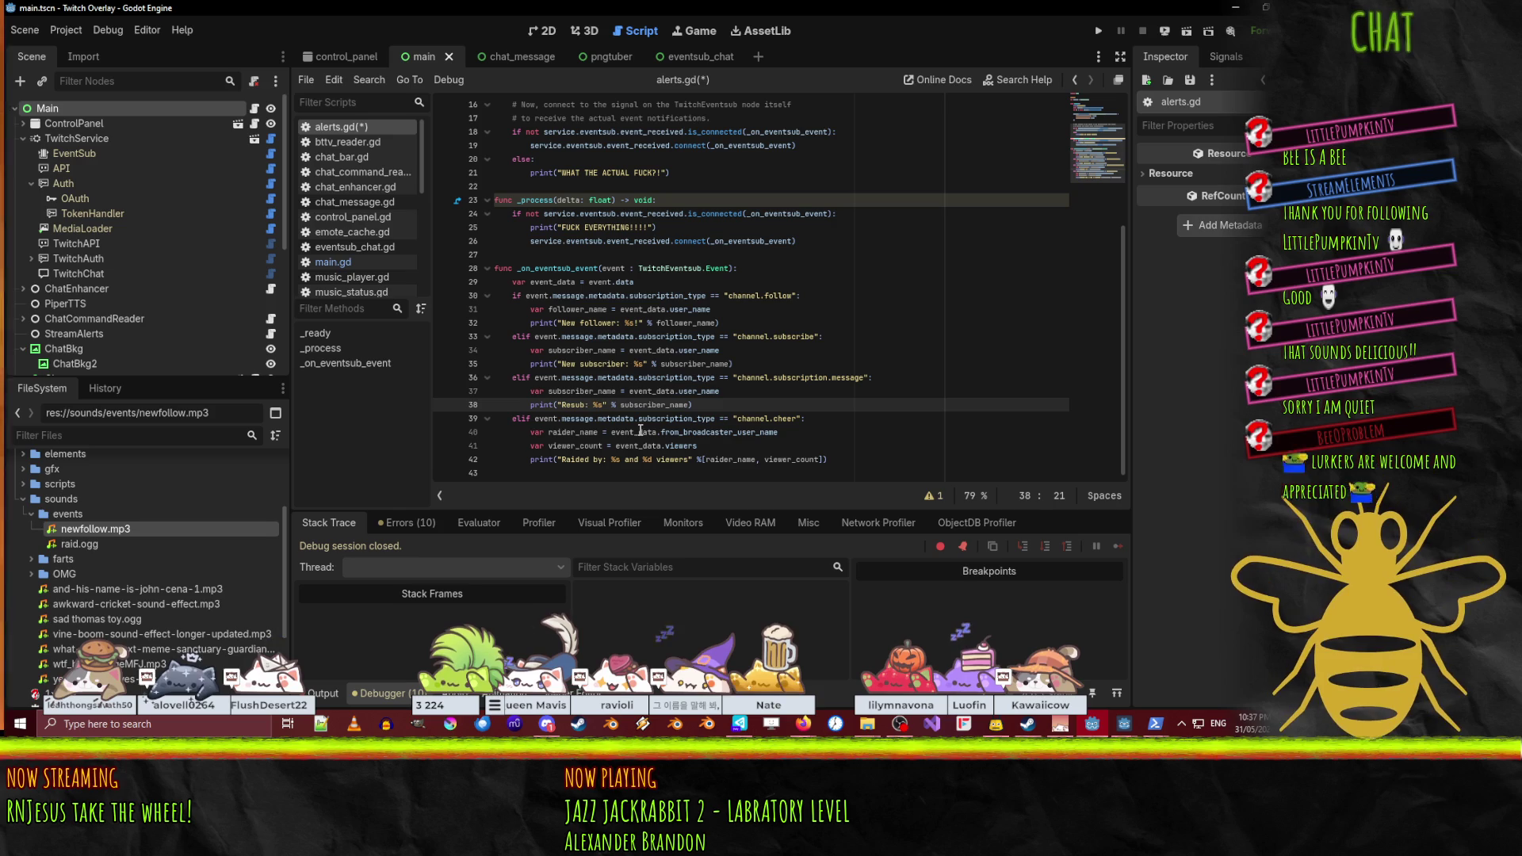
{"action": "left_click", "coordinate": [1094, 729]}
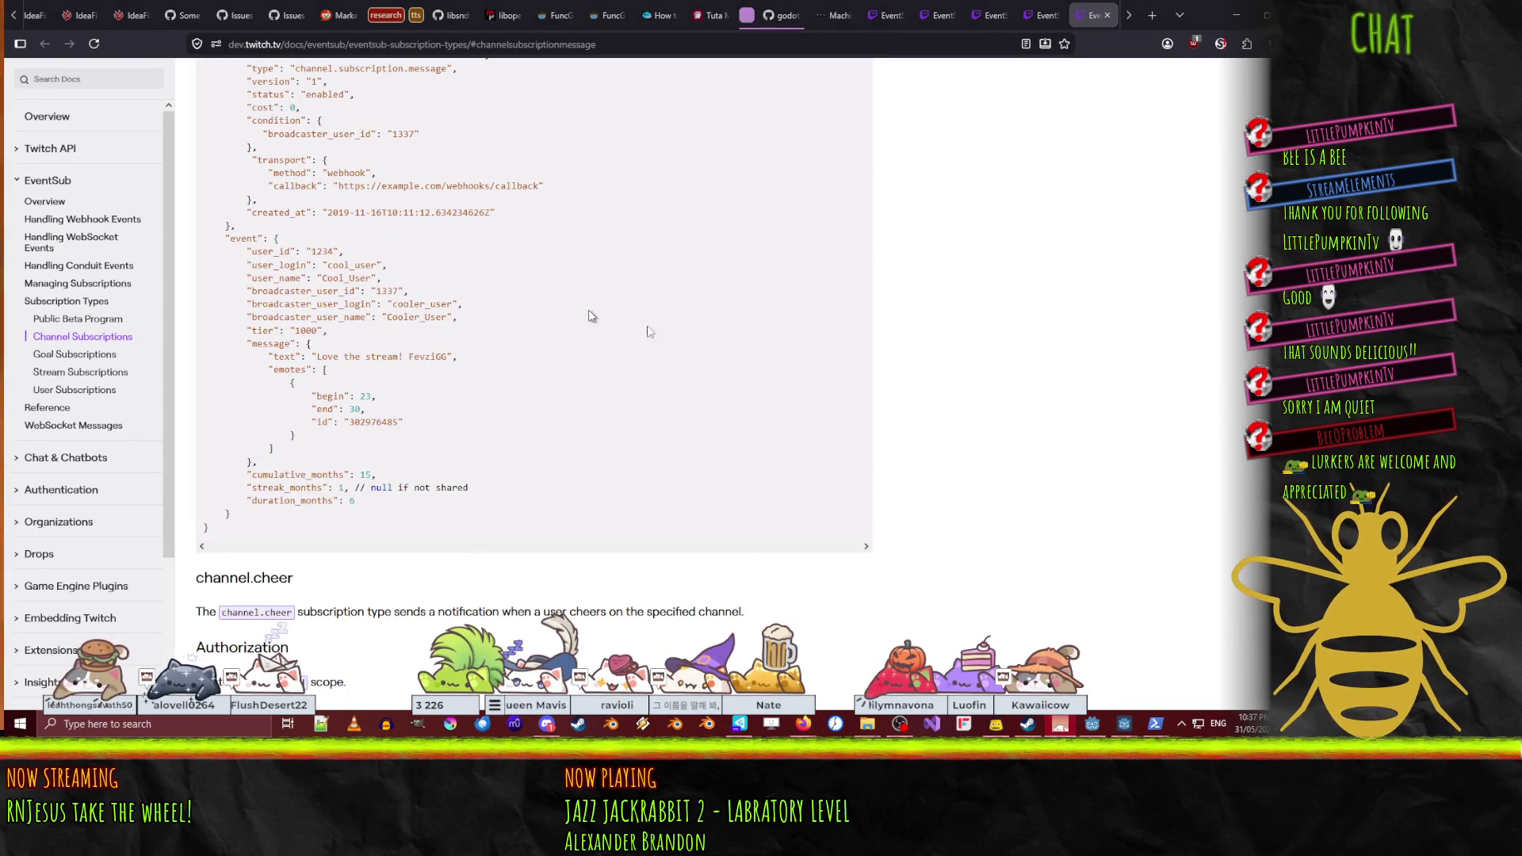
- Store event_data.message.text as text and print 'Resub: %s with text %s' with subscriber_name and text
{"action": "left_click", "coordinate": [1092, 724]}
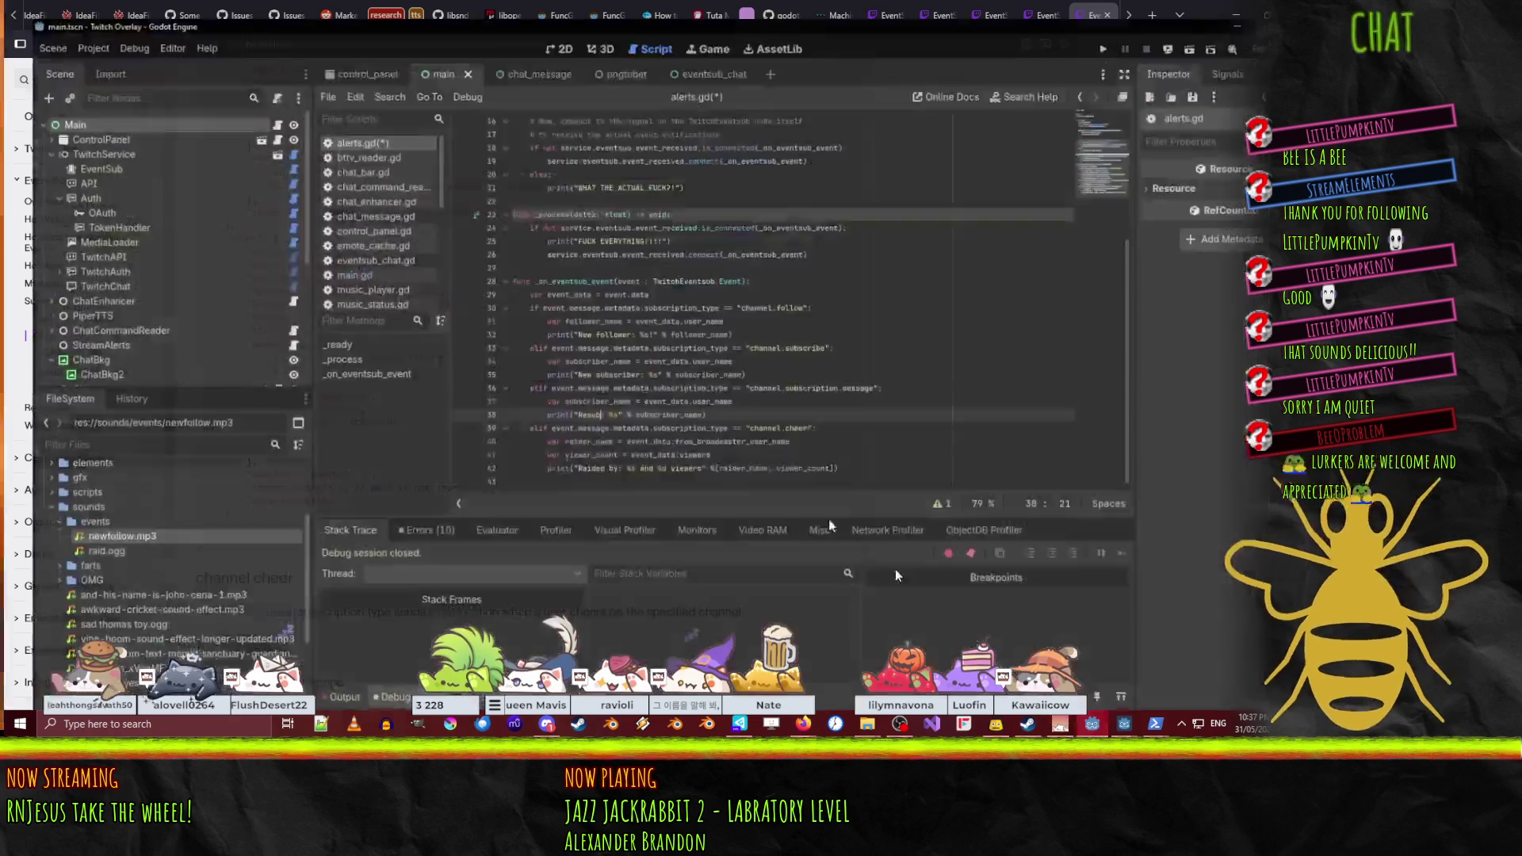
{"action": "left_click", "coordinate": [776, 393]}
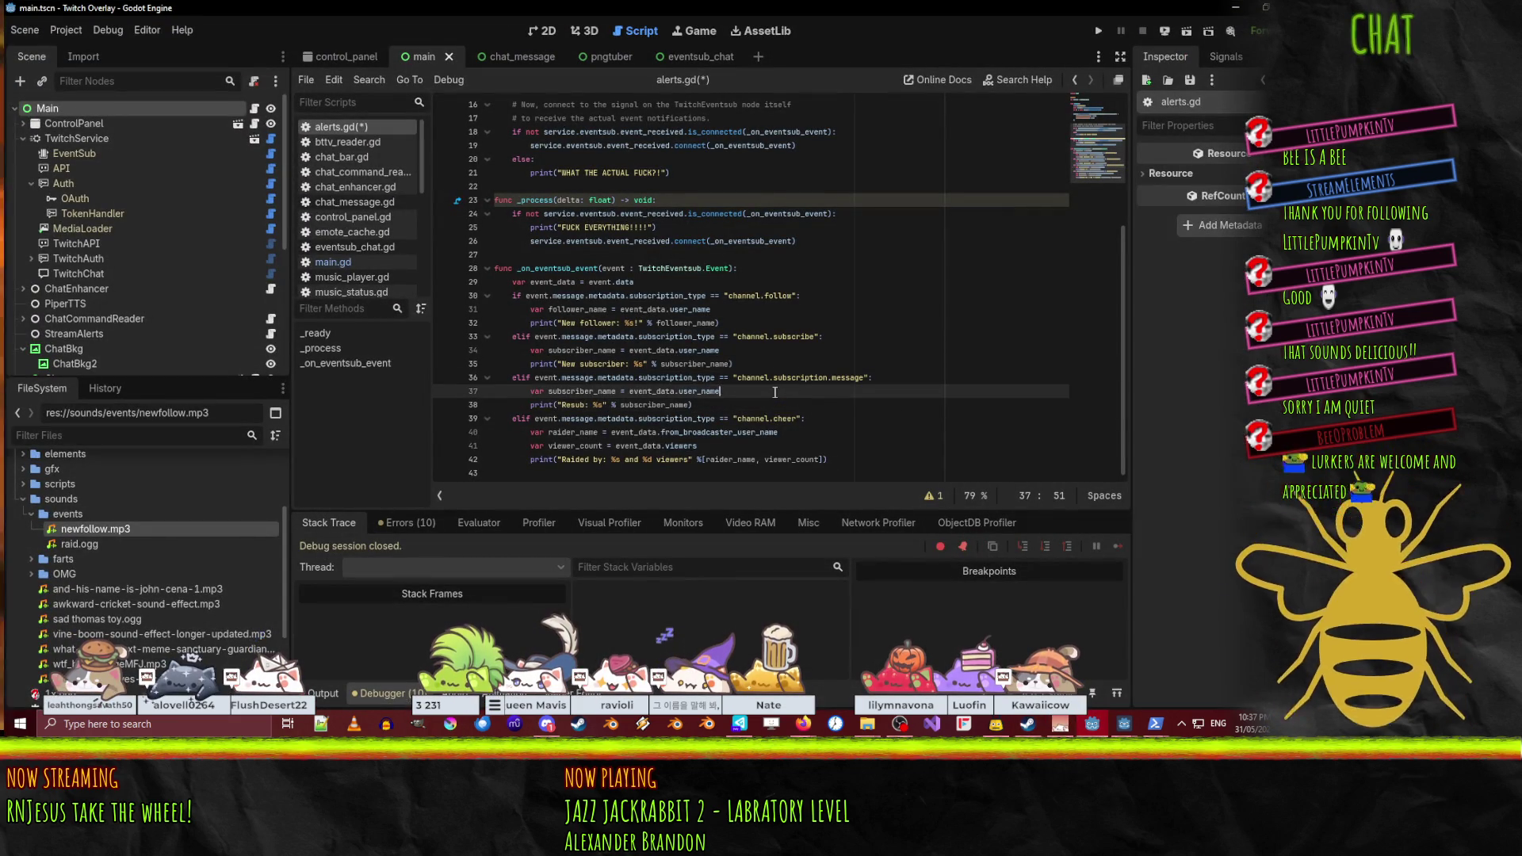
{"action": "key", "text": "Return"}
{"action": "type", "text": "var "}
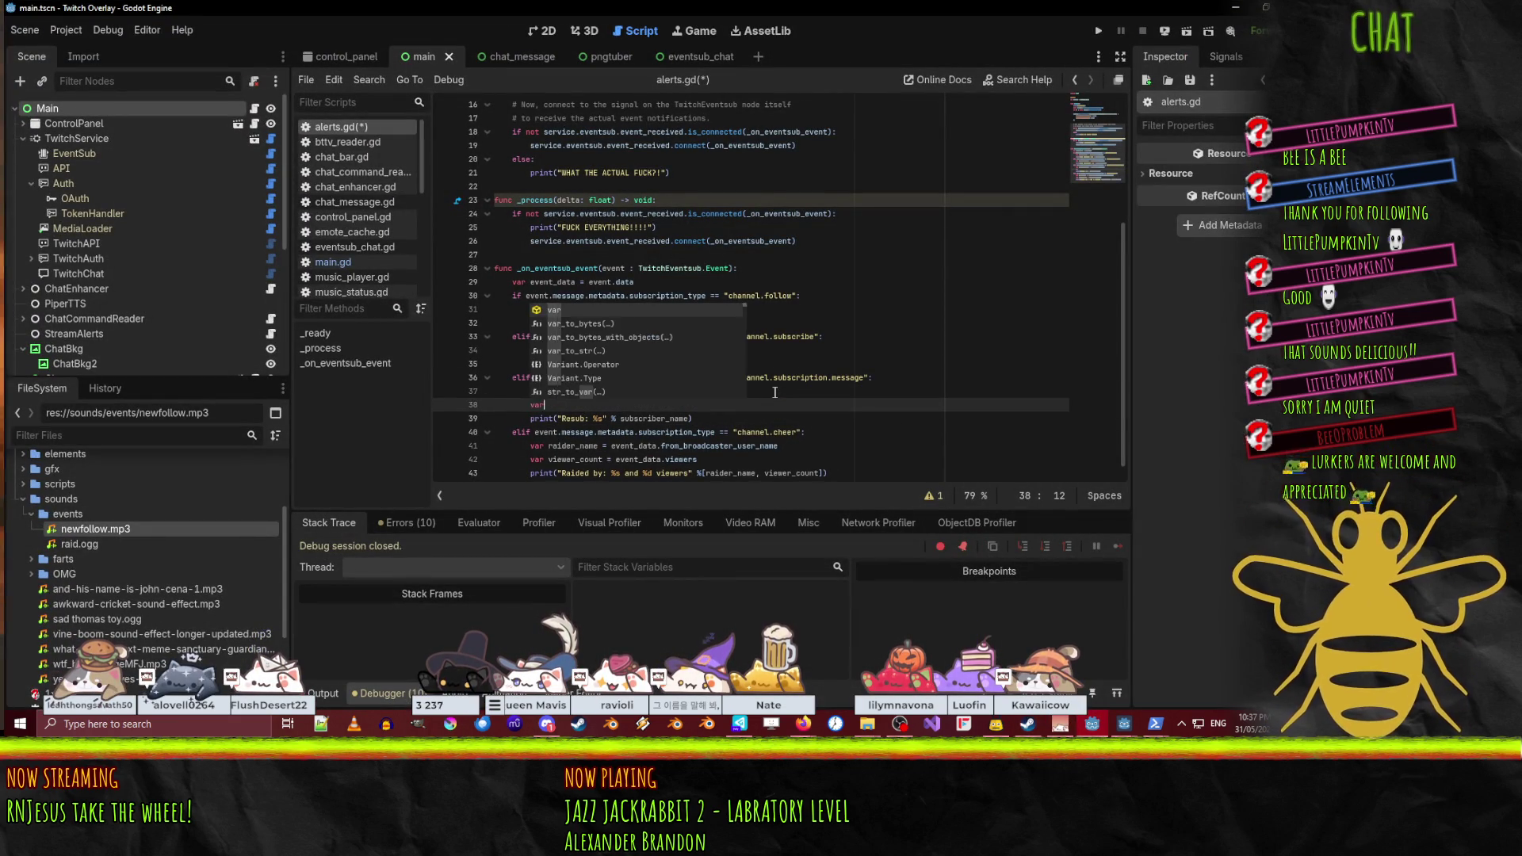
{"action": "type", "text": "m"}
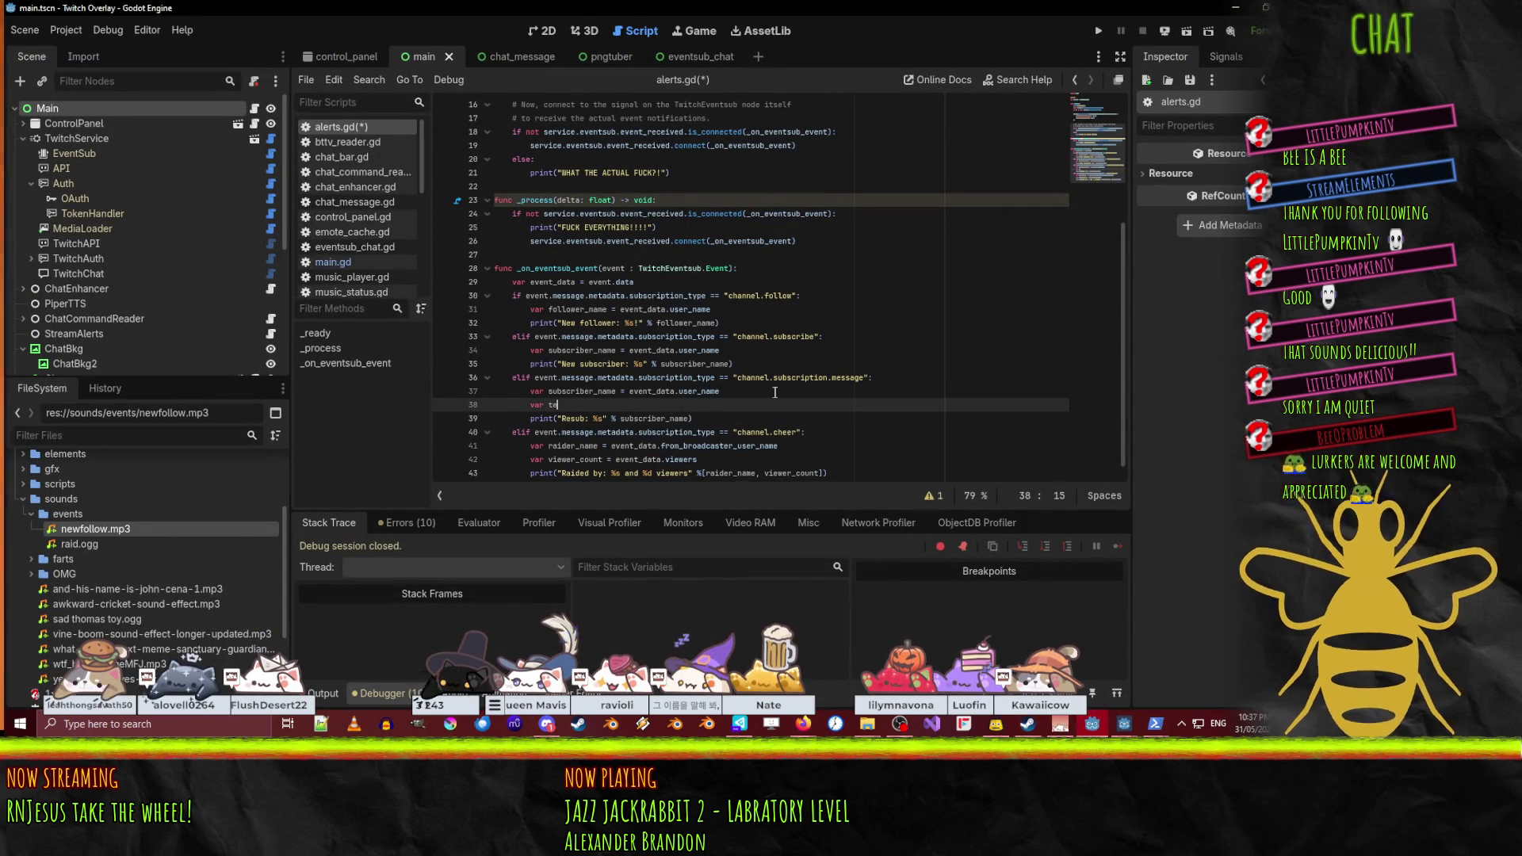
{"action": "type", "text": "= eve"}
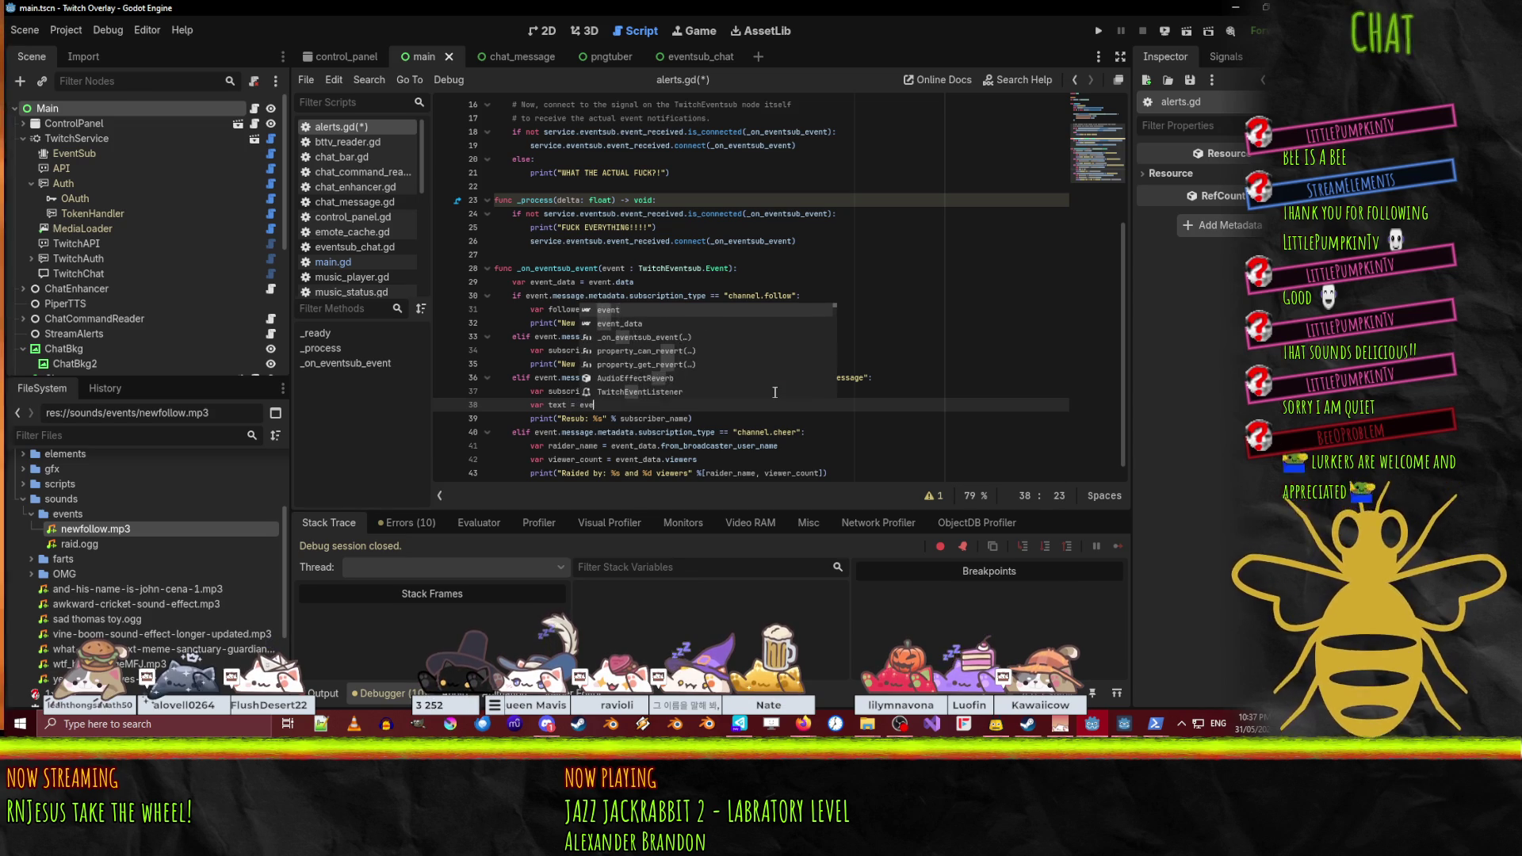
{"action": "type", "text": "nt_data.message.text"}
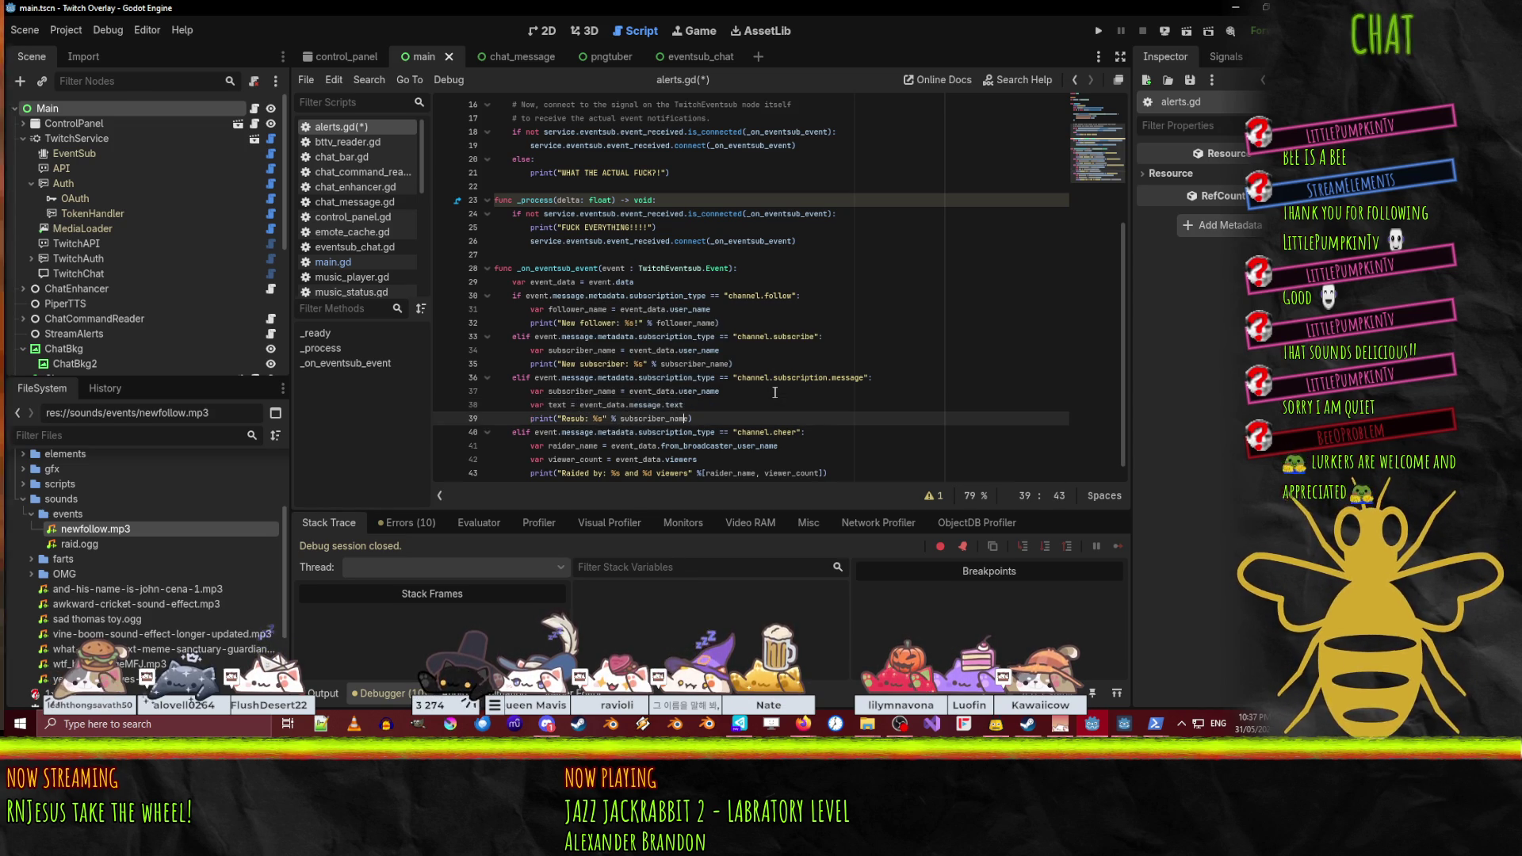
{"action": "key", "text": "Down"}
{"action": "key", "text": "End"}
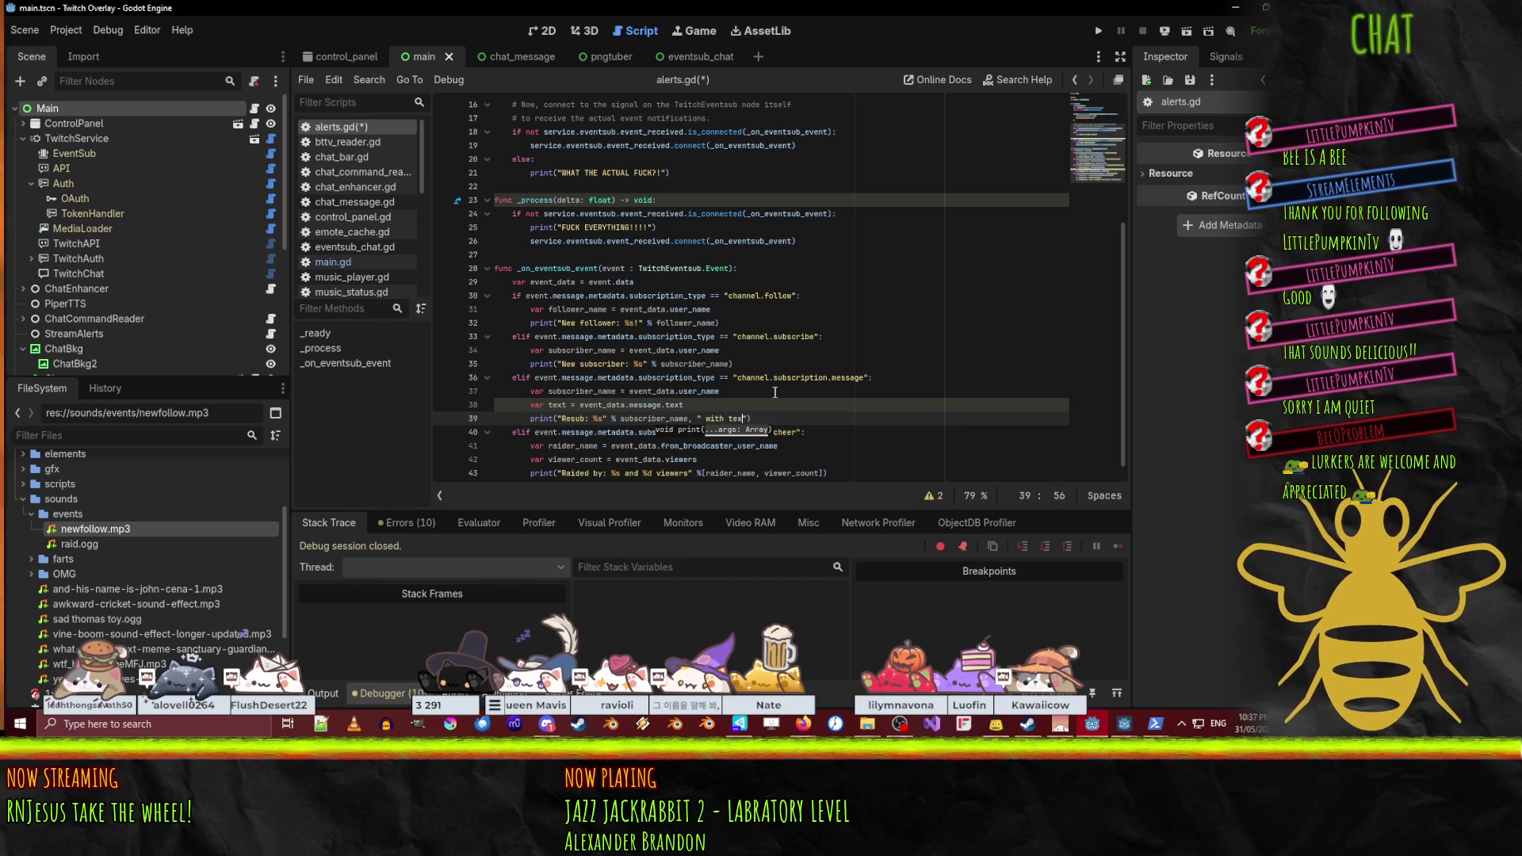
{"action": "key", "text": "BackSpace"}
{"action": "key", "text": "BackSpace"}
{"action": "key", "text": "BackSpace"}
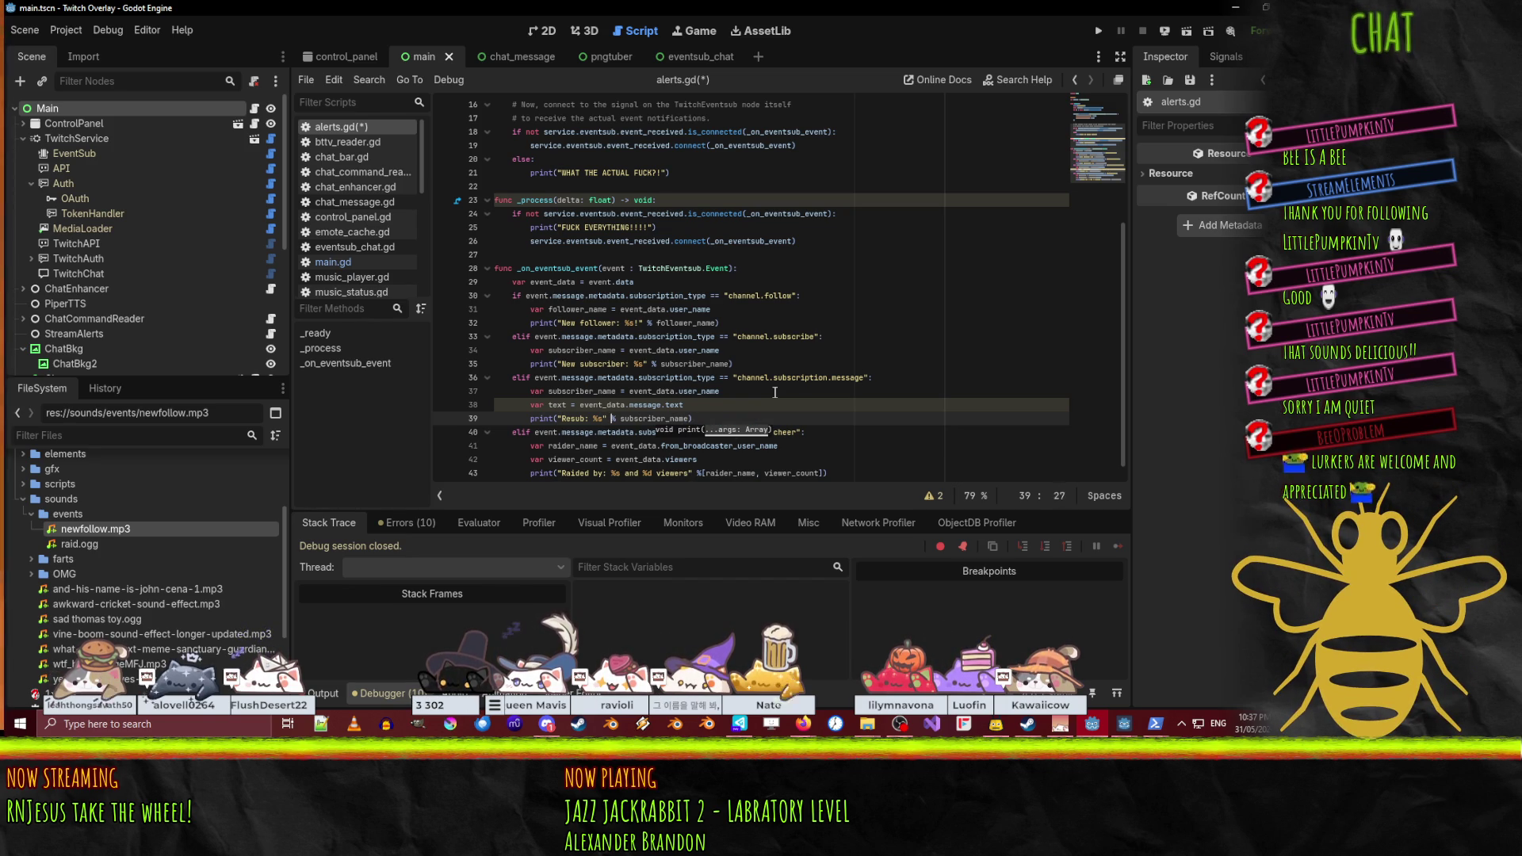
{"action": "type", "text": "with te"}
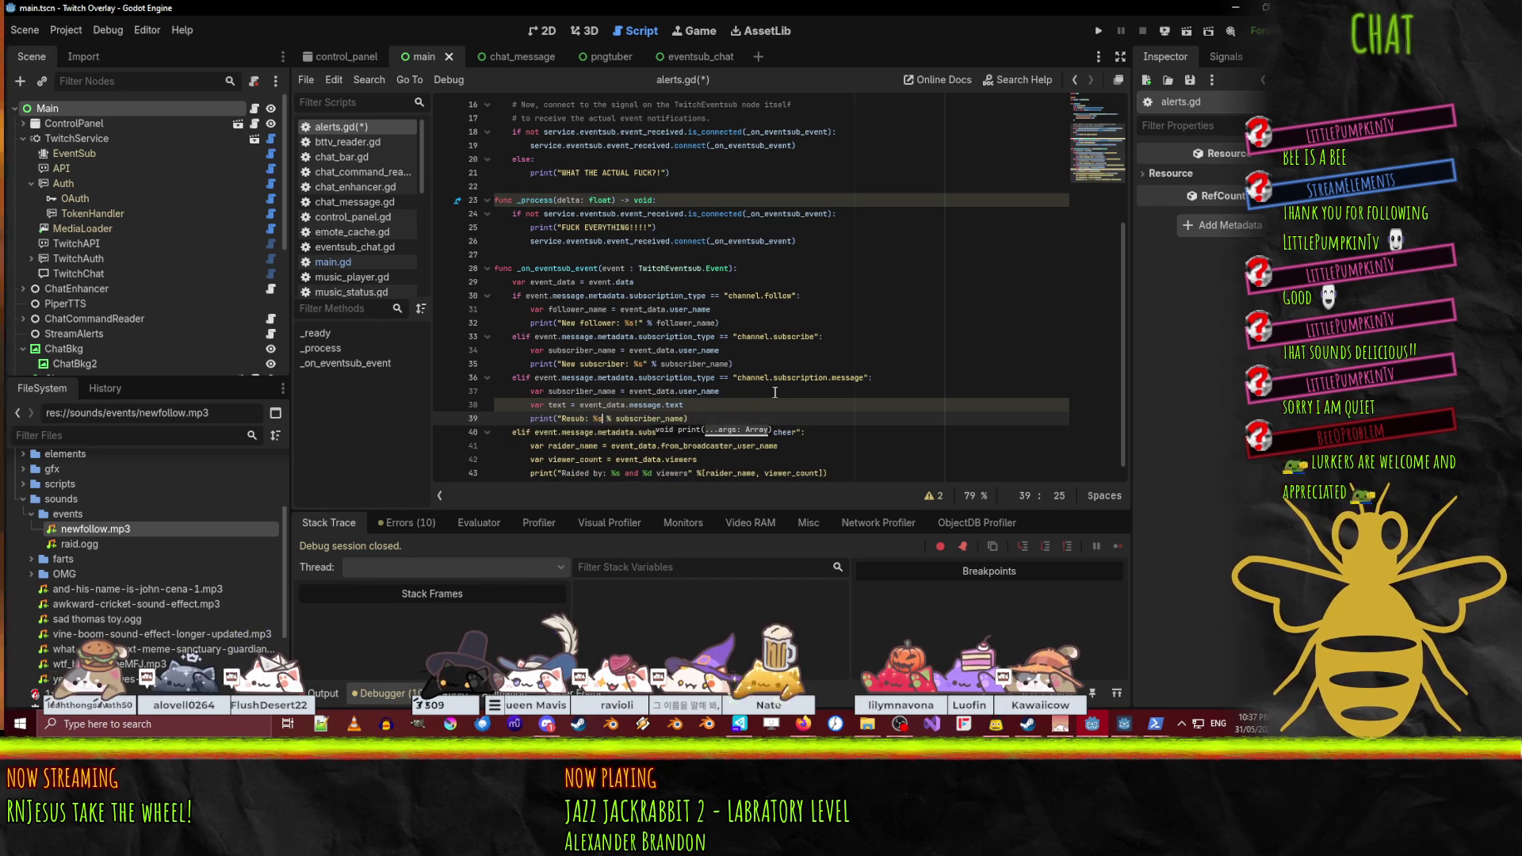
{"action": "type", "text": "xt %s\" % [subscriber_name"}
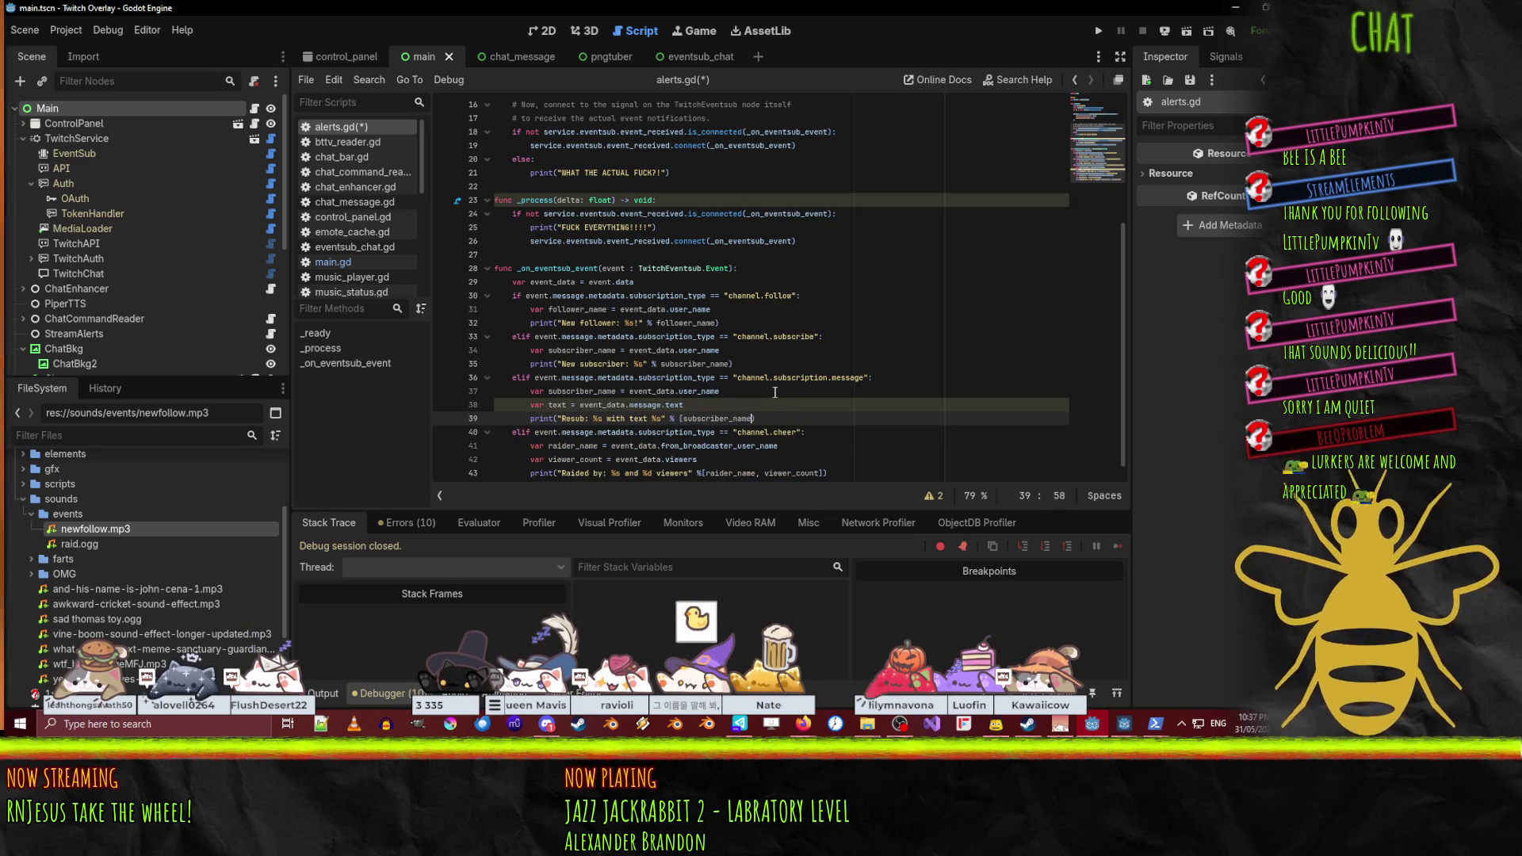
{"action": "type", "text": ", text]"}
{"action": "key", "text": "ctrl+s"}
- Add a line below the resub print for the TTS TODO comment and save alerts.gd
{"action": "left_click", "coordinate": [705, 391]}
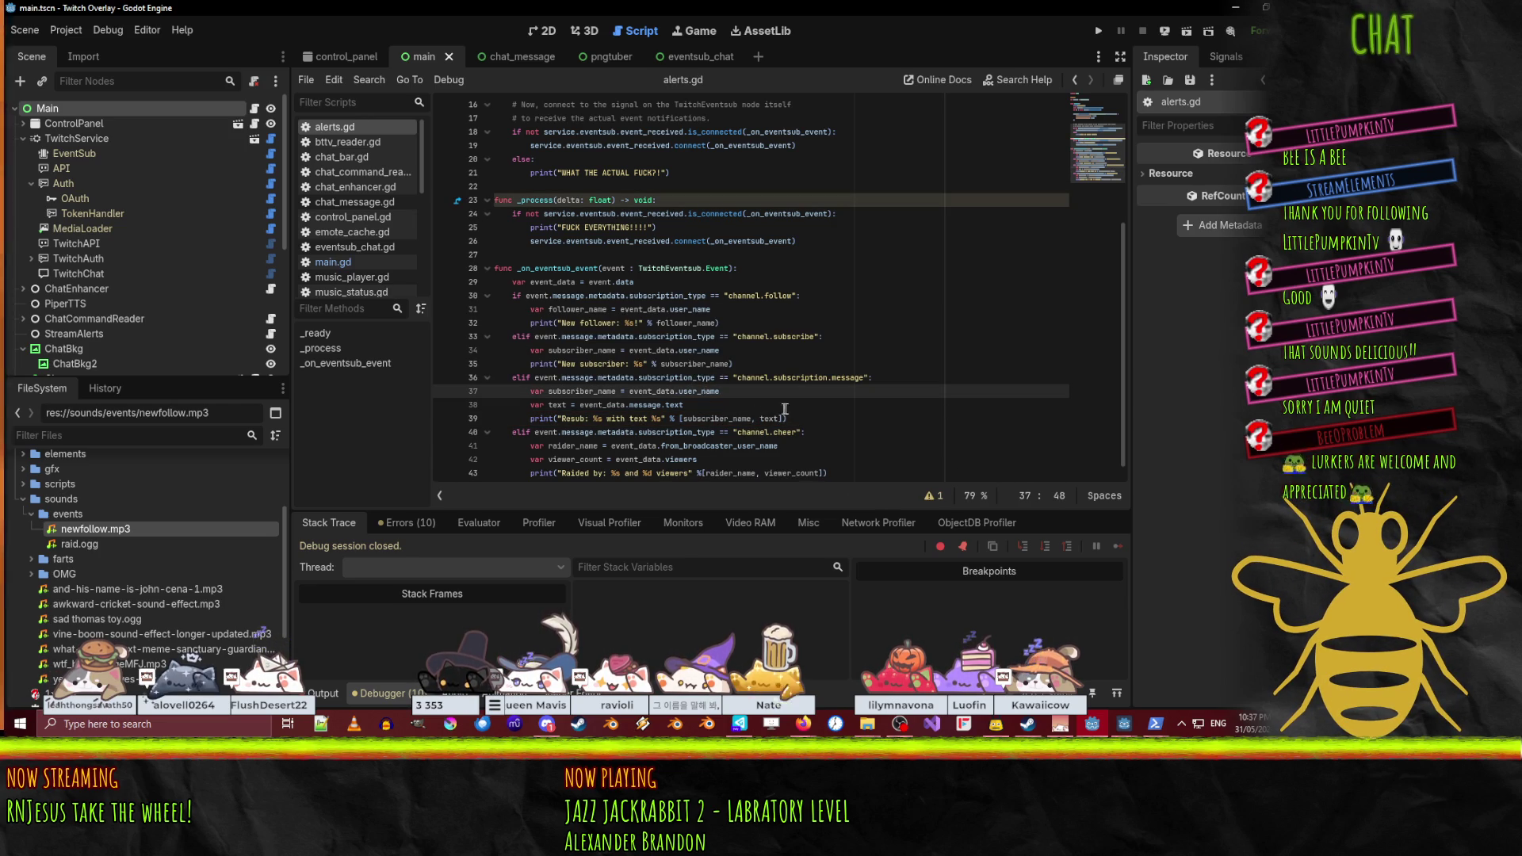
{"action": "left_click", "coordinate": [799, 418]}
{"action": "key", "text": "Return"}
{"action": "type", "text": "# TODO: fire off a TTS reading the message"}
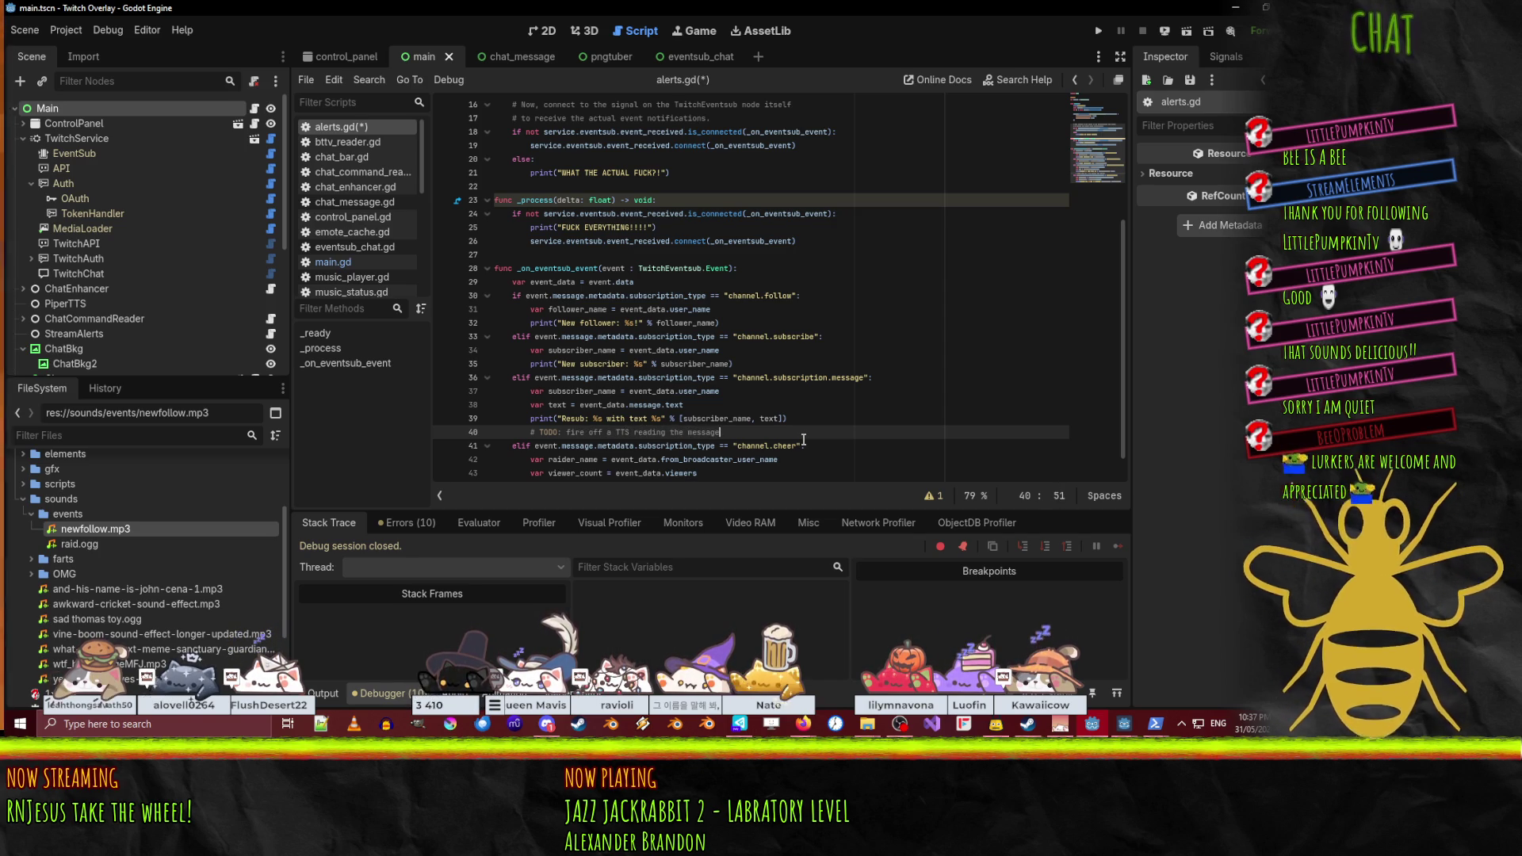
{"action": "key", "text": "ctrl+s"}
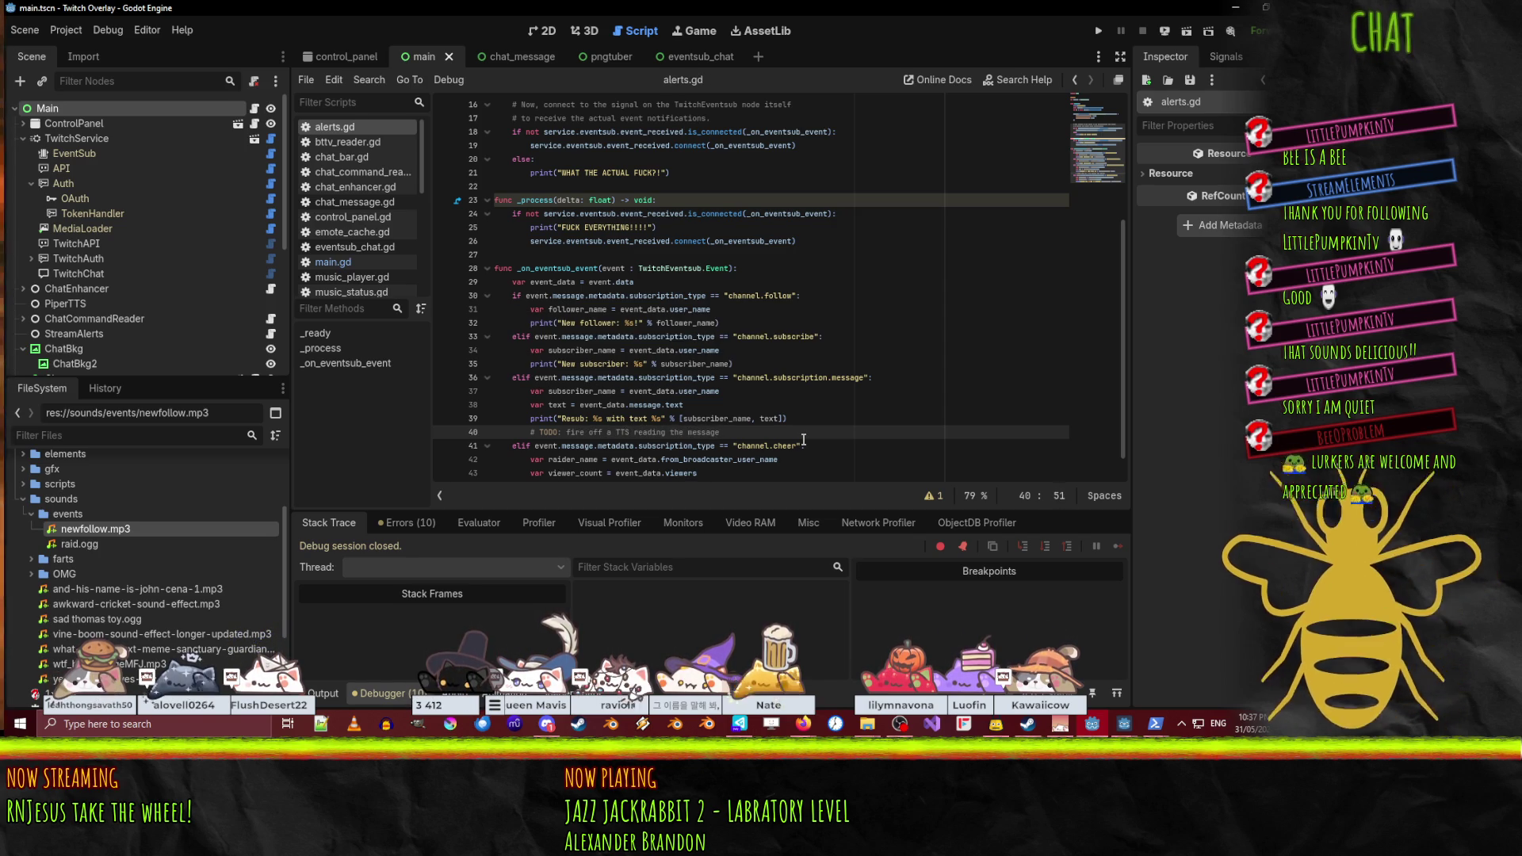
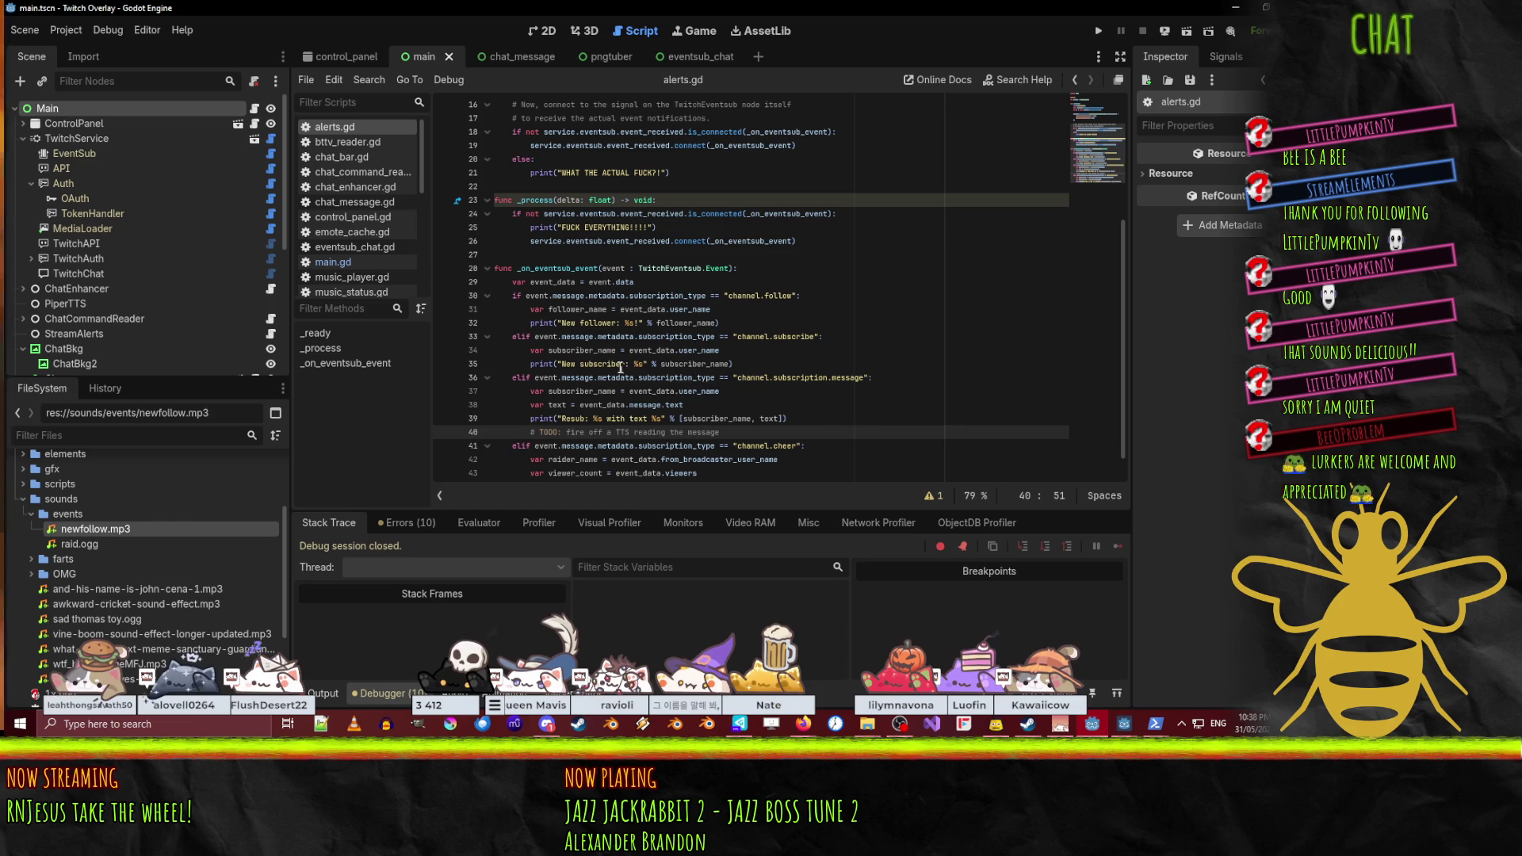
- Insert blank lines after the TODO comment and after the subscribe and follow branches in _on_eventsub_event
{"action": "left_click", "coordinate": [946, 404]}
{"action": "scroll", "coordinate": [852, 419], "scroll_direction": "down", "scroll_amount": 1}
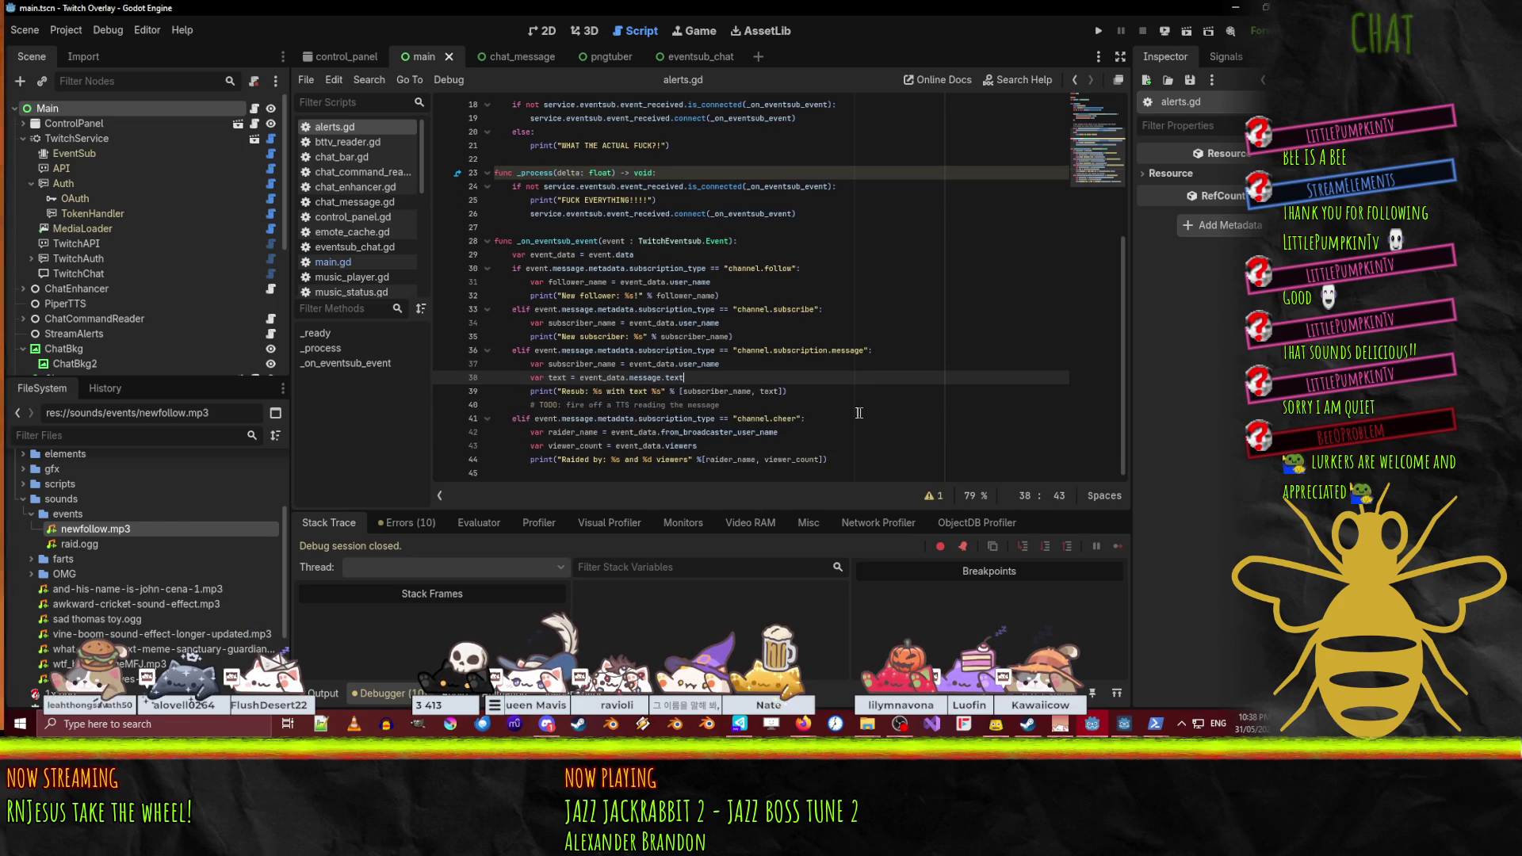
{"action": "left_click", "coordinate": [781, 406]}
{"action": "key", "text": "Return"}
{"action": "key", "text": "Up"}
{"action": "key", "text": "Up"}
{"action": "key", "text": "Up"}
{"action": "key", "text": "End"}
{"action": "key", "text": "Return"}
{"action": "key", "text": "Up"}
{"action": "key", "text": "Up"}
{"action": "key", "text": "Up"}
{"action": "key", "text": "End"}
{"action": "key", "text": "Return"}
{"action": "key", "text": "Up"}
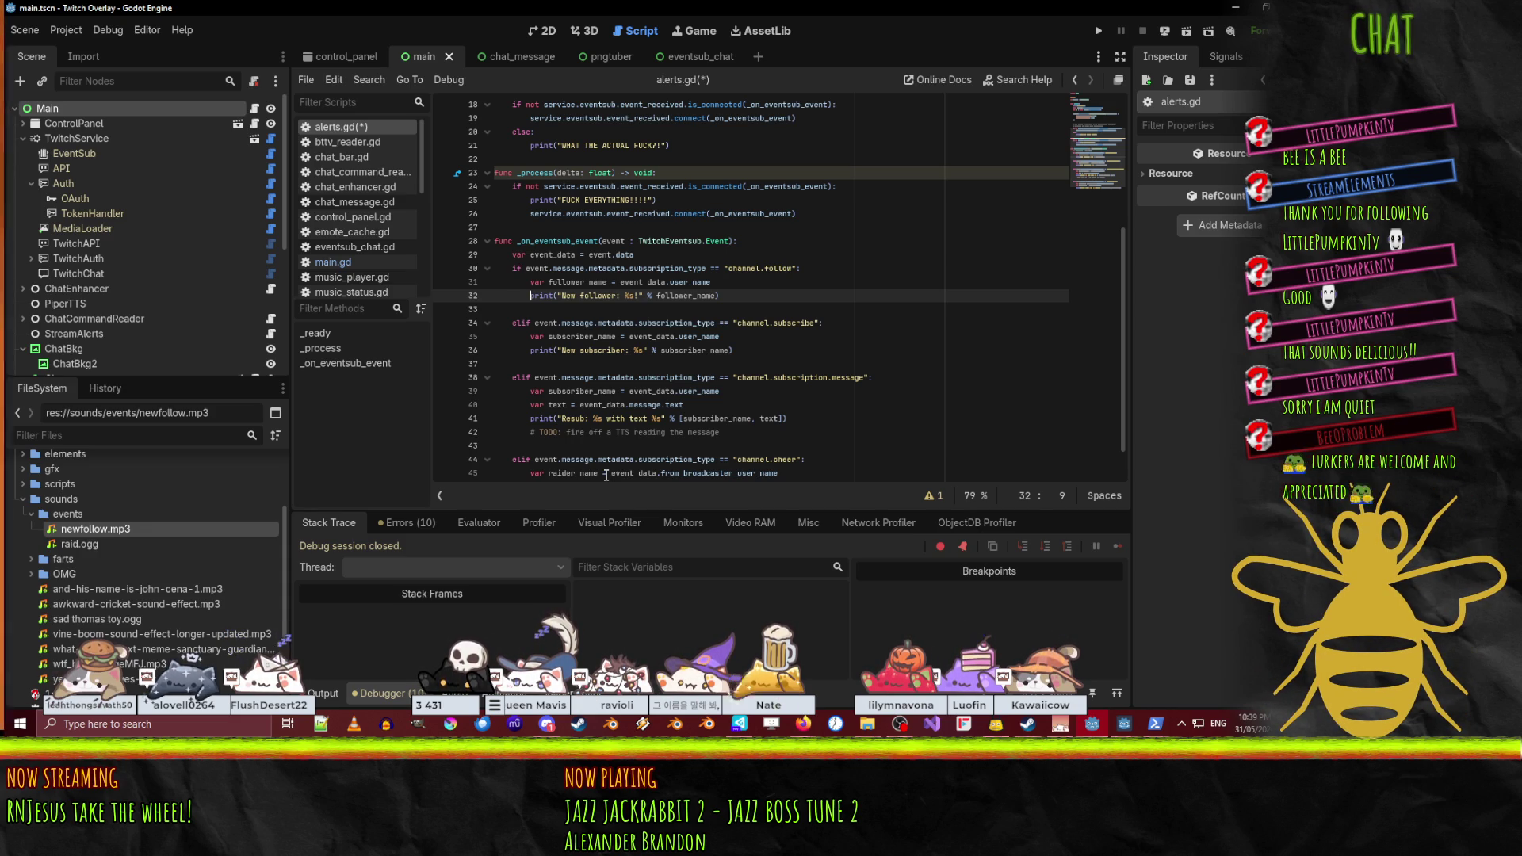
{"action": "left_click", "coordinate": [641, 258]}
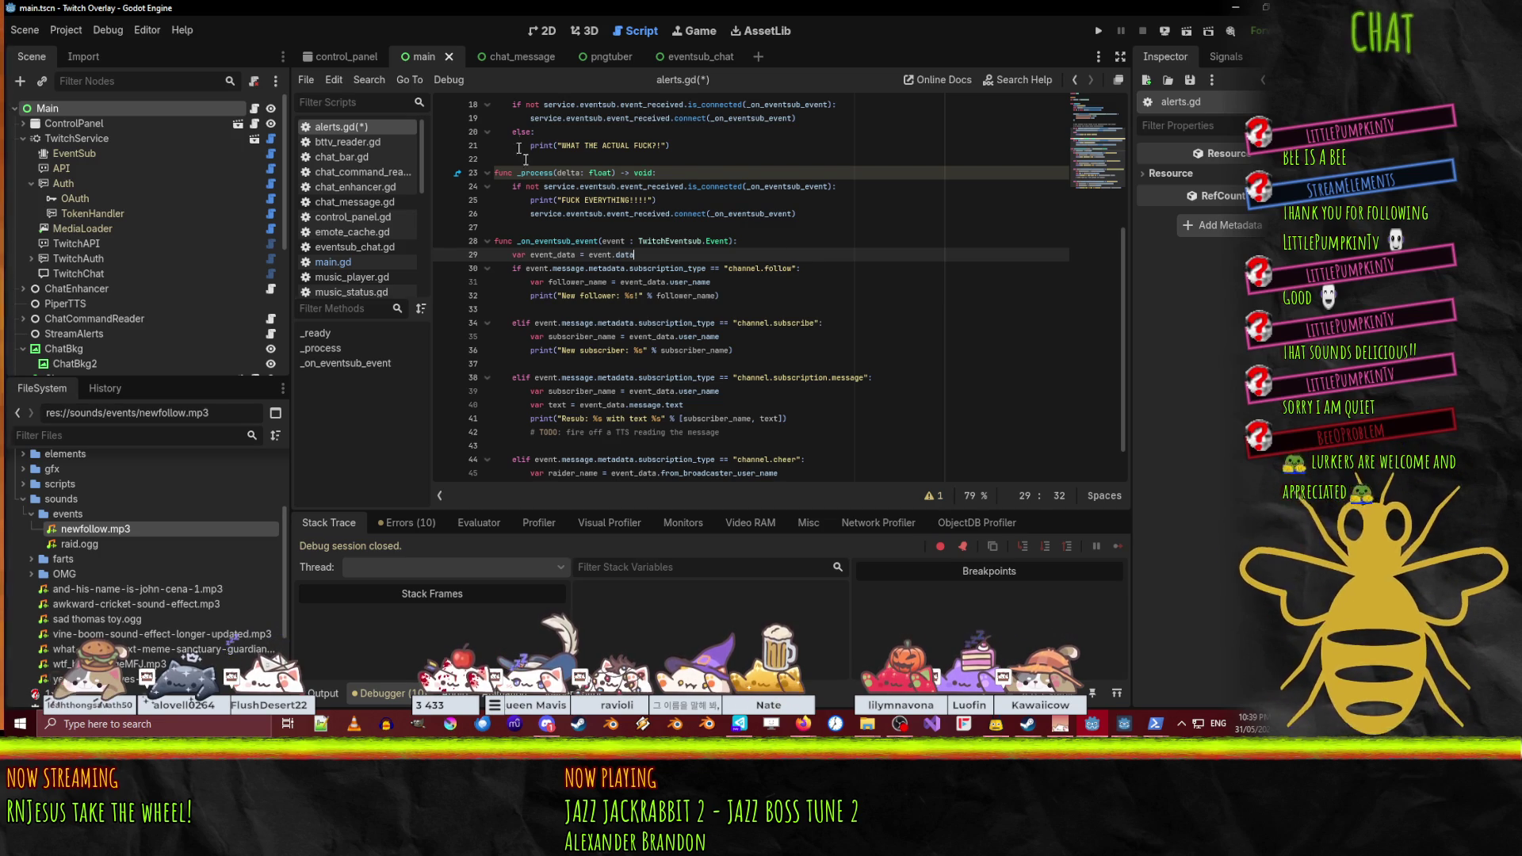
{"action": "left_click", "coordinate": [913, 245]}
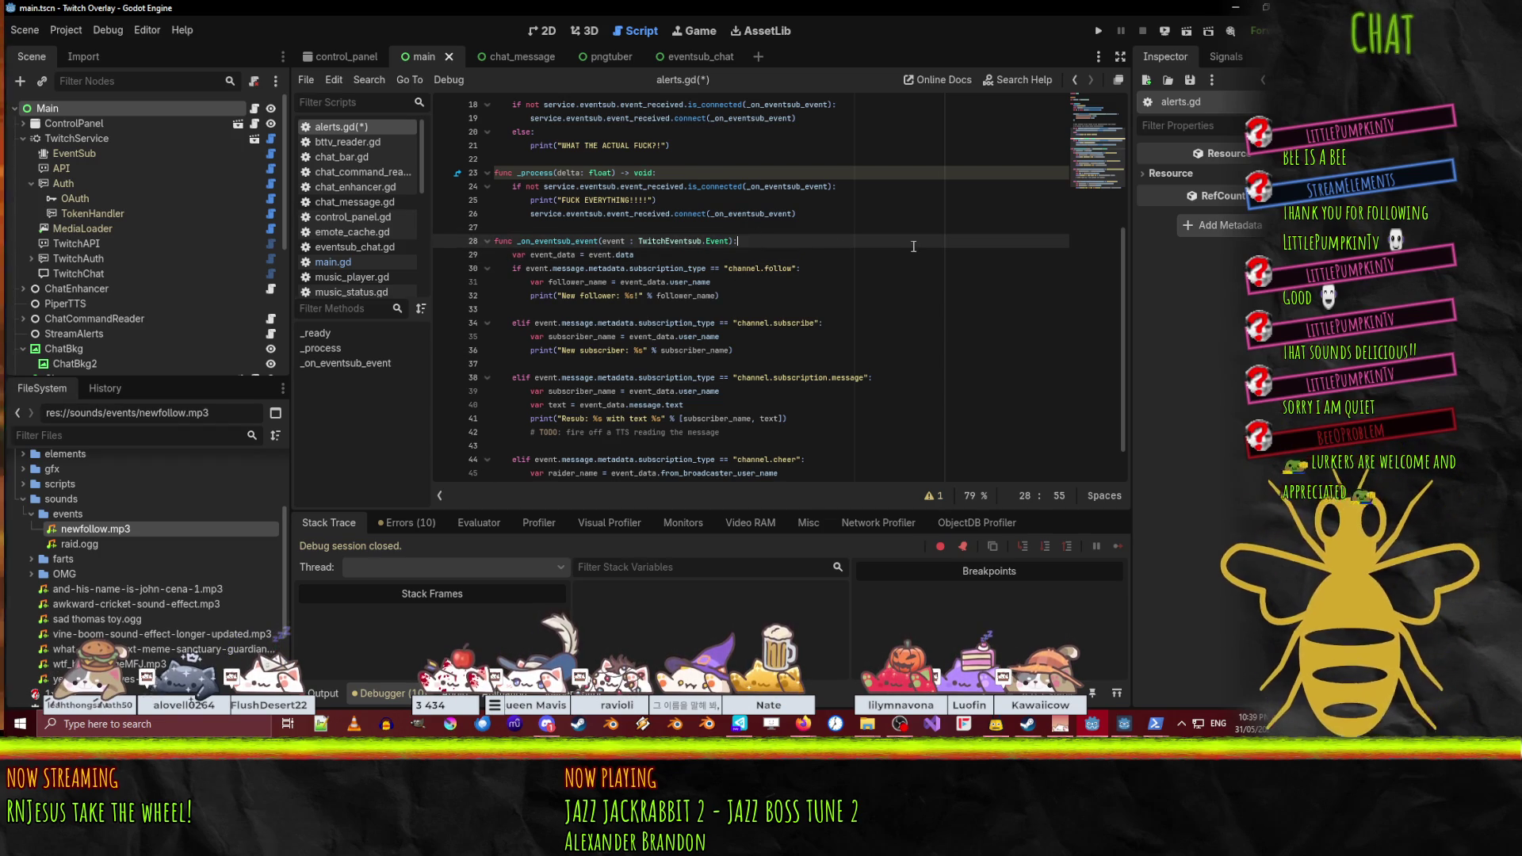
- Add _event_queue.append(event) as the first line of _on_eventsub_event
{"action": "key", "text": "Return"}
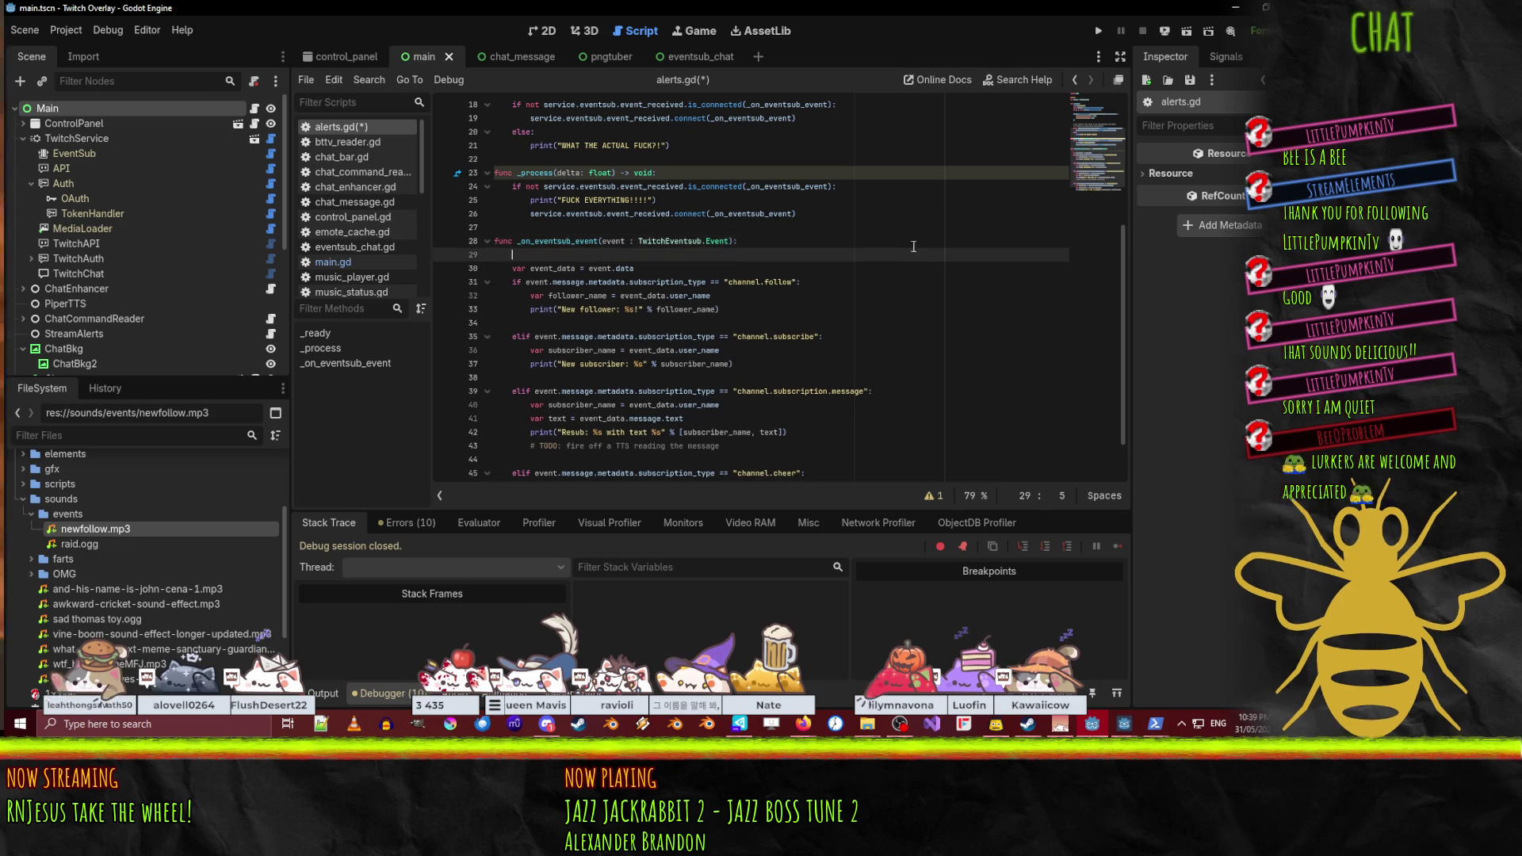
{"action": "type", "text": "event_queue"}
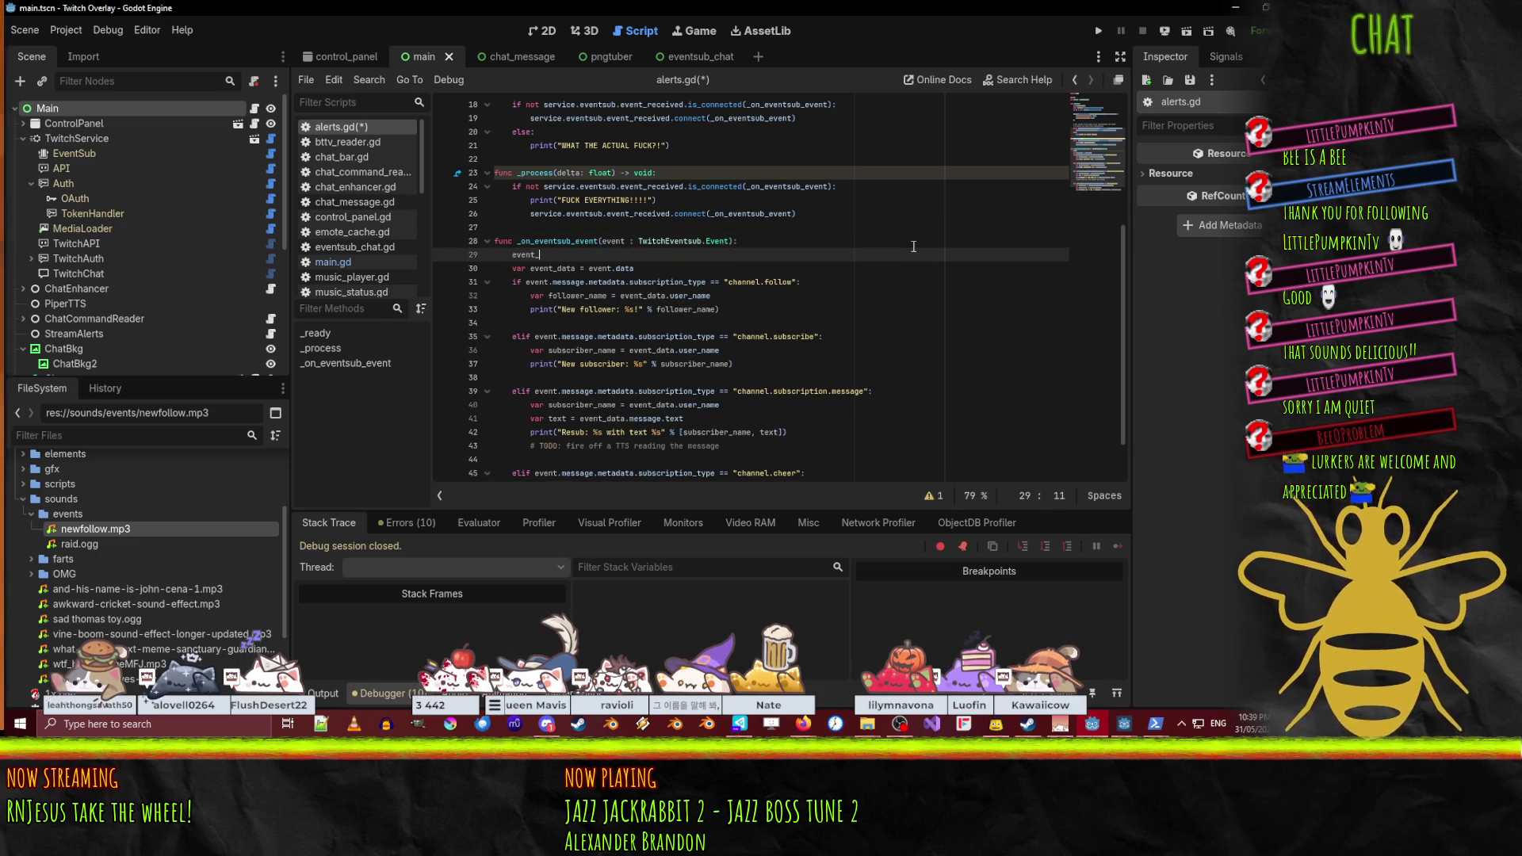
{"action": "key", "text": "Home"}
{"action": "type", "text": "_queue"}
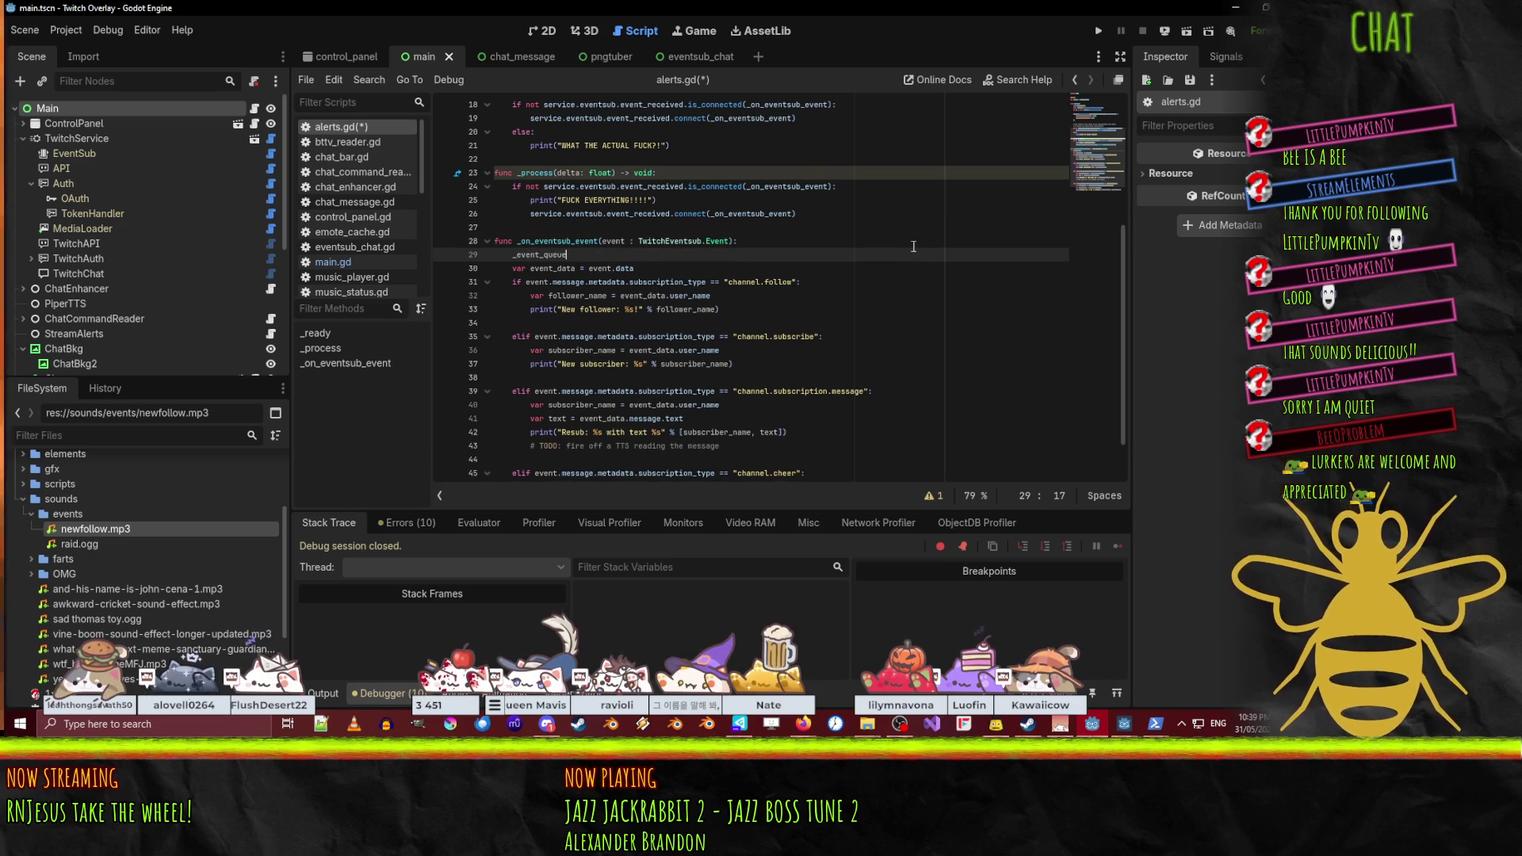
{"action": "type", "text": ".append(event)"}
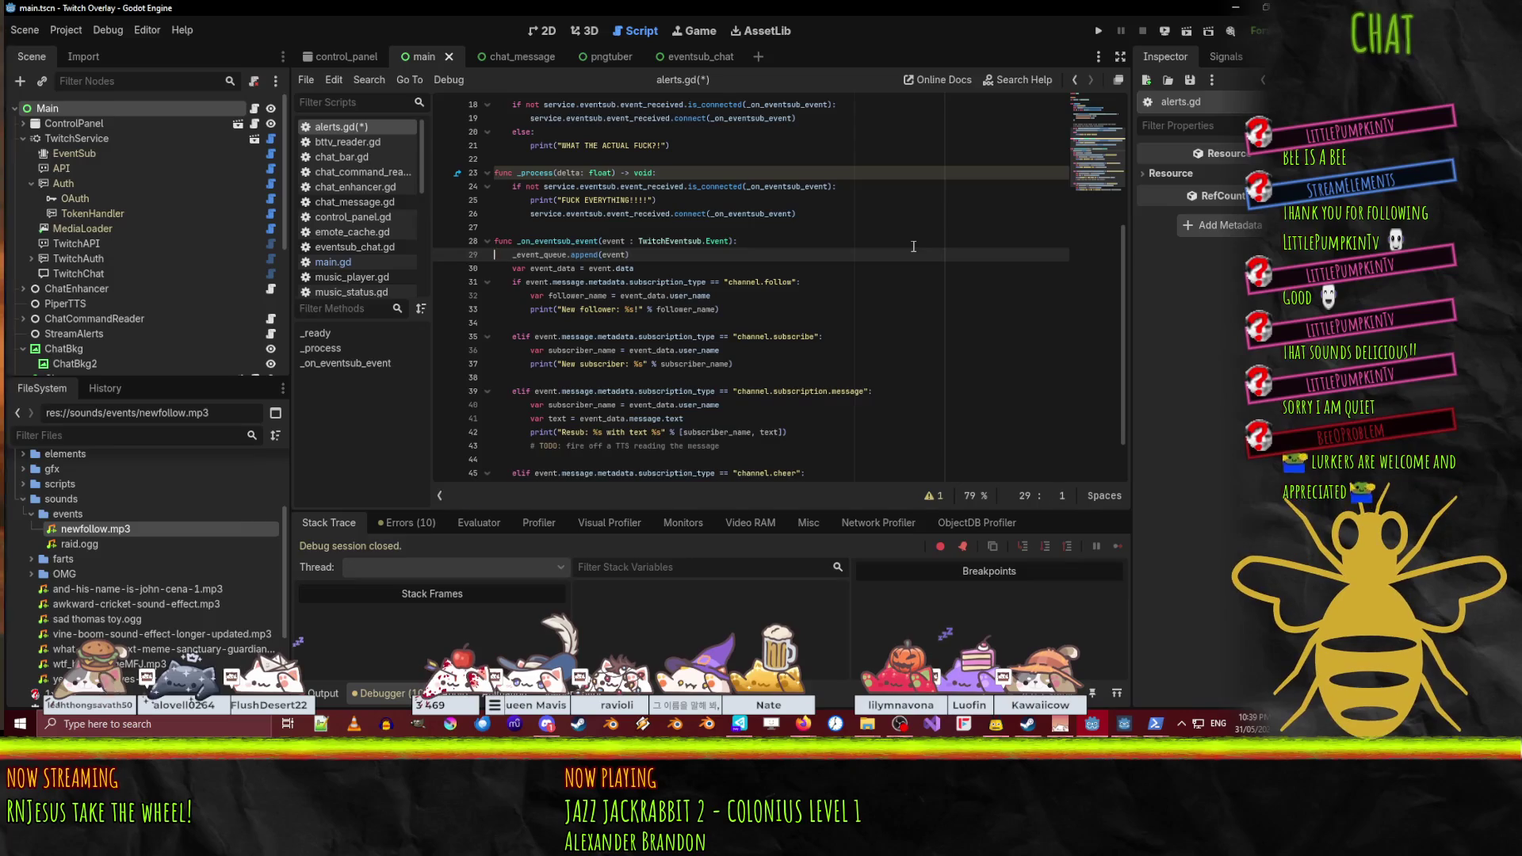
{"action": "key", "text": "Home"}
- Select the message text of the print statement in _process
{"action": "scroll", "coordinate": [832, 333], "scroll_direction": "up", "scroll_amount": 2}
{"action": "scroll", "coordinate": [791, 381], "scroll_direction": "up", "scroll_amount": 1}
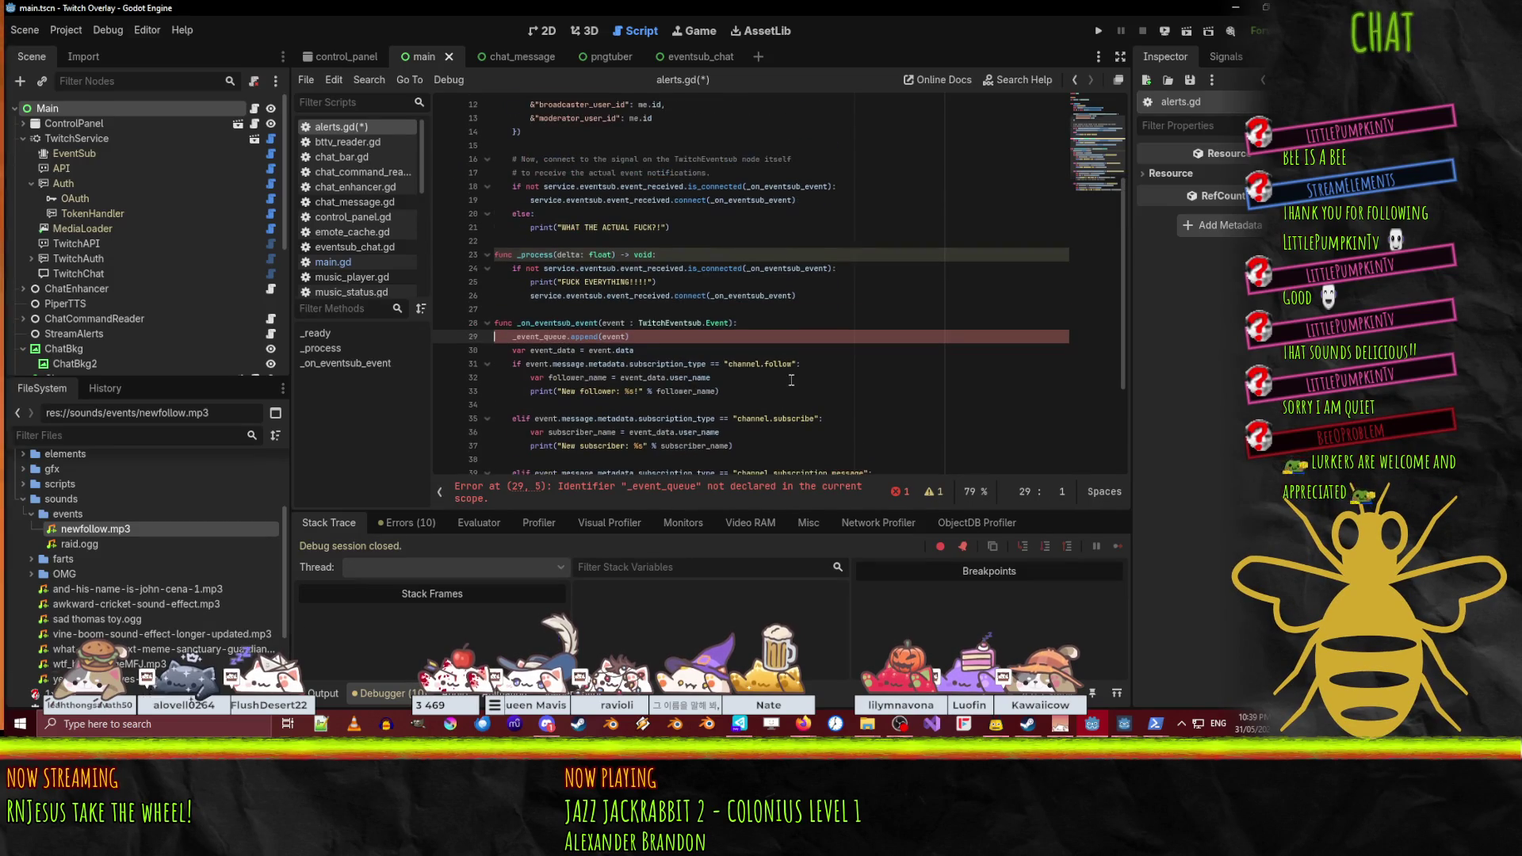
{"action": "left_click", "coordinate": [805, 300]}
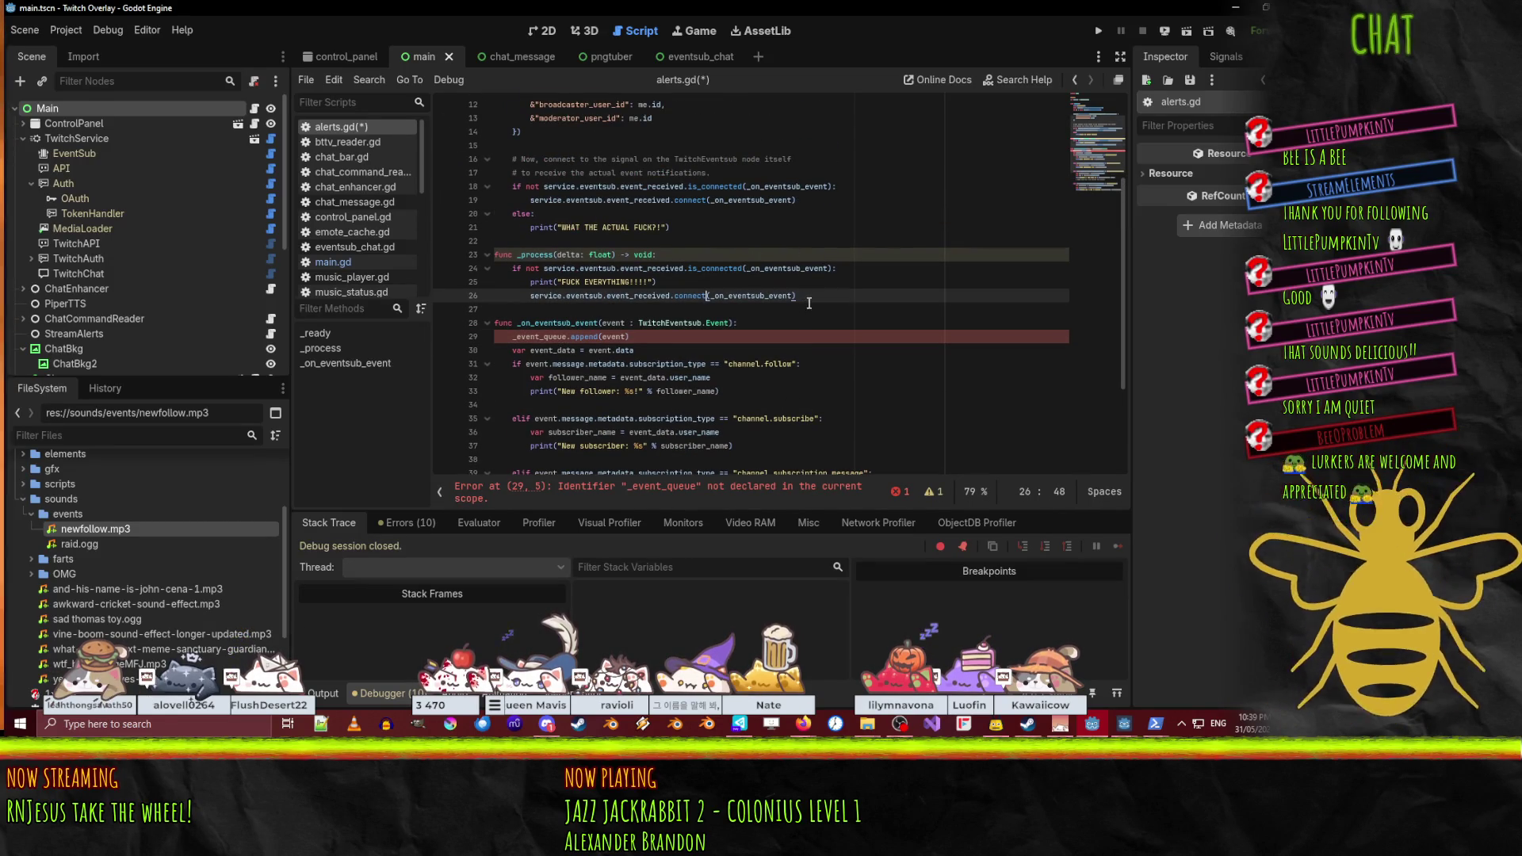
{"action": "key", "text": "Up"}
{"action": "scroll", "coordinate": [810, 306], "scroll_direction": "up", "scroll_amount": 2}
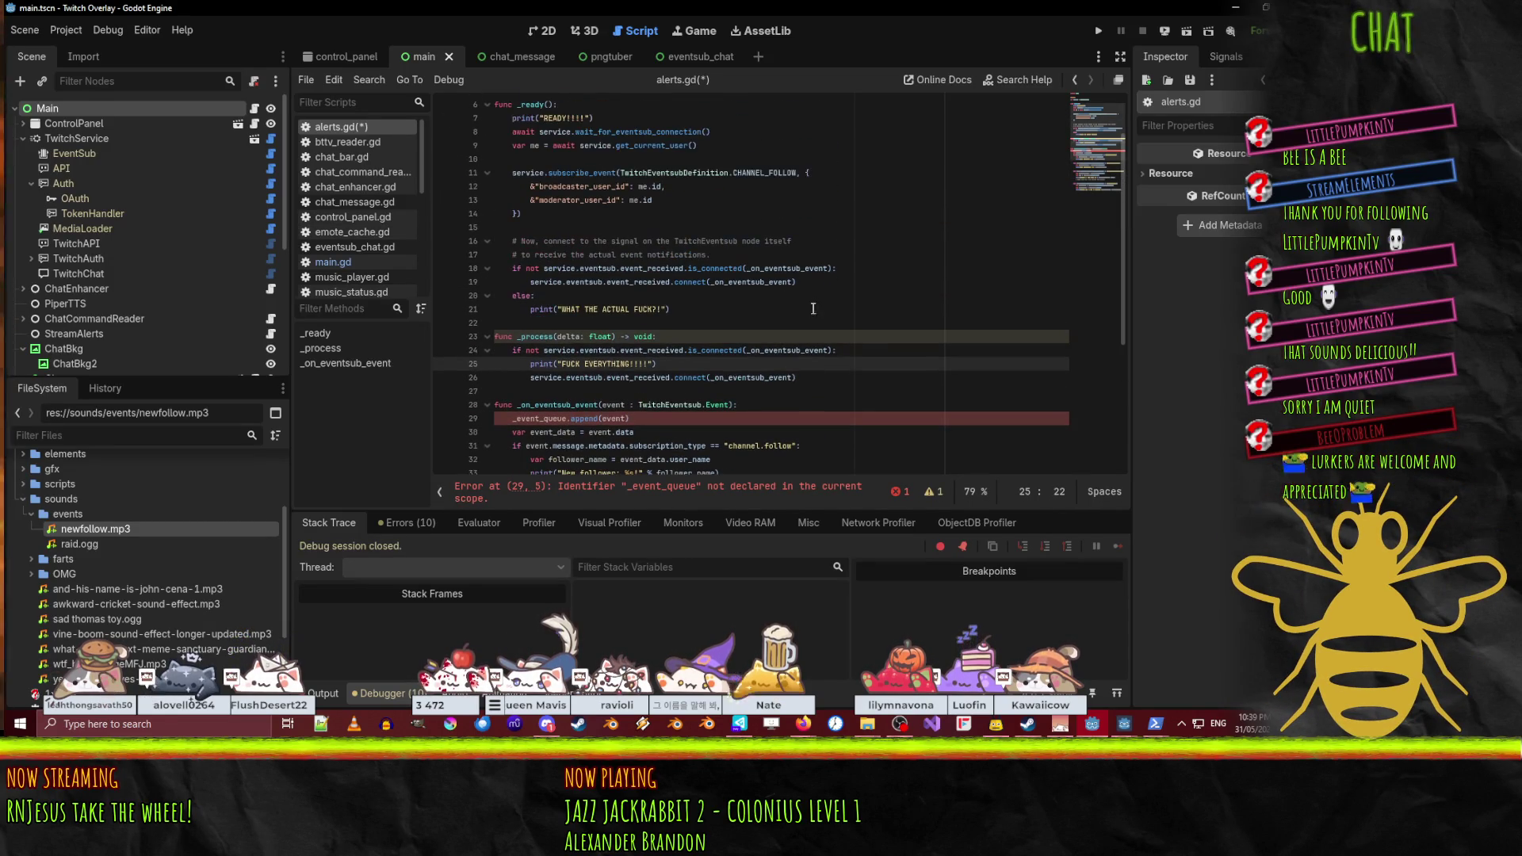
{"action": "left_click_drag", "start_coordinate": [563, 364], "coordinate": [617, 370]}
{"action": "key", "text": "Left"}
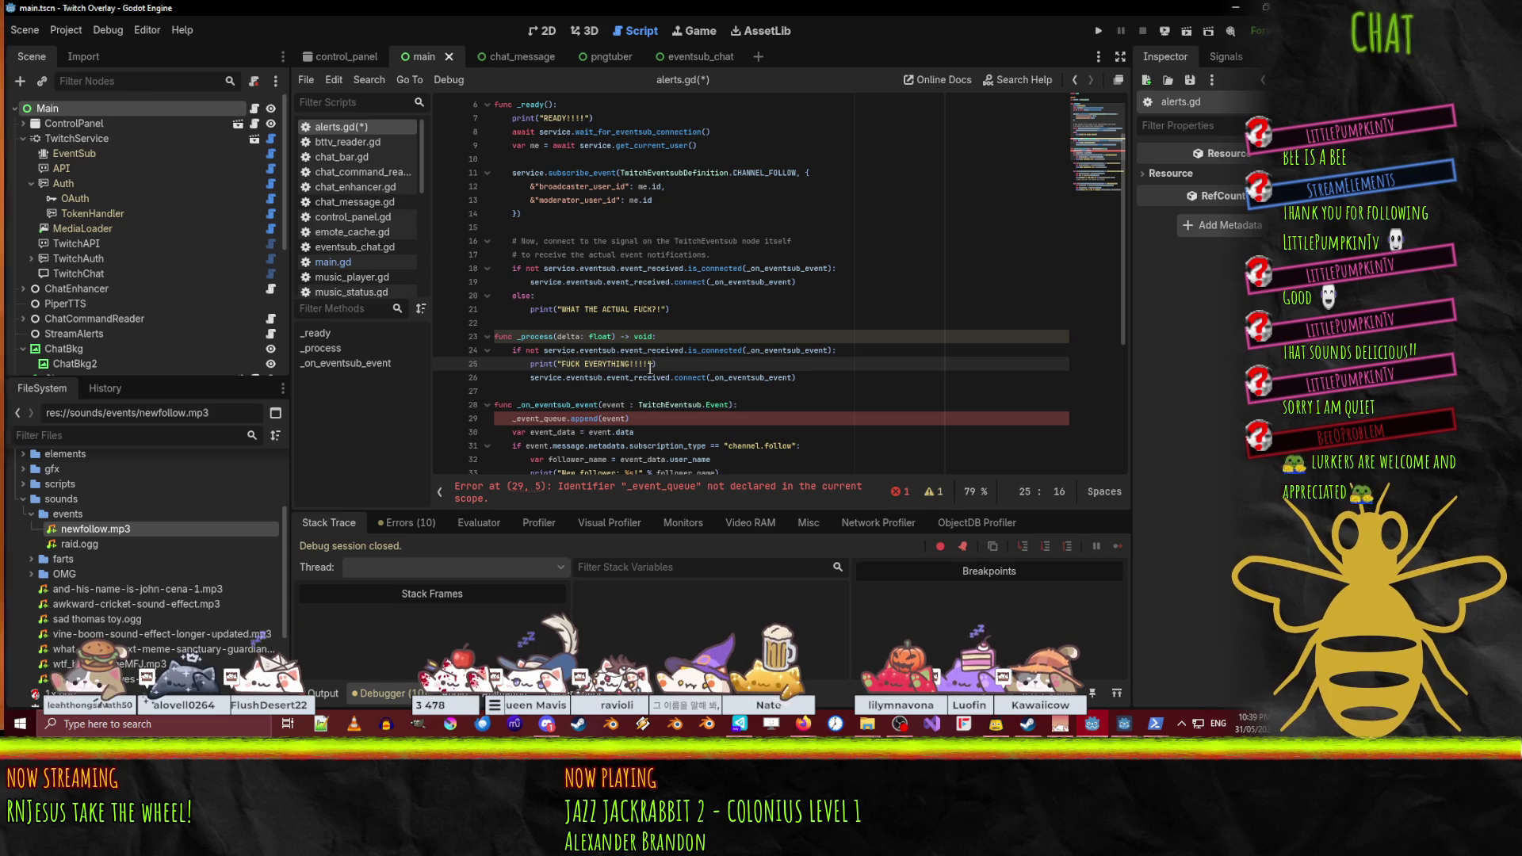
{"action": "left_click", "coordinate": [649, 367], "text": "shift"}
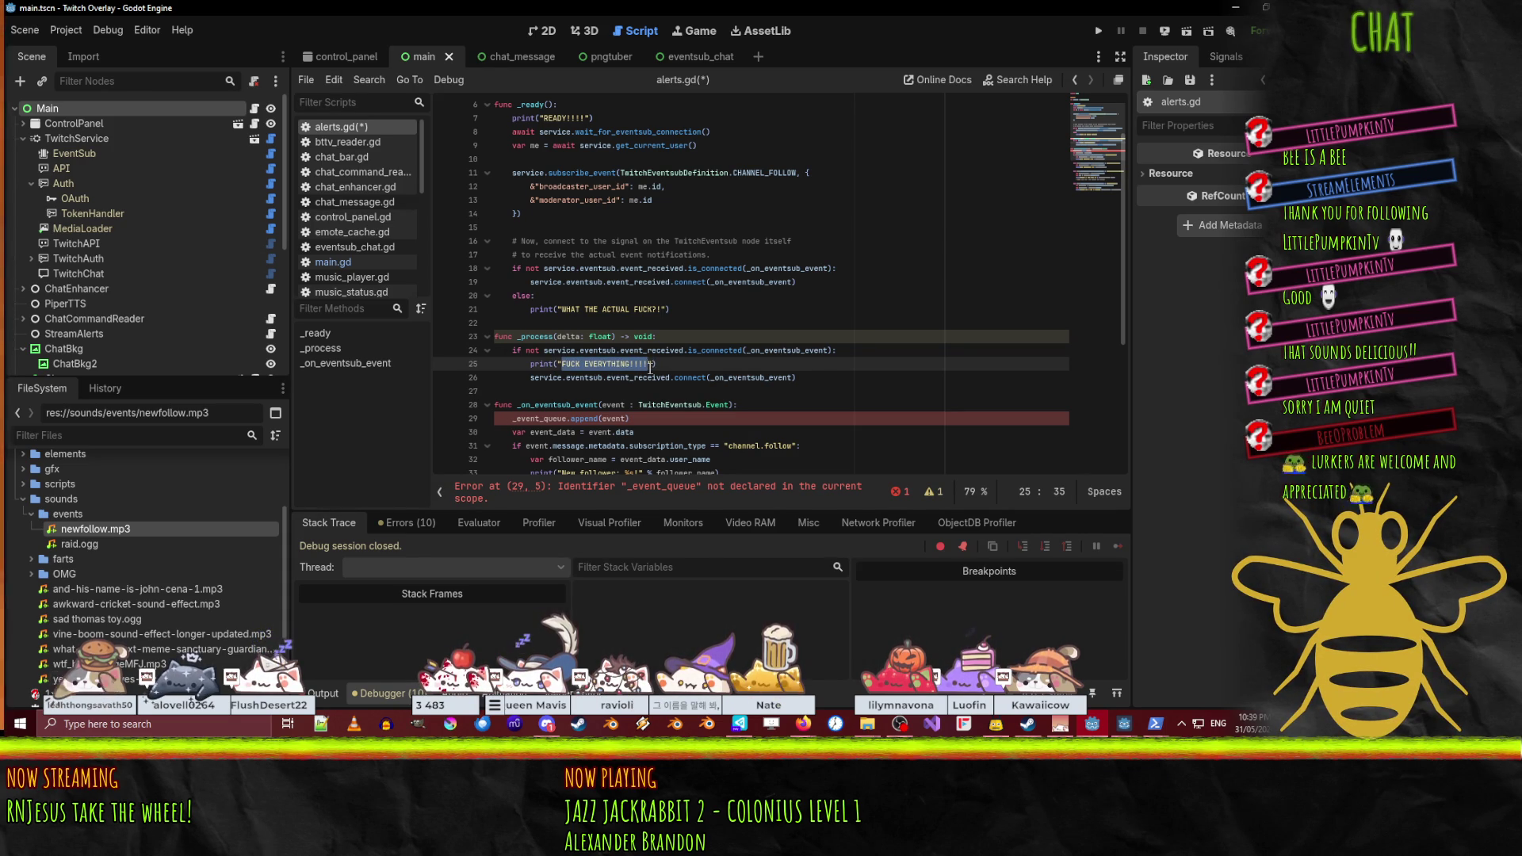
- Change the _process print to 'connect eventsub signal' and delete the old signal-connection block in _ready
{"action": "type", "text": "connect eventsub "}
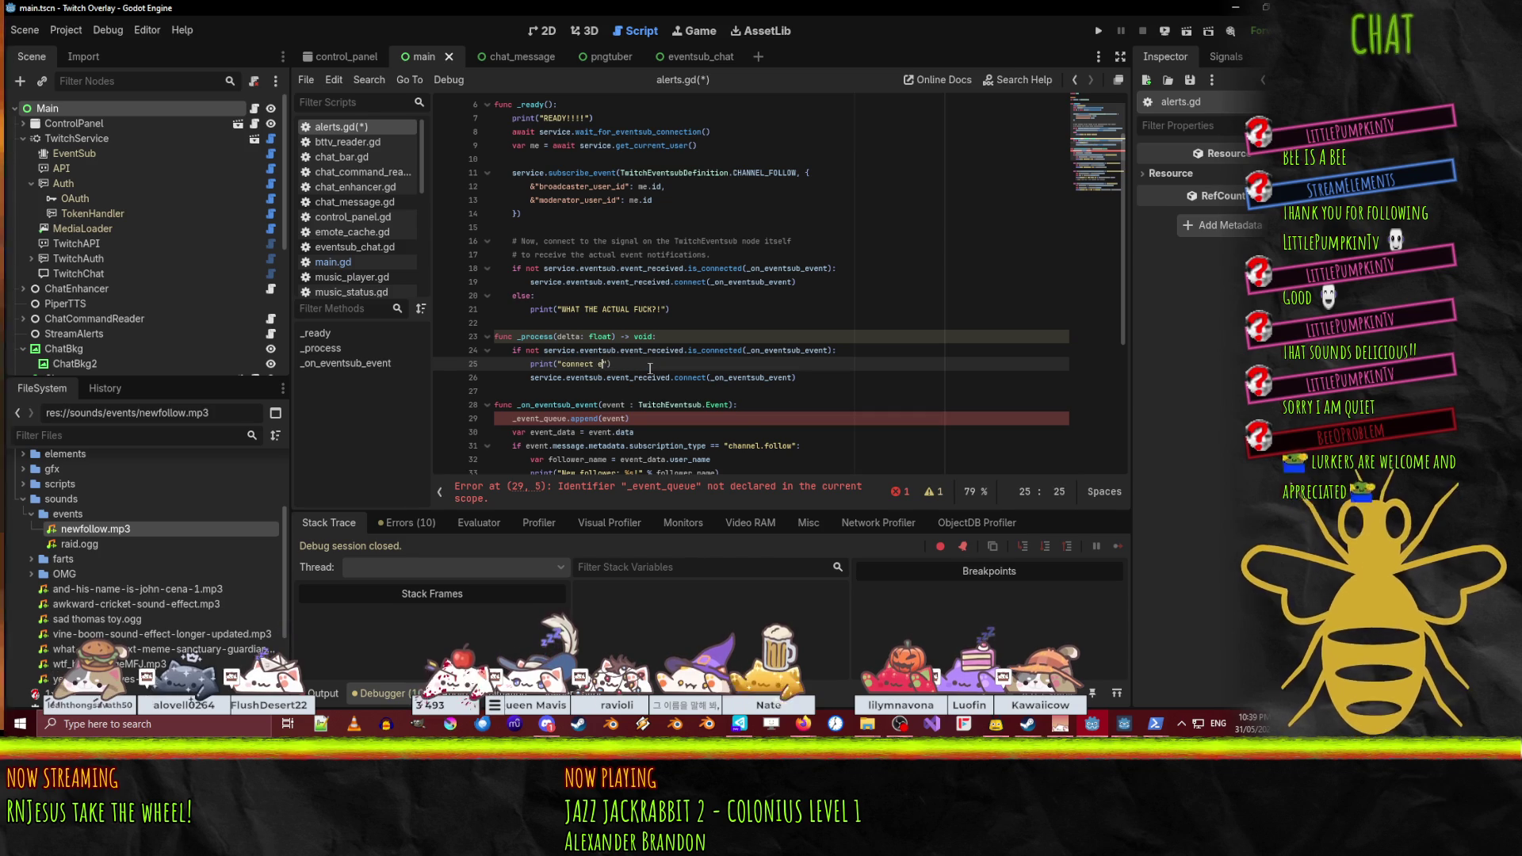
{"action": "type", "text": "signal"}
{"action": "key", "text": "Up"}
{"action": "key", "text": "Up"}
{"action": "key", "text": "Up"}
{"action": "key", "text": "Down"}
{"action": "key", "text": "shift+Up"}
{"action": "key", "text": "shift+Up"}
{"action": "key", "text": "shift+Up"}
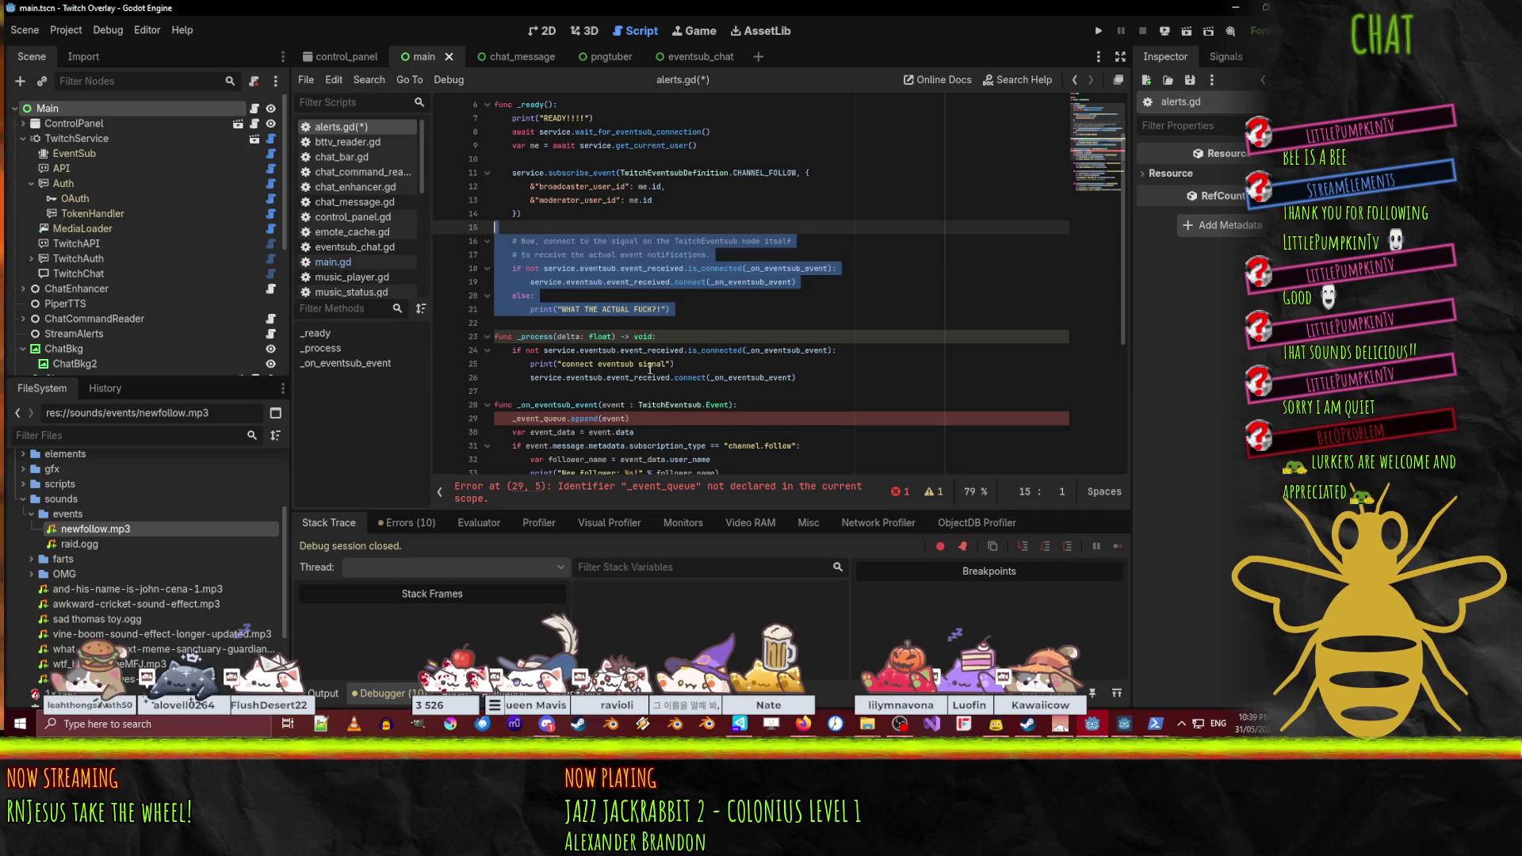
{"action": "key", "text": "Delete"}
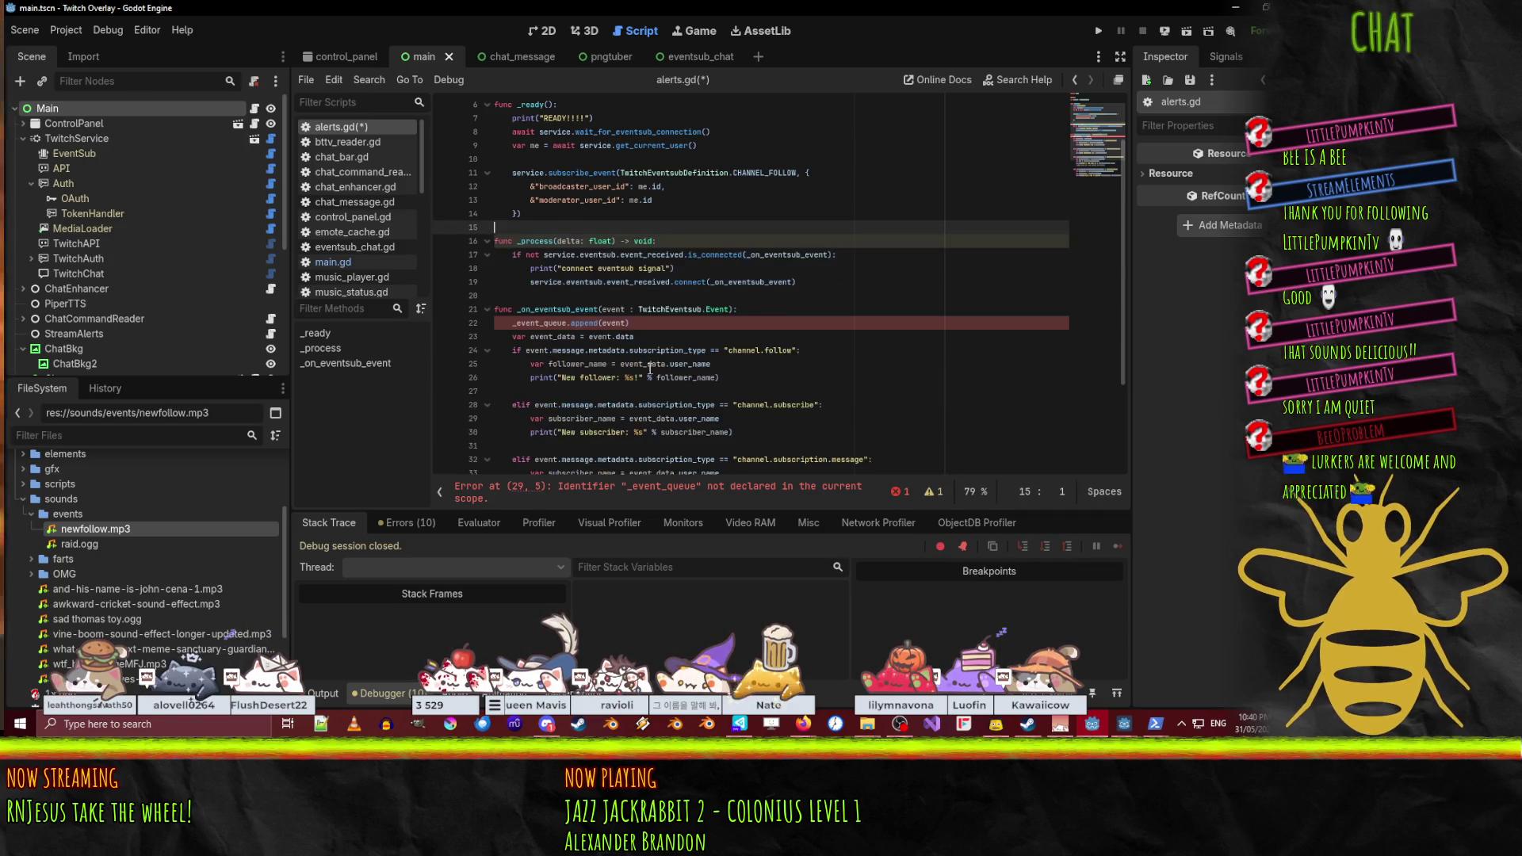
- Try joining the CHANNEL_FOLLOW subscribe_event call onto one line, then undo to keep it multi-line
{"action": "key", "text": "Up"}
{"action": "key", "text": "Up"}
{"action": "key", "text": "Up"}
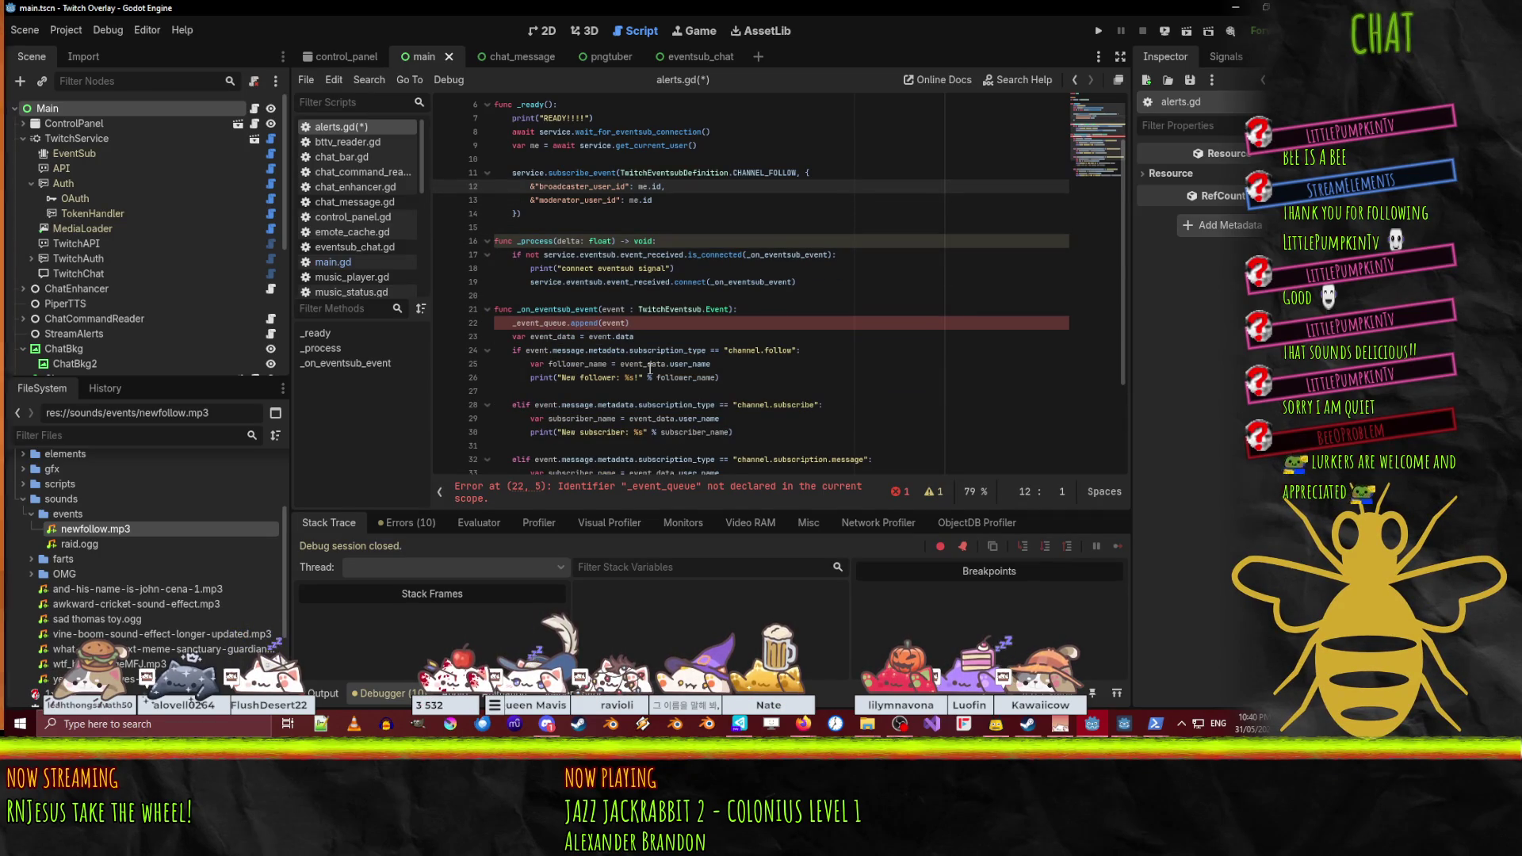
{"action": "key", "text": "BackSpace"}
{"action": "key", "text": "BackSpace"}
{"action": "key", "text": "BackSpace"}
{"action": "key", "text": "Down"}
{"action": "key", "text": "BackSpace"}
{"action": "key", "text": "BackSpace"}
{"action": "key", "text": "Escape"}
{"action": "key", "text": "Down"}
{"action": "key", "text": "Home"}
{"action": "key", "text": "BackSpace"}
{"action": "key", "text": "BackSpace"}
{"action": "key", "text": "Home"}
{"action": "key", "text": "End"}
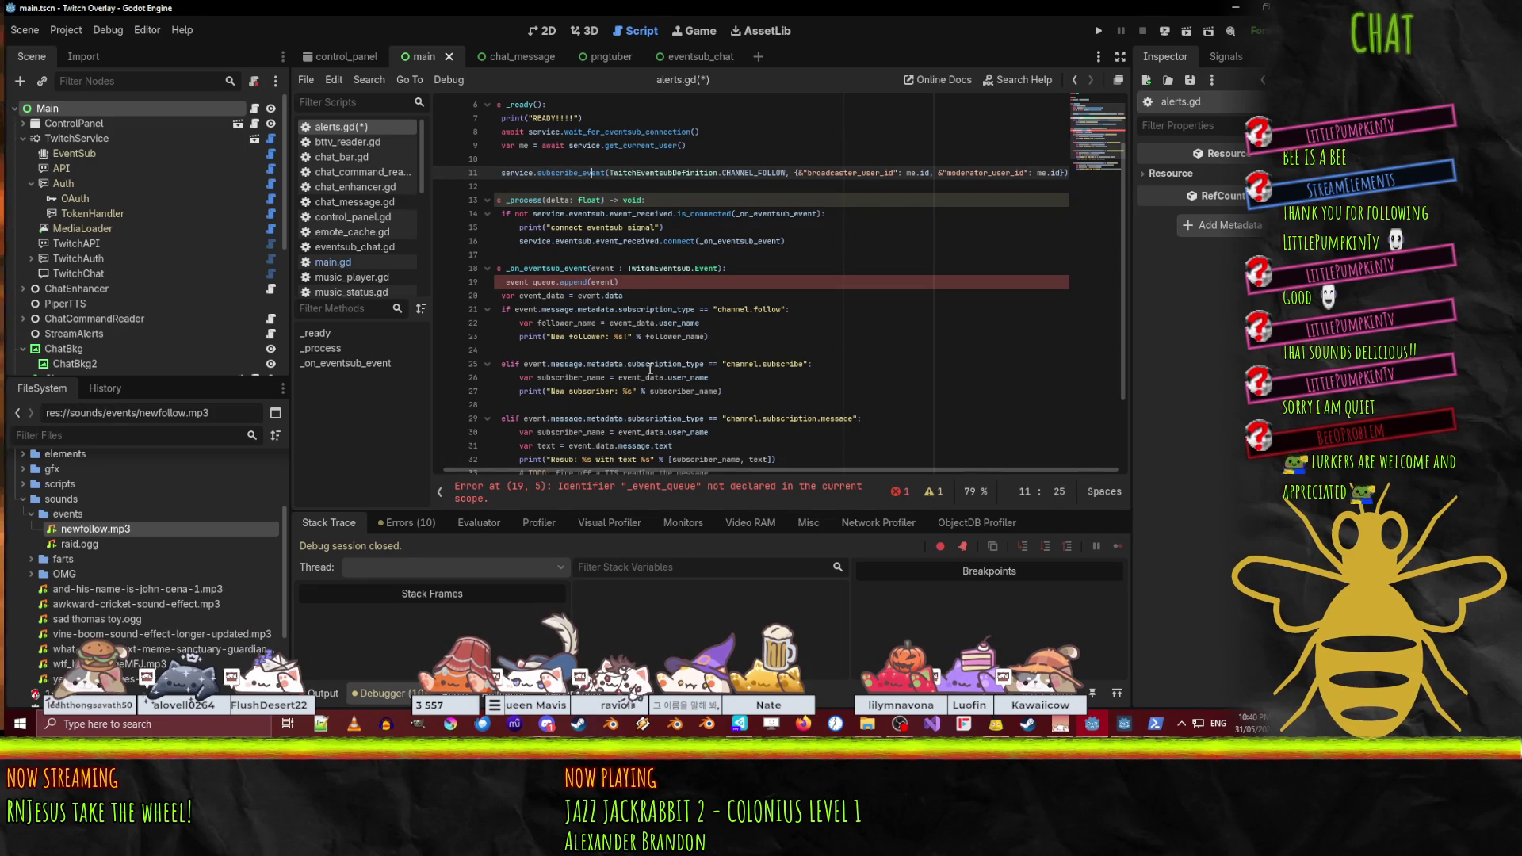
{"action": "key", "text": "ctrl+z"}
{"action": "key", "text": "ctrl+z"}
{"action": "key", "text": "ctrl+z"}
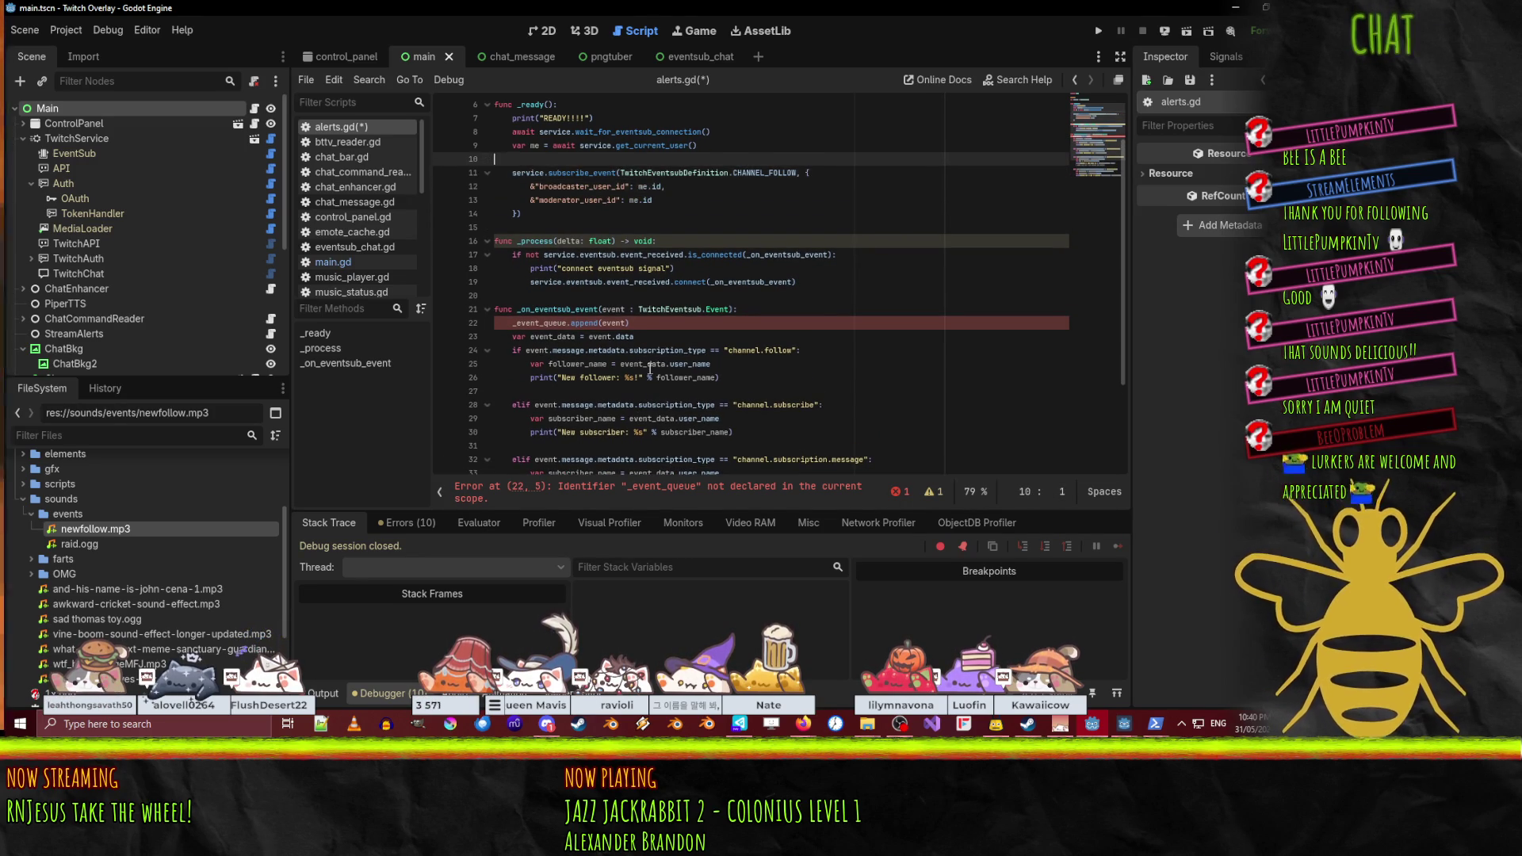
- Duplicate the subscribe_event block and change its event to CHANNEL_SUBSCRIBE
{"action": "key", "text": "shift+Down"}
{"action": "key", "text": "shift+Down"}
{"action": "key", "text": "shift+Down"}
{"action": "key", "text": "shift+Down"}
{"action": "key", "text": "ctrl+c"}
{"action": "key", "text": "Down"}
{"action": "key", "text": "Up"}
{"action": "key", "text": "ctrl+v"}
{"action": "left_click", "coordinate": [778, 227]}
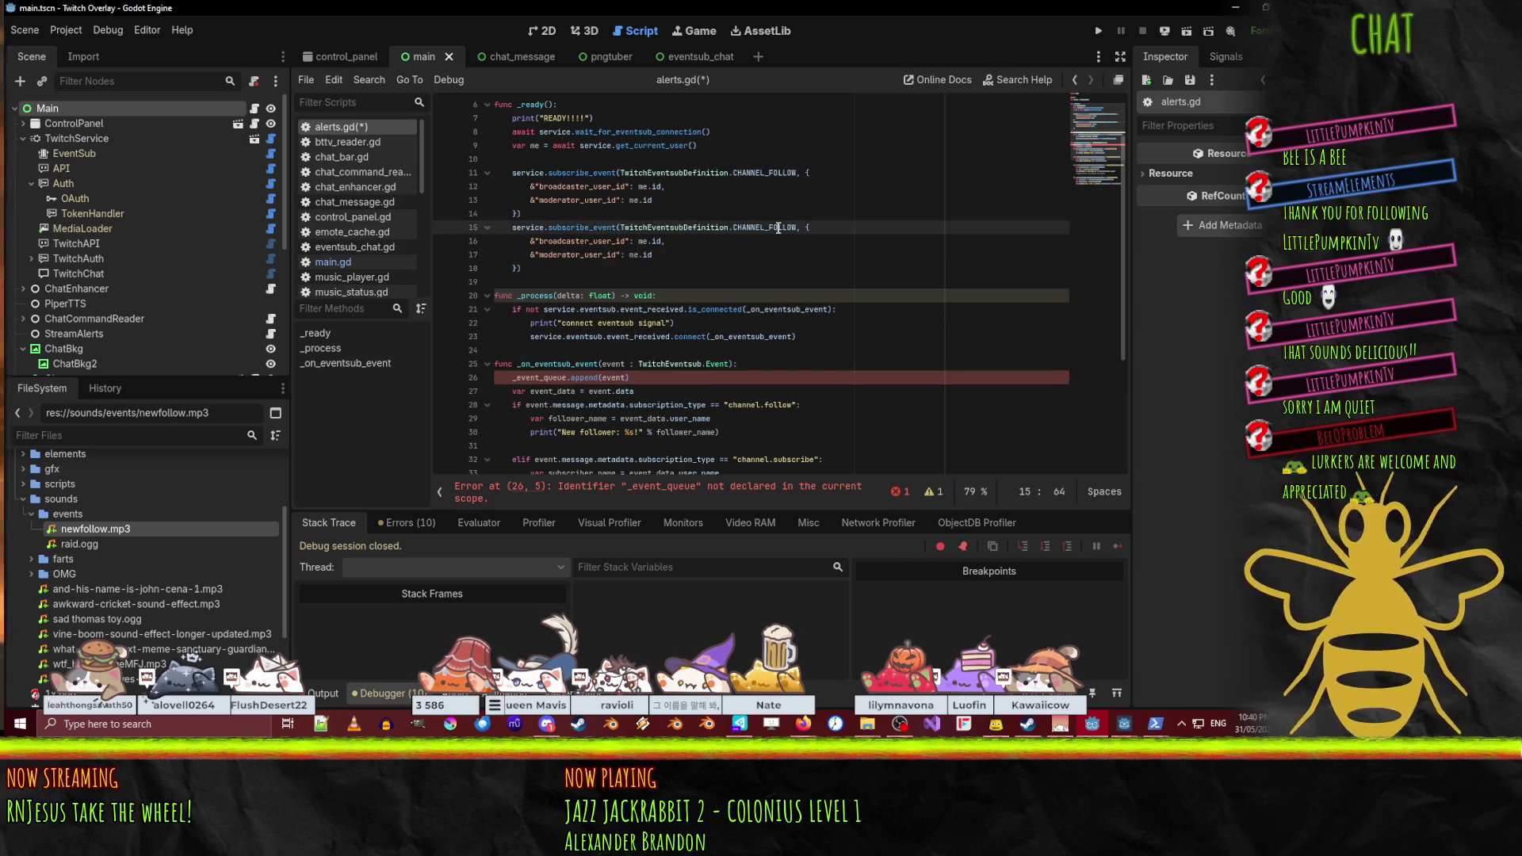
{"action": "key", "text": "BackSpace"}
{"action": "key", "text": "BackSpace"}
{"action": "key", "text": "BackSpace"}
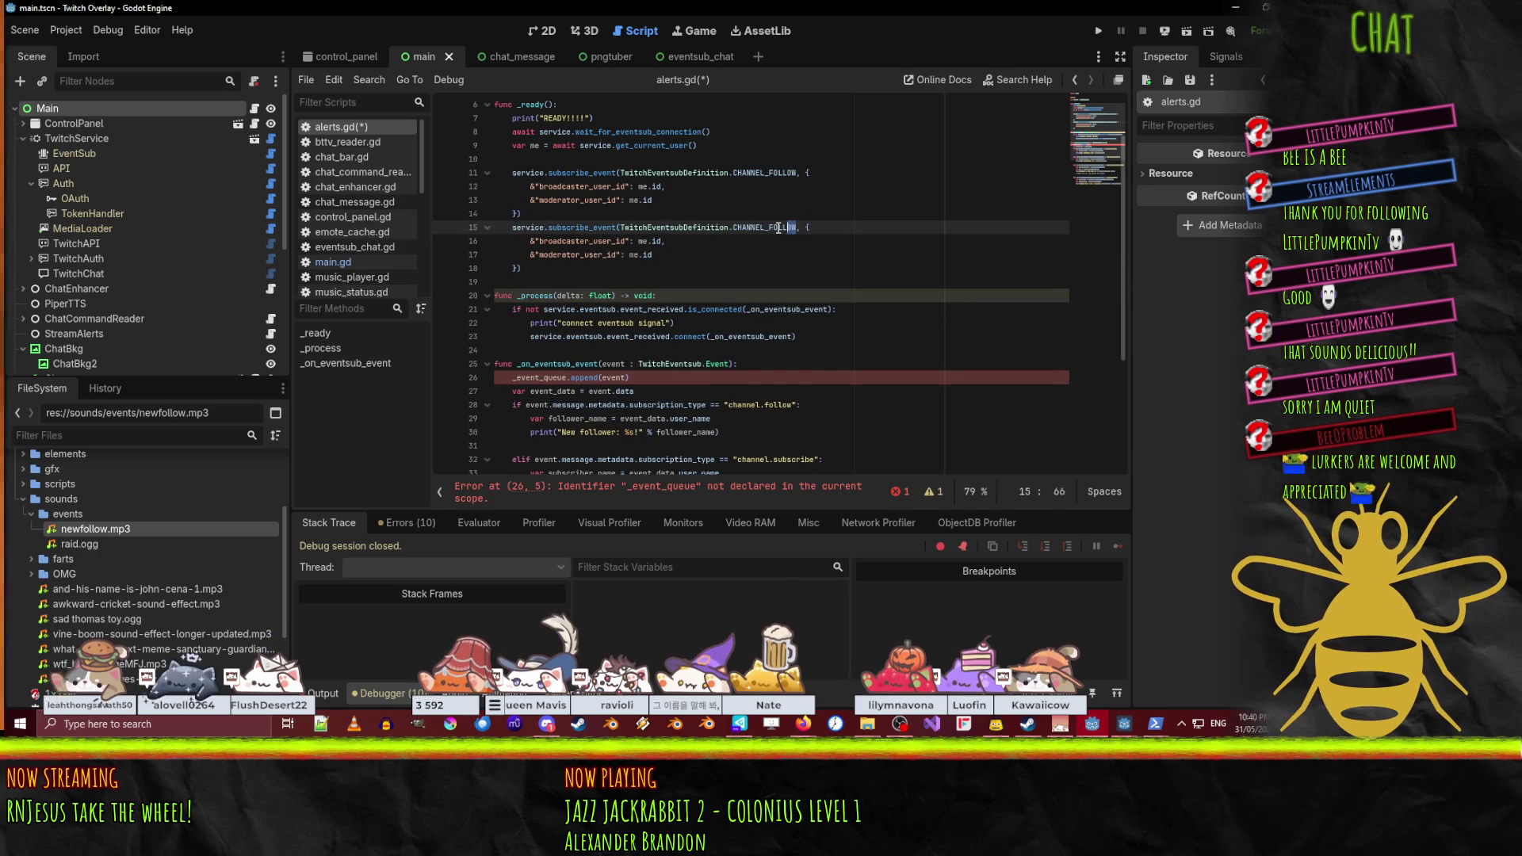
{"action": "type", "text": "CHANNEL"}
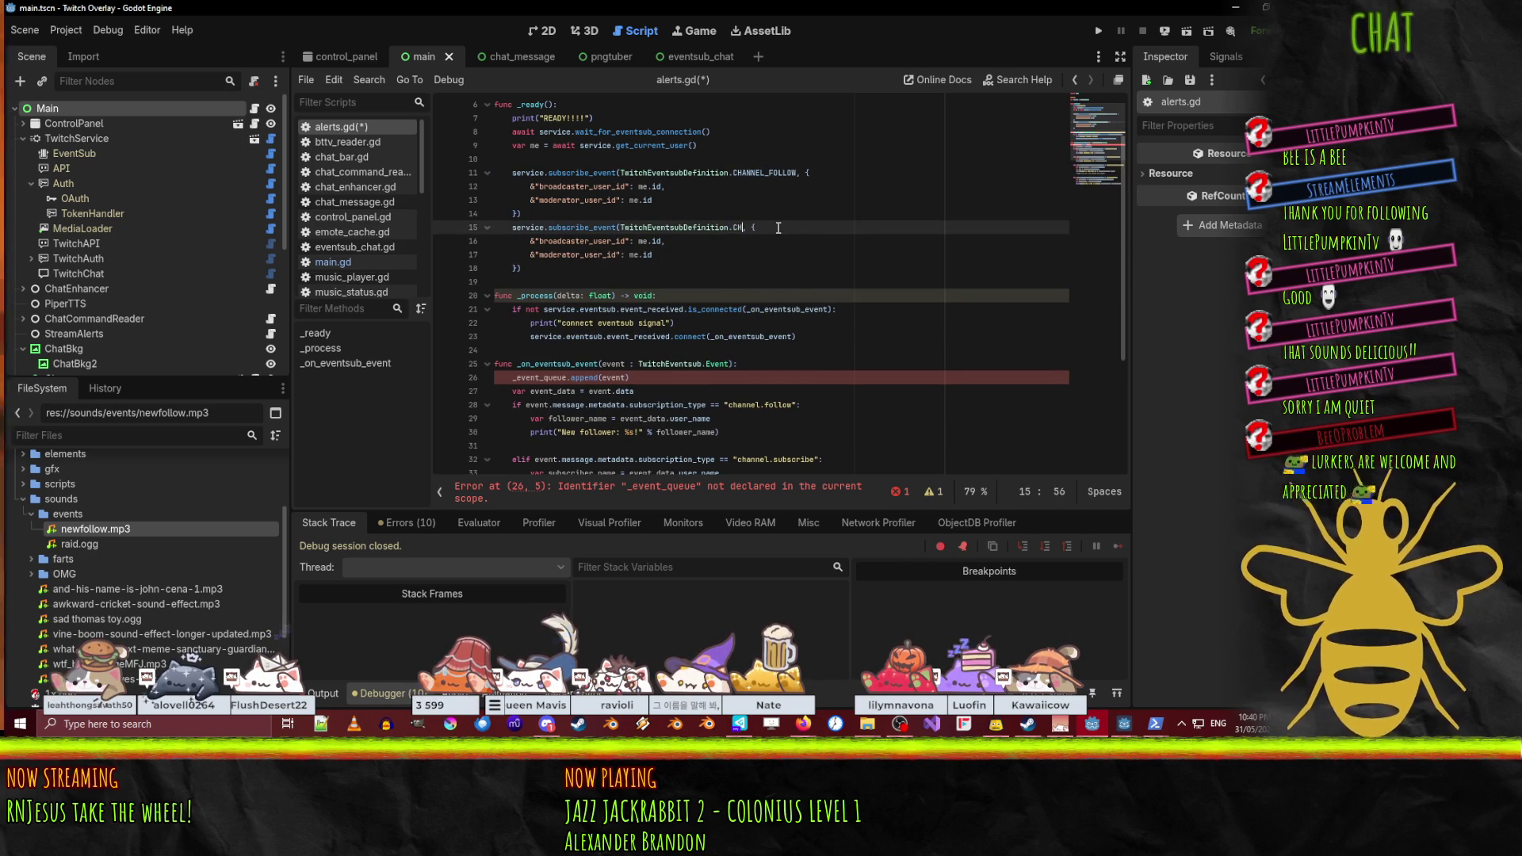
{"action": "type", "text": "_SUB"}
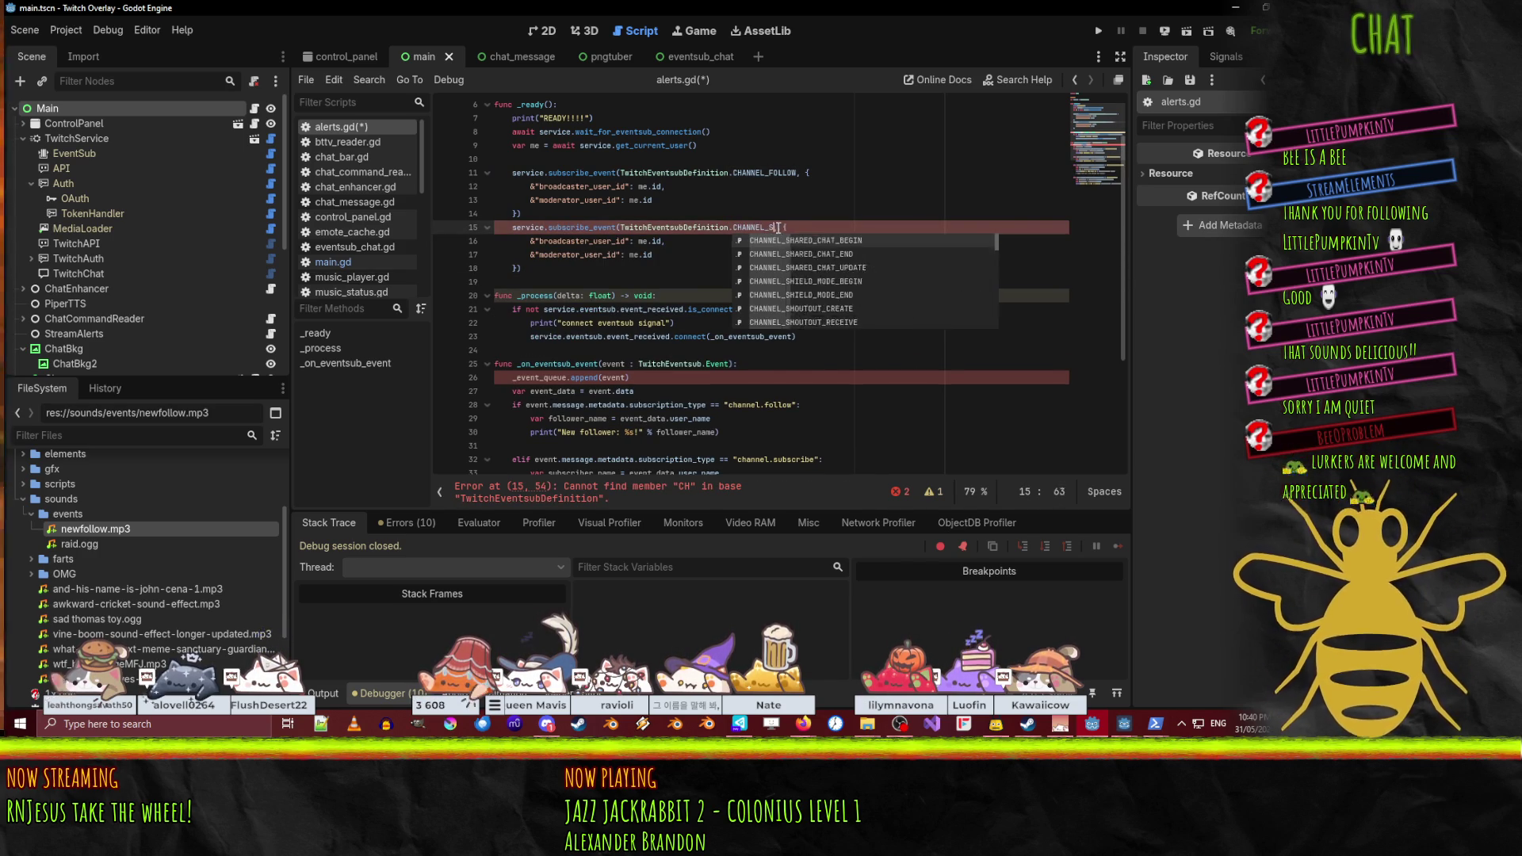
{"action": "key", "text": "Return"}
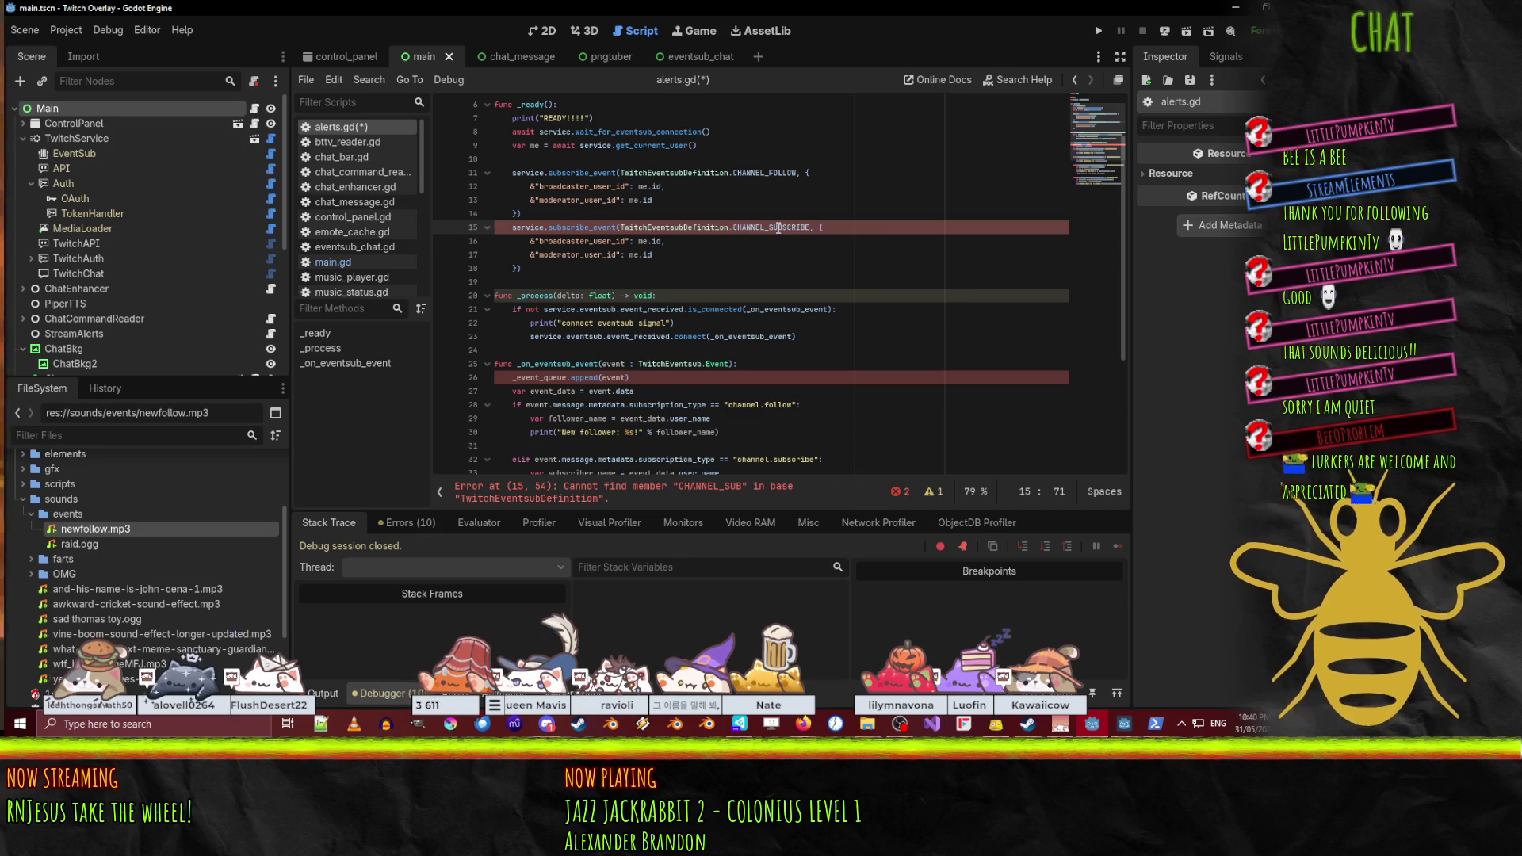
- Duplicate the CHANNEL_SUBSCRIBE block and change the copy to CHANNEL_SUBSCRIPTION_MESSAGE
{"action": "key", "text": "Home"}
{"action": "key", "text": "shift+Down"}
{"action": "key", "text": "shift+Down"}
{"action": "key", "text": "shift+Down"}
{"action": "key", "text": "ctrl+c"}
{"action": "key", "text": "Down"}
{"action": "key", "text": "Up"}
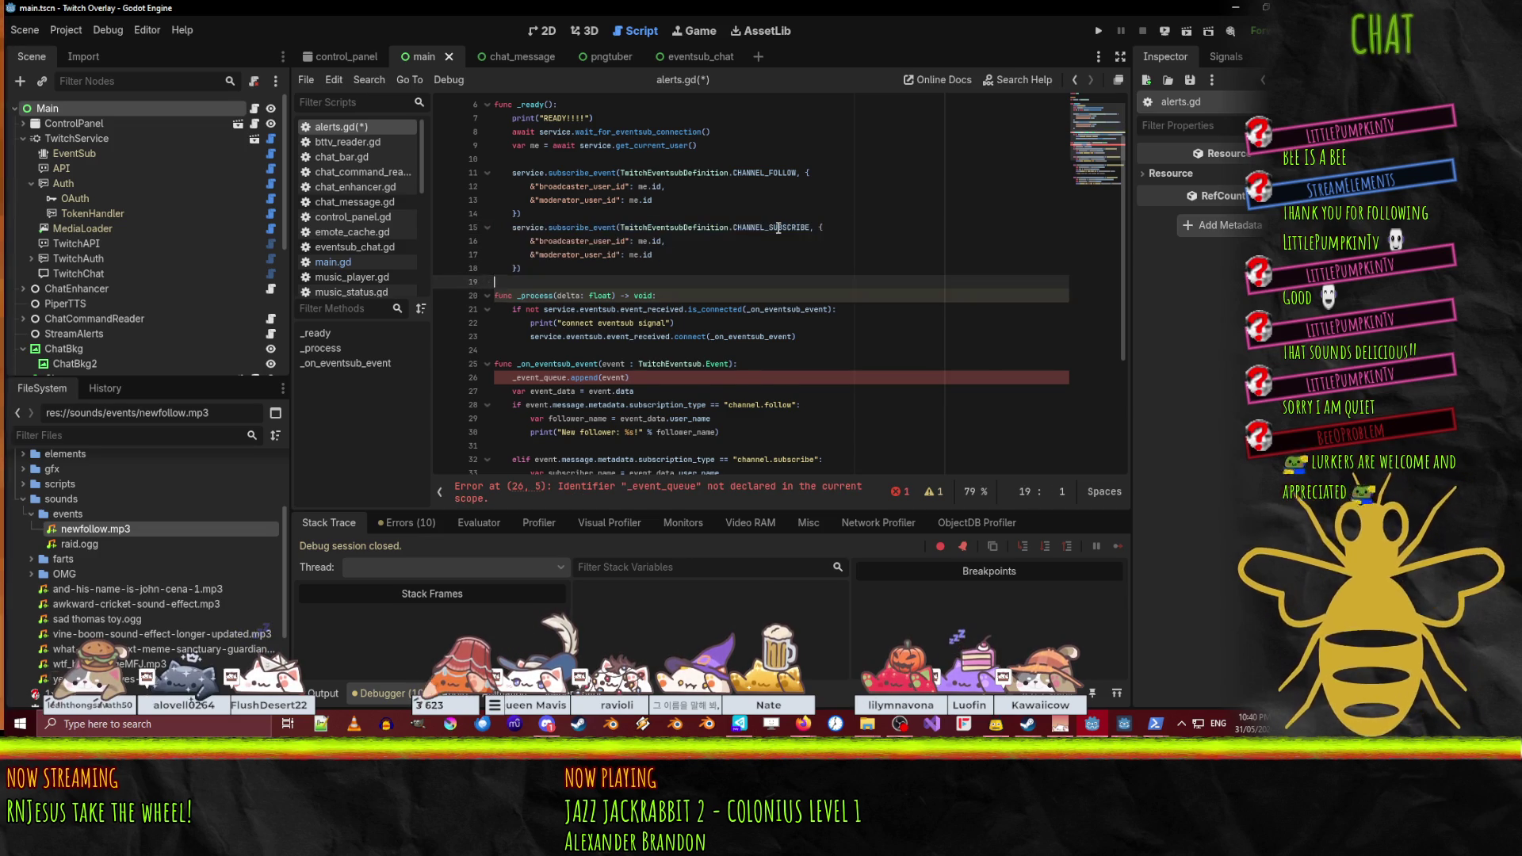
{"action": "key", "text": "ctrl+v"}
{"action": "double_click", "coordinate": [765, 282]}
{"action": "type", "text": "CHANNEL"}
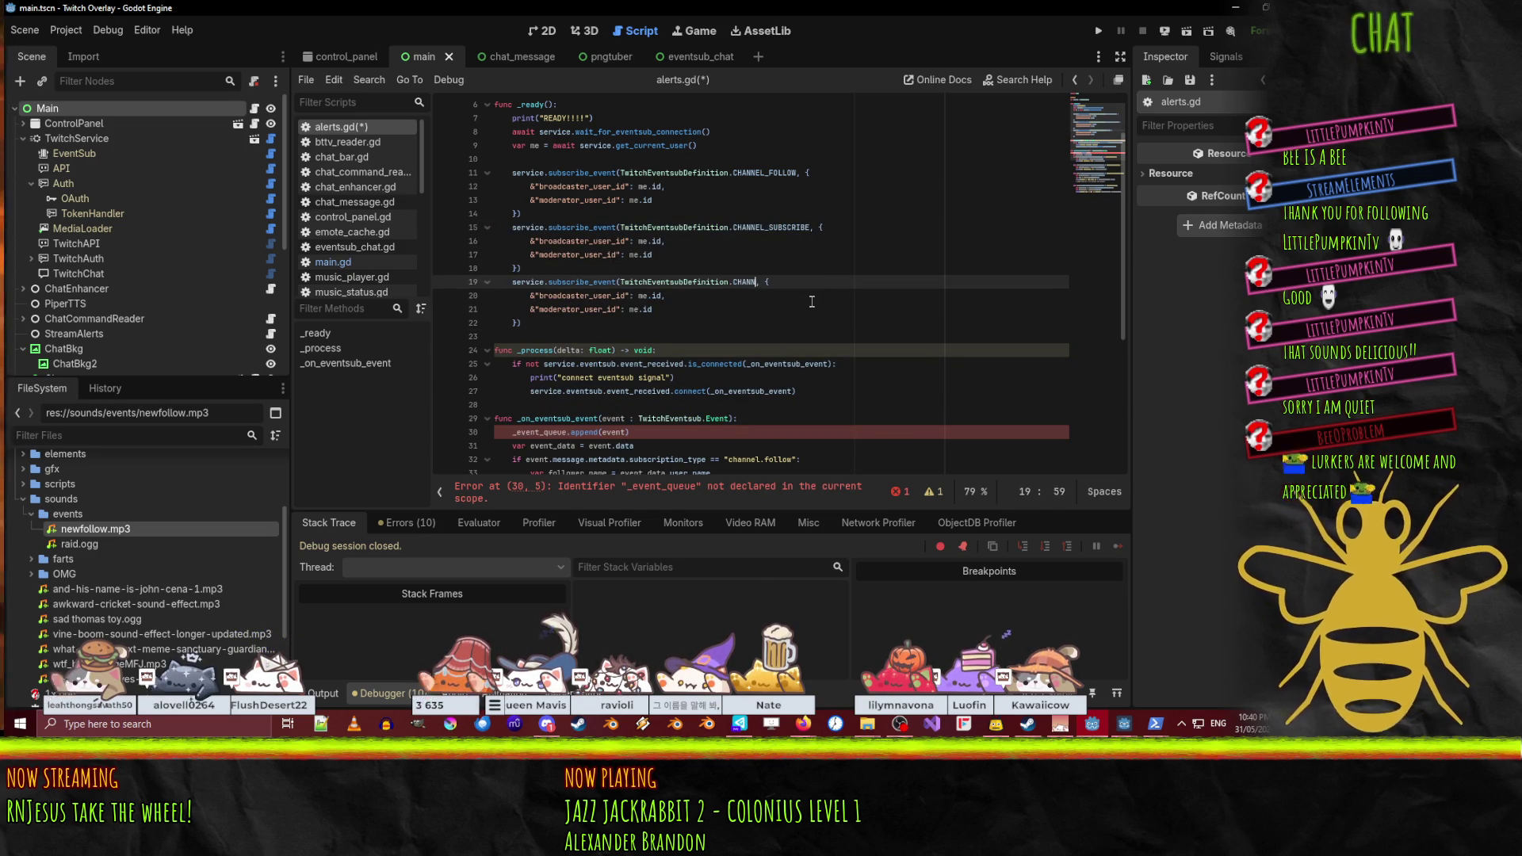
{"action": "type", "text": "_SUB"}
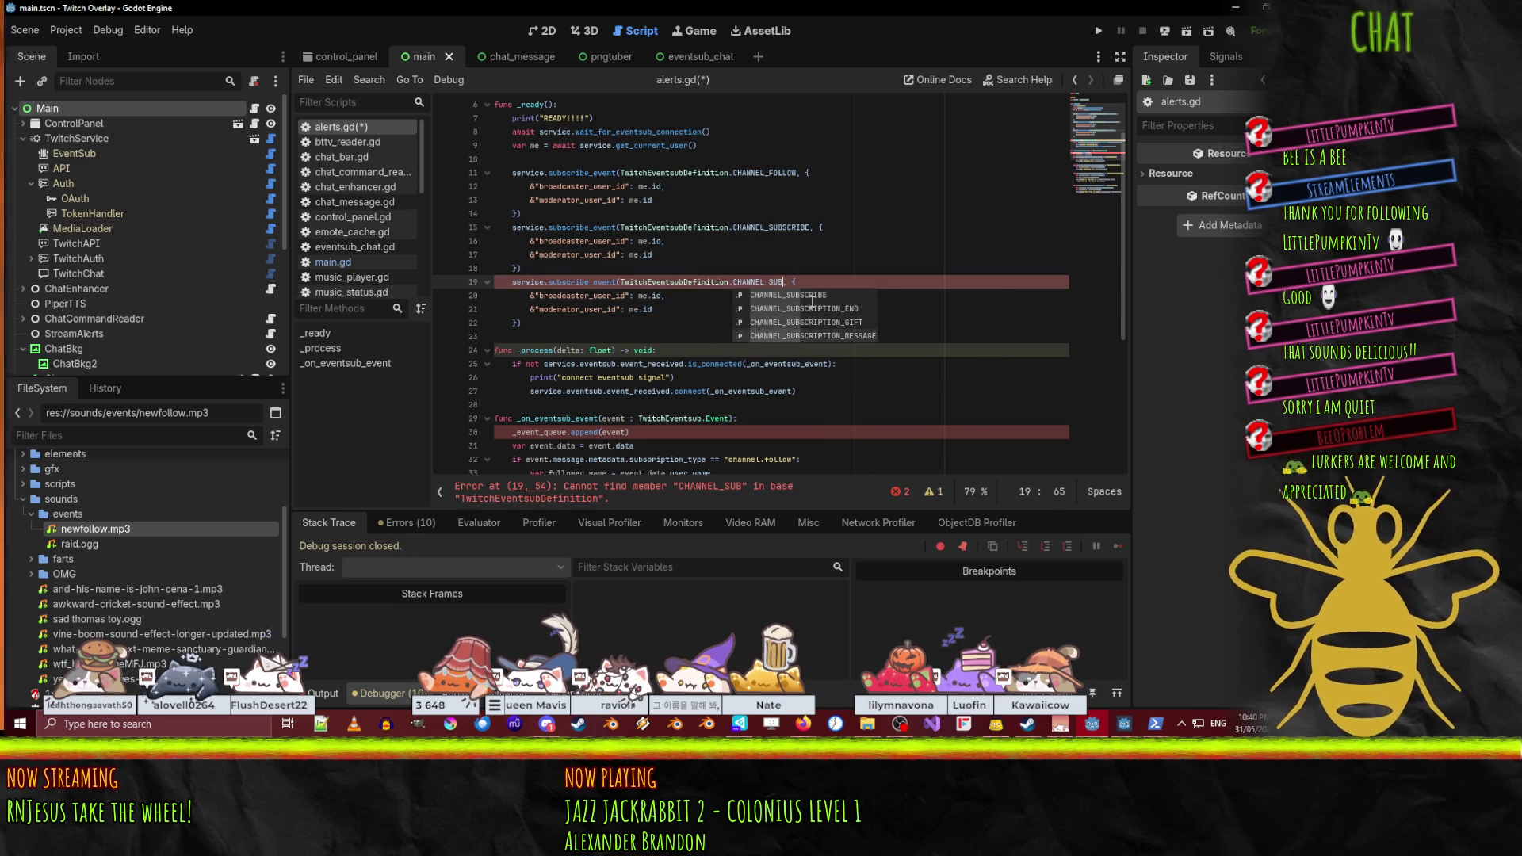
{"action": "key", "text": "Up"}
{"action": "key", "text": "Return"}
{"action": "key", "text": "Down"}
{"action": "key", "text": "Down"}
- Paste a fourth subscribe_event block and change its event to CHANNEL_CHEER
{"action": "left_click", "coordinate": [812, 299]}
{"action": "key", "text": "Down"}
{"action": "key", "text": "Down"}
{"action": "key", "text": "Down"}
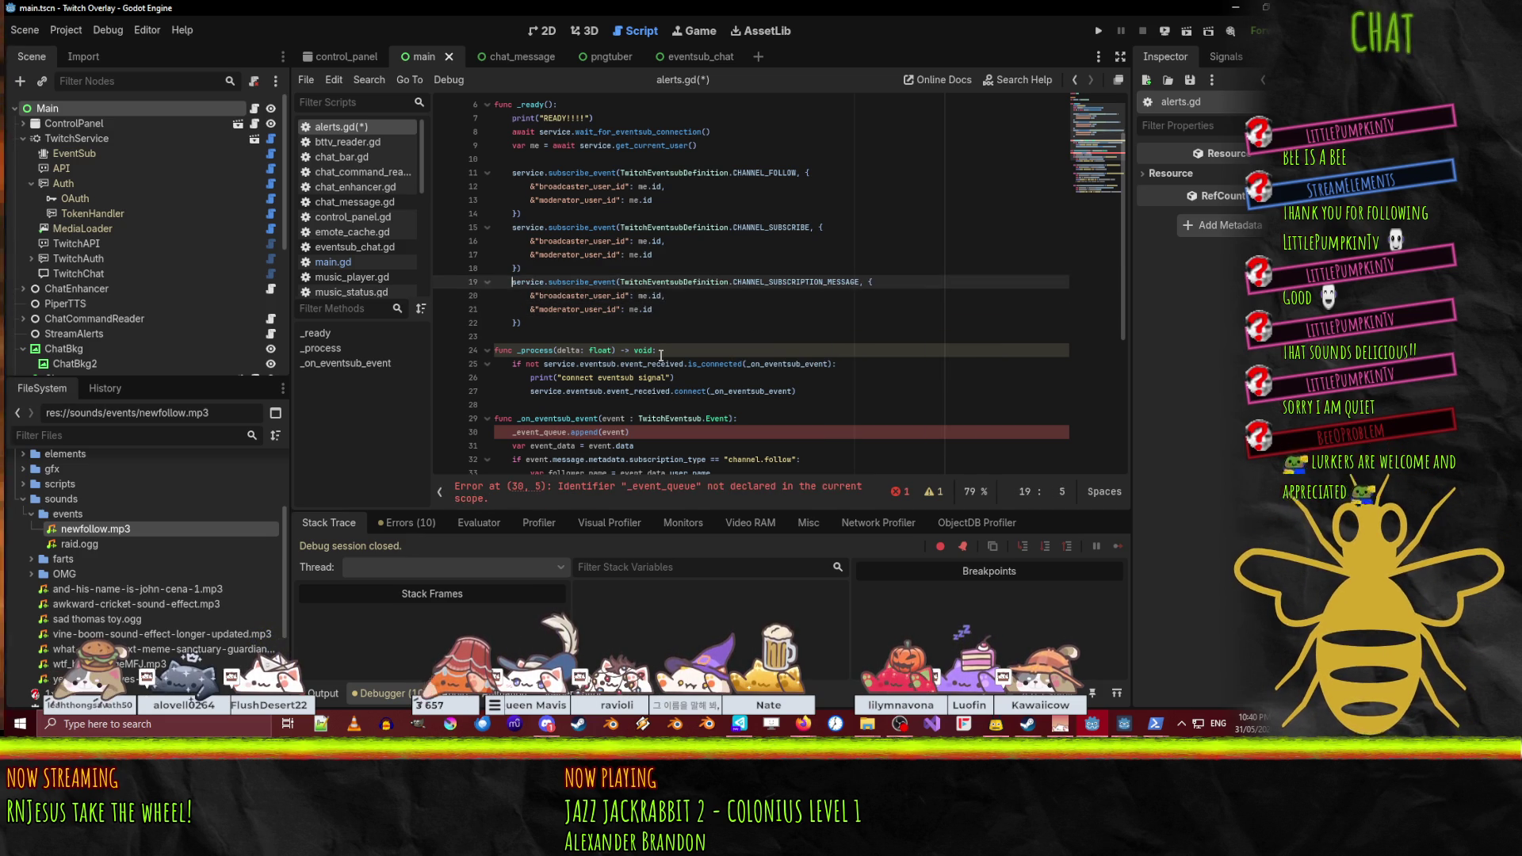
{"action": "key", "text": "Home"}
{"action": "key", "text": "ctrl+v"}
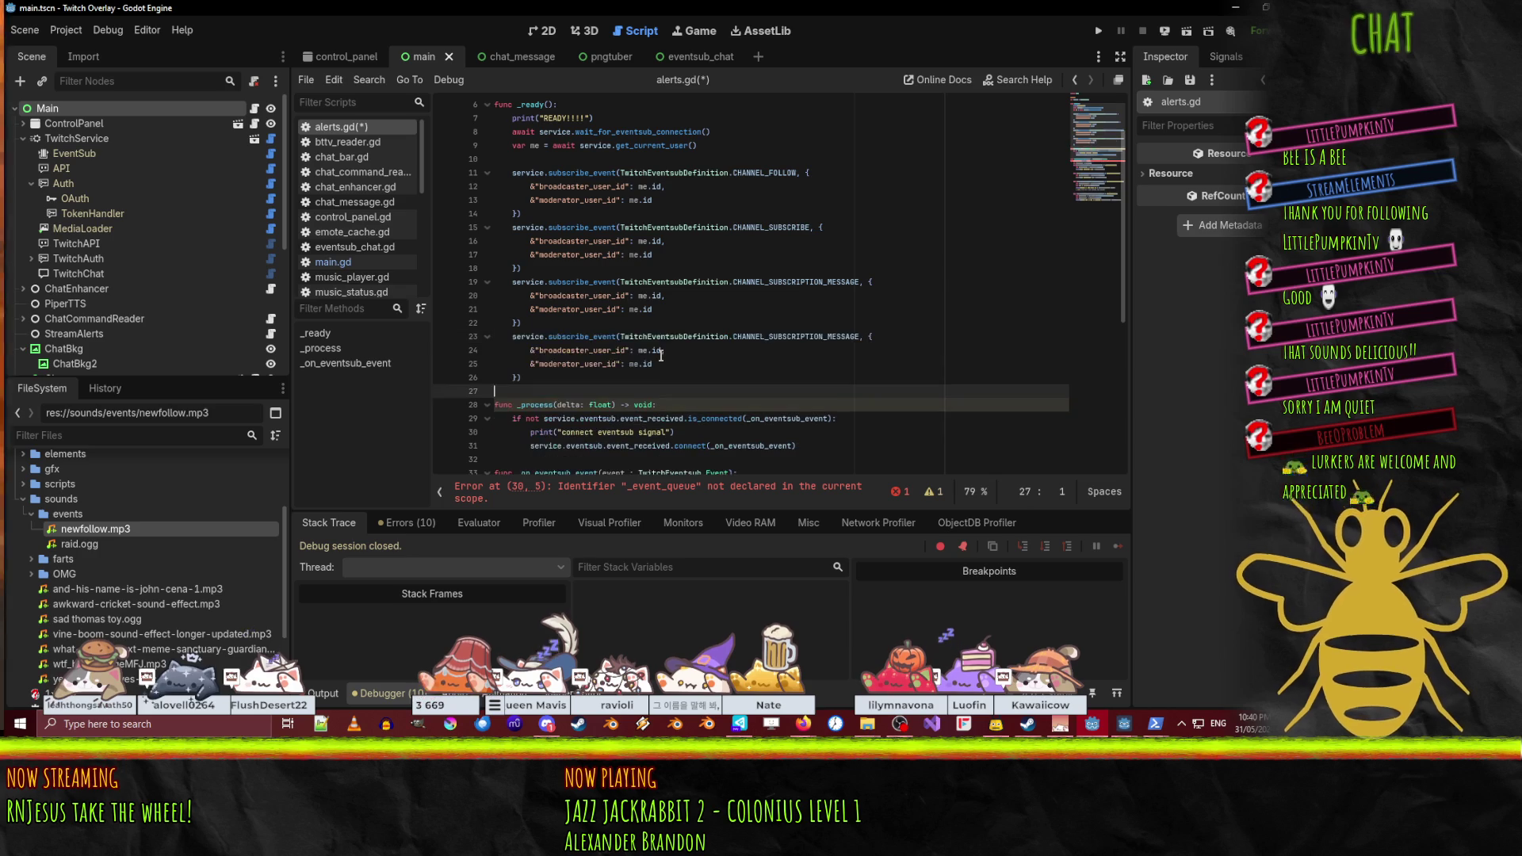
{"action": "scroll", "coordinate": [661, 356], "scroll_direction": "down", "scroll_amount": 7}
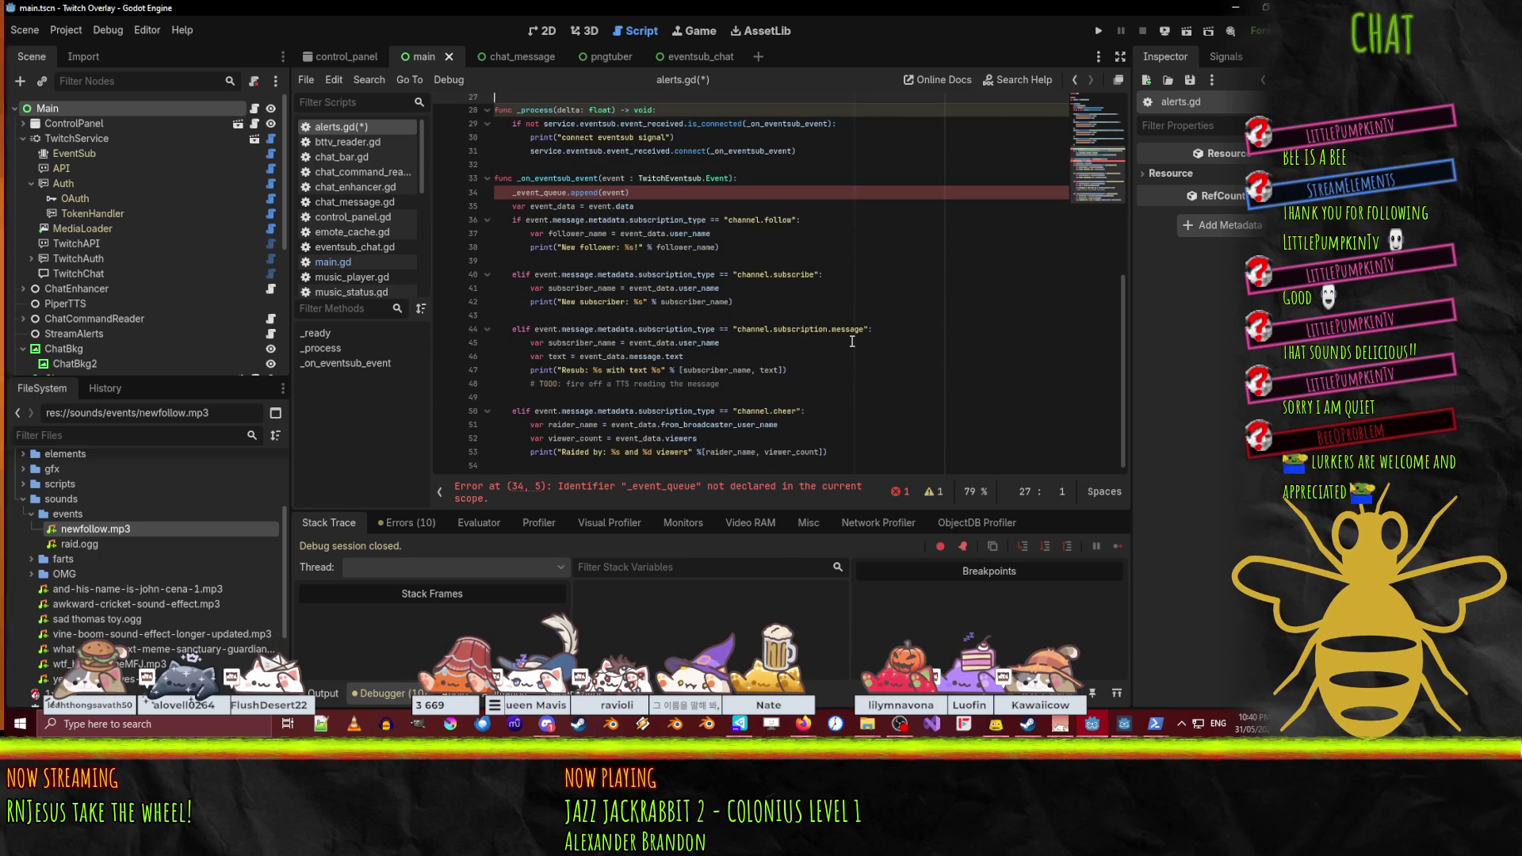
{"action": "scroll", "coordinate": [727, 387], "scroll_direction": "up", "scroll_amount": 8}
{"action": "double_click", "coordinate": [764, 372]}
{"action": "type", "text": "CHANNEL_CHE"}
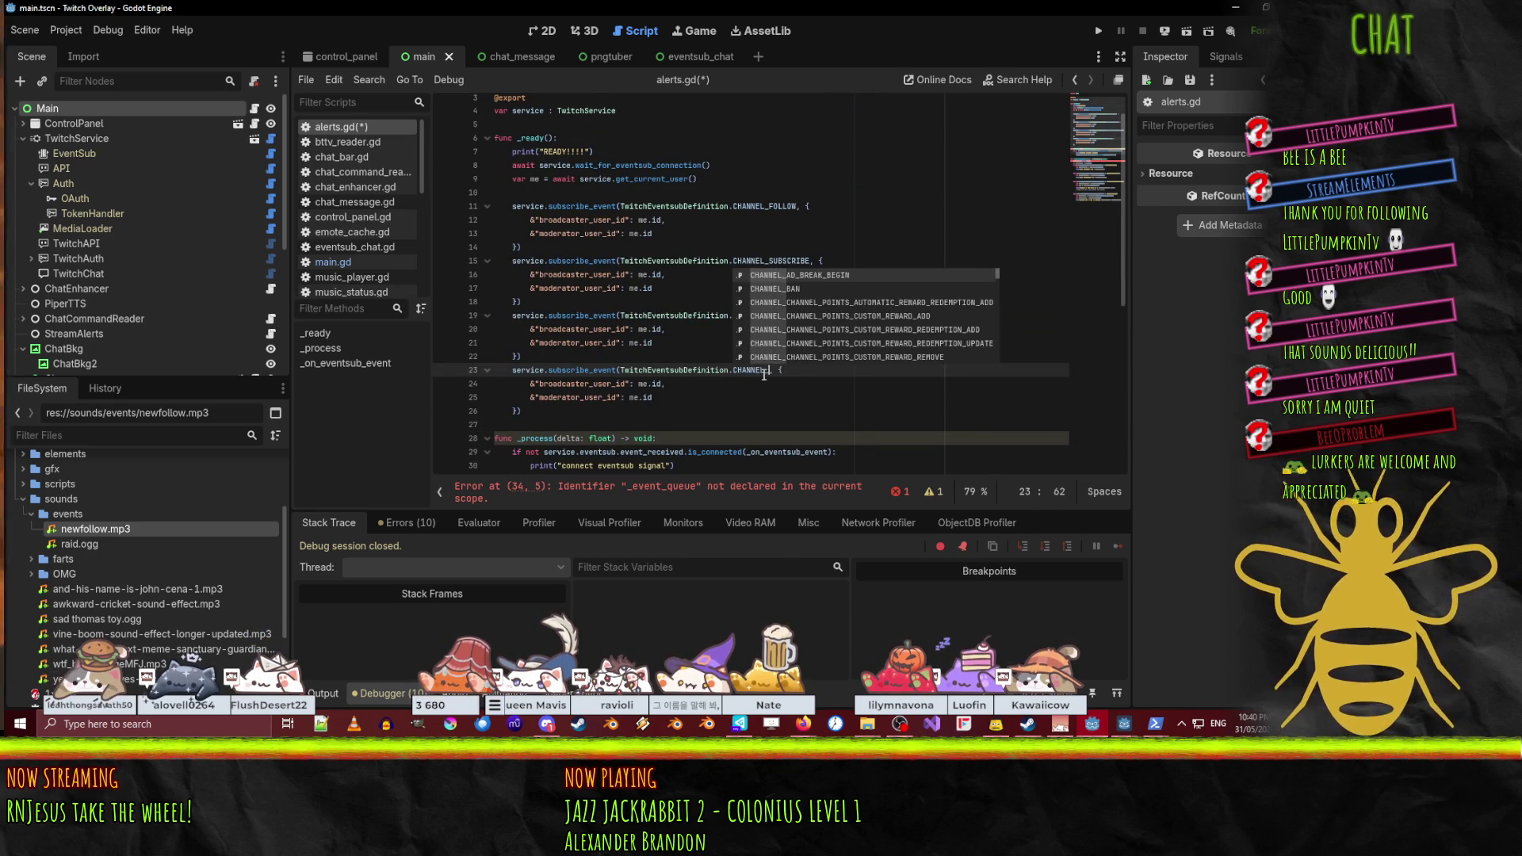
{"action": "type", "text": "ER"}
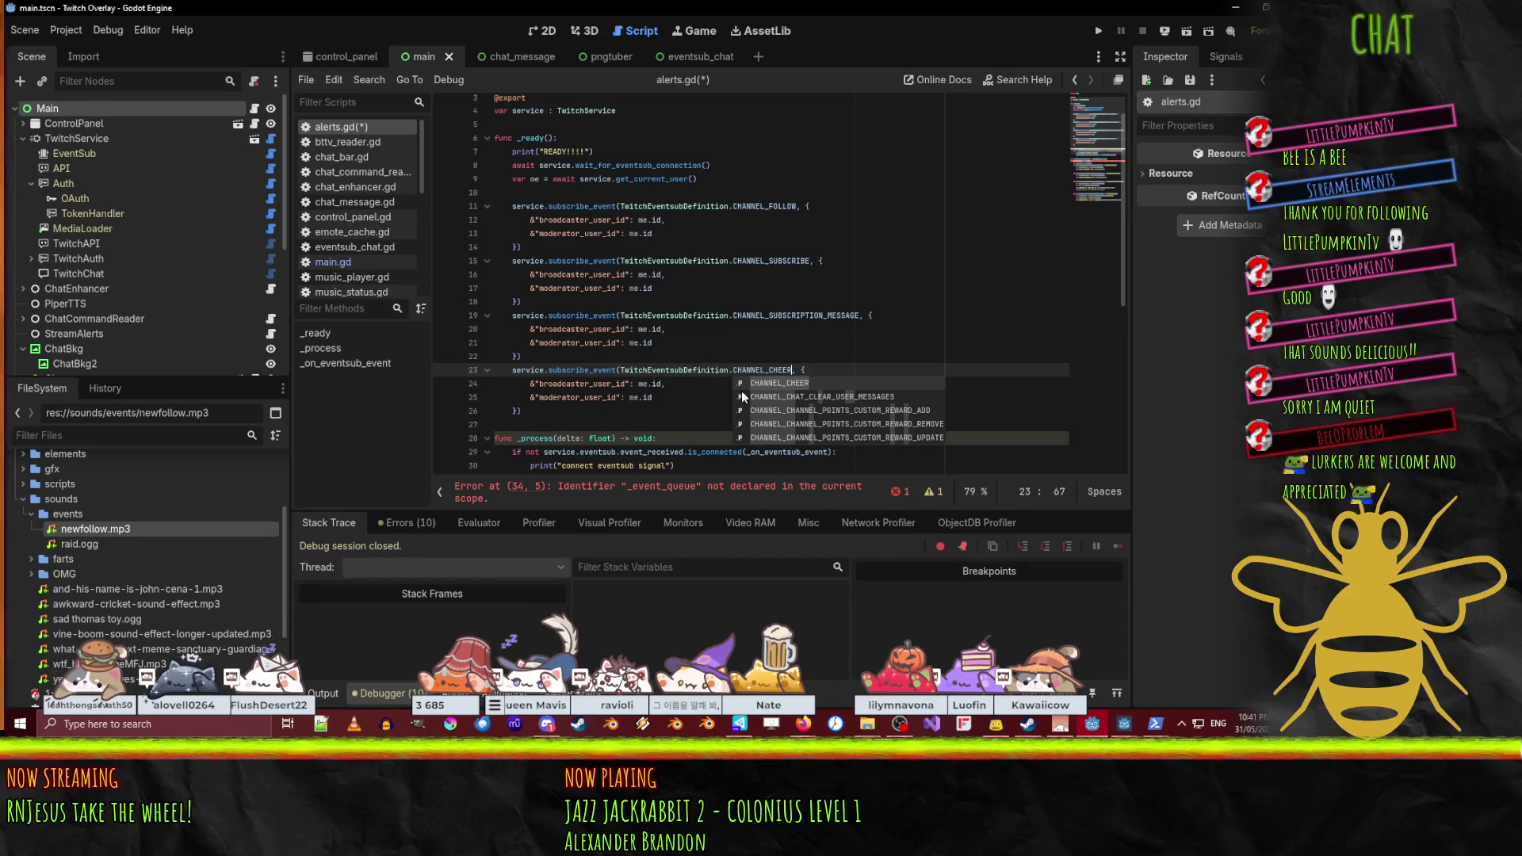
{"action": "left_click", "coordinate": [670, 397]}
{"action": "scroll", "coordinate": [559, 290], "scroll_direction": "down", "scroll_amount": 3}
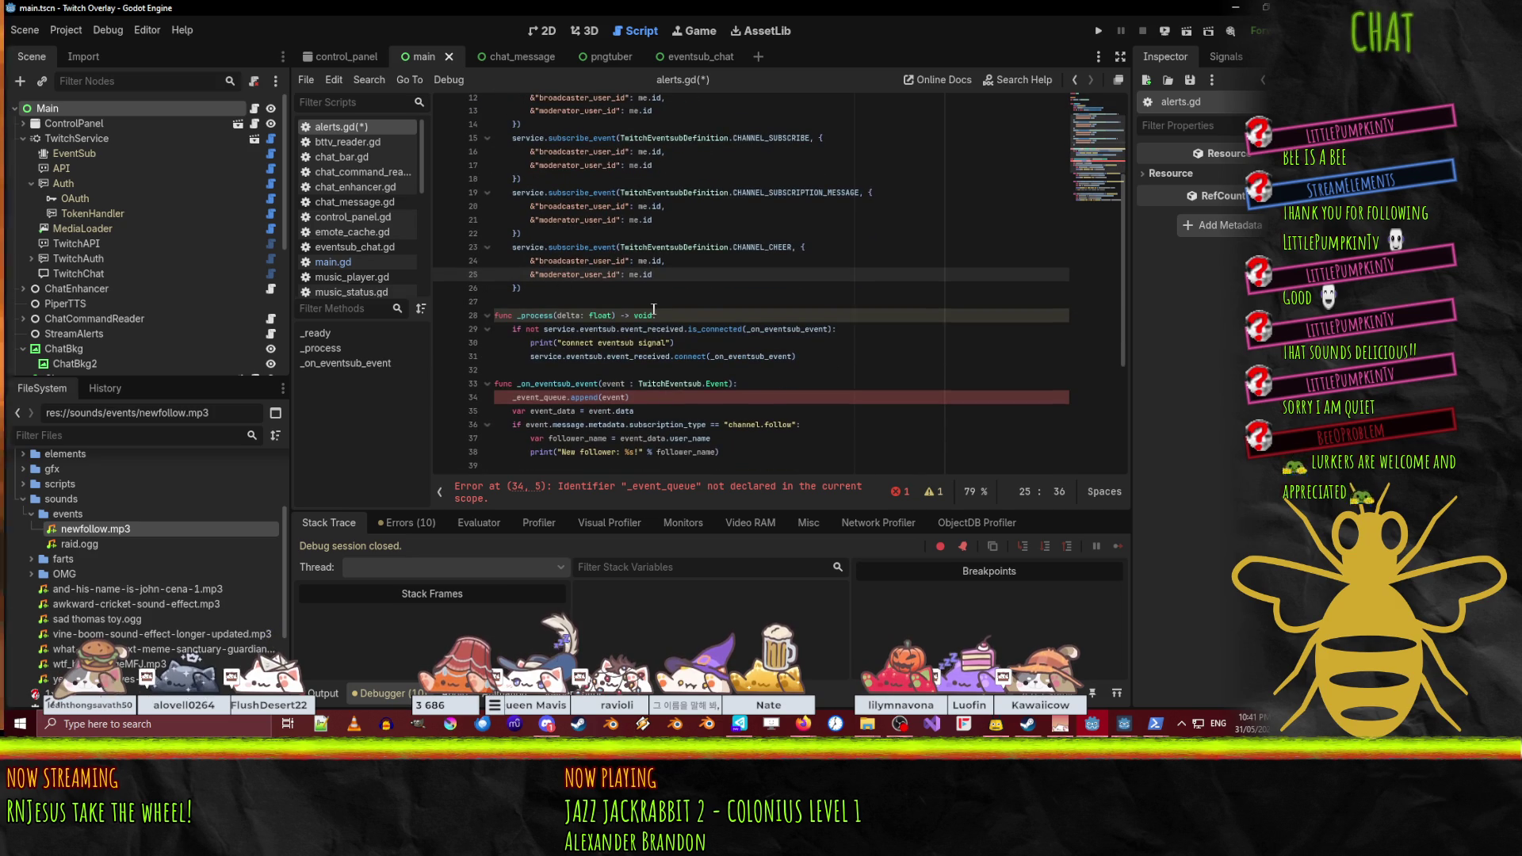
{"action": "scroll", "coordinate": [650, 305], "scroll_direction": "up", "scroll_amount": 4}
{"action": "left_click", "coordinate": [669, 145]}
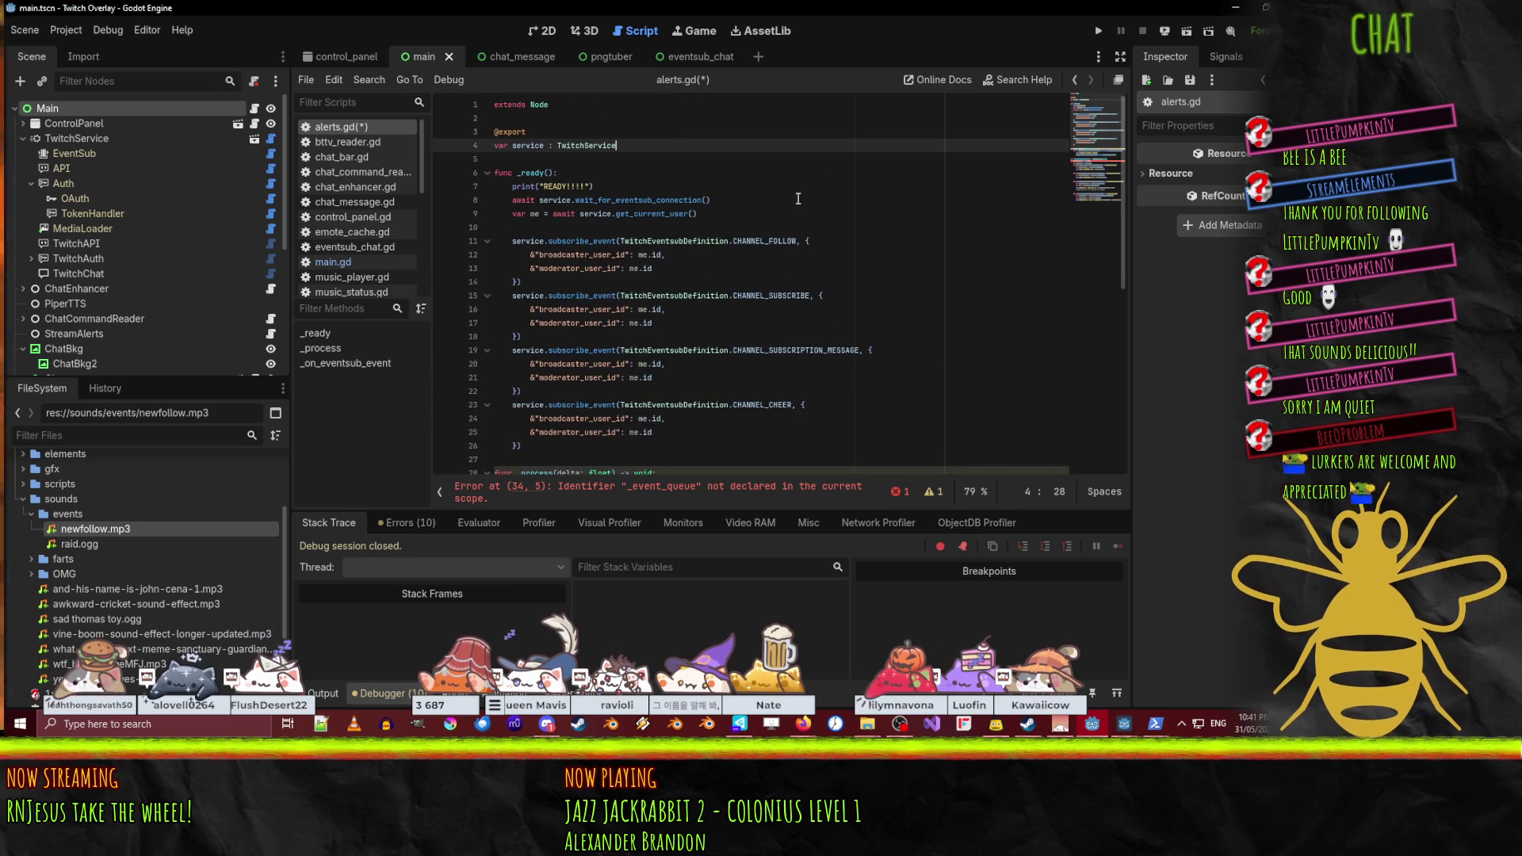
- Declare var _event_queue : Array[TwitchEventsub.Event] below the service variable, copying the type from the handler signature
{"action": "key", "text": "Return"}
{"action": "key", "text": "Return"}
{"action": "type", "text": "var _e"}
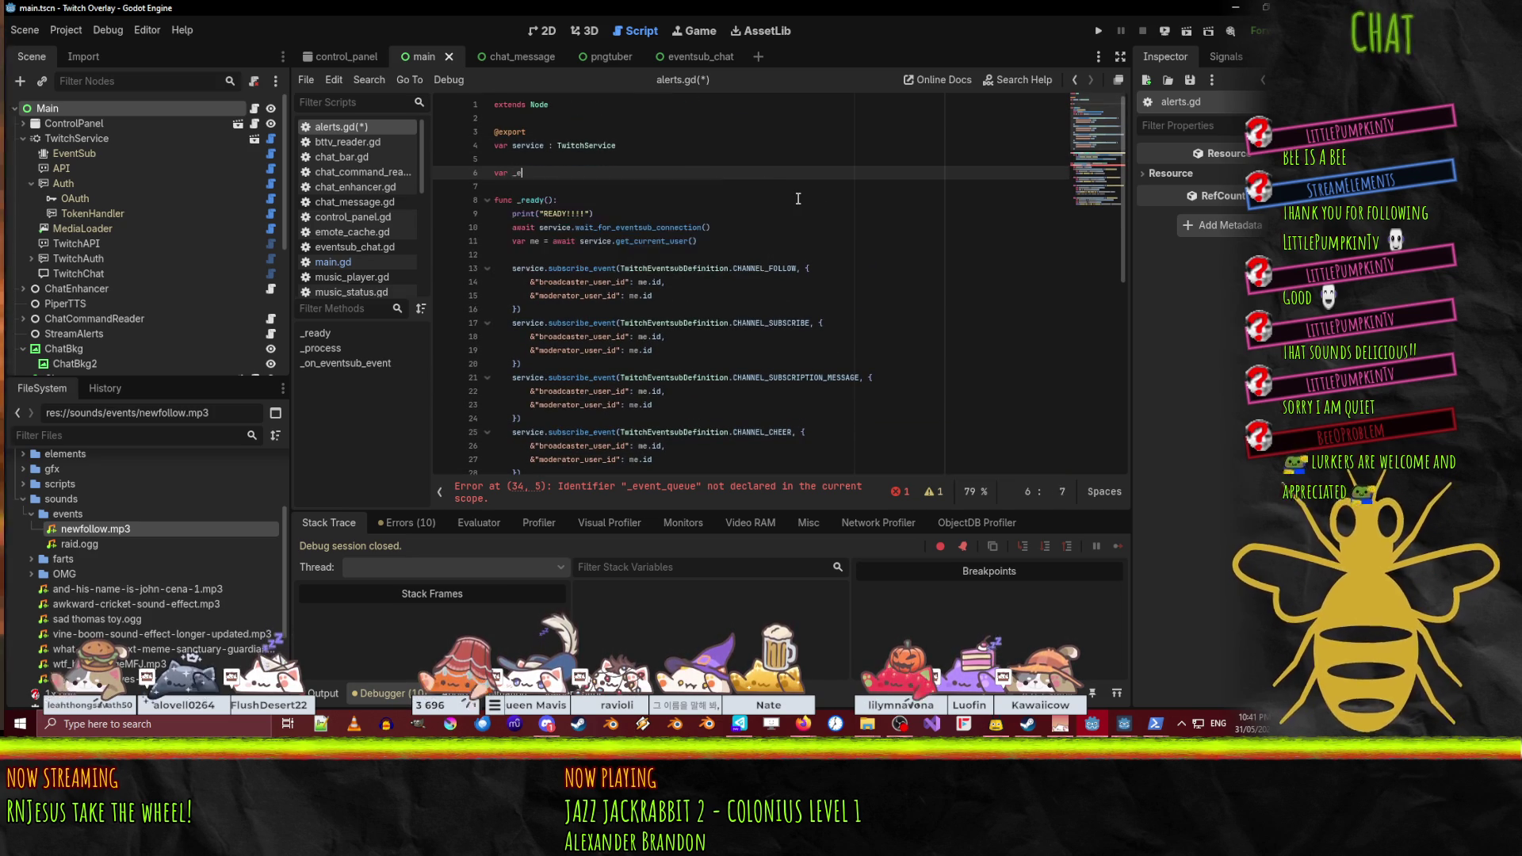
{"action": "type", "text": "ventueue : Ar"}
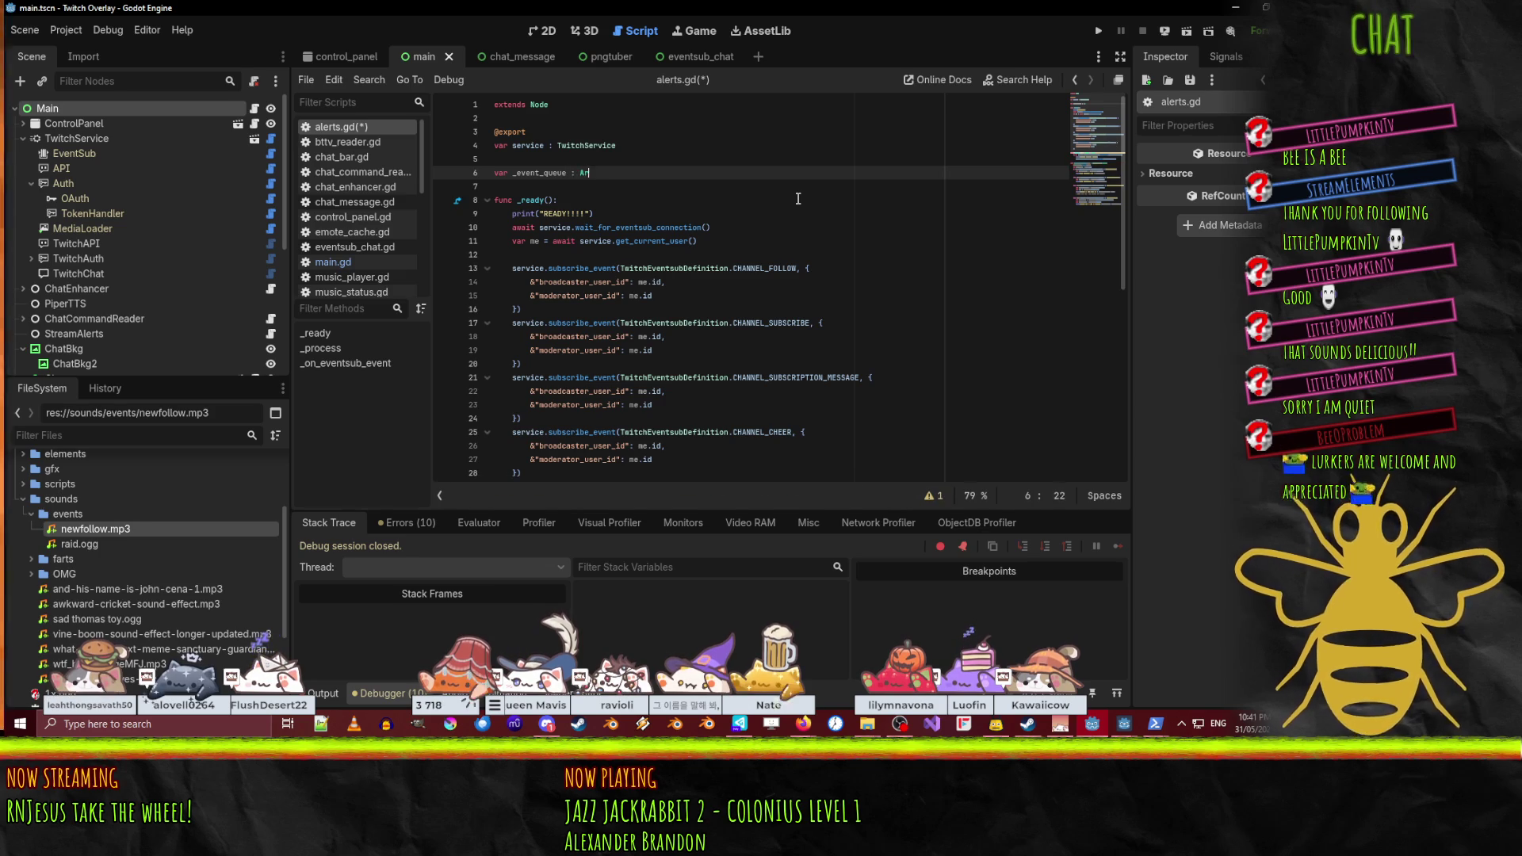
{"action": "type", "text": "["}
{"action": "scroll", "coordinate": [816, 230], "scroll_direction": "down", "scroll_amount": 6}
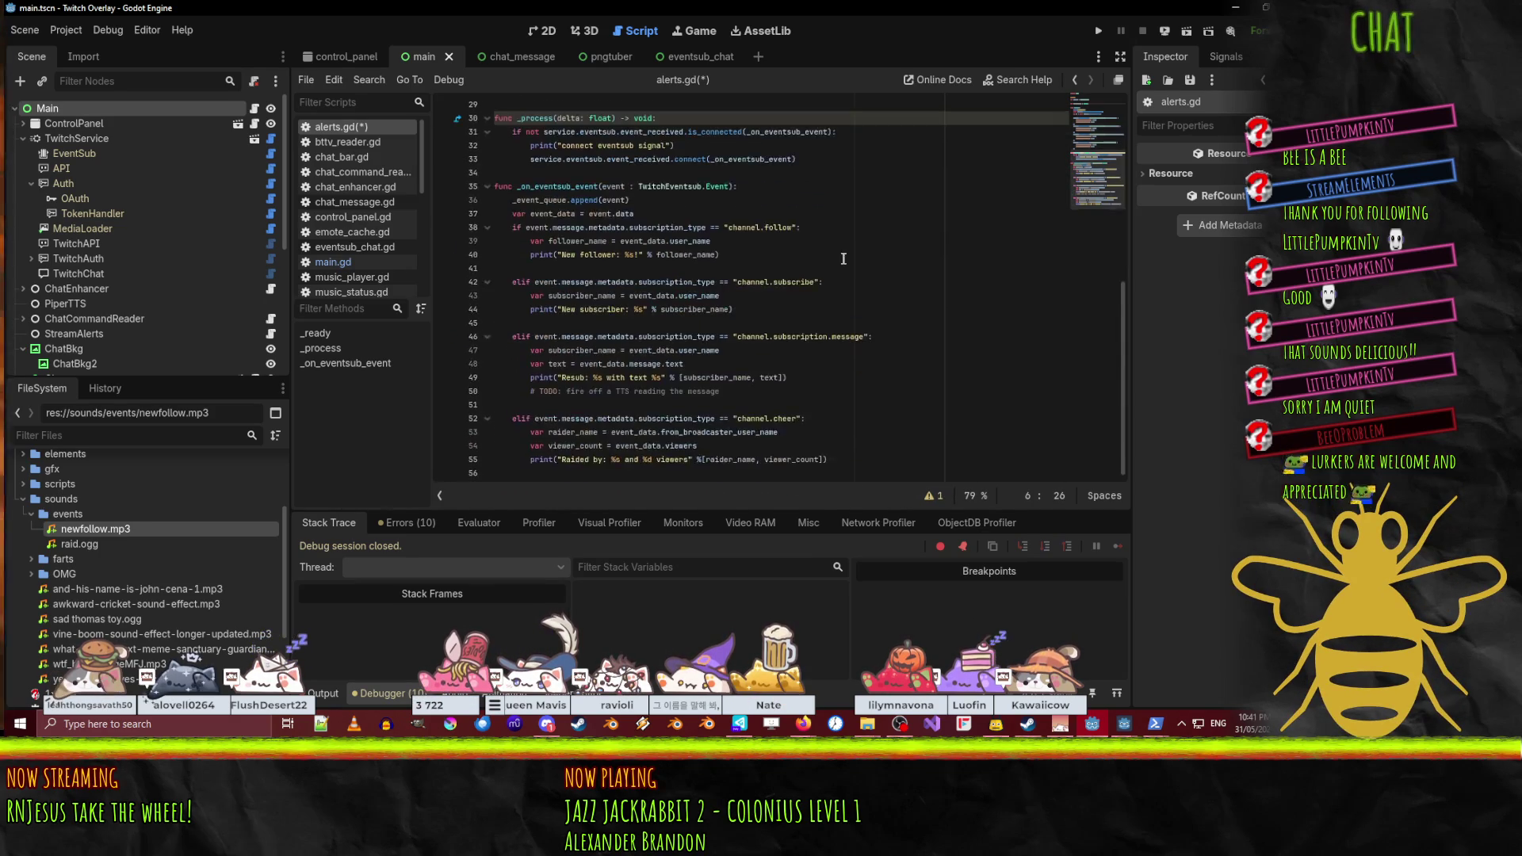
{"action": "scroll", "coordinate": [592, 373], "scroll_direction": "down", "scroll_amount": 1}
{"action": "left_click", "coordinate": [639, 268]}
{"action": "left_click_drag", "start_coordinate": [640, 268], "coordinate": [730, 269]}
{"action": "scroll", "coordinate": [906, 345], "scroll_direction": "up", "scroll_amount": 1}
{"action": "key", "text": "ctrl+c"}
{"action": "scroll", "coordinate": [906, 345], "scroll_direction": "up", "scroll_amount": 6}
{"action": "left_click", "coordinate": [609, 172]}
{"action": "key", "text": "ctrl+v"}
{"action": "double_click", "coordinate": [551, 172]}
{"action": "scroll", "coordinate": [792, 341], "scroll_direction": "down", "scroll_amount": 4}
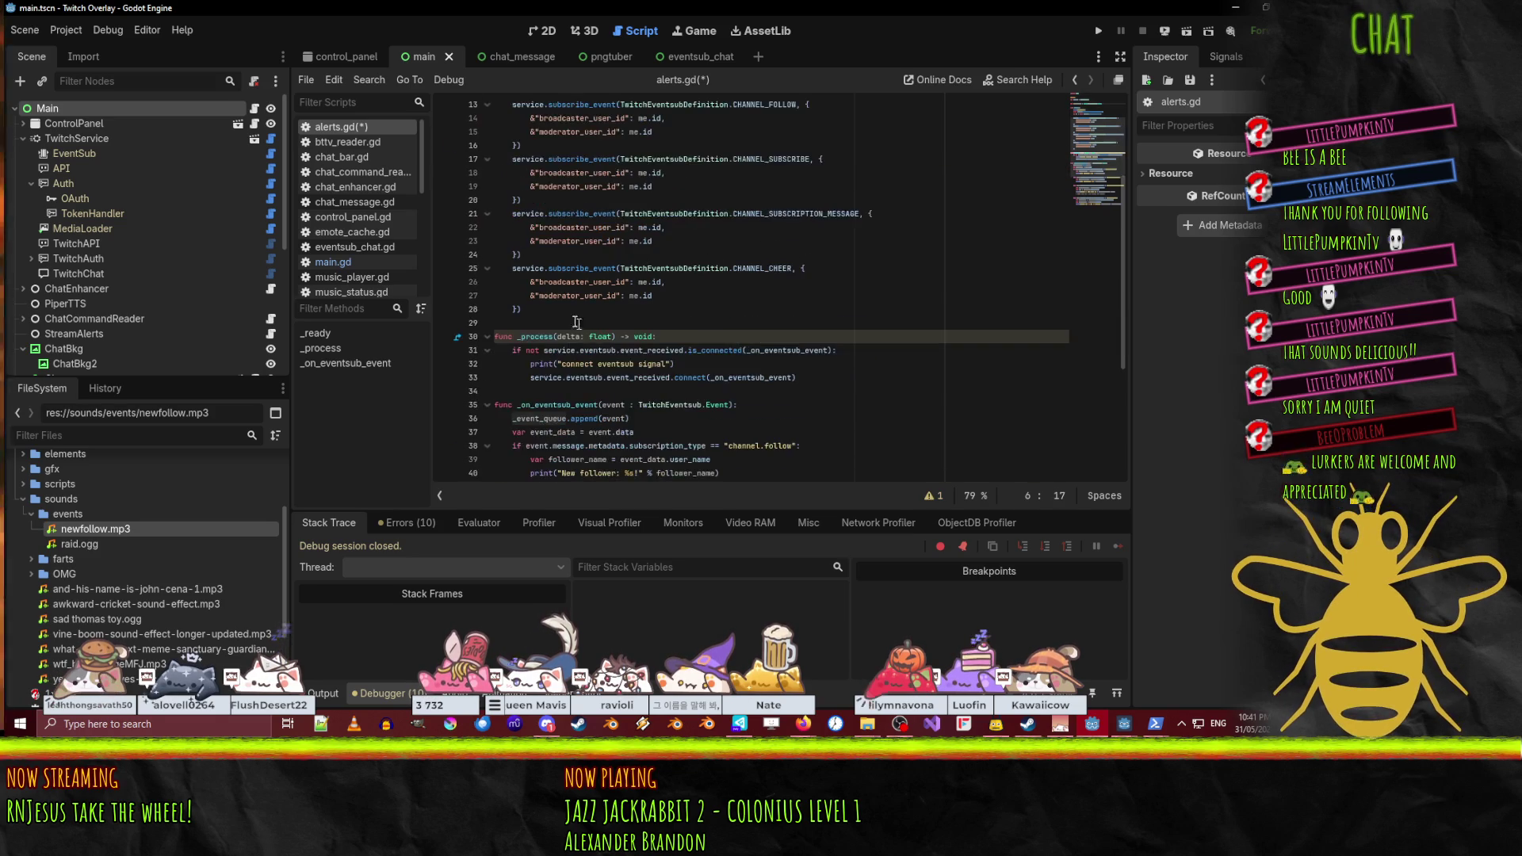
{"action": "scroll", "coordinate": [792, 341], "scroll_direction": "up", "scroll_amount": 1}
{"action": "left_click", "coordinate": [547, 350]}
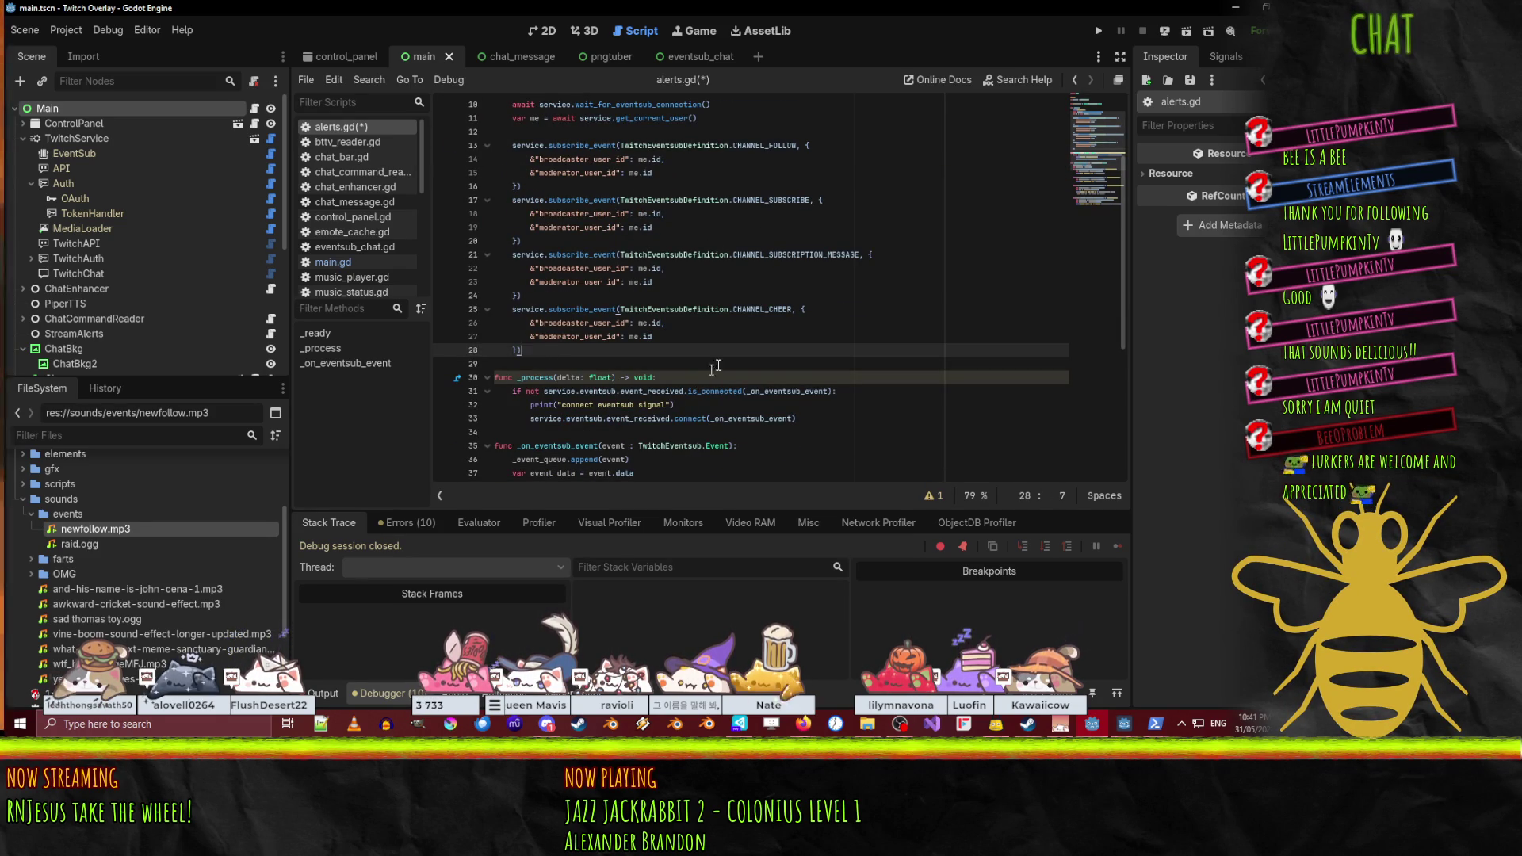
{"action": "scroll", "coordinate": [701, 379], "scroll_direction": "up", "scroll_amount": 3}
{"action": "left_click", "coordinate": [719, 174]}
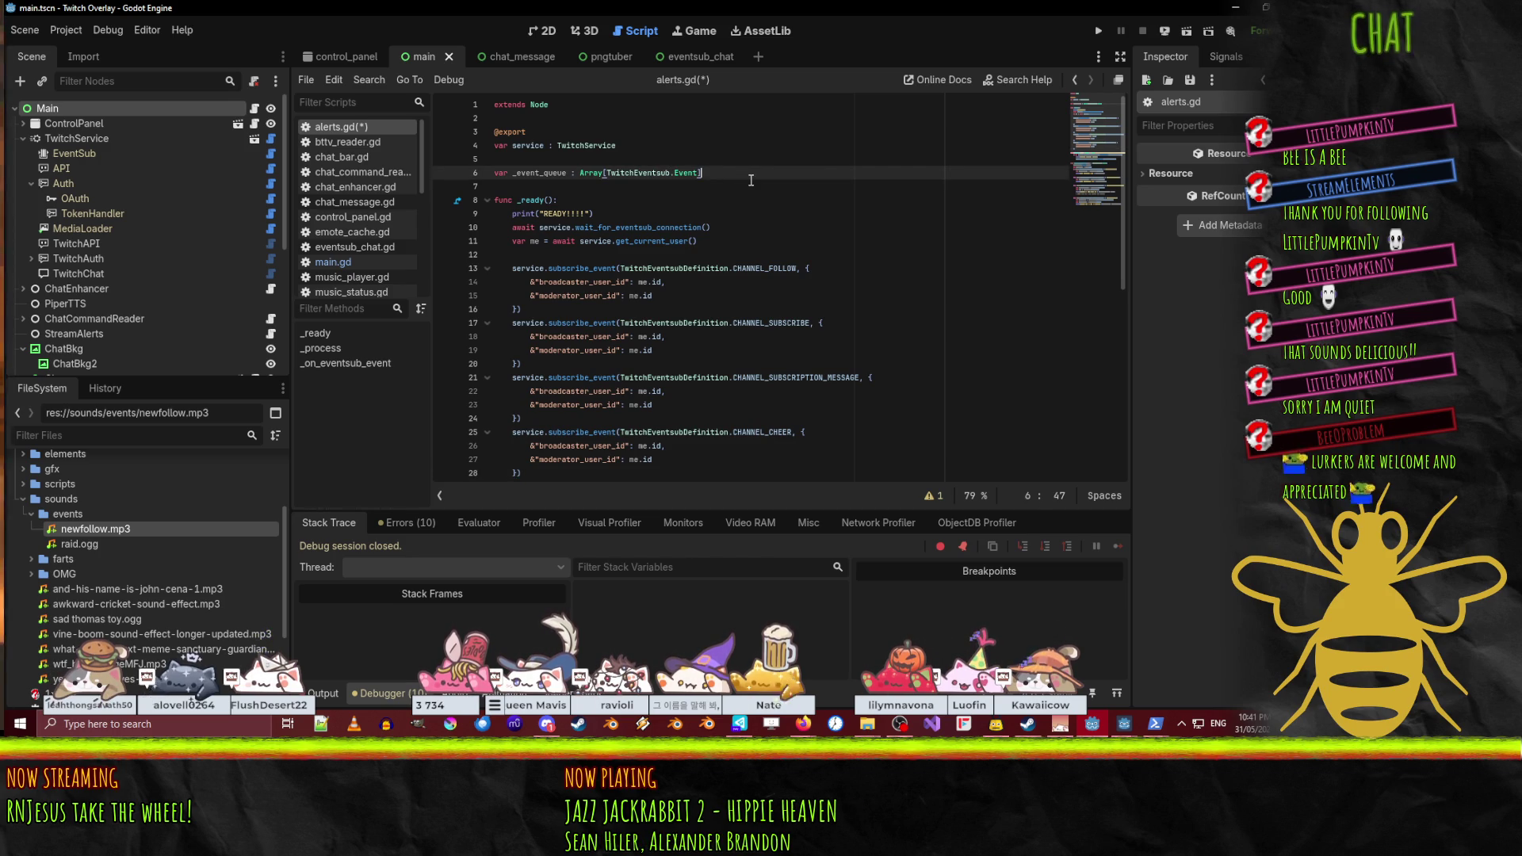
{"action": "left_click", "coordinate": [631, 143]}
{"action": "key", "text": "Return"}
{"action": "type", "text": "@expo"}
- Complete the export as var animator : AnimationPlayer
{"action": "key", "text": "Return"}
{"action": "key", "text": "Return"}
{"action": "type", "text": "var an"}
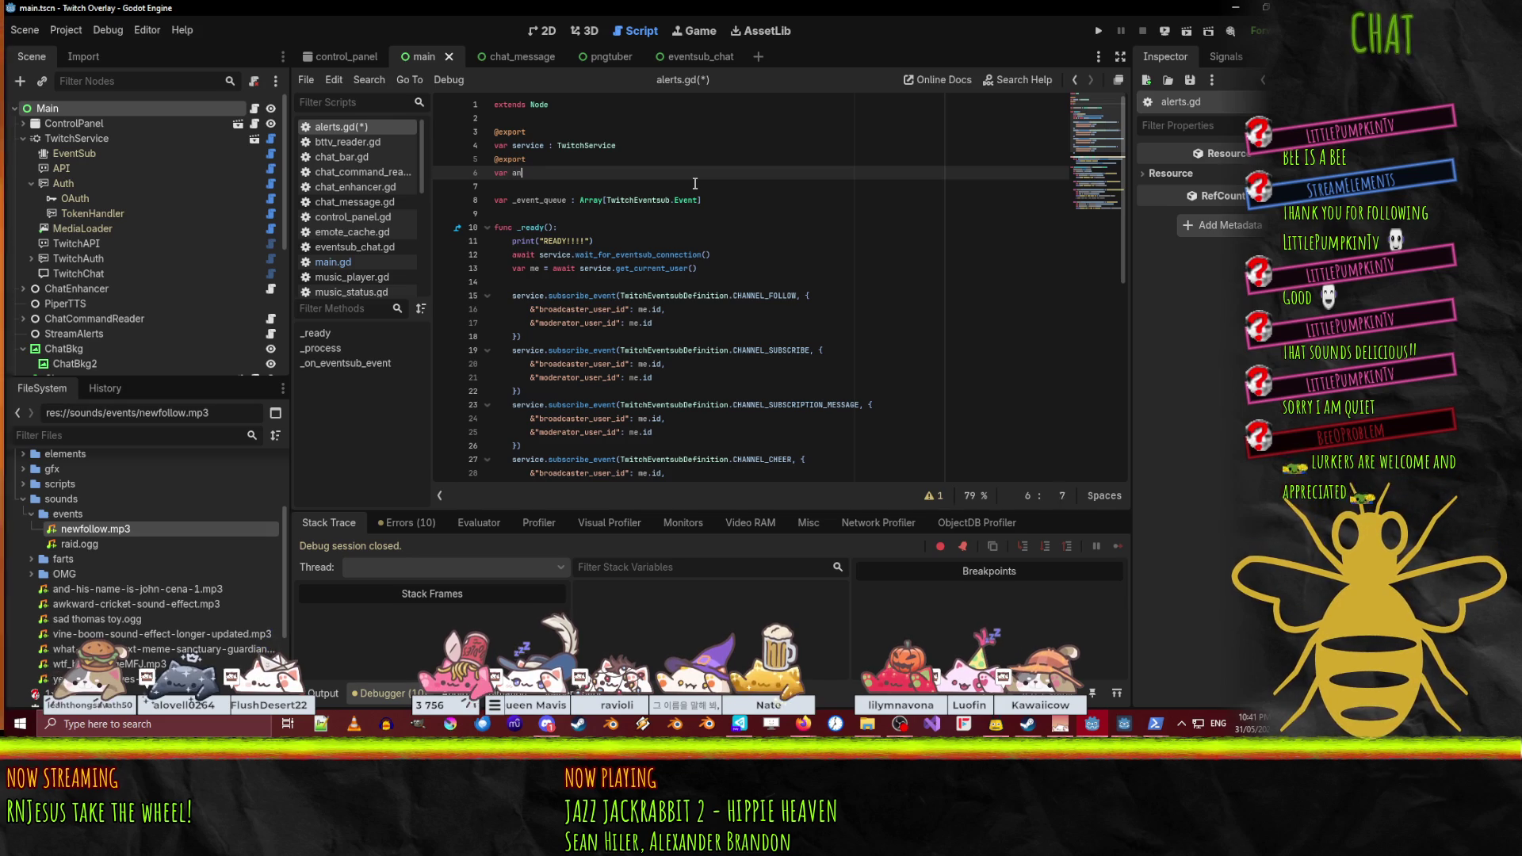
{"action": "type", "text": "imator : ANimationP"}
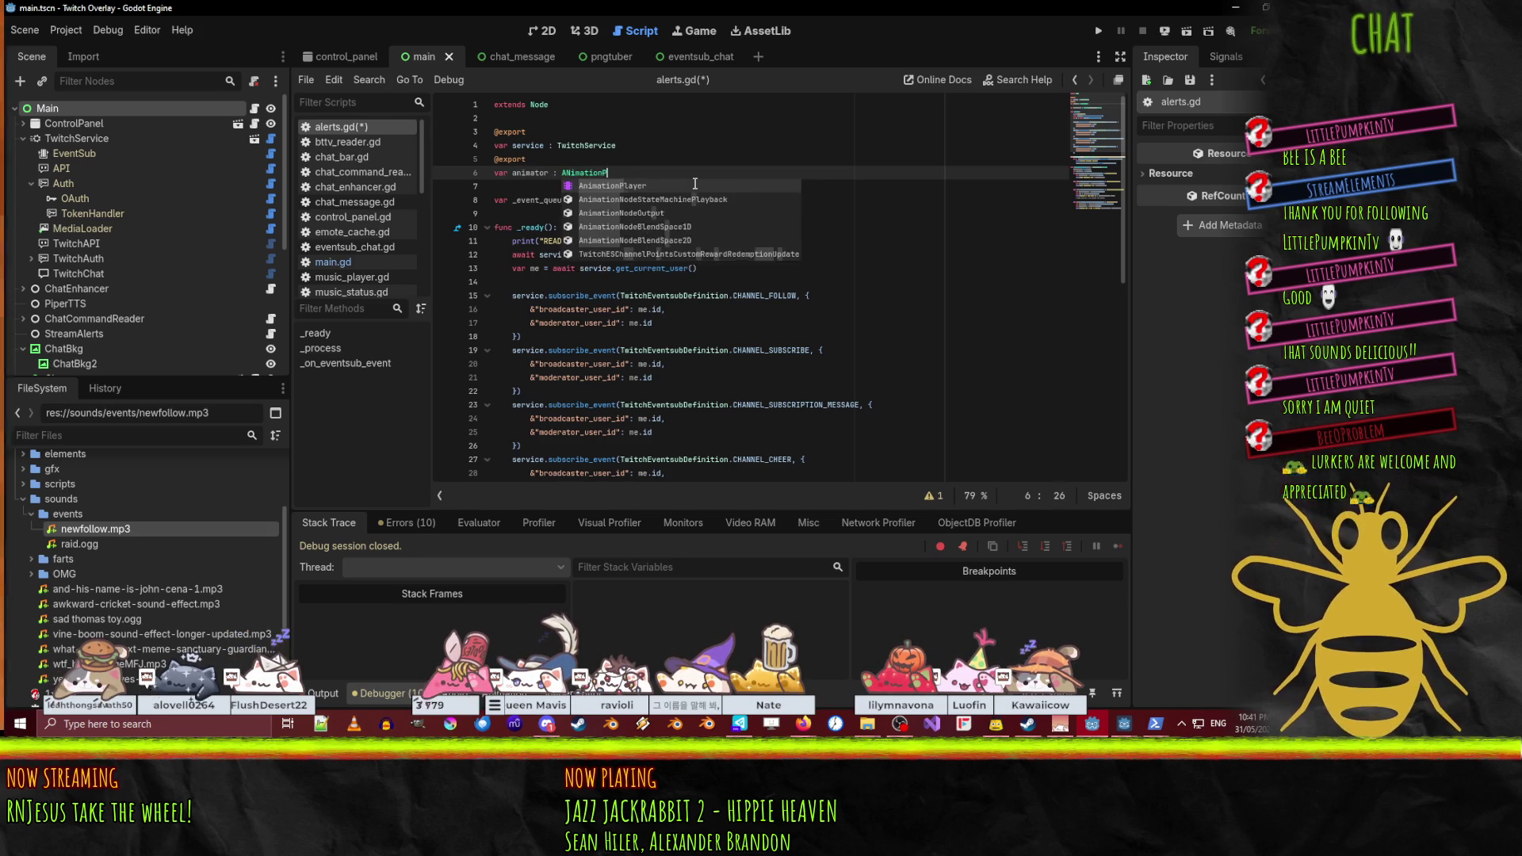
{"action": "key", "text": "Return"}
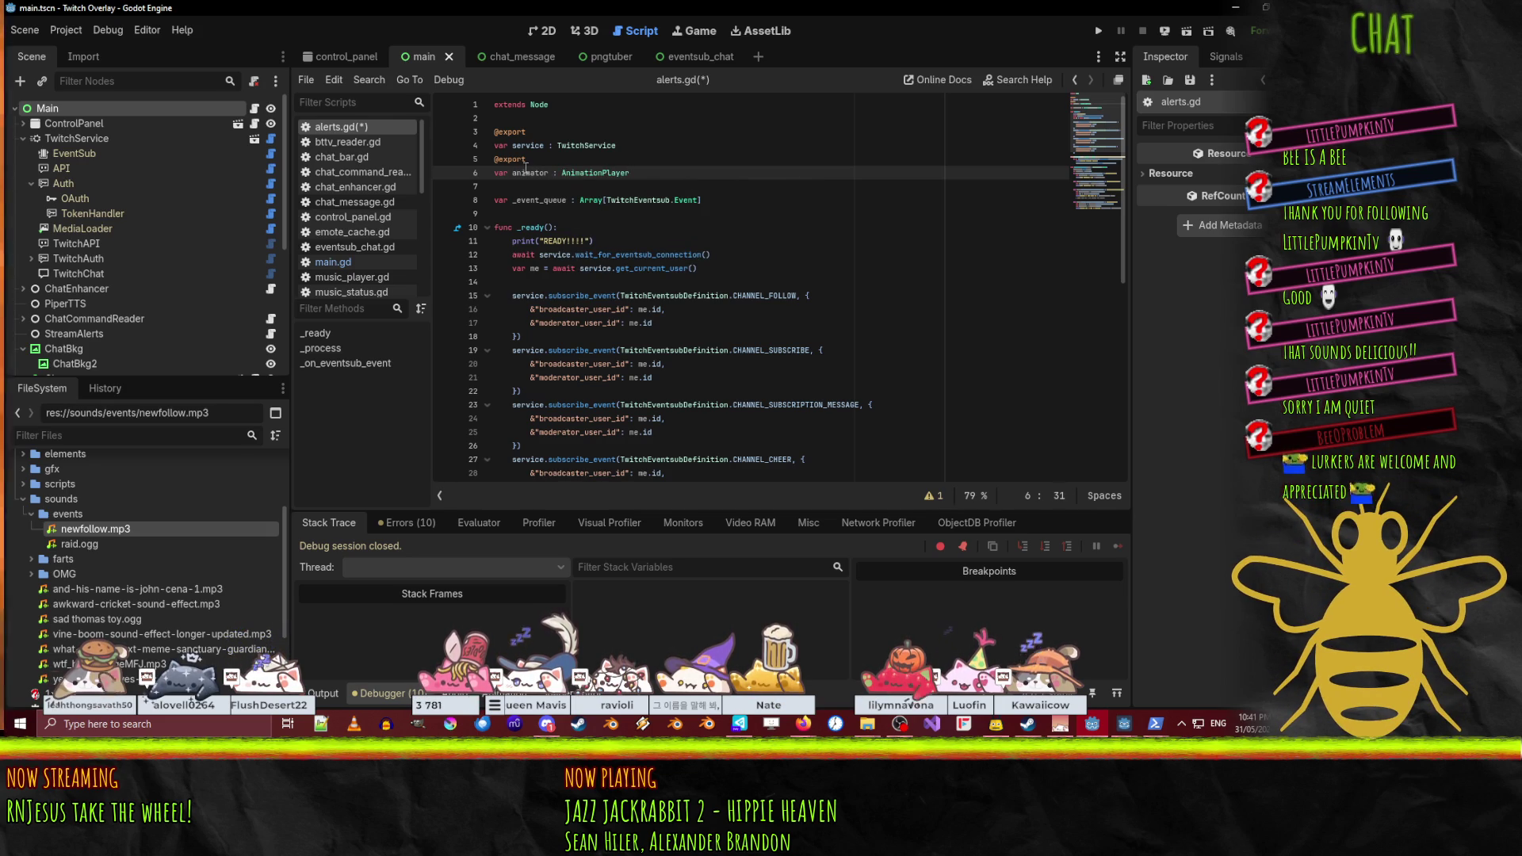
{"action": "double_click", "coordinate": [526, 172]}
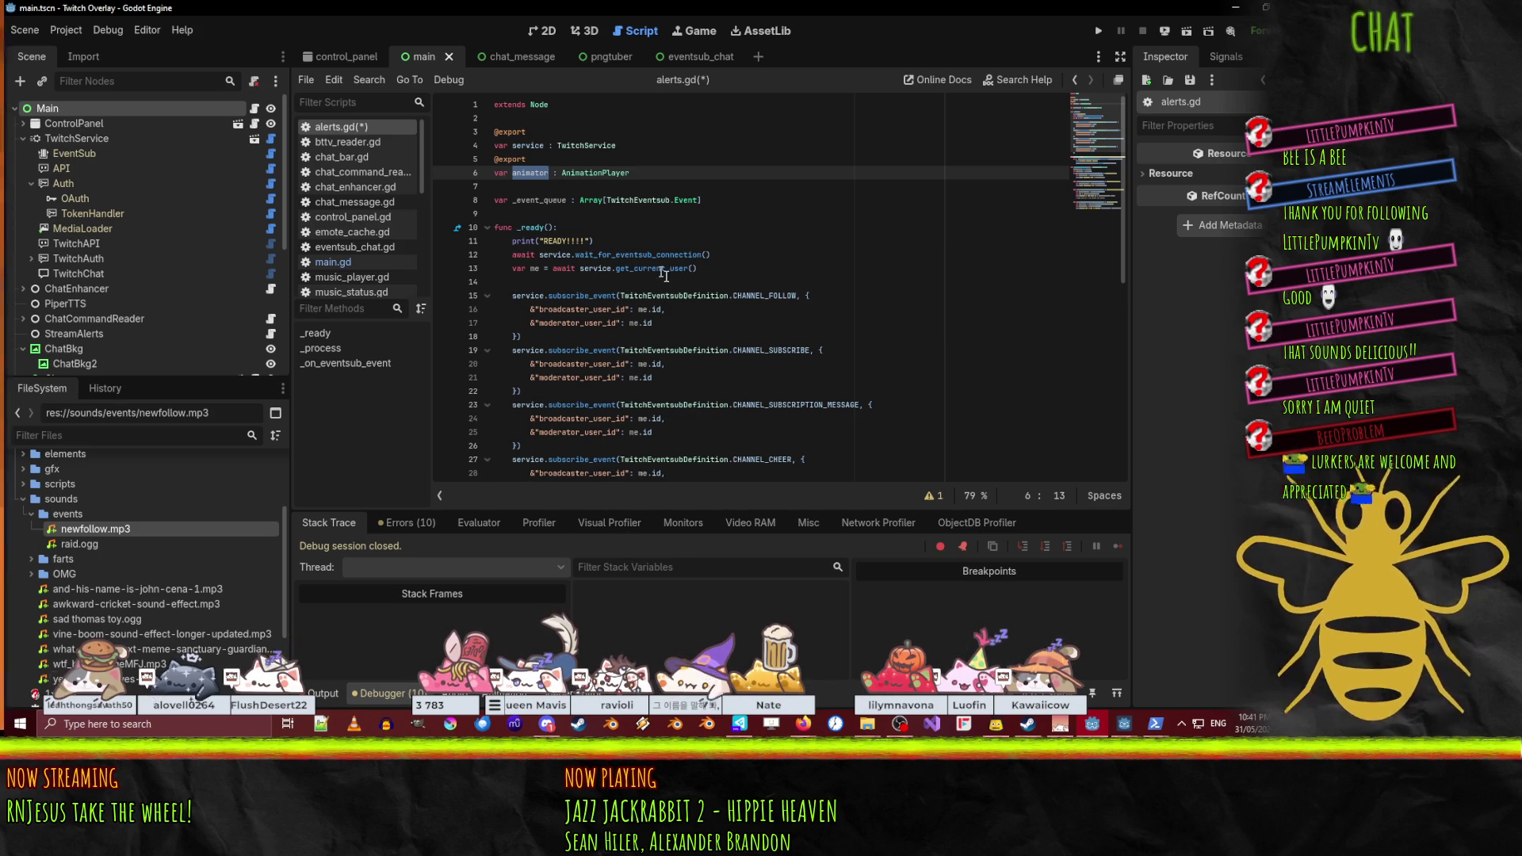
- Add a blank line after the CHANNEL_CHEER subscription at the end of _ready
{"action": "scroll", "coordinate": [776, 329], "scroll_direction": "down", "scroll_amount": 5}
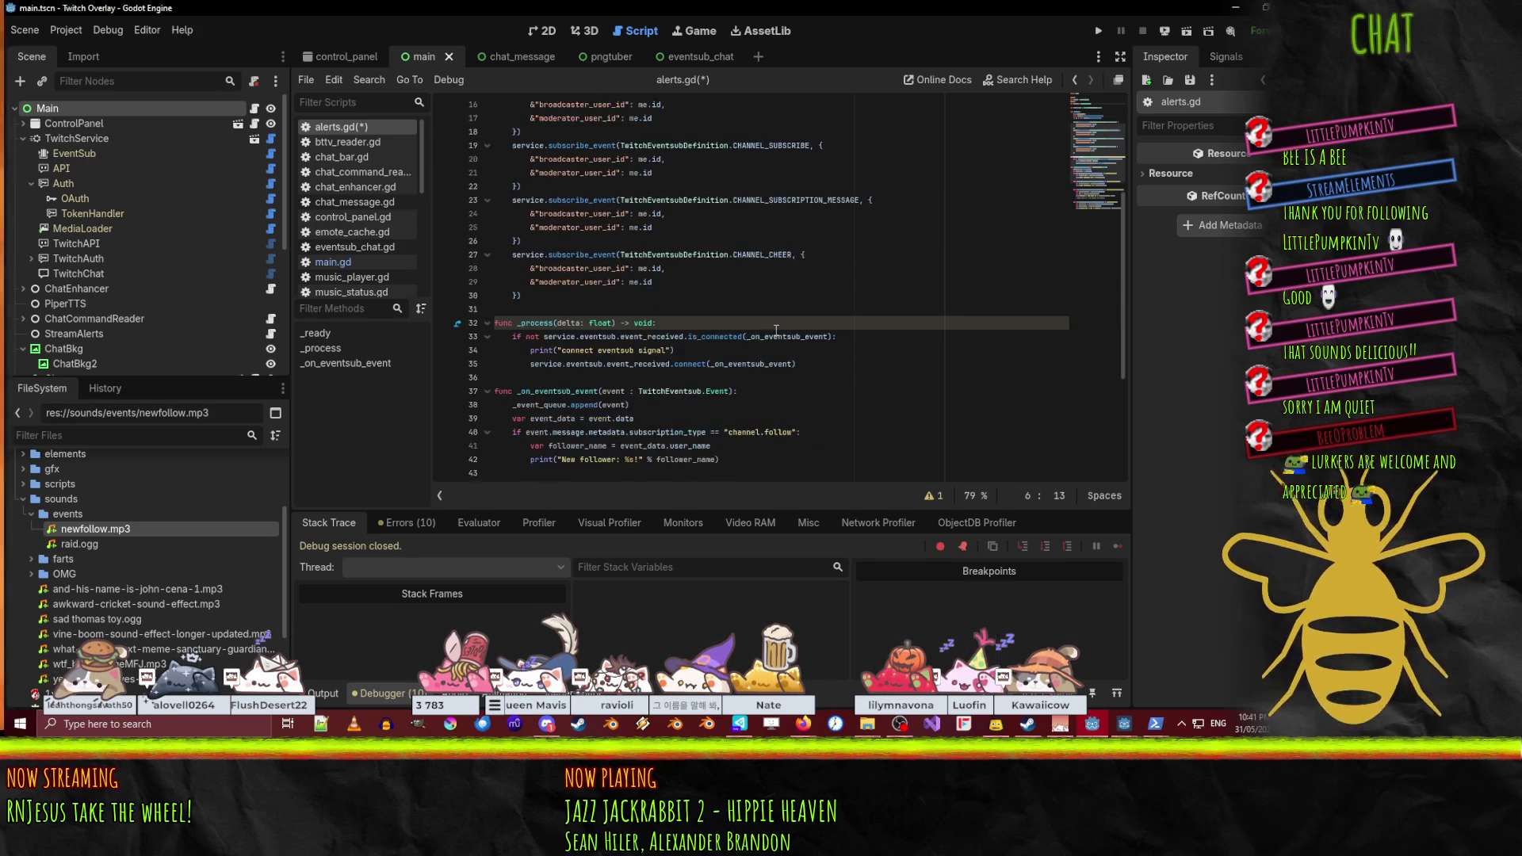
{"action": "scroll", "coordinate": [776, 330], "scroll_direction": "up", "scroll_amount": 2}
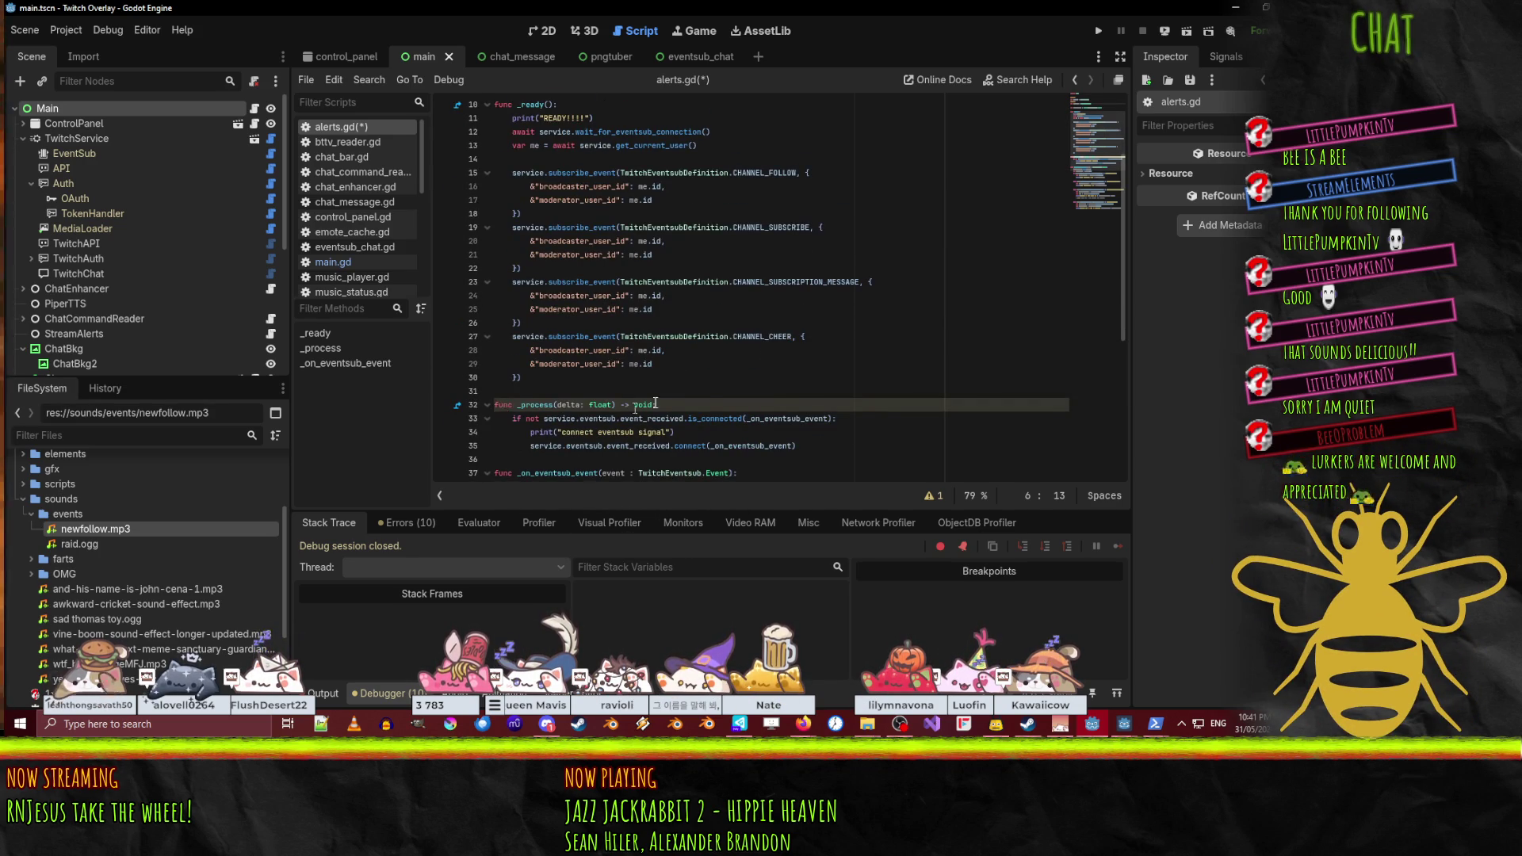
{"action": "scroll", "coordinate": [615, 412], "scroll_direction": "up", "scroll_amount": 3}
{"action": "scroll", "coordinate": [737, 328], "scroll_direction": "down", "scroll_amount": 4}
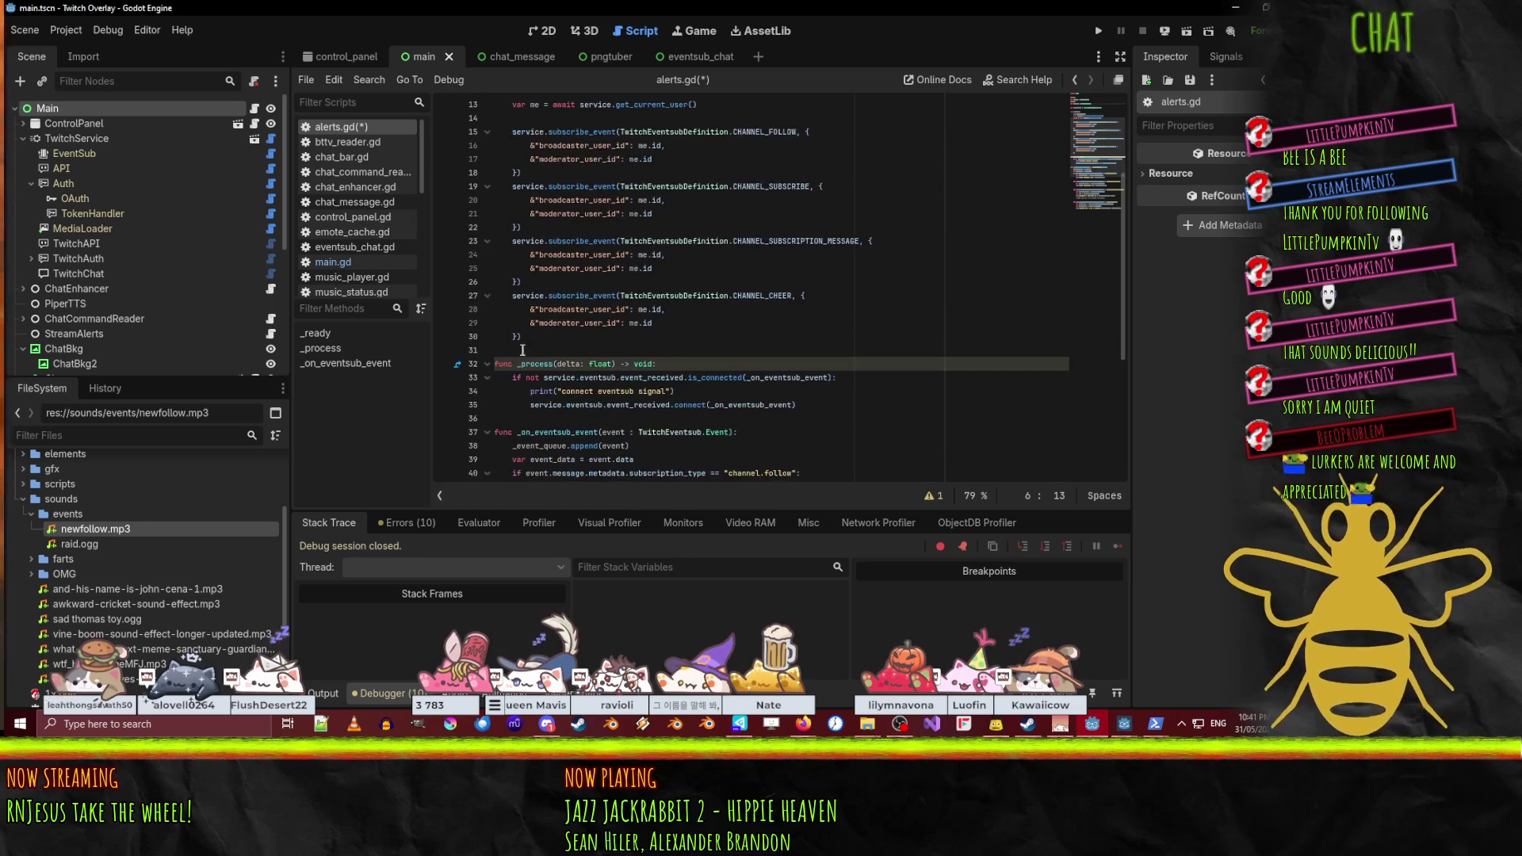
{"action": "left_click", "coordinate": [532, 337]}
{"action": "key", "text": "Return"}
{"action": "key", "text": "Return"}
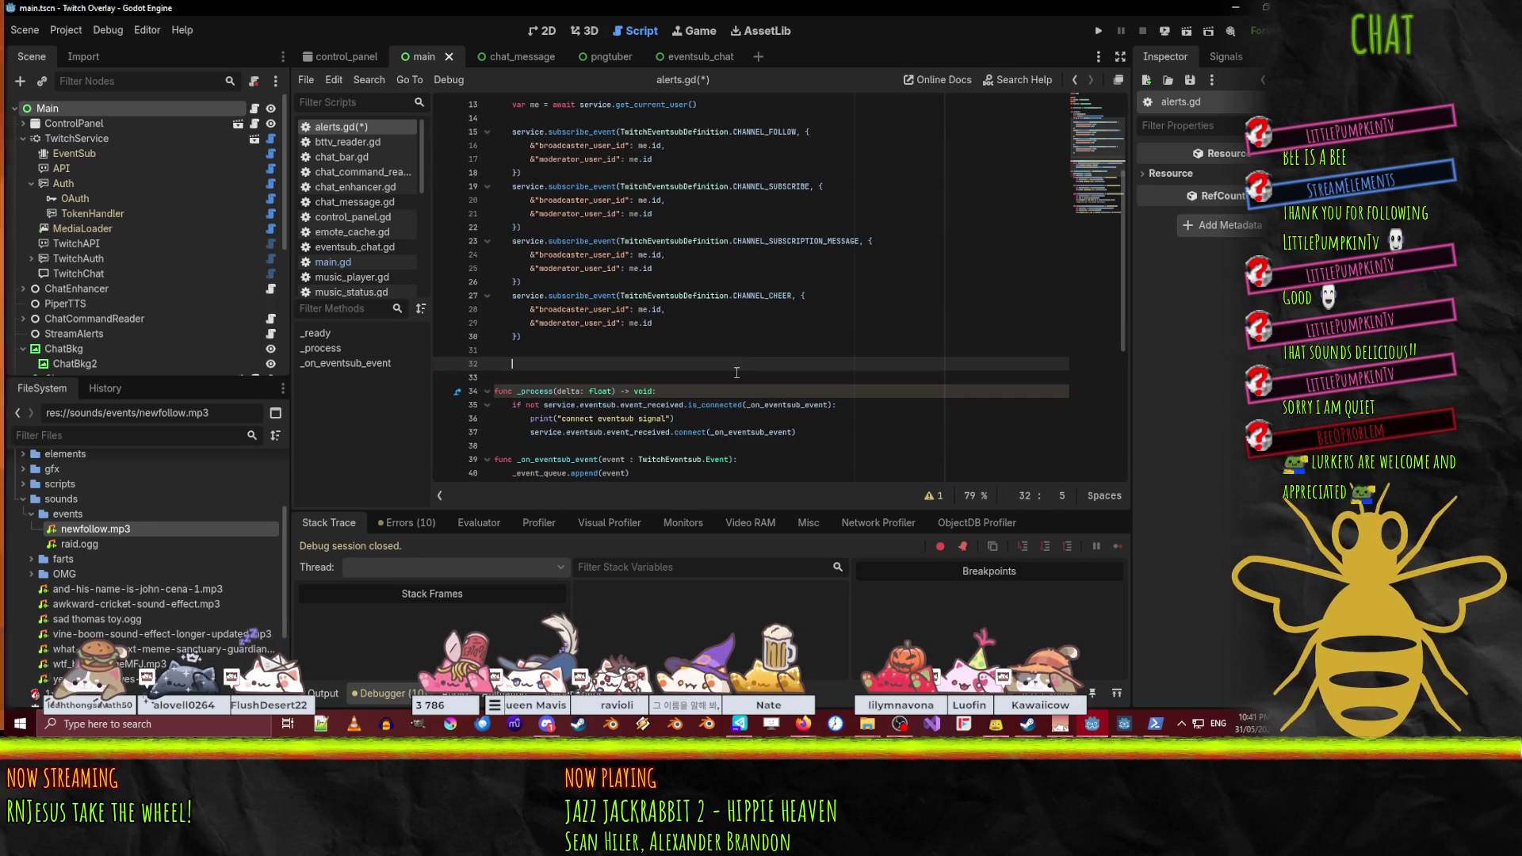
- Begin an if condition on animator, removing the mistakenly accepted is_animation_active call
{"action": "type", "text": "animator"}
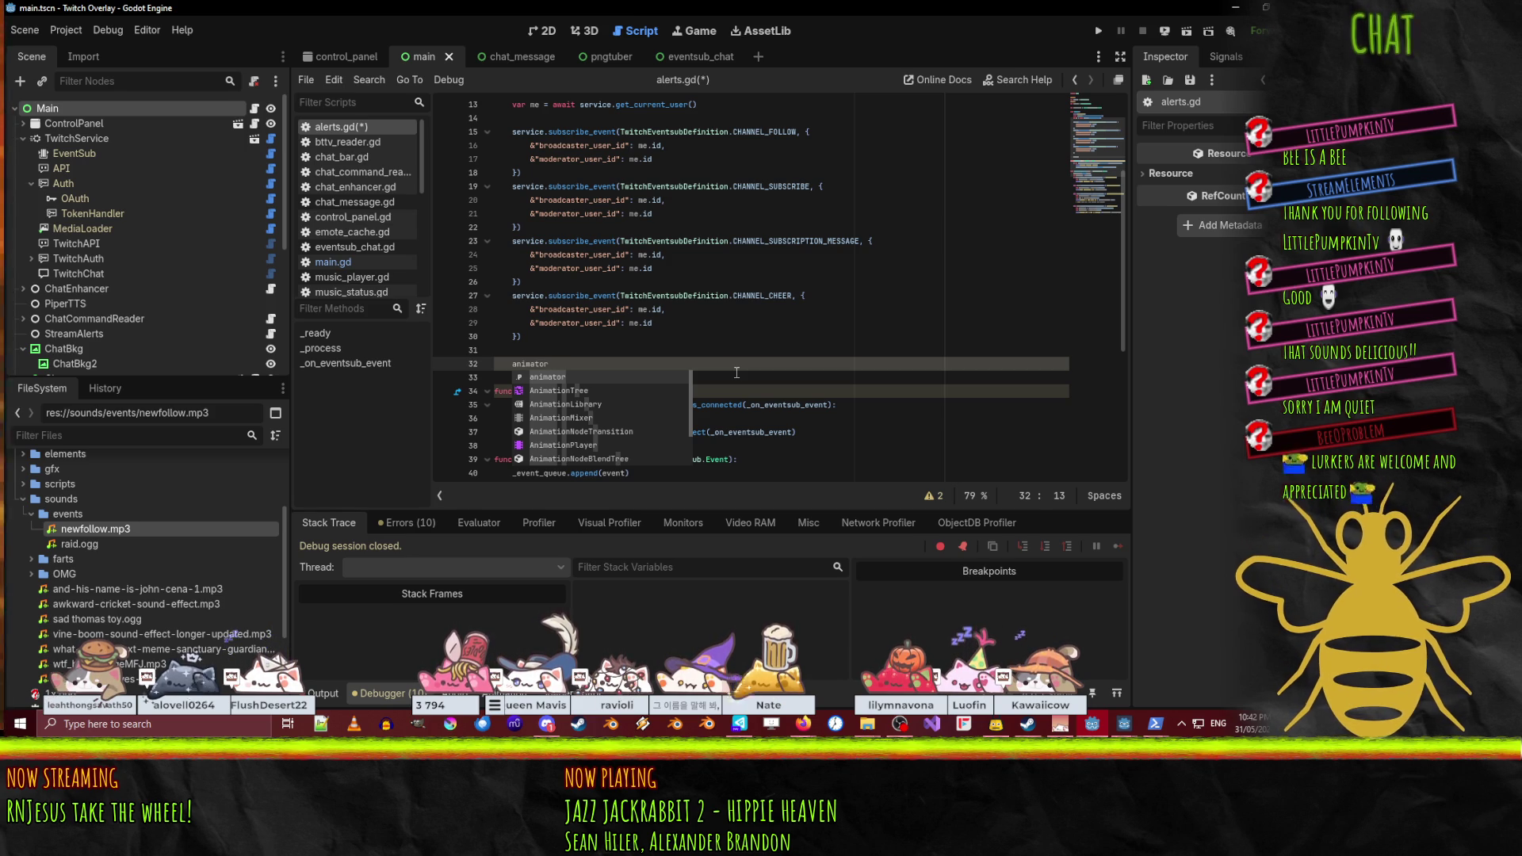
{"action": "type", "text": ".is"}
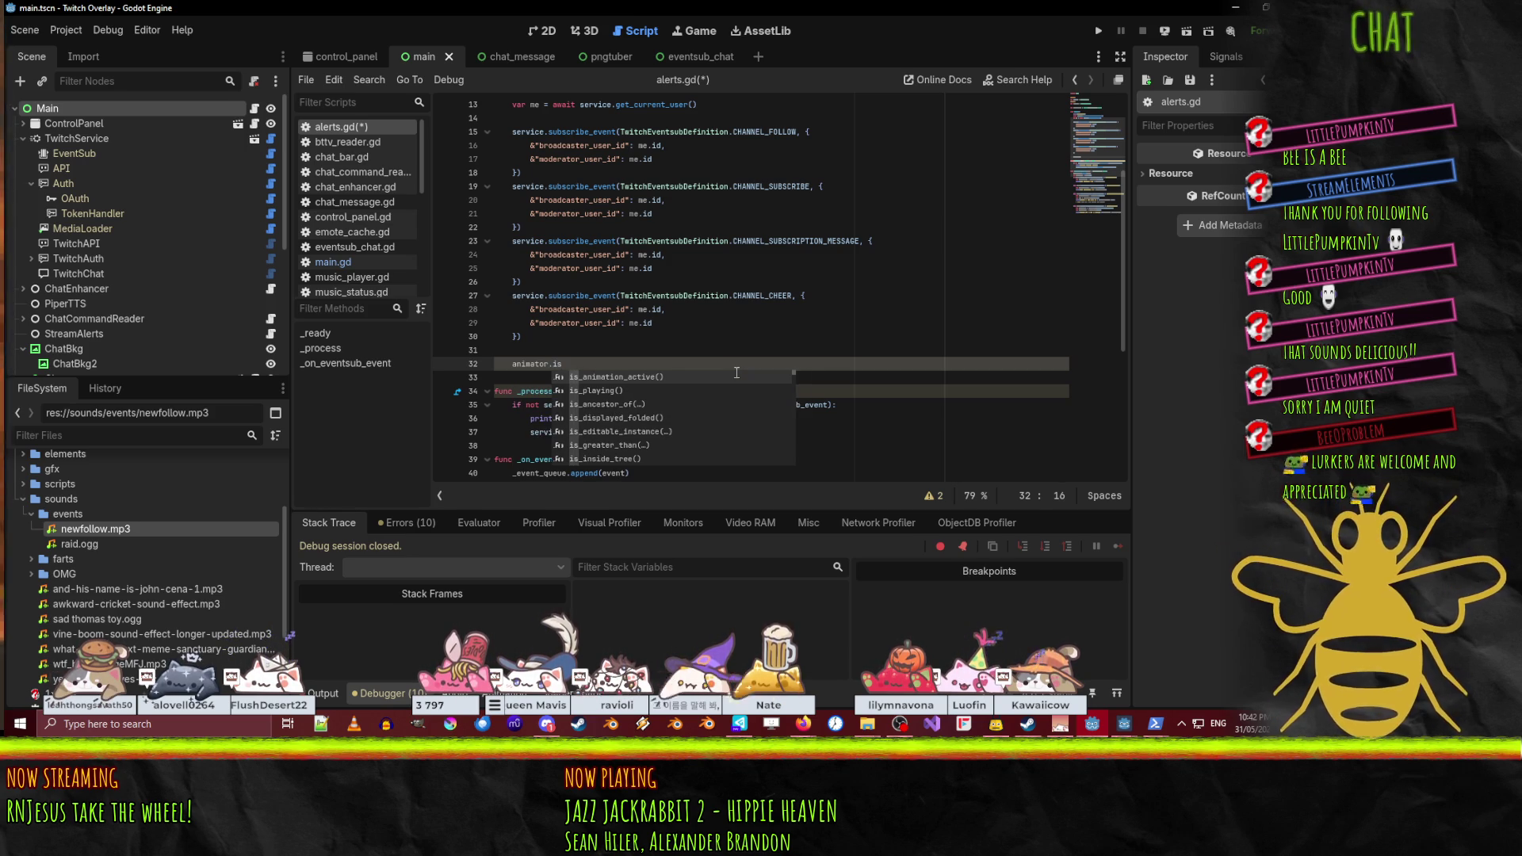
{"action": "key", "text": "Return"}
{"action": "type", "text": "if"}
{"action": "key", "text": "ctrl+Right"}
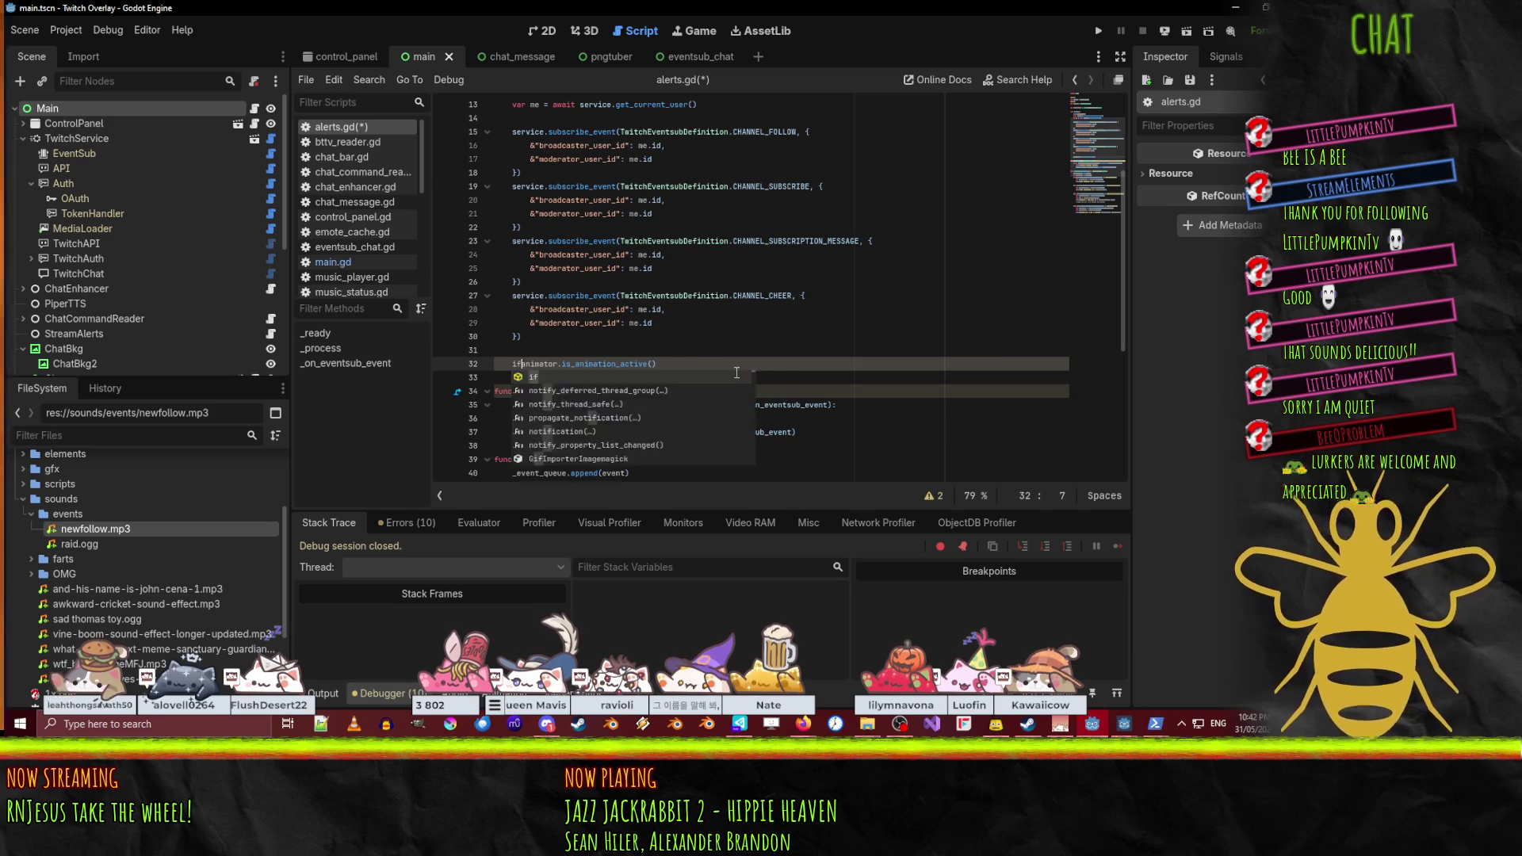
{"action": "key", "text": "shift+End"}
{"action": "key", "text": "Delete"}
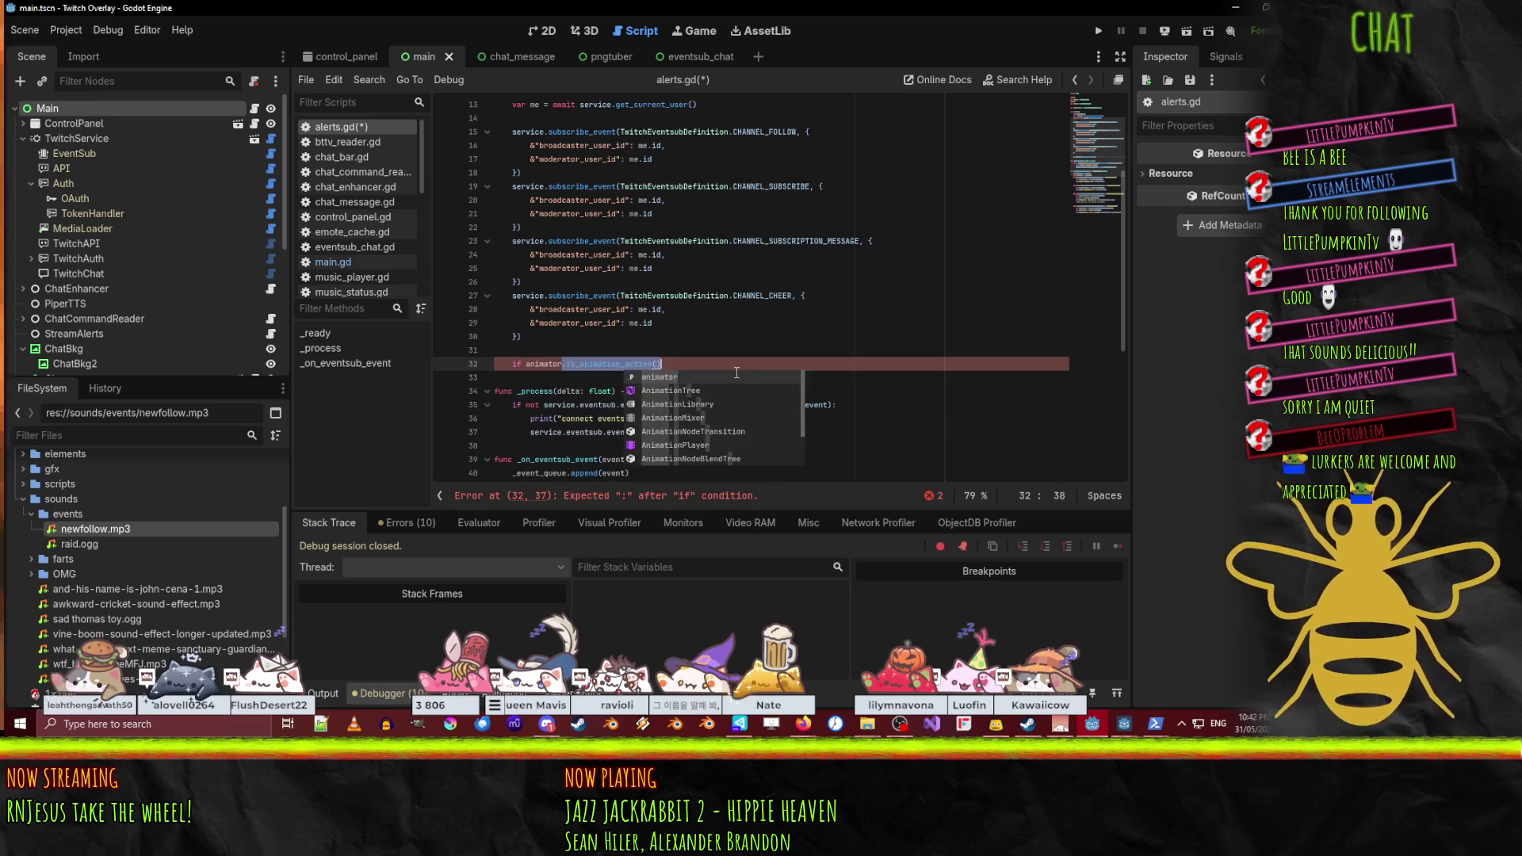
- Complete the condition as 'if !animator.is_playing():' and open an indented body line
{"action": "type", "text": ".ispl"}
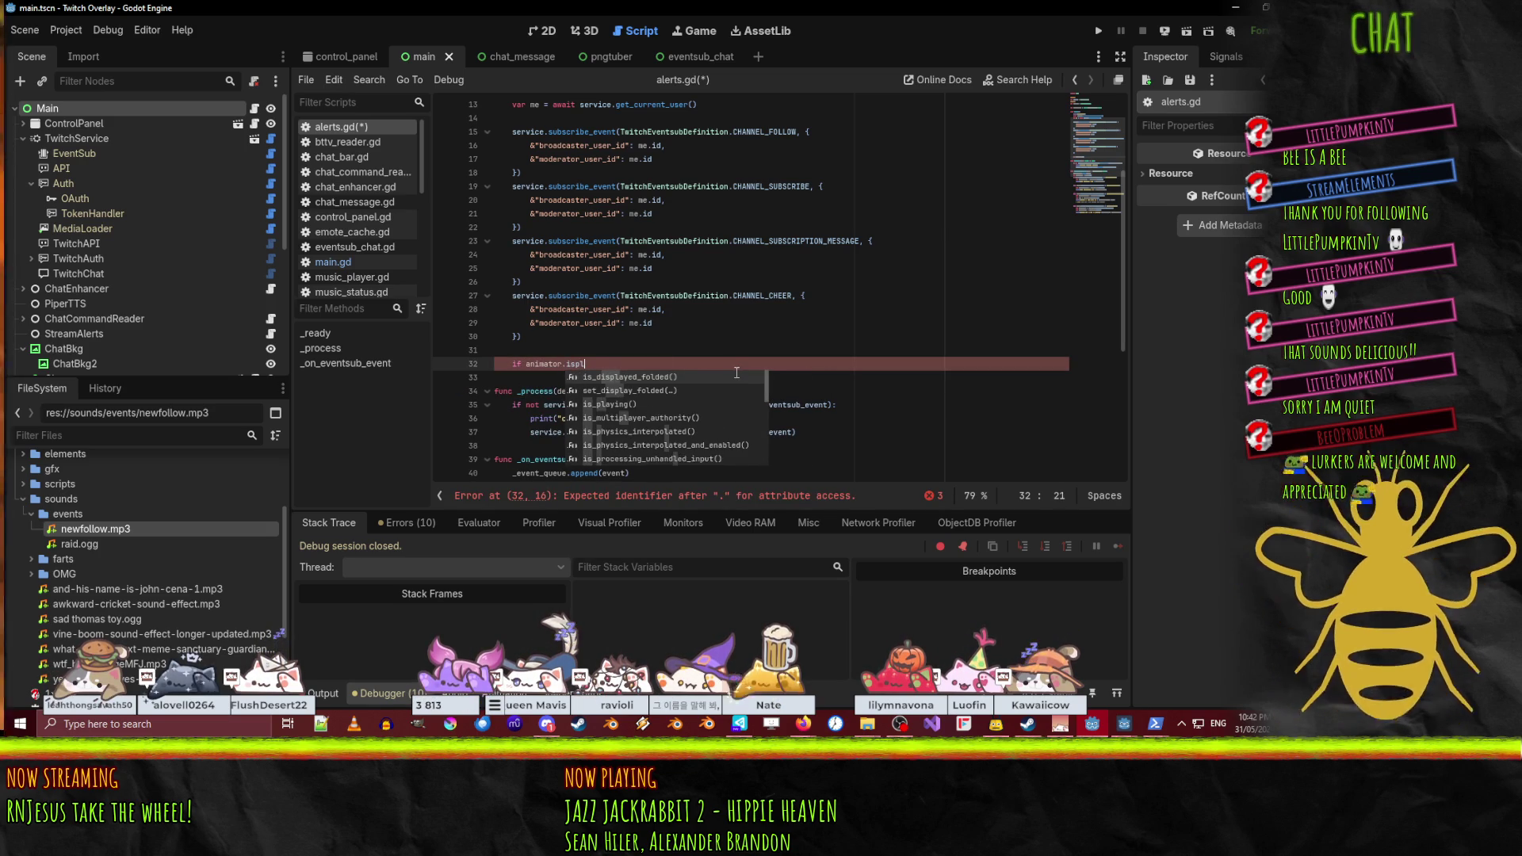
{"action": "key", "text": "Down"}
{"action": "key", "text": "Return"}
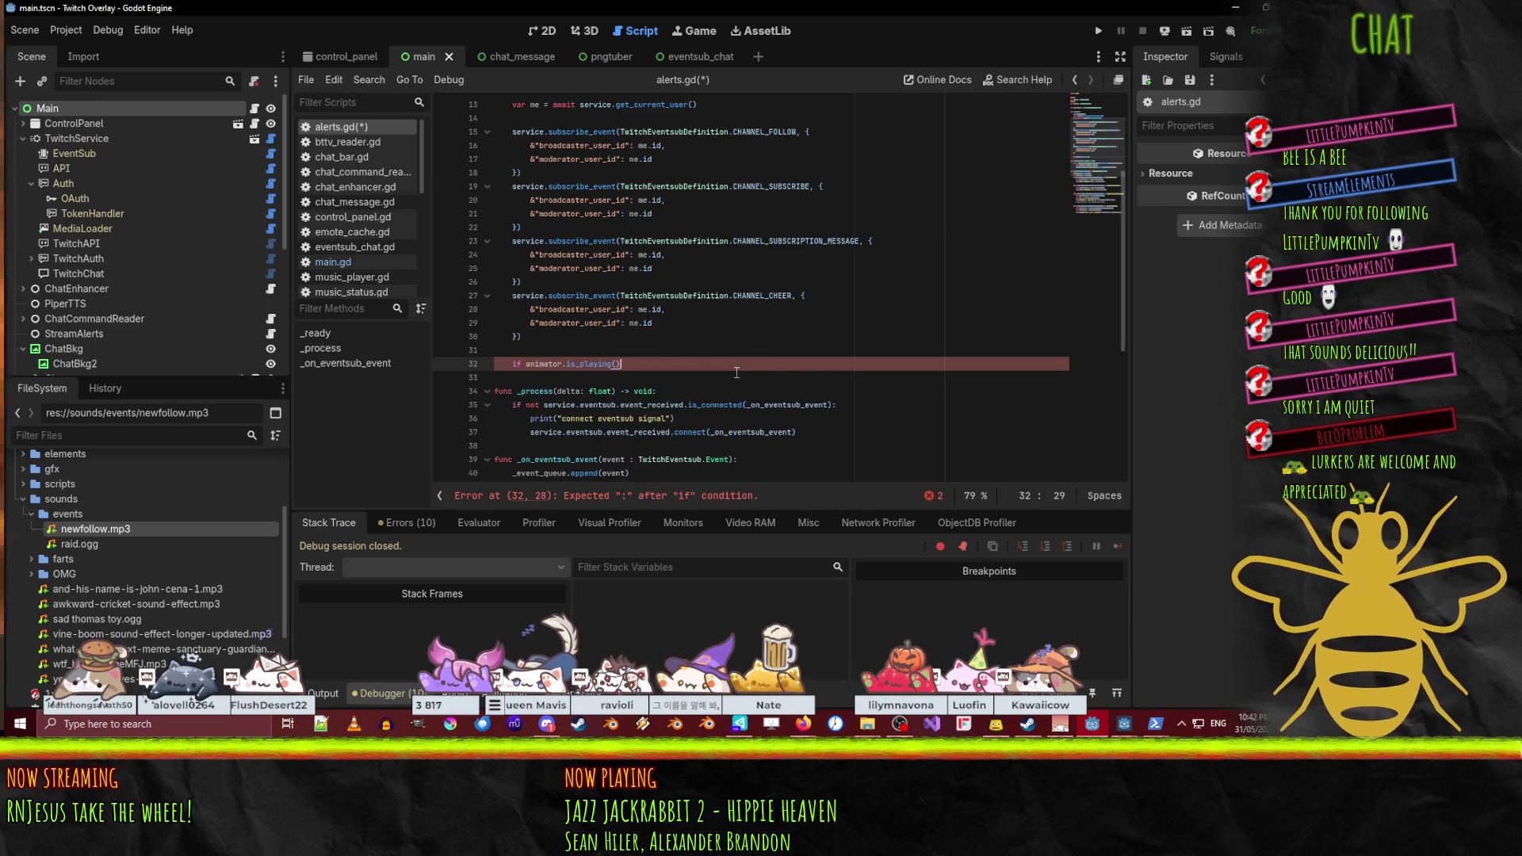
{"action": "key", "text": "Home"}
{"action": "type", "text": "!"}
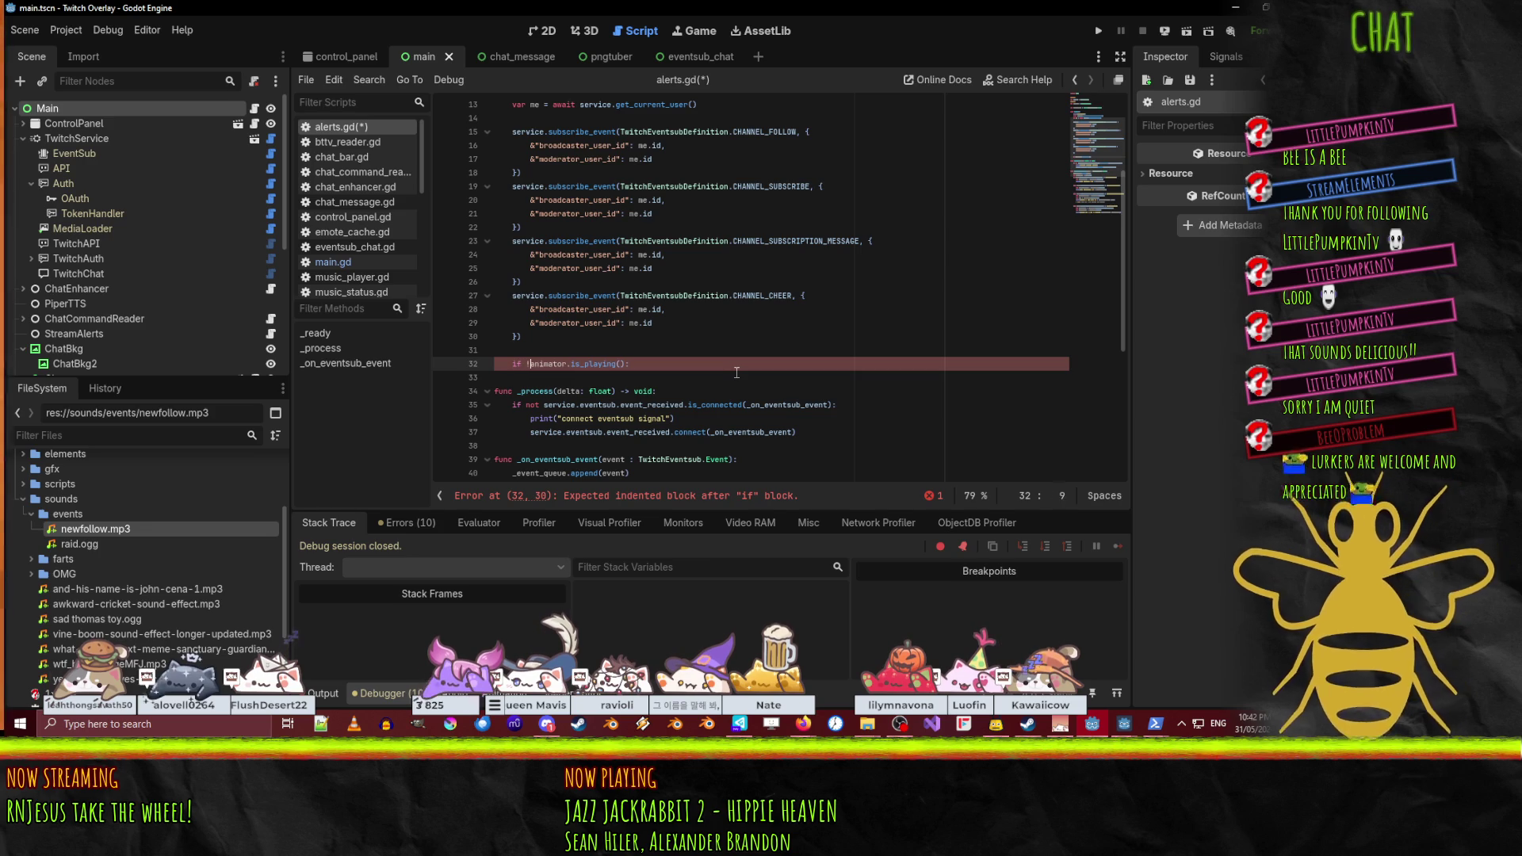
{"action": "key", "text": "End"}
{"action": "key", "text": "Return"}
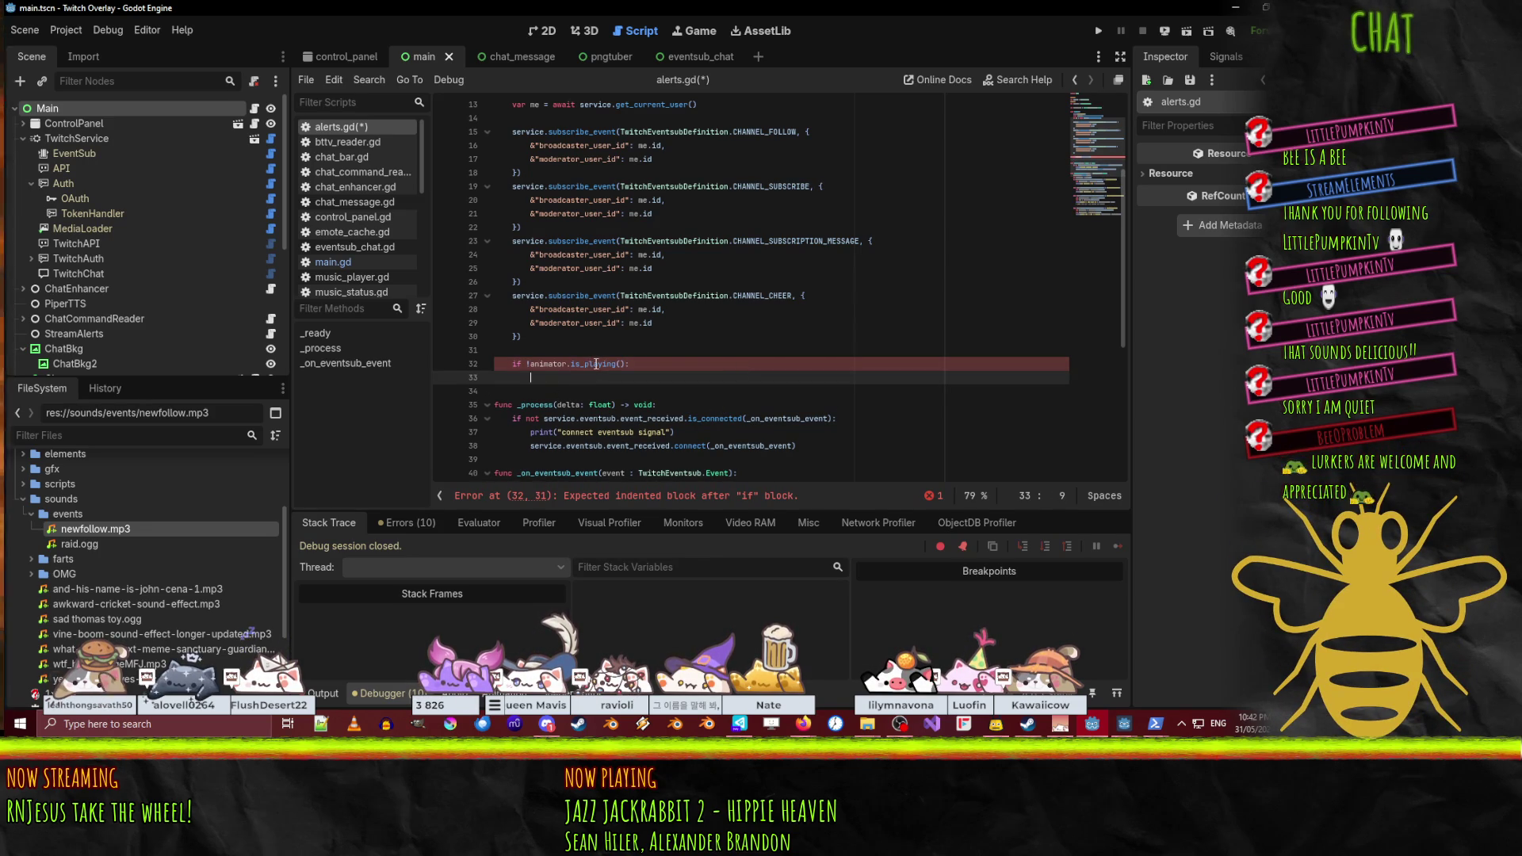
{"action": "mouse_move", "coordinate": [596, 364]}
{"action": "scroll", "coordinate": [820, 394], "scroll_direction": "up", "scroll_amount": 1}
{"action": "scroll", "coordinate": [828, 387], "scroll_direction": "down", "scroll_amount": 1}
{"action": "scroll", "coordinate": [832, 382], "scroll_direction": "up", "scroll_amount": 1}
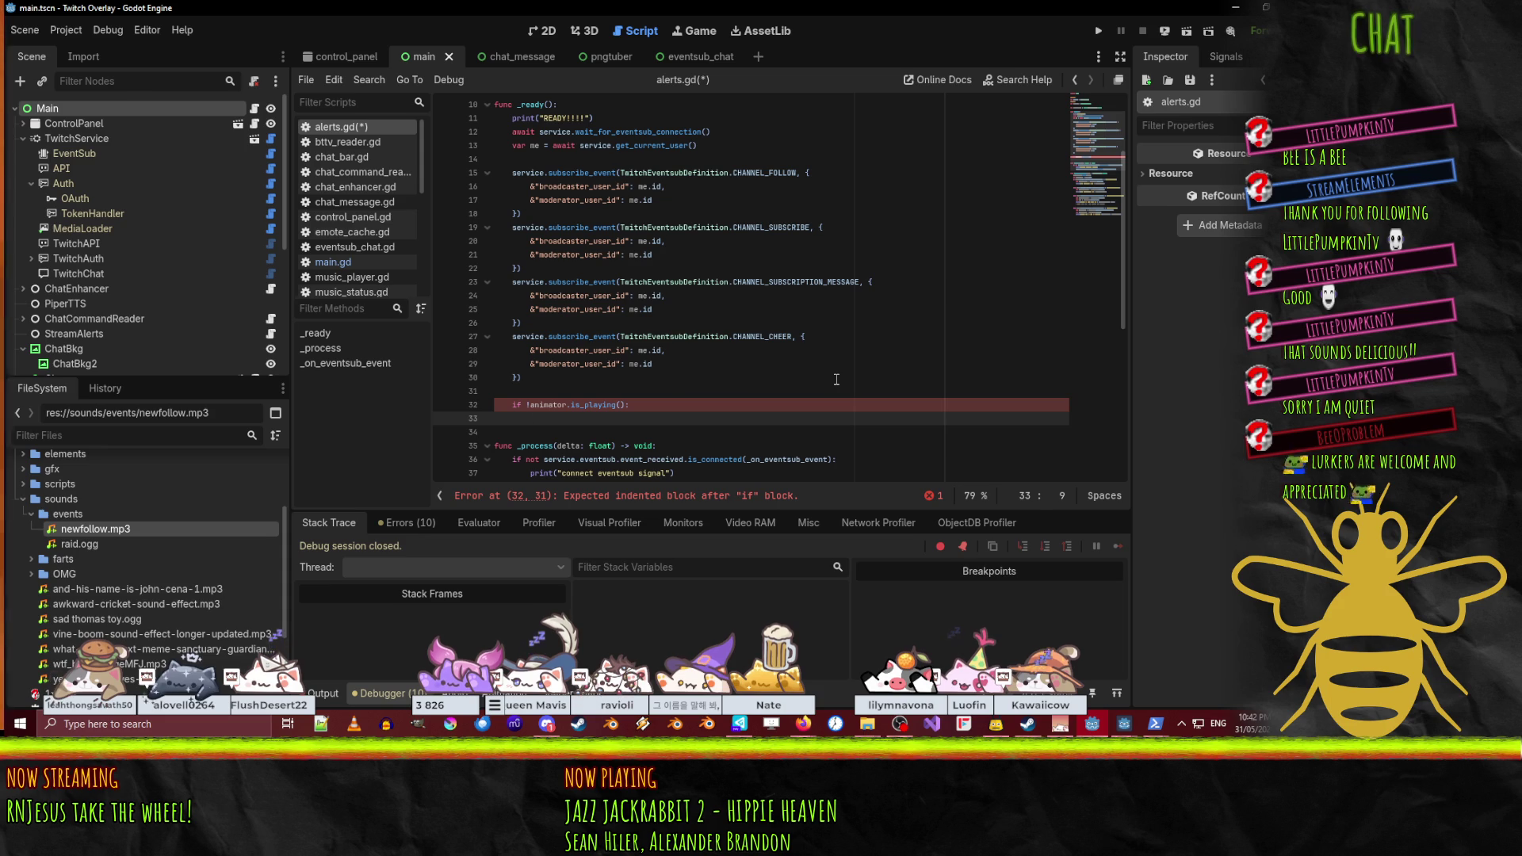
- Add an if len(_event_queue) > 0: check on line 34 below the animator check
{"action": "type", "text": "if le"}
{"action": "scroll", "coordinate": [832, 377], "scroll_direction": "down", "scroll_amount": 3}
{"action": "type", "text": "n"}
{"action": "key", "text": "Return"}
{"action": "type", "text": "_even"}
{"action": "key", "text": "Return"}
{"action": "type", "text": ") > "}
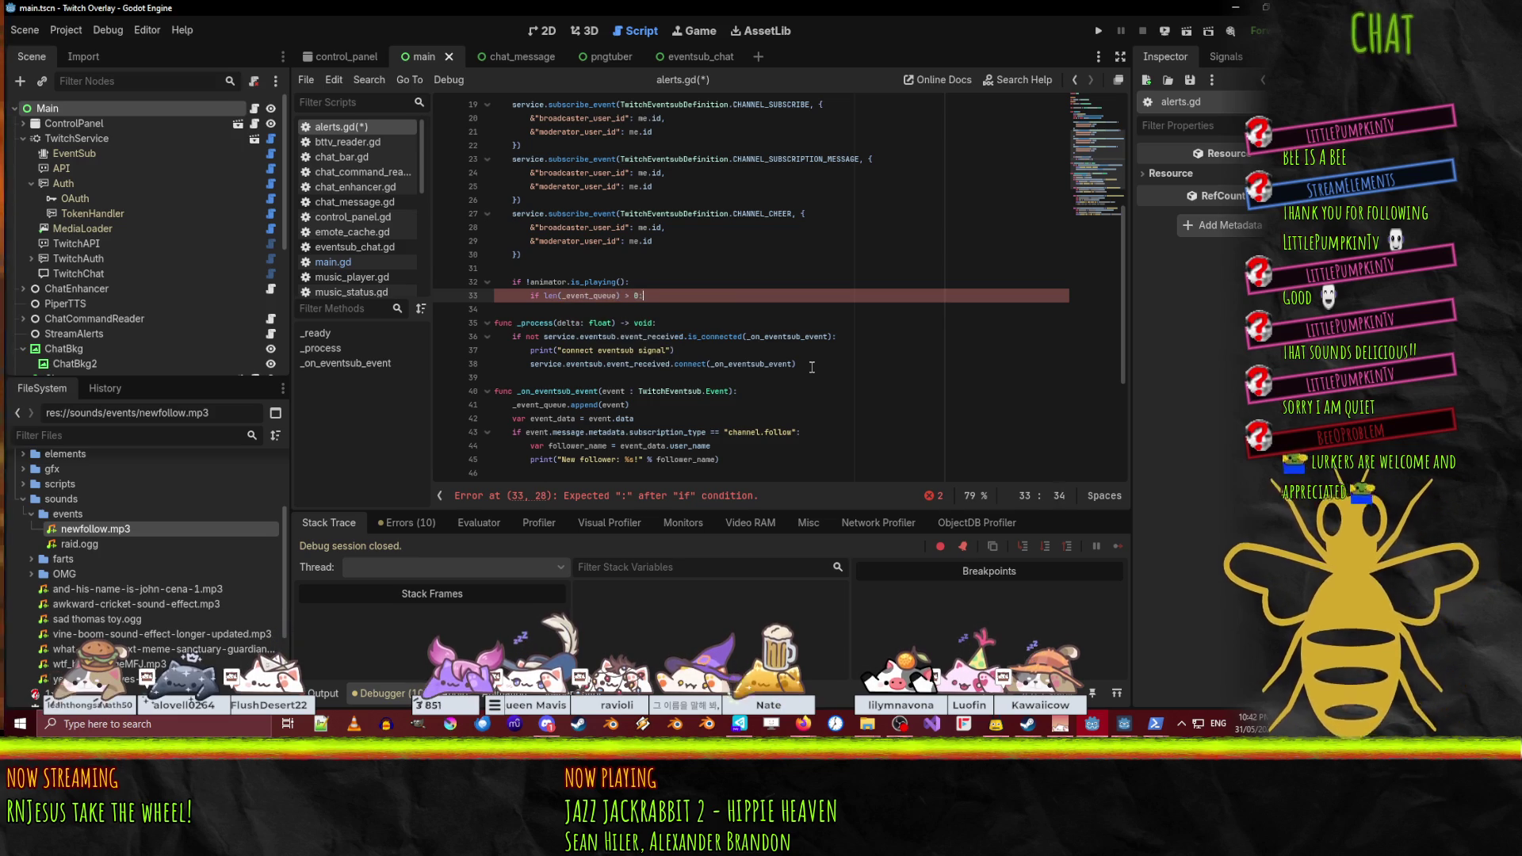
{"action": "type", "text": "0:"}
{"action": "key", "text": "Return"}
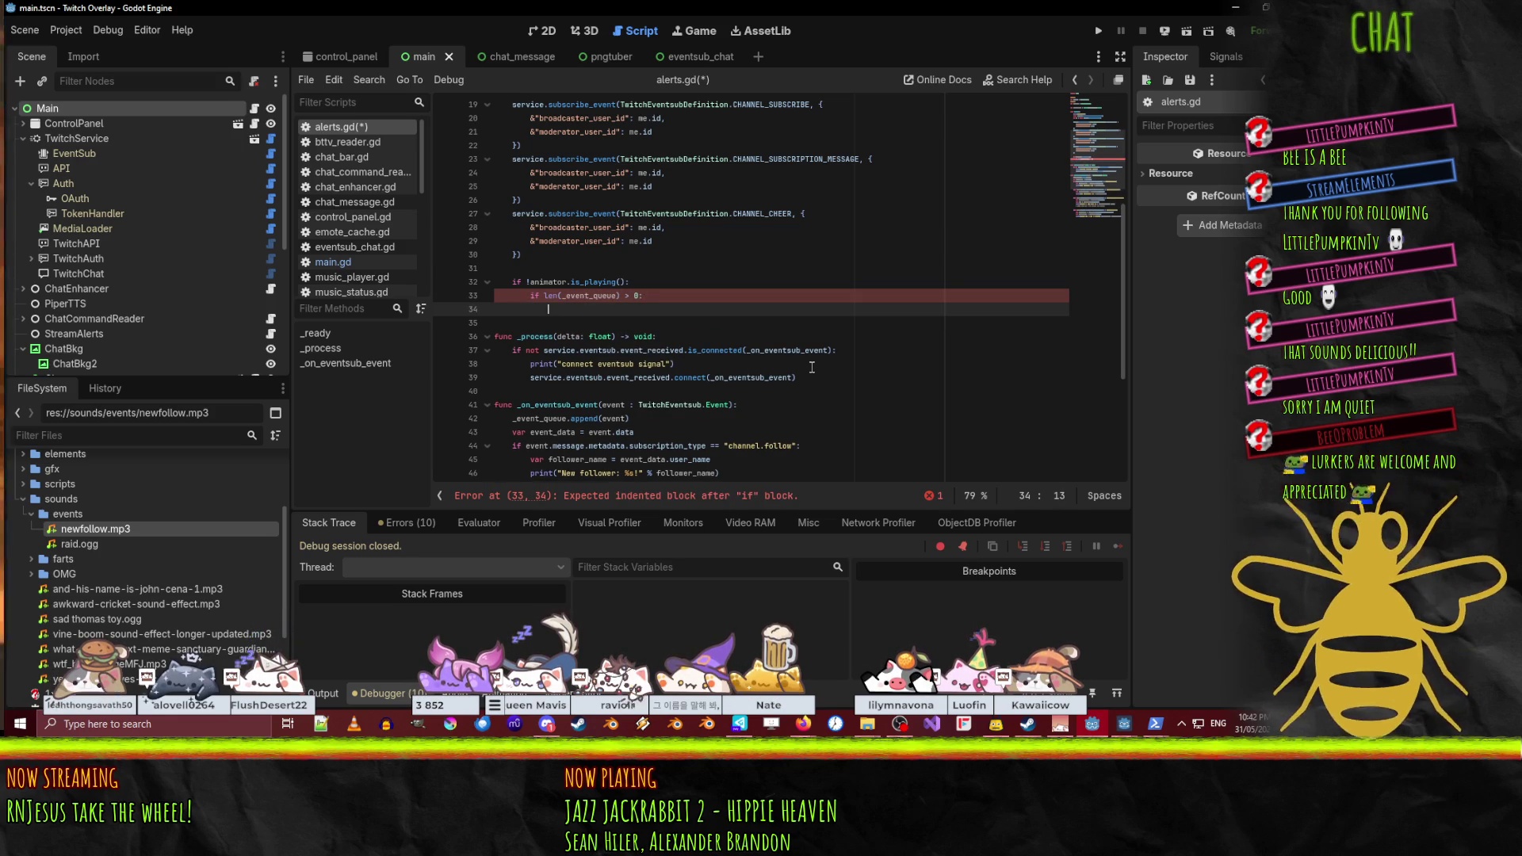
- Make its body call handle_event(_event_queue.pop_front())
{"action": "type", "text": "_e"}
{"action": "key", "text": "Return"}
{"action": "type", "text": ".po"}
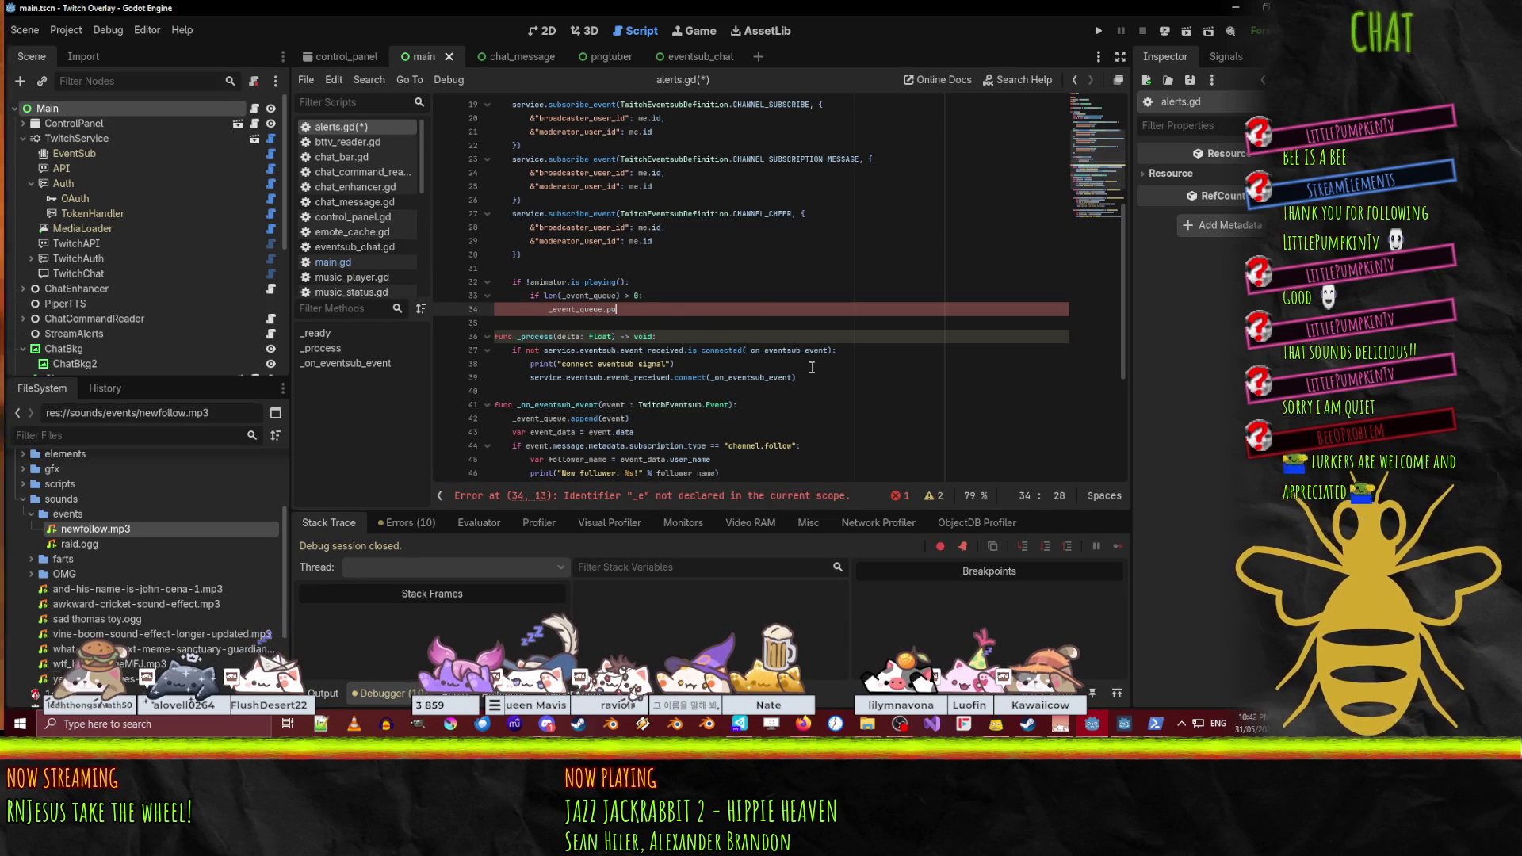
{"action": "type", "text": "p"}
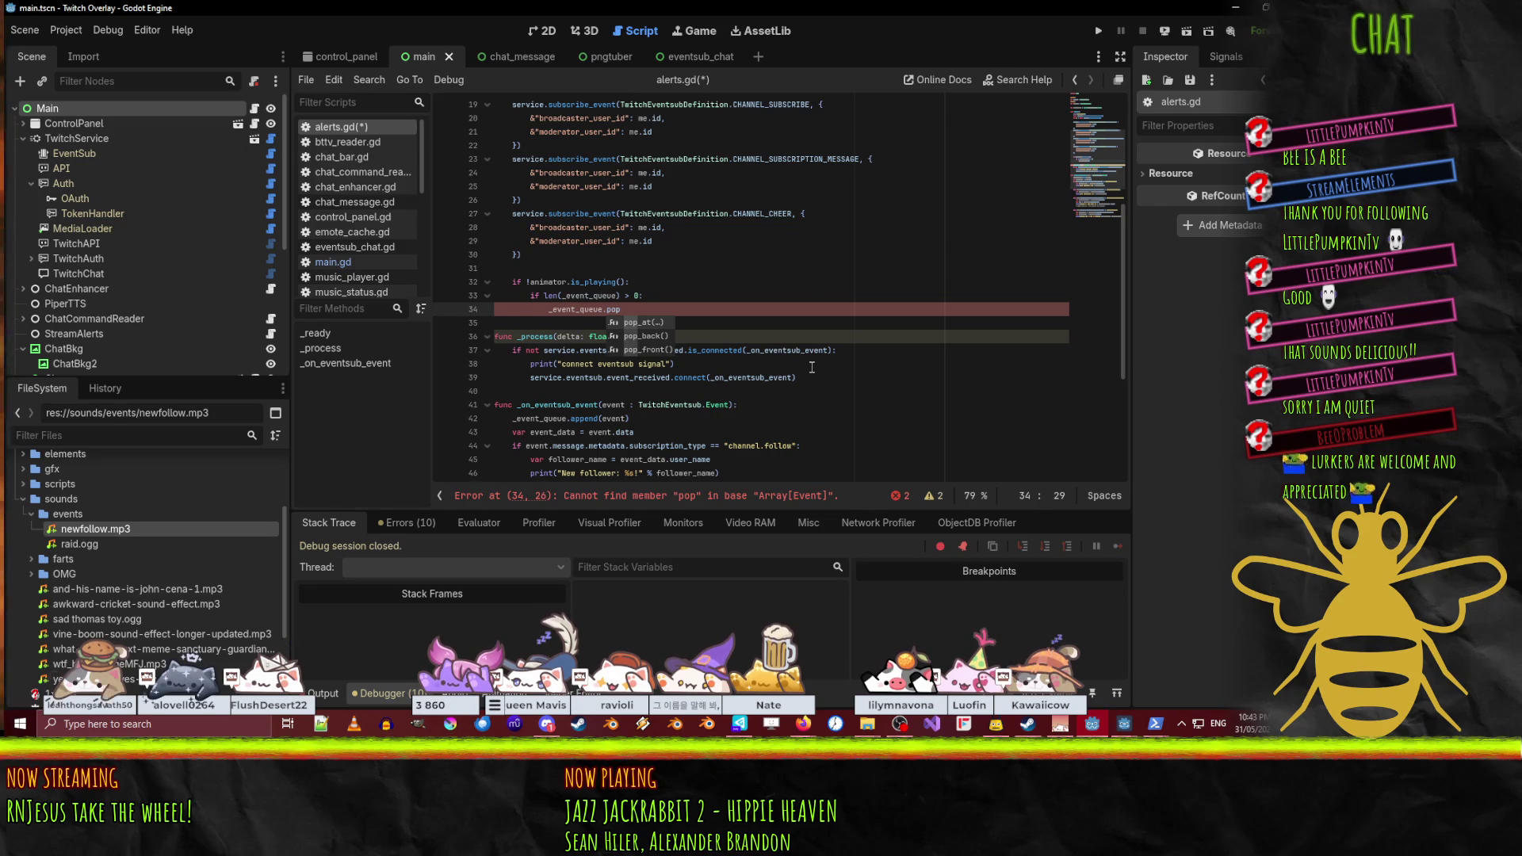
{"action": "key", "text": "Down"}
{"action": "key", "text": "Down"}
{"action": "key", "text": "Return"}
{"action": "key", "text": "Home"}
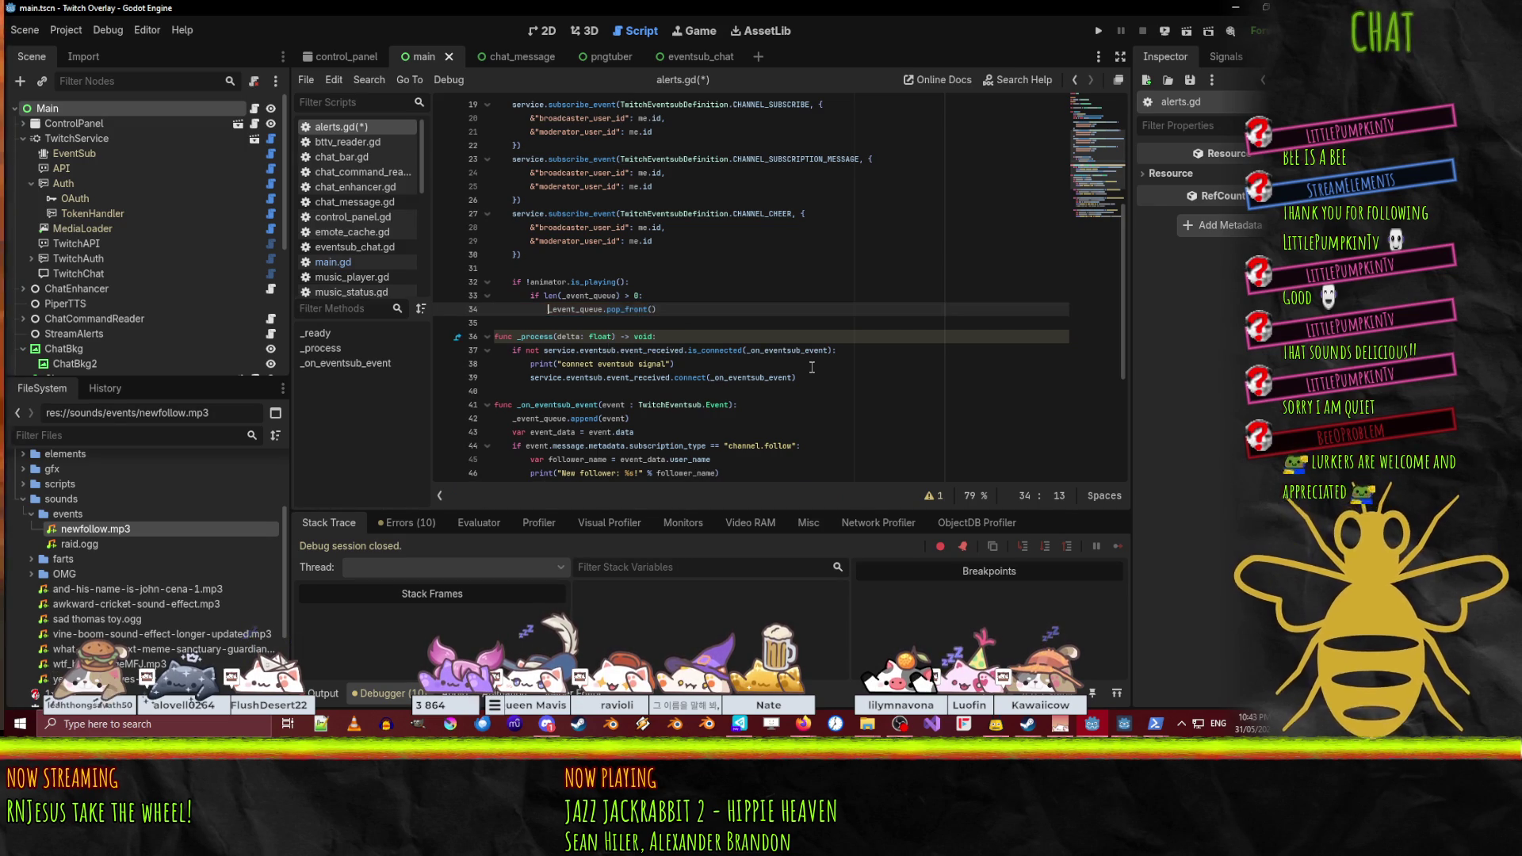
{"action": "type", "text": "event"}
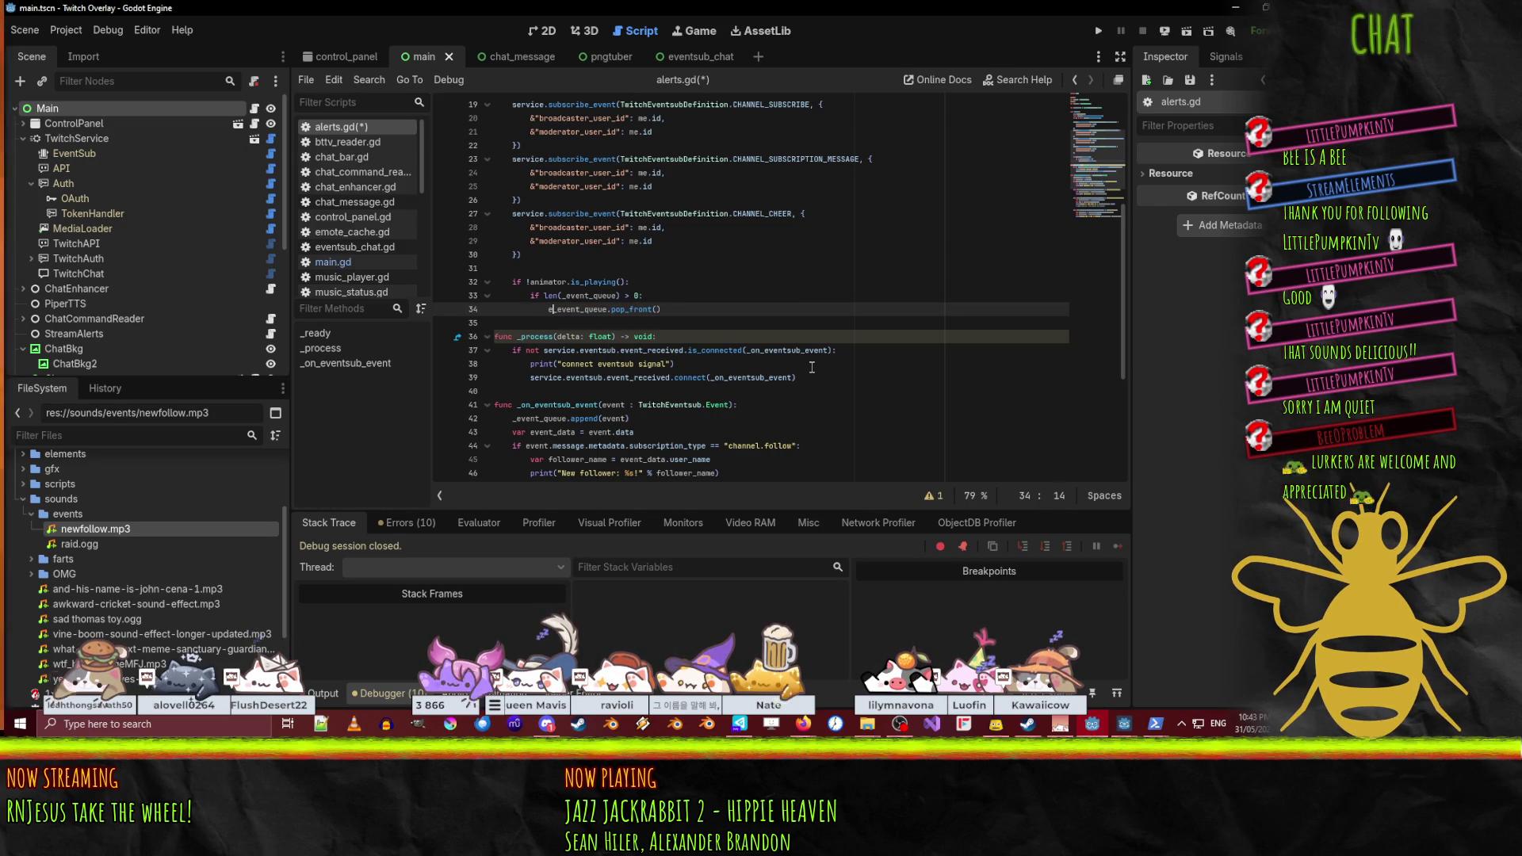
{"action": "key", "text": "BackSpace"}
{"action": "key", "text": "BackSpace"}
{"action": "key", "text": "BackSpace"}
{"action": "type", "text": "handle"}
{"action": "type", "text": "_event"}
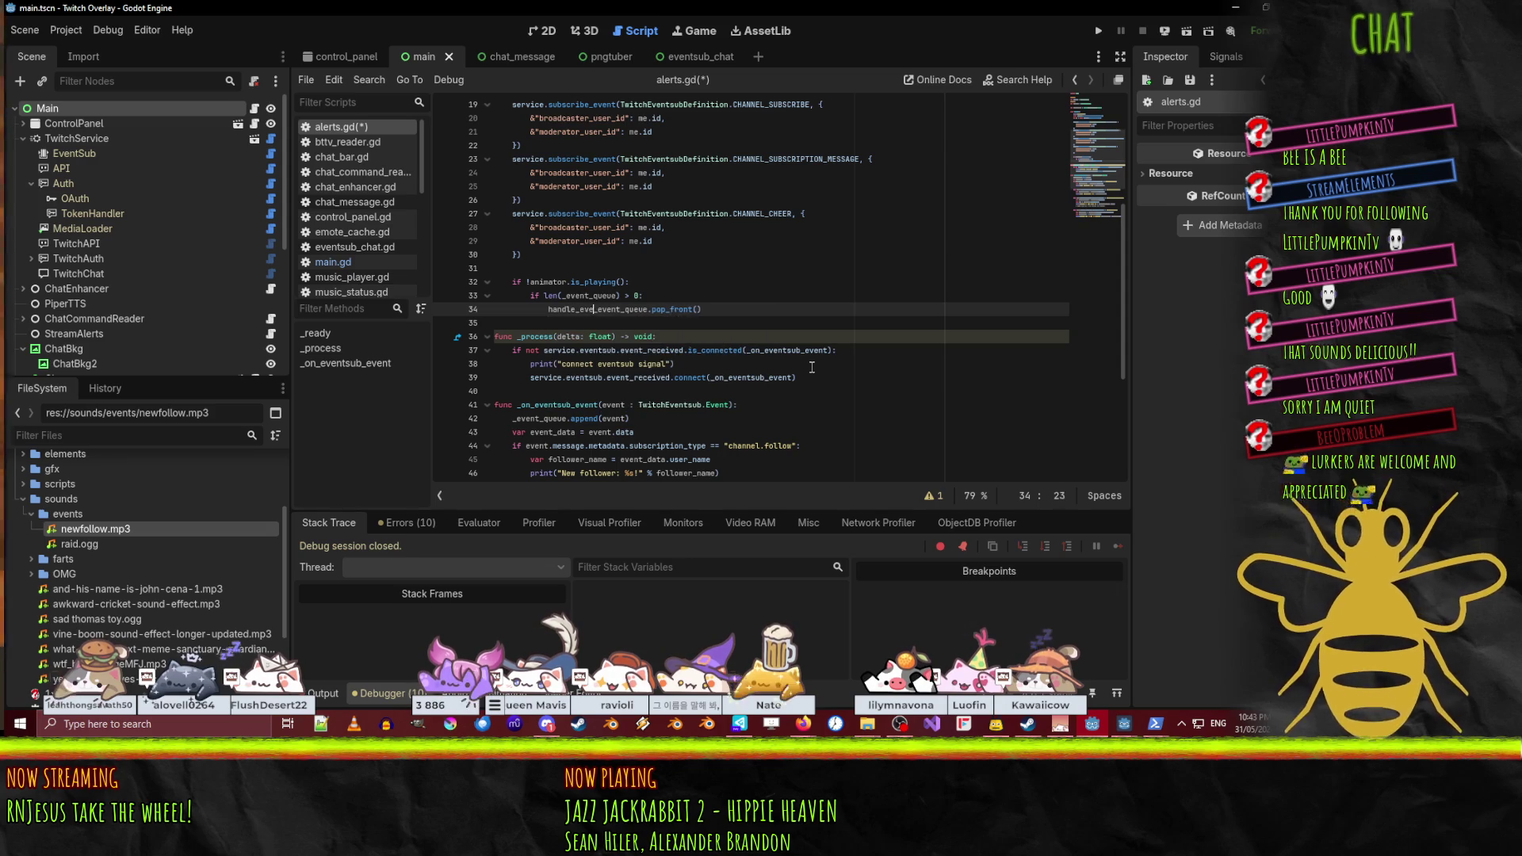
{"action": "type", "text": "("}
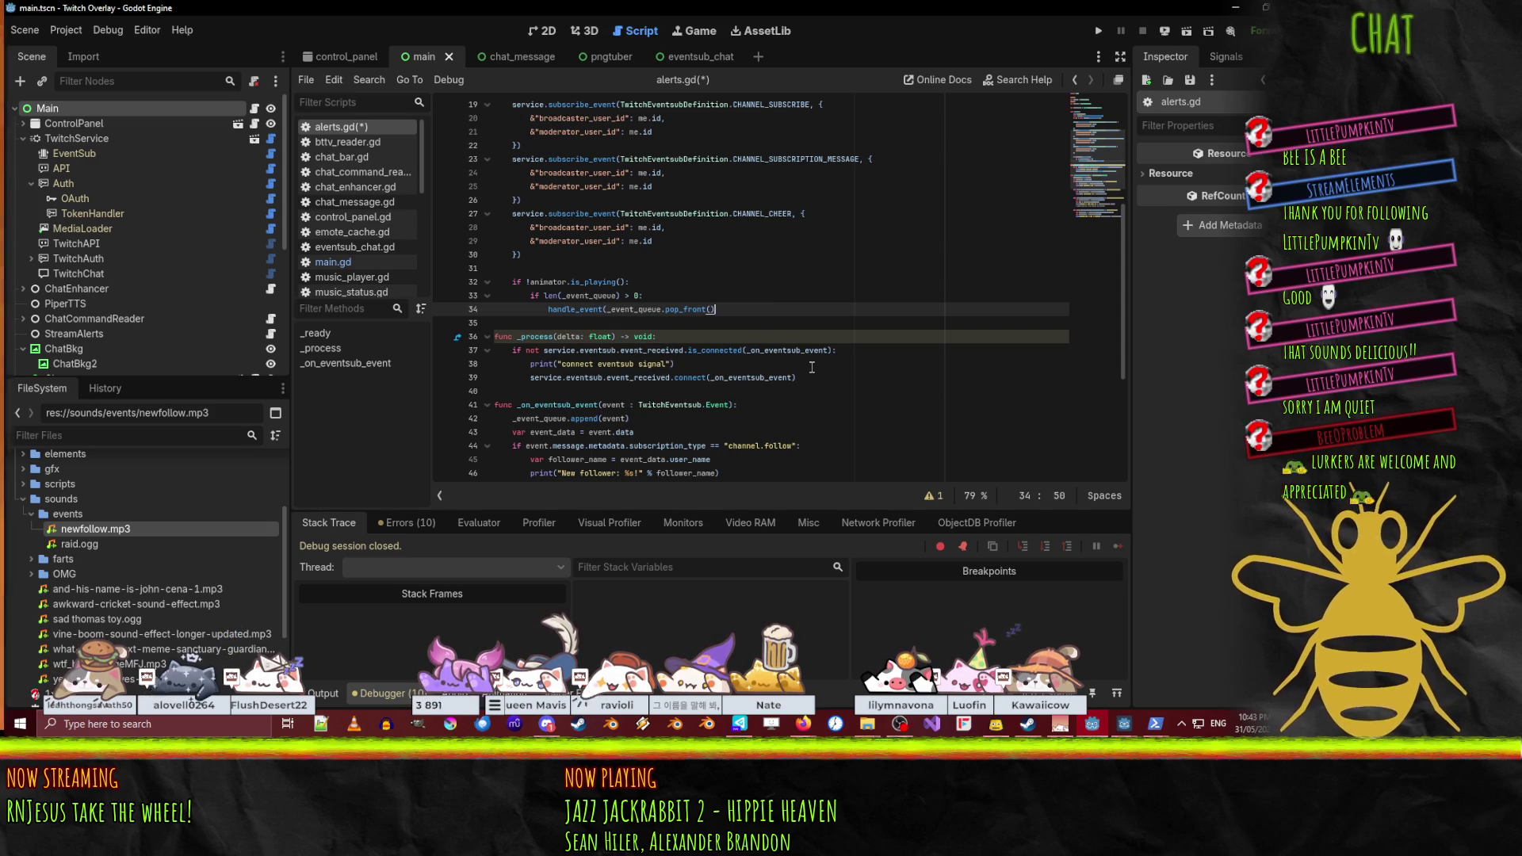
{"action": "type", "text": ")"}
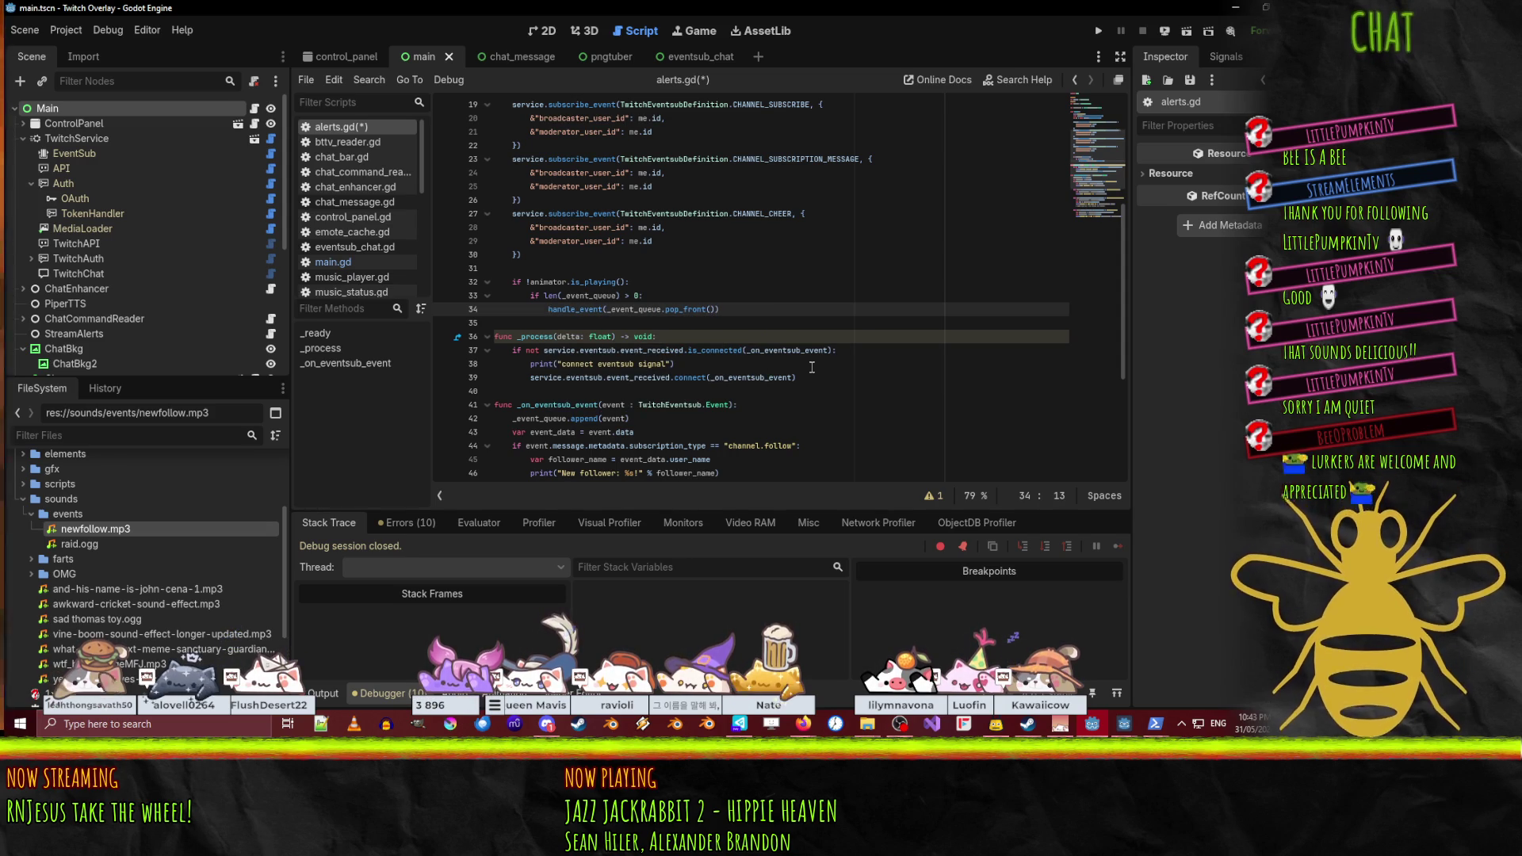
{"action": "scroll", "coordinate": [889, 367], "scroll_direction": "down", "scroll_amount": 5}
{"action": "left_click", "coordinate": [682, 214]}
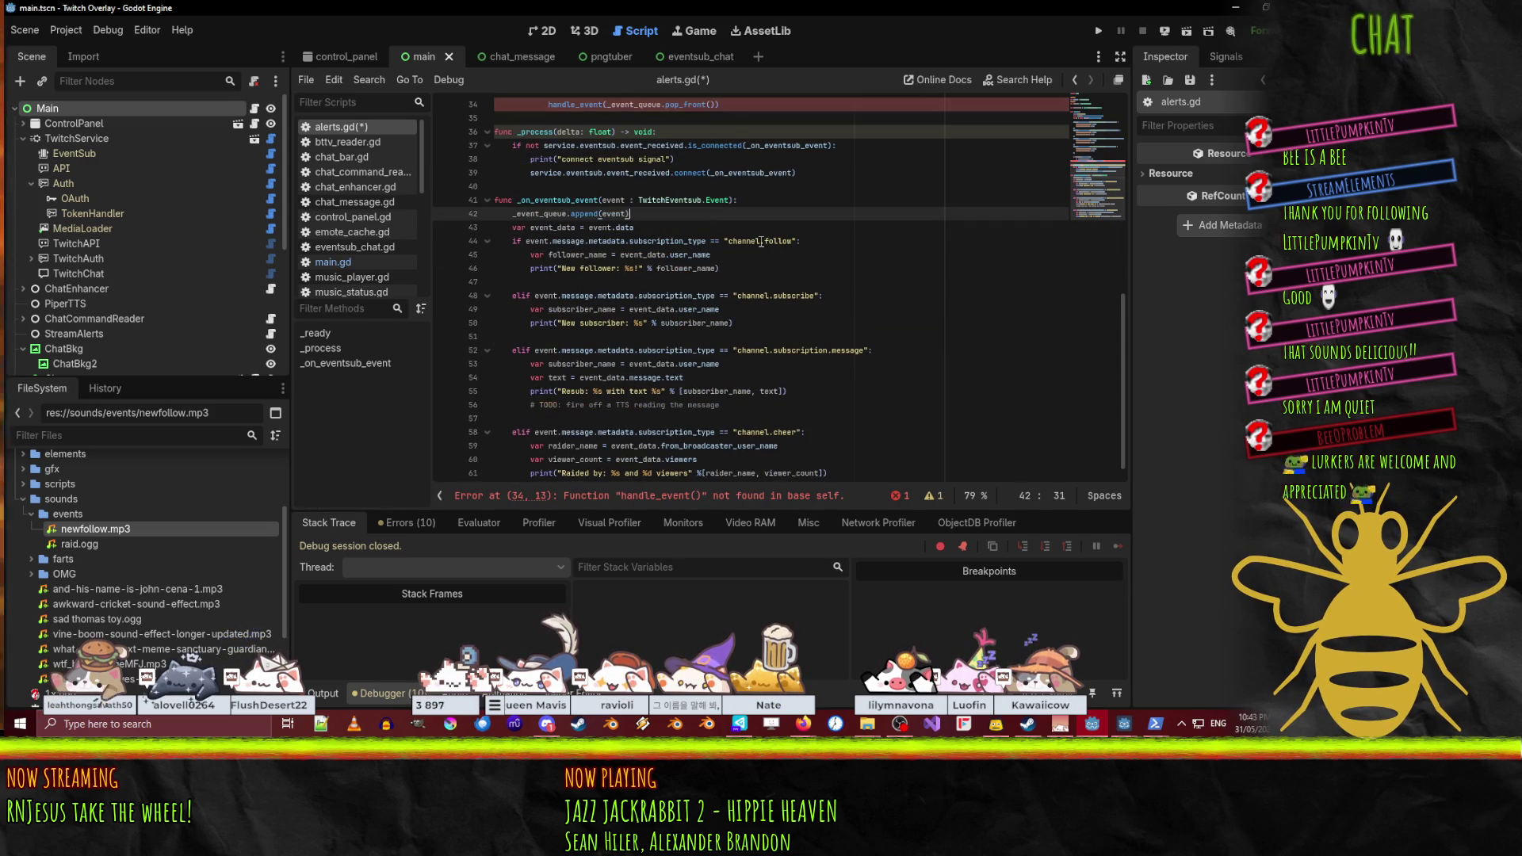
- Declare func handle_event(event : TwitchEventsub.Event): after the _event_queue.append line, above the alert branches
{"action": "key", "text": "Return"}
{"action": "key", "text": "Return"}
{"action": "key", "text": "BackSpace"}
{"action": "type", "text": "func handl"}
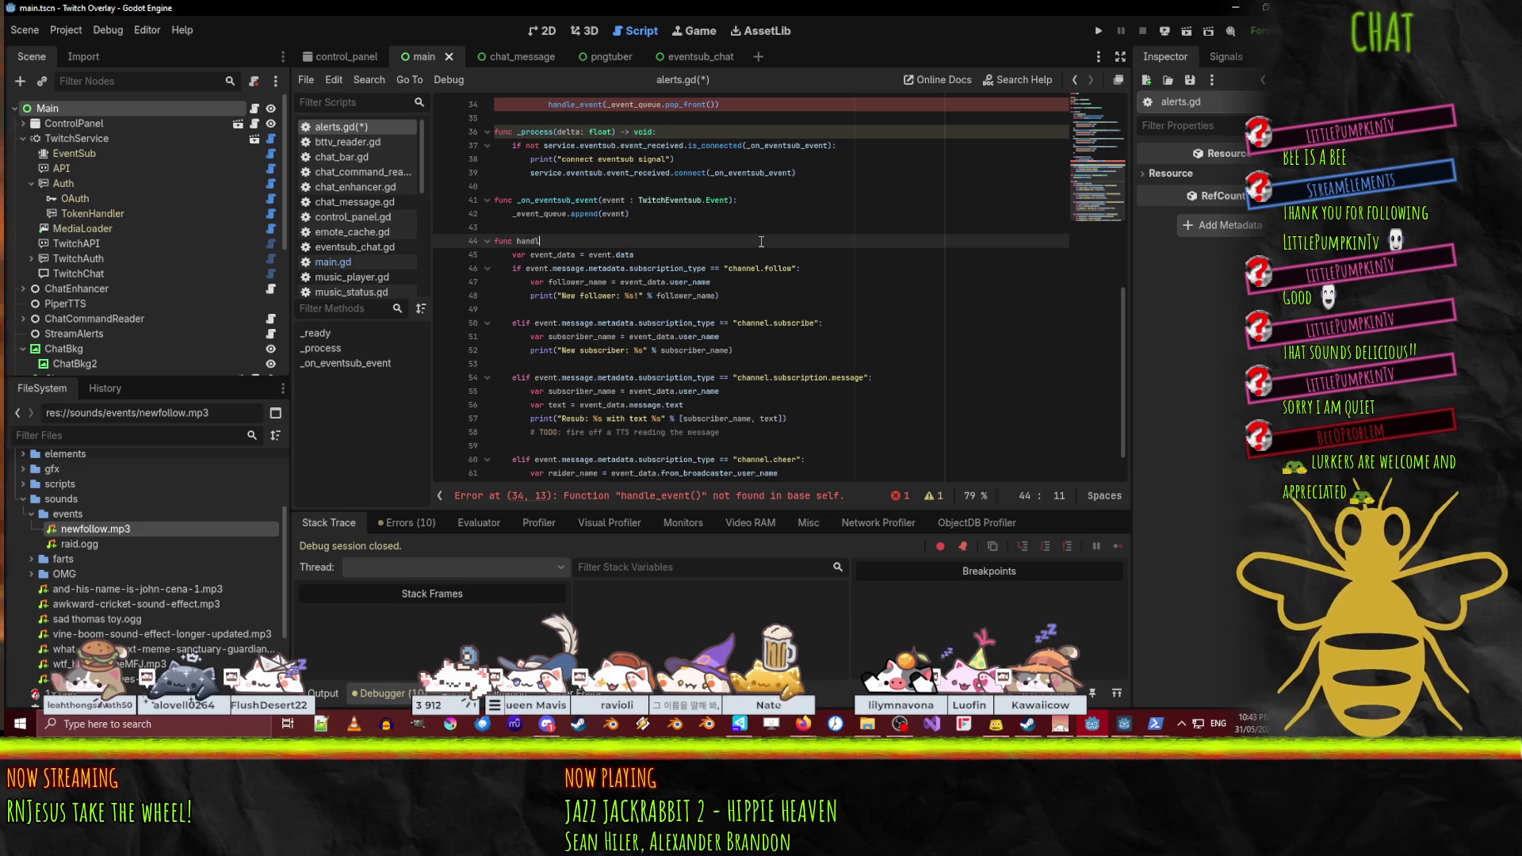
{"action": "type", "text": "e_event(event : T"}
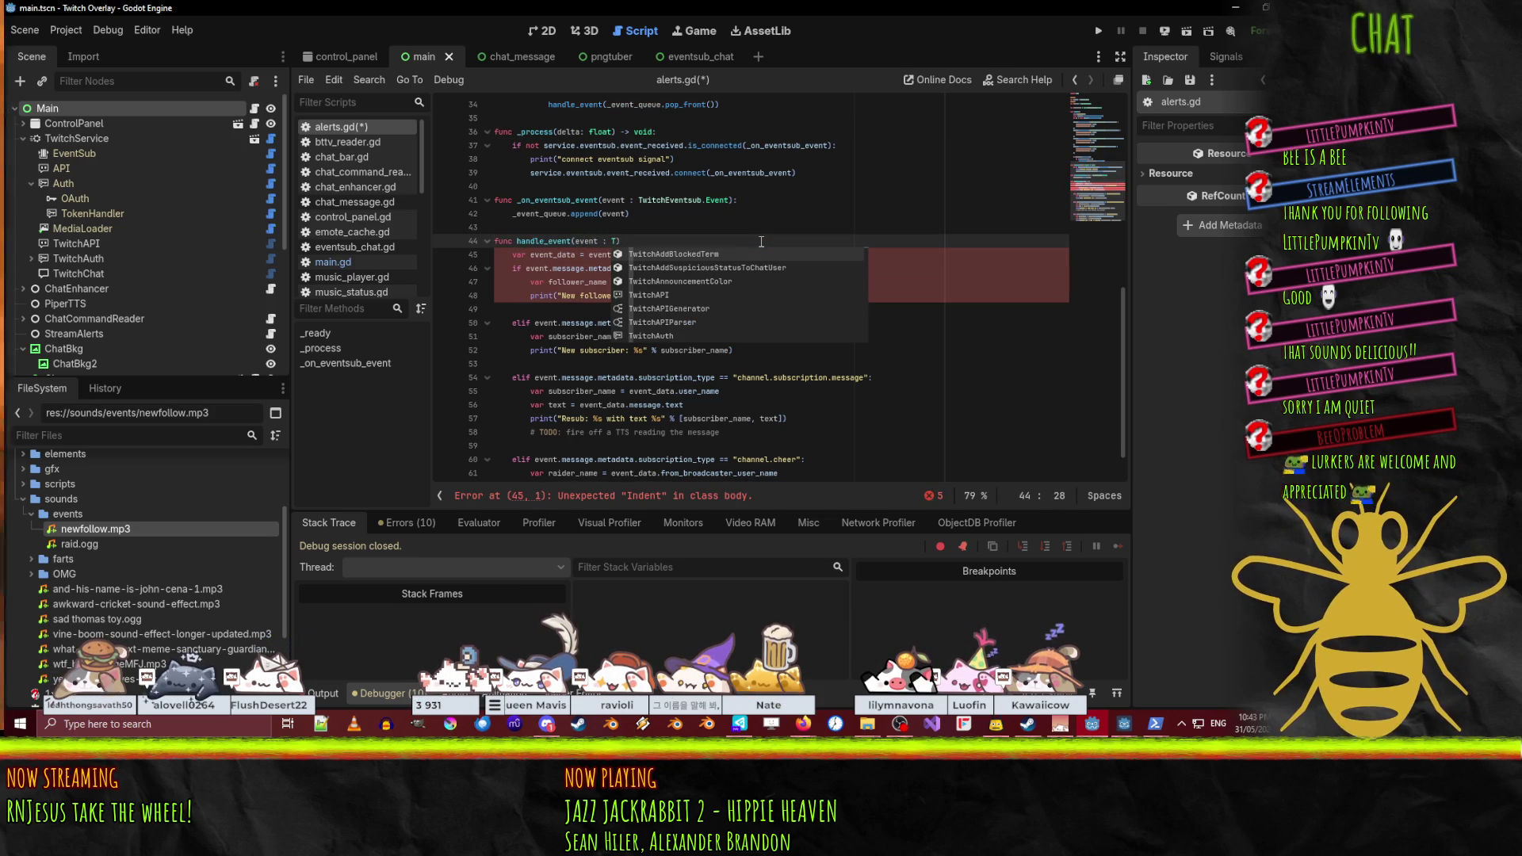
{"action": "type", "text": "witchEventsub"}
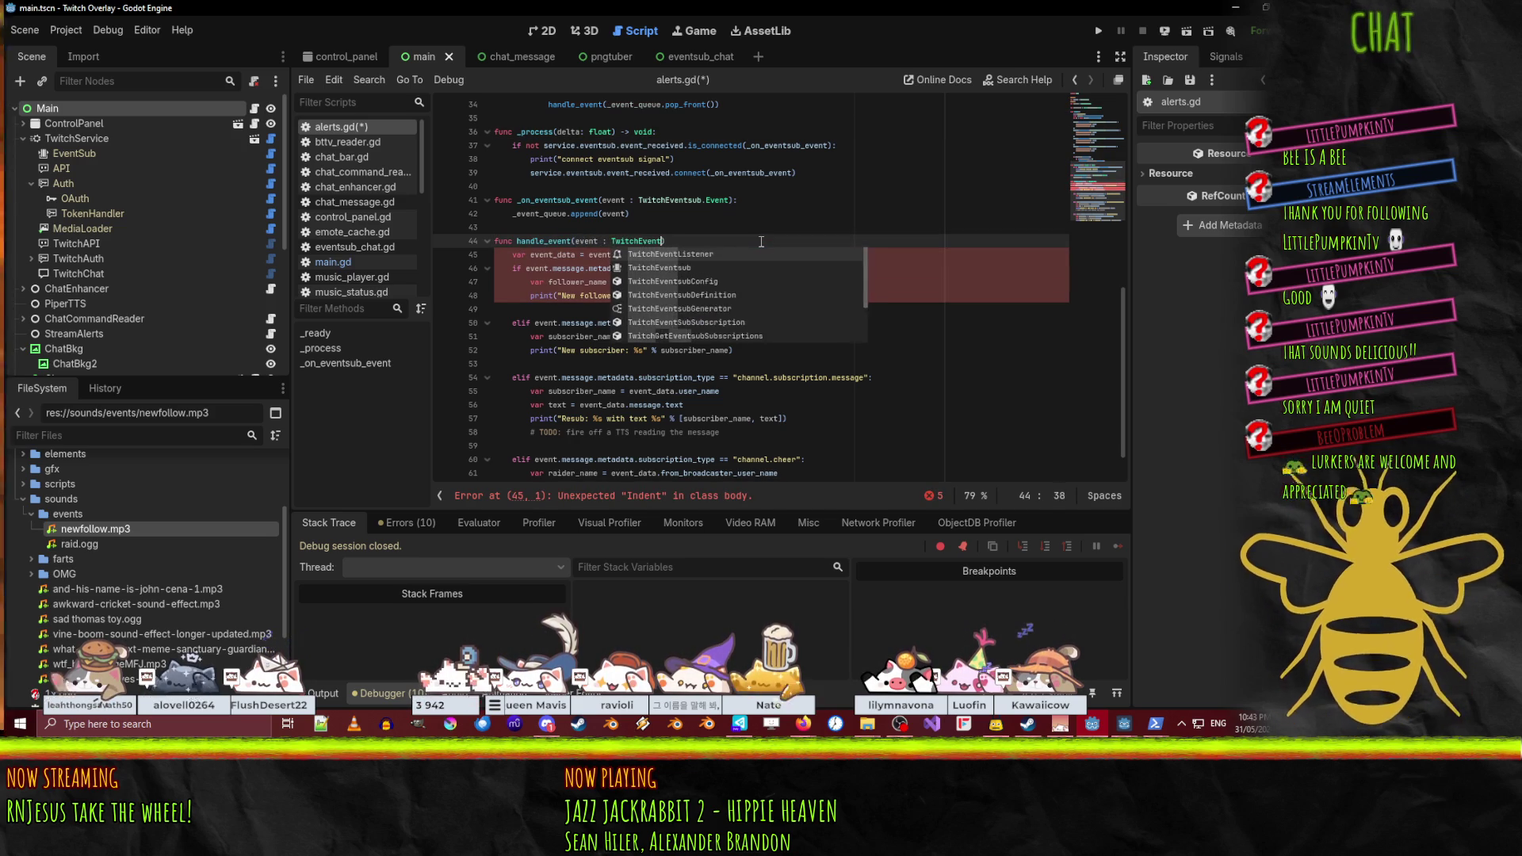
{"action": "type", "text": ".E"}
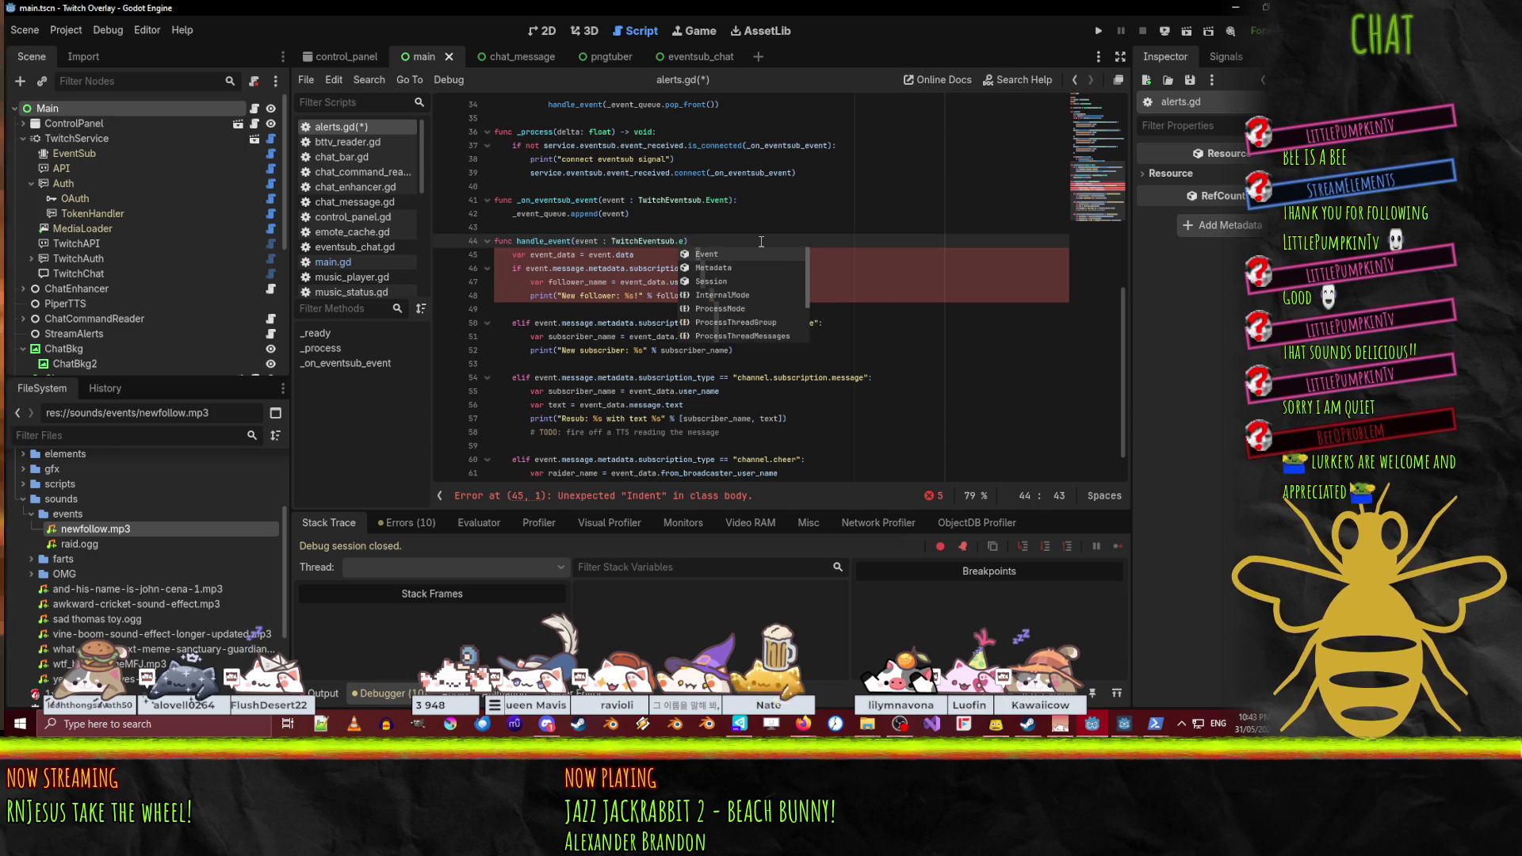
{"action": "key", "text": "Return"}
{"action": "type", "text": ")"}
{"action": "left_click", "coordinate": [871, 230]}
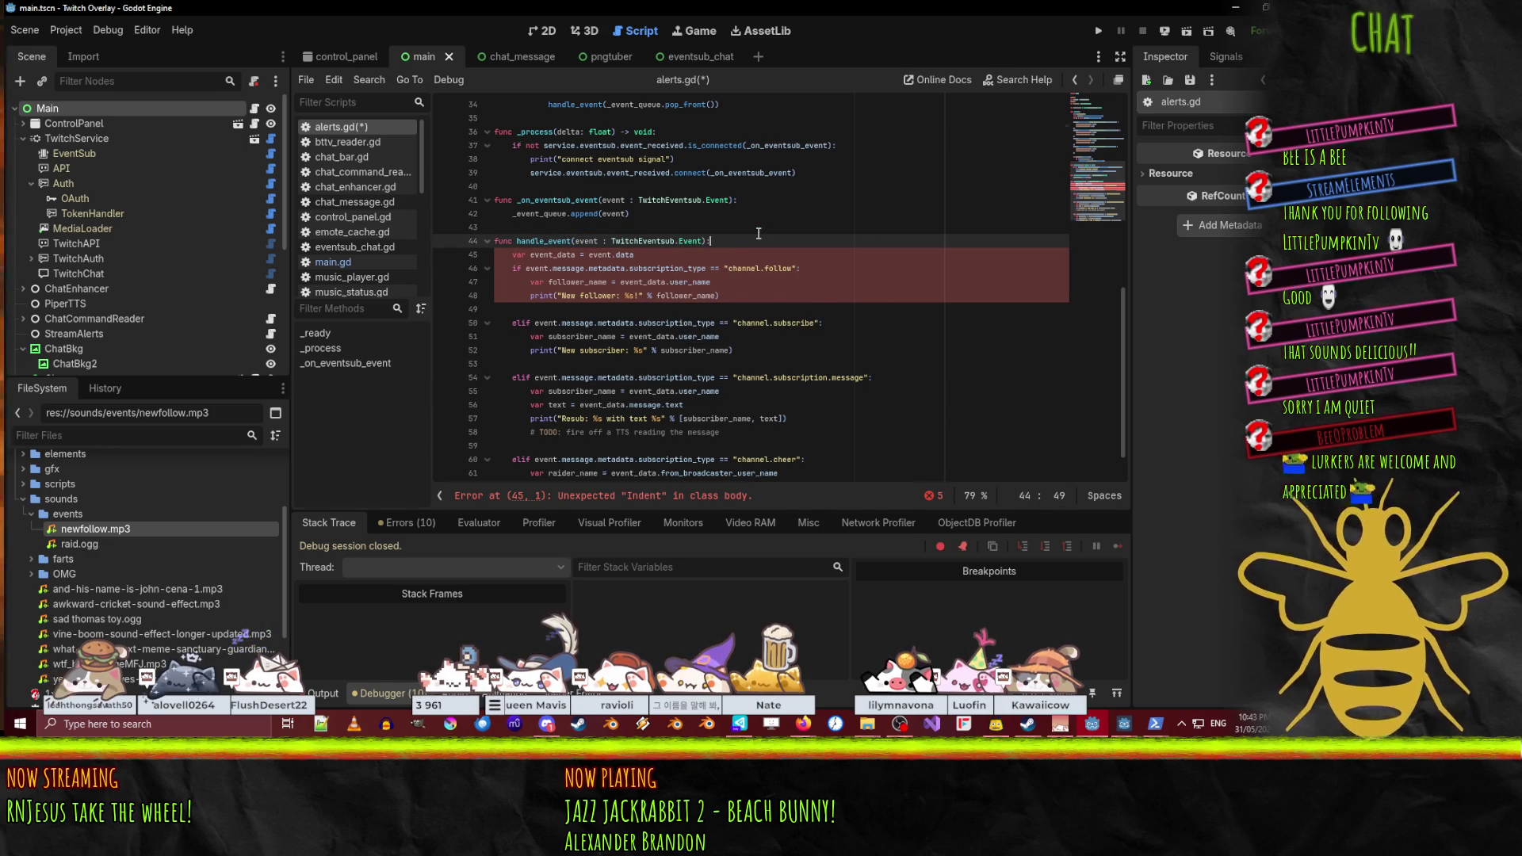
{"action": "scroll", "coordinate": [753, 289], "scroll_direction": "up", "scroll_amount": 2}
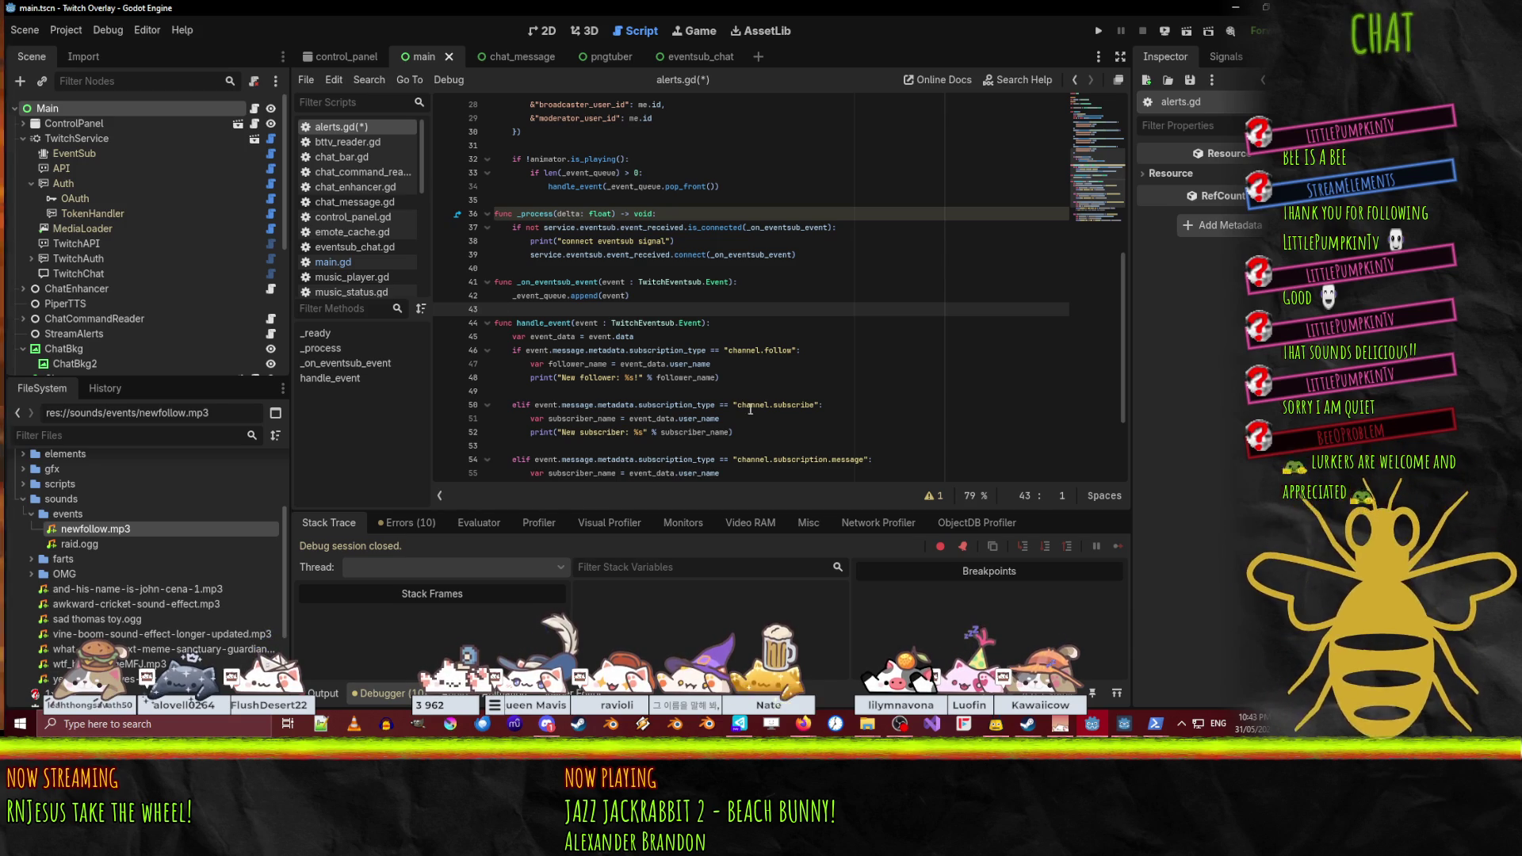
- Move the animator.is_playing check into _process, nested under the queue-length check, and save alerts.gd
{"action": "mouse_move", "coordinate": [688, 457]}
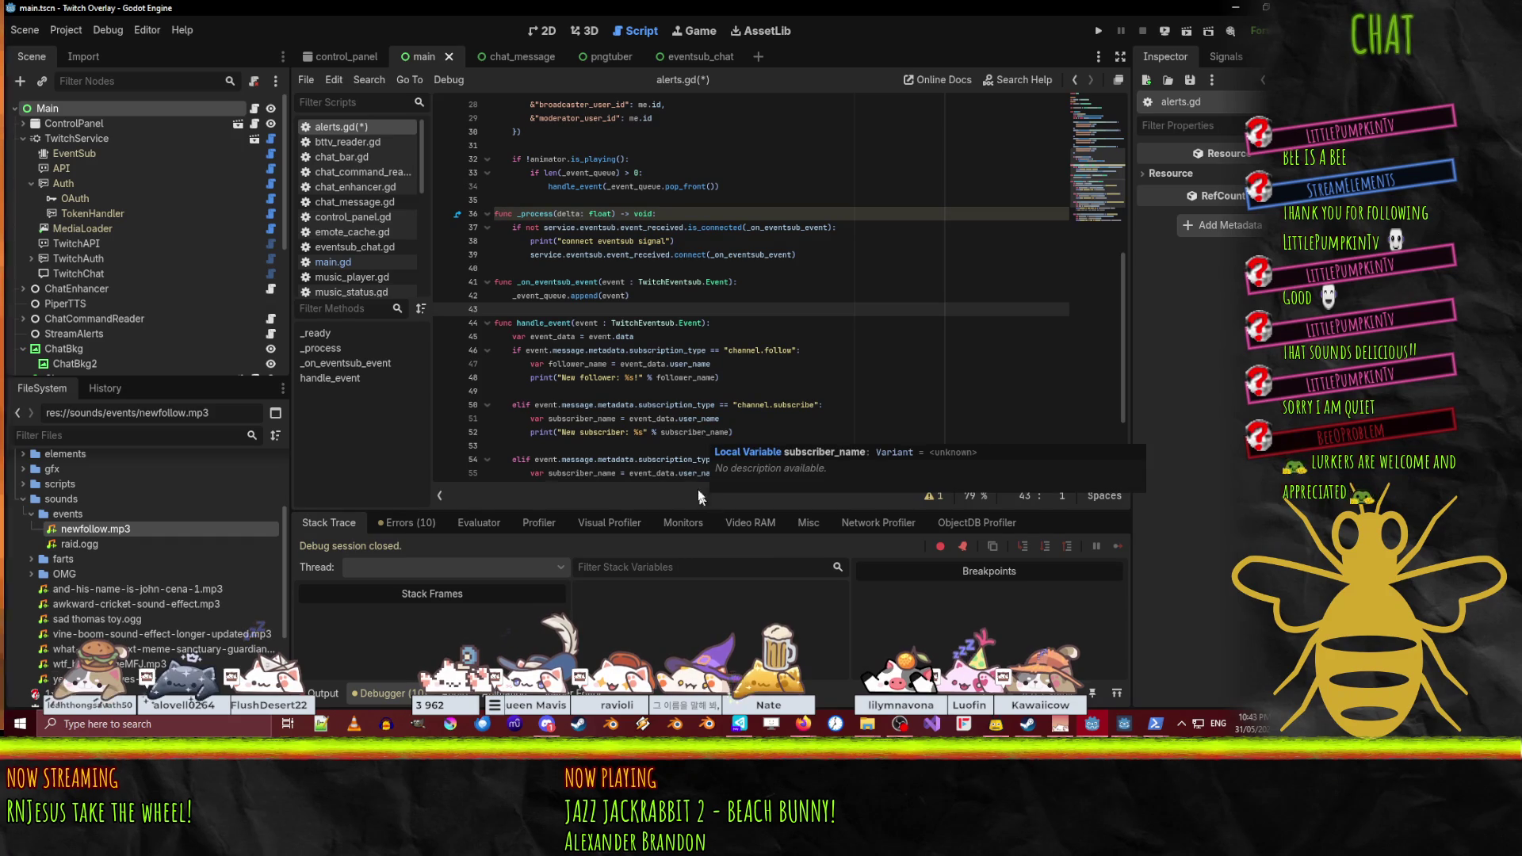
{"action": "scroll", "coordinate": [768, 372], "scroll_direction": "up", "scroll_amount": 1}
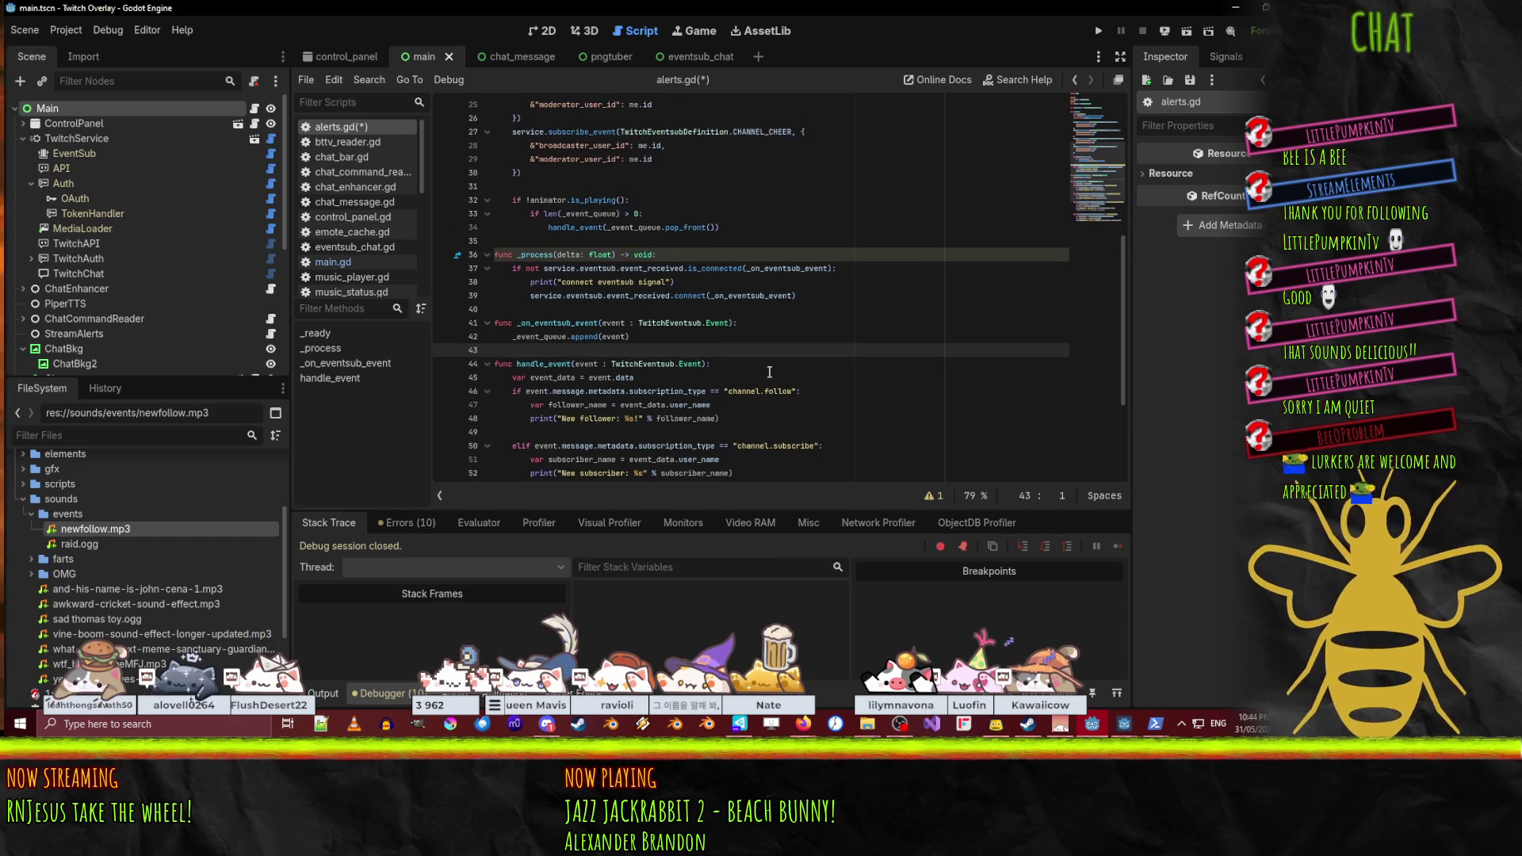
{"action": "scroll", "coordinate": [727, 359], "scroll_direction": "up", "scroll_amount": 3}
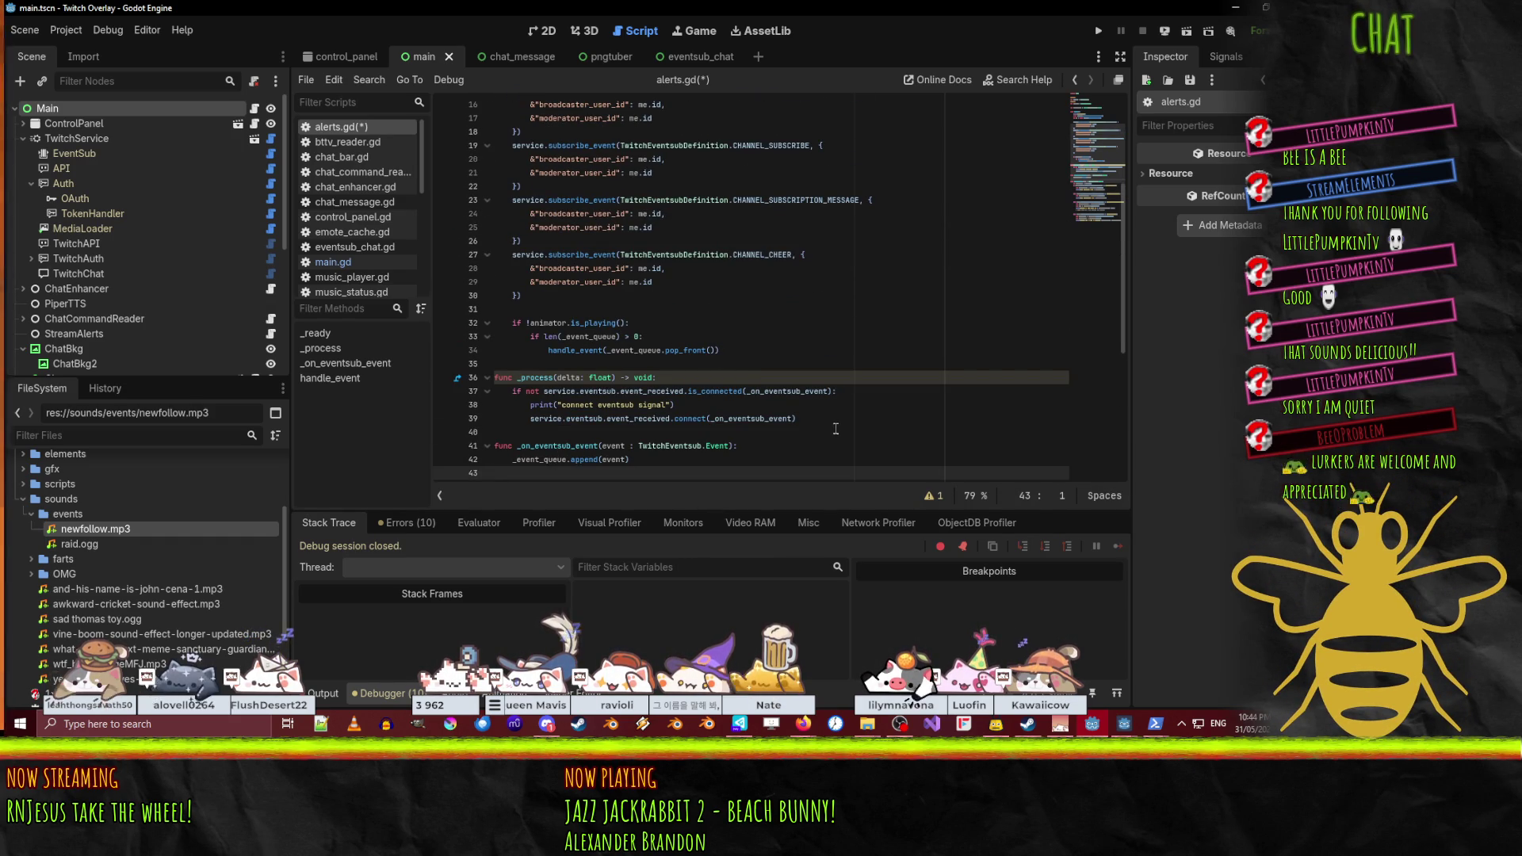
{"action": "left_click", "coordinate": [525, 312]}
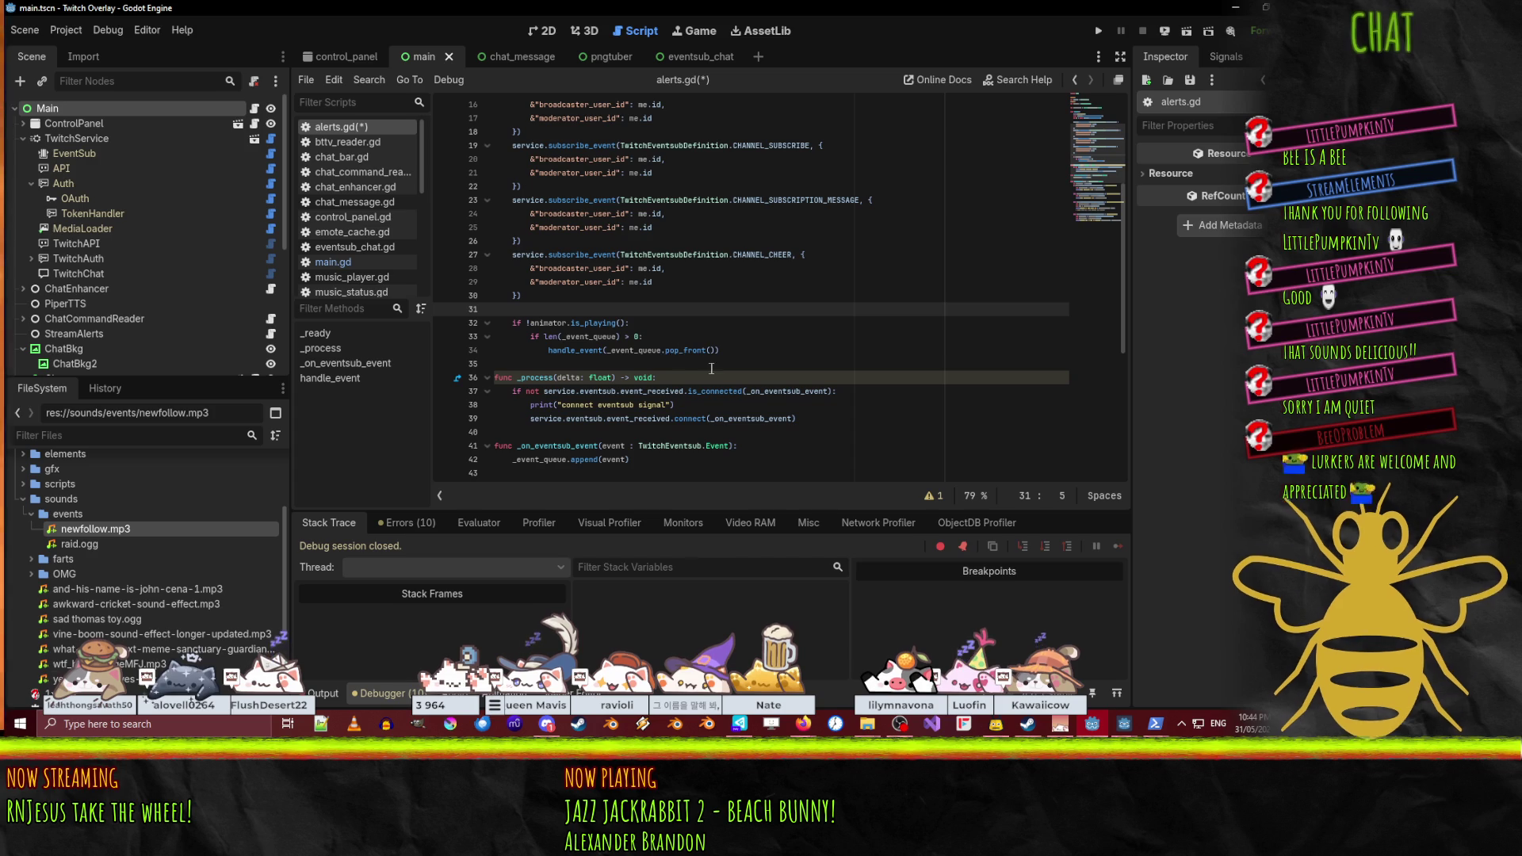
{"action": "key", "text": "shift+Down"}
{"action": "key", "text": "shift+Down"}
{"action": "key", "text": "shift+Down"}
{"action": "key", "text": "ctrl+c"}
{"action": "key", "text": "BackSpace"}
{"action": "key", "text": "BackSpace"}
{"action": "key", "text": "Down"}
{"action": "key", "text": "Down"}
{"action": "key", "text": "Down"}
{"action": "key", "text": "ctrl+v"}
{"action": "key", "text": "Up"}
{"action": "key", "text": "Up"}
{"action": "key", "text": "Up"}
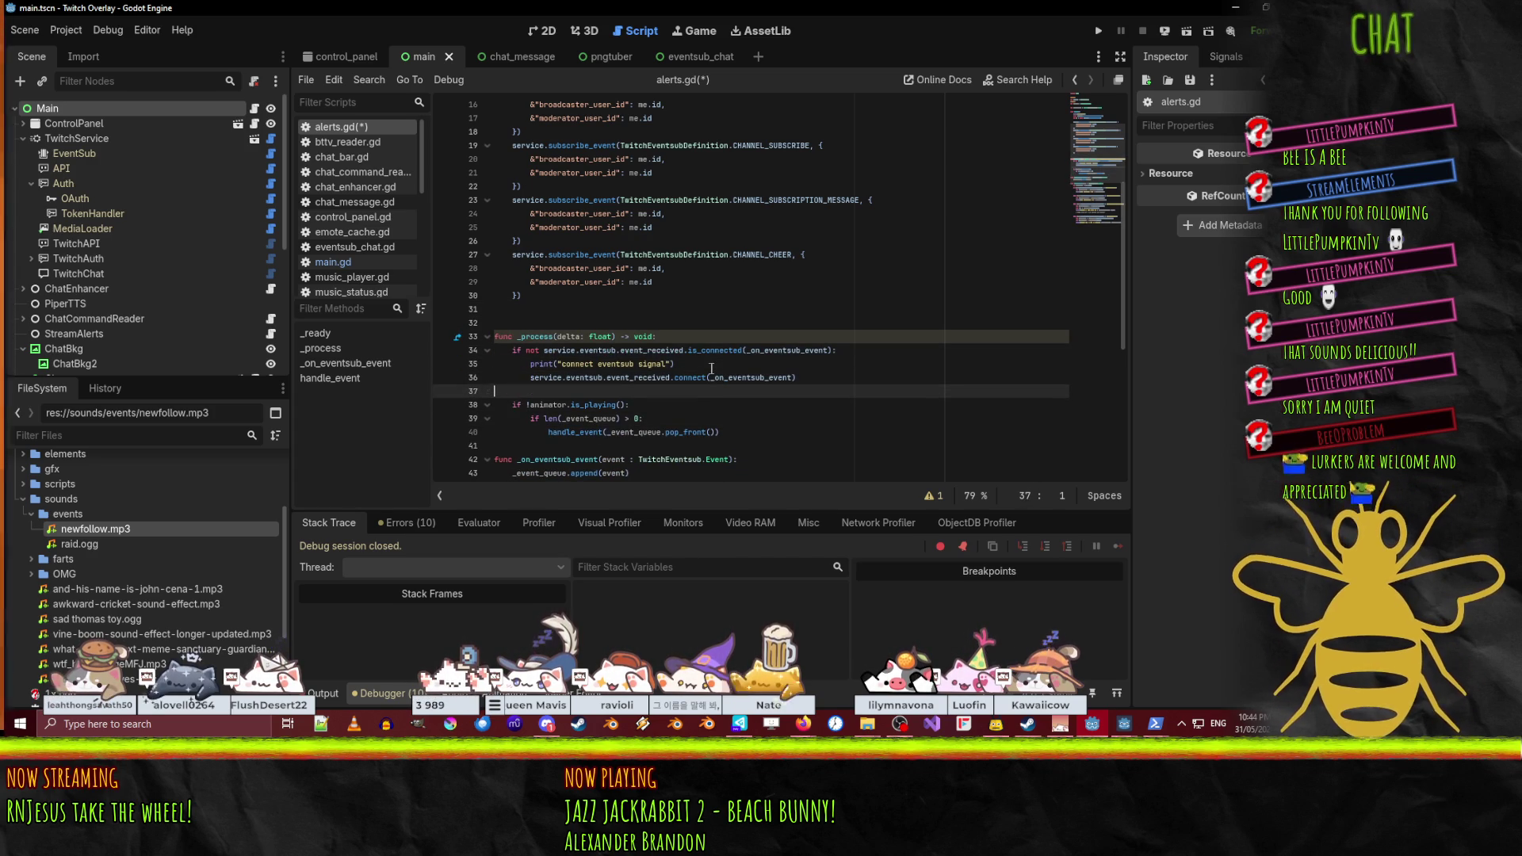
{"action": "key", "text": "alt+Down"}
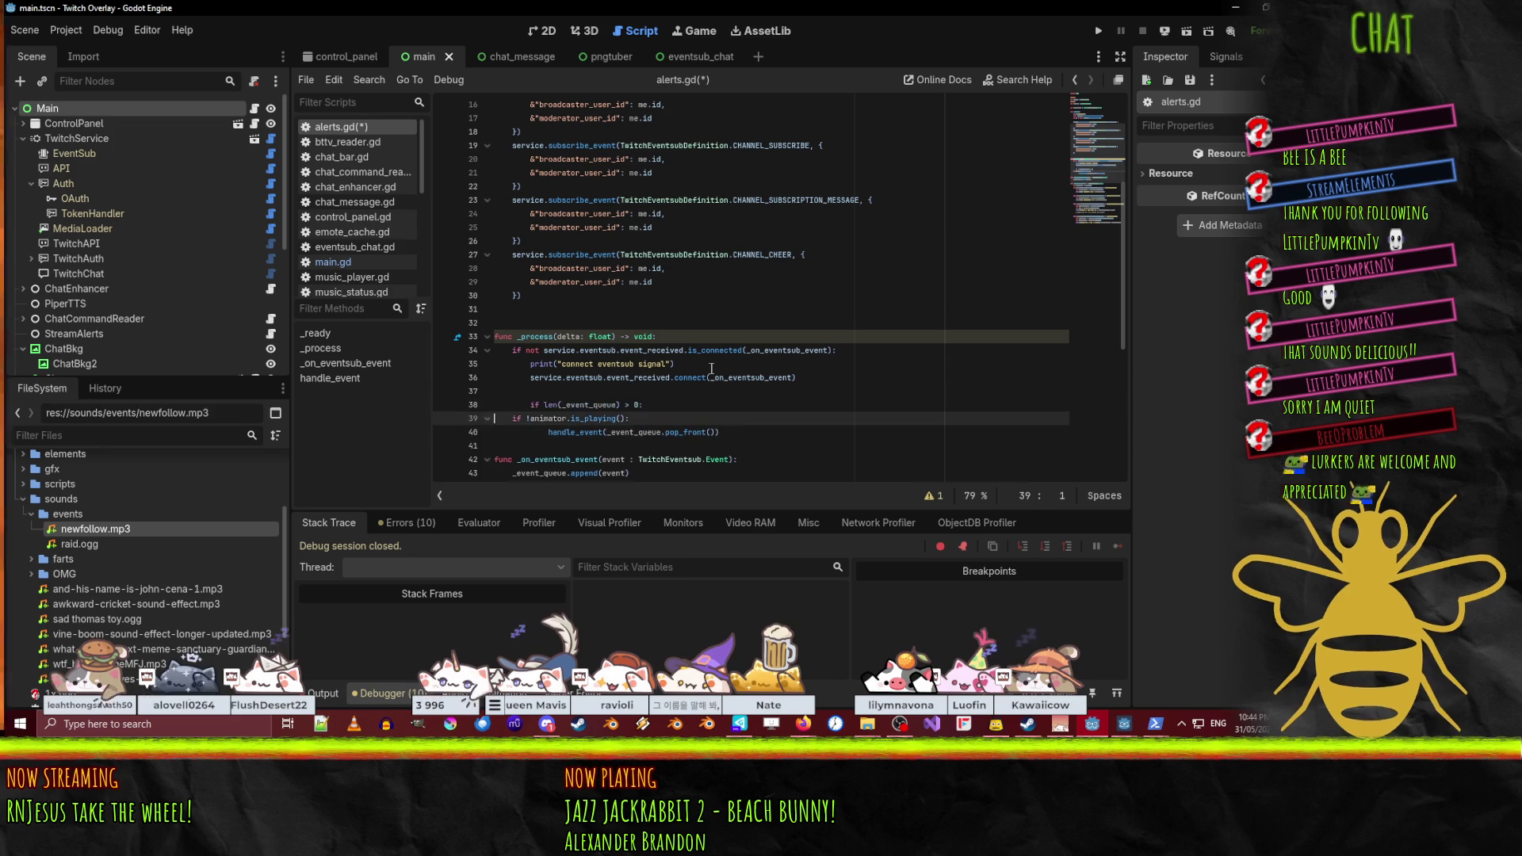
{"action": "key", "text": "Up"}
{"action": "key", "text": "shift+Tab"}
{"action": "key", "text": "Down"}
{"action": "key", "text": "Tab"}
{"action": "key", "text": "Up"}
{"action": "key", "text": "ctrl+s"}
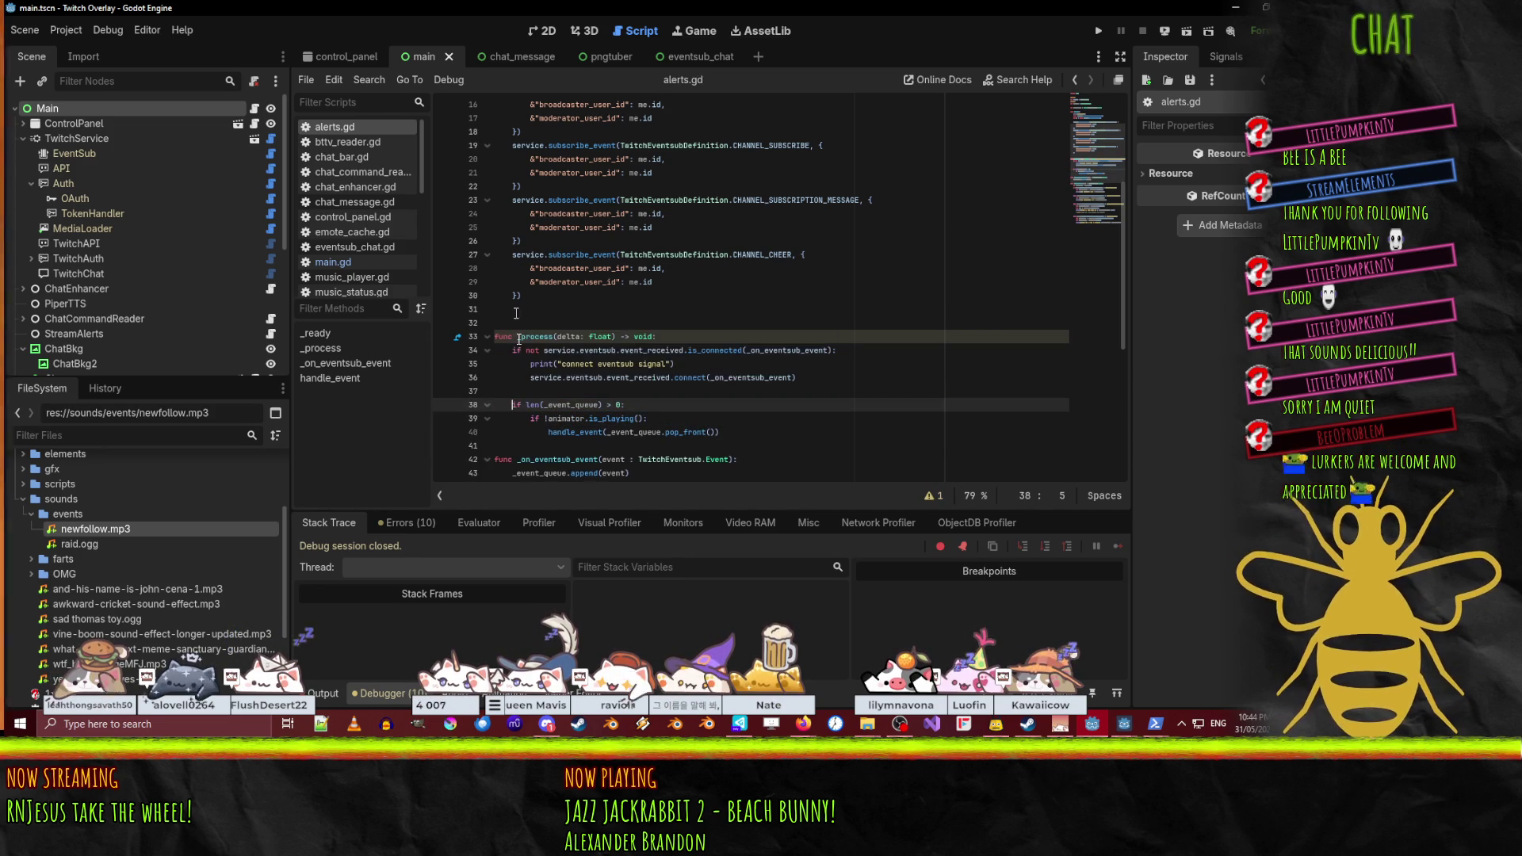
- Check the handle_event call line and the animator check above it in _process
{"action": "left_click", "coordinate": [685, 432]}
{"action": "key", "text": "End"}
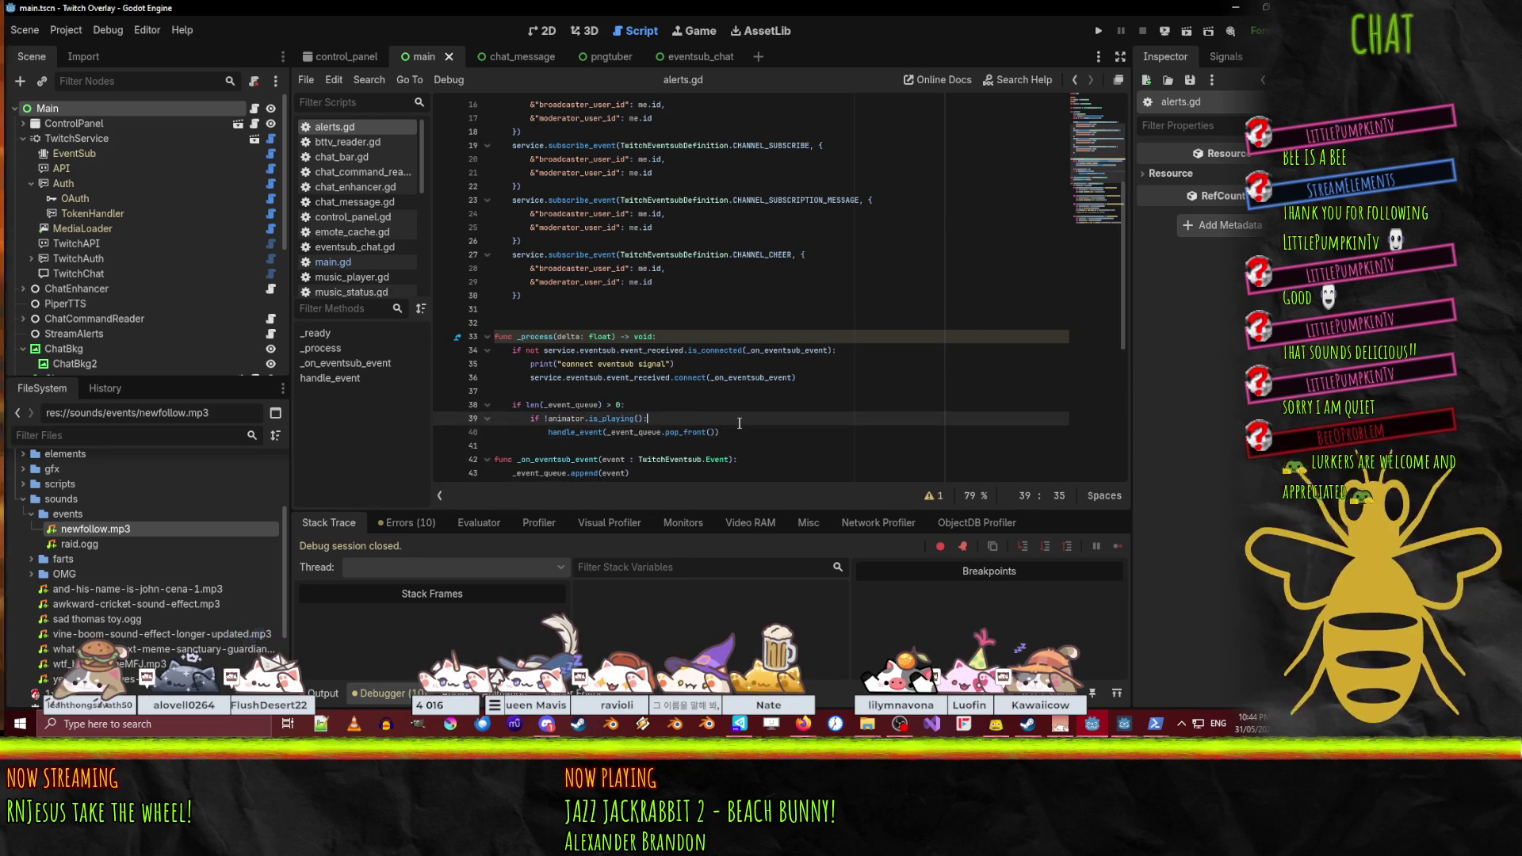
{"action": "key", "text": "Up"}
{"action": "key", "text": "shift+Home"}
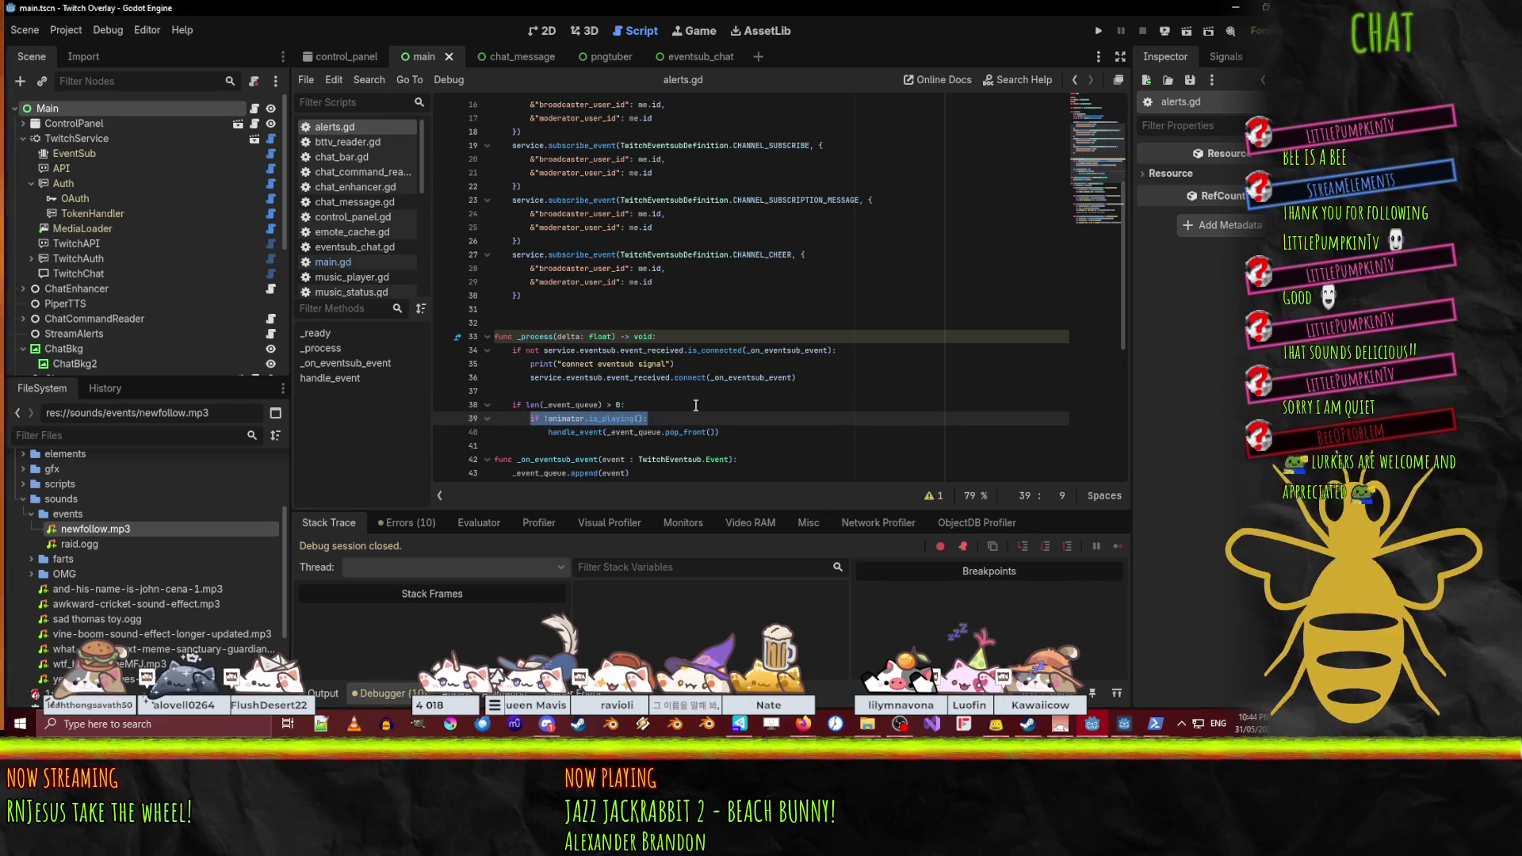
{"action": "left_click", "coordinate": [736, 432]}
{"action": "scroll", "coordinate": [634, 317], "scroll_direction": "down", "scroll_amount": 5}
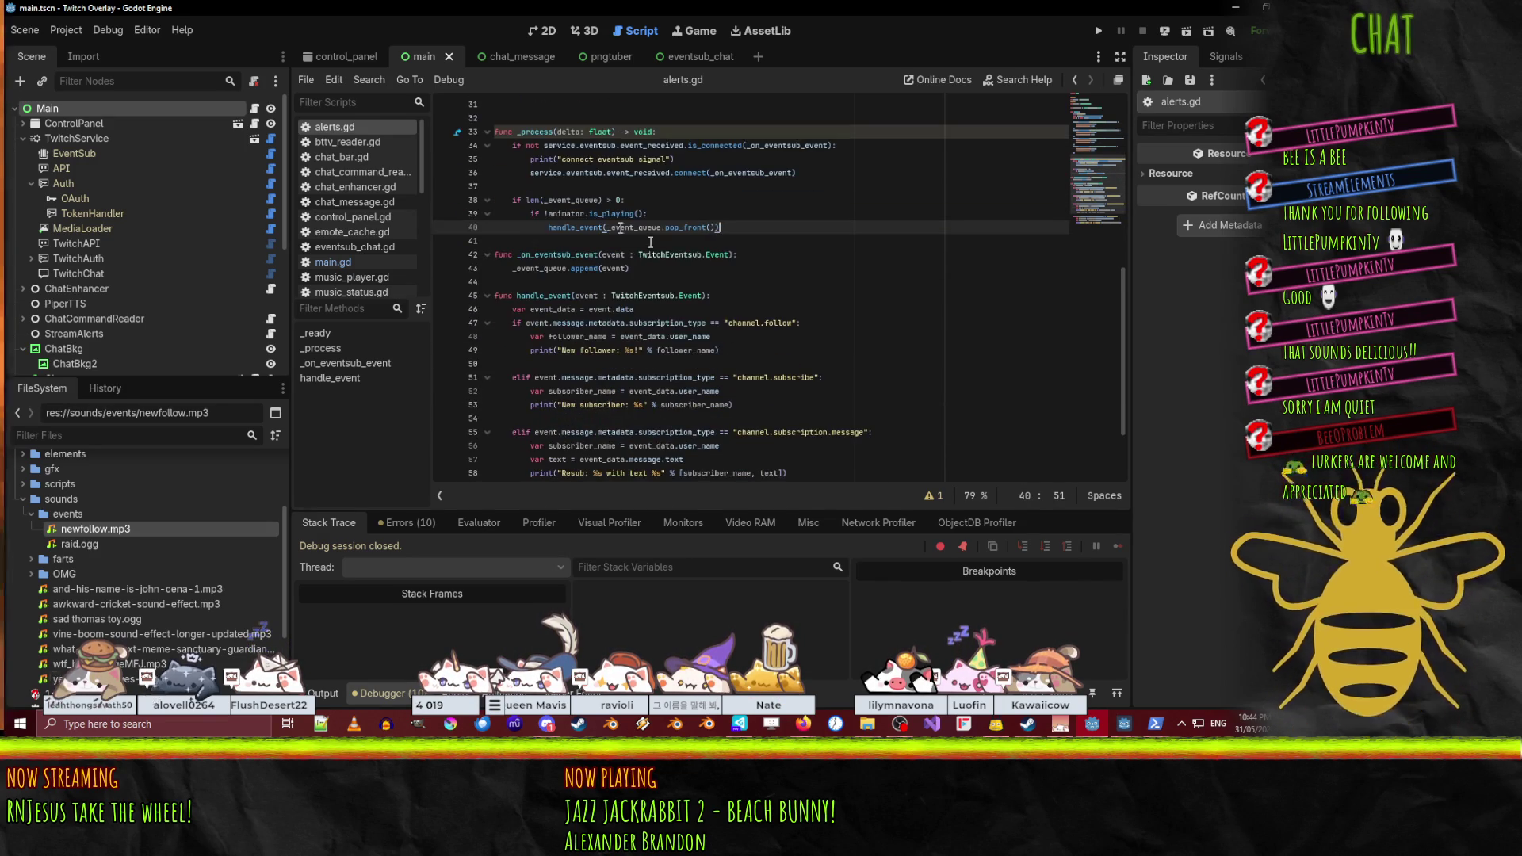
- Add animator.play("followed") after the New follower print on line 51
{"action": "left_click", "coordinate": [554, 200]}
{"action": "scroll", "coordinate": [912, 293], "scroll_direction": "down", "scroll_amount": 2}
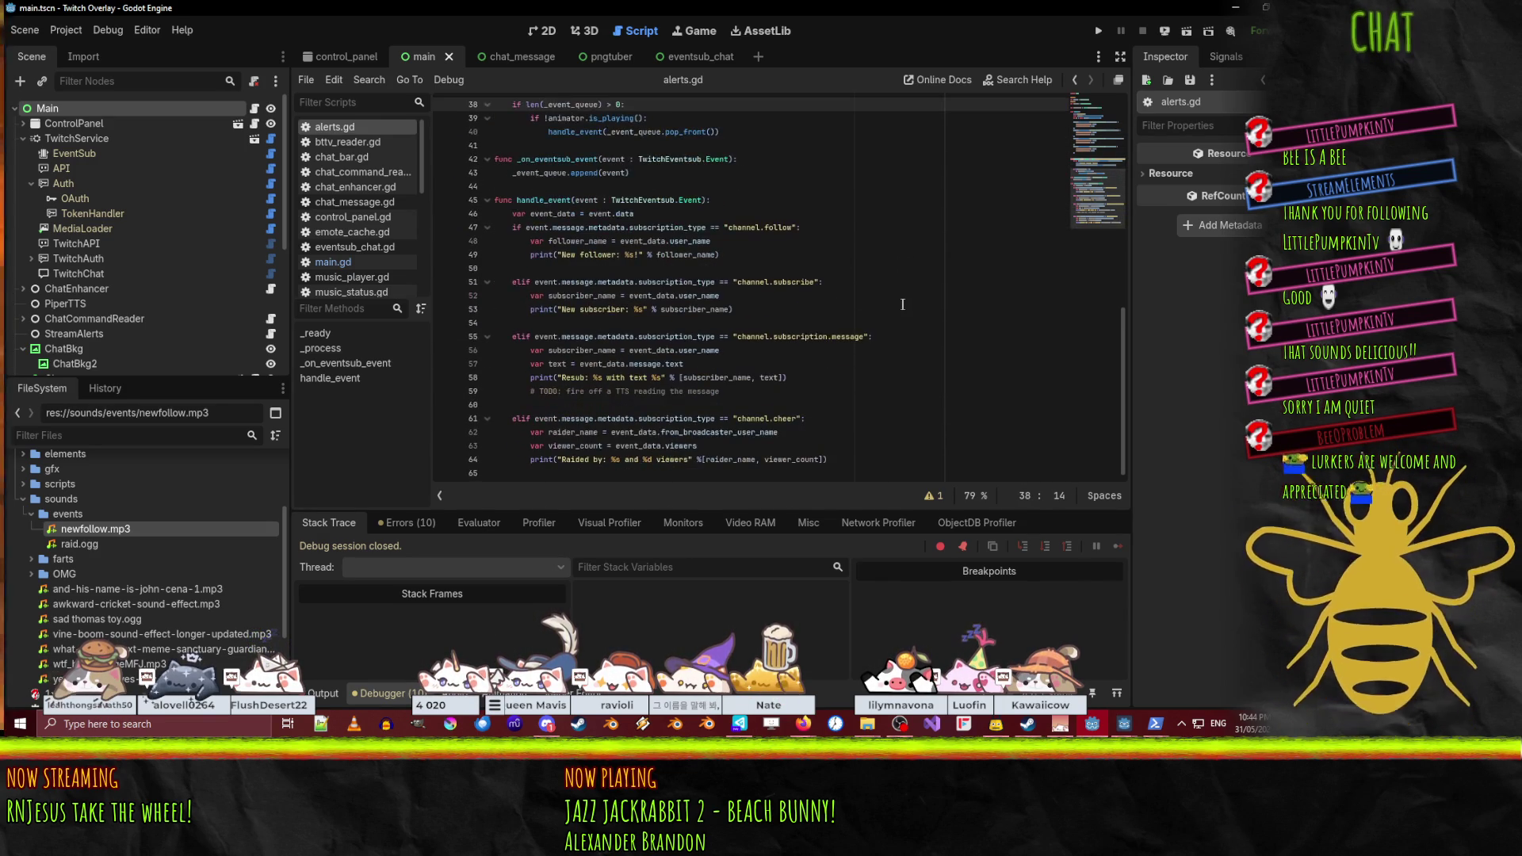
{"action": "left_click", "coordinate": [846, 292]}
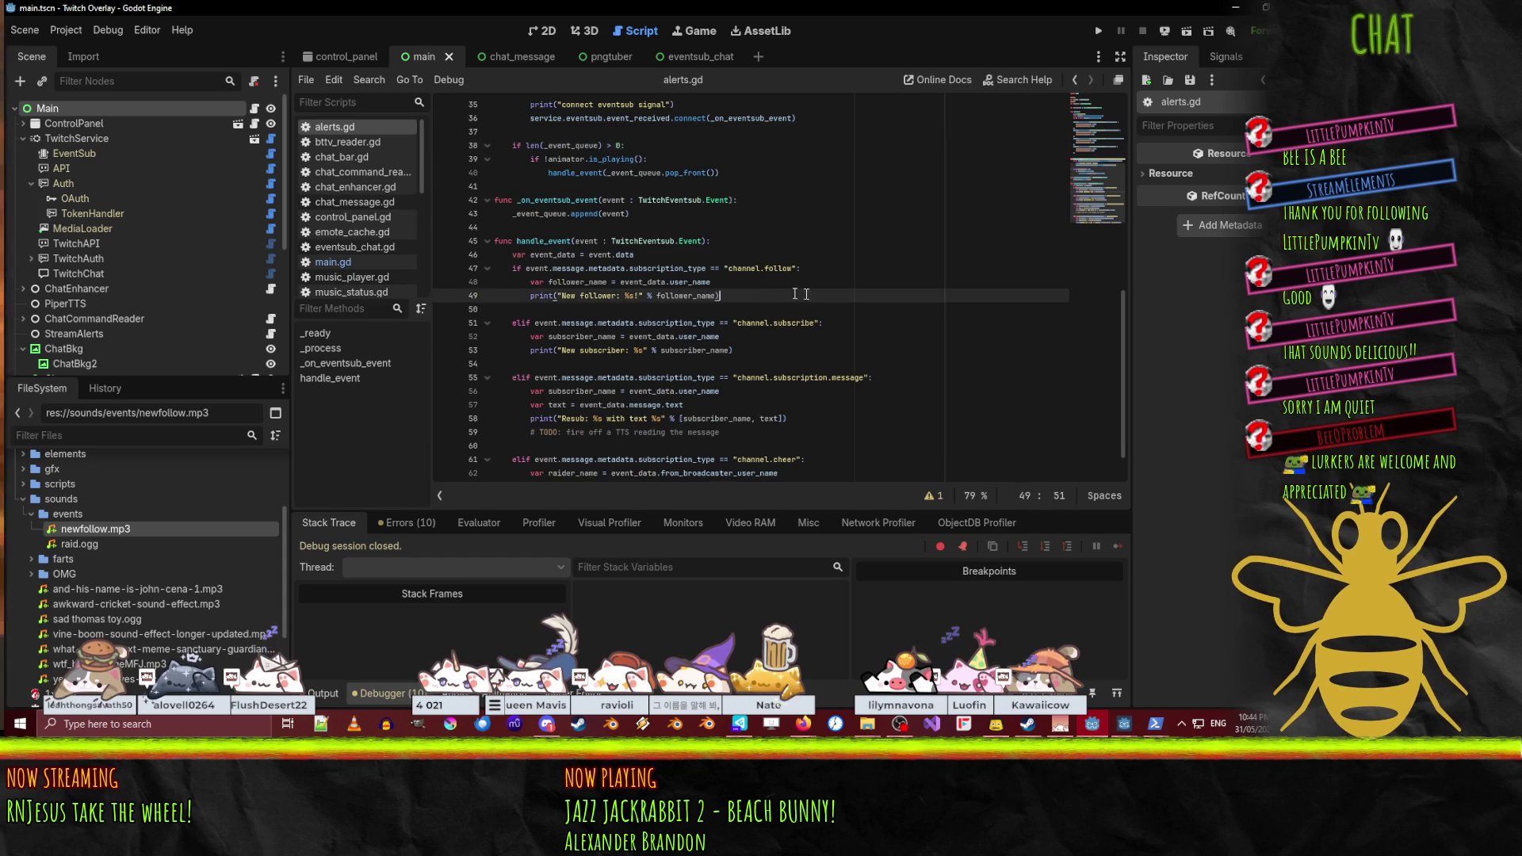
{"action": "scroll", "coordinate": [846, 294], "scroll_direction": "up", "scroll_amount": 1}
{"action": "key", "text": "Return"}
{"action": "type", "text": "animato"}
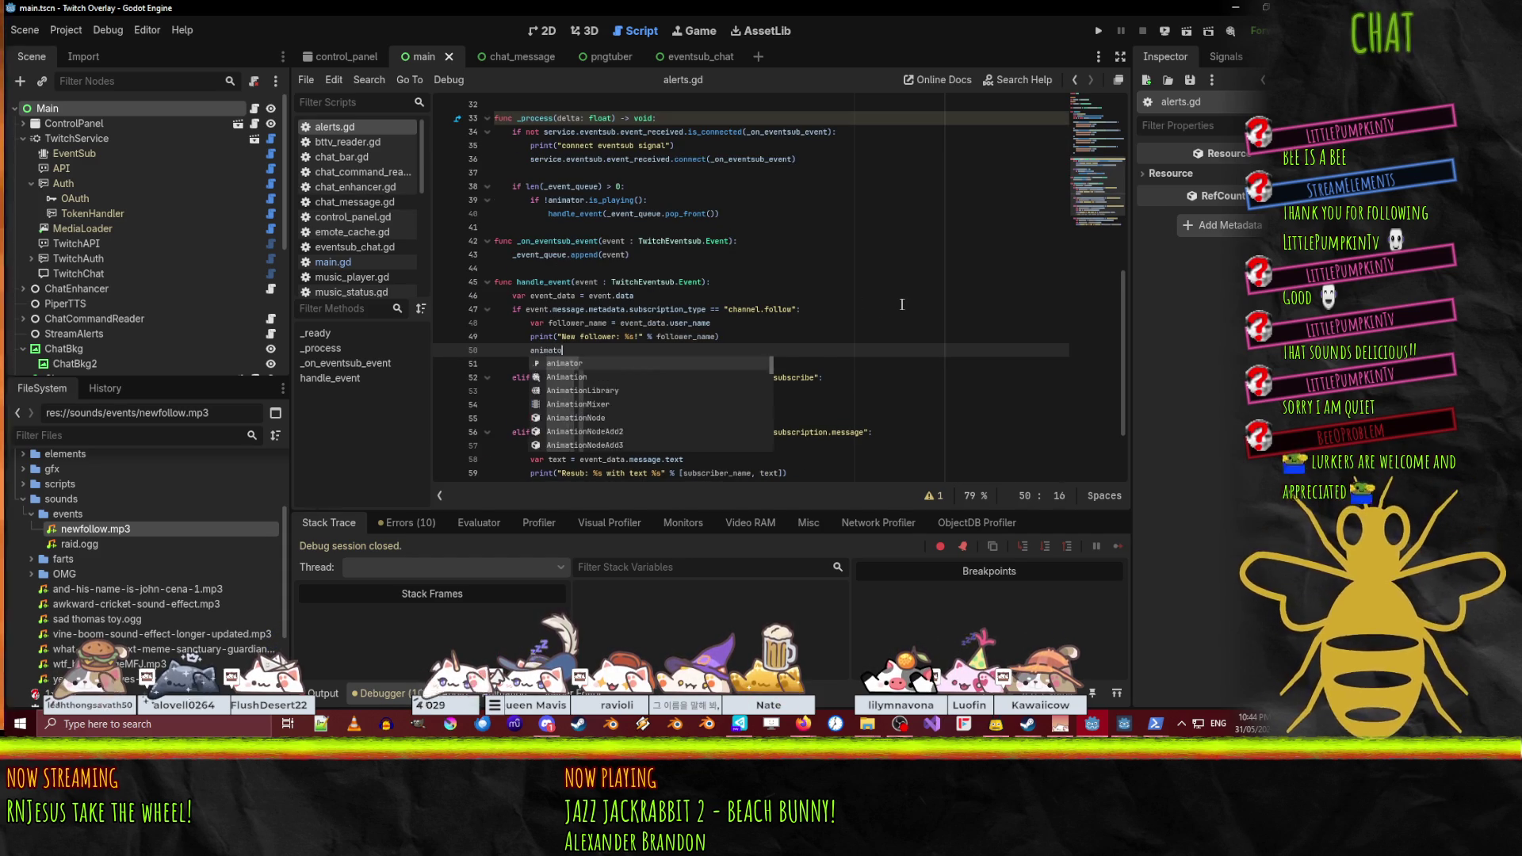
{"action": "type", "text": "r.play(\""}
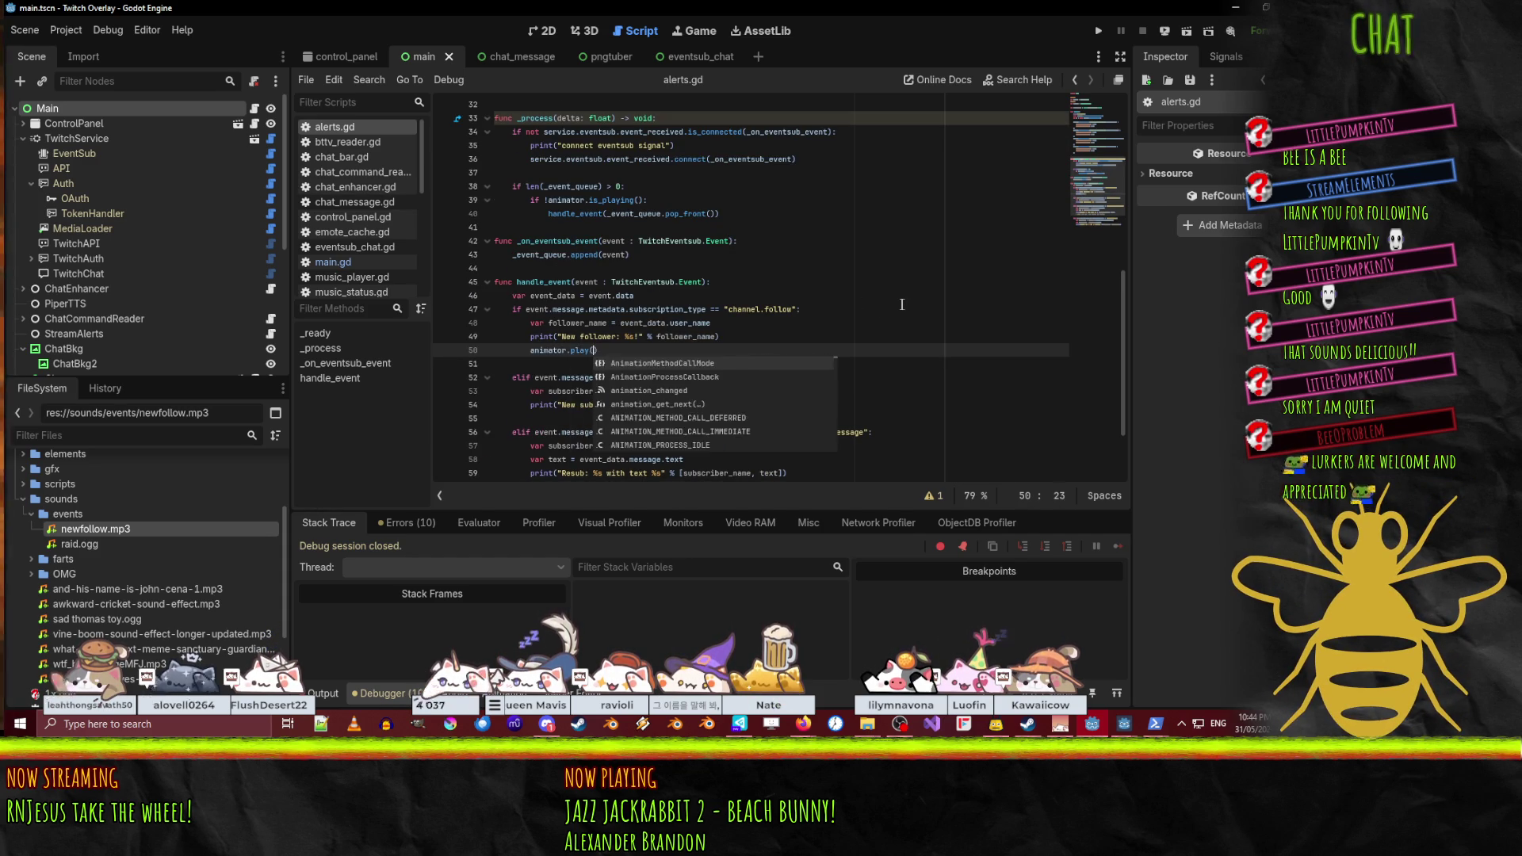
{"action": "key", "text": "Home"}
{"action": "key", "text": "Return"}
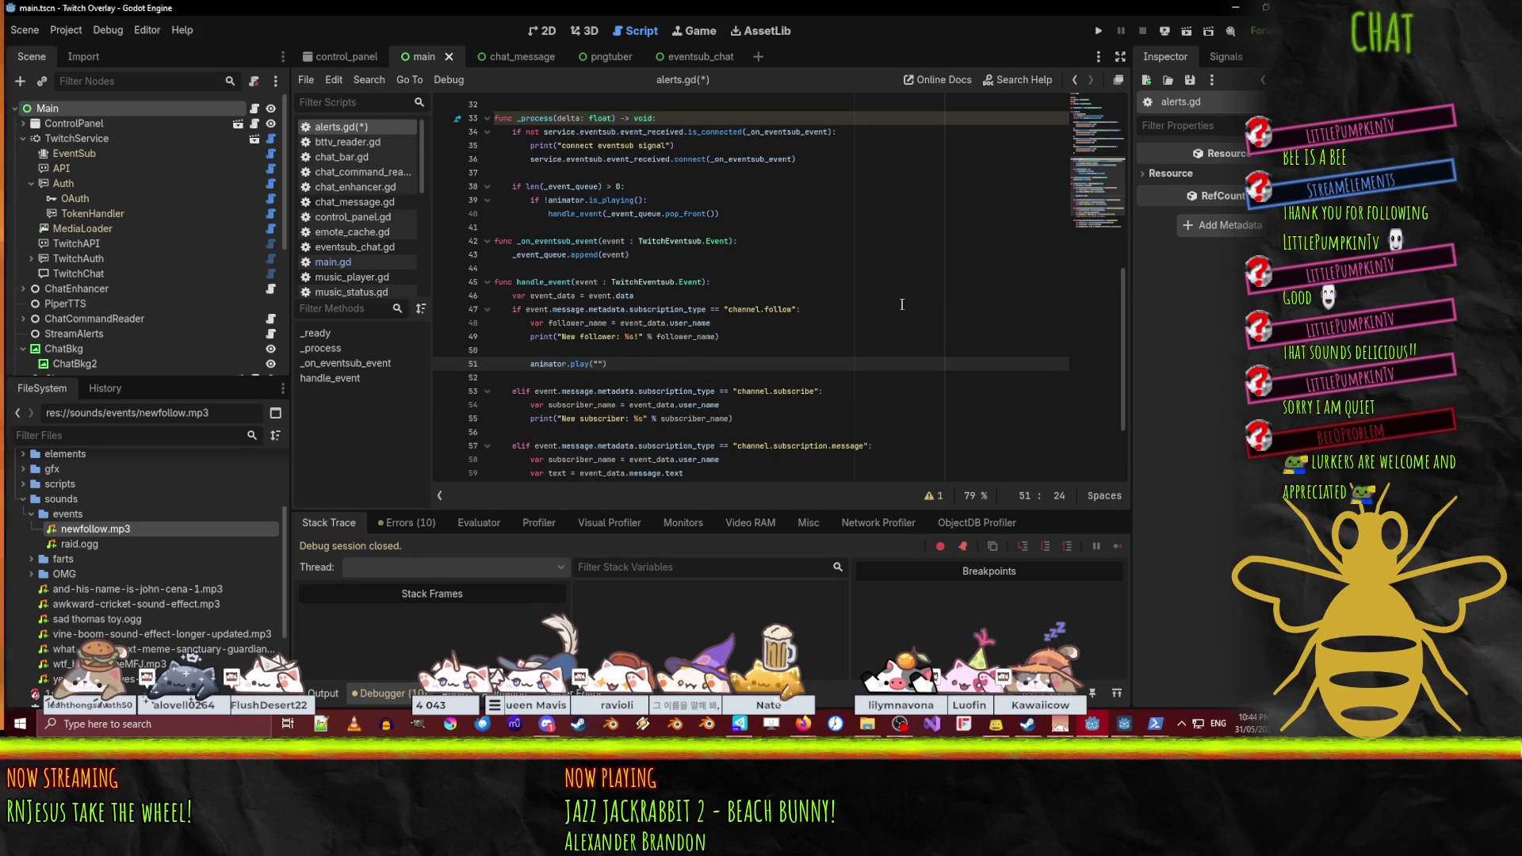
{"action": "type", "text": "follow"}
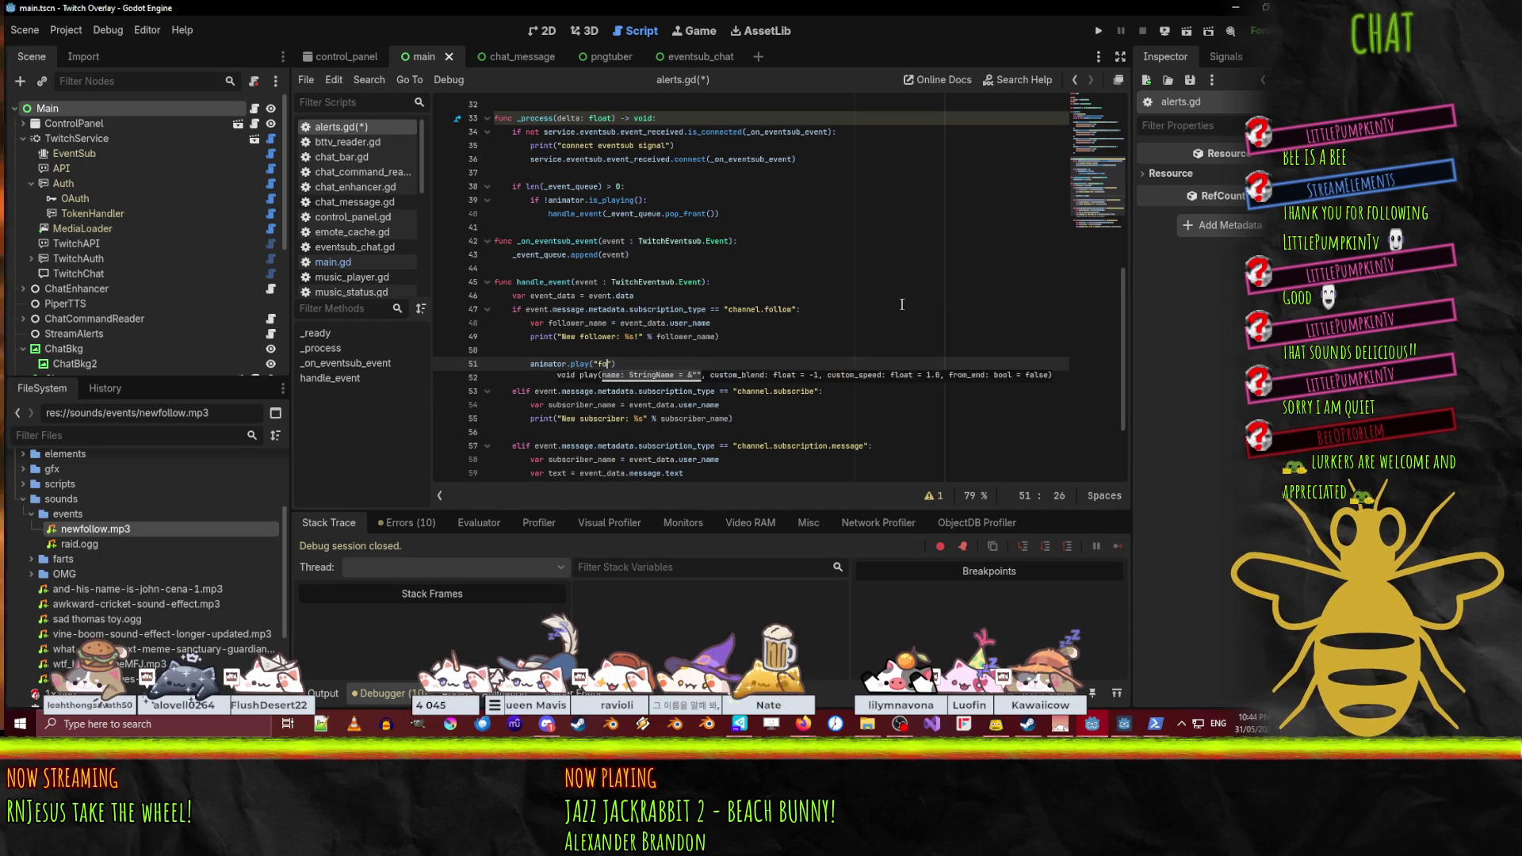
{"action": "type", "text": "ed"}
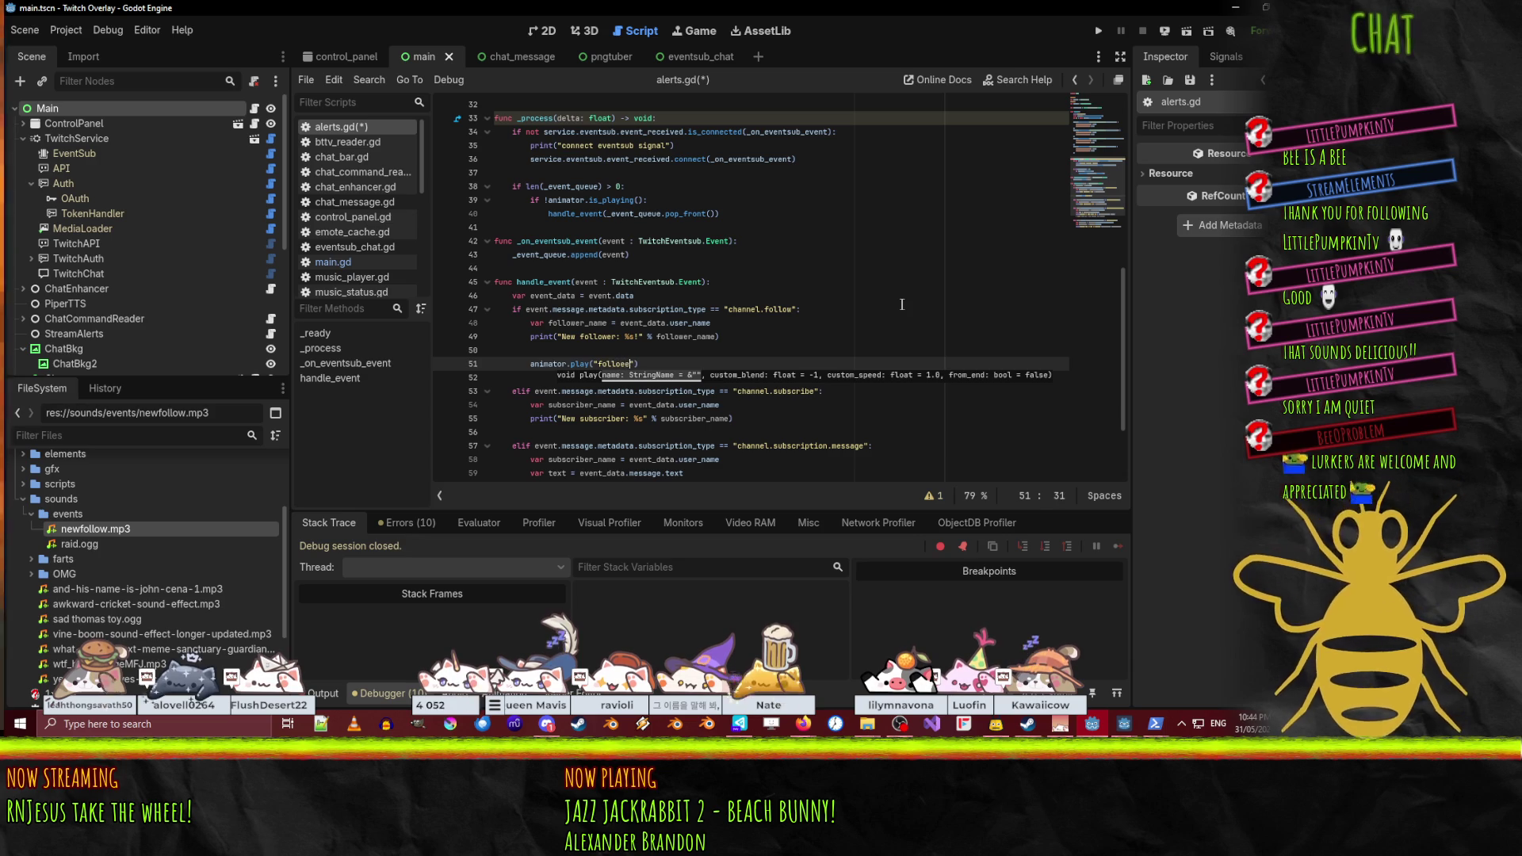
{"action": "key", "text": "End"}
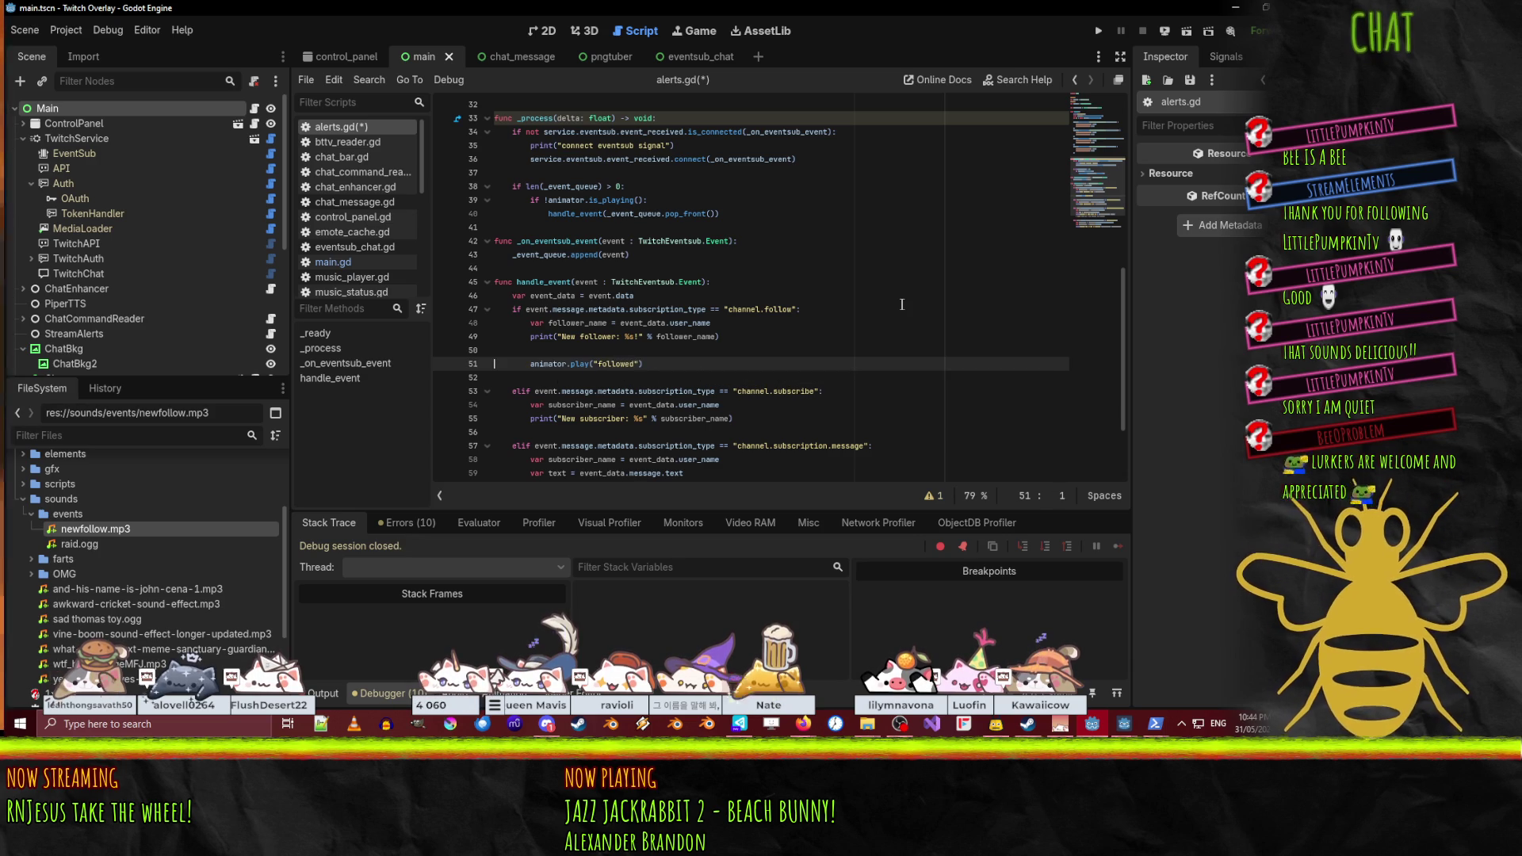
{"action": "scroll", "coordinate": [737, 382], "scroll_direction": "up", "scroll_amount": 8}
{"action": "scroll", "coordinate": [736, 381], "scroll_direction": "up", "scroll_amount": 3}
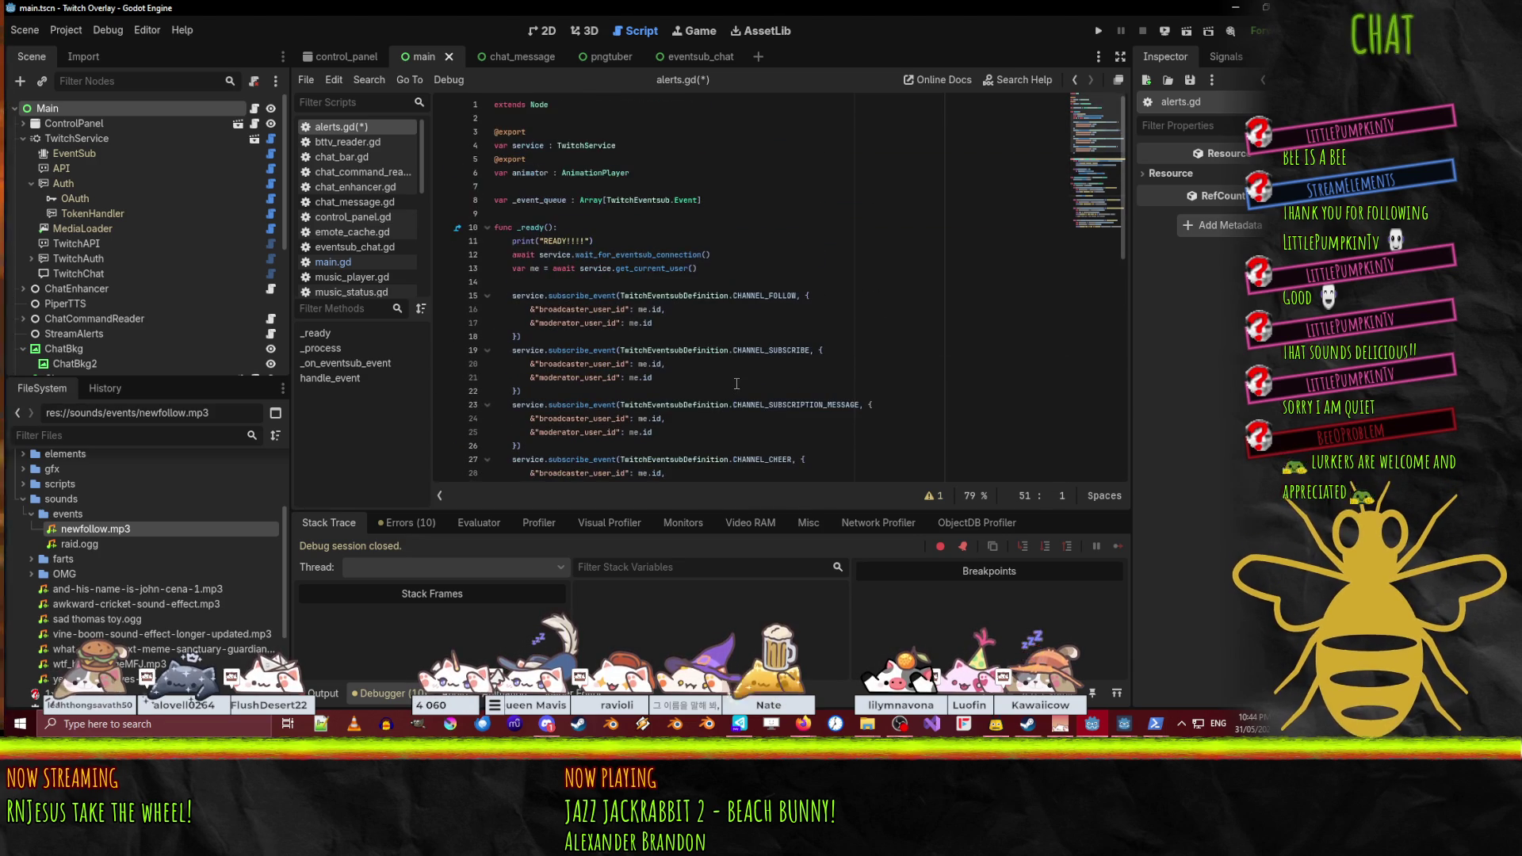
- Paste the play call into the subscribe branch as animator.play("subscribed")
{"action": "scroll", "coordinate": [736, 384], "scroll_direction": "down", "scroll_amount": 13}
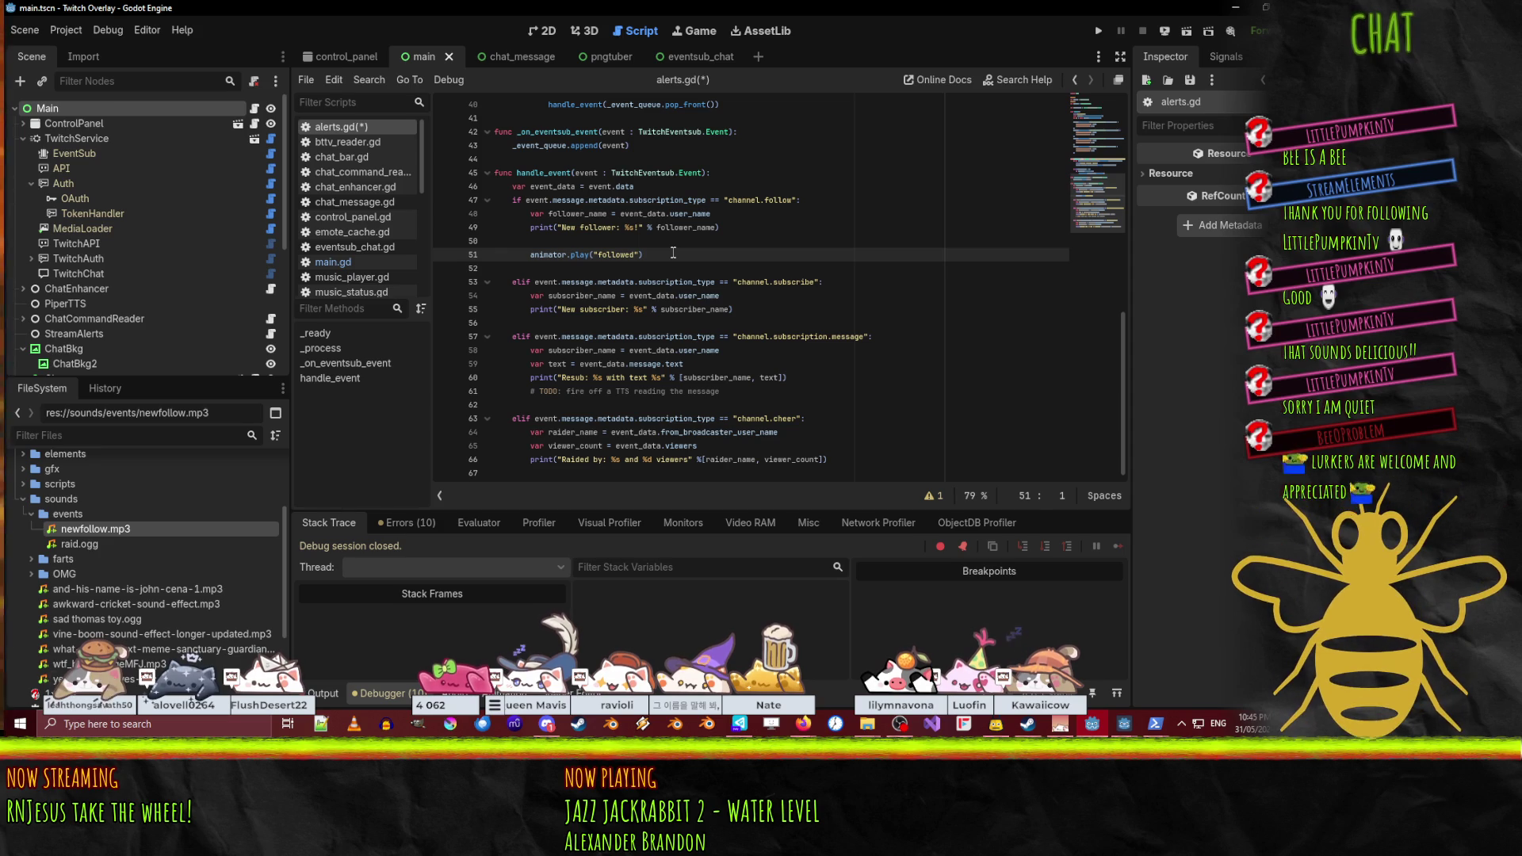
{"action": "key", "text": "Down"}
{"action": "key", "text": "Down"}
{"action": "key", "text": "Down"}
{"action": "key", "text": "Return"}
{"action": "key", "text": "Up"}
{"action": "key", "text": "ctrl+v"}
{"action": "key", "text": "Up"}
{"action": "key", "text": "Up"}
{"action": "key", "text": "Up"}
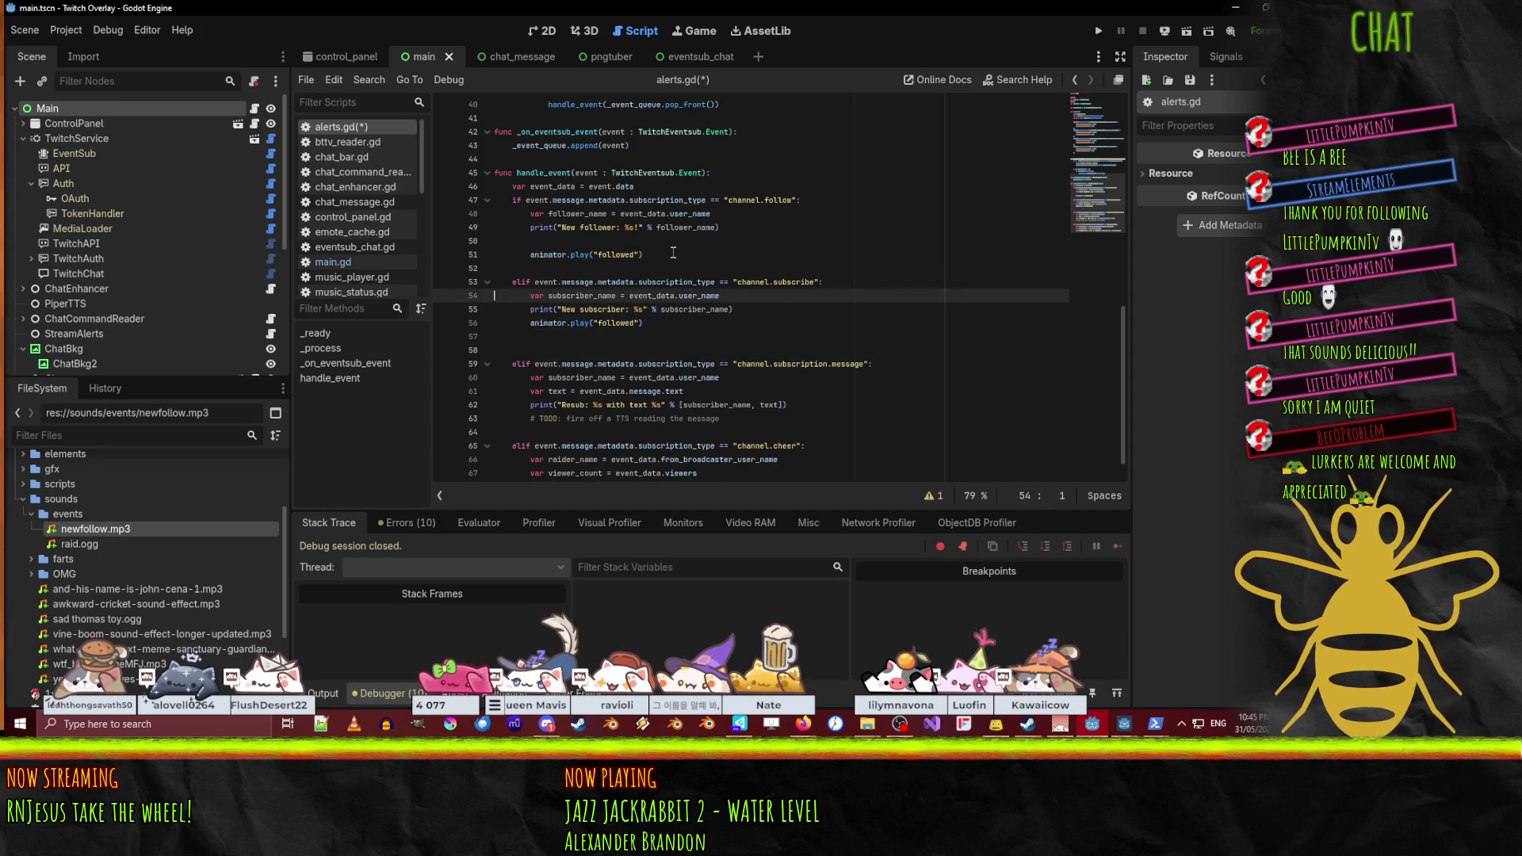
{"action": "key", "text": "Up"}
{"action": "key", "text": "Down"}
{"action": "key", "text": "Down"}
{"action": "key", "text": "Down"}
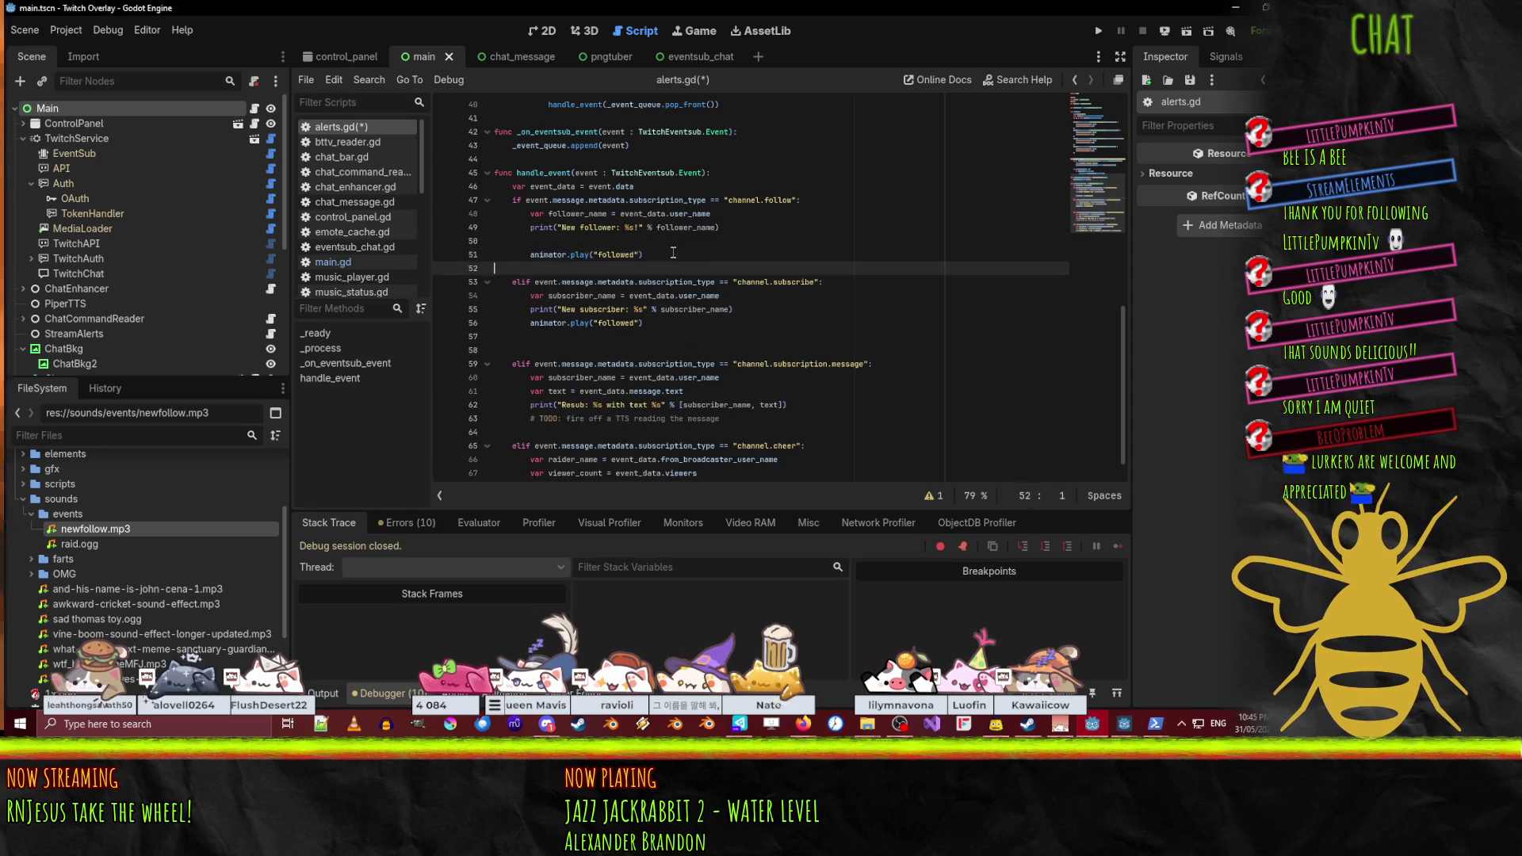
{"action": "key", "text": "End"}
{"action": "key", "text": "Delete"}
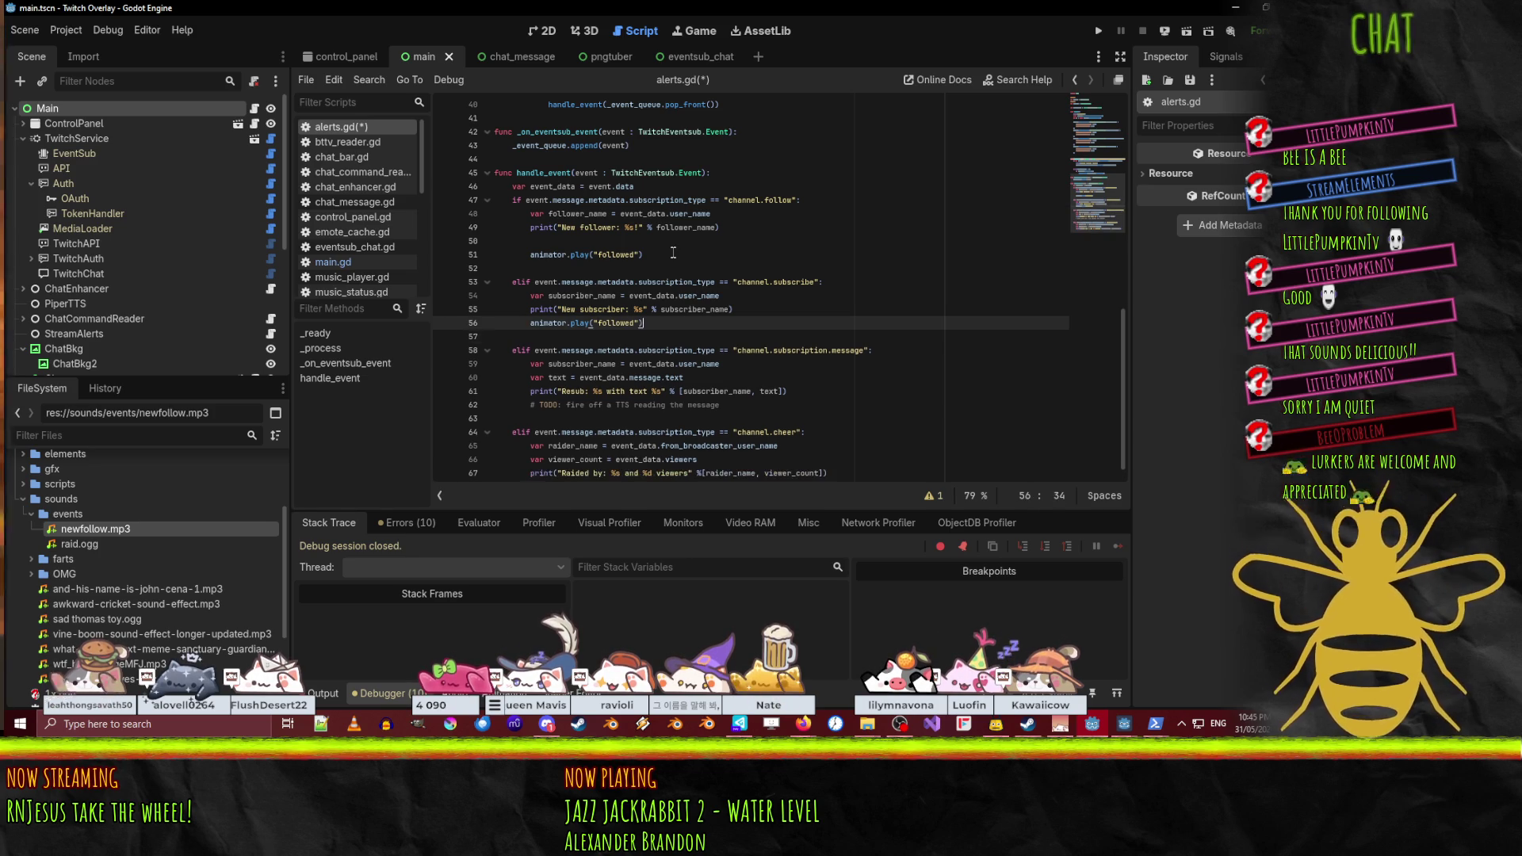
{"action": "key", "text": "shift+Left"}
{"action": "key", "text": "shift+Left"}
{"action": "key", "text": "shift+Left"}
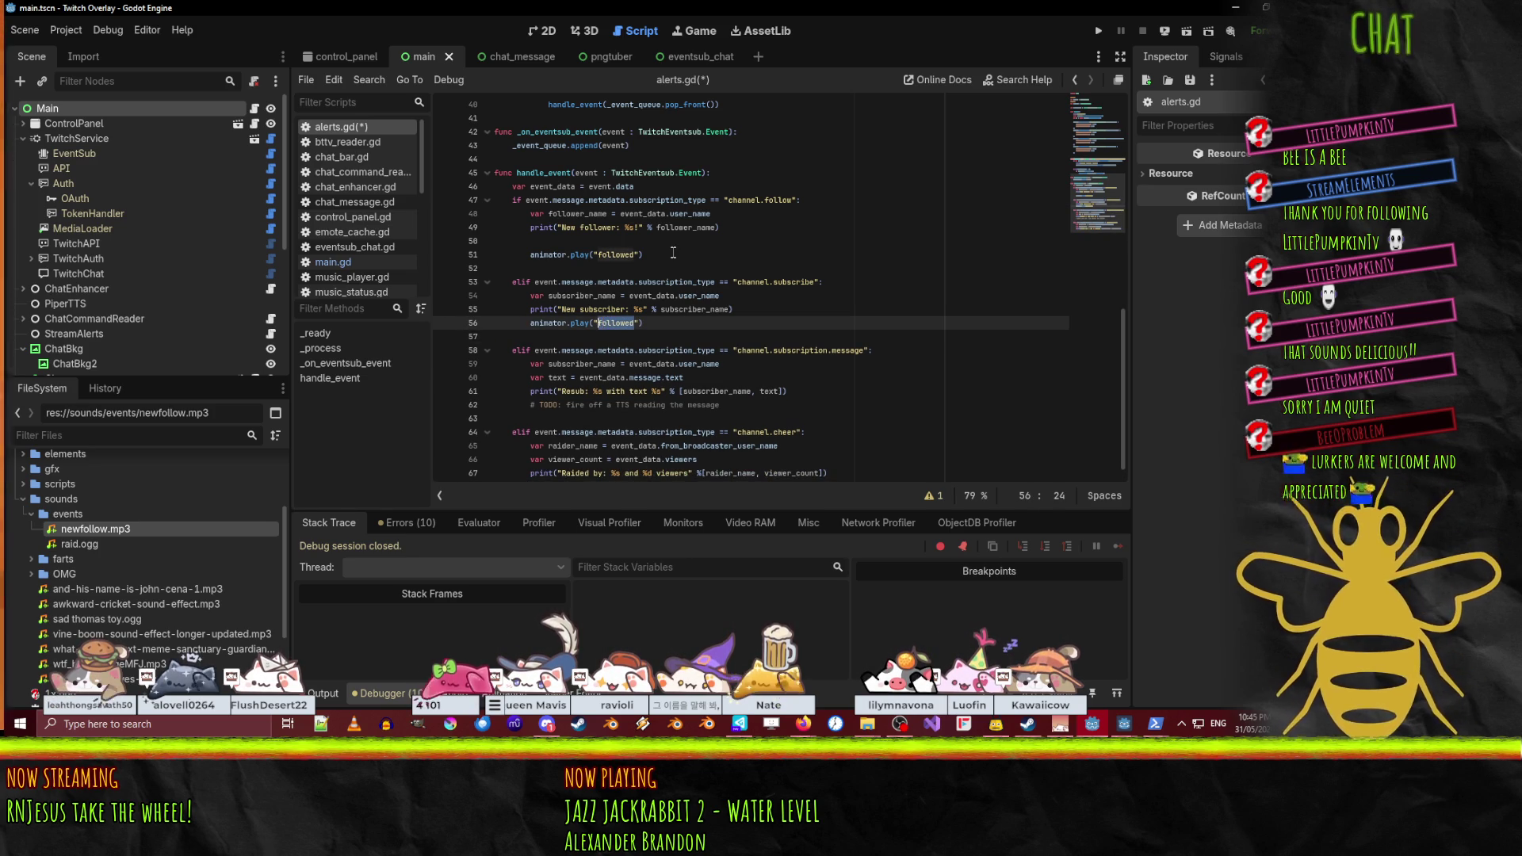
{"action": "type", "text": "s"}
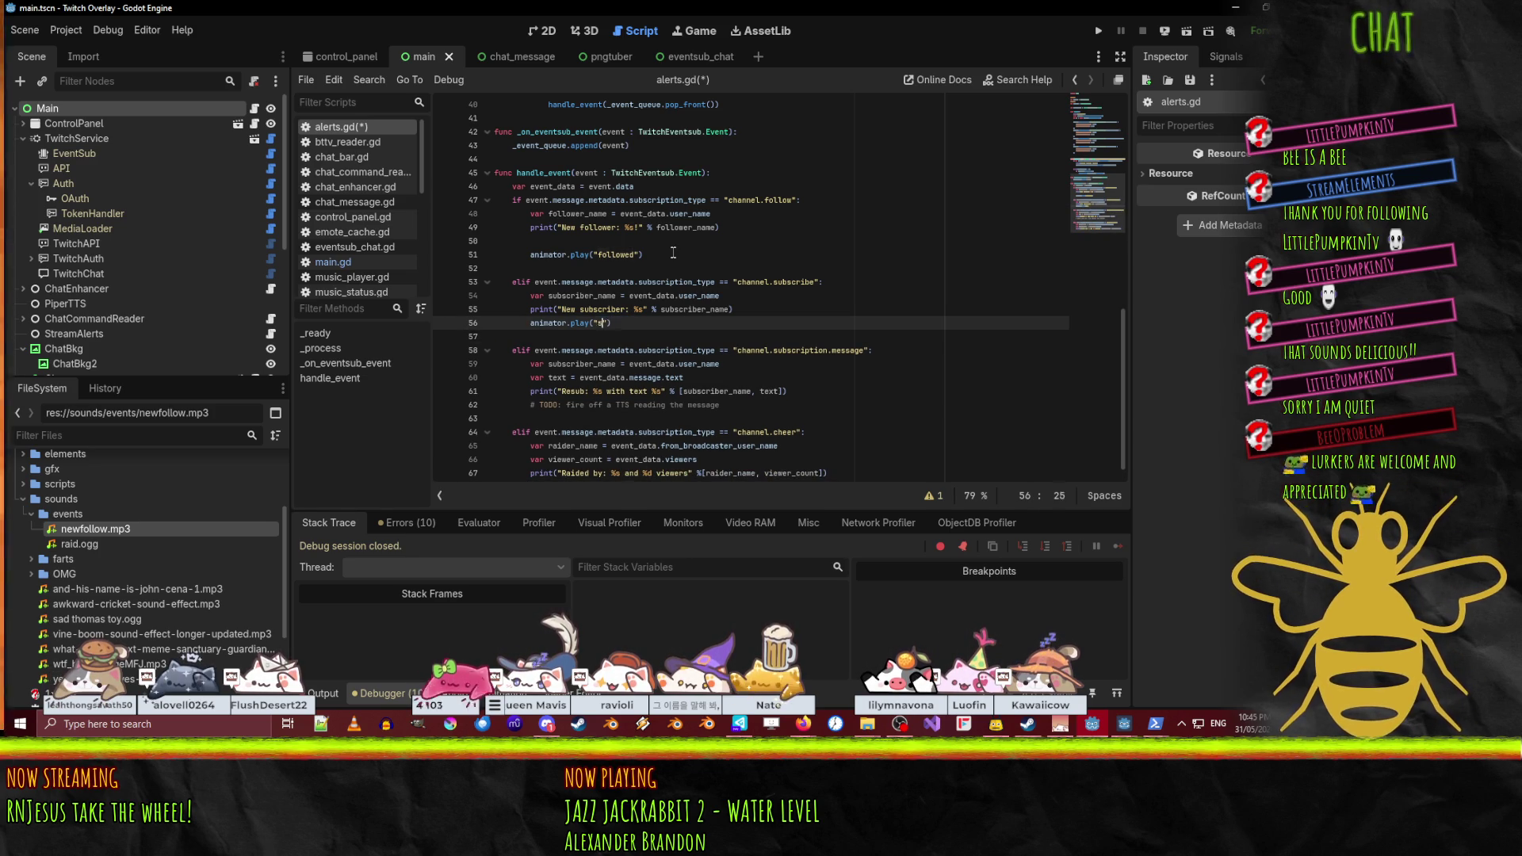
- Paste it into the resub branch, renamed to animator.play("resubscribed")
{"action": "key", "text": "Down"}
{"action": "key", "text": "Down"}
{"action": "key", "text": "Down"}
{"action": "key", "text": "Up"}
{"action": "type", "text": "animator.play(\"subscribed\")"}
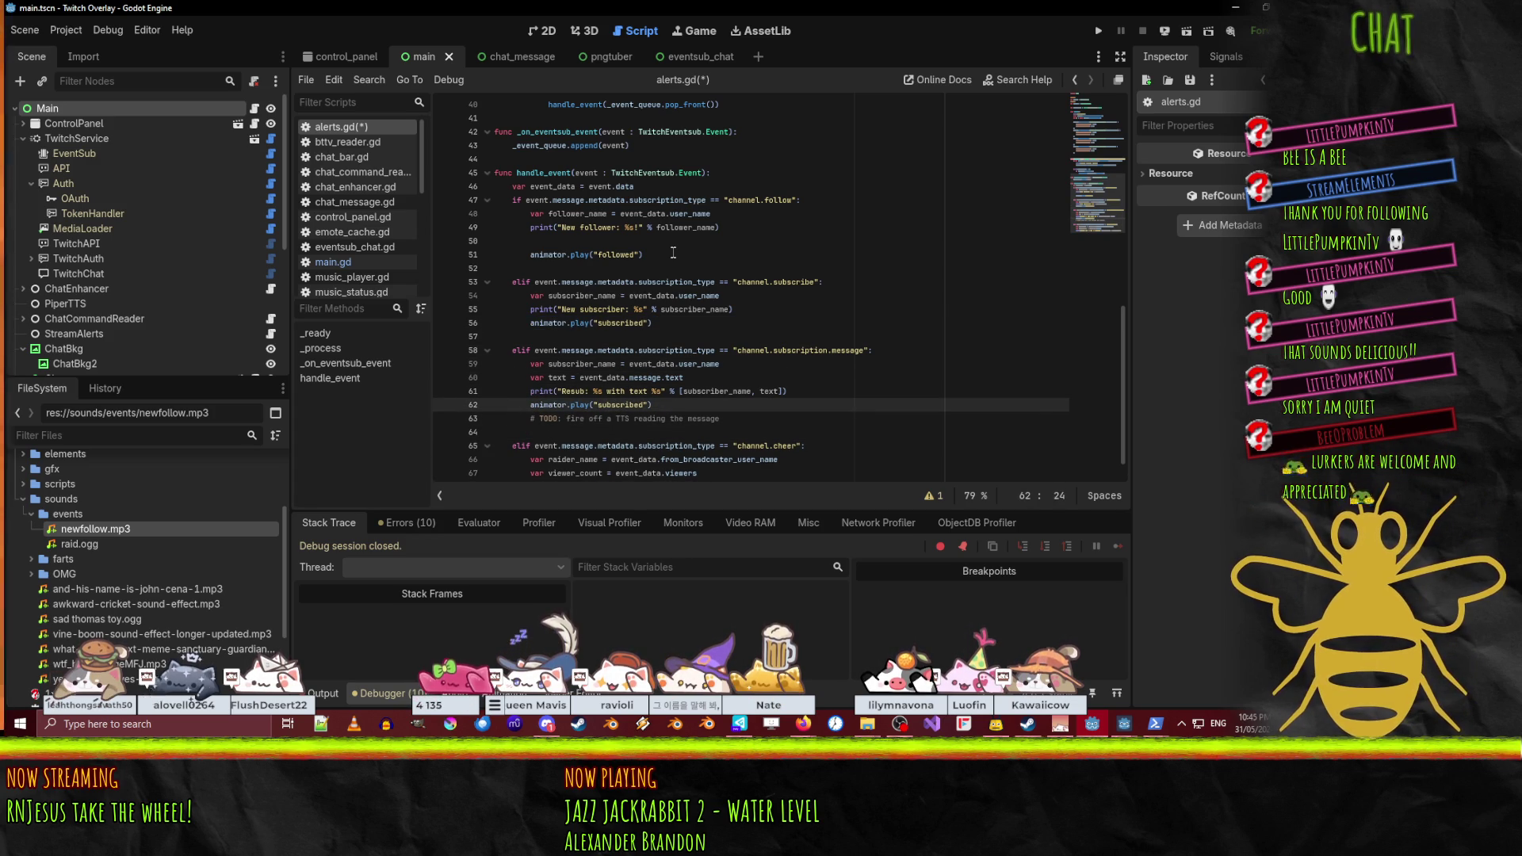
{"action": "key", "text": "shift+Right"}
{"action": "key", "text": "shift+Right"}
{"action": "key", "text": "shift+Right"}
{"action": "key", "text": "Left"}
{"action": "type", "text": "re"}
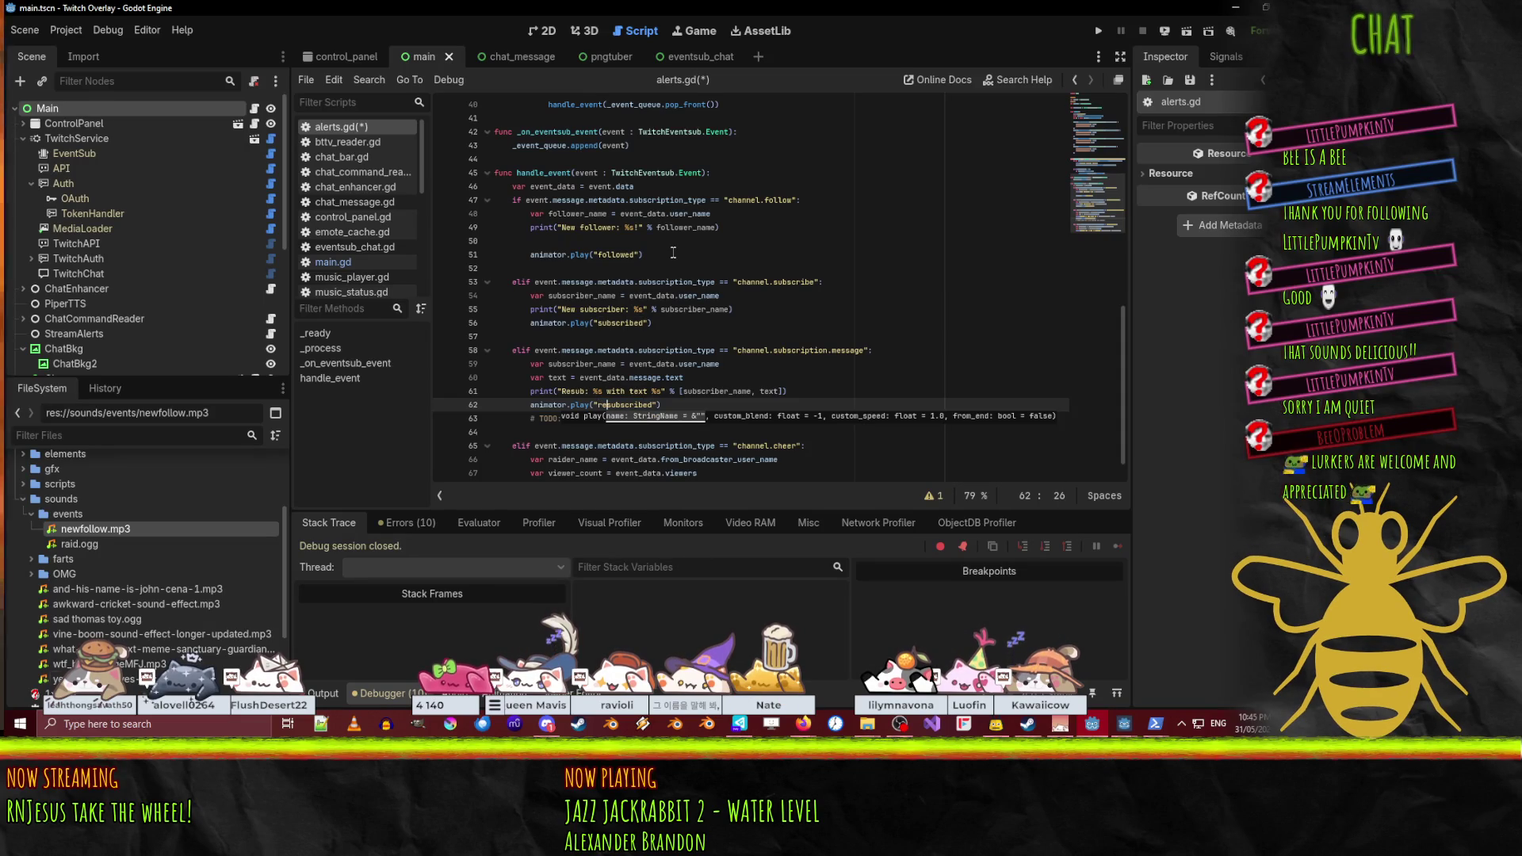
{"action": "left_click", "coordinate": [527, 405]}
- Add animator.play("raid") under the Raided by print
{"action": "scroll", "coordinate": [528, 405], "scroll_direction": "down", "scroll_amount": 1}
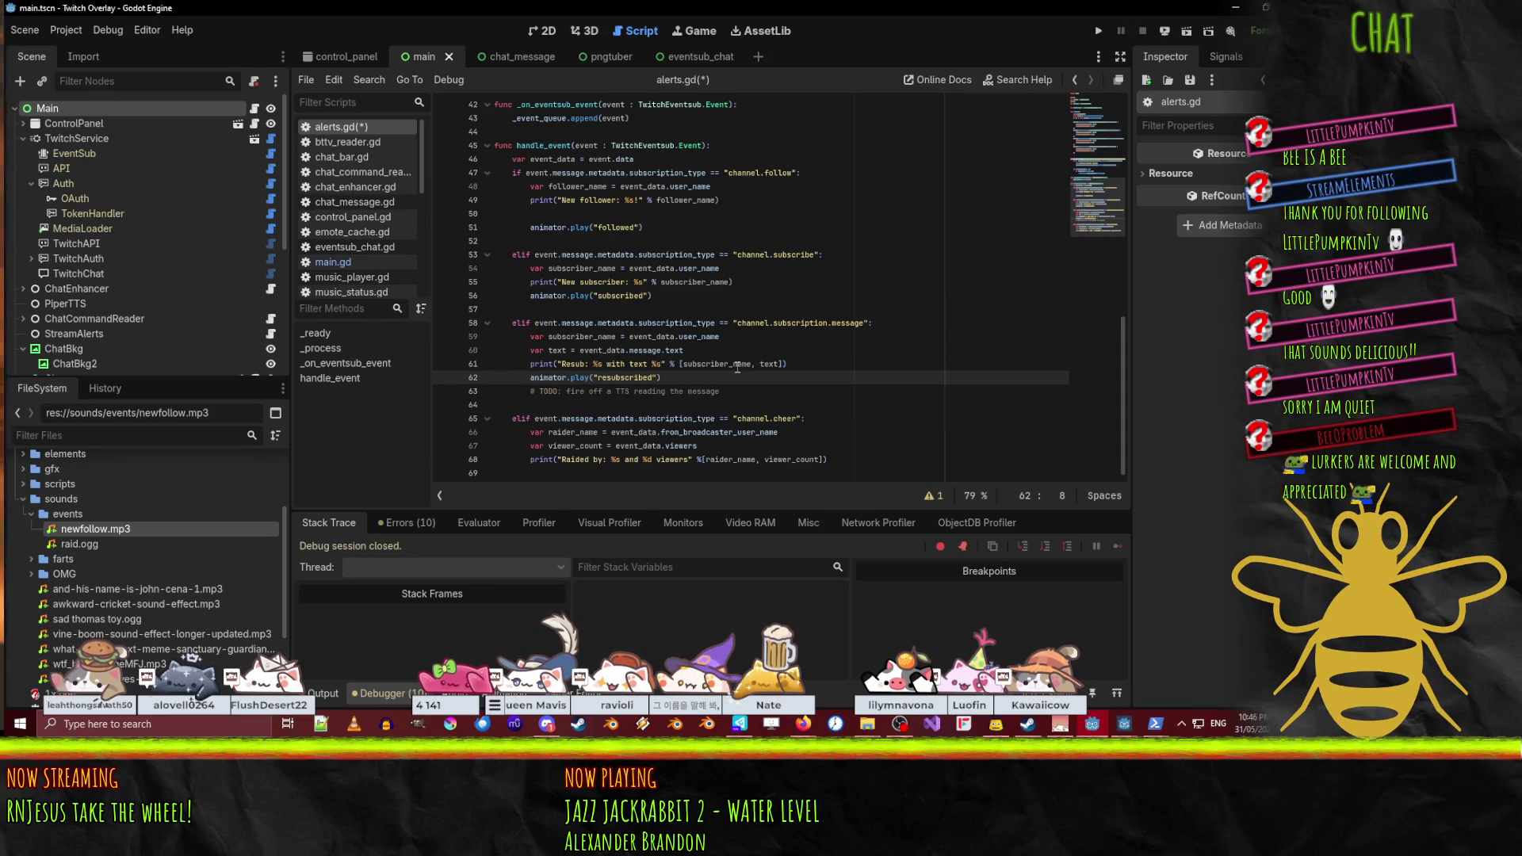
{"action": "left_click", "coordinate": [510, 475]}
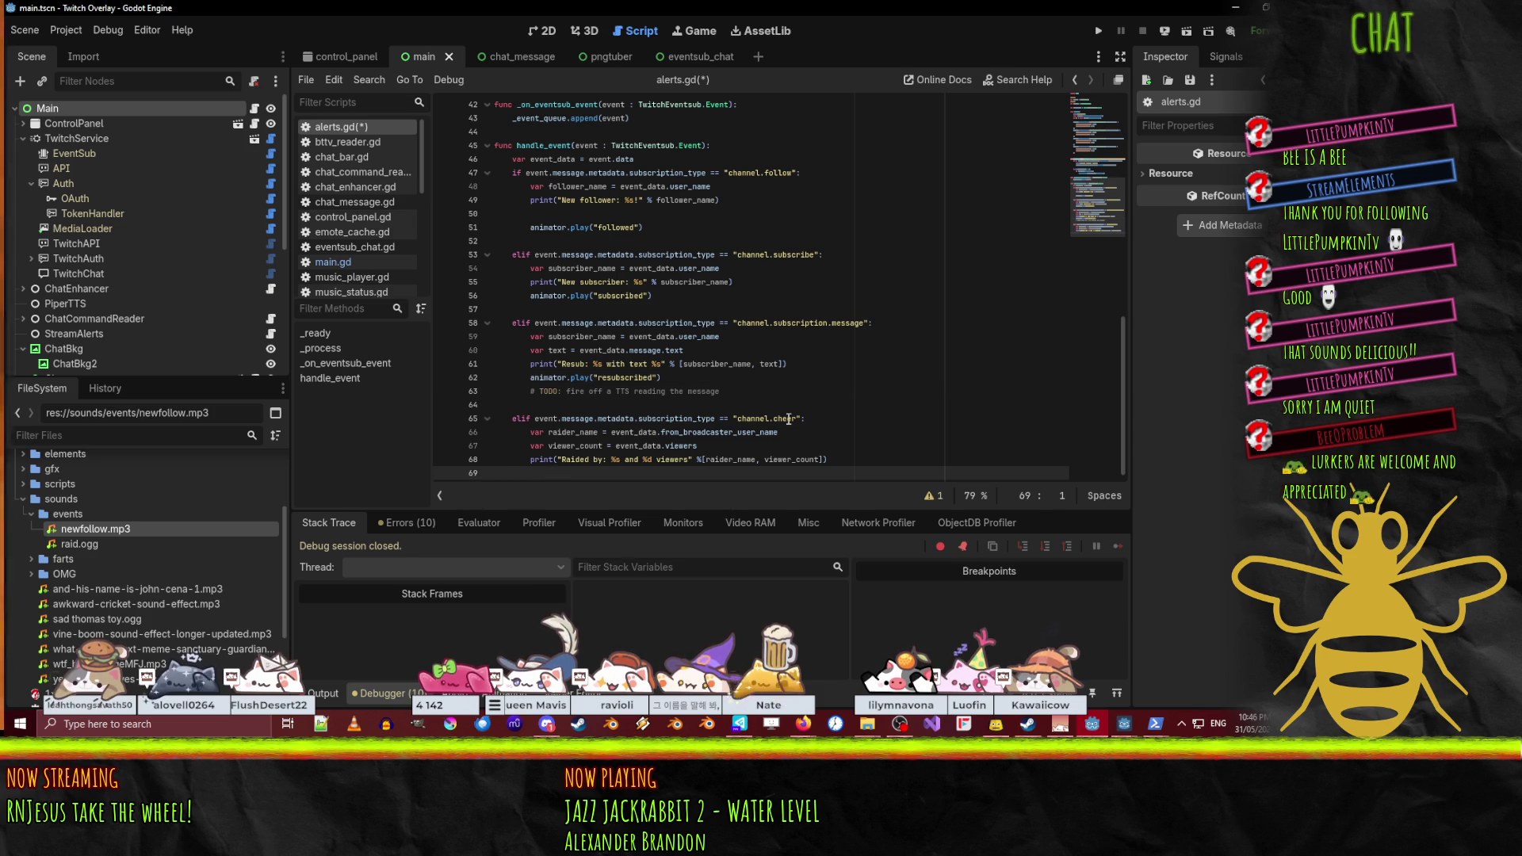
{"action": "key", "text": "Tab"}
{"action": "key", "text": "Tab"}
{"action": "type", "text": "animator.play(\"ta"}
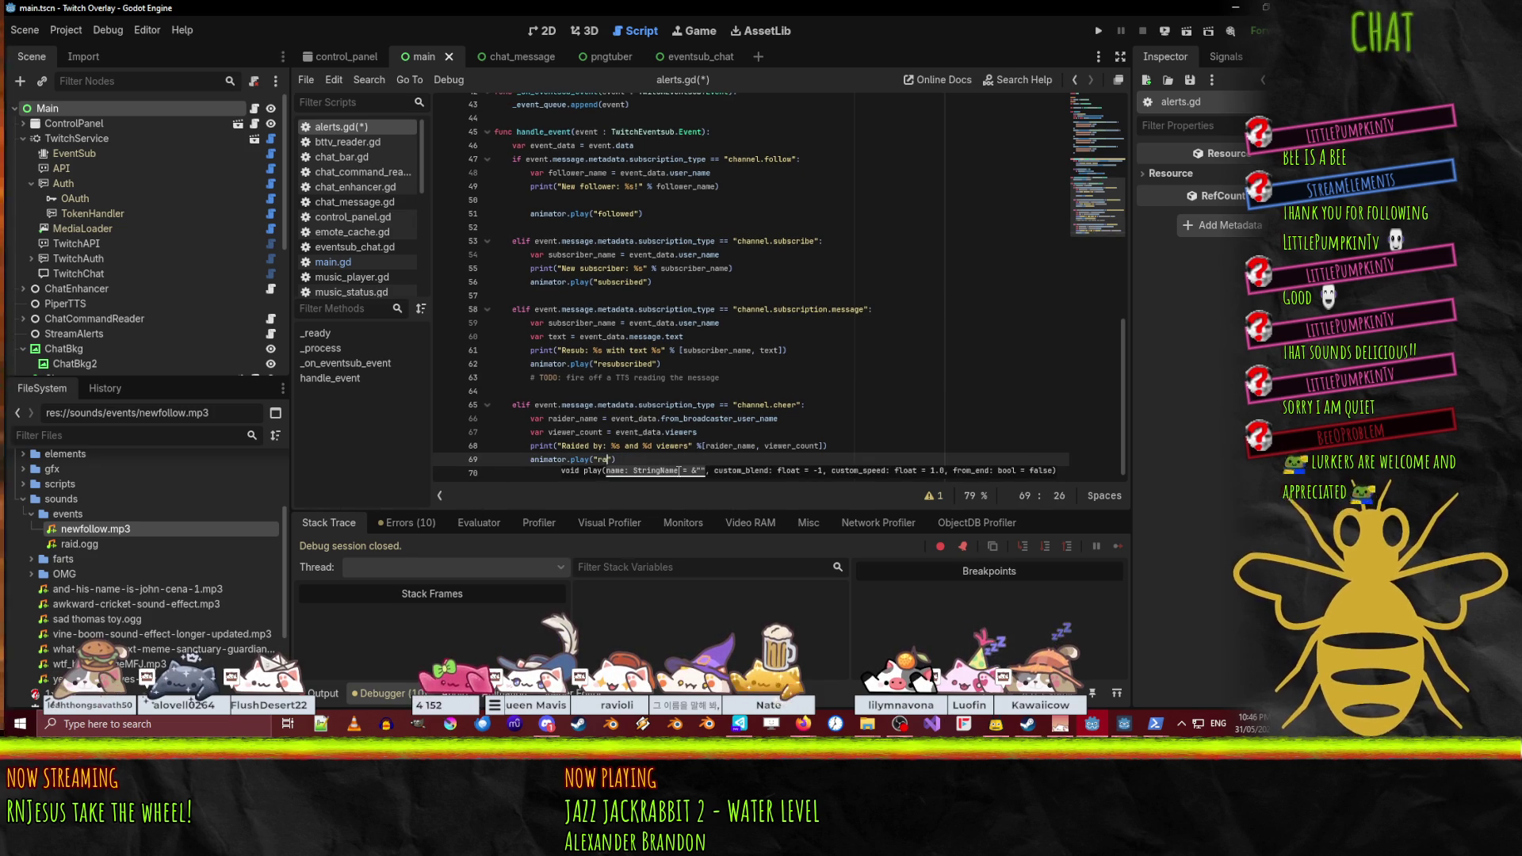
{"action": "left_click", "coordinate": [711, 309]}
{"action": "left_click", "coordinate": [655, 460]}
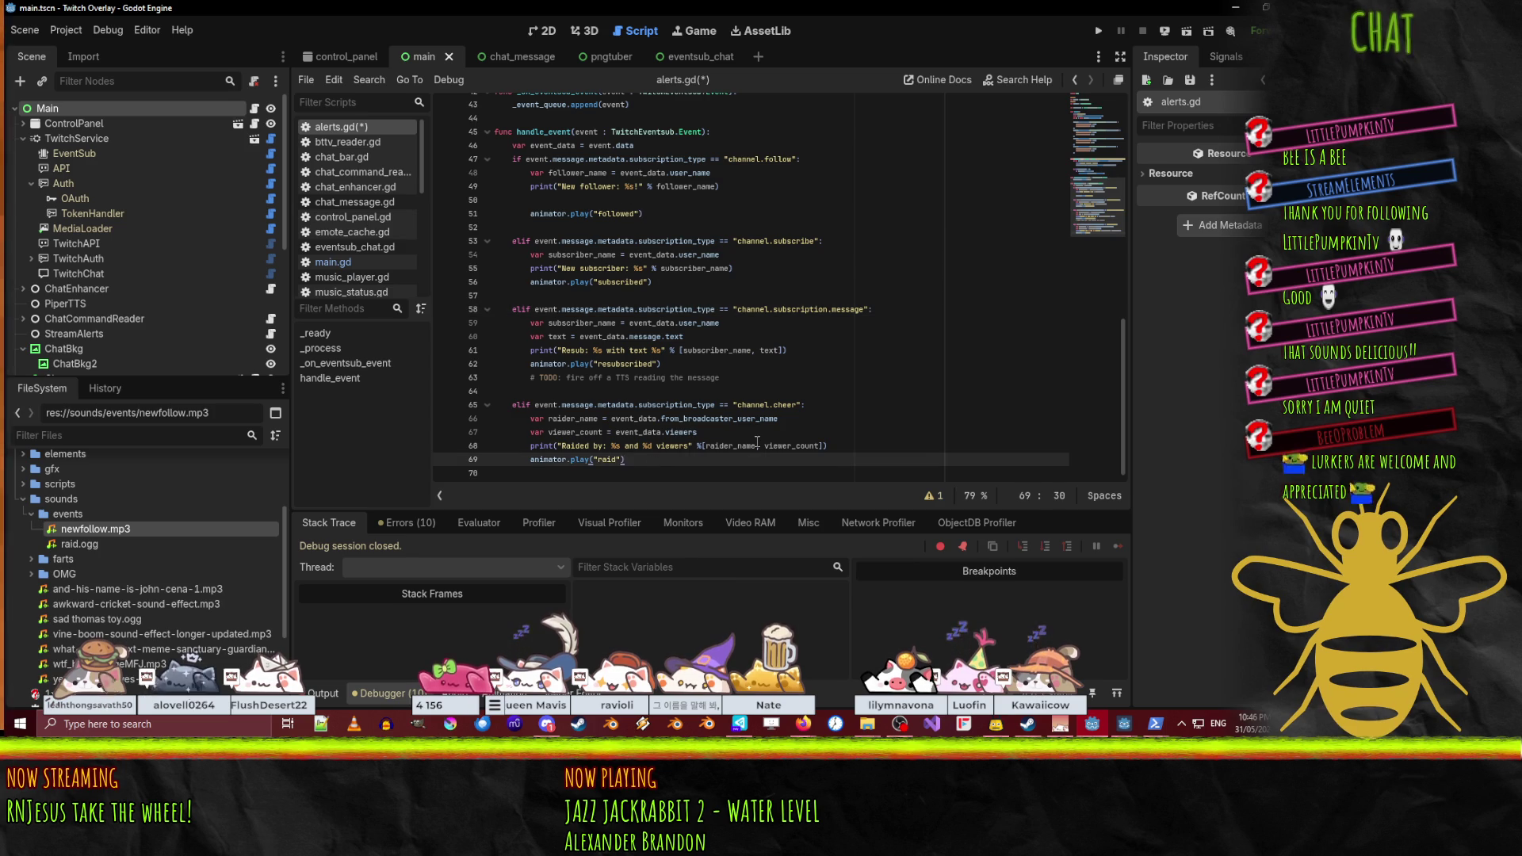
{"action": "scroll", "coordinate": [760, 428], "scroll_direction": "up", "scroll_amount": 1}
{"action": "scroll", "coordinate": [773, 412], "scroll_direction": "down", "scroll_amount": 1}
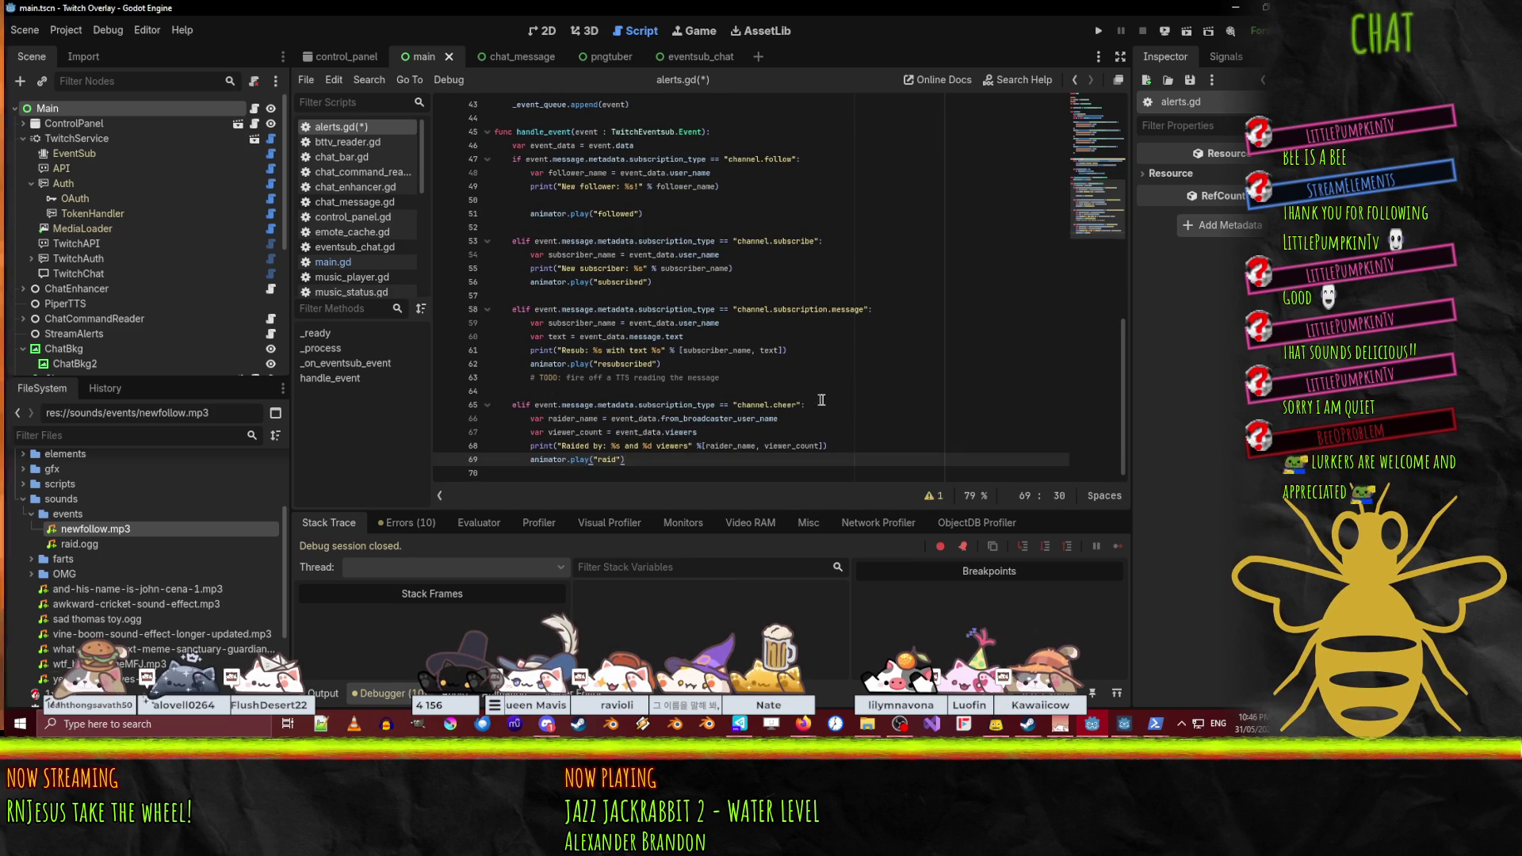
{"action": "left_click", "coordinate": [809, 402]}
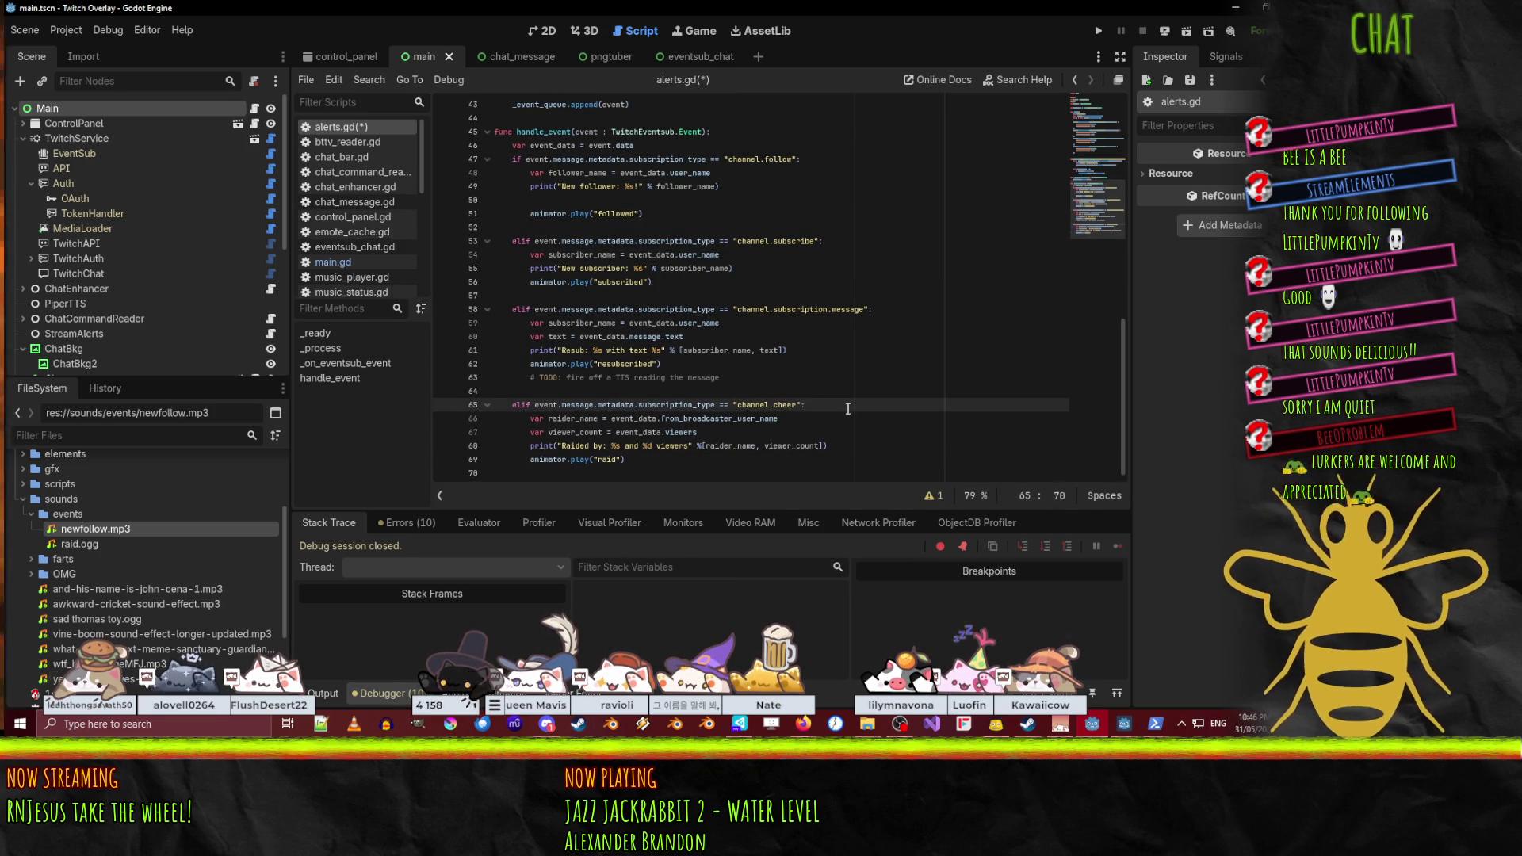
- Duplicate the channel.cheer elif line as a separate channel.raid branch
{"action": "key", "text": "ctrl+v"}
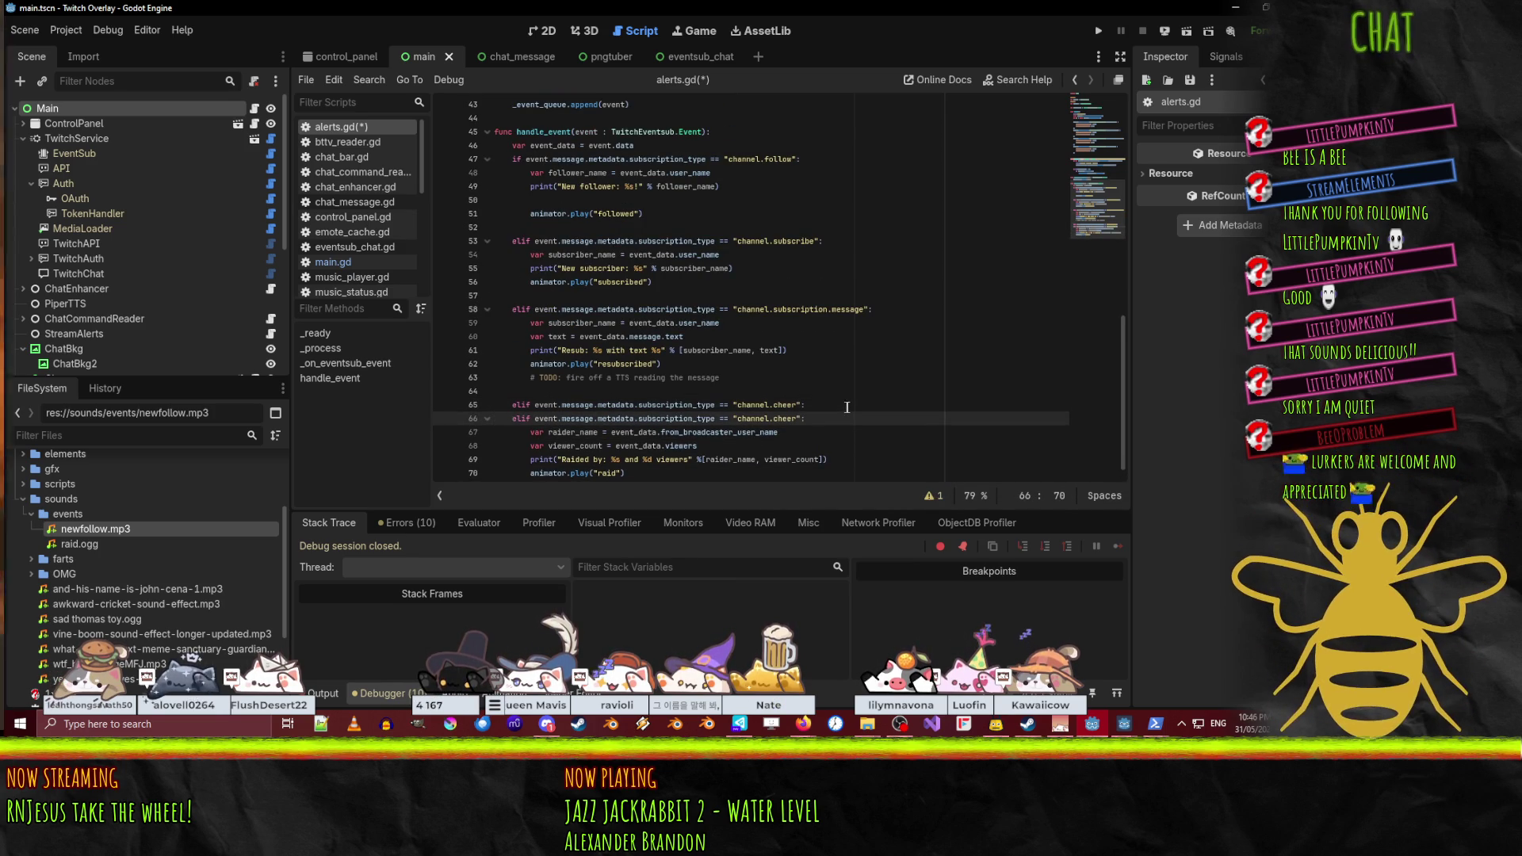
{"action": "key", "text": "Left"}
{"action": "key", "text": "Left"}
{"action": "key", "text": "BackSpace"}
{"action": "key", "text": "BackSpace"}
{"action": "key", "text": "BackSpace"}
{"action": "type", "text": "ra"}
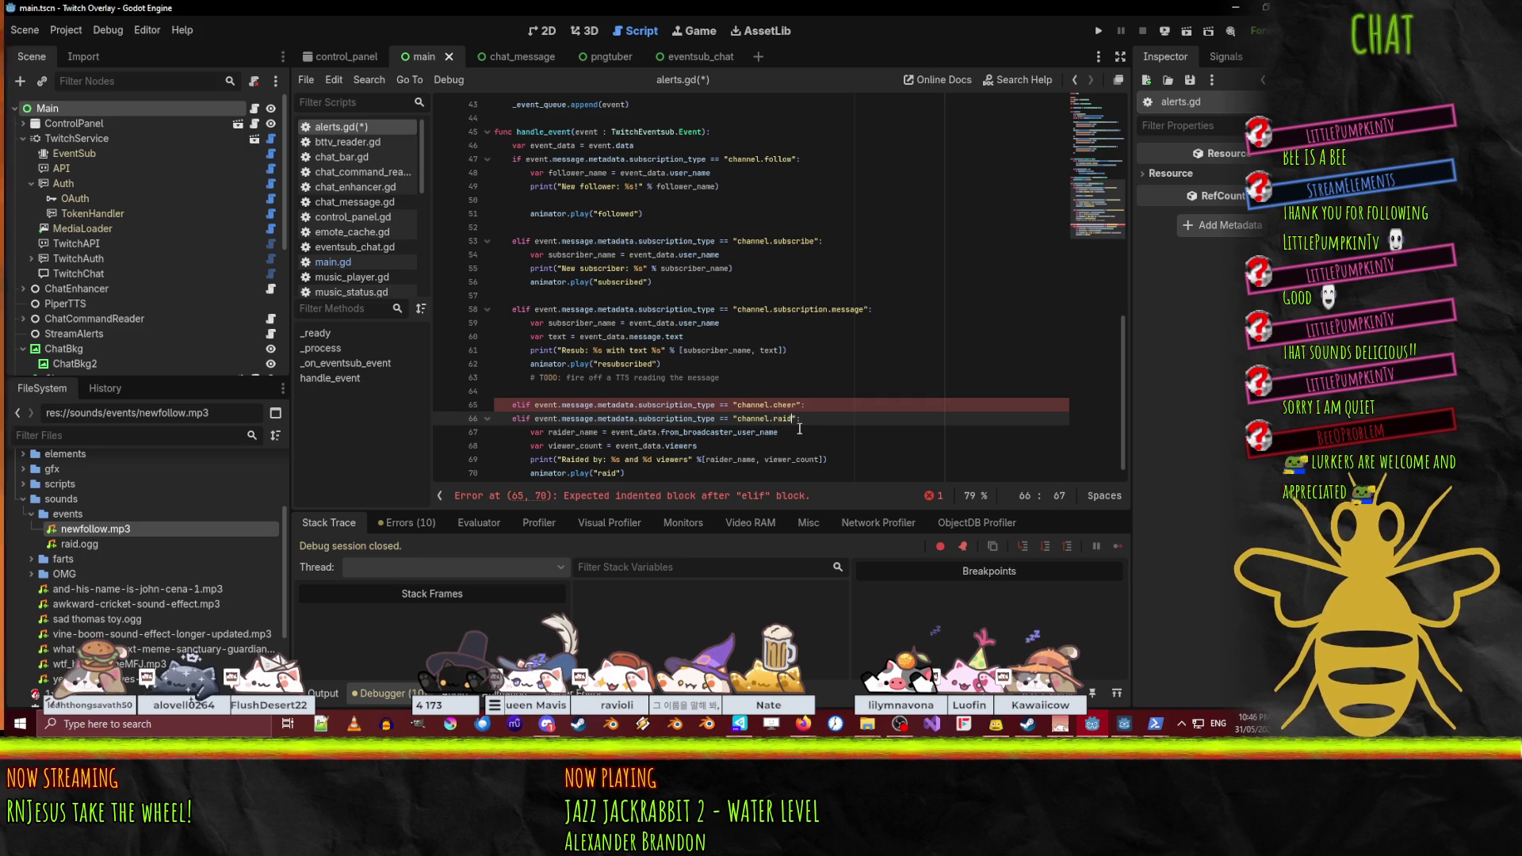
{"action": "key", "text": "Home"}
{"action": "key", "text": "Return"}
{"action": "key", "text": "Down"}
{"action": "key", "text": "Down"}
{"action": "key", "text": "Down"}
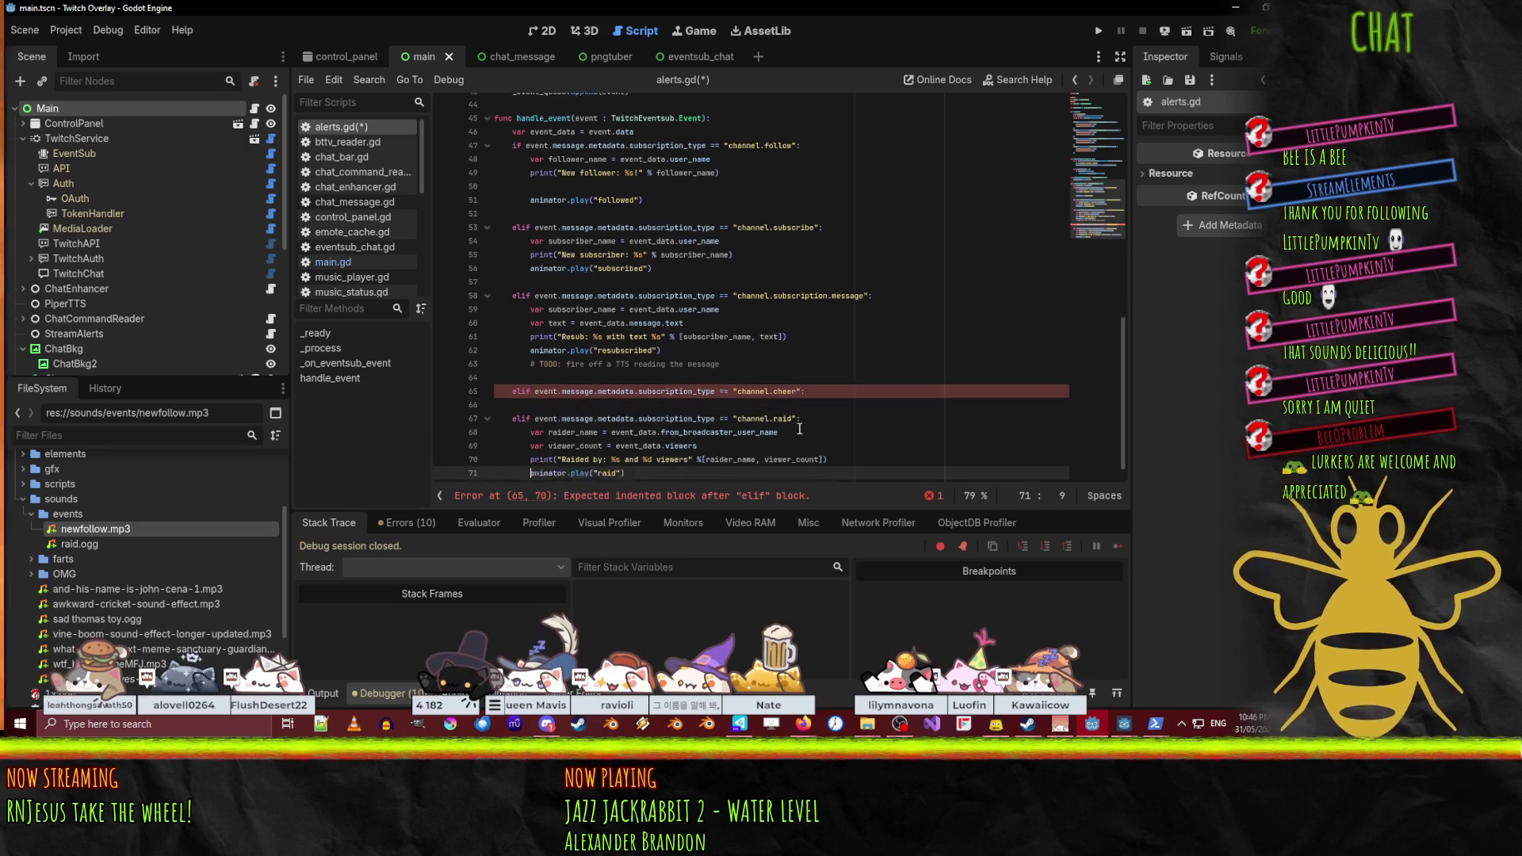
- Paste the play call into the cheer branch and rename its animation to "bits"
{"action": "key", "text": "Up"}
{"action": "key", "text": "Home"}
{"action": "key", "text": "Up"}
{"action": "key", "text": "Up"}
{"action": "key", "text": "Up"}
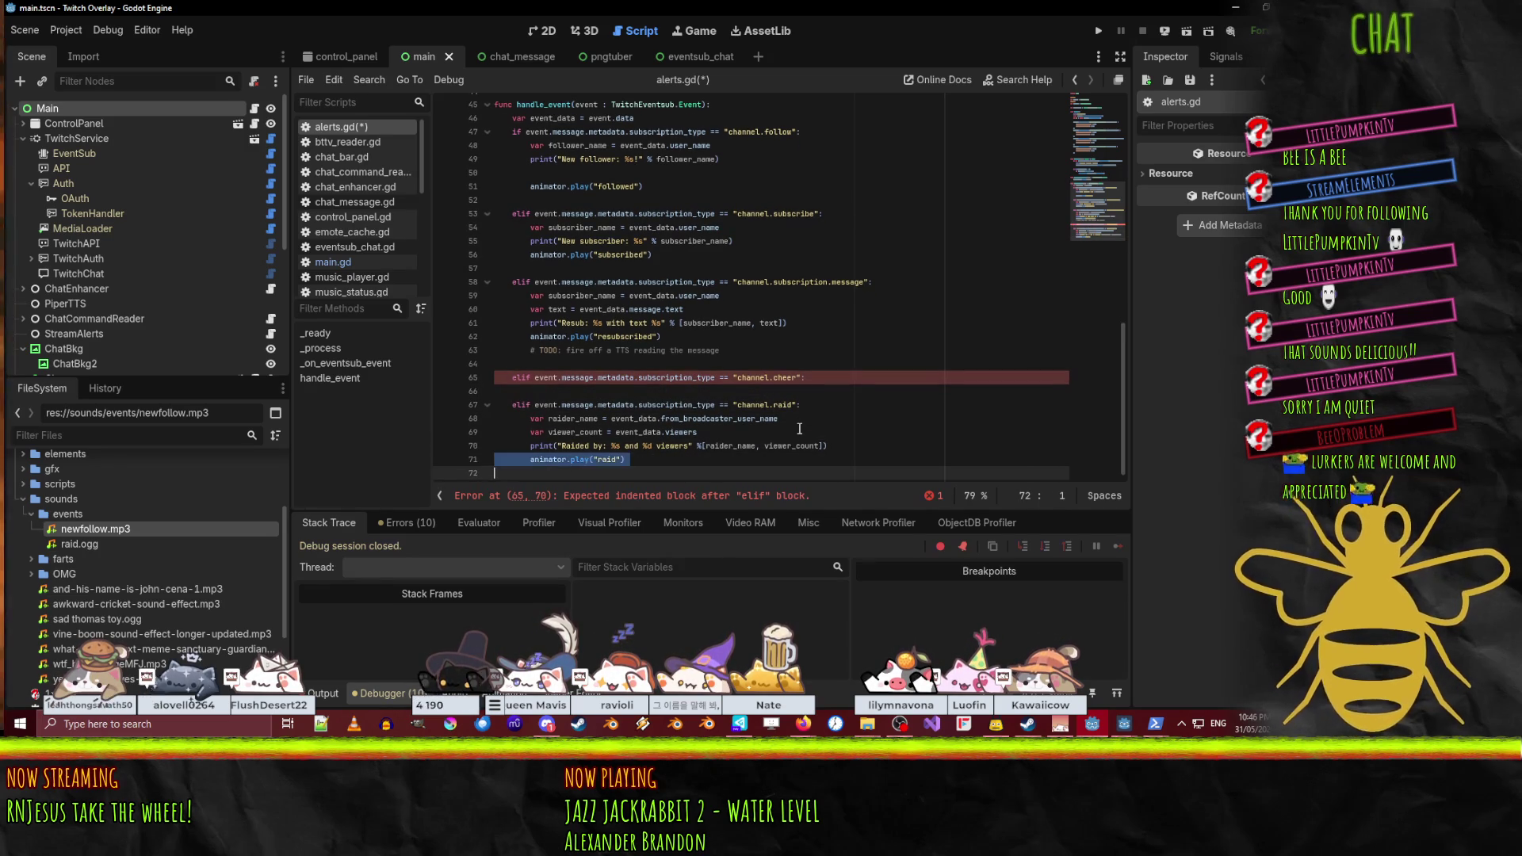
{"action": "key", "text": "ctrl+v"}
{"action": "key", "text": "Left"}
{"action": "key", "text": "Left"}
{"action": "key", "text": "ctrl+shift+Left"}
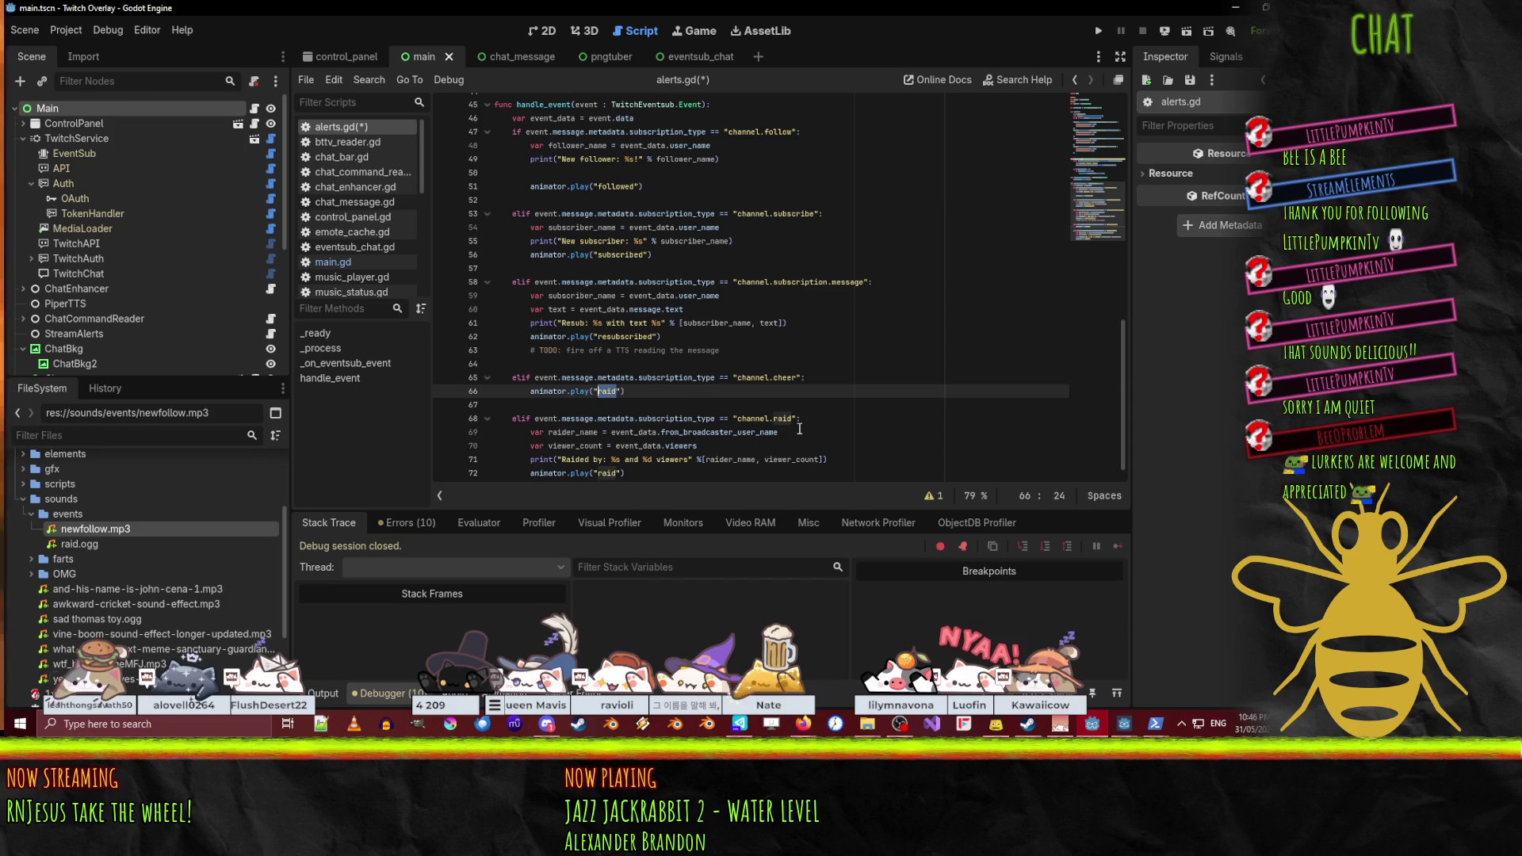
{"action": "type", "text": "bits"}
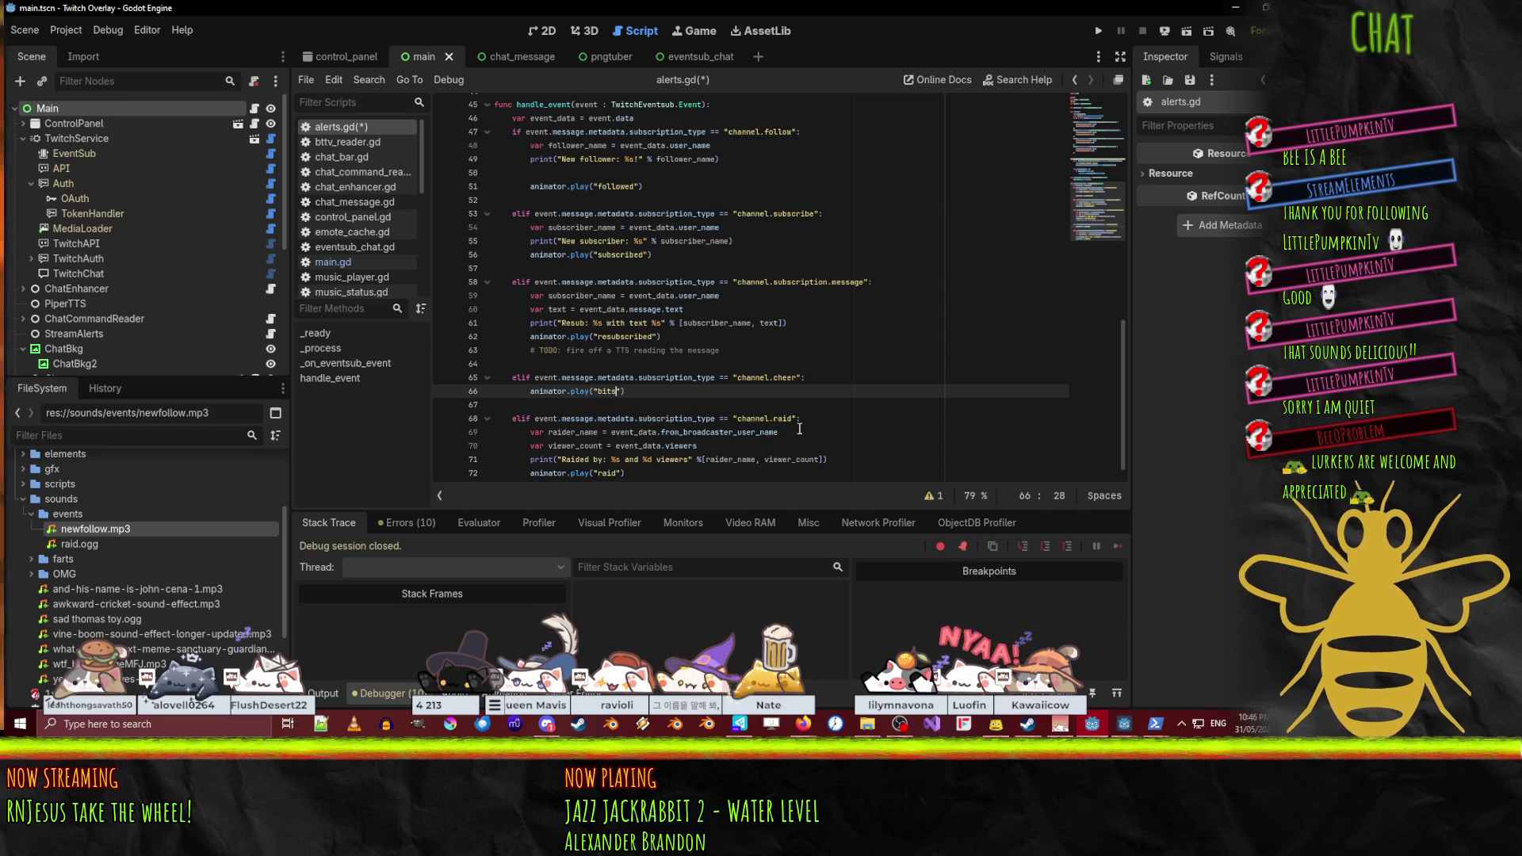
{"action": "key", "text": "Down"}
{"action": "key", "text": "Down"}
{"action": "key", "text": "Down"}
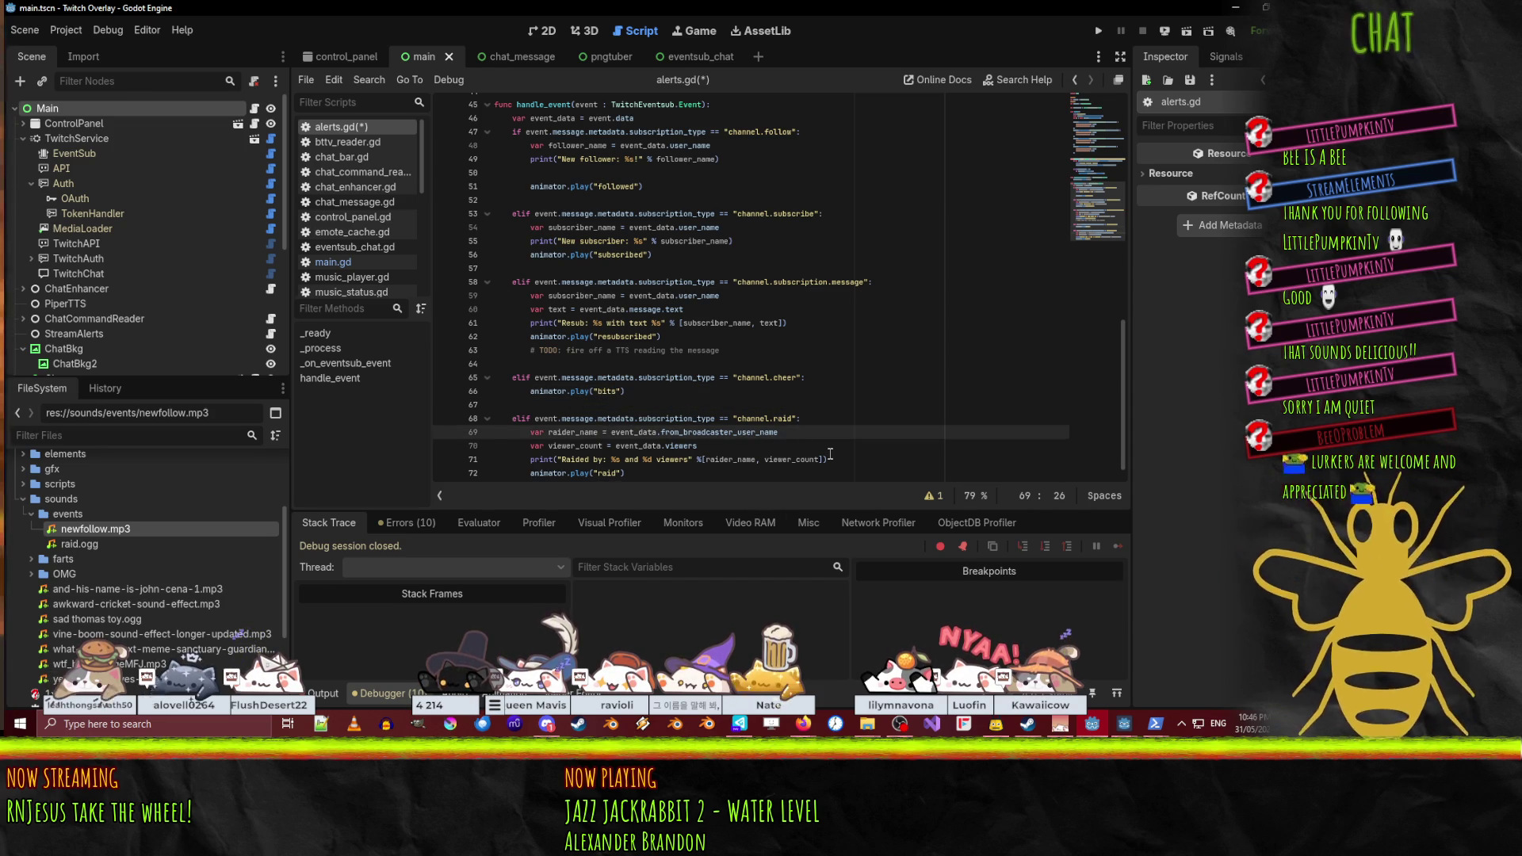
{"action": "key", "text": "Down"}
{"action": "key", "text": "Down"}
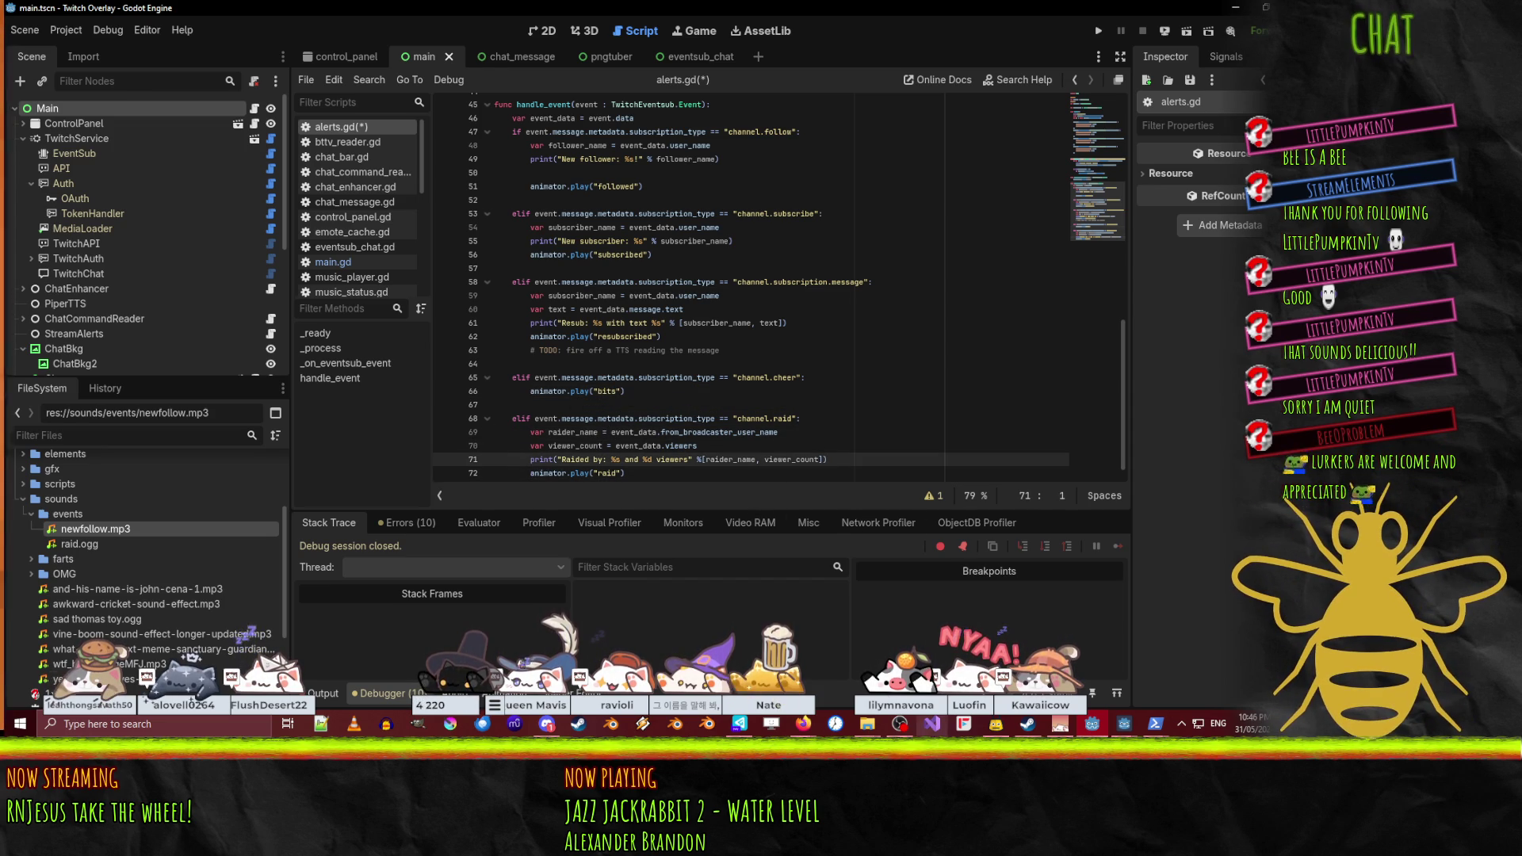
- Review the channel.subscribe docs example, picking out the user_name event field
{"action": "mouse_move", "coordinate": [812, 724]}
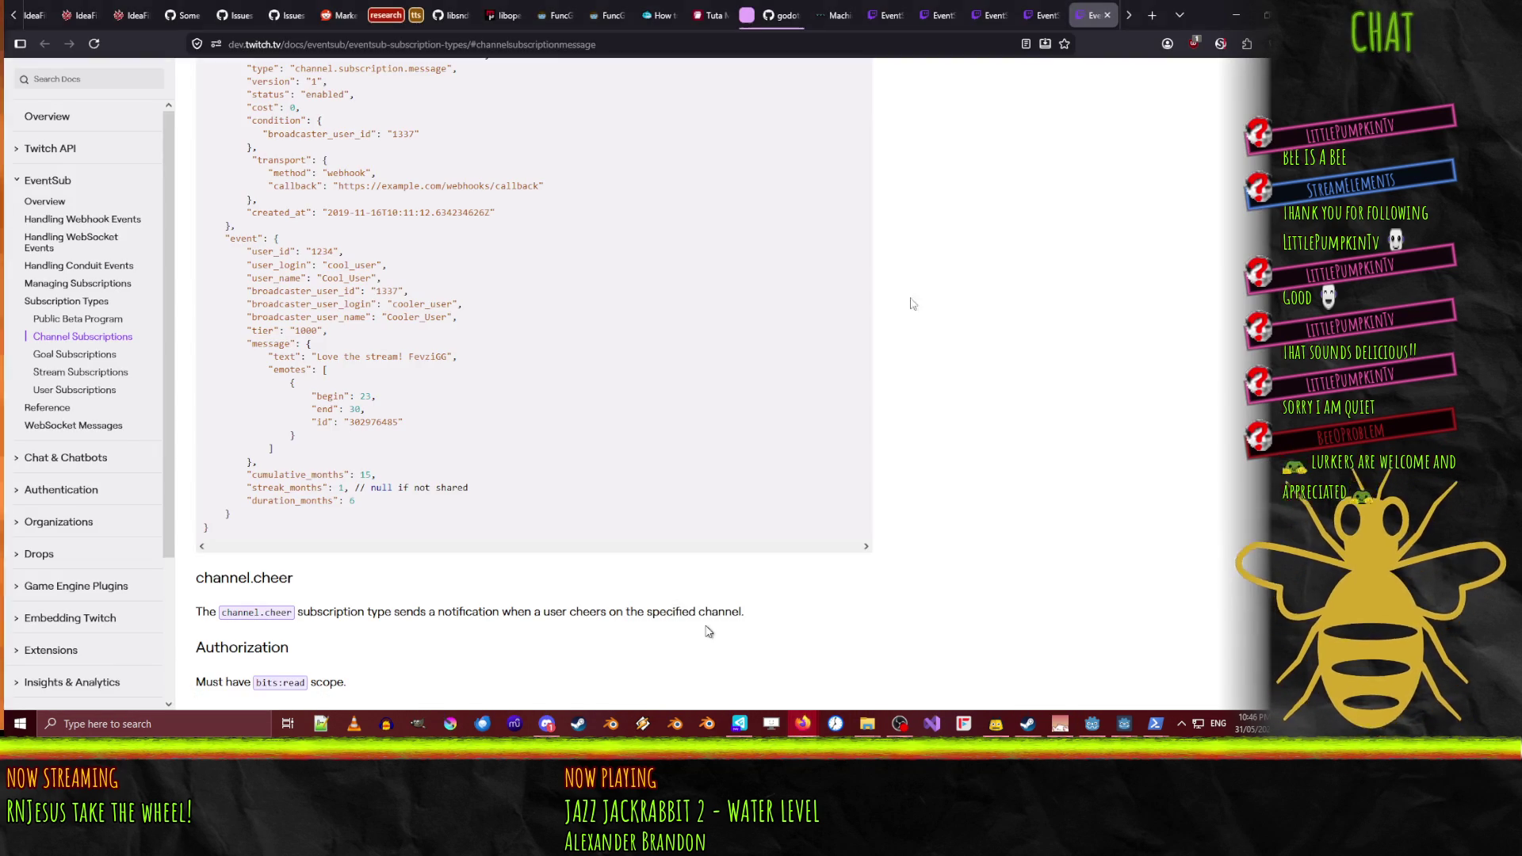
{"action": "left_click", "coordinate": [706, 629]}
{"action": "scroll", "coordinate": [638, 397], "scroll_direction": "up", "scroll_amount": 7}
{"action": "scroll", "coordinate": [713, 381], "scroll_direction": "down", "scroll_amount": 4}
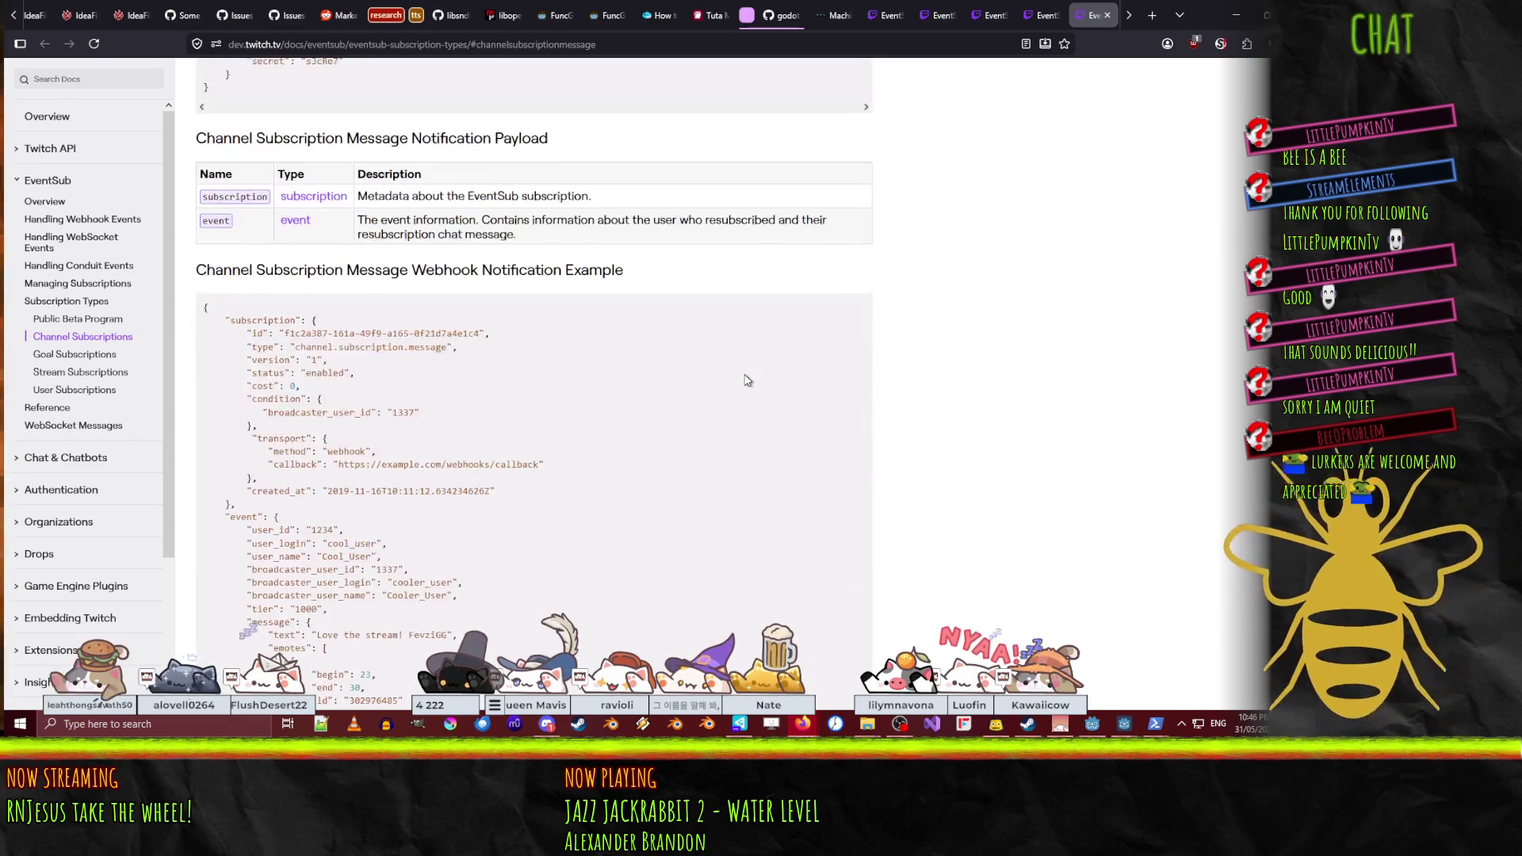
{"action": "scroll", "coordinate": [1041, 314], "scroll_direction": "down", "scroll_amount": 1}
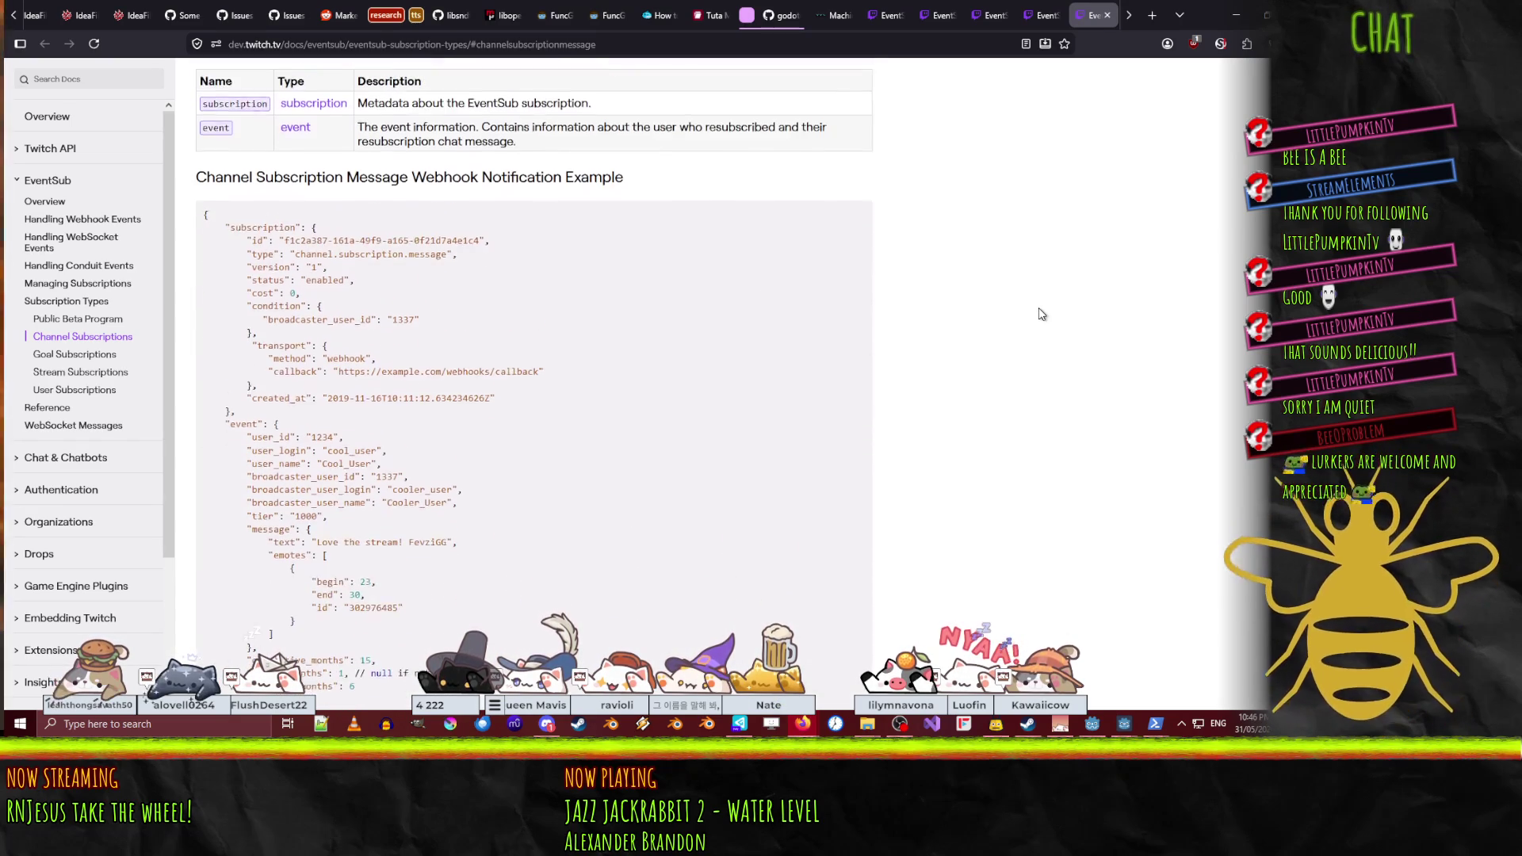
{"action": "scroll", "coordinate": [668, 397], "scroll_direction": "down", "scroll_amount": 1}
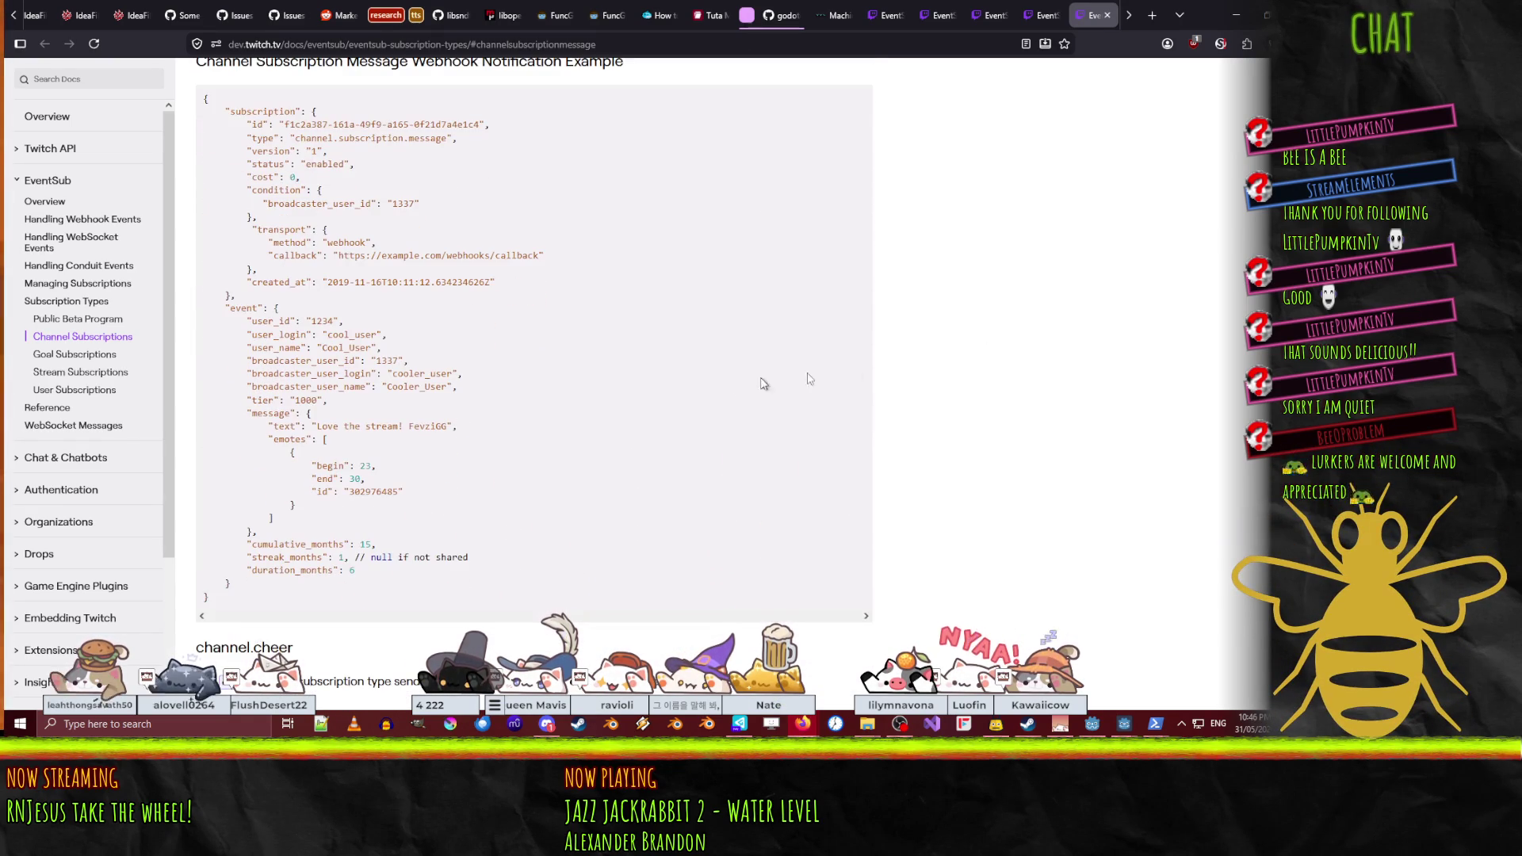
{"action": "key", "text": "ctrl+shift+Tab"}
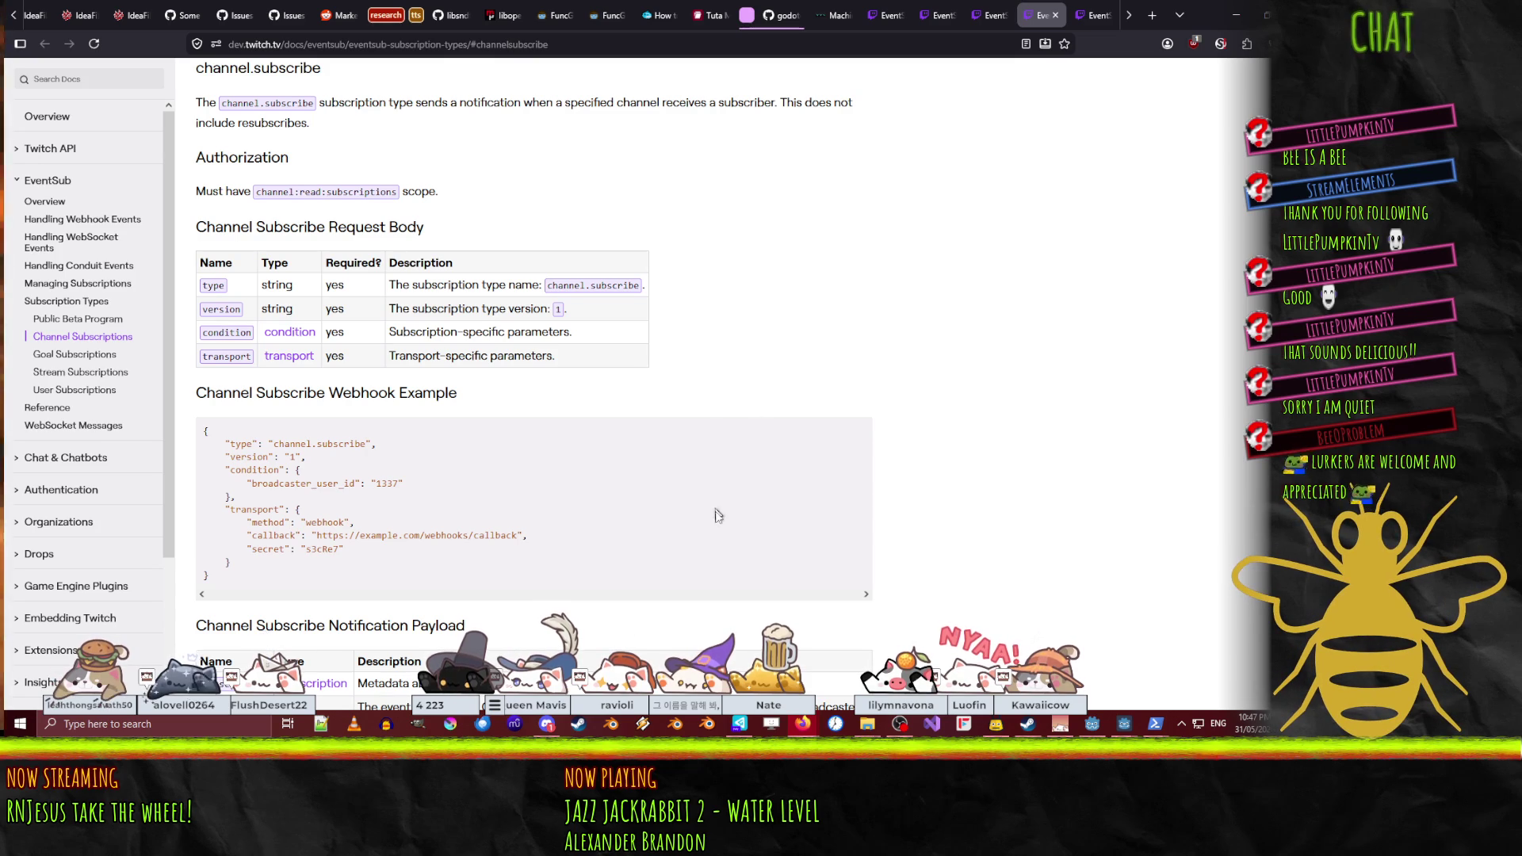
{"action": "scroll", "coordinate": [727, 515], "scroll_direction": "down", "scroll_amount": 8}
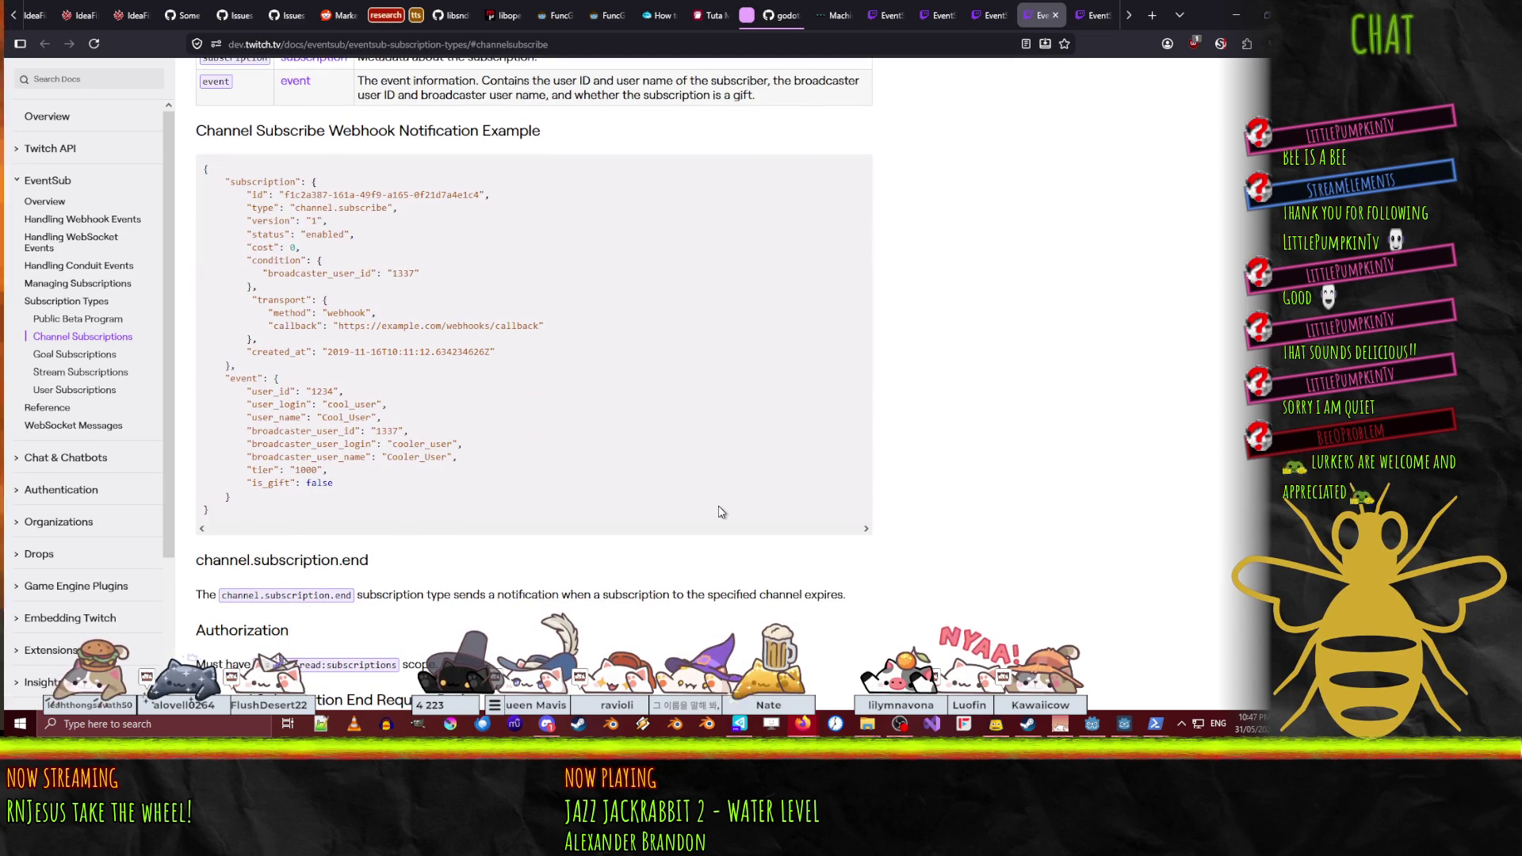
{"action": "scroll", "coordinate": [722, 511], "scroll_direction": "up", "scroll_amount": 1}
{"action": "scroll", "coordinate": [279, 262], "scroll_direction": "down", "scroll_amount": 1}
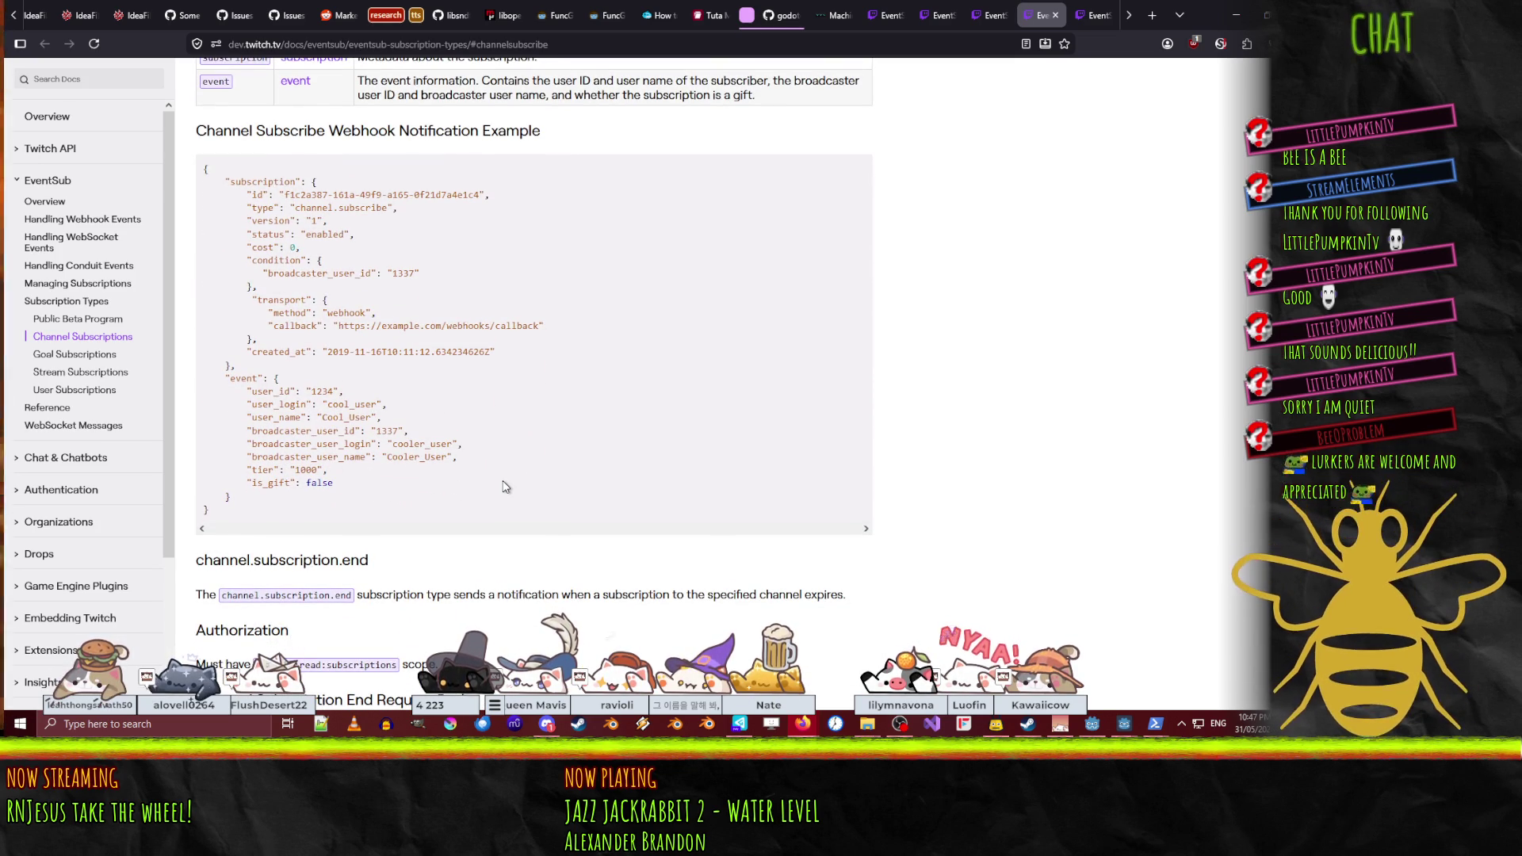
{"action": "scroll", "coordinate": [567, 476], "scroll_direction": "up", "scroll_amount": 3}
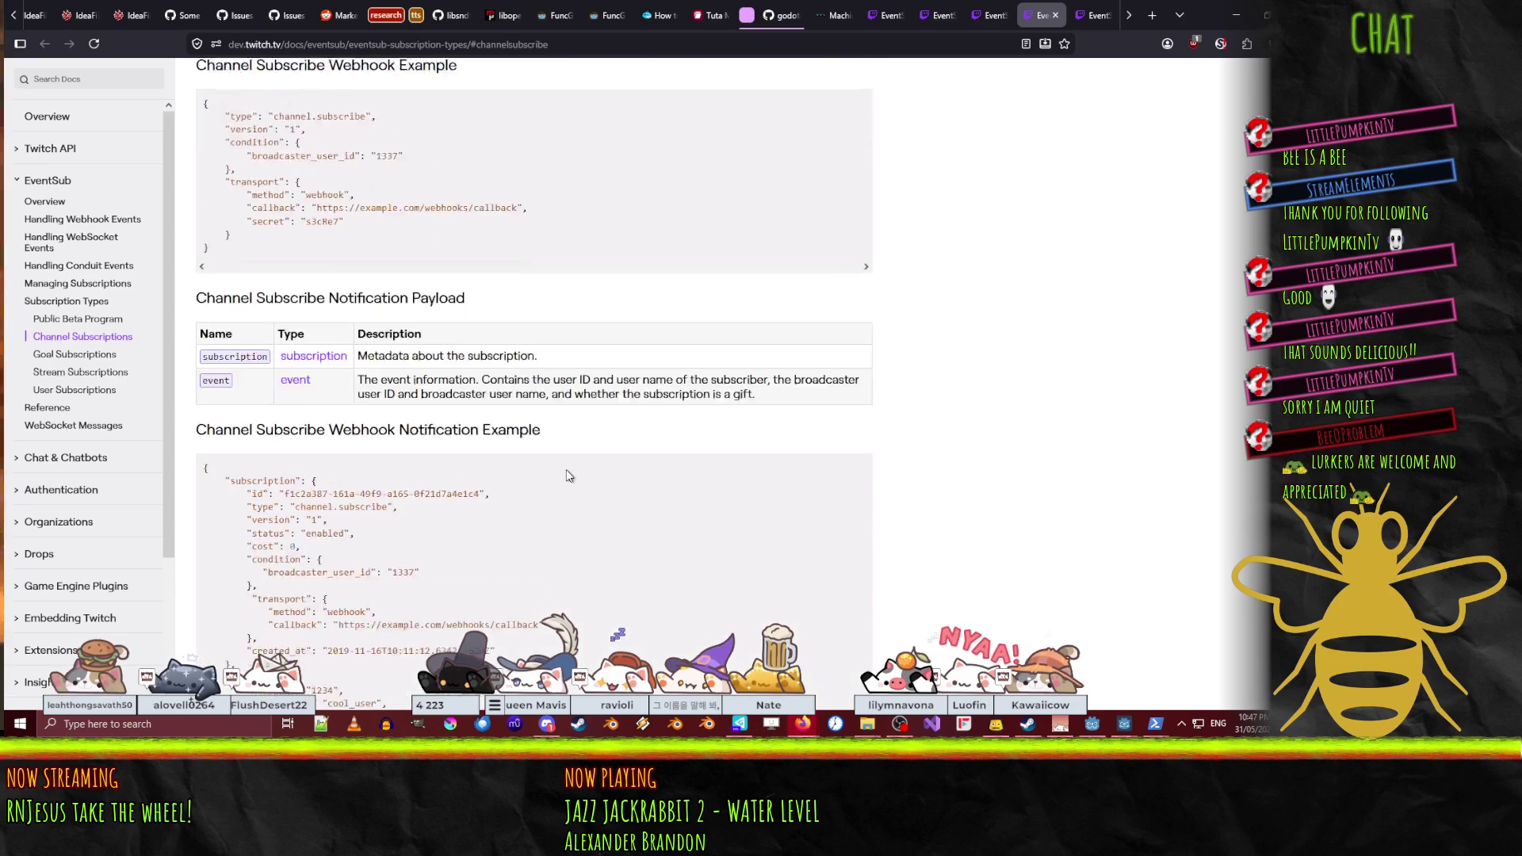
{"action": "scroll", "coordinate": [567, 476], "scroll_direction": "up", "scroll_amount": 9}
{"action": "scroll", "coordinate": [568, 480], "scroll_direction": "down", "scroll_amount": 3}
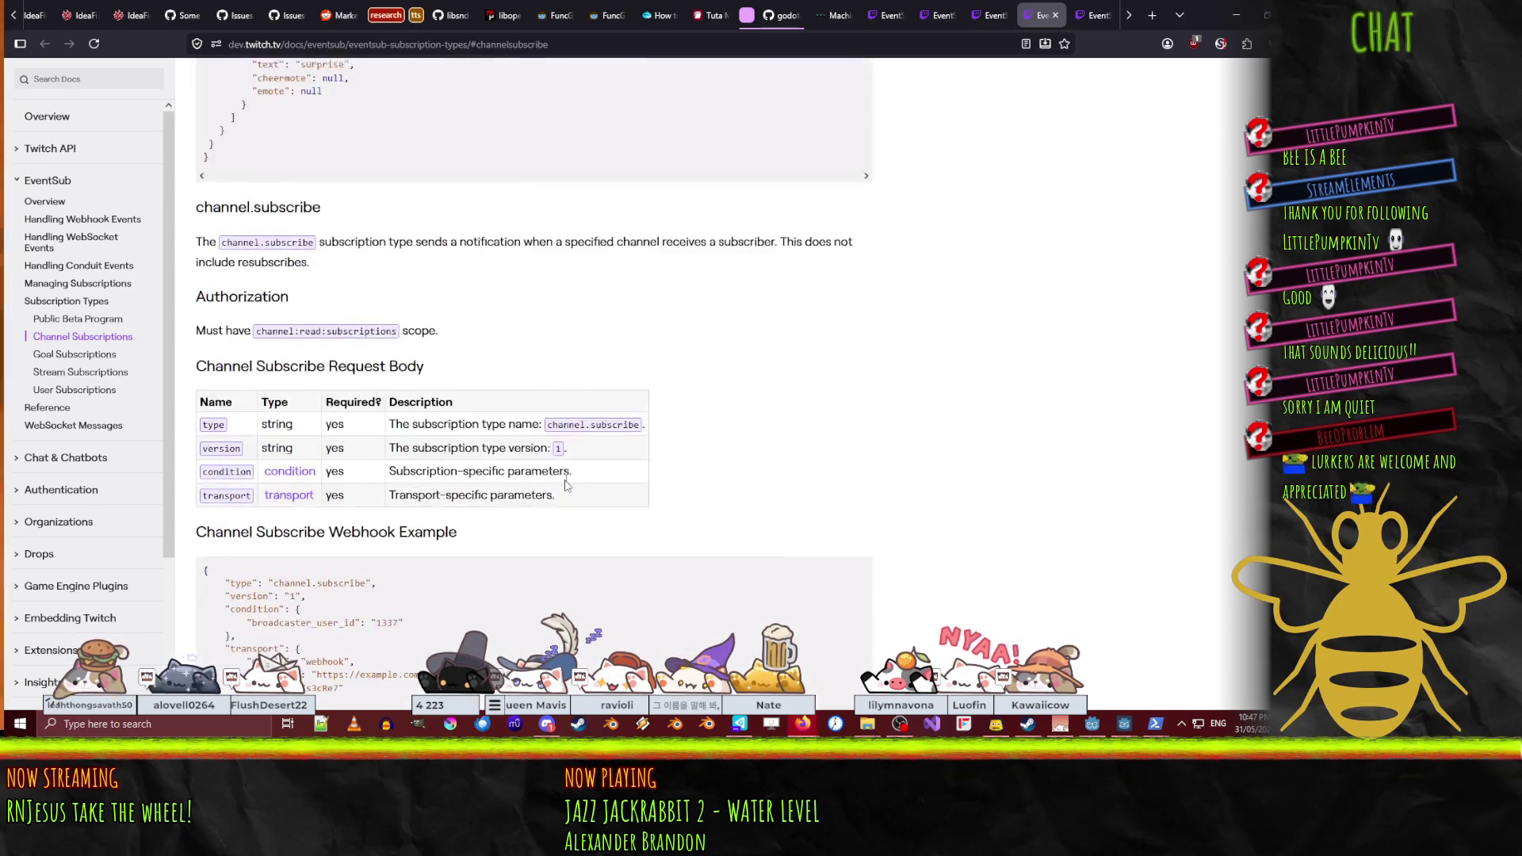
{"action": "scroll", "coordinate": [567, 481], "scroll_direction": "down", "scroll_amount": 10}
{"action": "scroll", "coordinate": [568, 478], "scroll_direction": "up", "scroll_amount": 3}
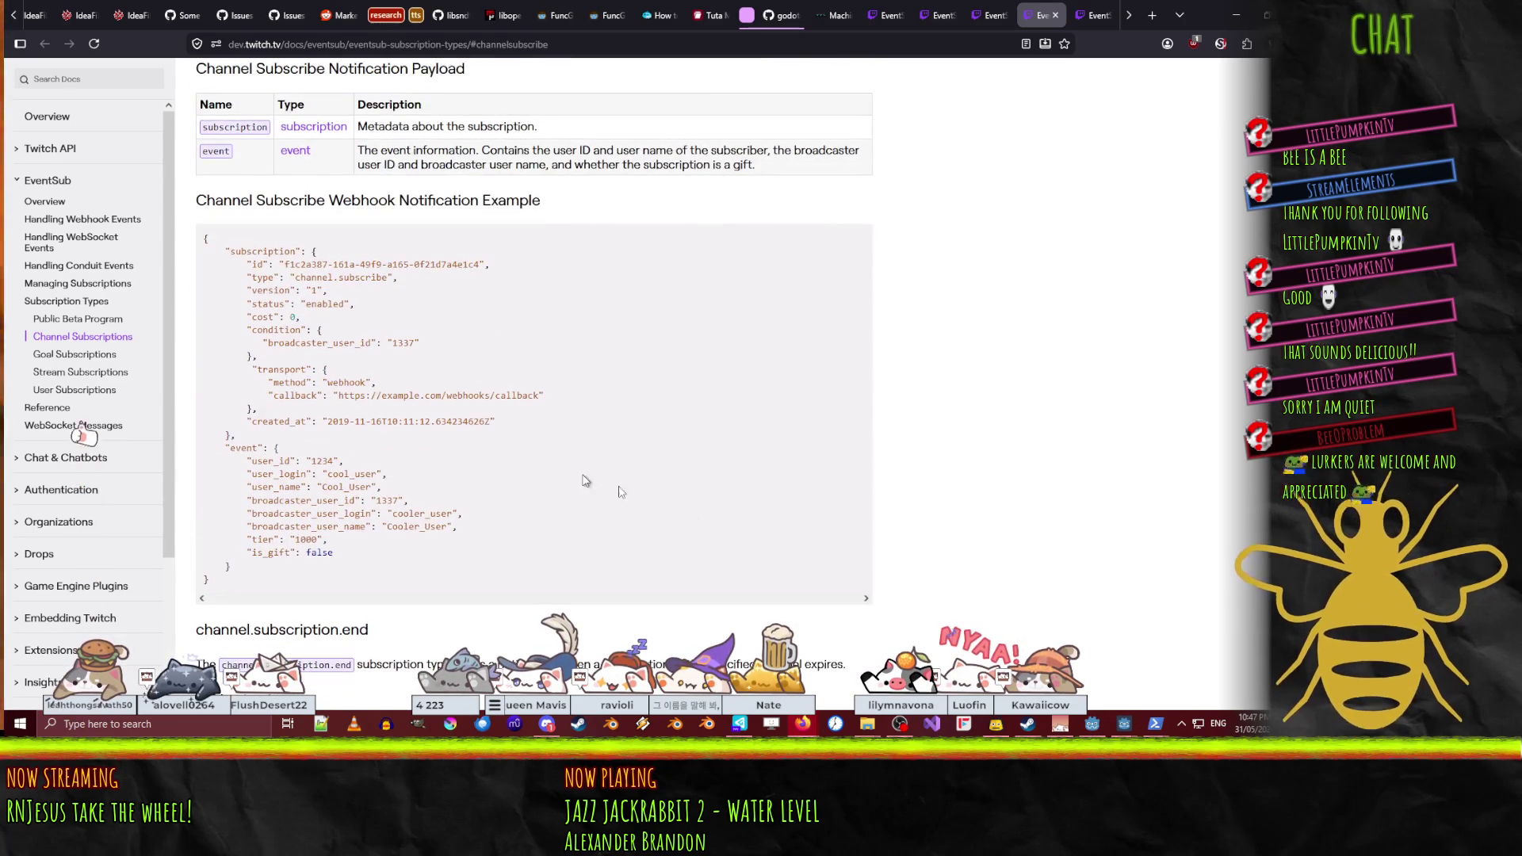
{"action": "double_click", "coordinate": [276, 487]}
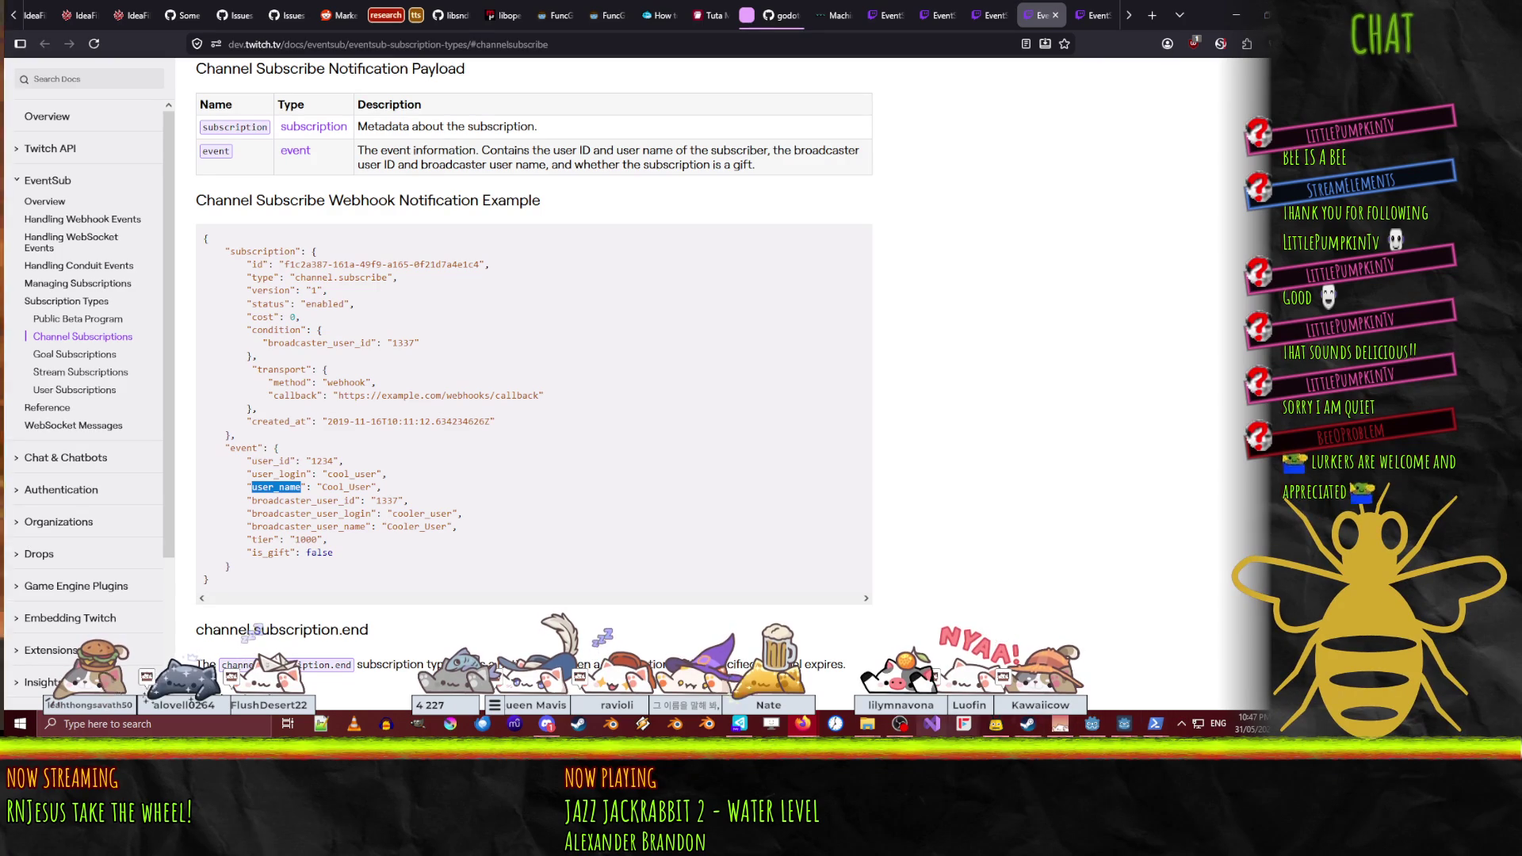
- Check the channel.subscription.gift example's user_login, total and tier fields, then return to Godot
{"action": "mouse_move", "coordinate": [1092, 723]}
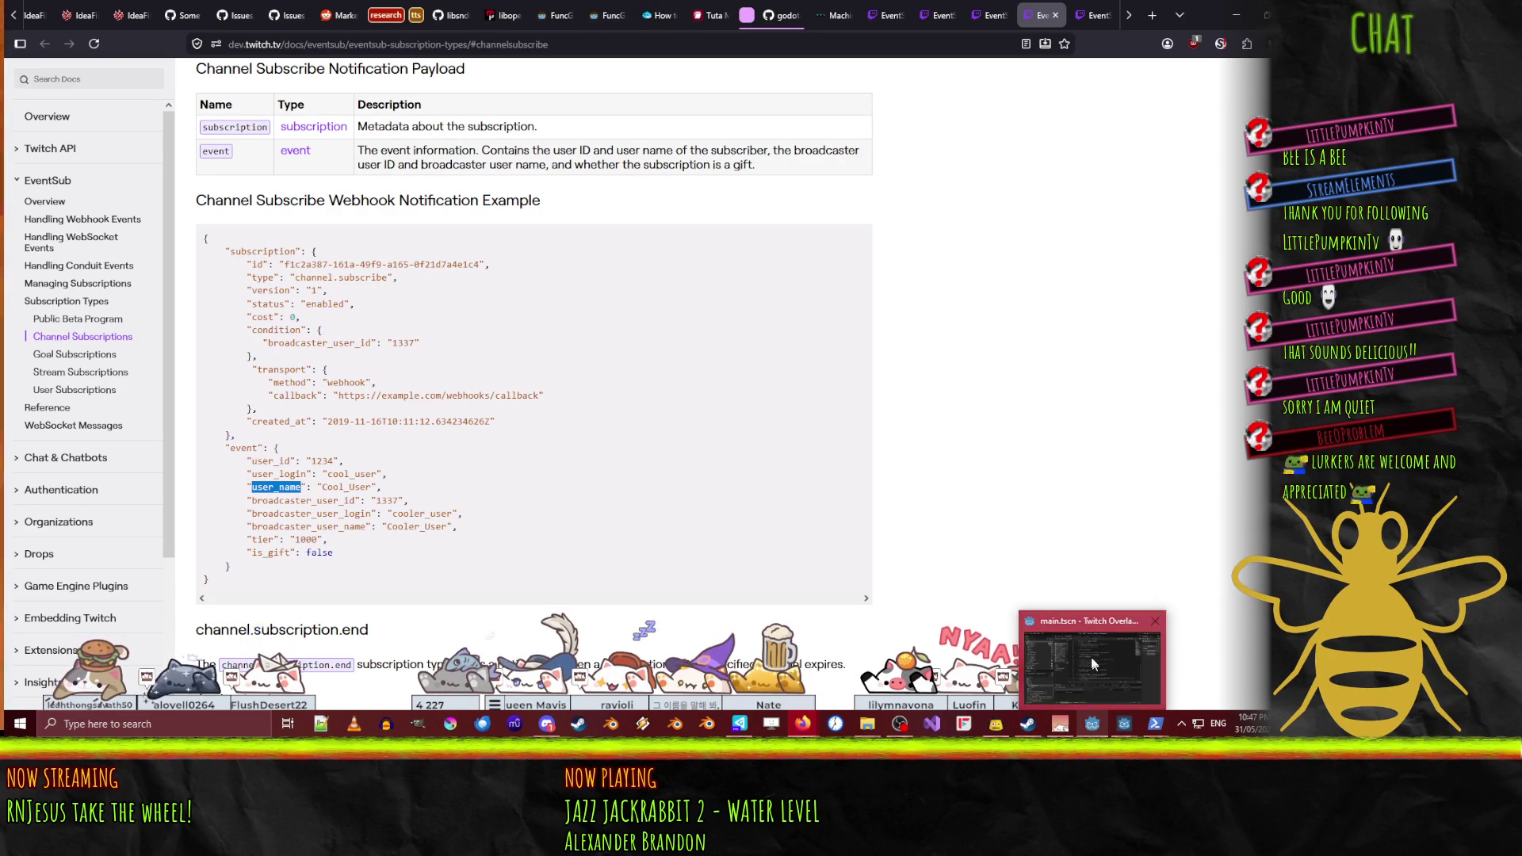
{"action": "mouse_move", "coordinate": [1090, 658]}
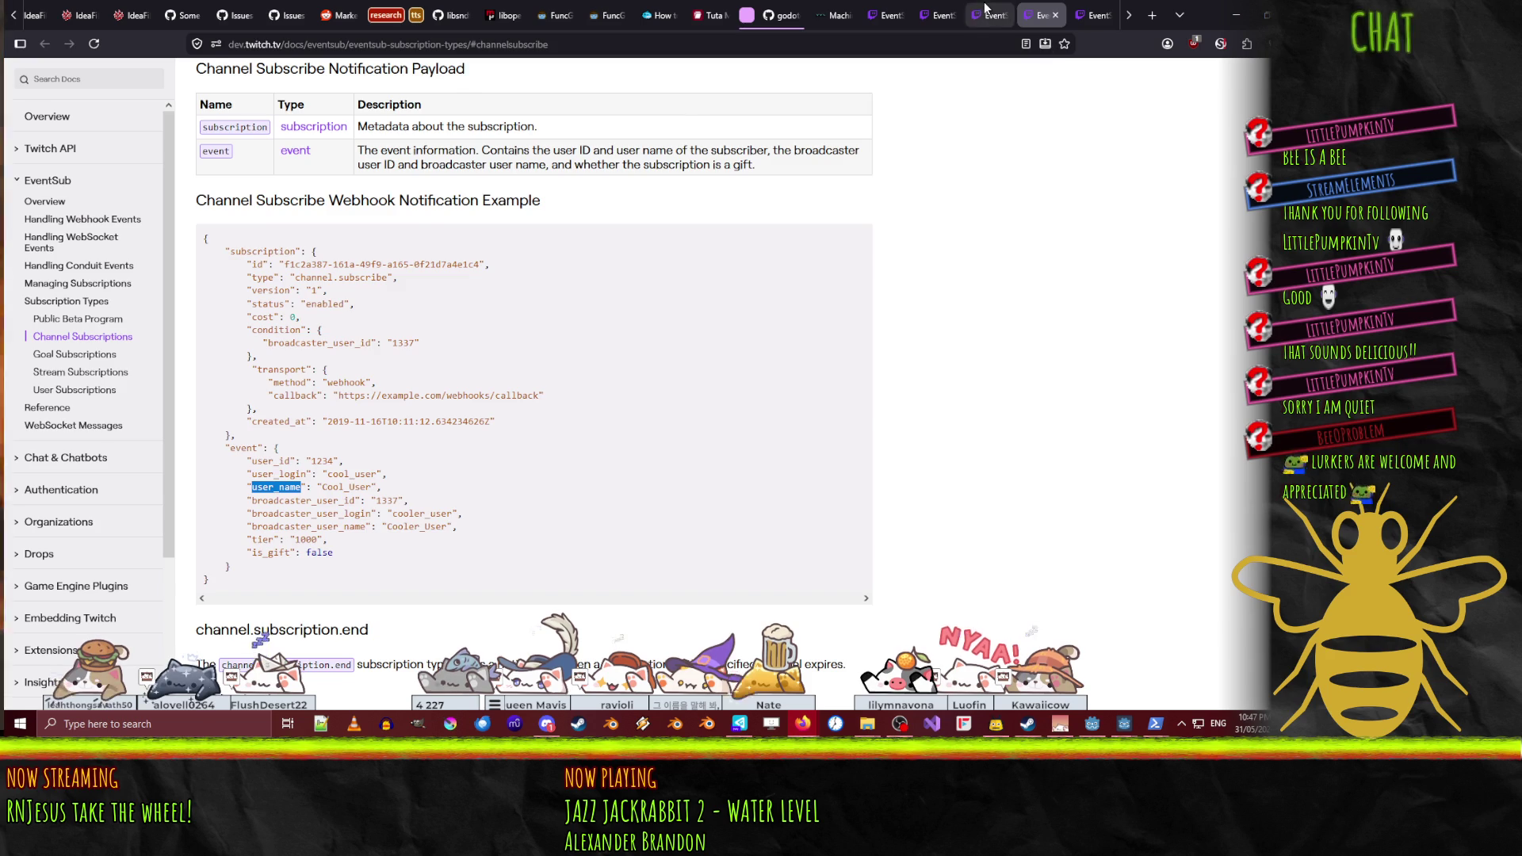
{"action": "left_click", "coordinate": [987, 10]}
{"action": "scroll", "coordinate": [611, 400], "scroll_direction": "down", "scroll_amount": 3}
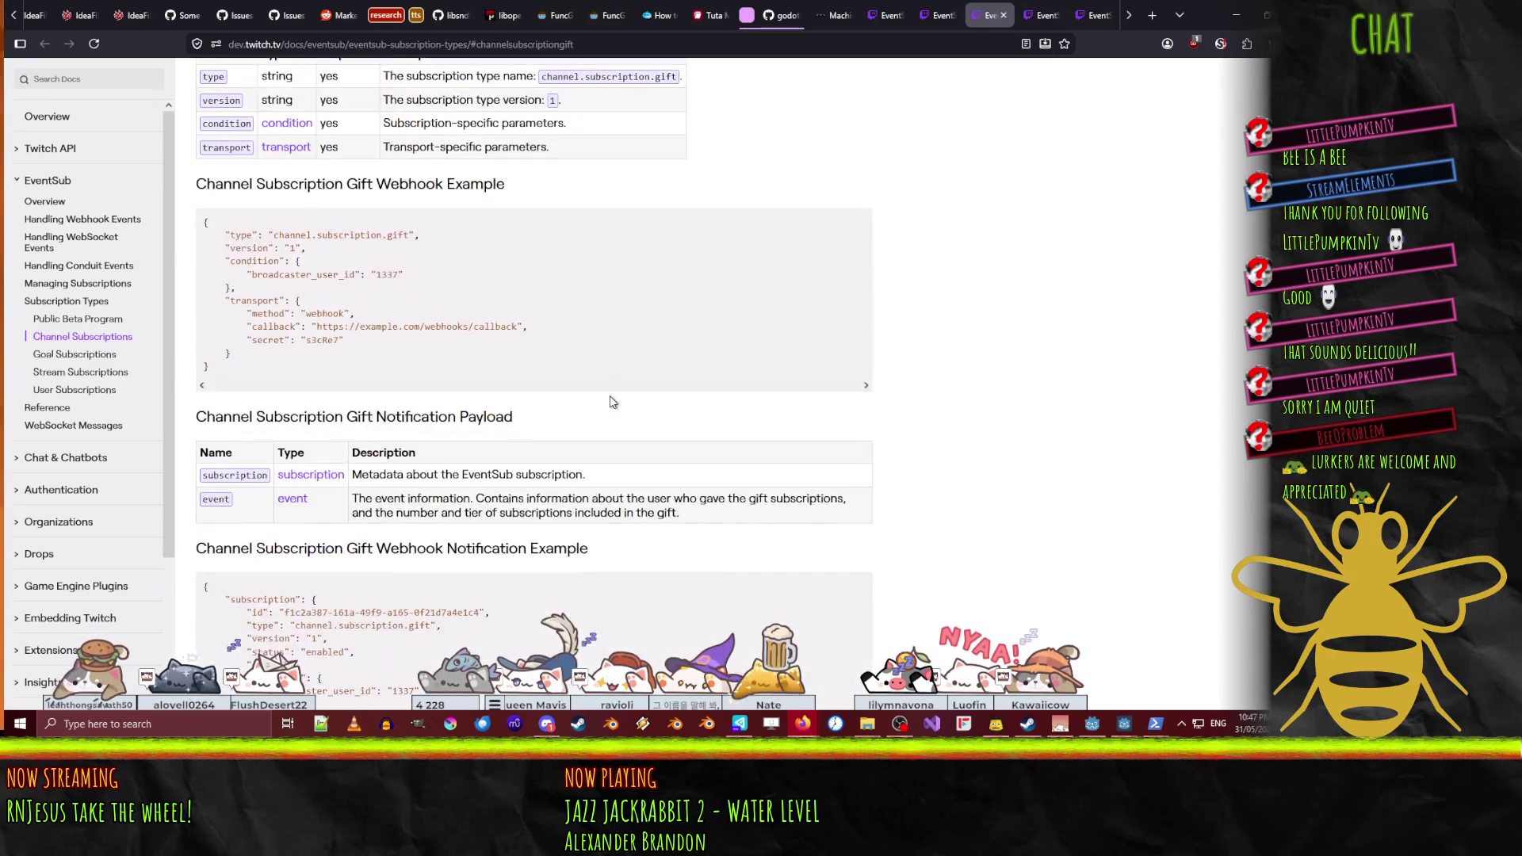
{"action": "scroll", "coordinate": [611, 400], "scroll_direction": "up", "scroll_amount": 2}
{"action": "scroll", "coordinate": [611, 401], "scroll_direction": "down", "scroll_amount": 5}
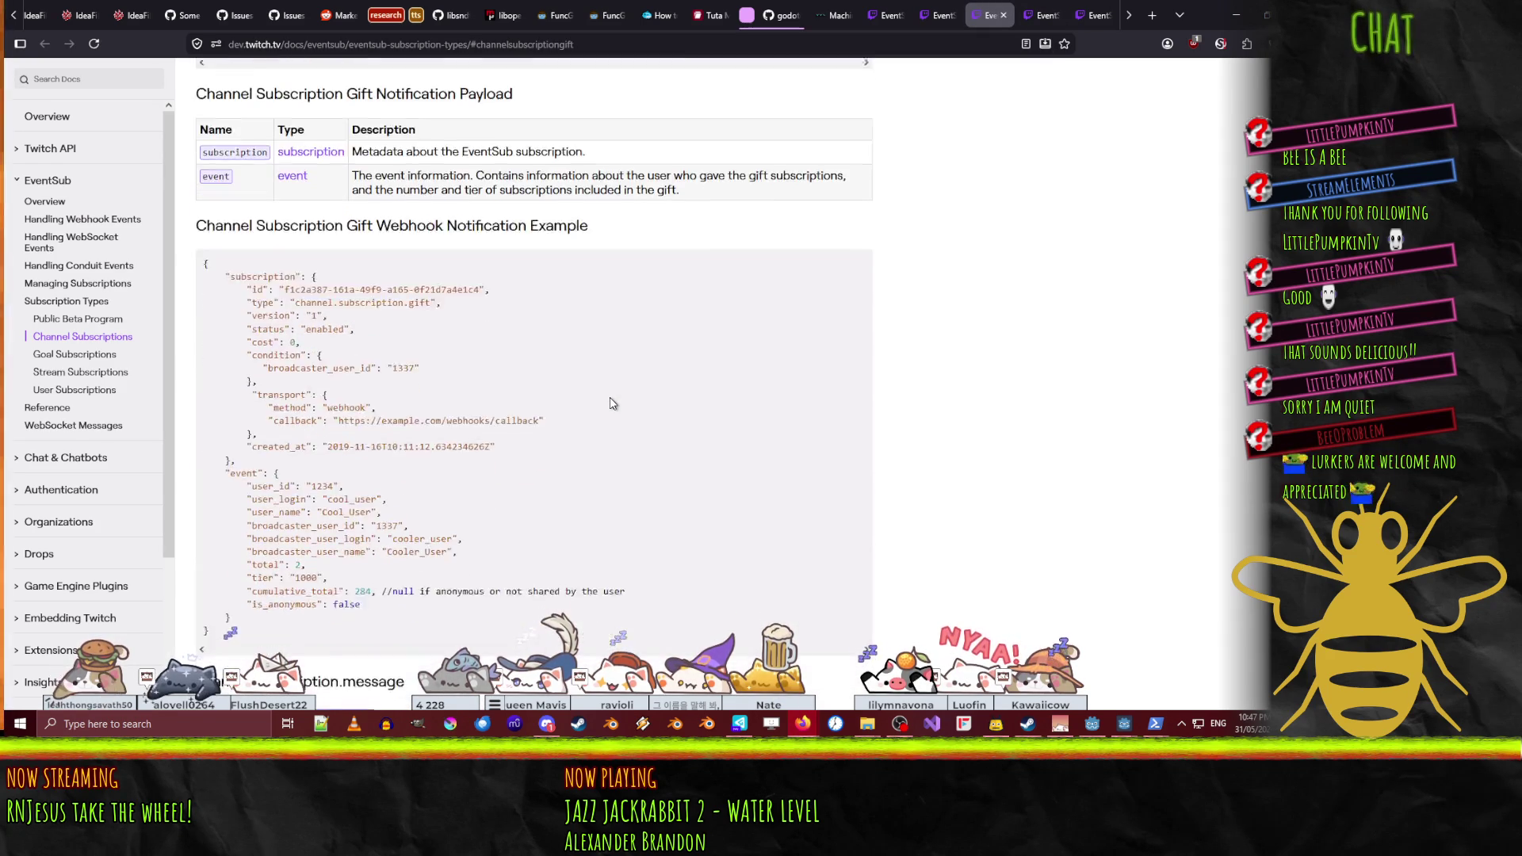
{"action": "scroll", "coordinate": [611, 403], "scroll_direction": "down", "scroll_amount": 1}
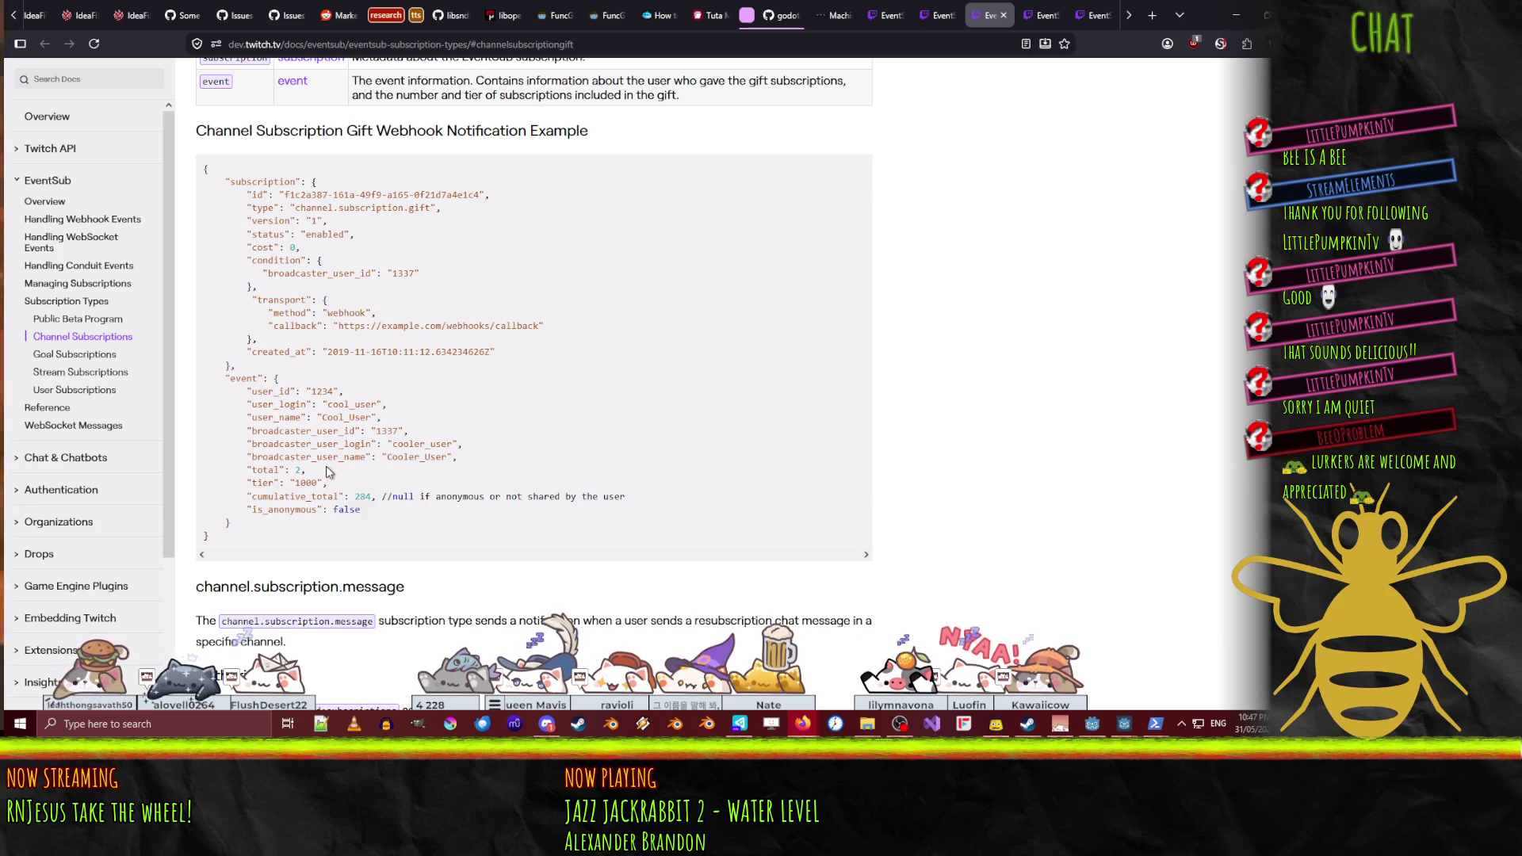
{"action": "double_click", "coordinate": [292, 405]}
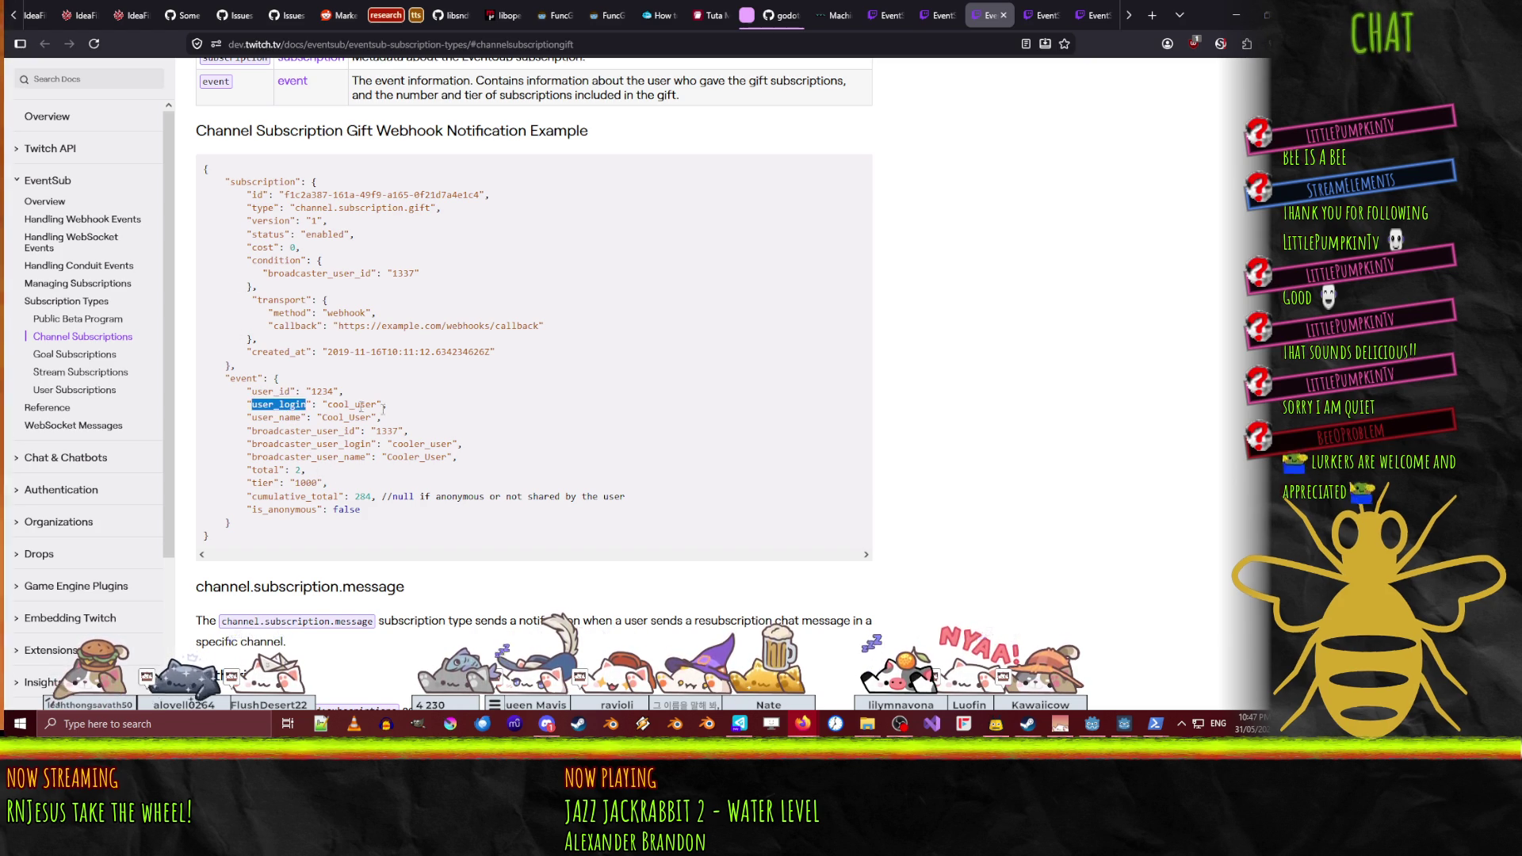
{"action": "left_click", "coordinate": [1110, 729]}
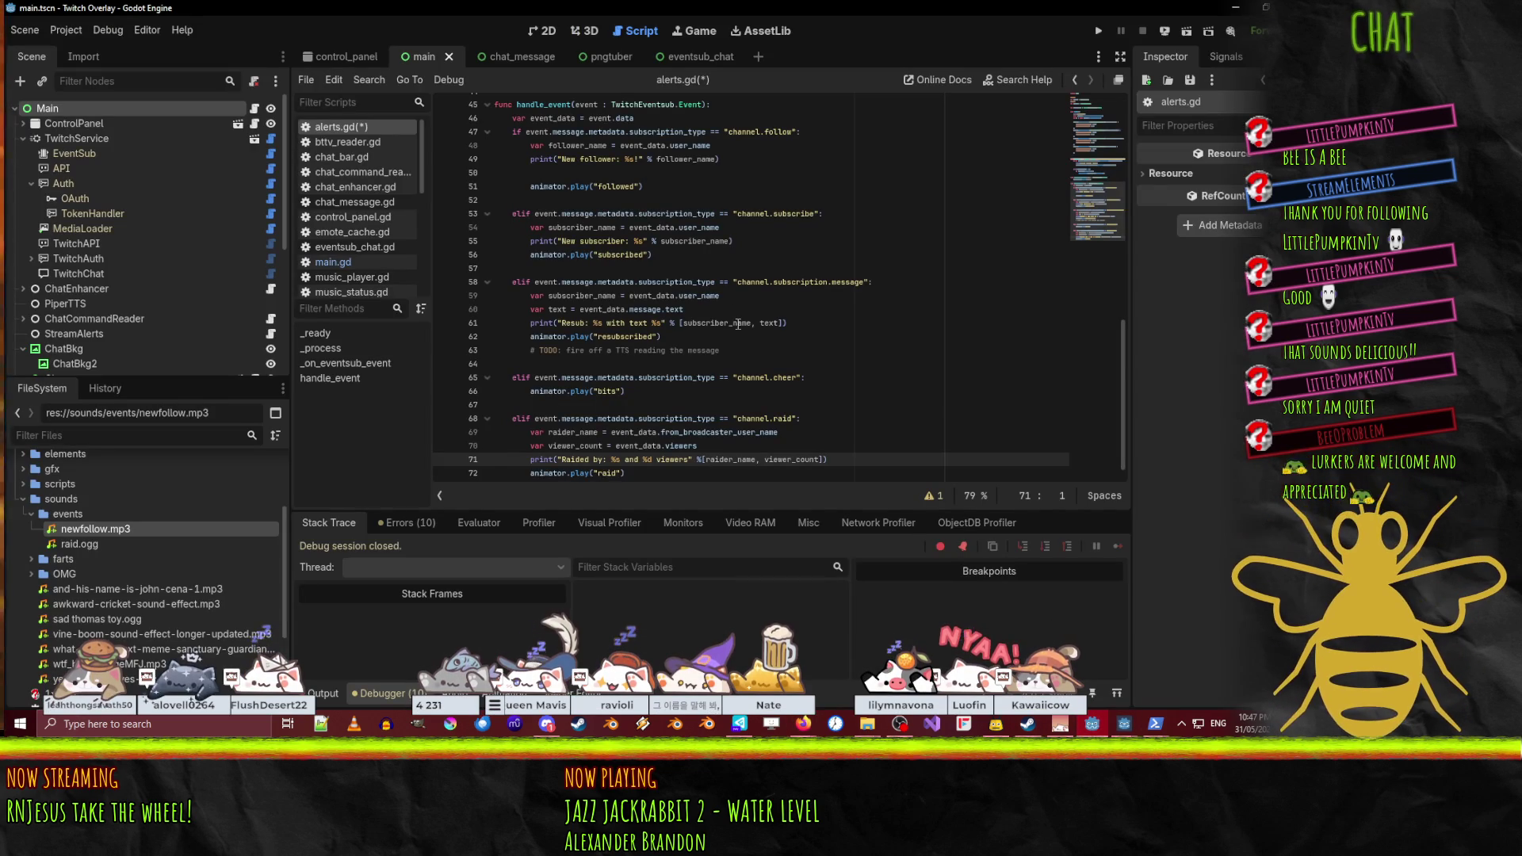
- Duplicate the channel.subscribe branch as the starting point for a gift branch
{"action": "left_click", "coordinate": [775, 201]}
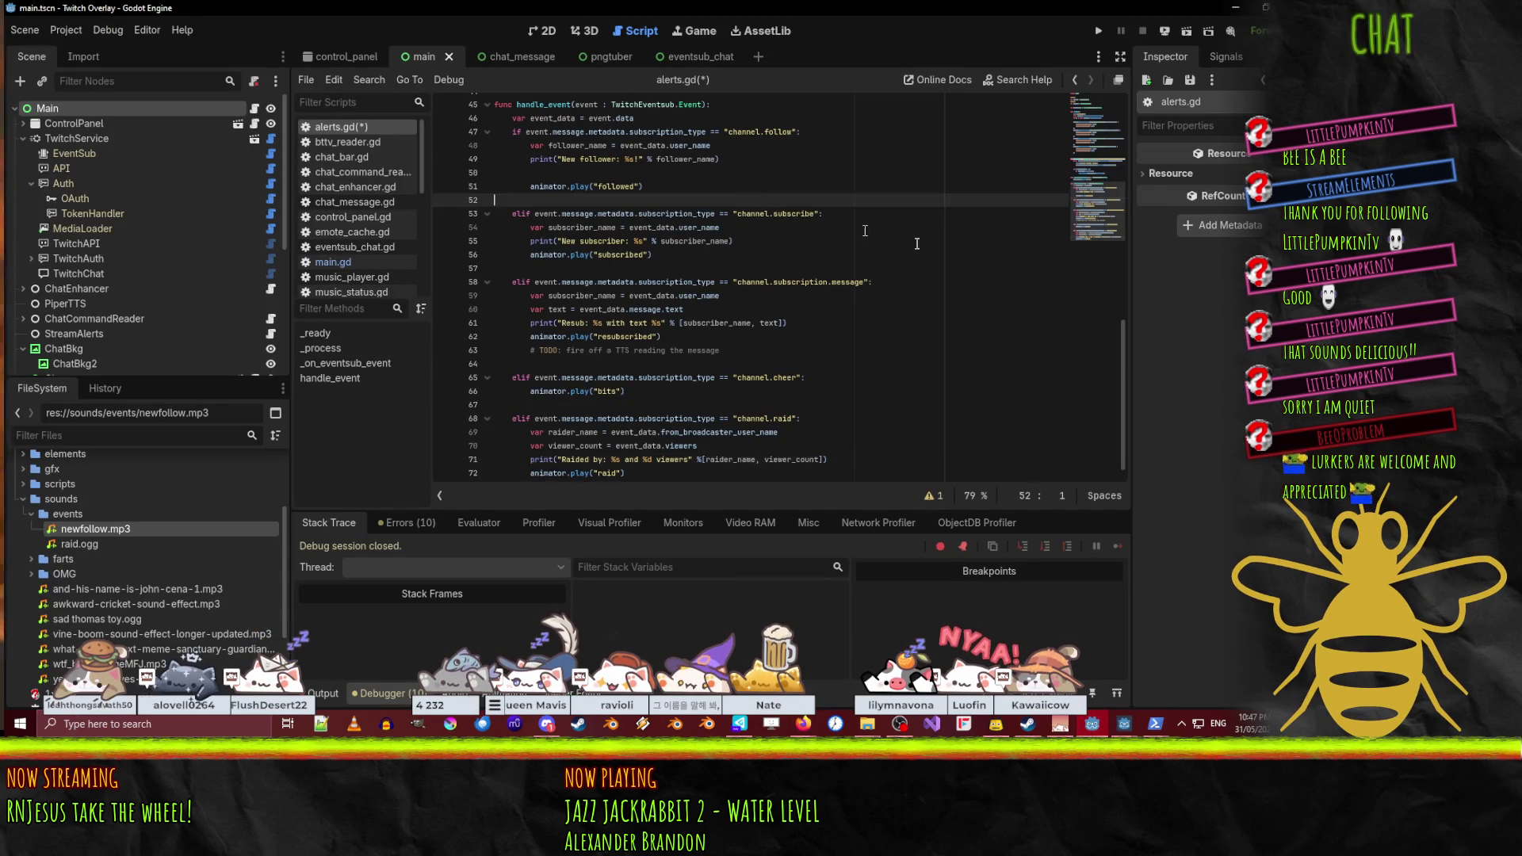
{"action": "key", "text": "shift+Down"}
{"action": "key", "text": "shift+Down"}
{"action": "key", "text": "shift+Down"}
{"action": "key", "text": "ctrl+c"}
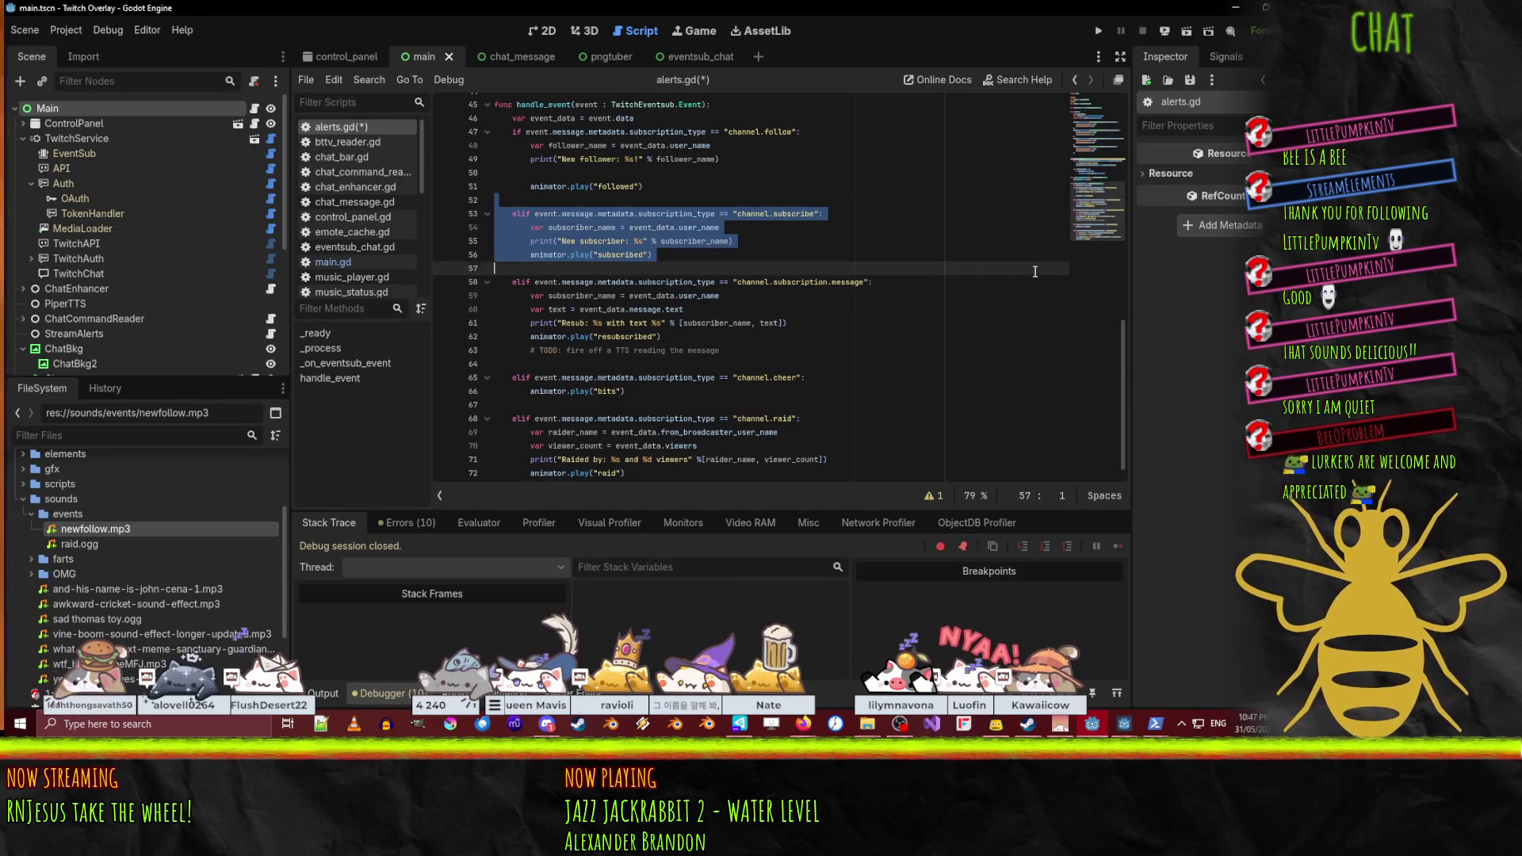
{"action": "key", "text": "Down"}
{"action": "key", "text": "Down"}
{"action": "key", "text": "Down"}
{"action": "key", "text": "ctrl+v"}
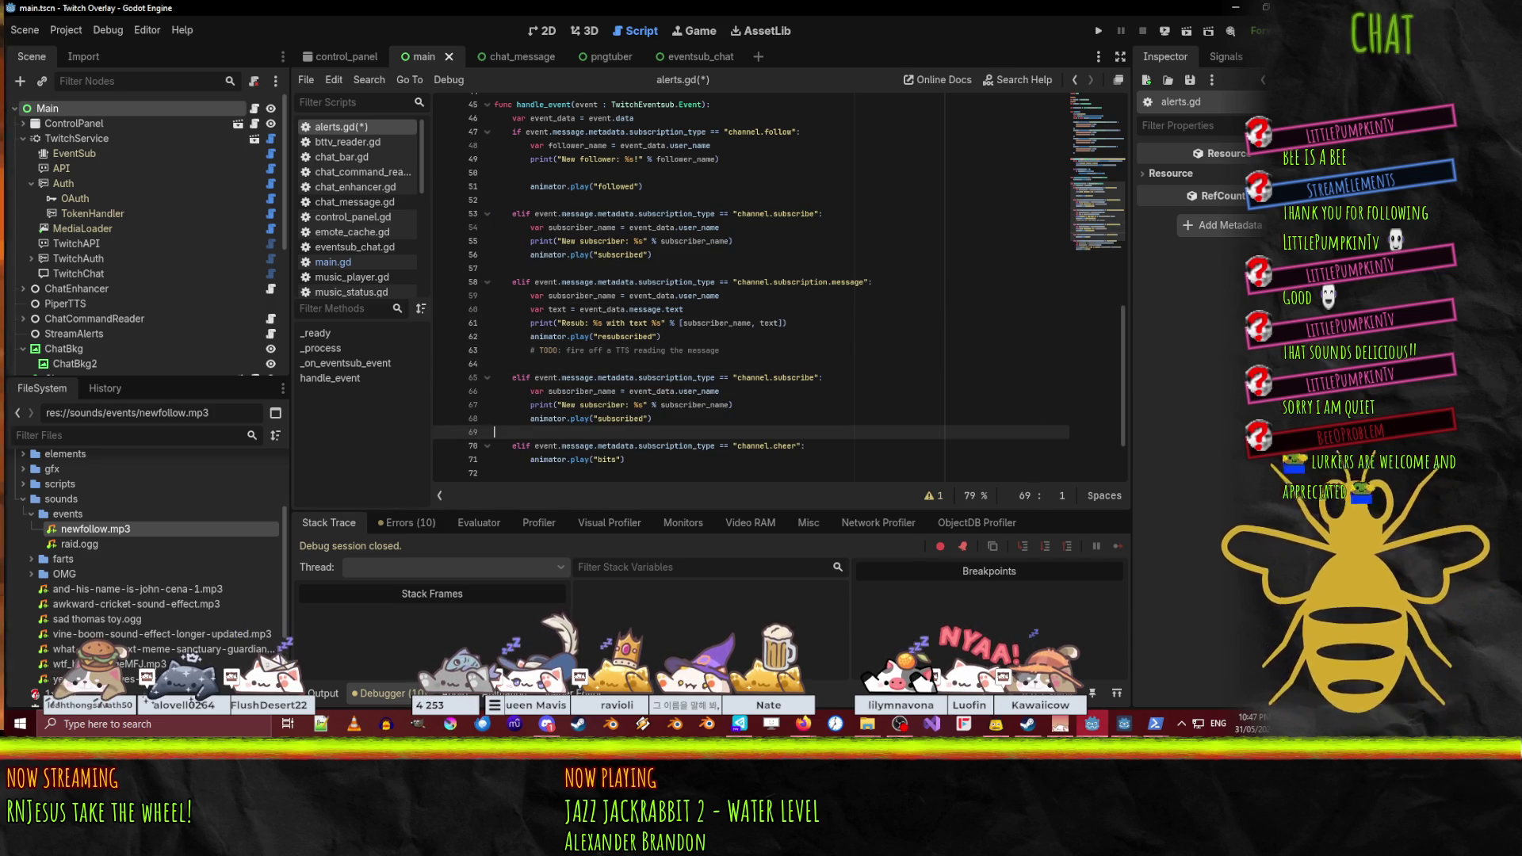
- Change the copy's condition to channel.subscribe.gift and its animation to "gifted"
{"action": "left_click", "coordinate": [1095, 725]}
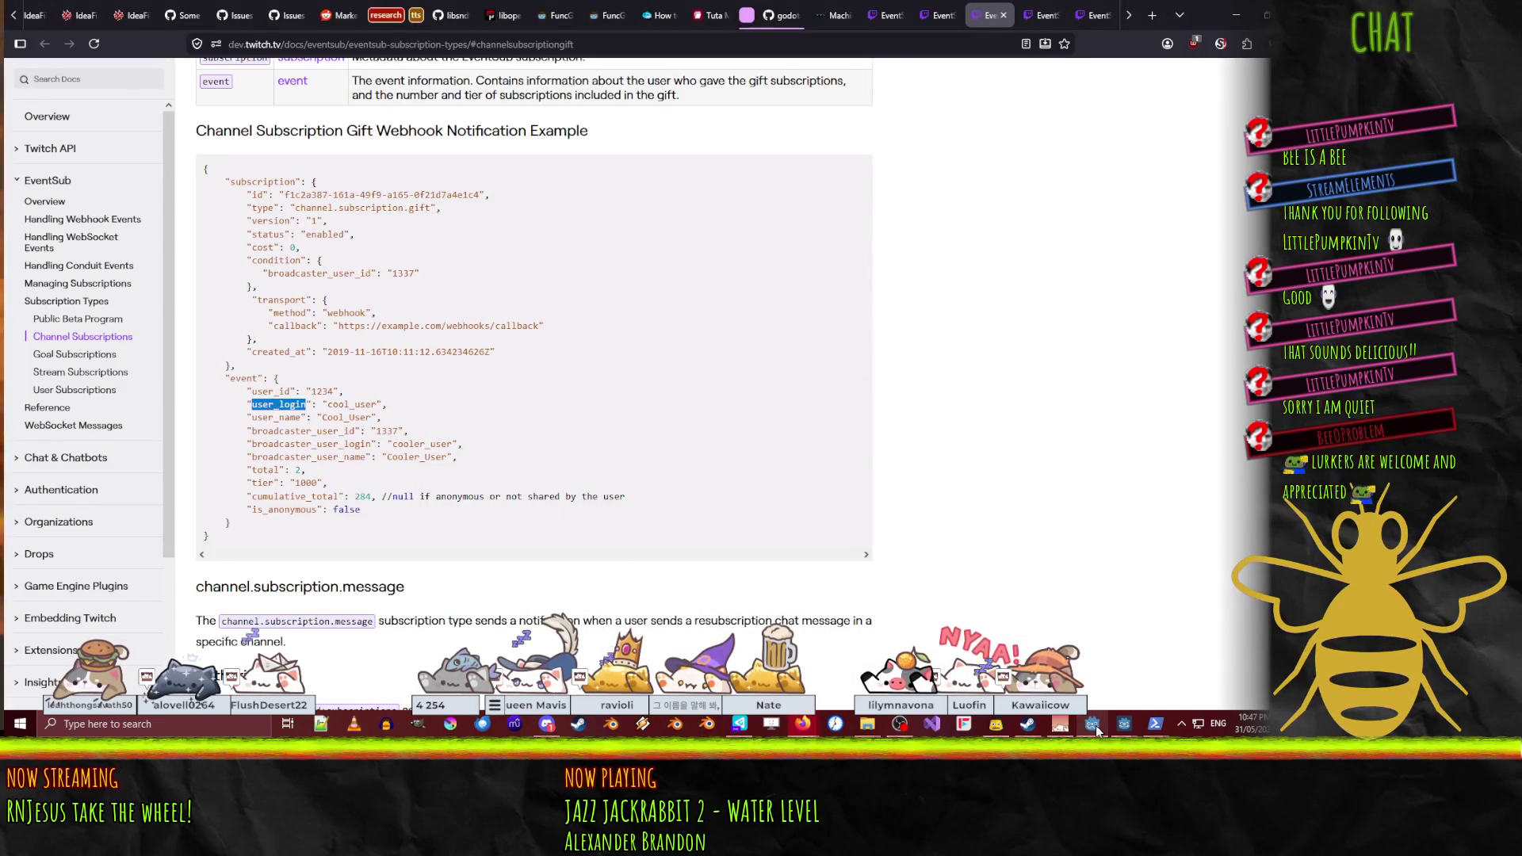
{"action": "left_click", "coordinate": [1100, 722]}
{"action": "left_click", "coordinate": [811, 379]}
{"action": "type", "text": "e."}
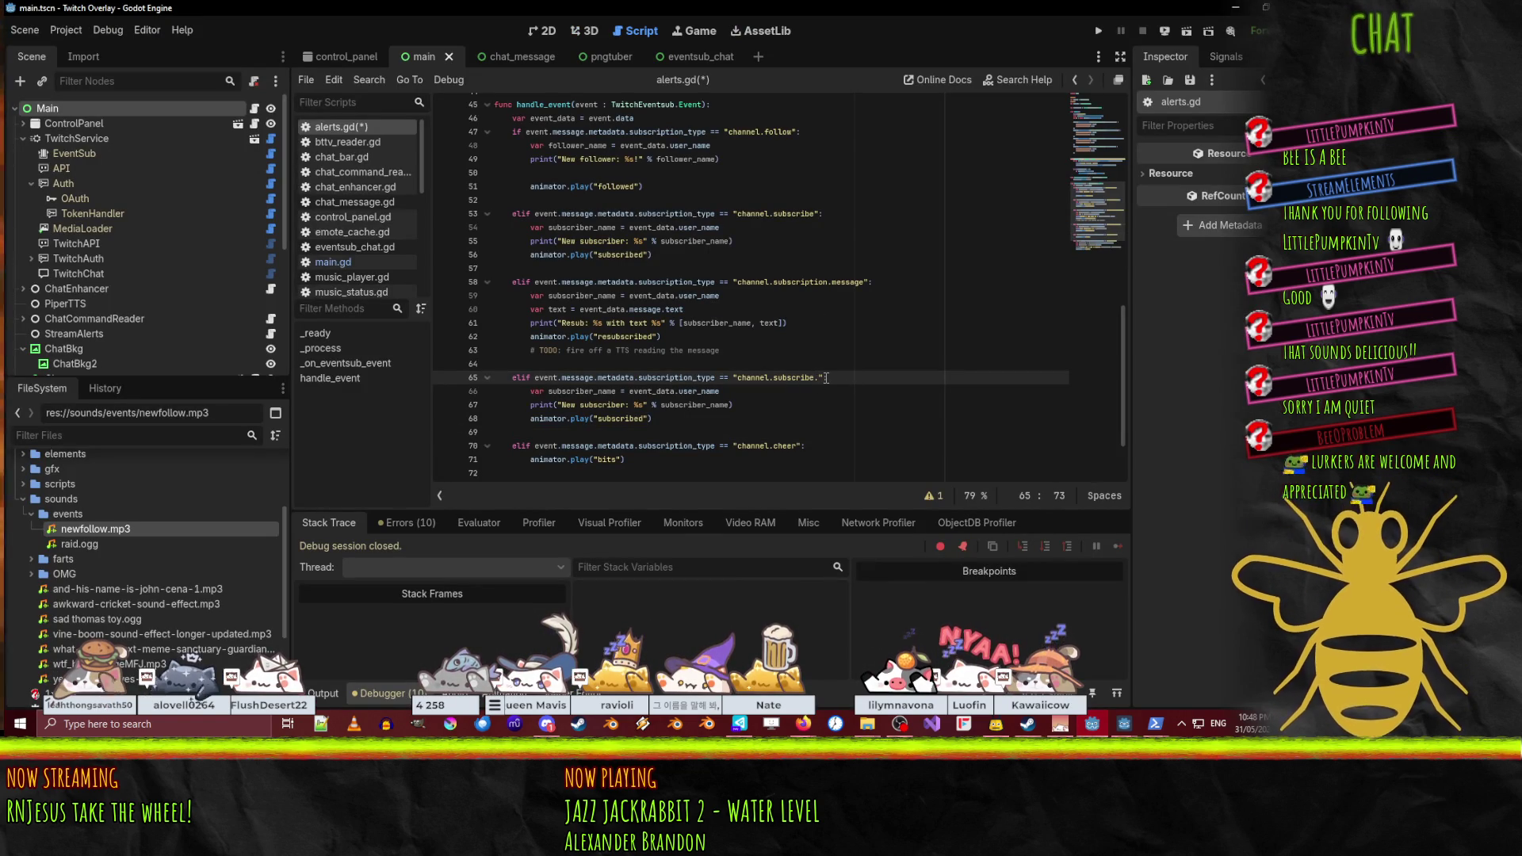
{"action": "type", "text": "gift"}
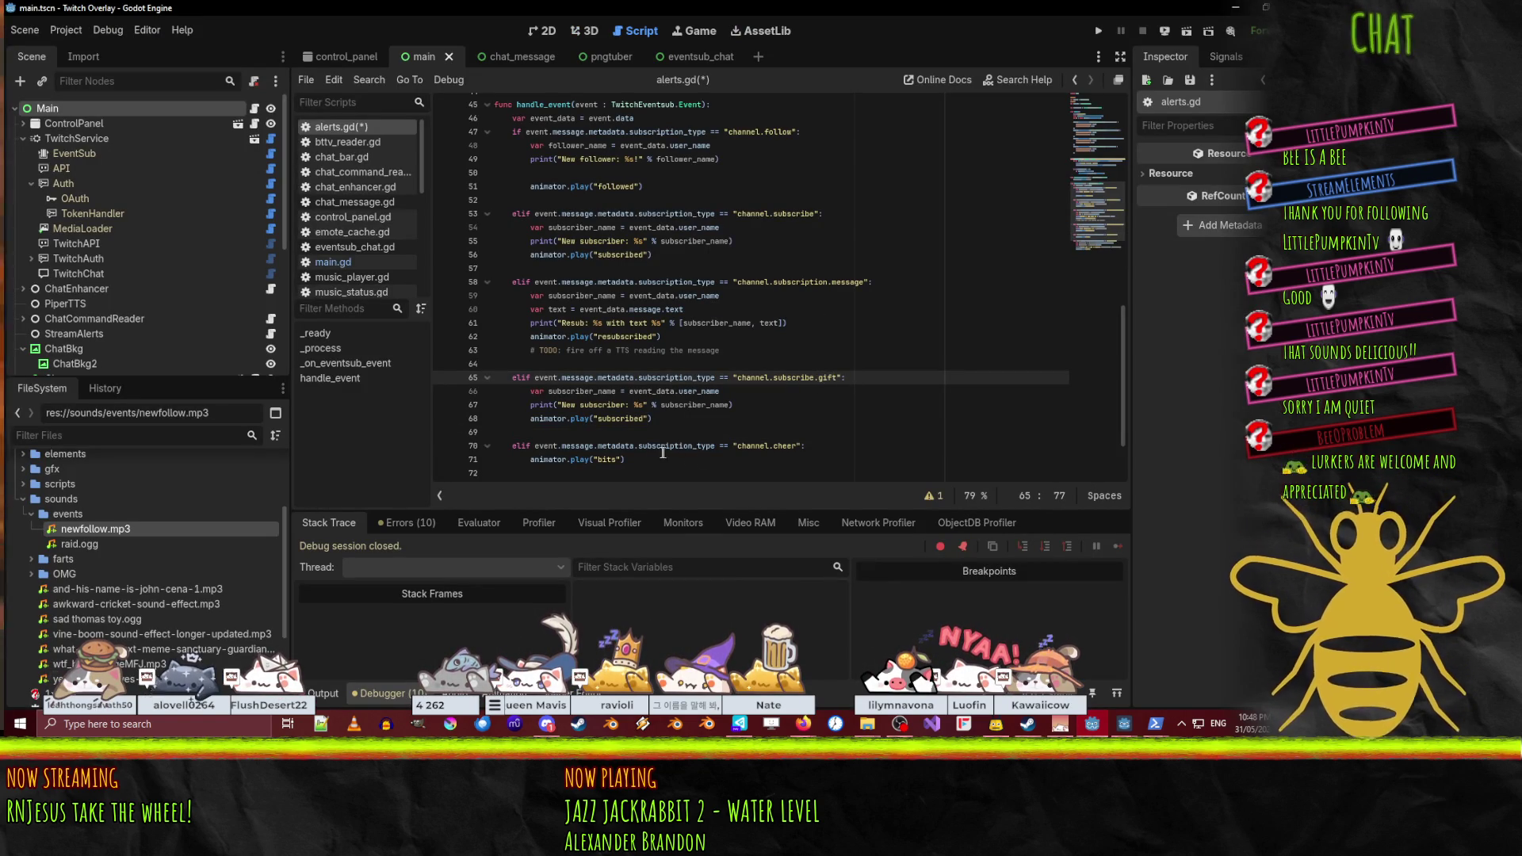
{"action": "double_click", "coordinate": [620, 418]}
{"action": "type", "text": "gifted"}
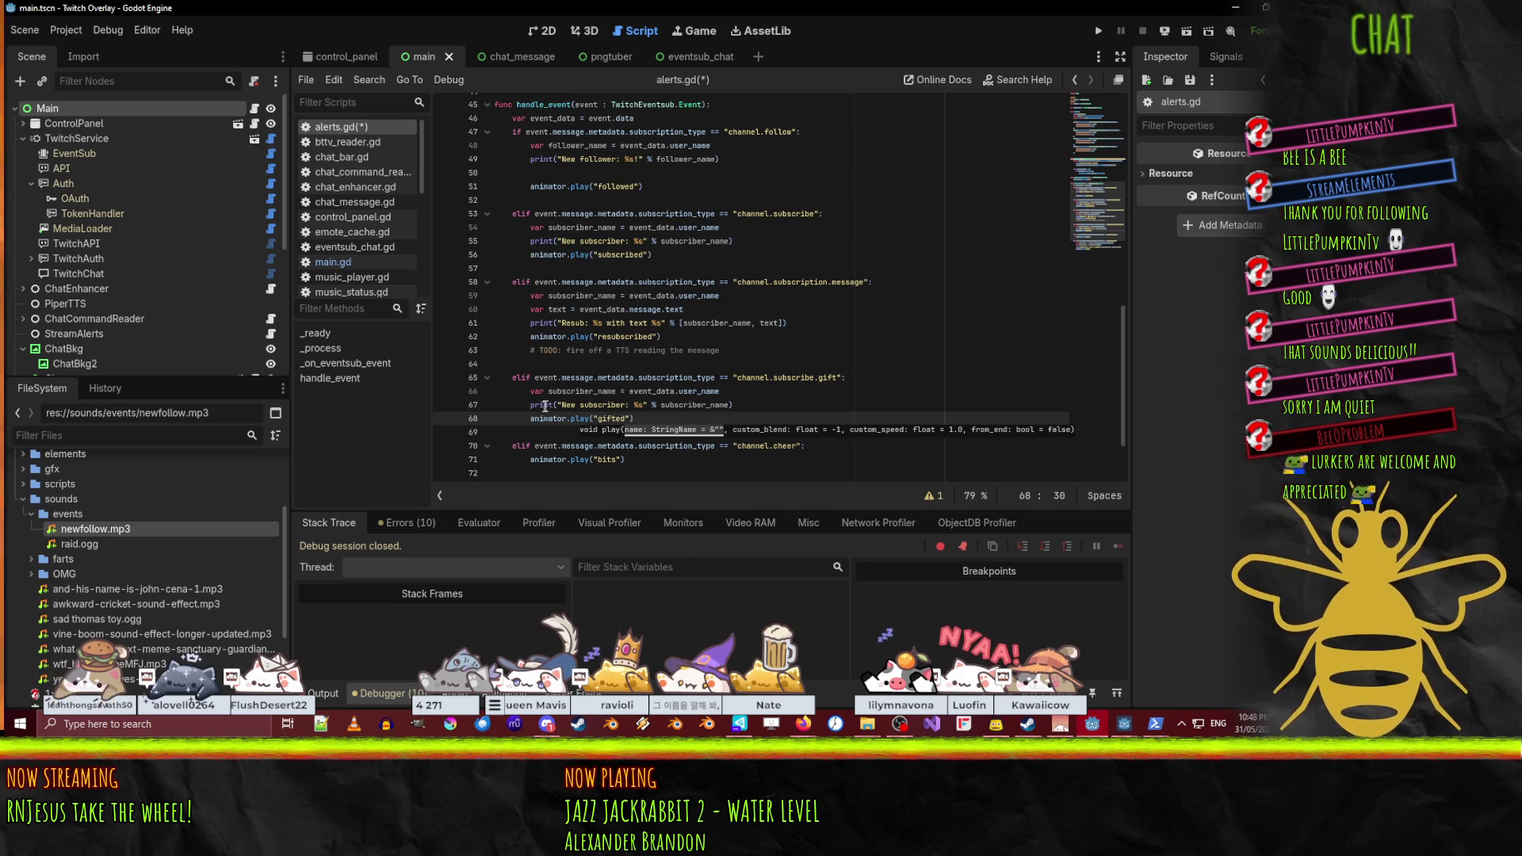
- Rename subscriber_name to gifter_name and make the print say 'gifted %d subscriptions'
{"action": "left_click", "coordinate": [561, 404]}
{"action": "key", "text": "Delete"}
{"action": "key", "text": "Delete"}
{"action": "key", "text": "Delete"}
{"action": "key", "text": "Delete"}
{"action": "key", "text": "Delete"}
{"action": "key", "text": "Delete"}
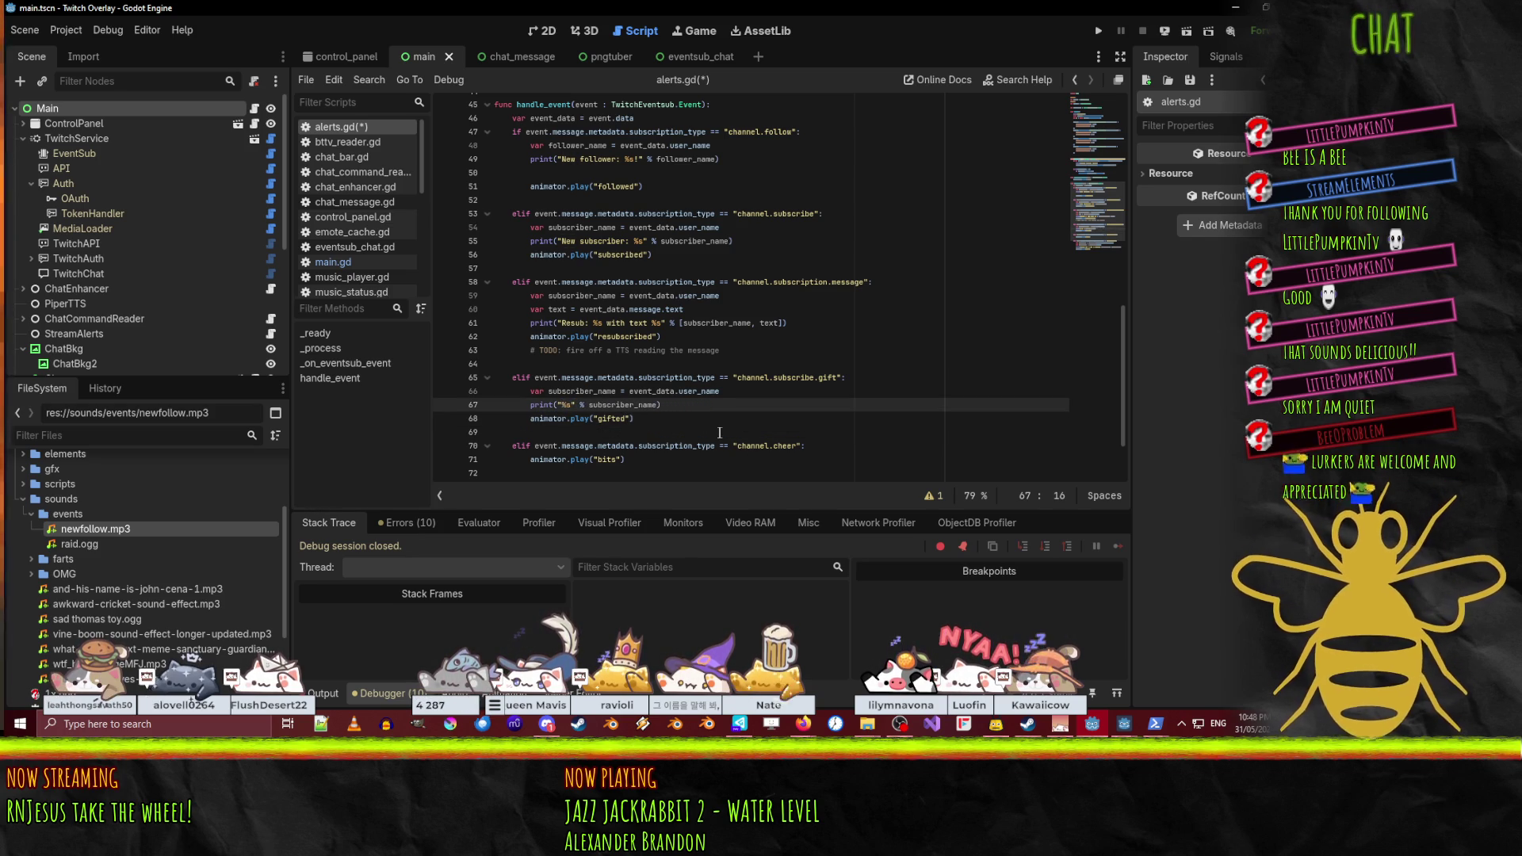
{"action": "type", "text": "gifted "}
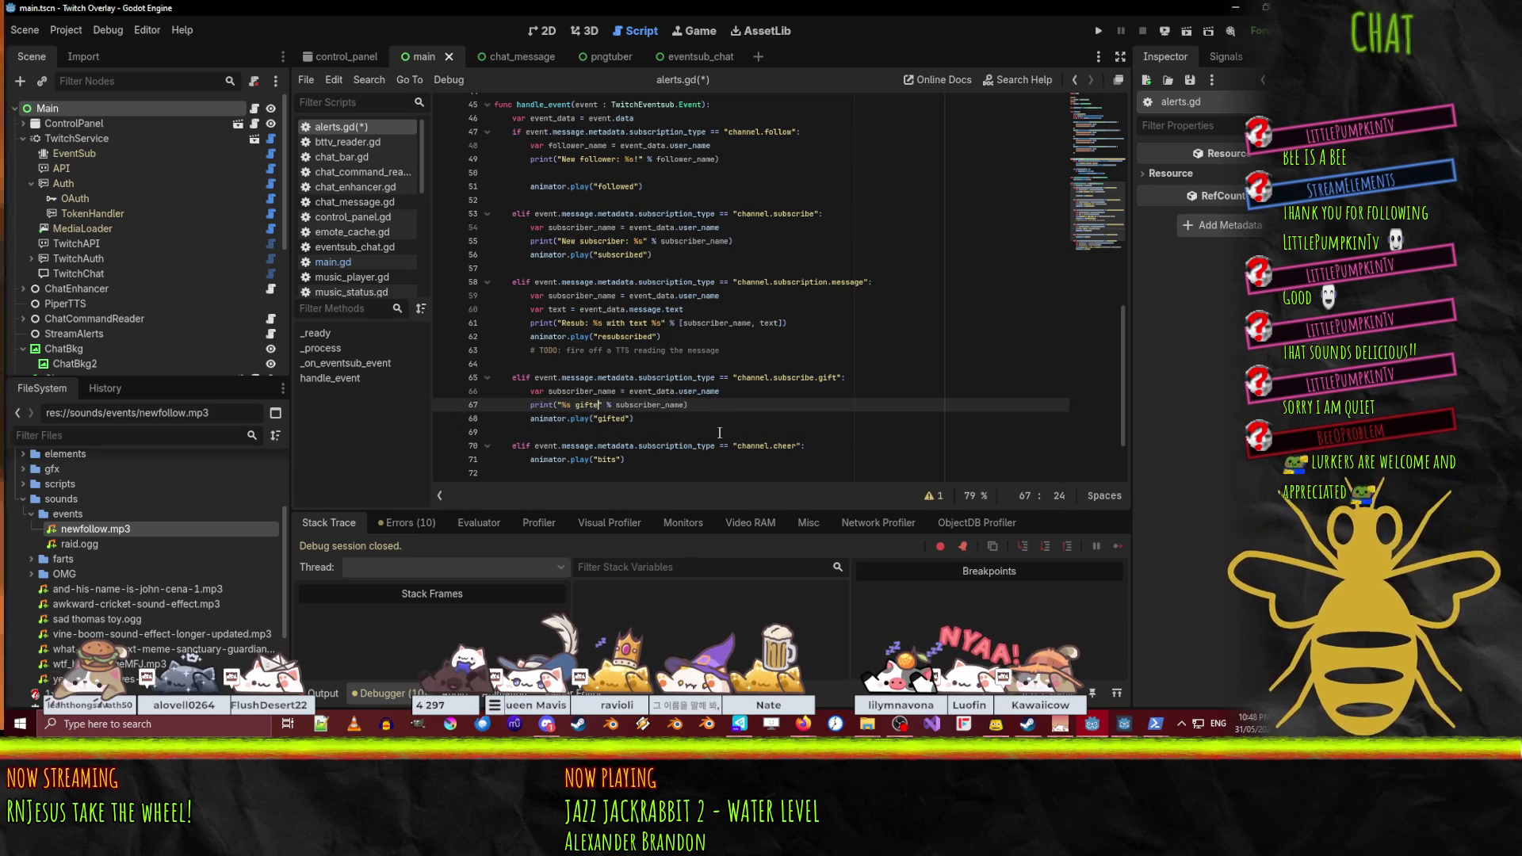
{"action": "type", "text": "%d subscri"}
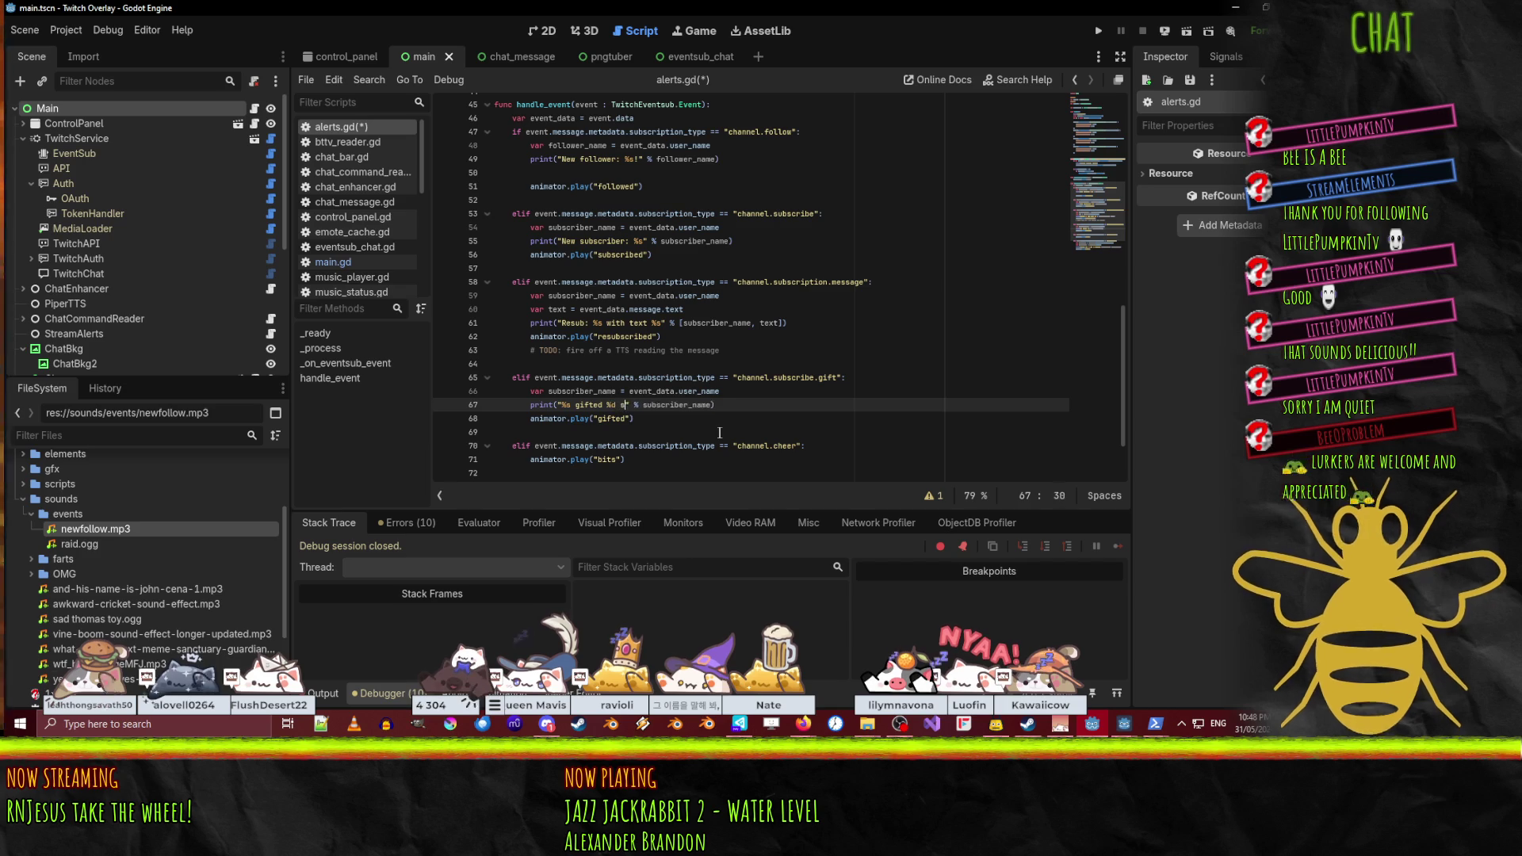
{"action": "type", "text": "ptions"}
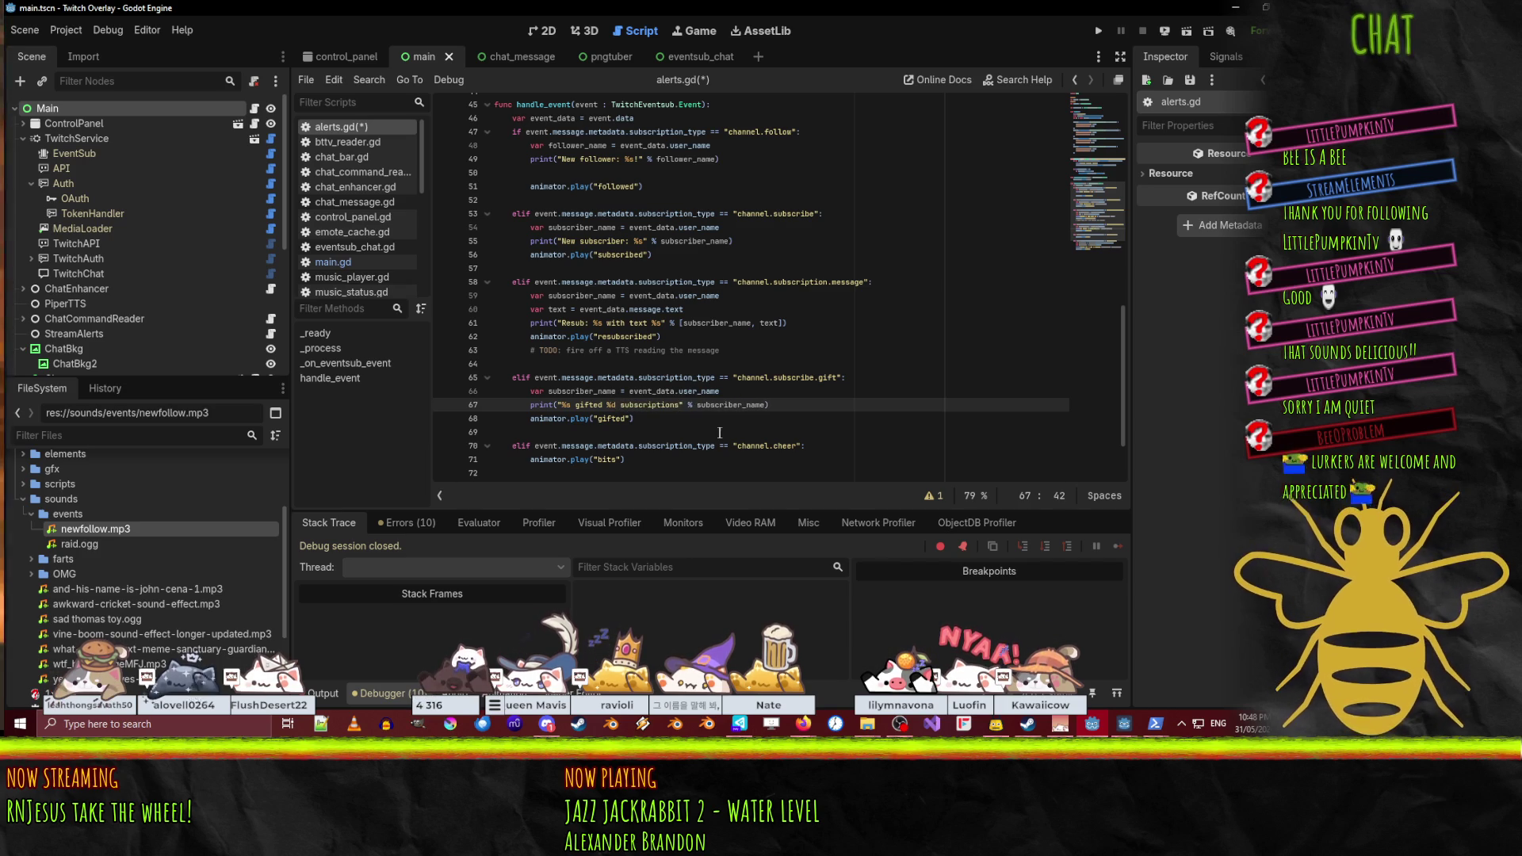
{"action": "double_click", "coordinate": [581, 391]}
{"action": "type", "text": "gi"}
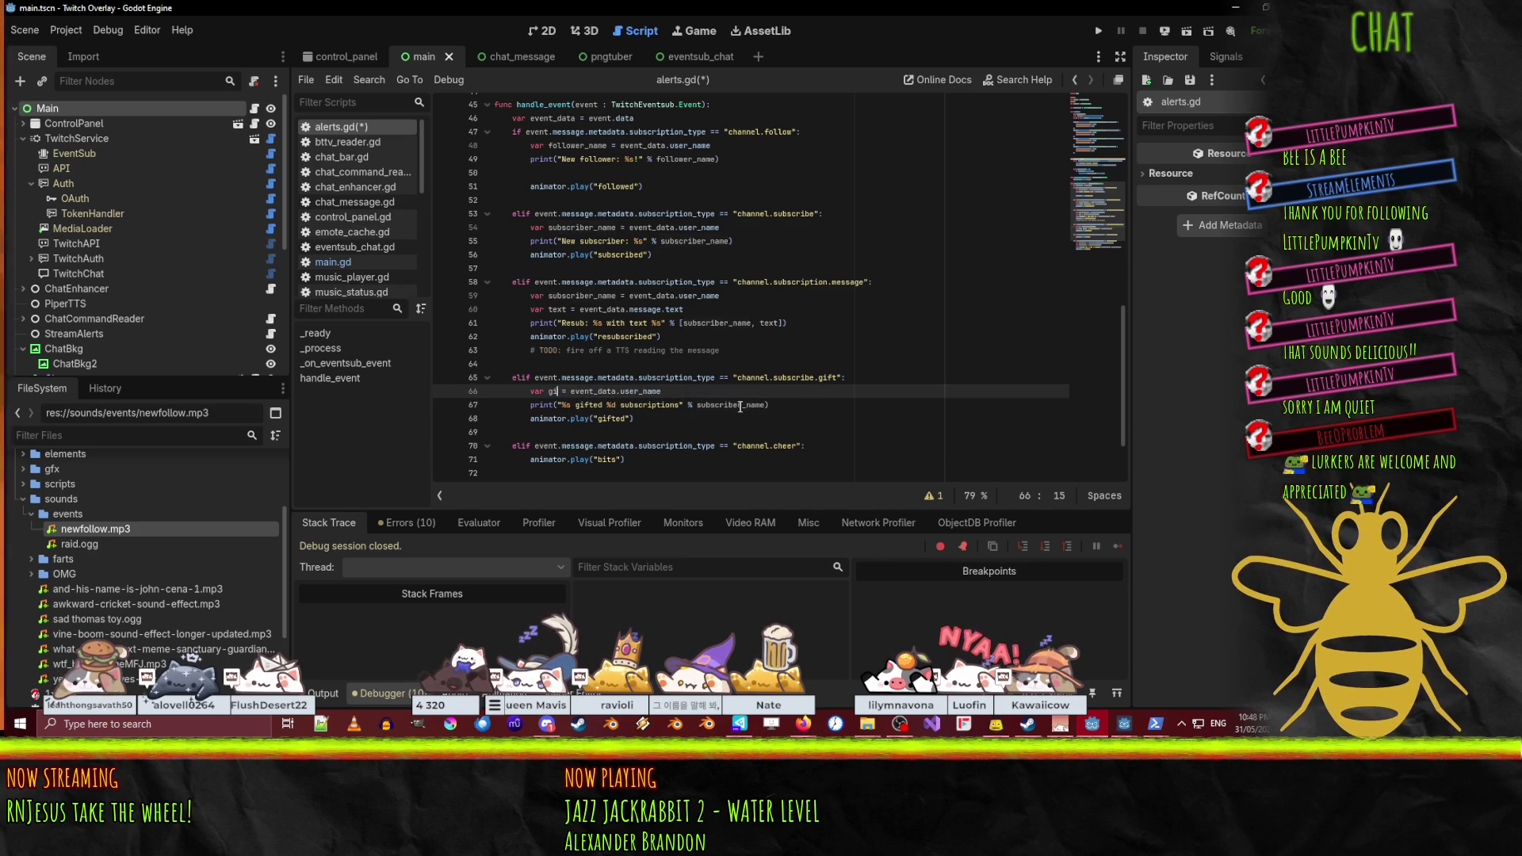
{"action": "type", "text": "fter_name"}
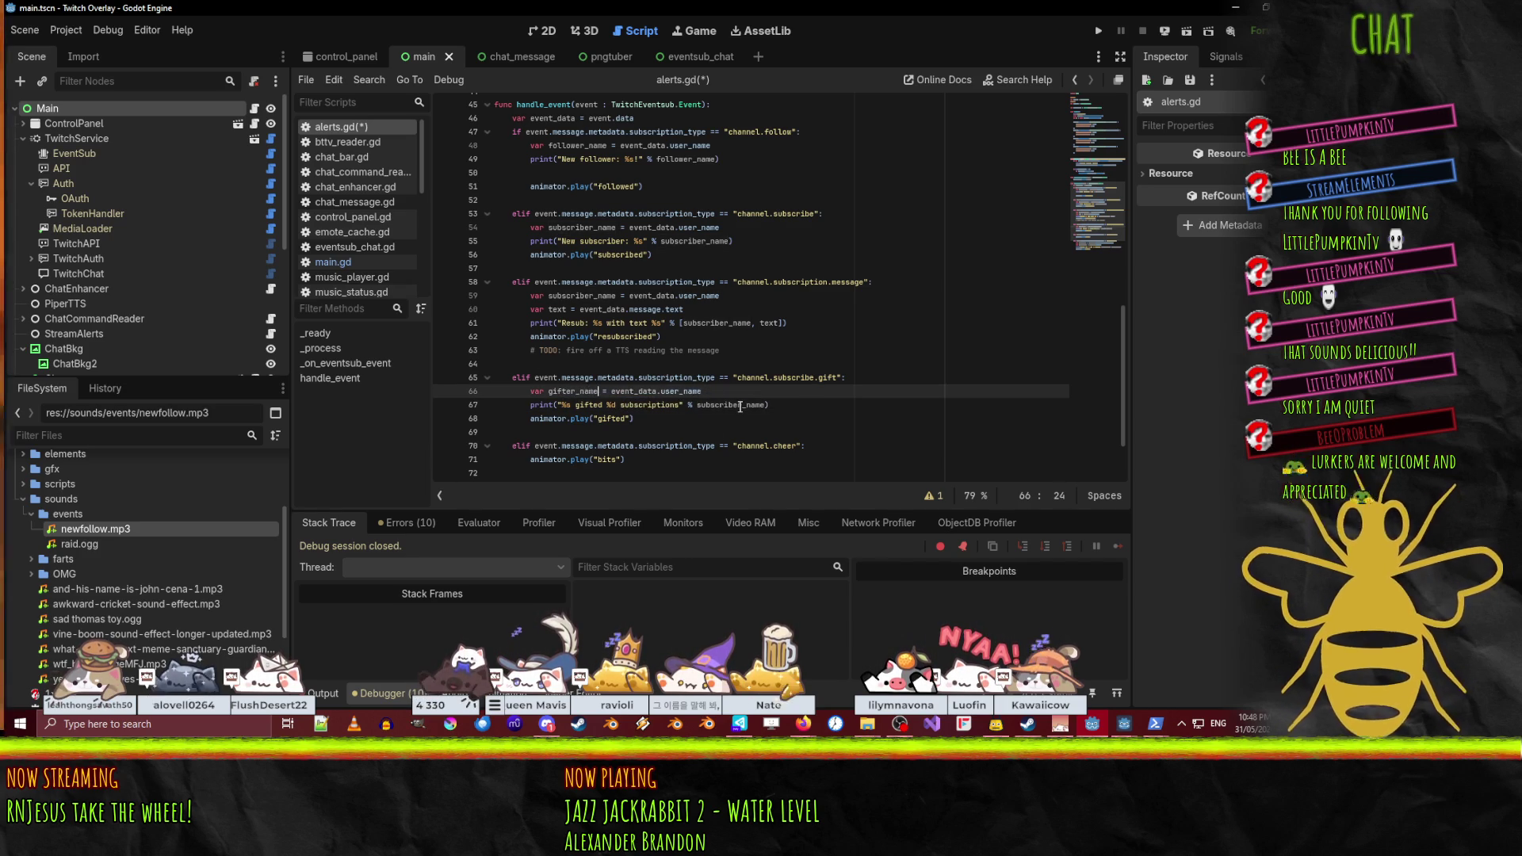
{"action": "double_click", "coordinate": [737, 418]}
{"action": "type", "text": "gifter_name"}
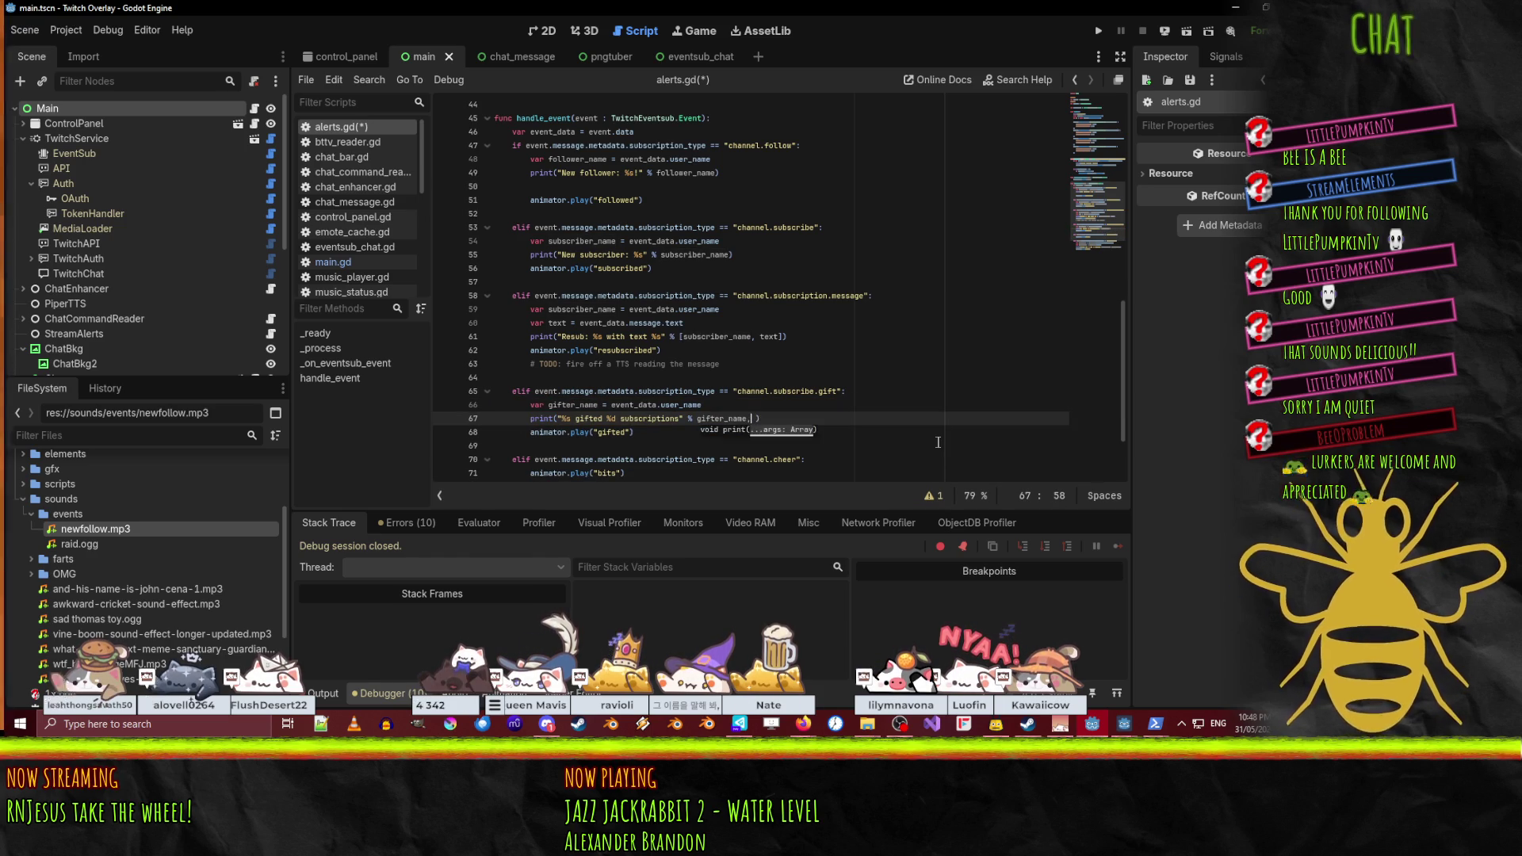
{"action": "type", "text": " ["}
{"action": "key", "text": "End"}
{"action": "key", "text": "Left"}
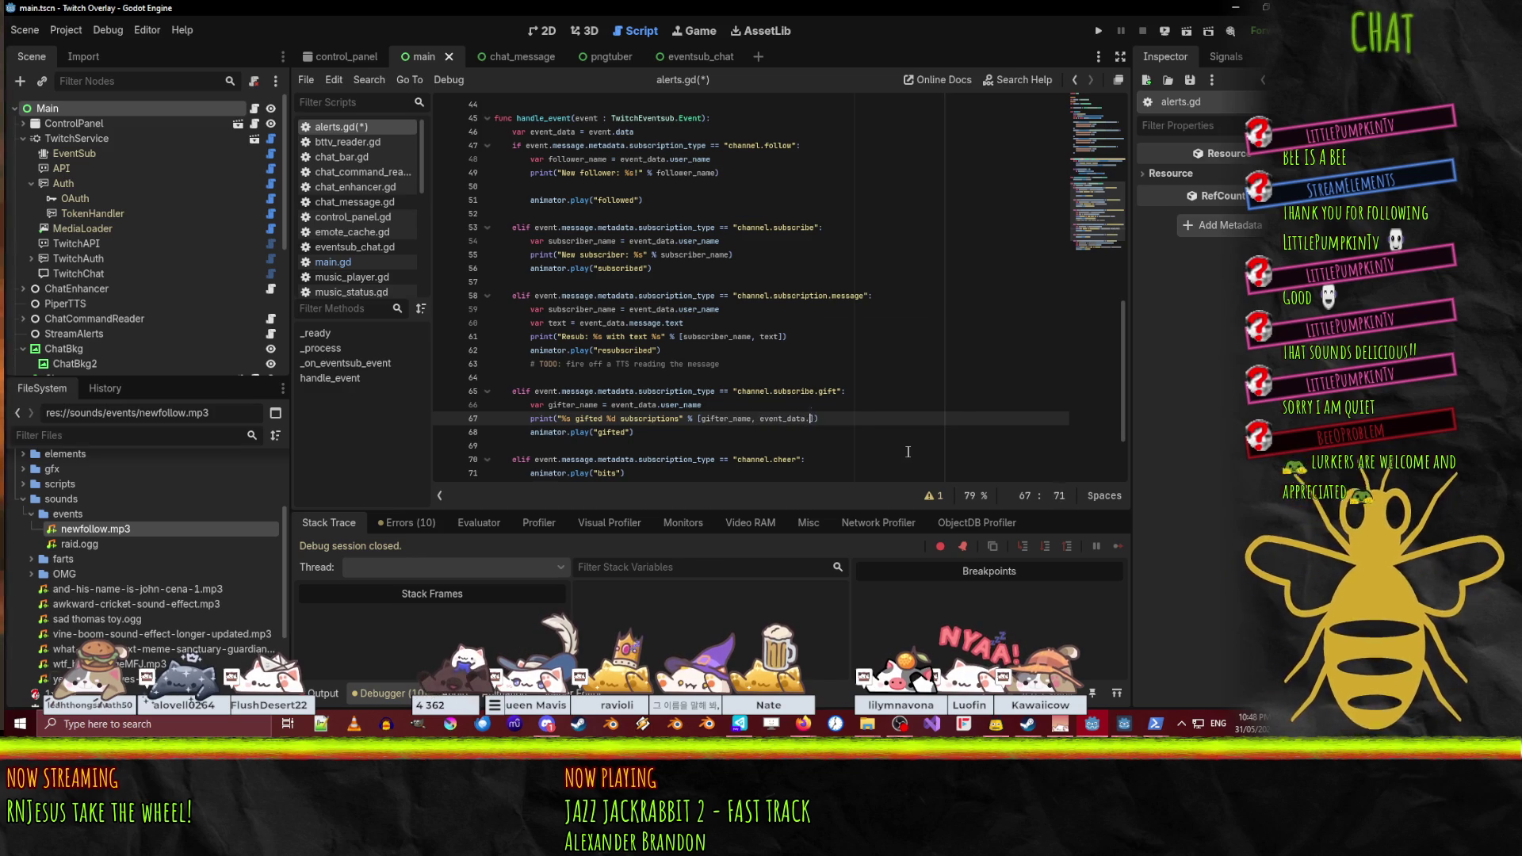
- Check the gift event fields in the docs and add the total to the print arguments
{"action": "left_click", "coordinate": [1093, 726]}
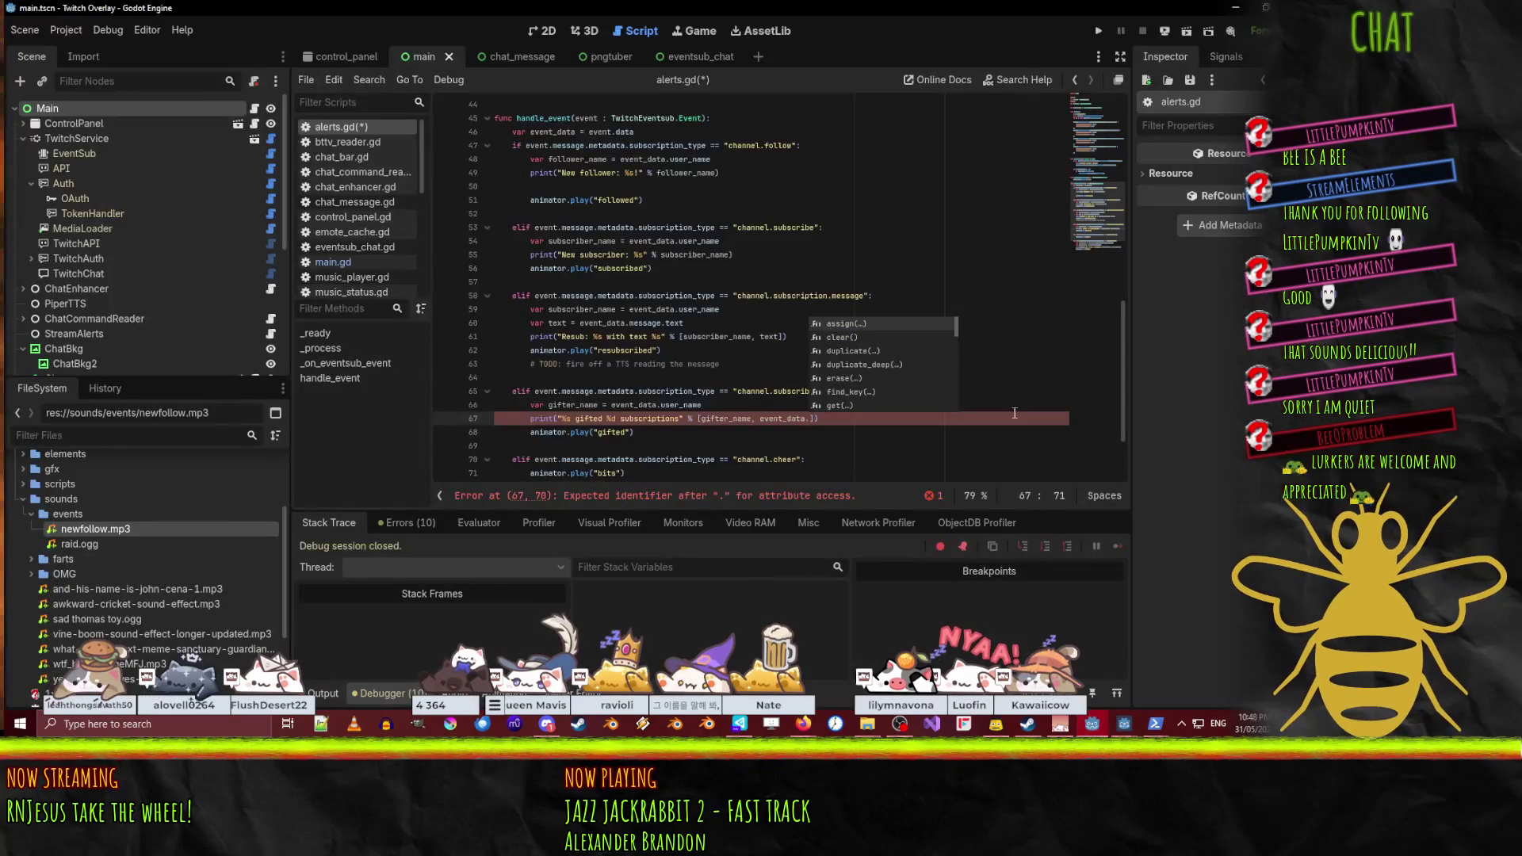
{"action": "type", "text": "total"}
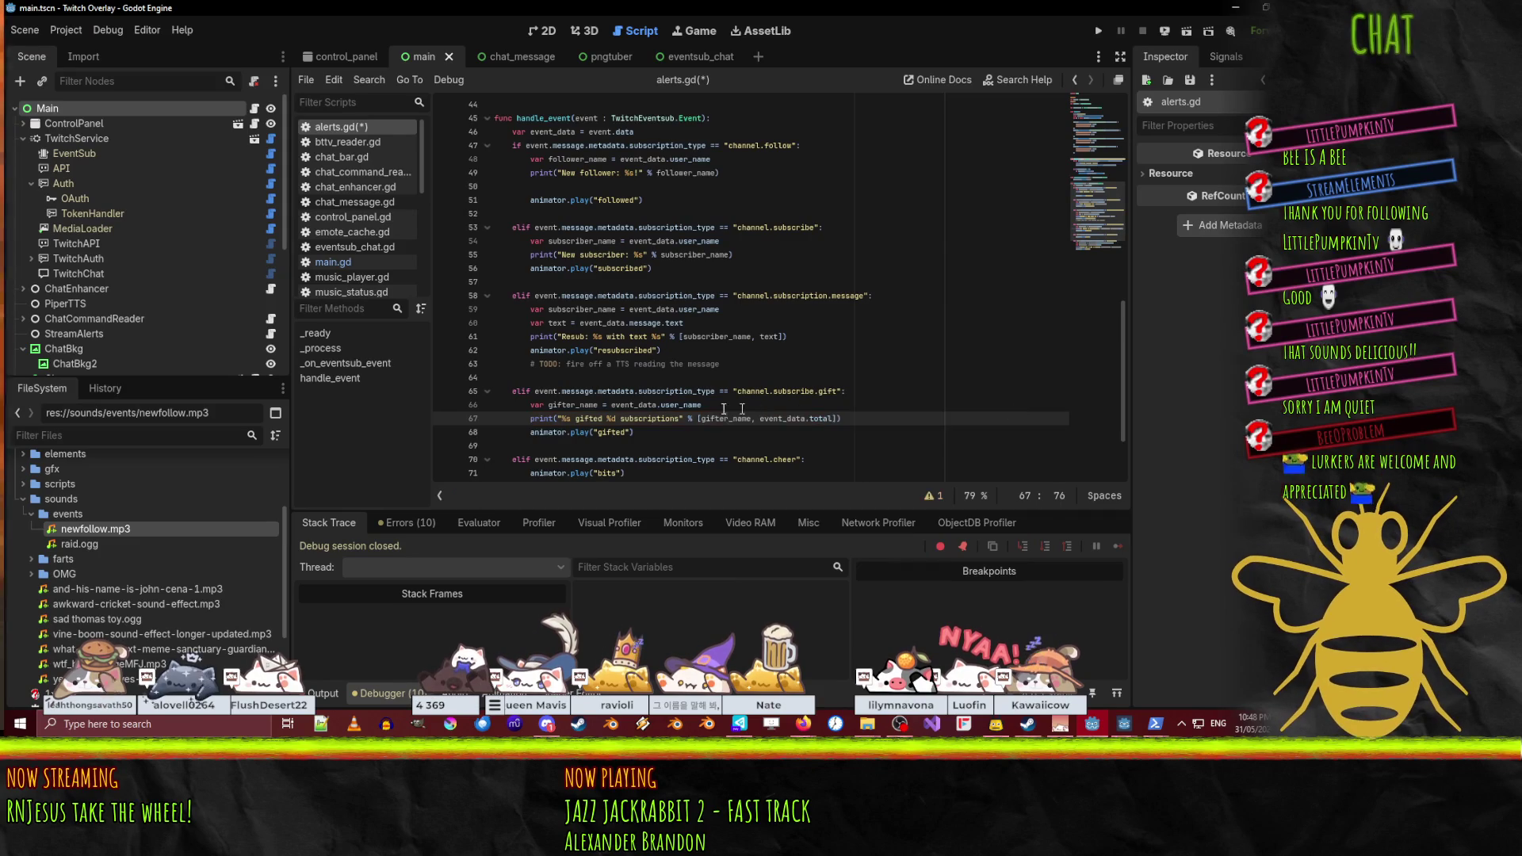
{"action": "left_click", "coordinate": [650, 436]}
{"action": "scroll", "coordinate": [759, 430], "scroll_direction": "down", "scroll_amount": 3}
{"action": "left_click", "coordinate": [654, 445]}
{"action": "left_click", "coordinate": [709, 430]}
- Copy the gifter_name assignment line into the start of the channel.cheer branch
{"action": "left_click", "coordinate": [646, 309]}
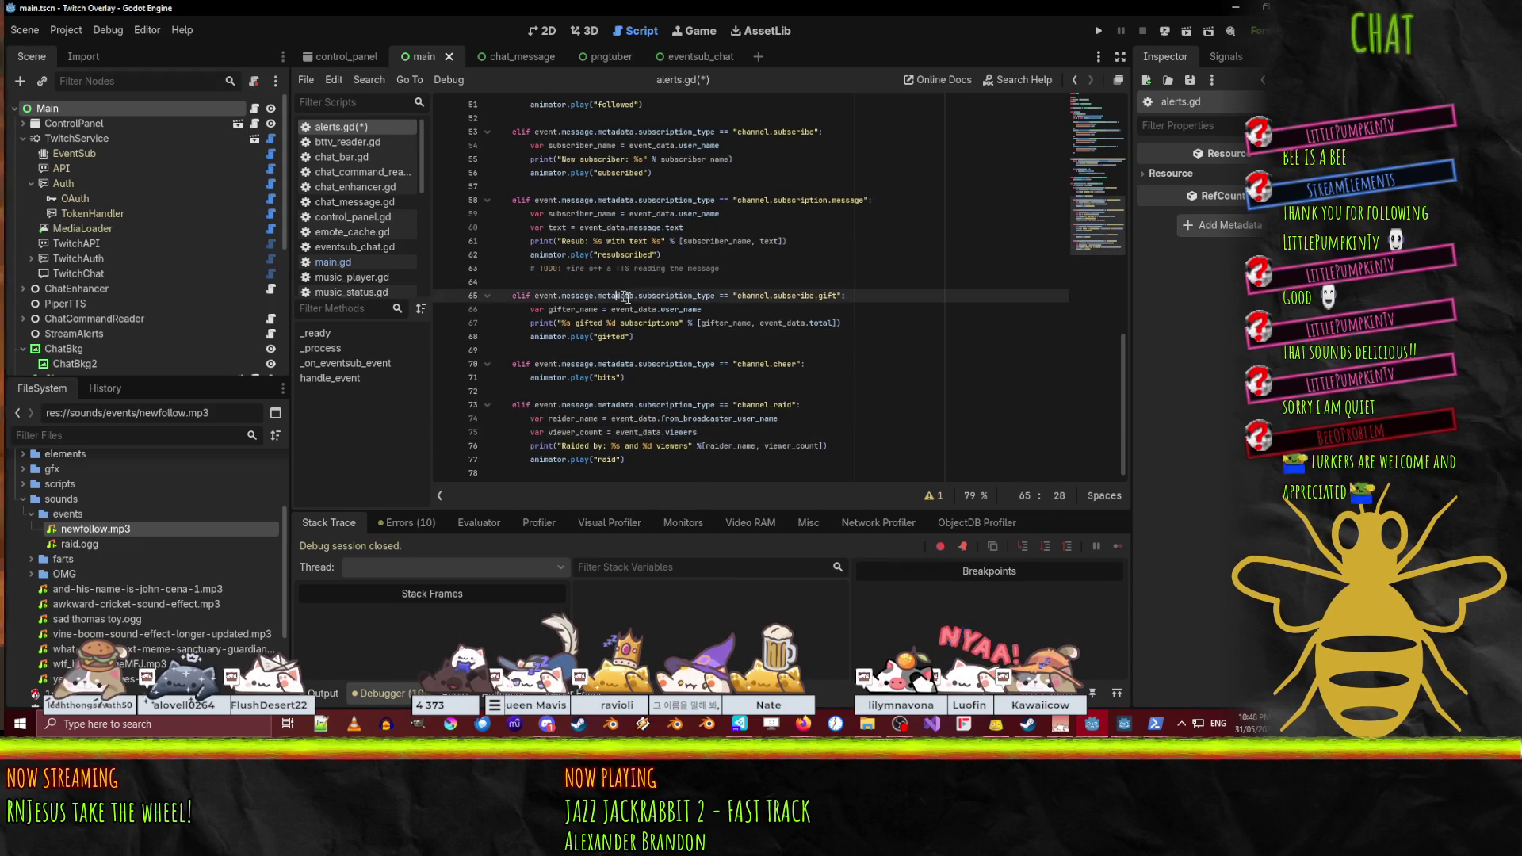
{"action": "key", "text": "Down"}
{"action": "key", "text": "Down"}
{"action": "key", "text": "Down"}
{"action": "key", "text": "Up"}
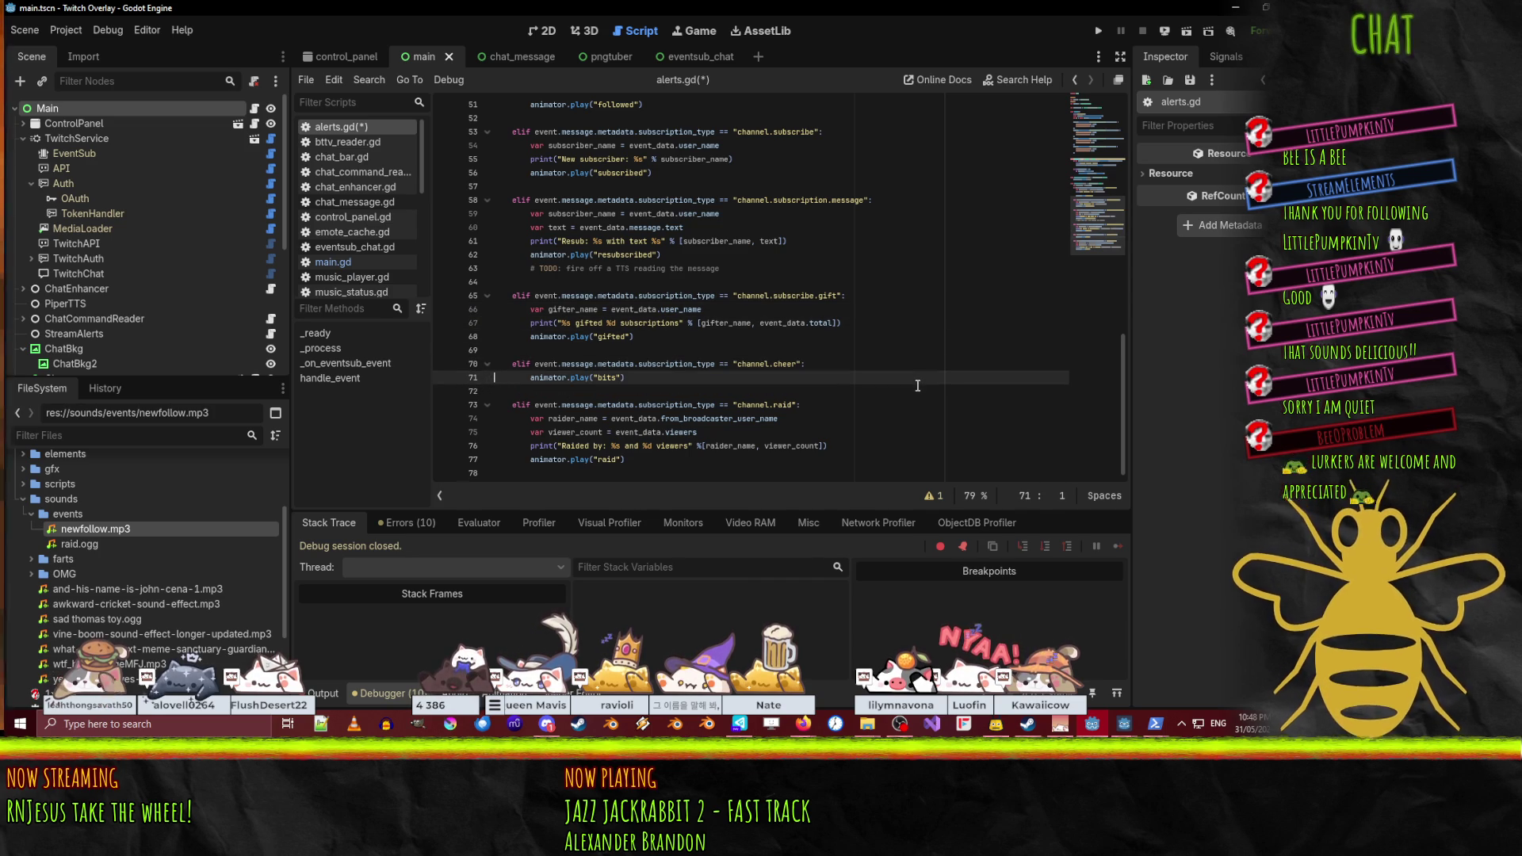
{"action": "key", "text": "ctrl+v"}
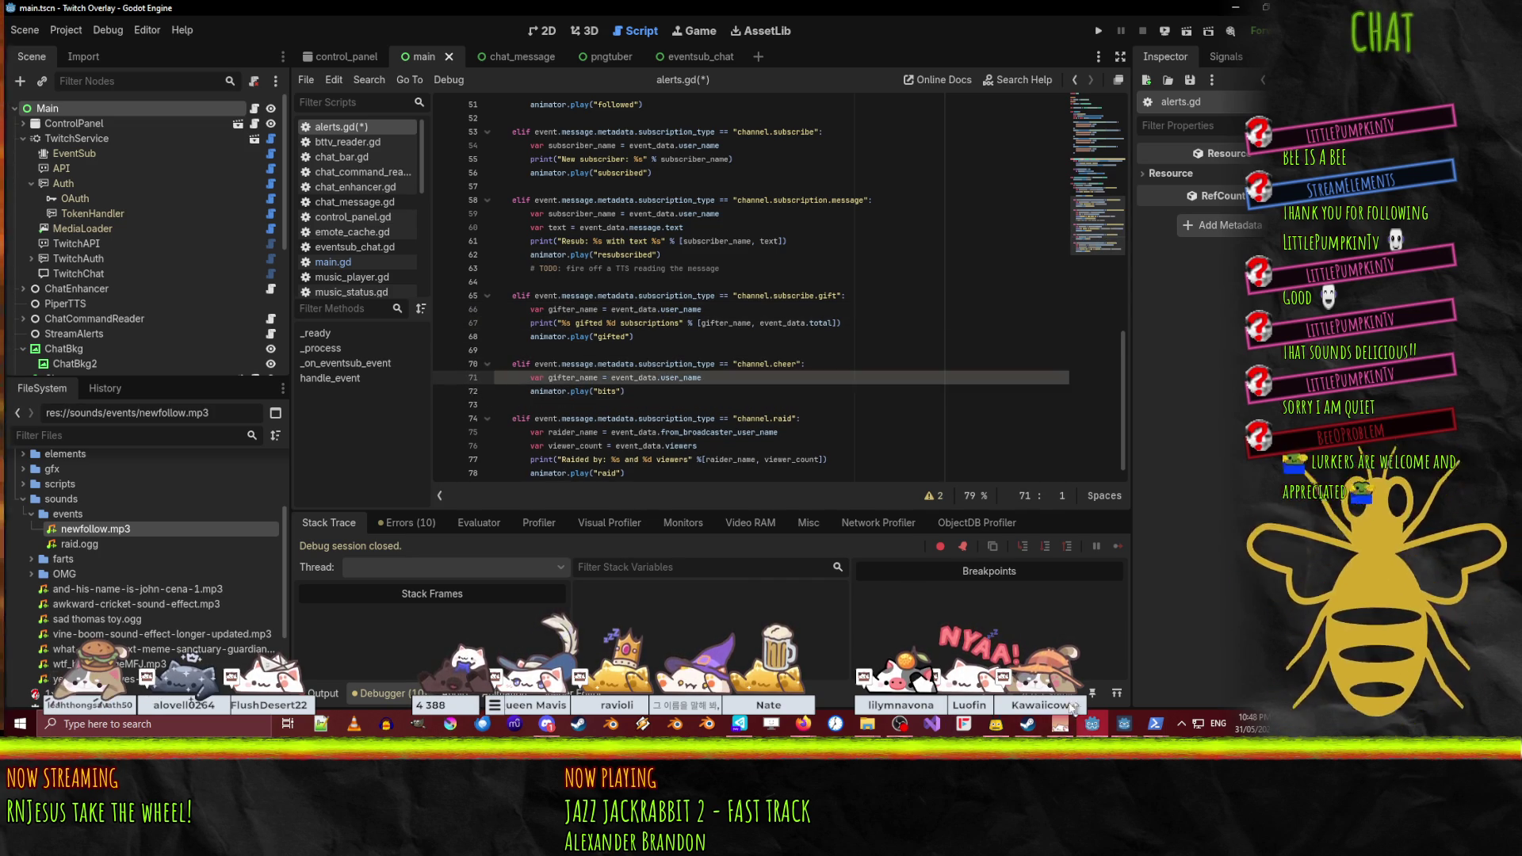
{"action": "double_click", "coordinate": [580, 379]}
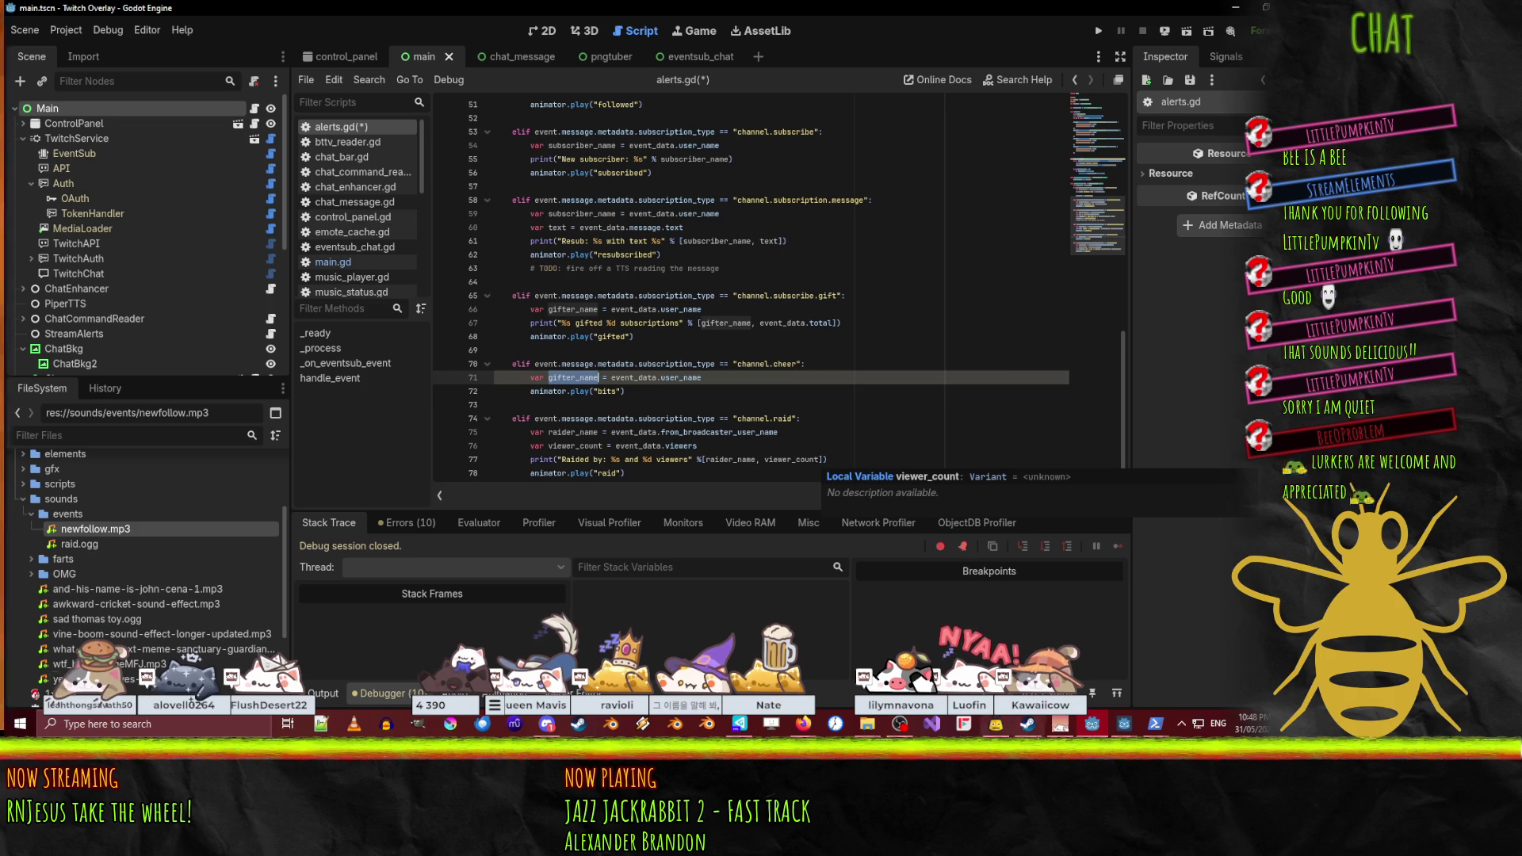
{"action": "key", "text": "alt+Tab"}
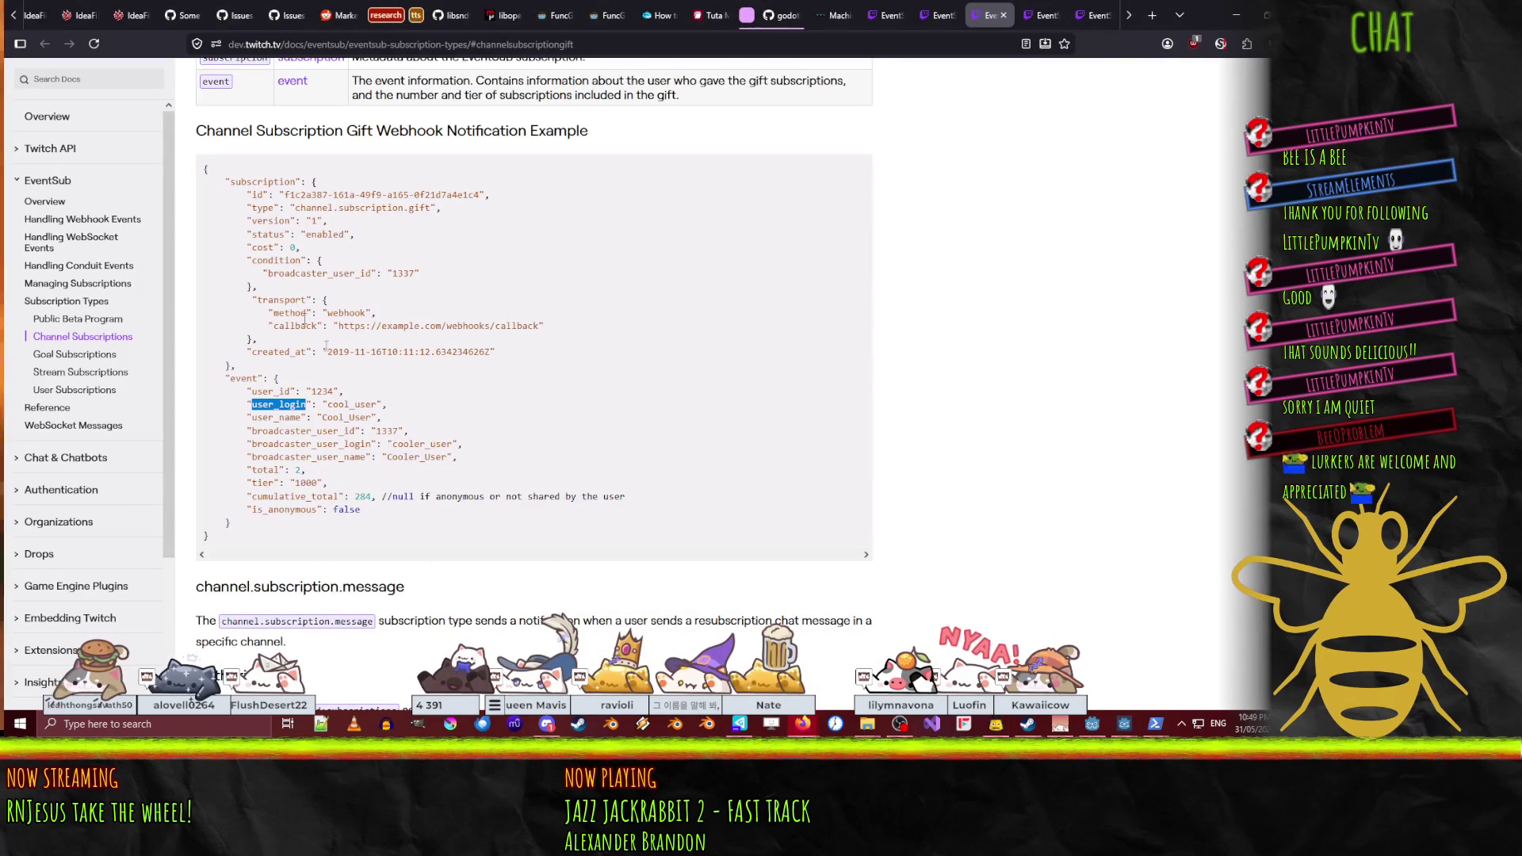
- Look up the user_name and bits fields in the Channel Cheer notification example, then return to alerts.gd
{"action": "scroll", "coordinate": [529, 430], "scroll_direction": "down", "scroll_amount": 2}
{"action": "scroll", "coordinate": [591, 428], "scroll_direction": "up", "scroll_amount": 3}
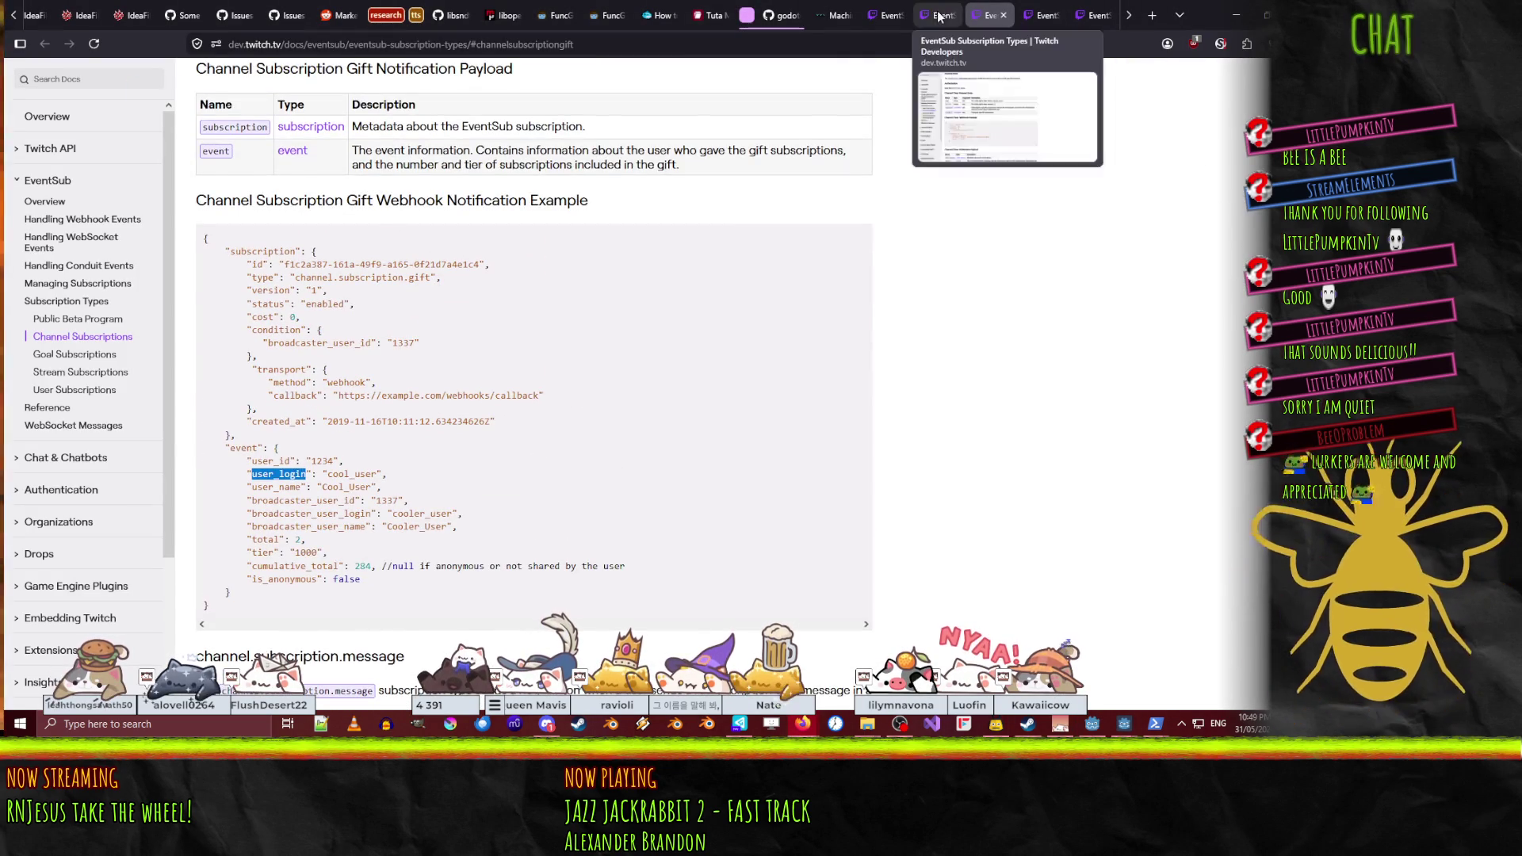
{"action": "left_click", "coordinate": [931, 16]}
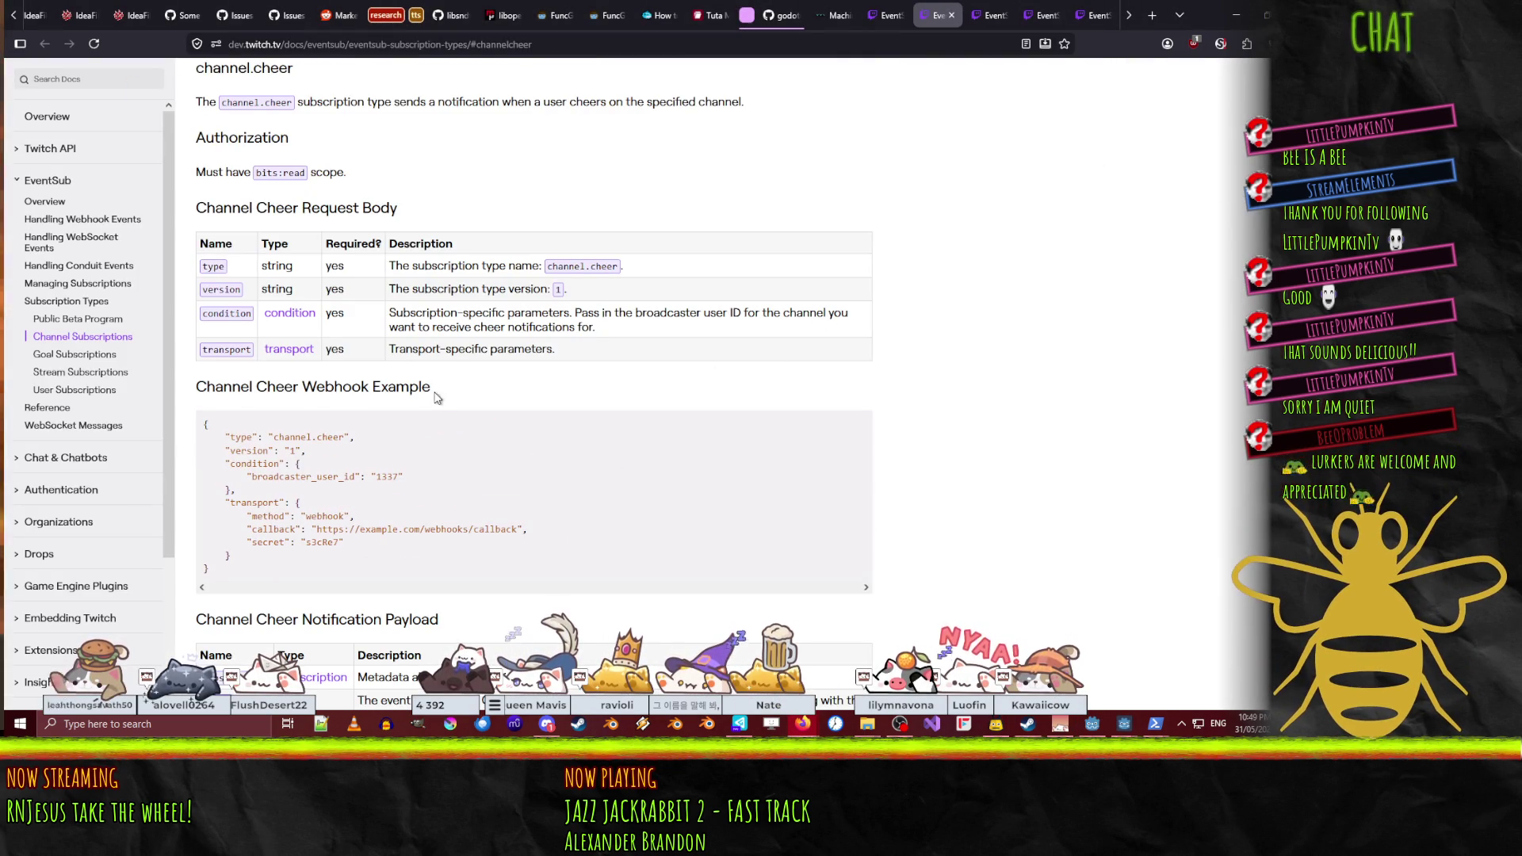
{"action": "scroll", "coordinate": [618, 389], "scroll_direction": "down", "scroll_amount": 3}
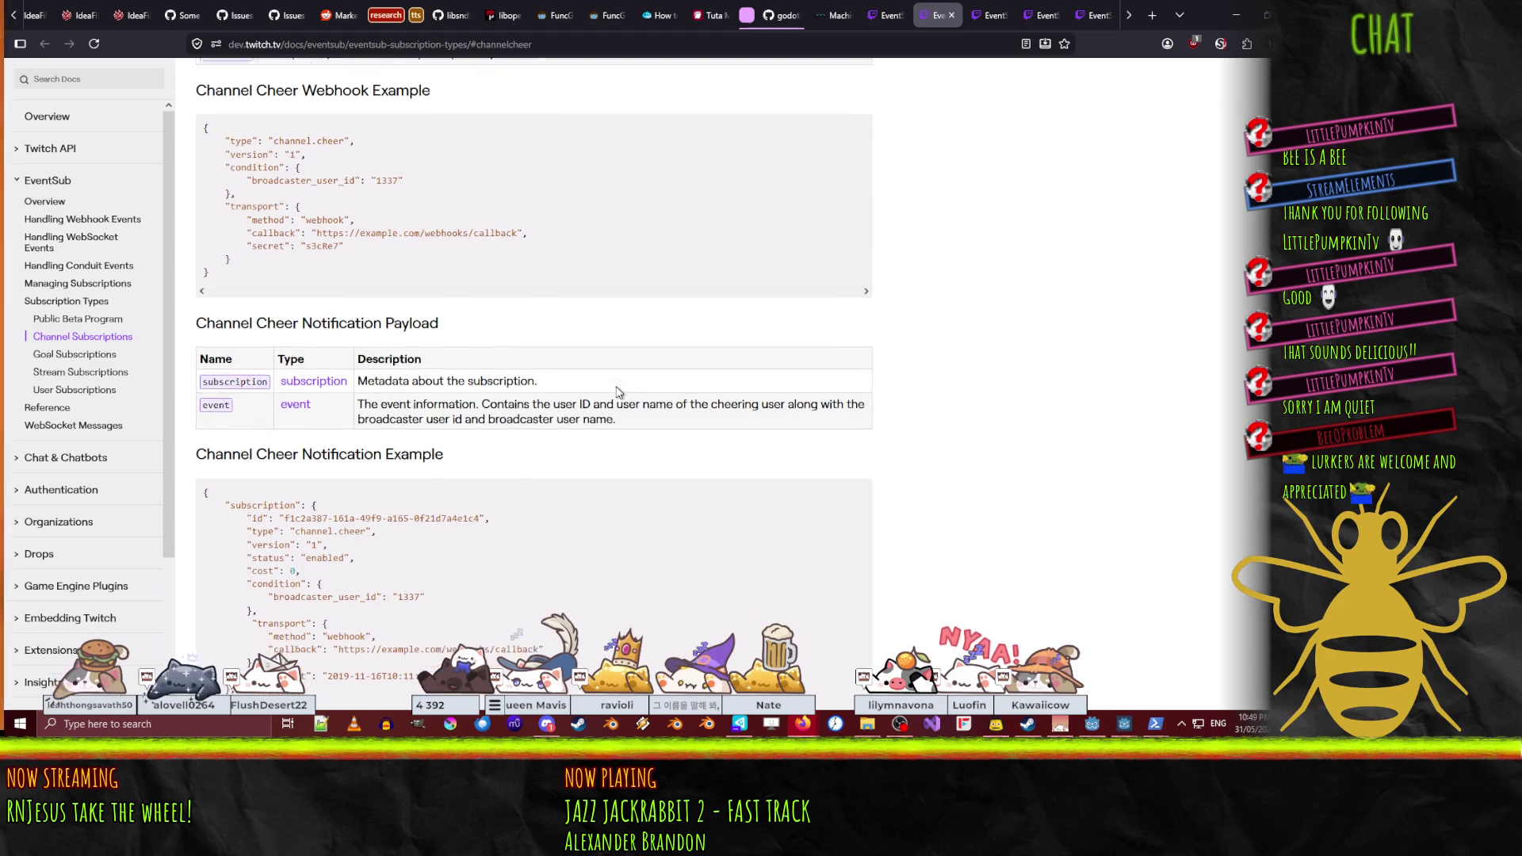
{"action": "scroll", "coordinate": [620, 393], "scroll_direction": "down", "scroll_amount": 4}
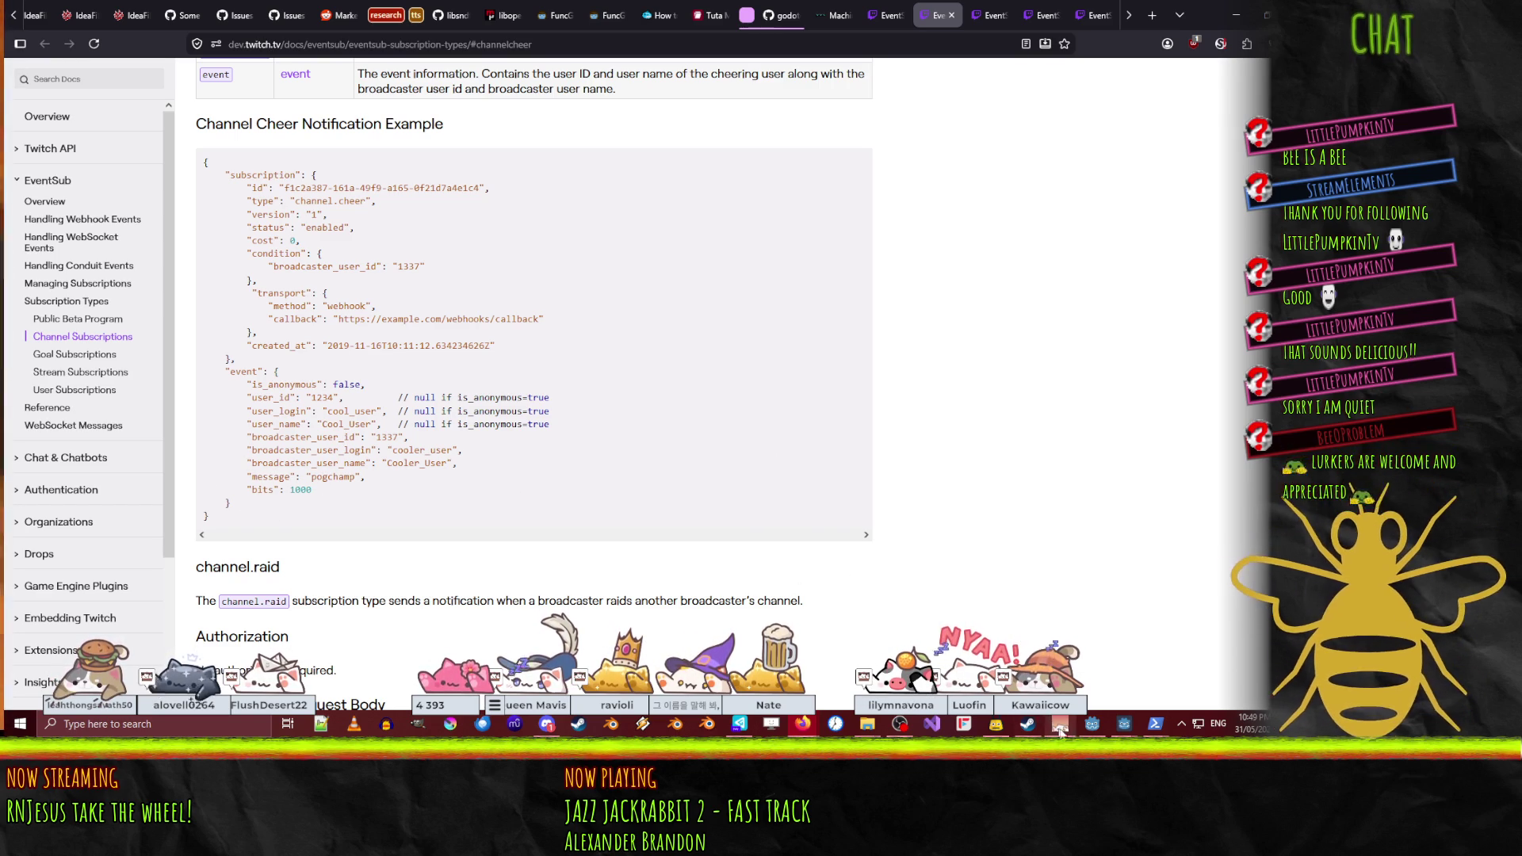
{"action": "mouse_move", "coordinate": [1096, 732]}
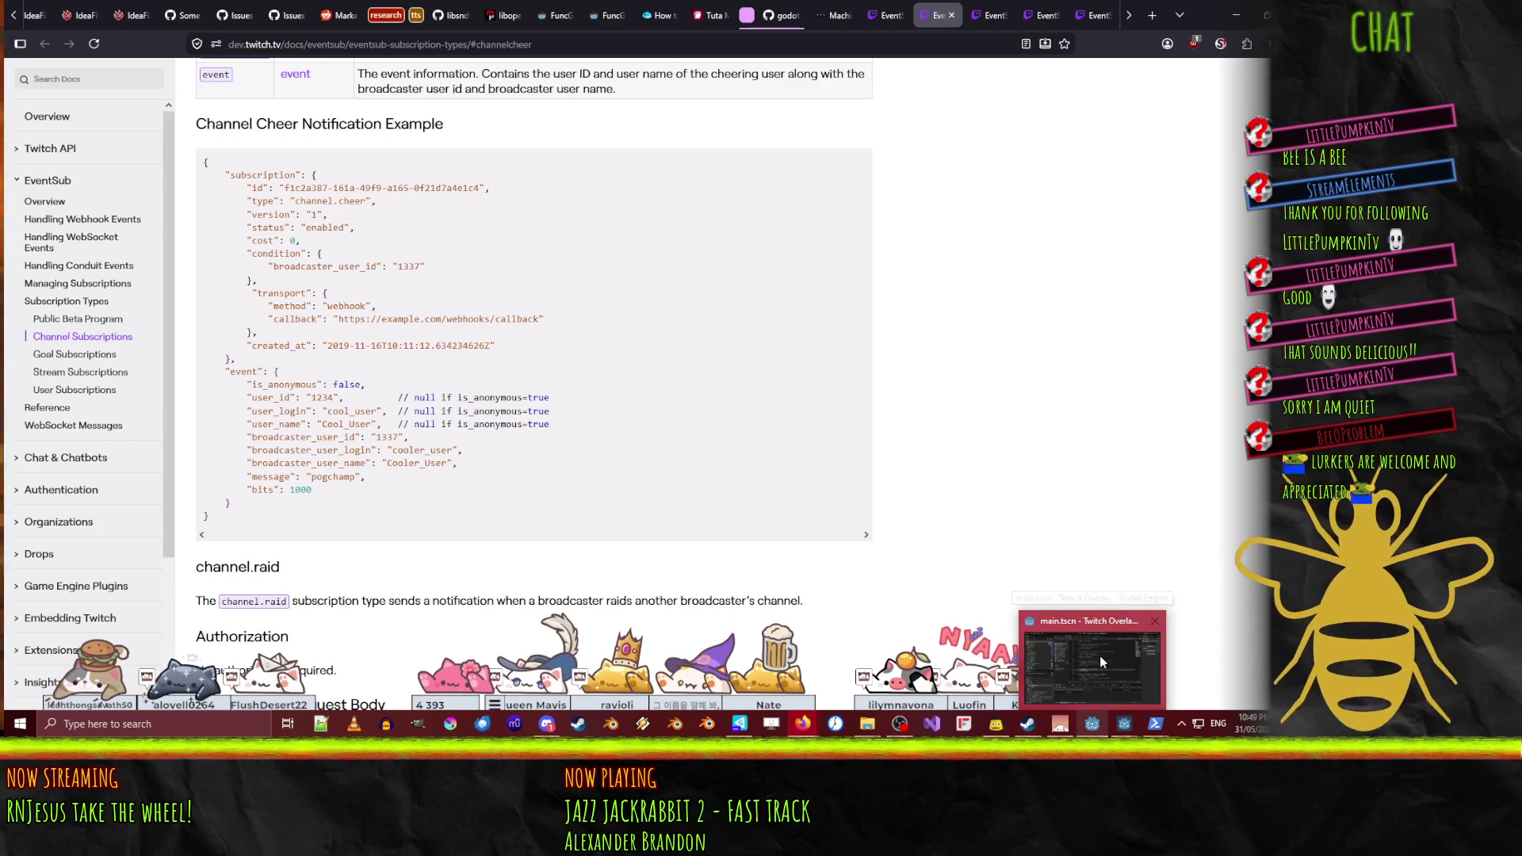
{"action": "left_click", "coordinate": [1100, 655]}
{"action": "left_click", "coordinate": [809, 378]}
- Add var bits = event_data.bits under the cheer branch's gifter_name line
{"action": "key", "text": "Return"}
{"action": "type", "text": "var "}
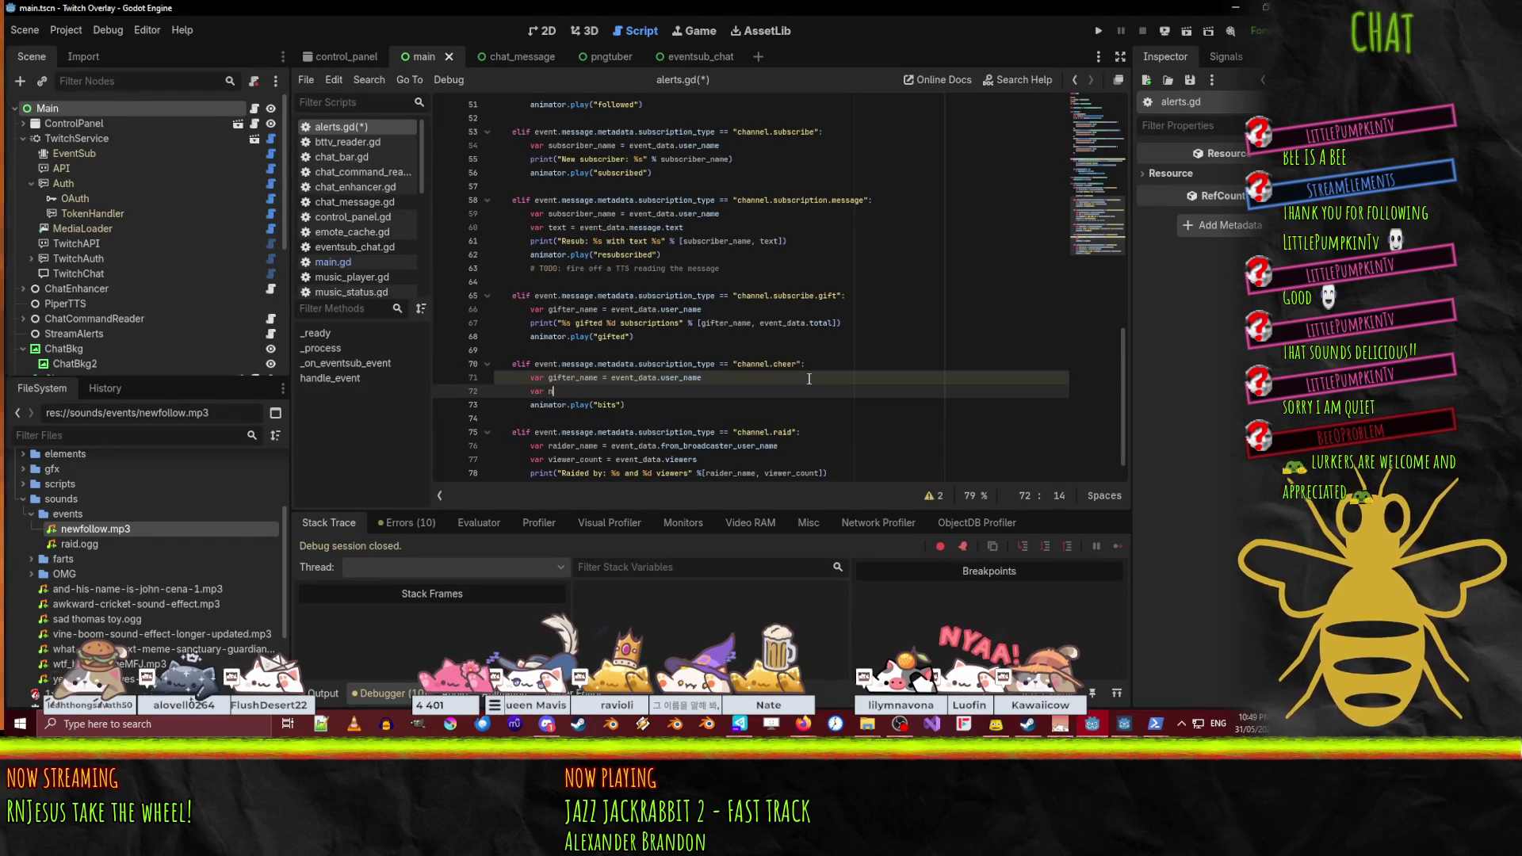
{"action": "type", "text": "bits = event_data.bits"}
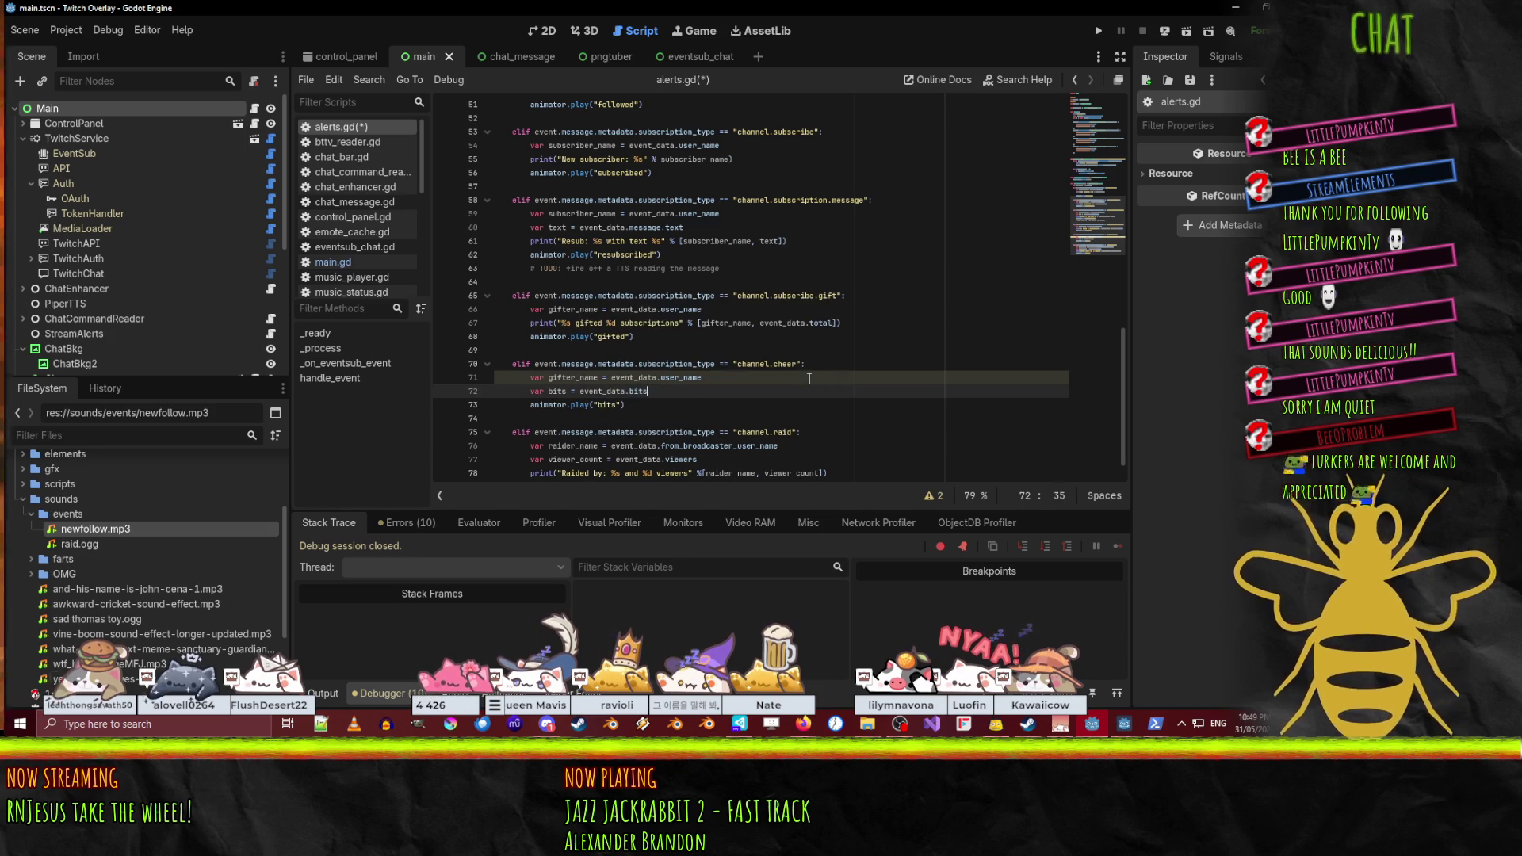
{"action": "left_click", "coordinate": [809, 378]}
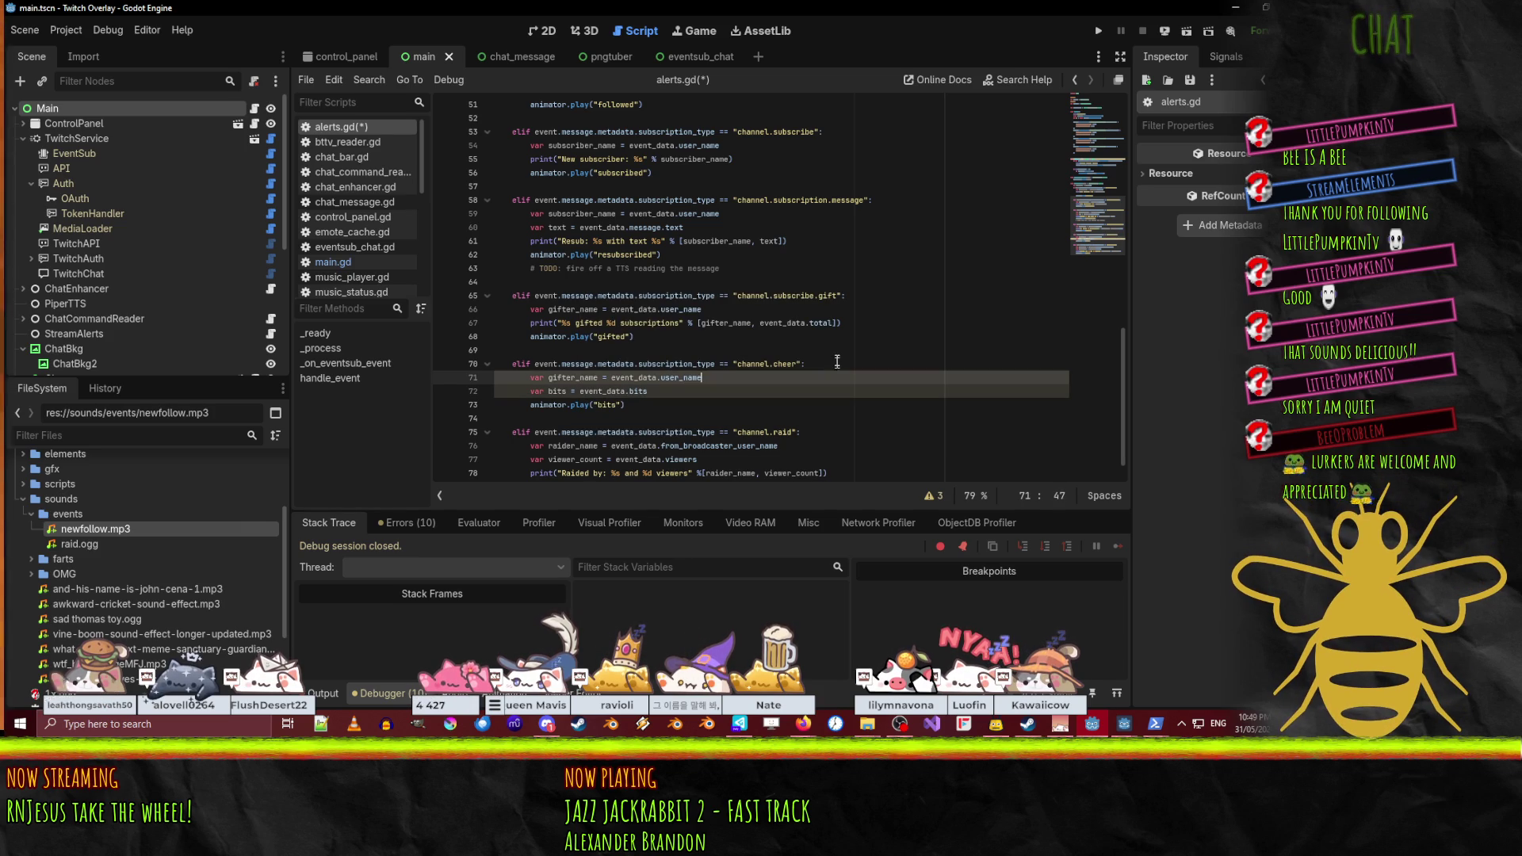
{"action": "left_click", "coordinate": [926, 420]}
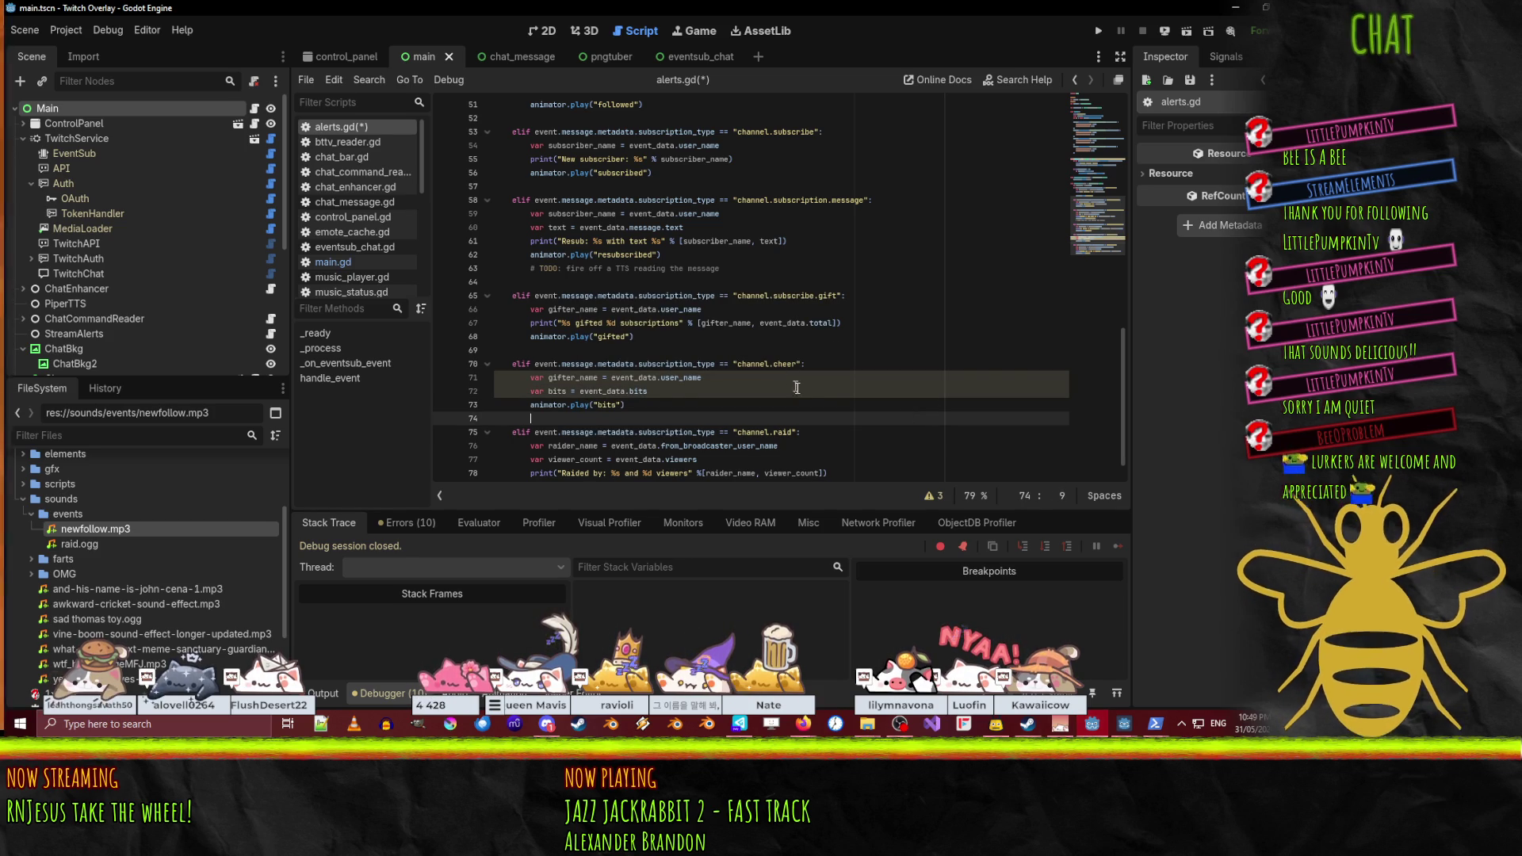
- Start an if null check below the resub subscriber_name assignment
{"action": "left_click", "coordinate": [752, 214]}
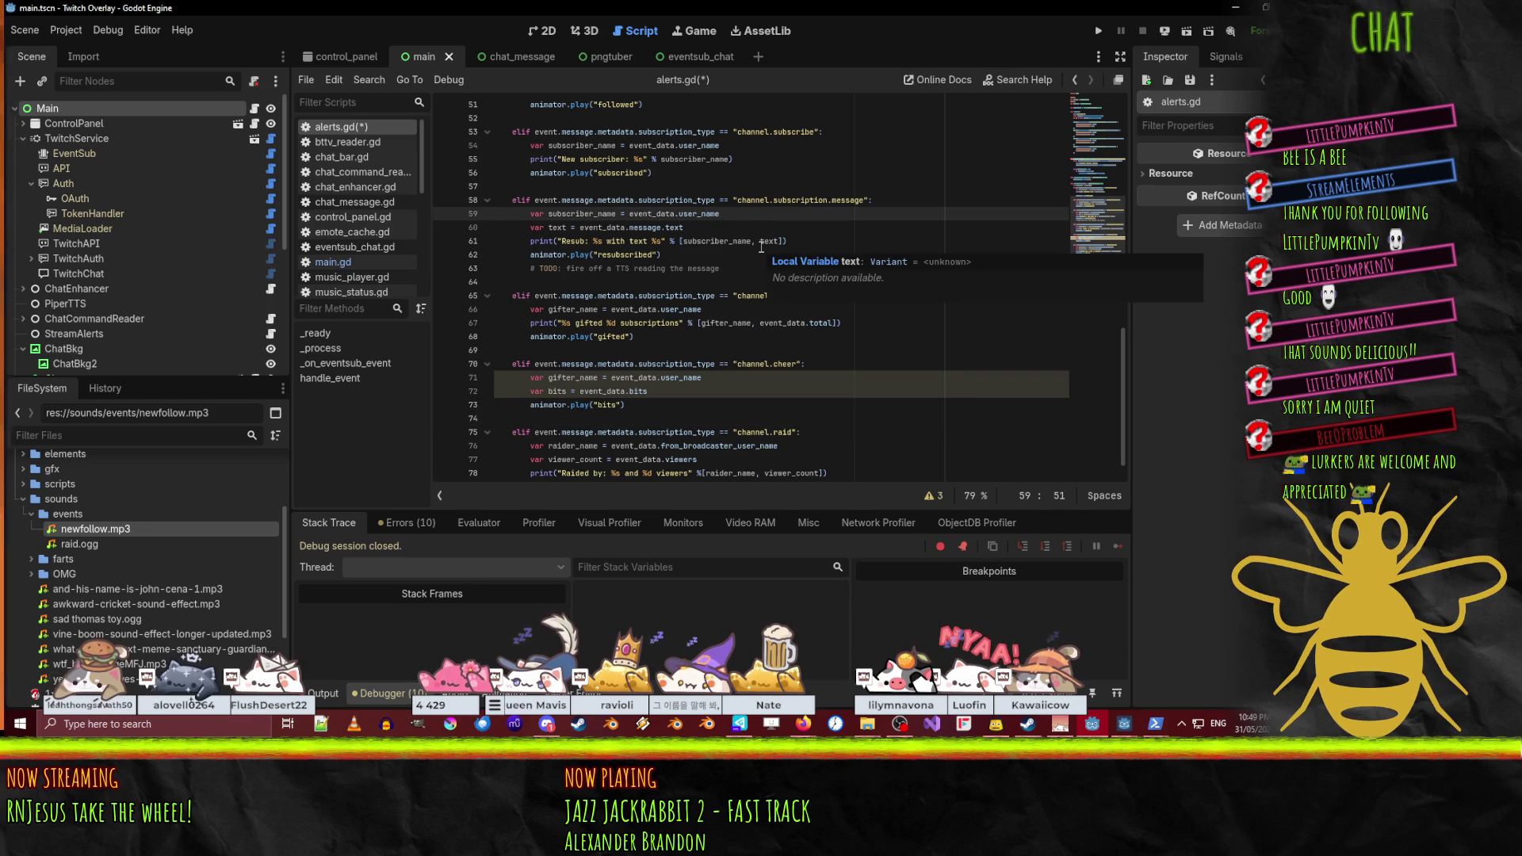
{"action": "type", "text": "!= nil"}
{"action": "key", "text": "BackSpace"}
{"action": "key", "text": "BackSpace"}
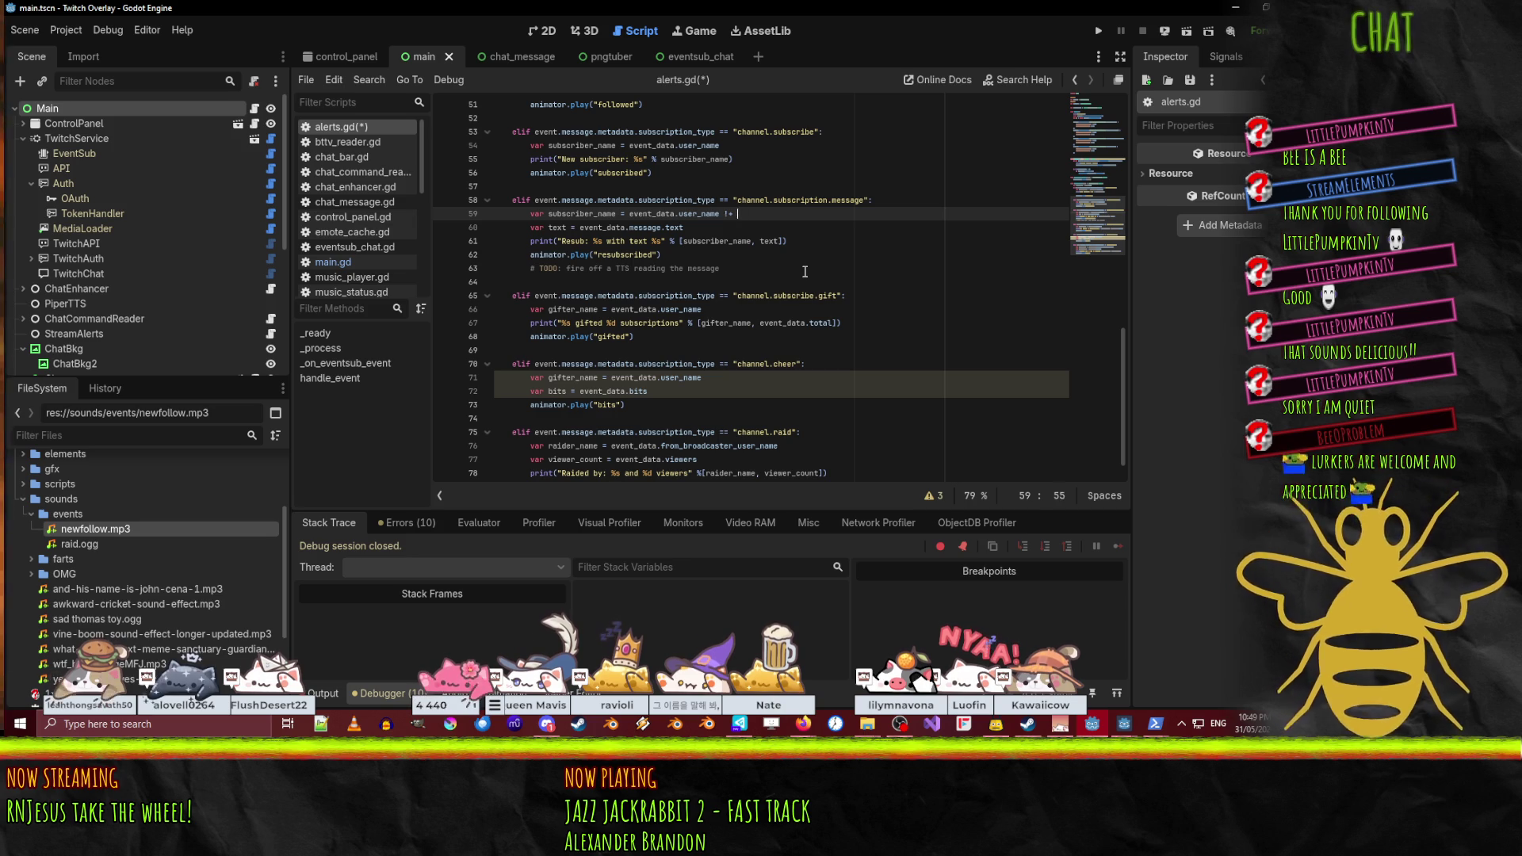
{"action": "type", "text": "u"}
{"action": "key", "text": "Return"}
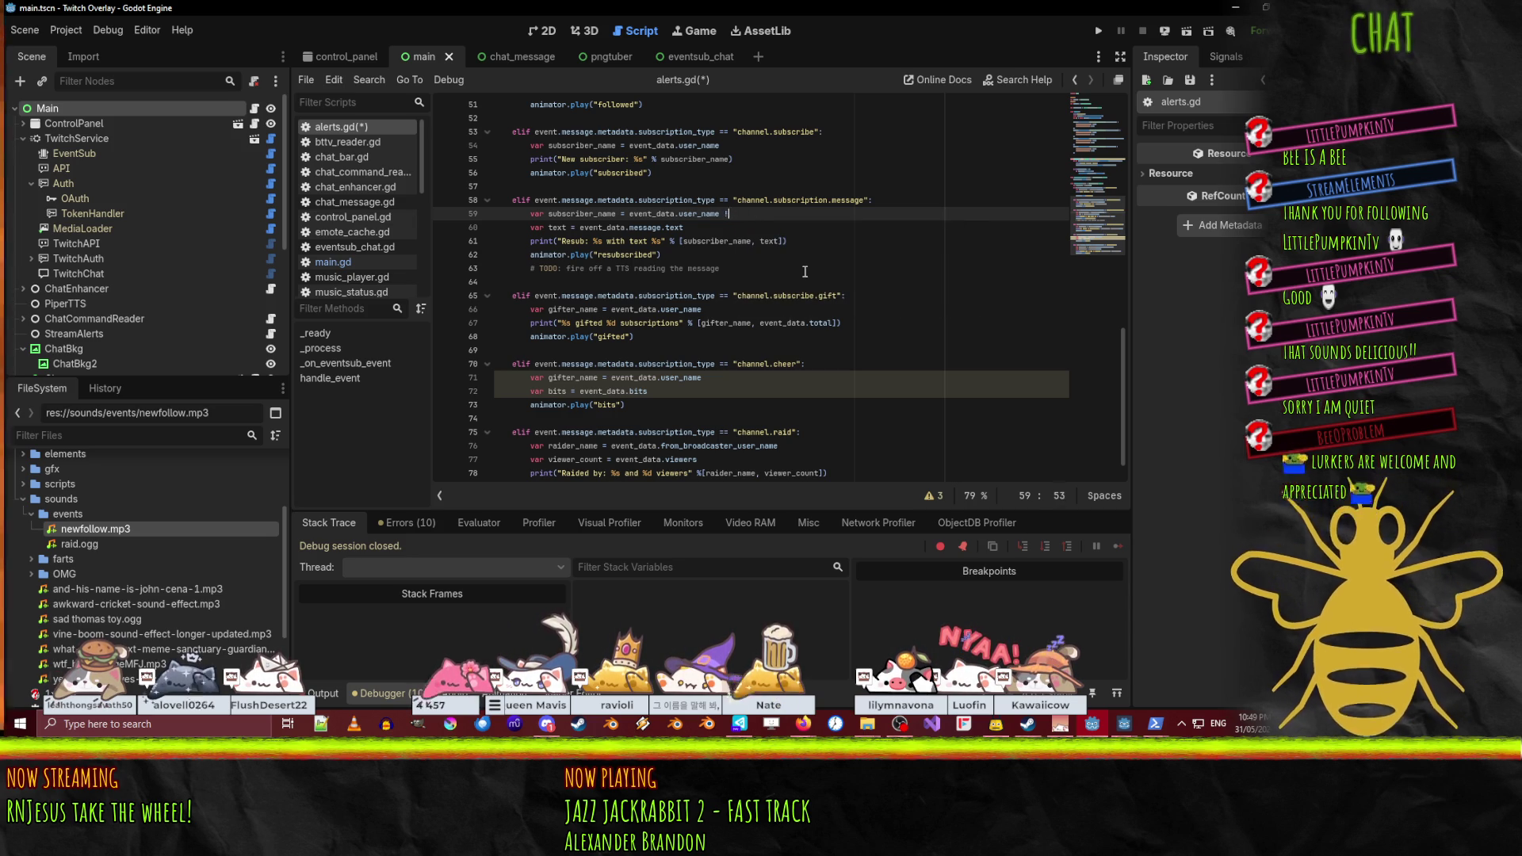
{"action": "key", "text": "Return"}
{"action": "type", "text": "if subscri"}
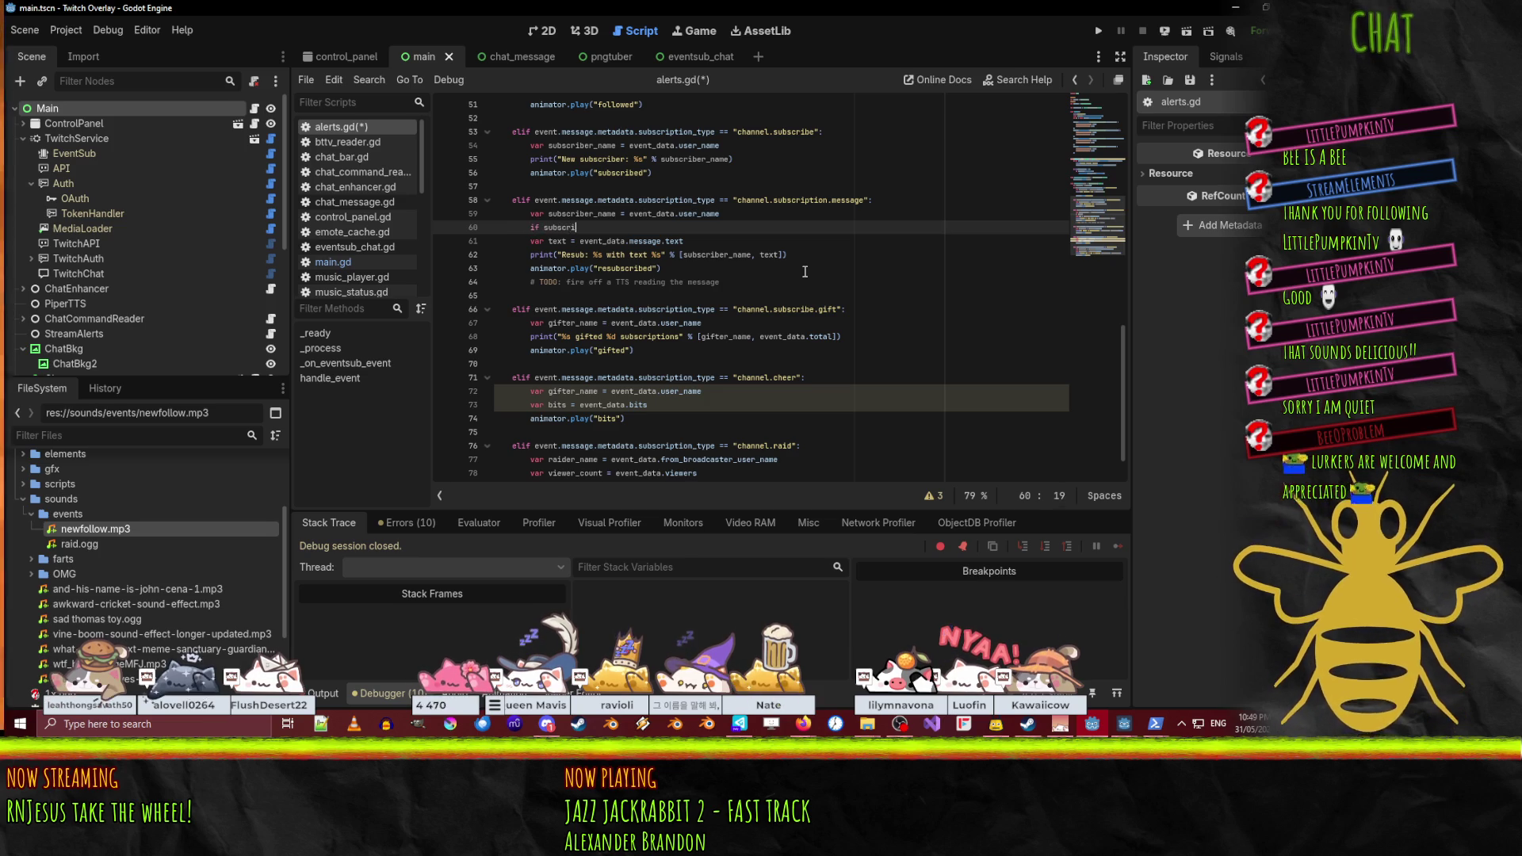
- Write a null check that defaults subscriber_name to "Anonymous Gifter"
{"action": "type", "text": "ber_name == nbu"}
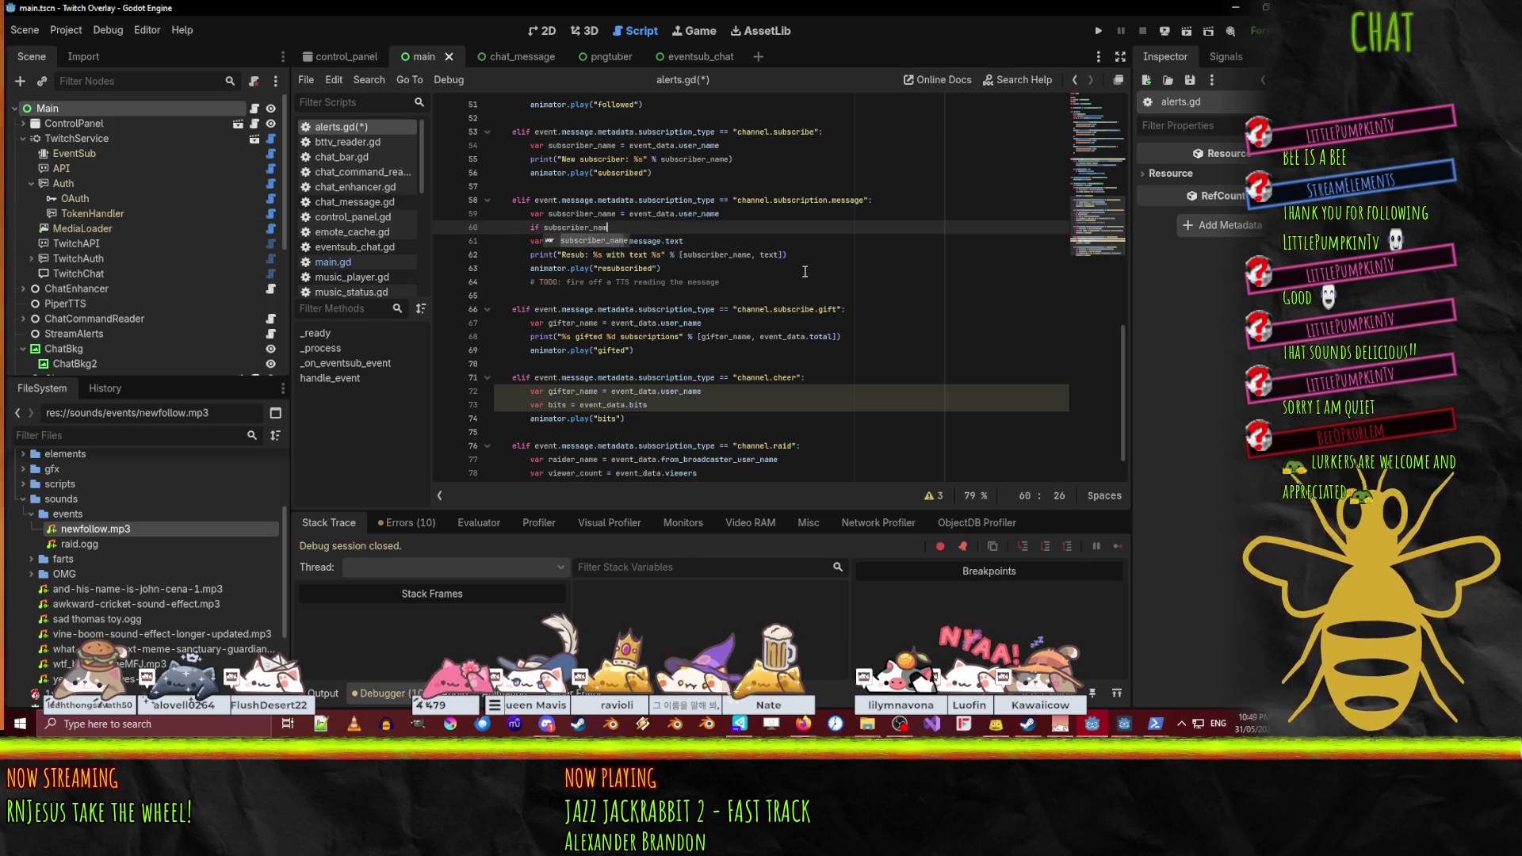
{"action": "key", "text": "BackSpace"}
{"action": "key", "text": "BackSpace"}
{"action": "type", "text": "ull: subscriber_name = \""}
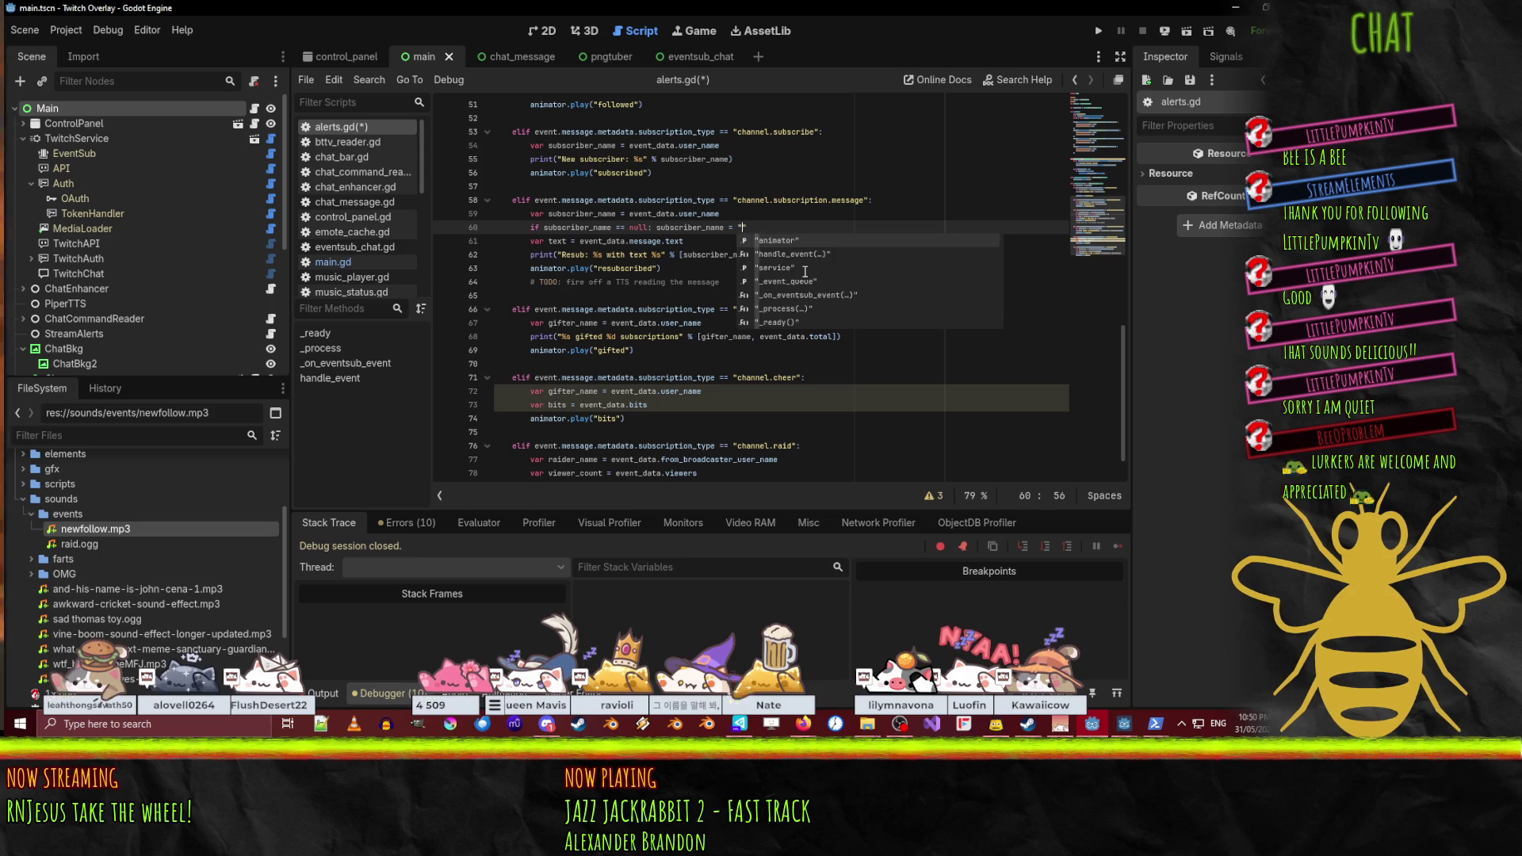
{"action": "key", "text": "Escape"}
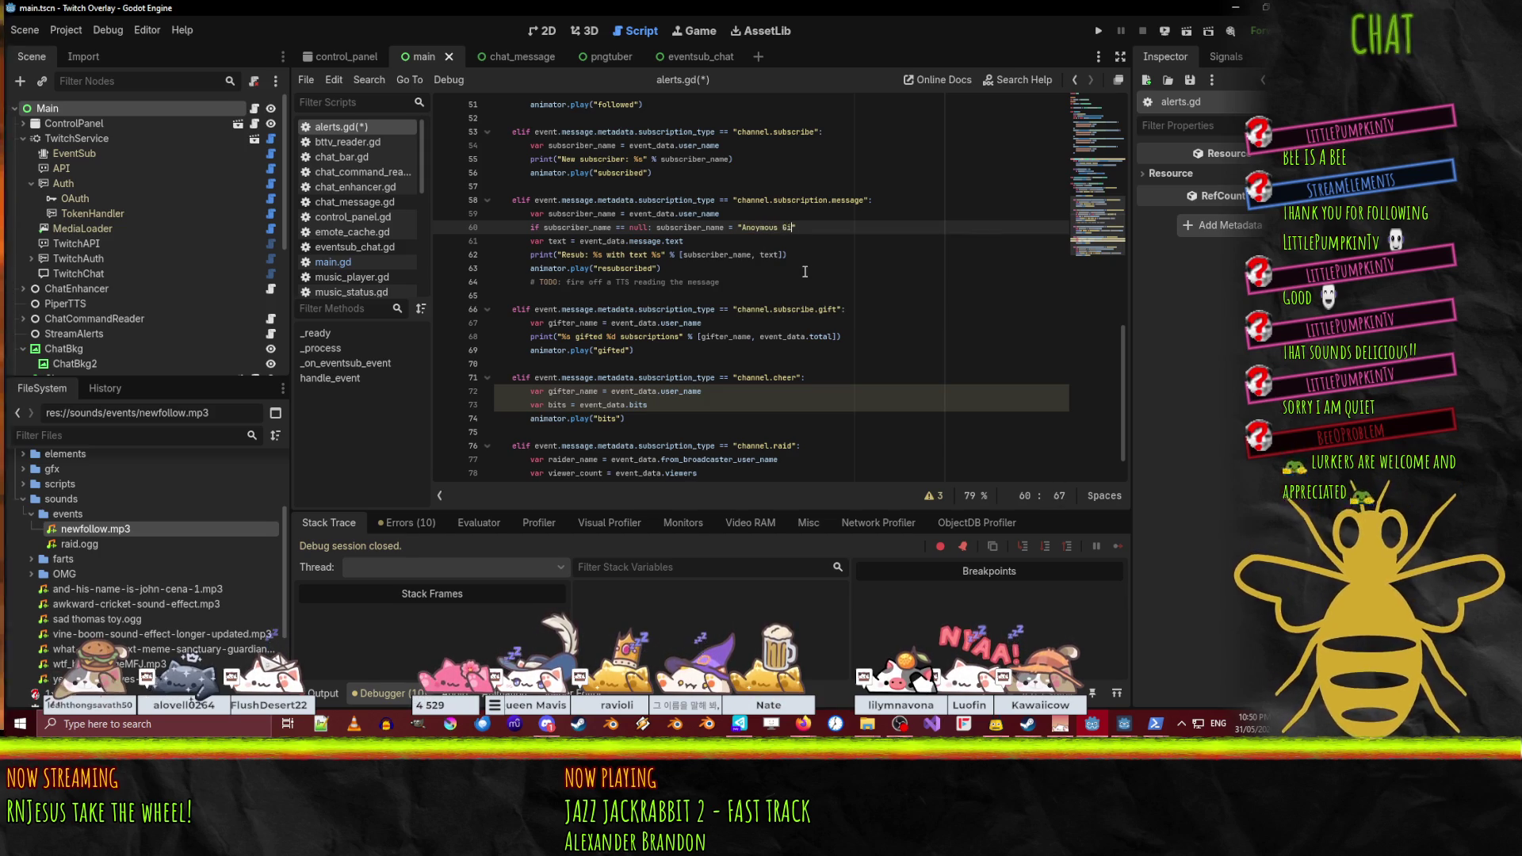
{"action": "type", "text": "fter"}
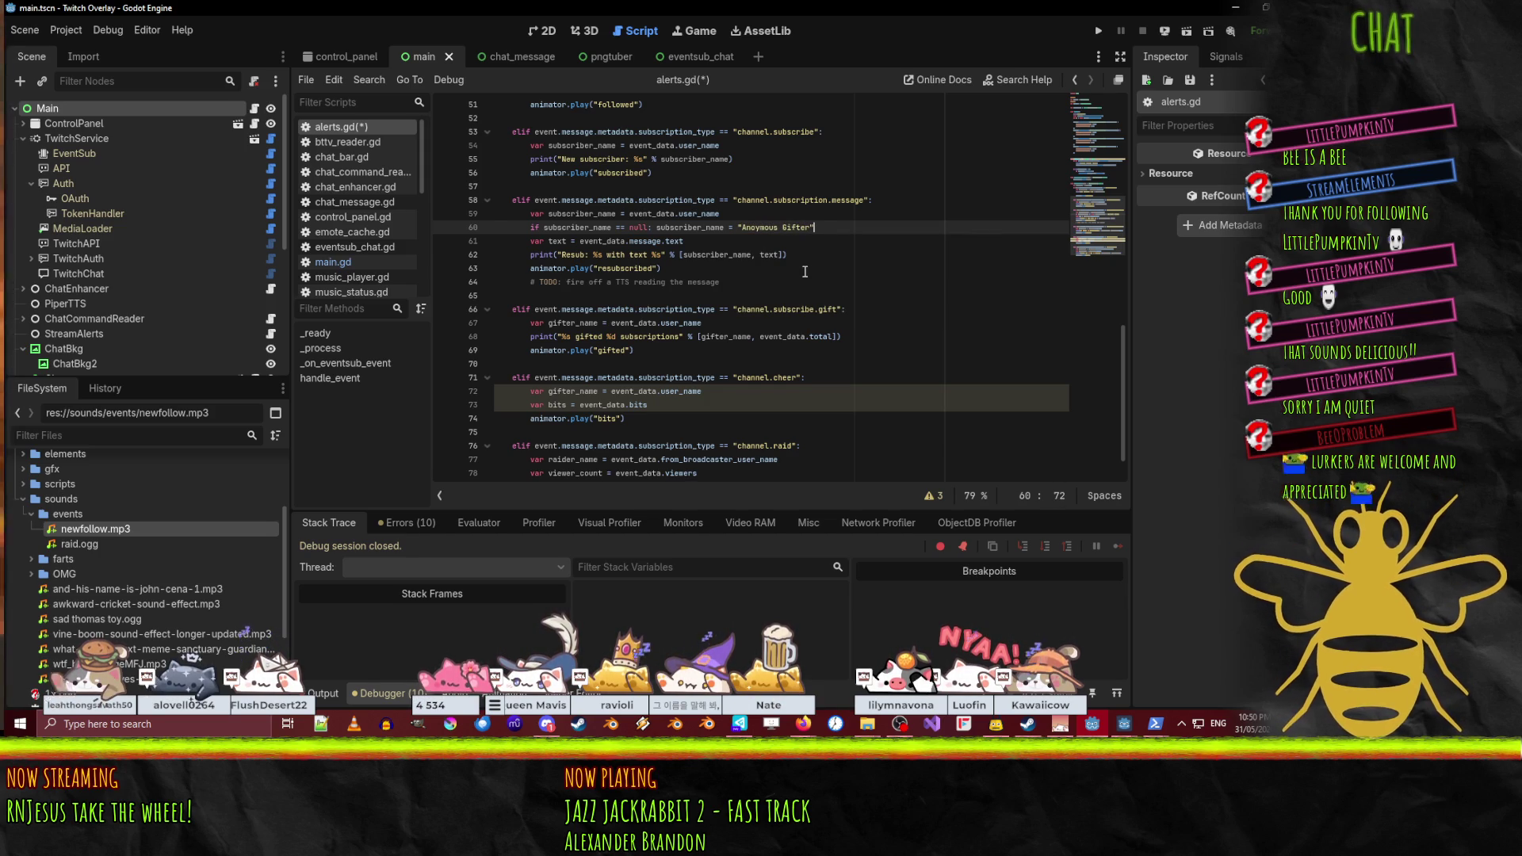
- Move the null check into the gift branch and switch both names to gifter_name
{"action": "key", "text": "alt+Down"}
{"action": "key", "text": "alt+Down"}
{"action": "key", "text": "alt+Down"}
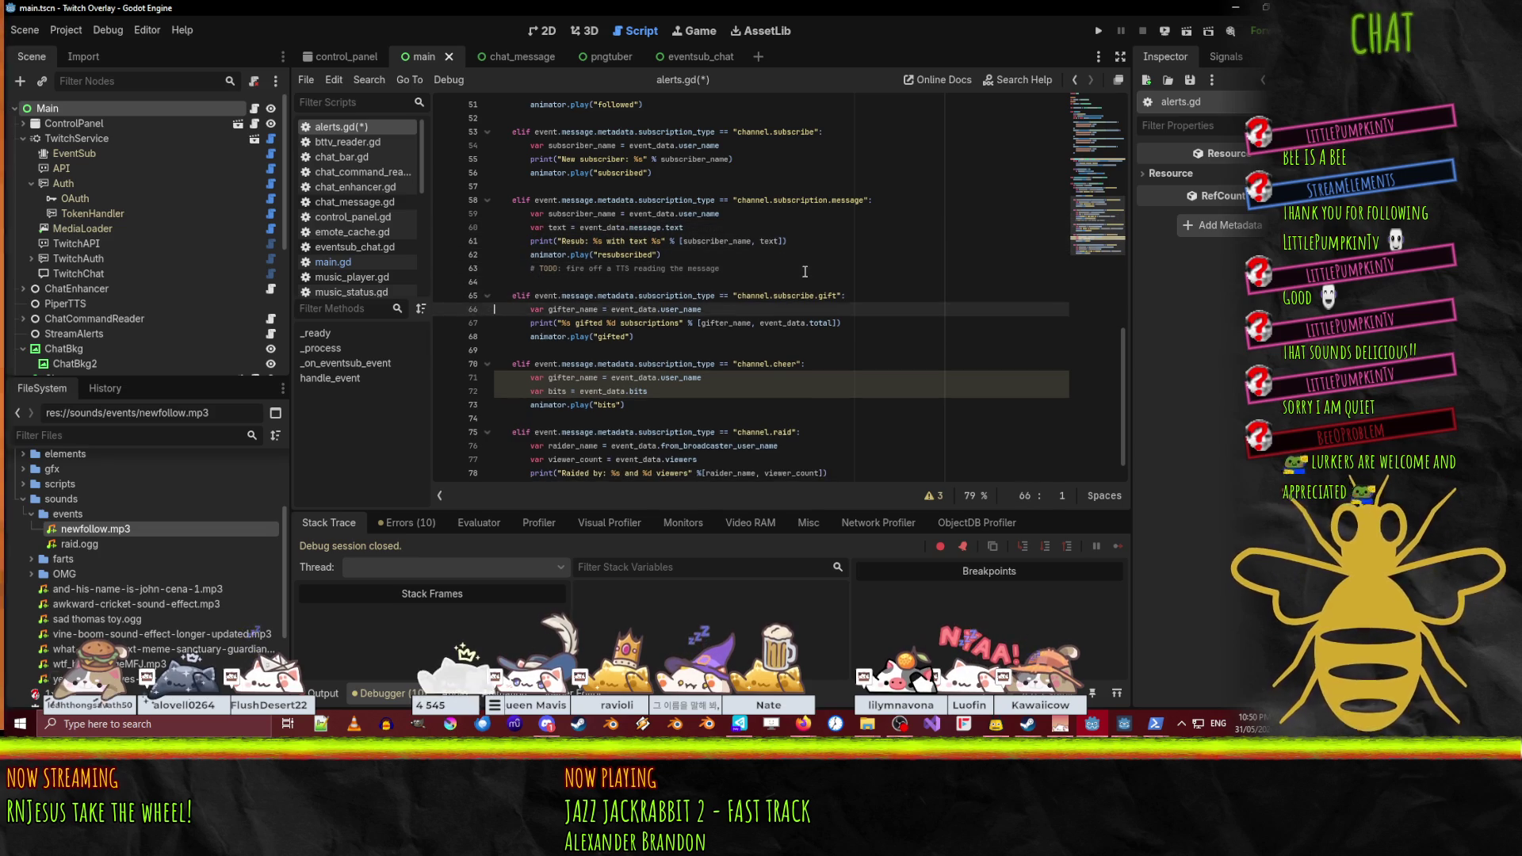
{"action": "key", "text": "Down"}
{"action": "key", "text": "Up"}
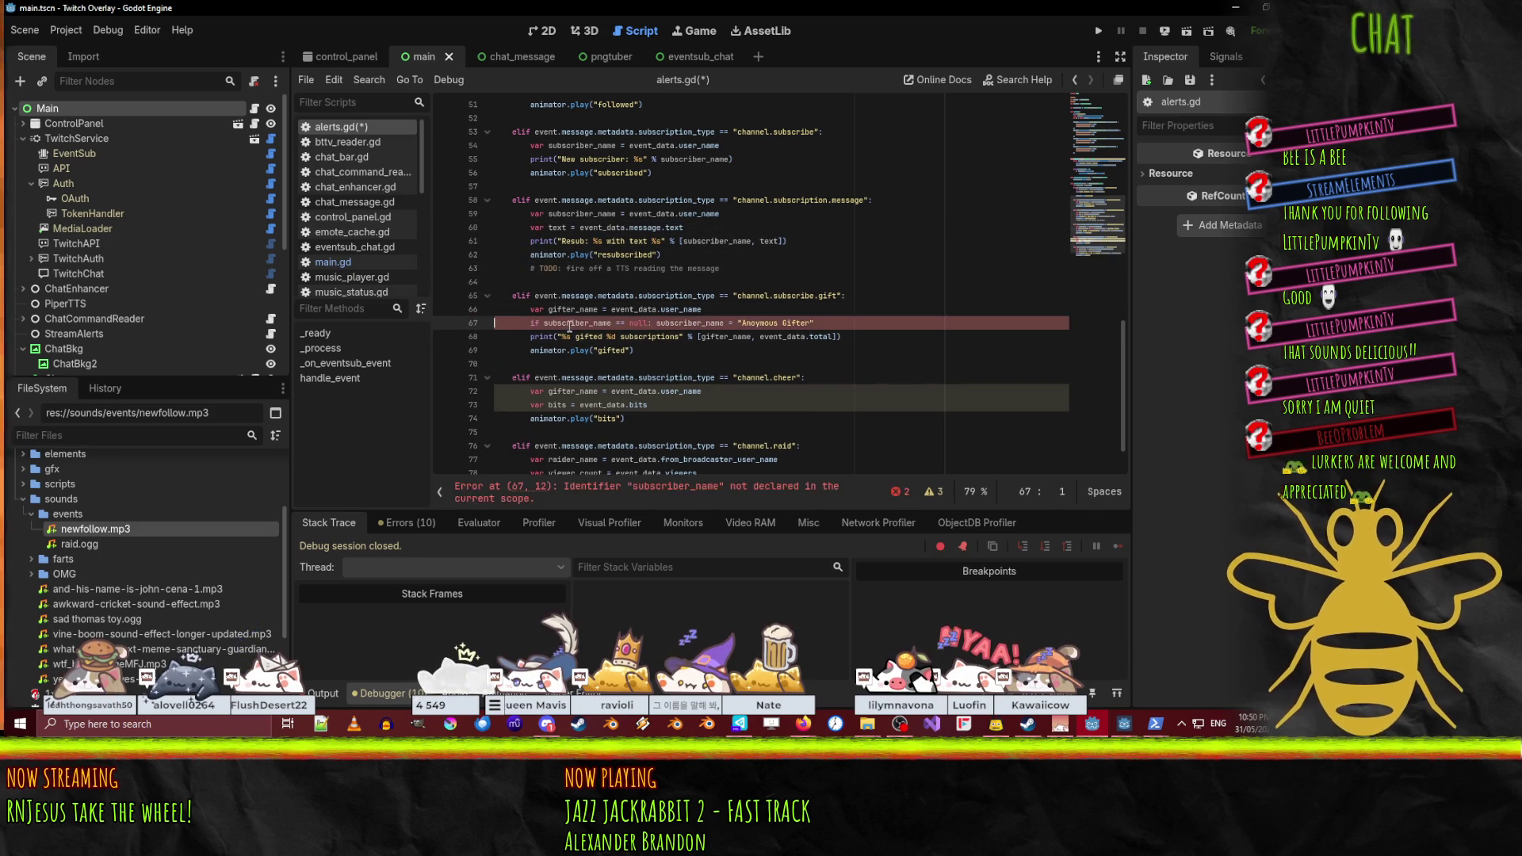
{"action": "double_click", "coordinate": [578, 323]}
{"action": "type", "text": "gifter_name"}
{"action": "double_click", "coordinate": [672, 323]}
{"action": "type", "text": "gifter_name"}
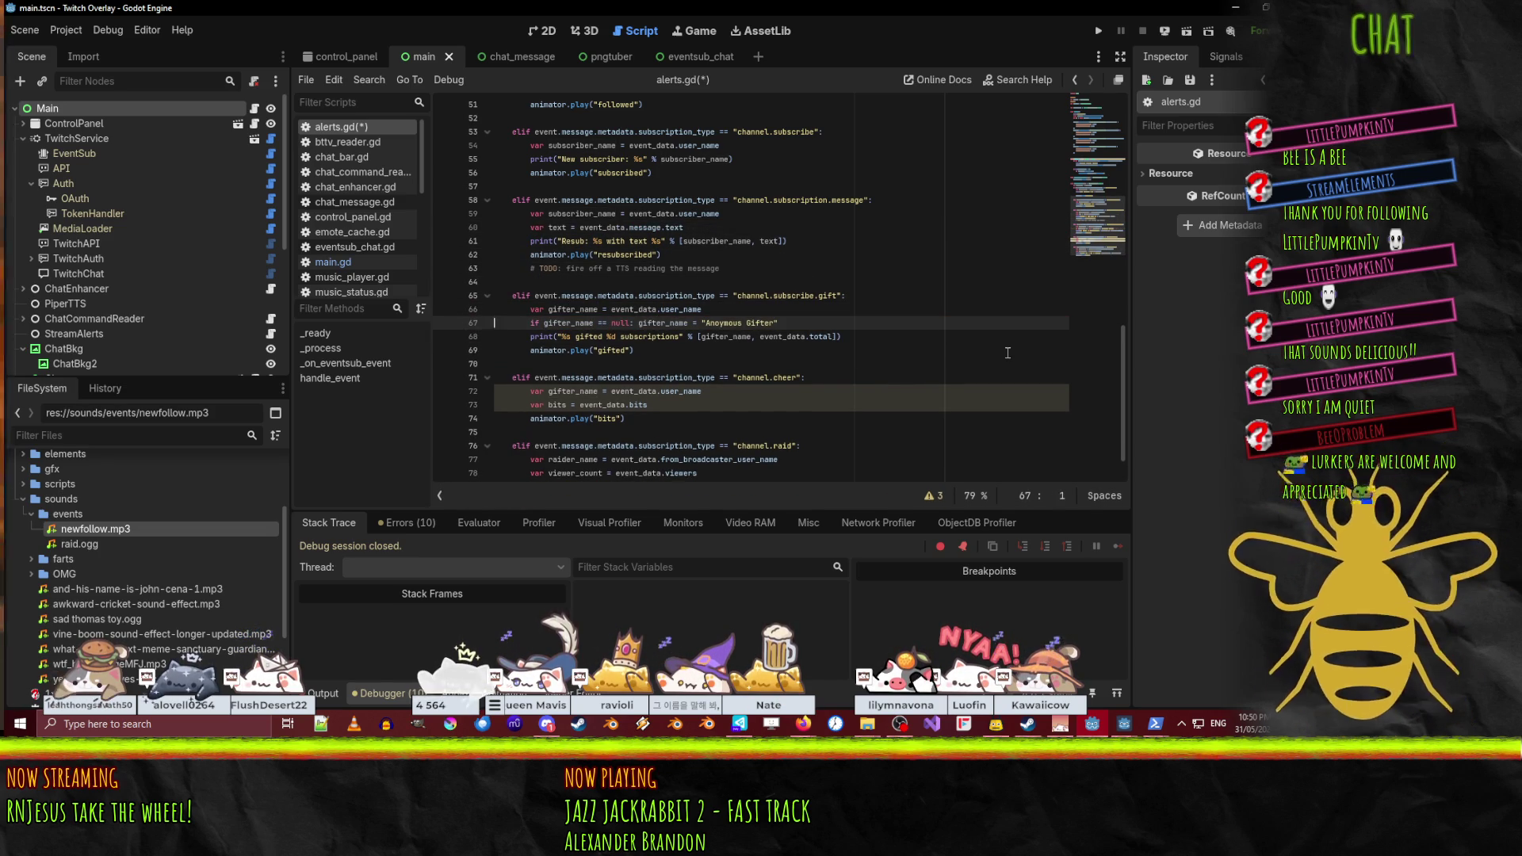
- Paste the same null check into the cheer branch below the bits line
{"action": "key", "text": "Down"}
{"action": "key", "text": "Down"}
{"action": "key", "text": "Down"}
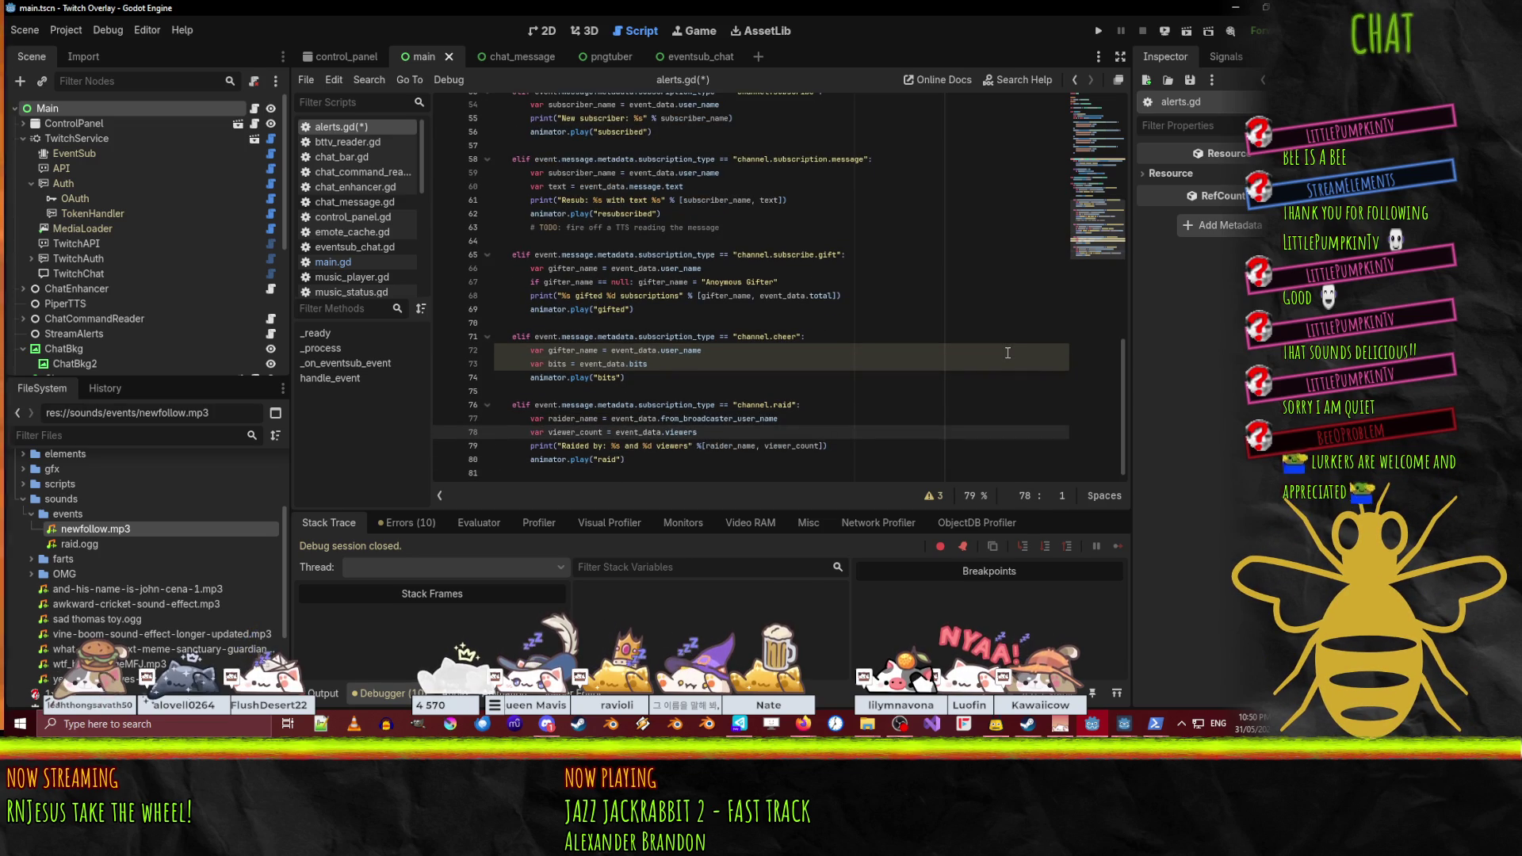
{"action": "key", "text": "Up"}
{"action": "key", "text": "Up"}
{"action": "key", "text": "Up"}
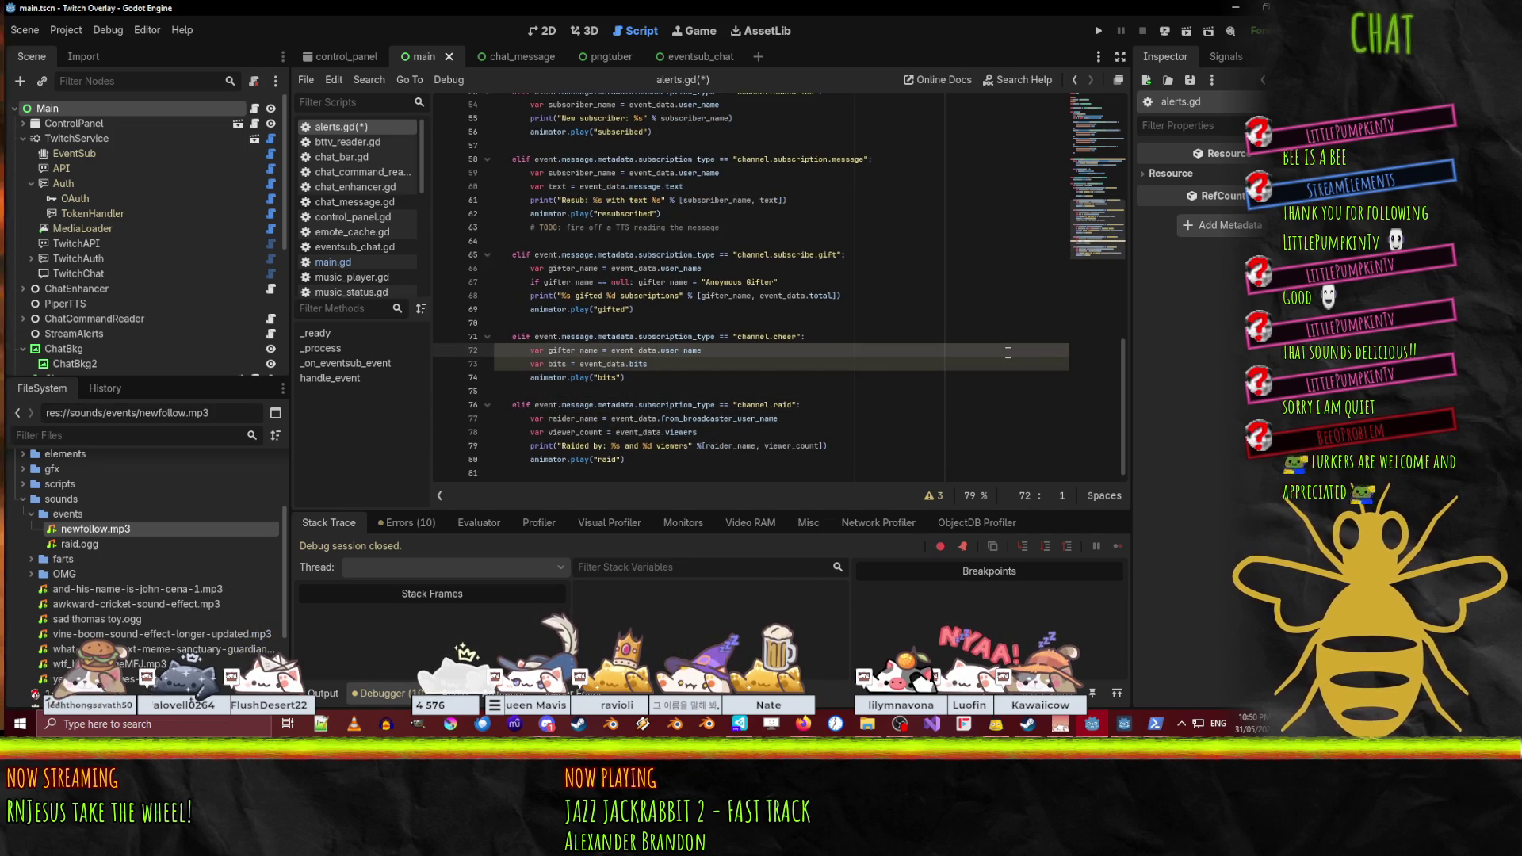
{"action": "type", "text": "if gifter_name == null: gifter_name = \"Anoymous Gifter\""}
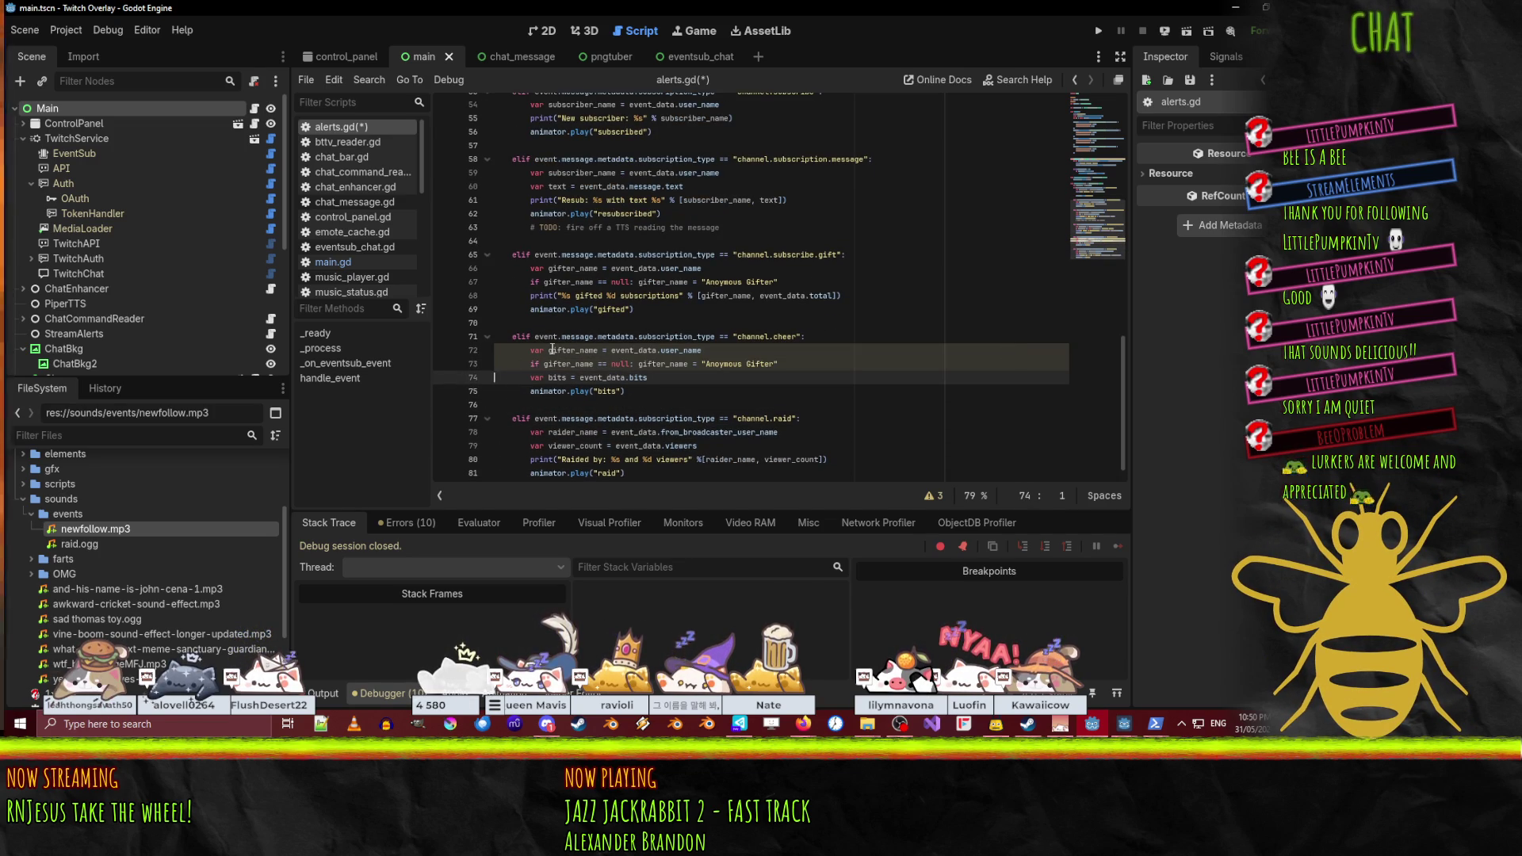
- Rename the cheer variable to cheer_name and change its fallback to "Anonymous Supporter"
{"action": "double_click", "coordinate": [581, 351]}
{"action": "type", "text": "cheer_"}
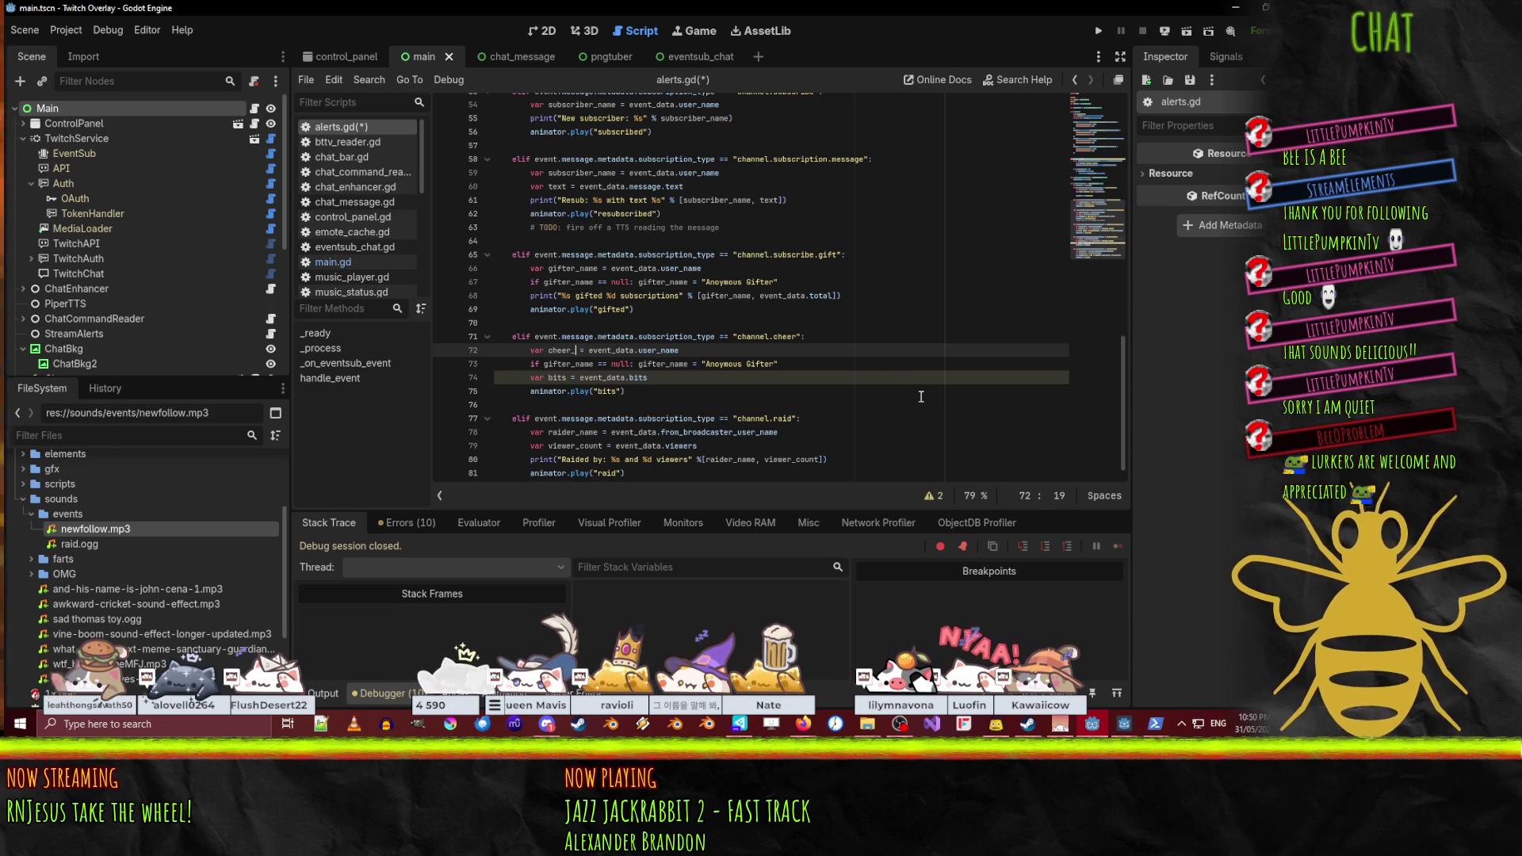
{"action": "type", "text": "name"}
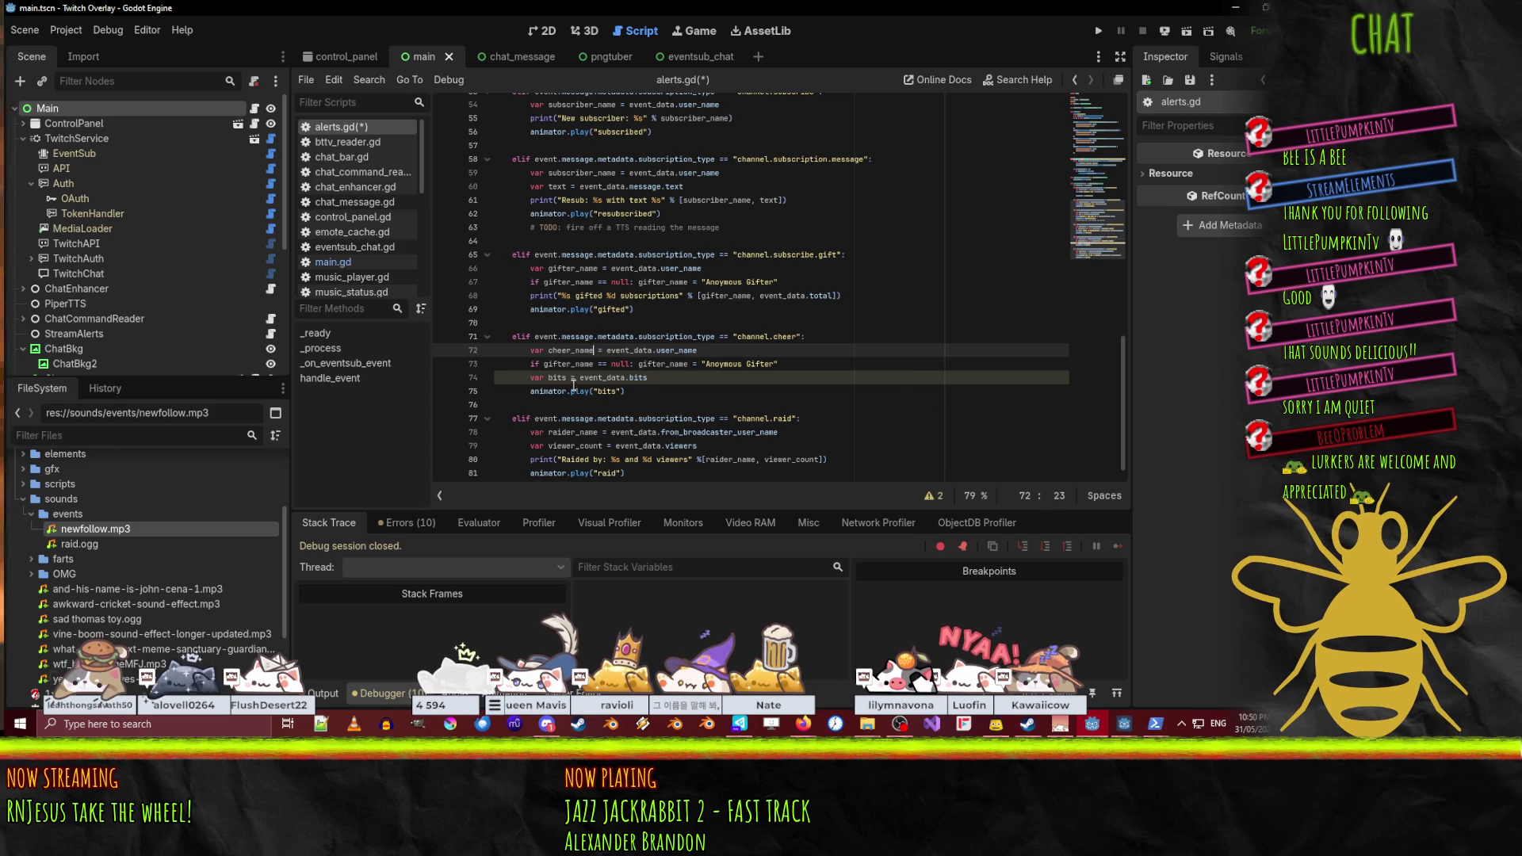
{"action": "left_click", "coordinate": [571, 353]}
{"action": "double_click", "coordinate": [564, 378]}
{"action": "type", "text": "cheer_name"}
{"action": "double_click", "coordinate": [648, 378]}
{"action": "type", "text": "cheer_name"}
{"action": "double_click", "coordinate": [749, 378]}
{"action": "type", "text": "Suppor"}
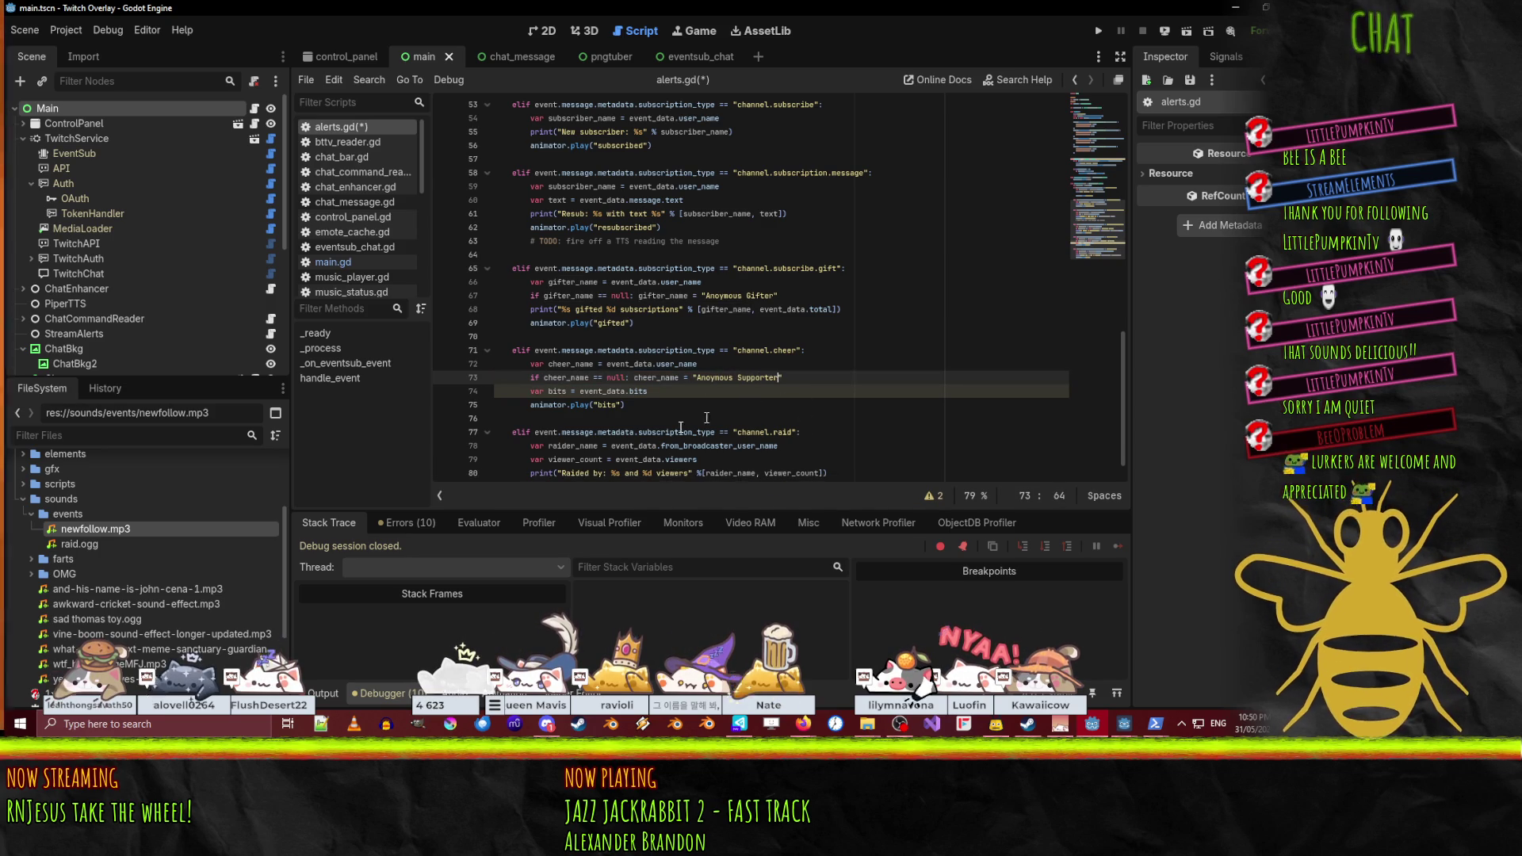
- Copy the gift print line into the cheer branch, using cheer_name instead of gifter_name
{"action": "left_click", "coordinate": [669, 419]}
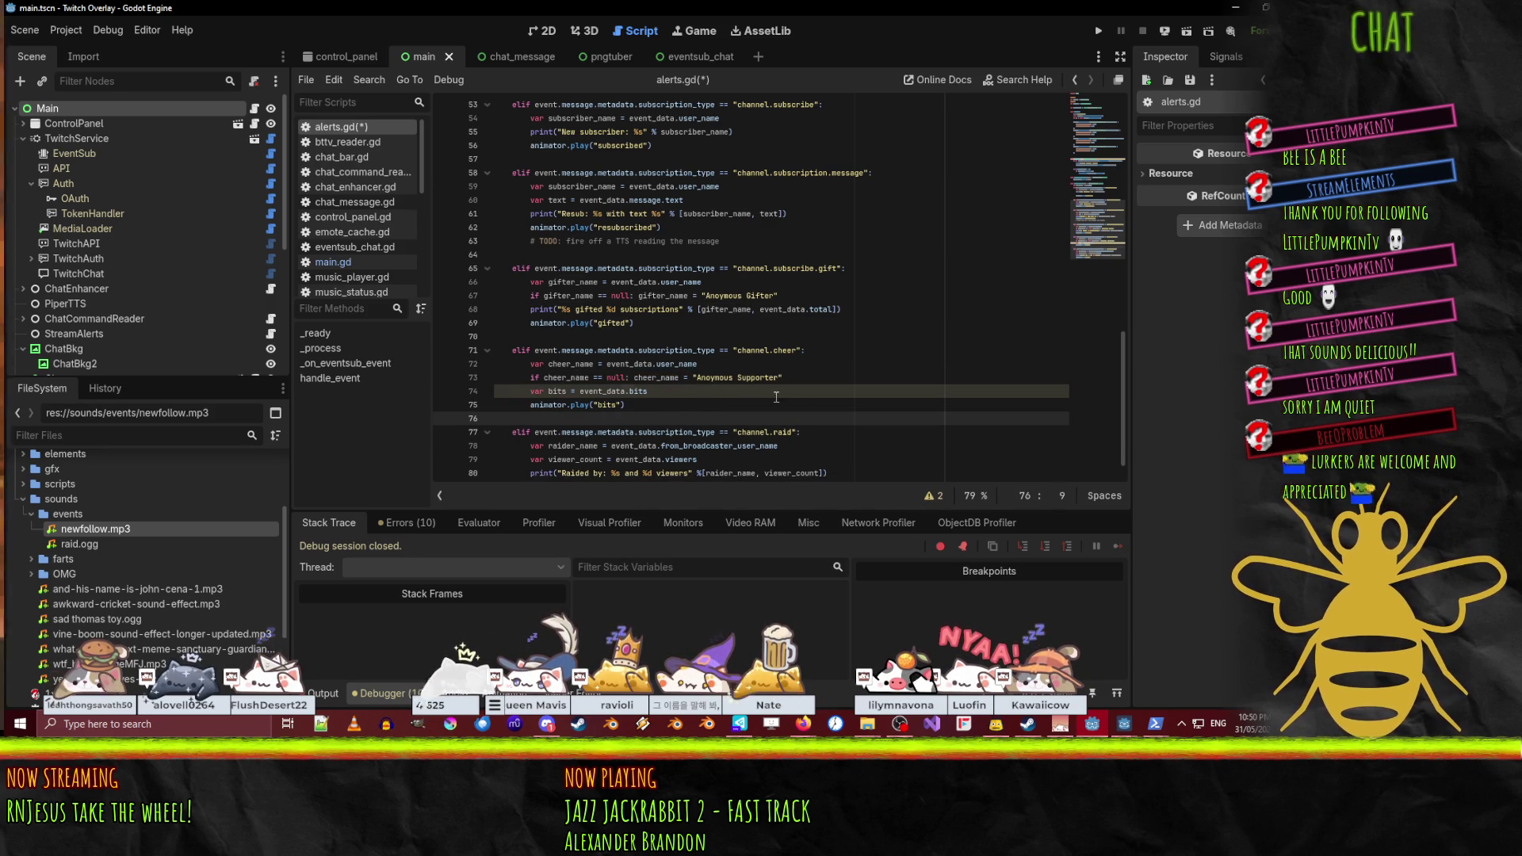
{"action": "left_click", "coordinate": [705, 378]}
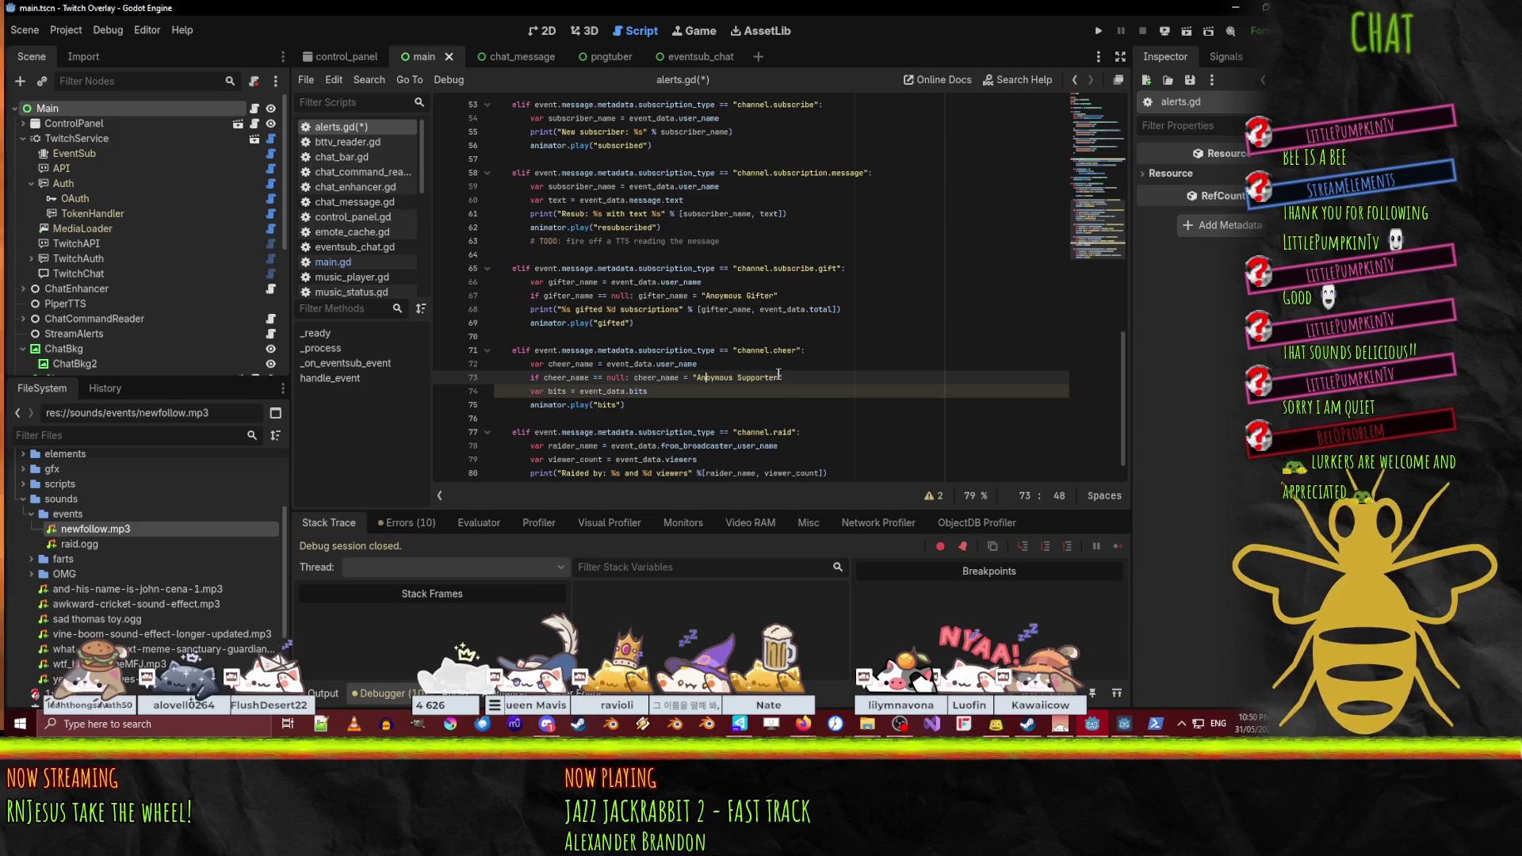
{"action": "left_click", "coordinate": [817, 369]}
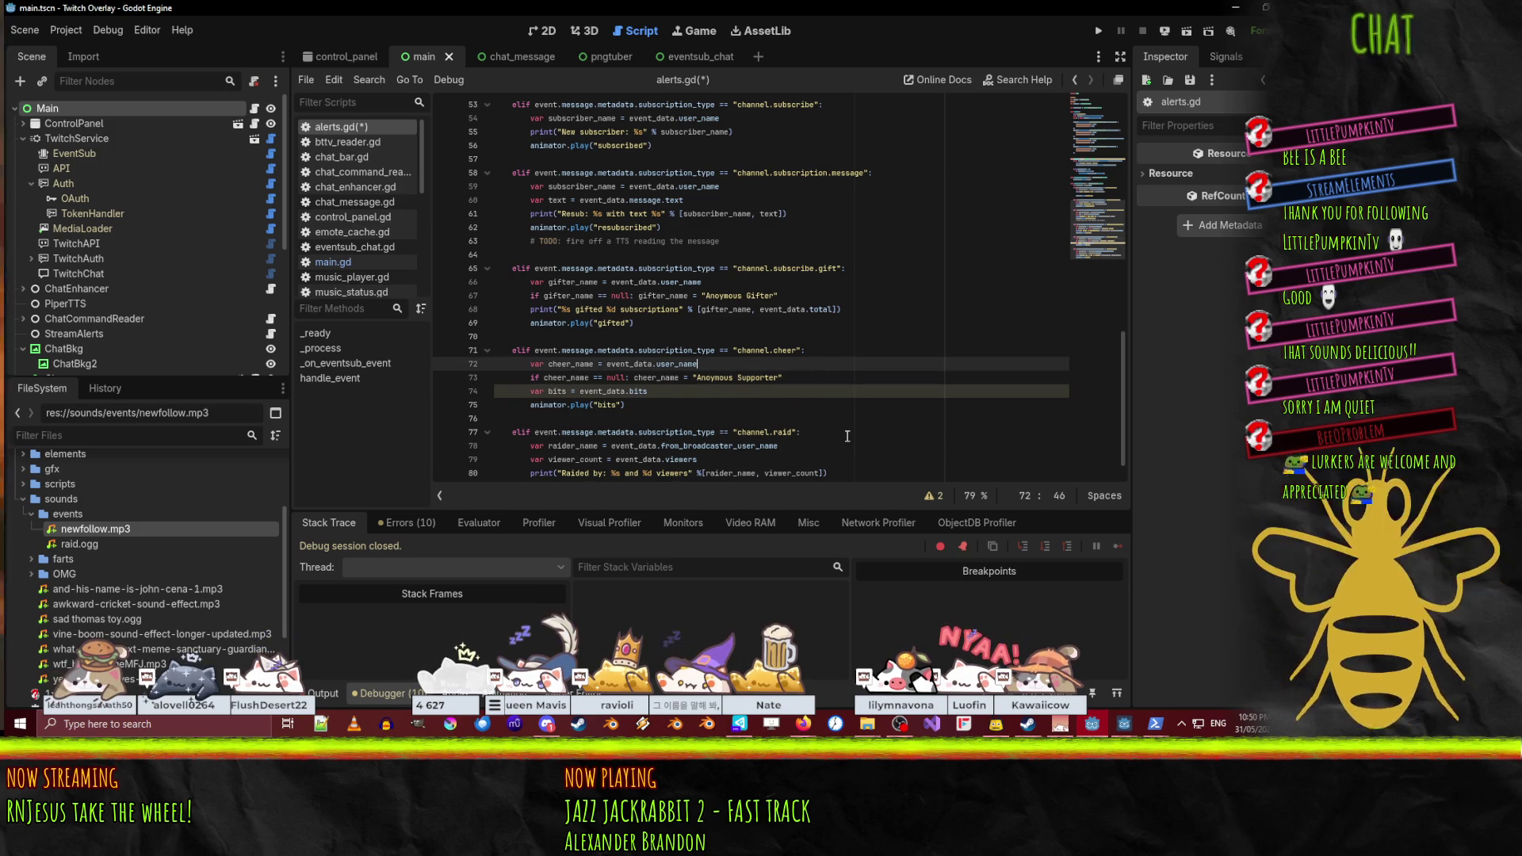
{"action": "left_click", "coordinate": [772, 406]}
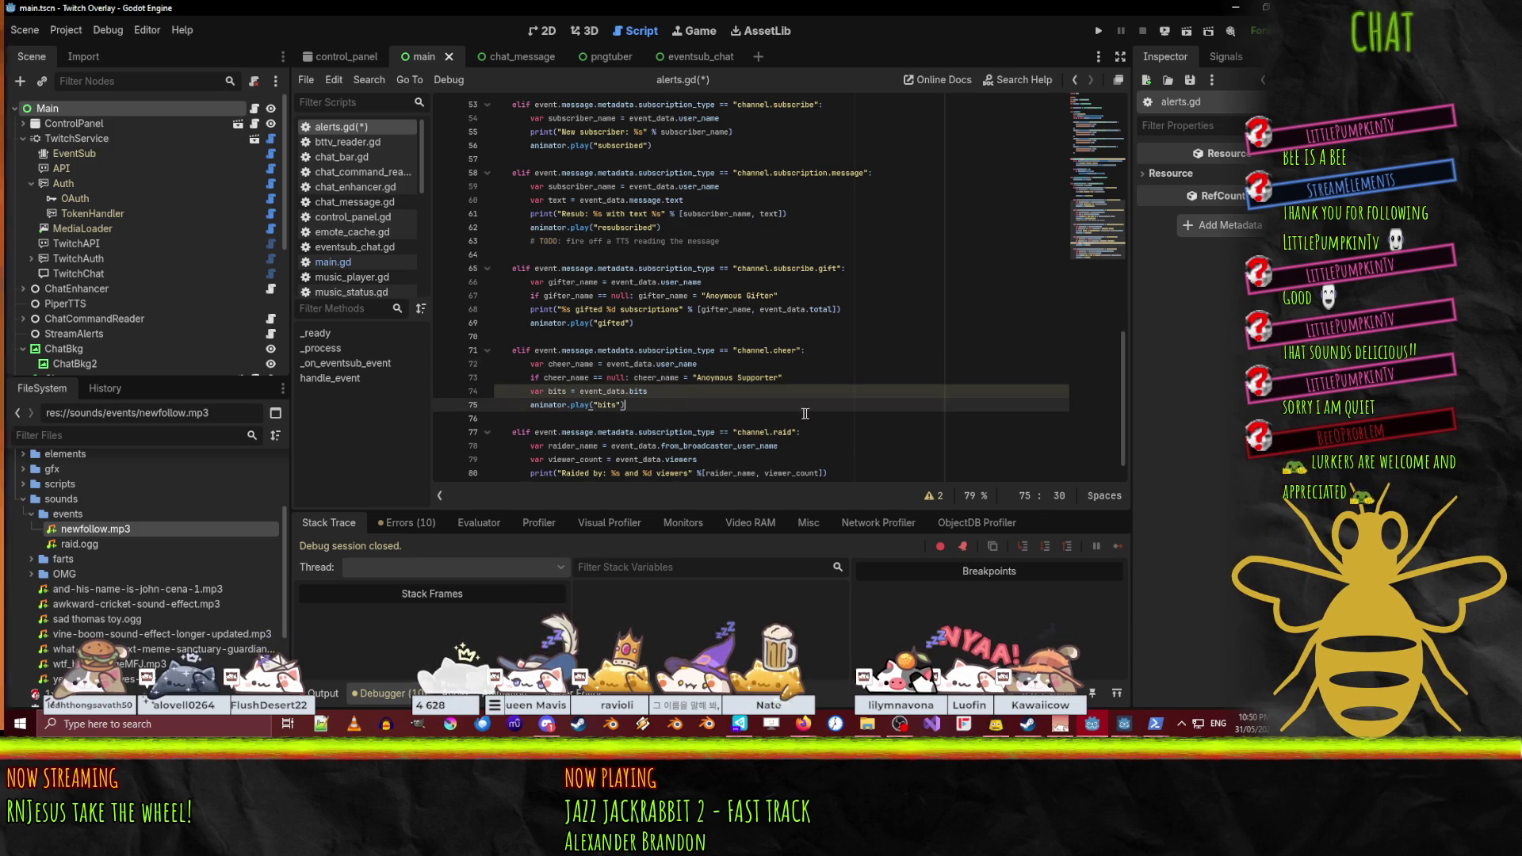
{"action": "scroll", "coordinate": [805, 411], "scroll_direction": "down", "scroll_amount": 1}
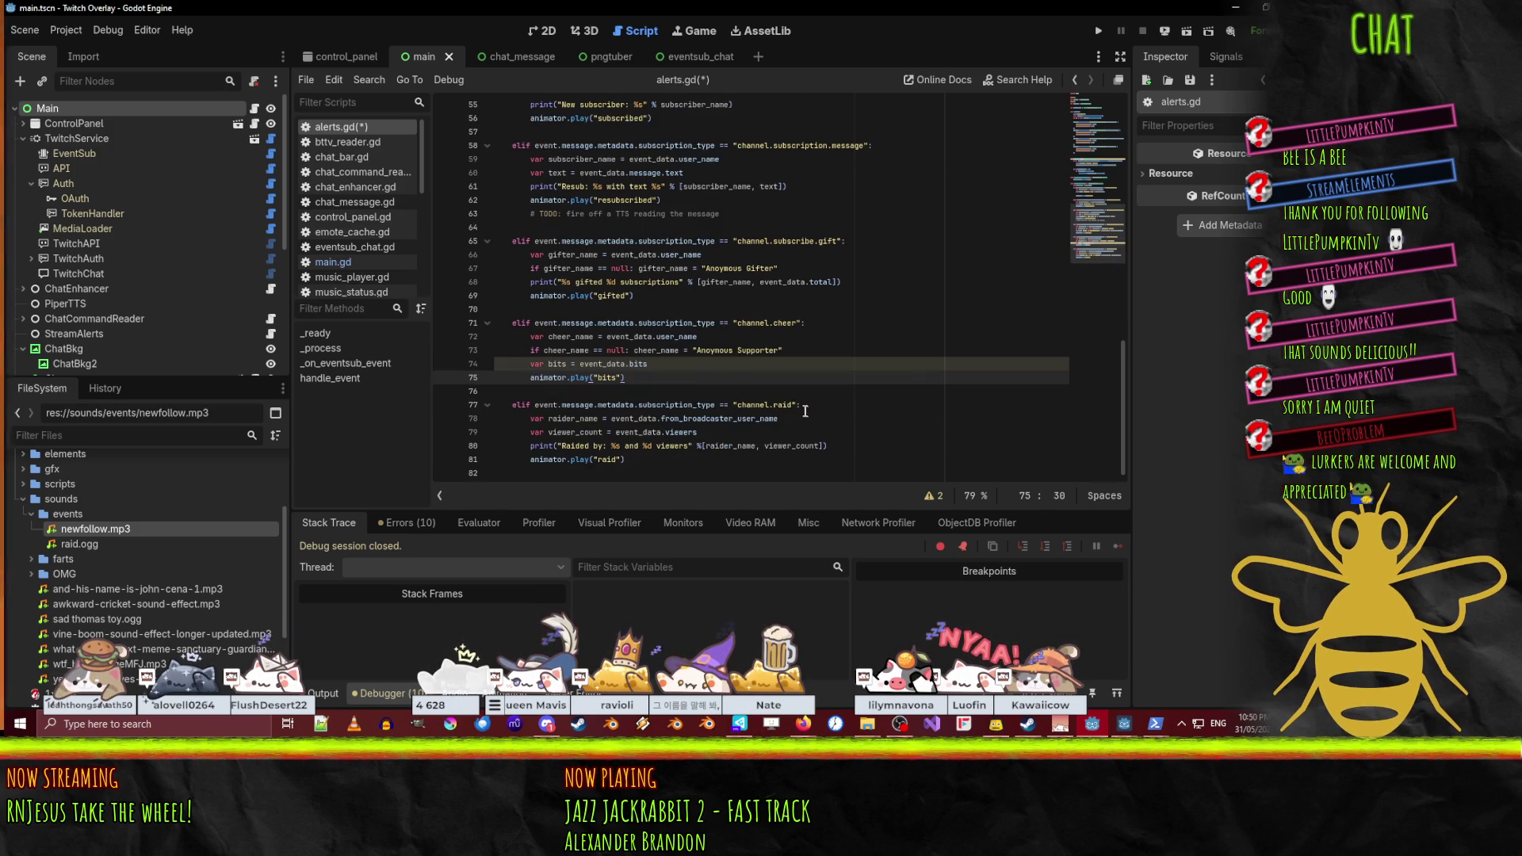
{"action": "left_click", "coordinate": [621, 282]}
{"action": "key", "text": "Down"}
{"action": "key", "text": "Down"}
{"action": "key", "text": "Down"}
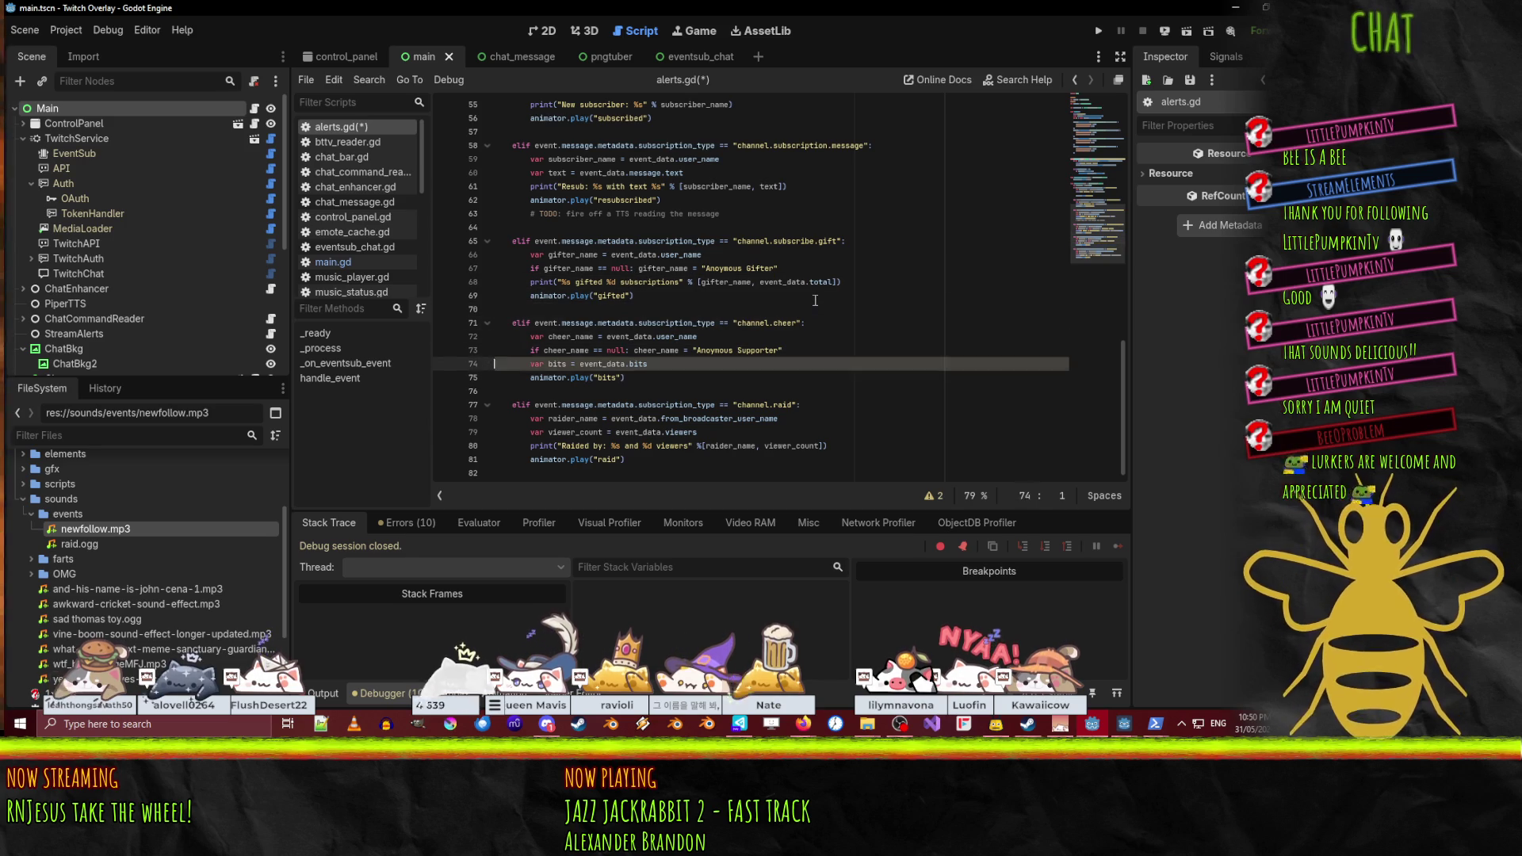
{"action": "type", "text": "print(\"%s gifted %d subscriptions\" % [gifter_name, event_data.total])"}
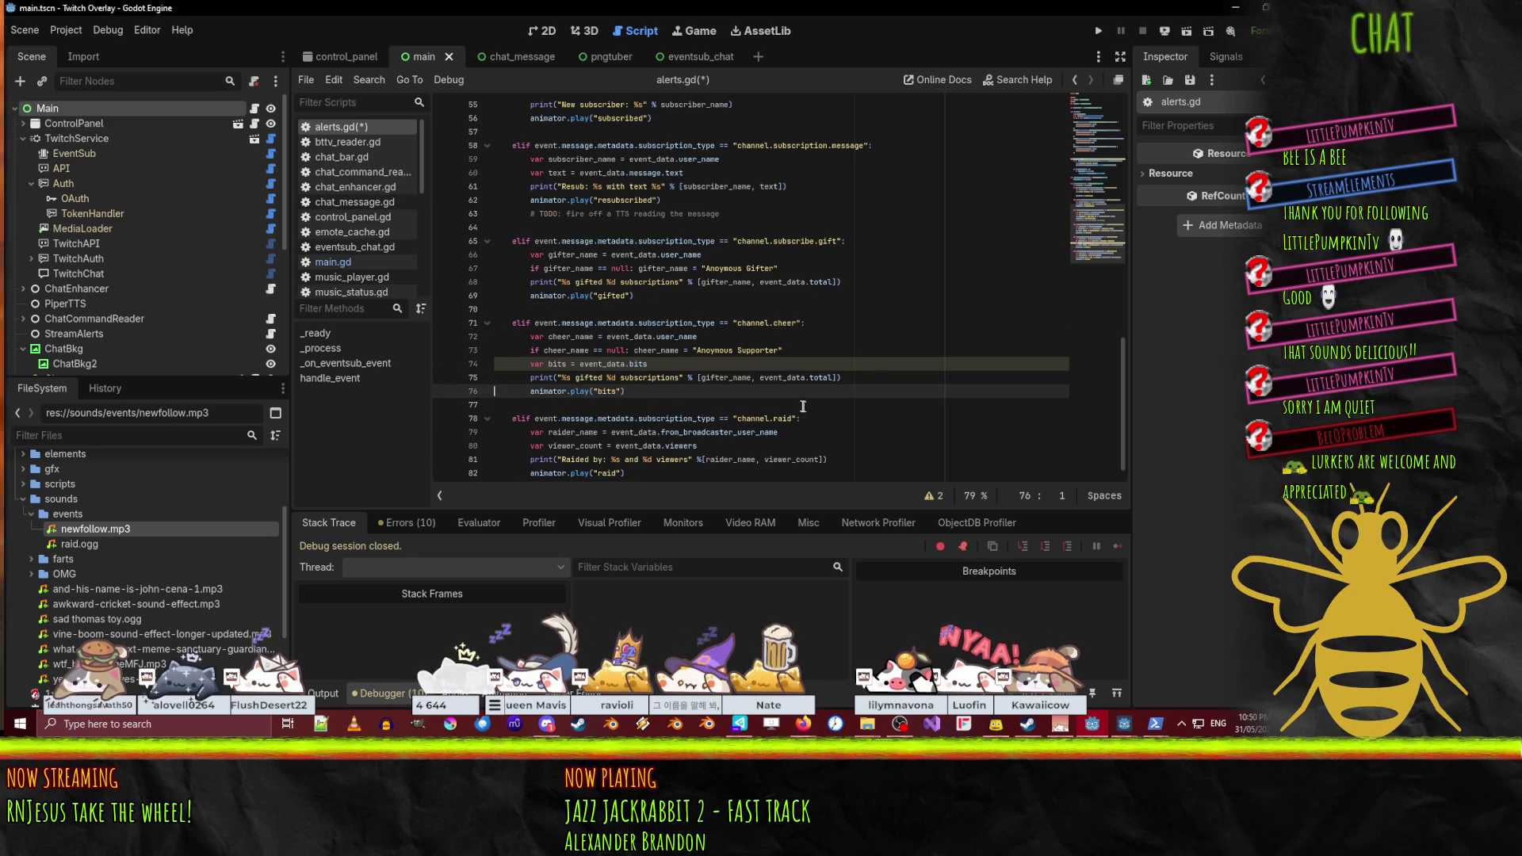
{"action": "double_click", "coordinate": [569, 352]}
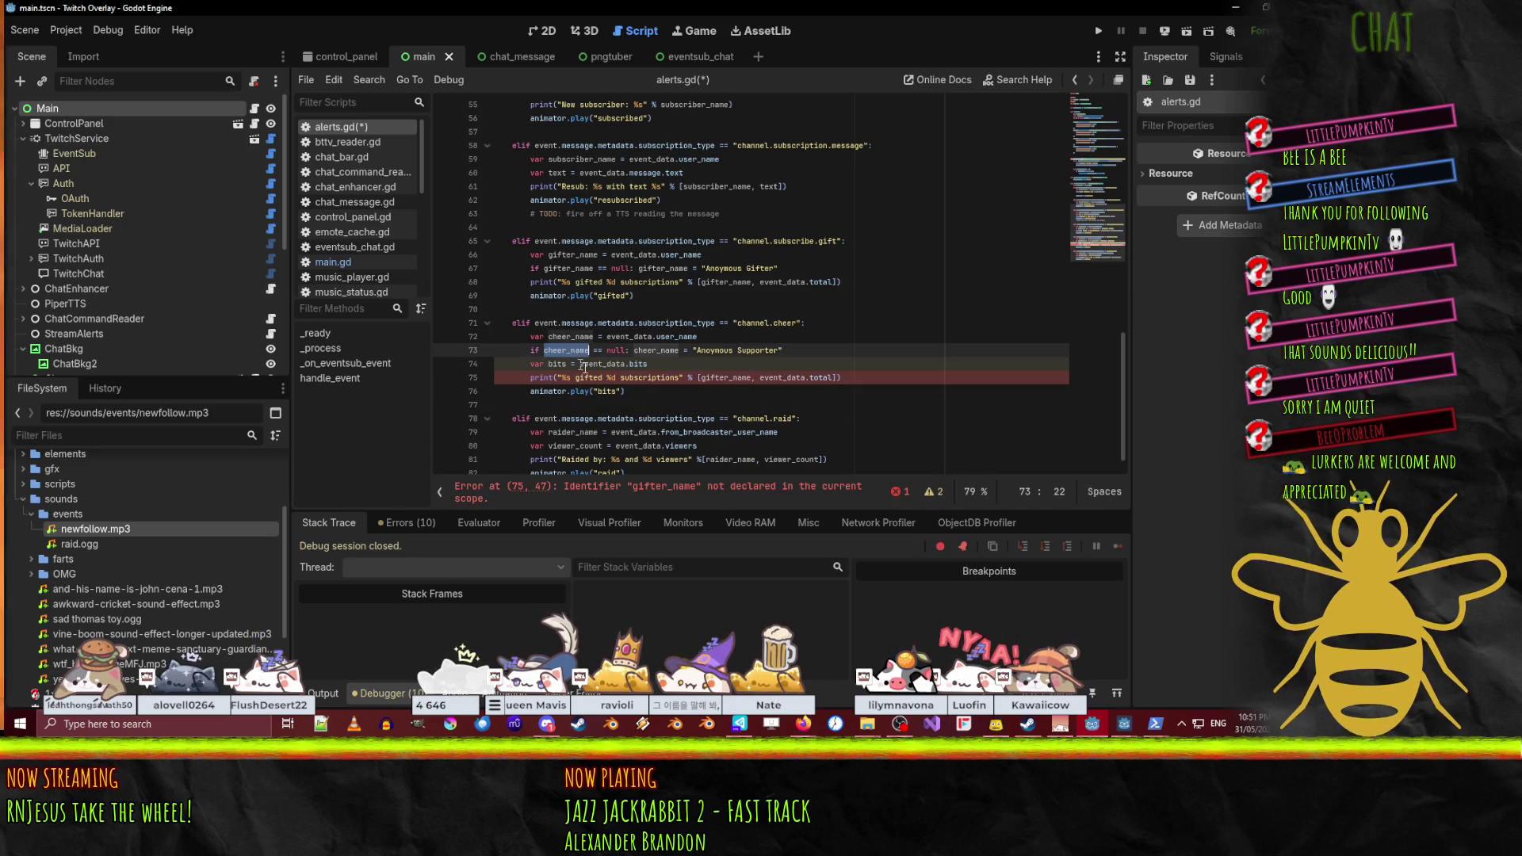
{"action": "key", "text": "ctrl+c"}
{"action": "double_click", "coordinate": [722, 378]}
{"action": "key", "text": "ctrl+v"}
- Reword the cheer print message to '%s cheered %d bits'
{"action": "double_click", "coordinate": [776, 378]}
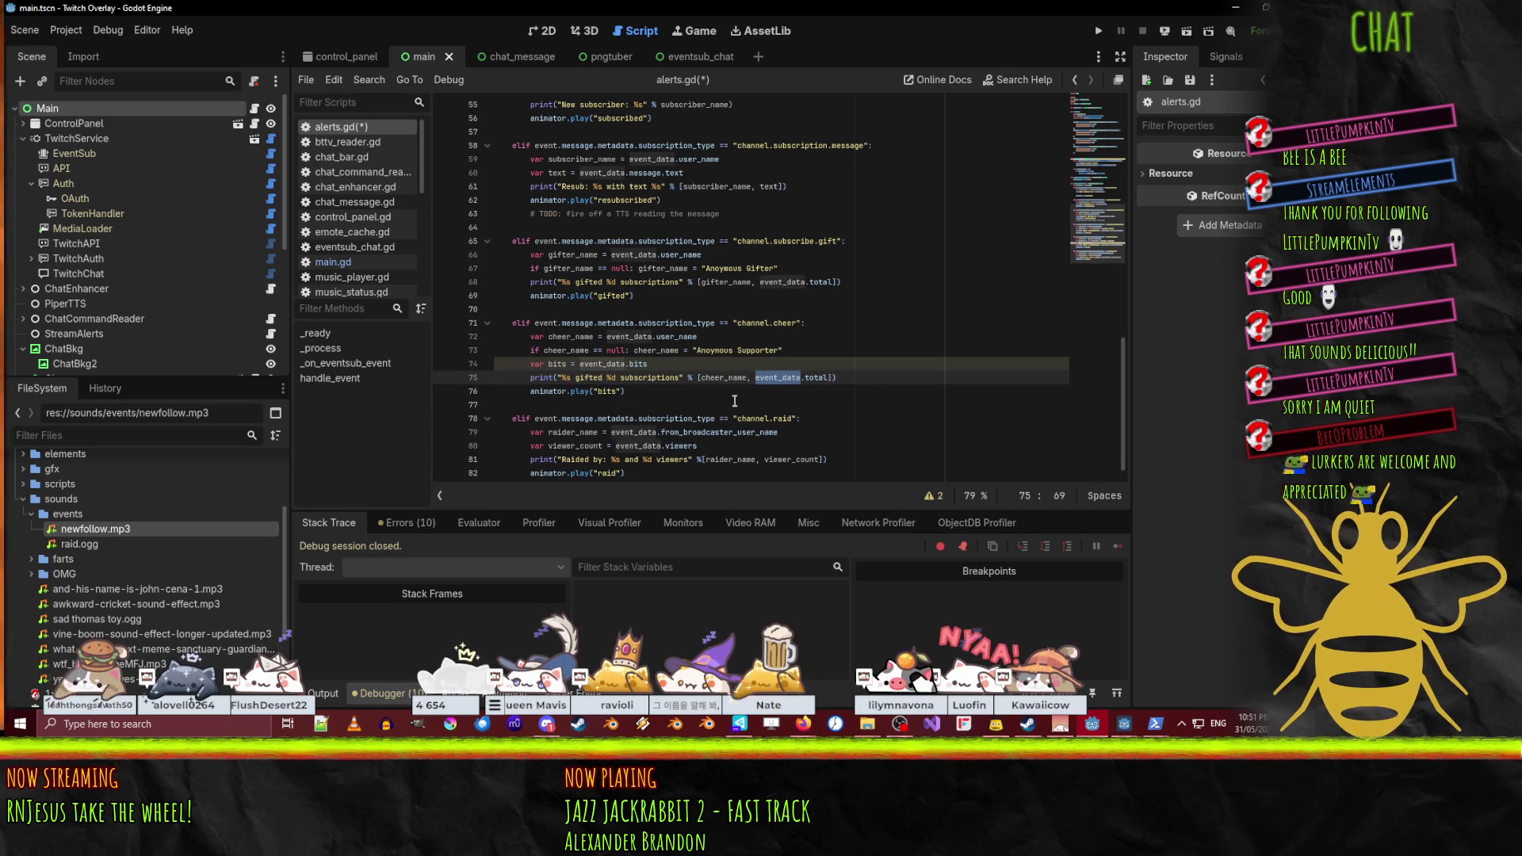
{"action": "double_click", "coordinate": [594, 378]}
{"action": "type", "text": "cheered"}
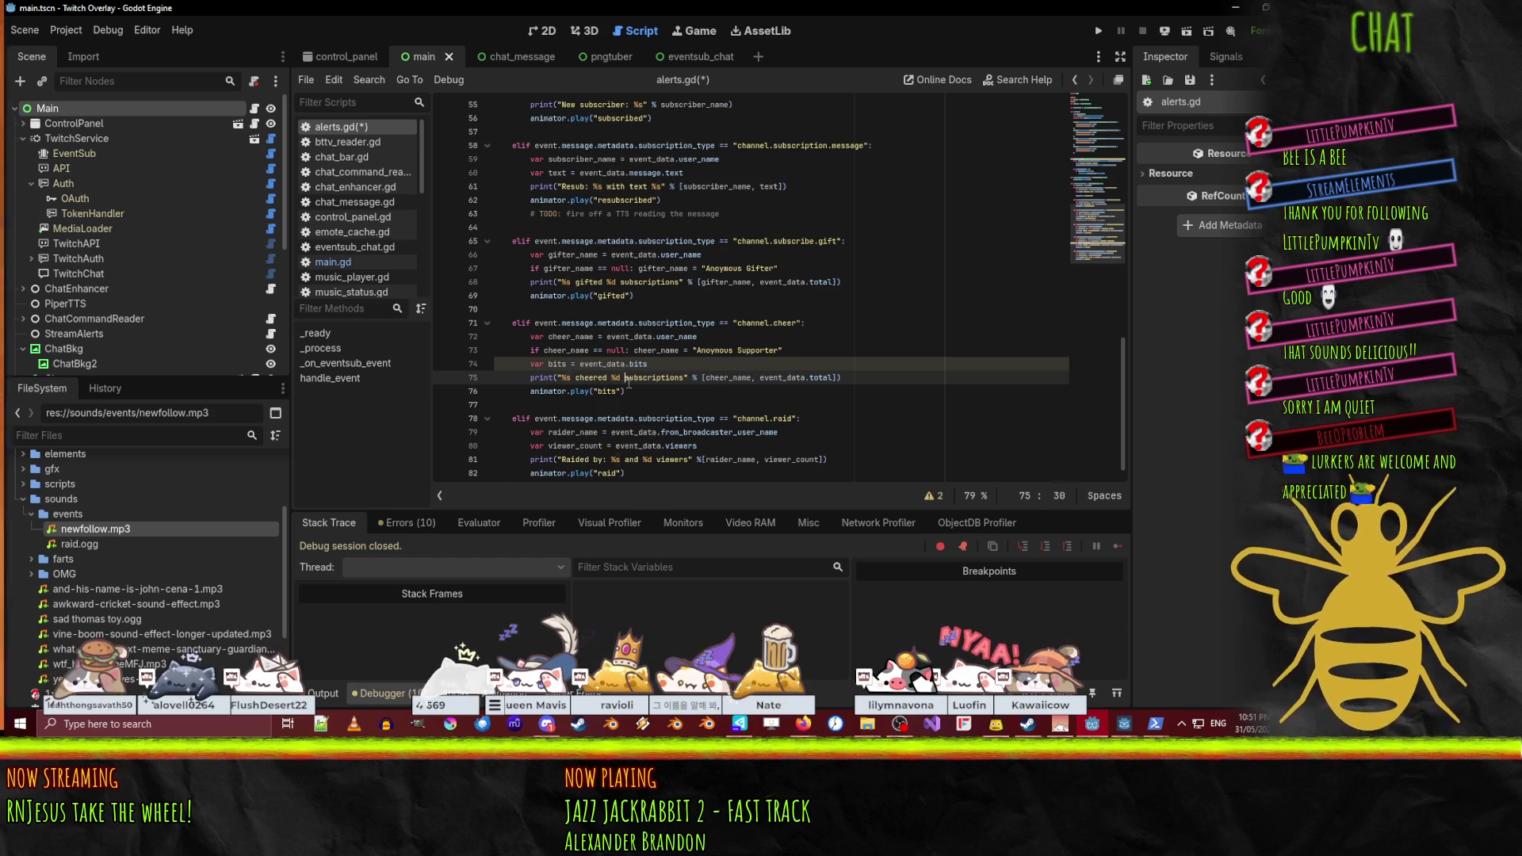
{"action": "key", "text": "shift+Right"}
{"action": "key", "text": "shift+Right"}
{"action": "key", "text": "shift+Right"}
{"action": "type", "text": "bits"}
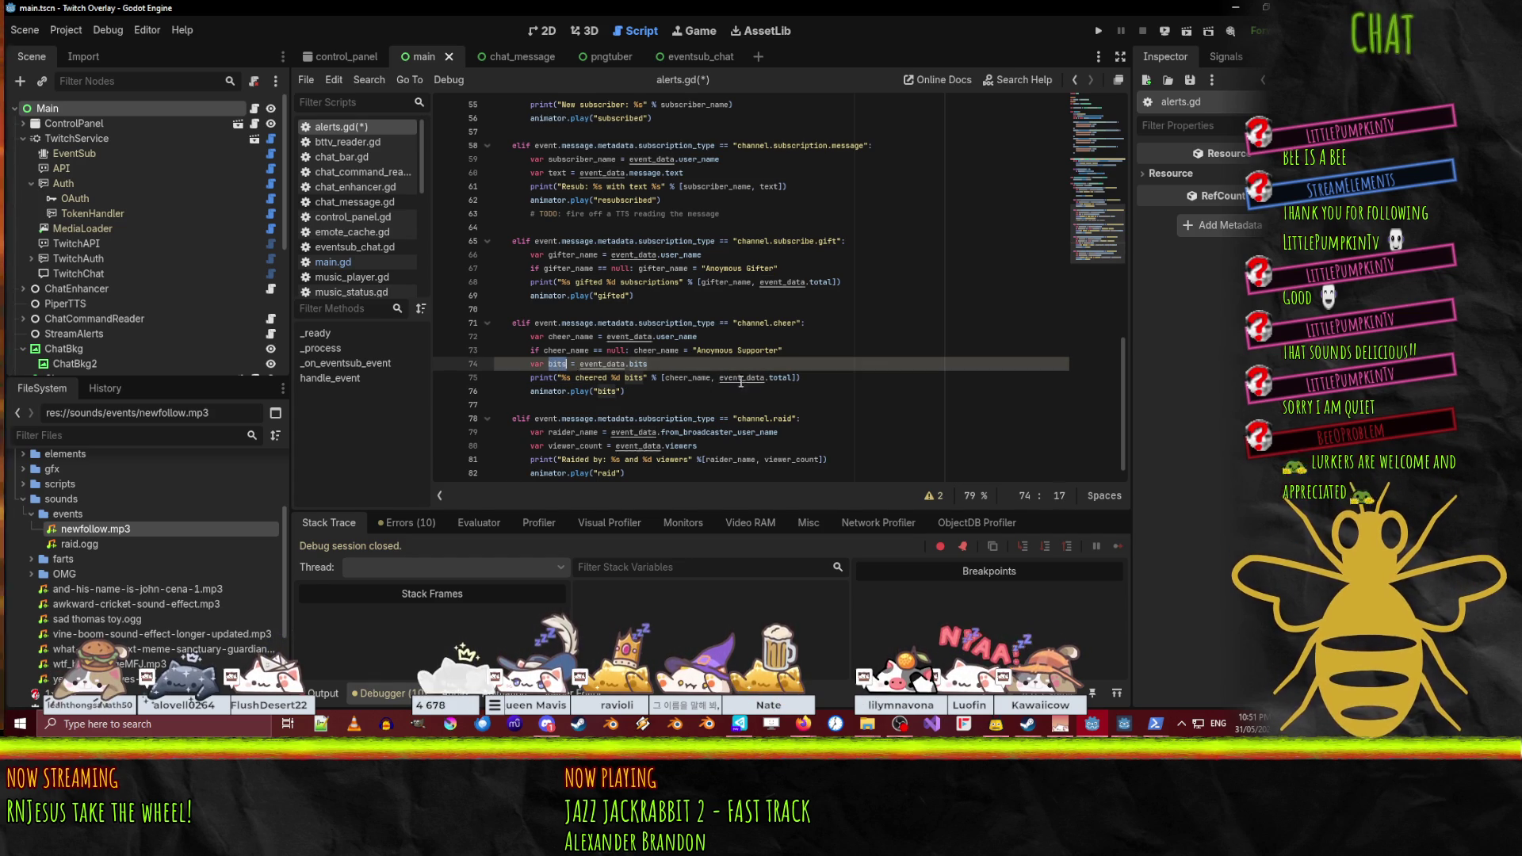
{"action": "left_click_drag", "start_coordinate": [719, 378], "coordinate": [790, 378]}
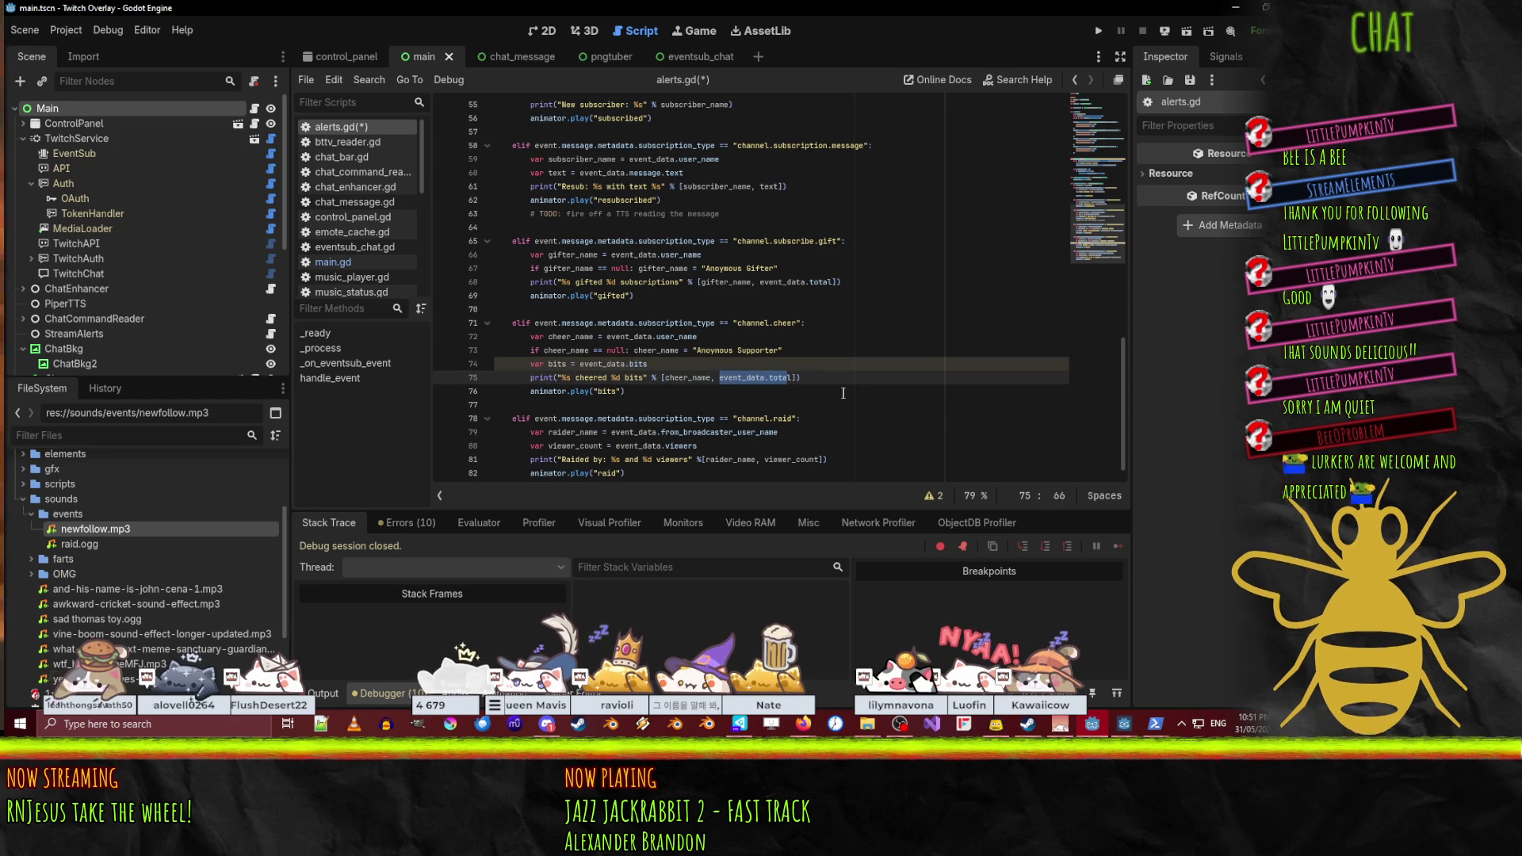
- Use bits in the cheer print and cut event_data.total from the gift print
{"action": "key", "text": "shift+Right"}
{"action": "type", "text": "bits"}
{"action": "left_click_drag", "start_coordinate": [760, 282], "coordinate": [834, 286]}
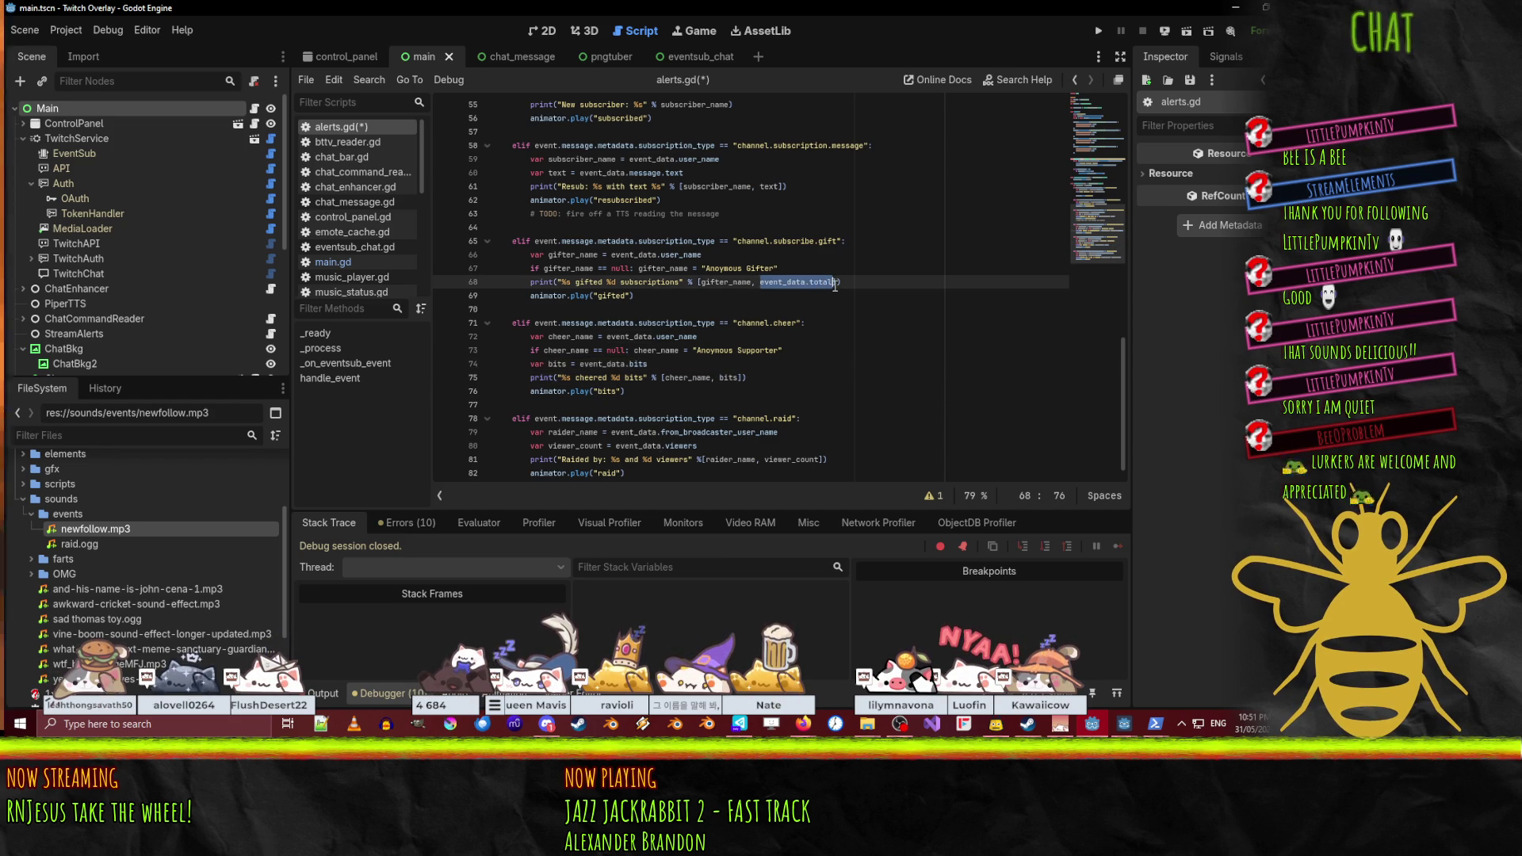
{"action": "key", "text": "BackSpace"}
{"action": "key", "text": "Escape"}
- Add var subs = event_data.total in the gift branch and save the script
{"action": "key", "text": "Up"}
{"action": "key", "text": "Return"}
{"action": "type", "text": "var subs ="}
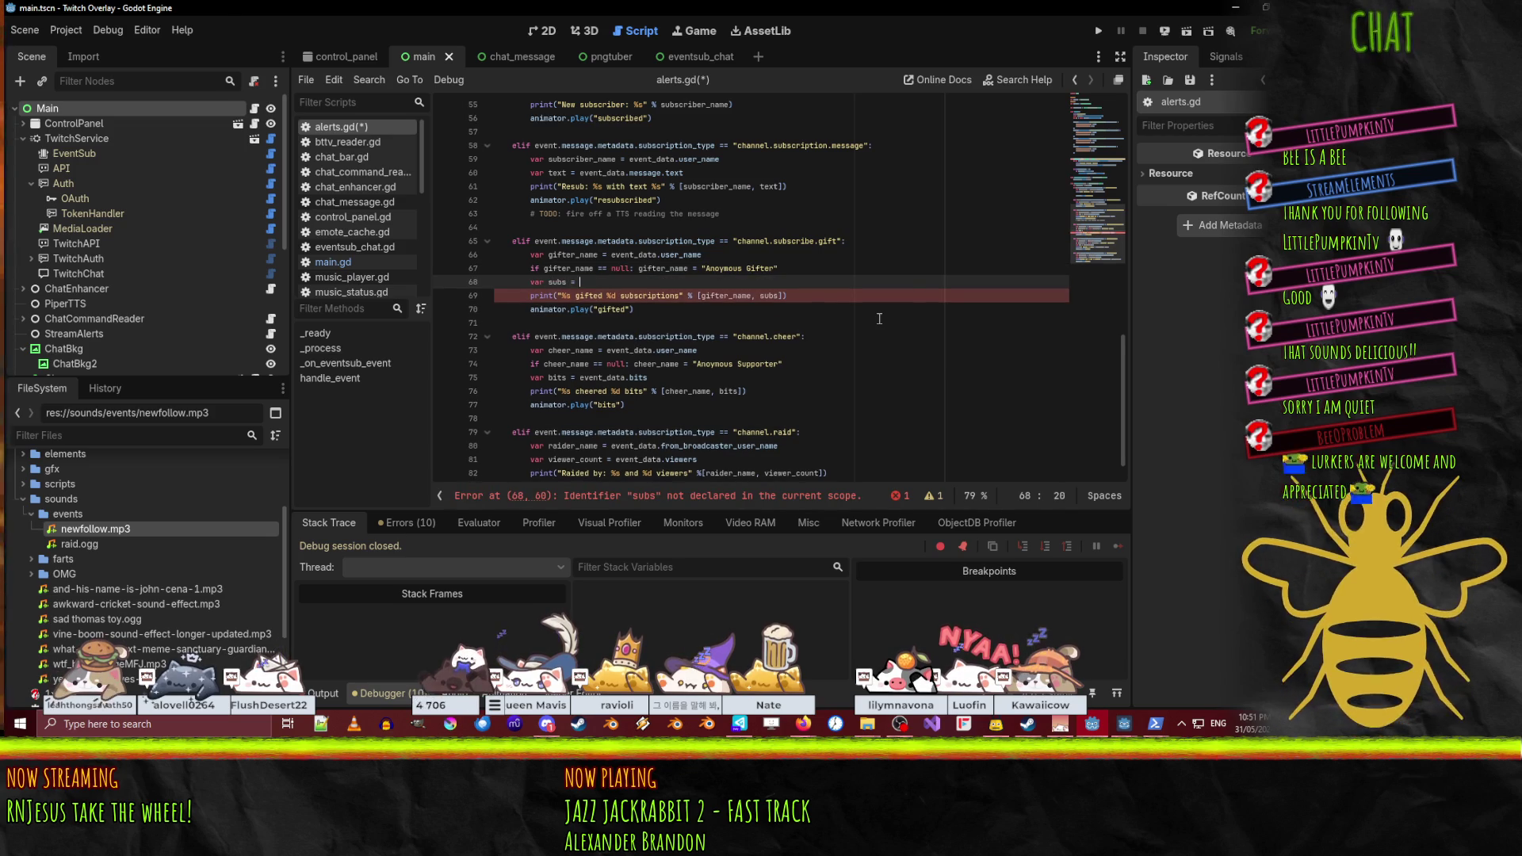
{"action": "key", "text": "ctrl+v"}
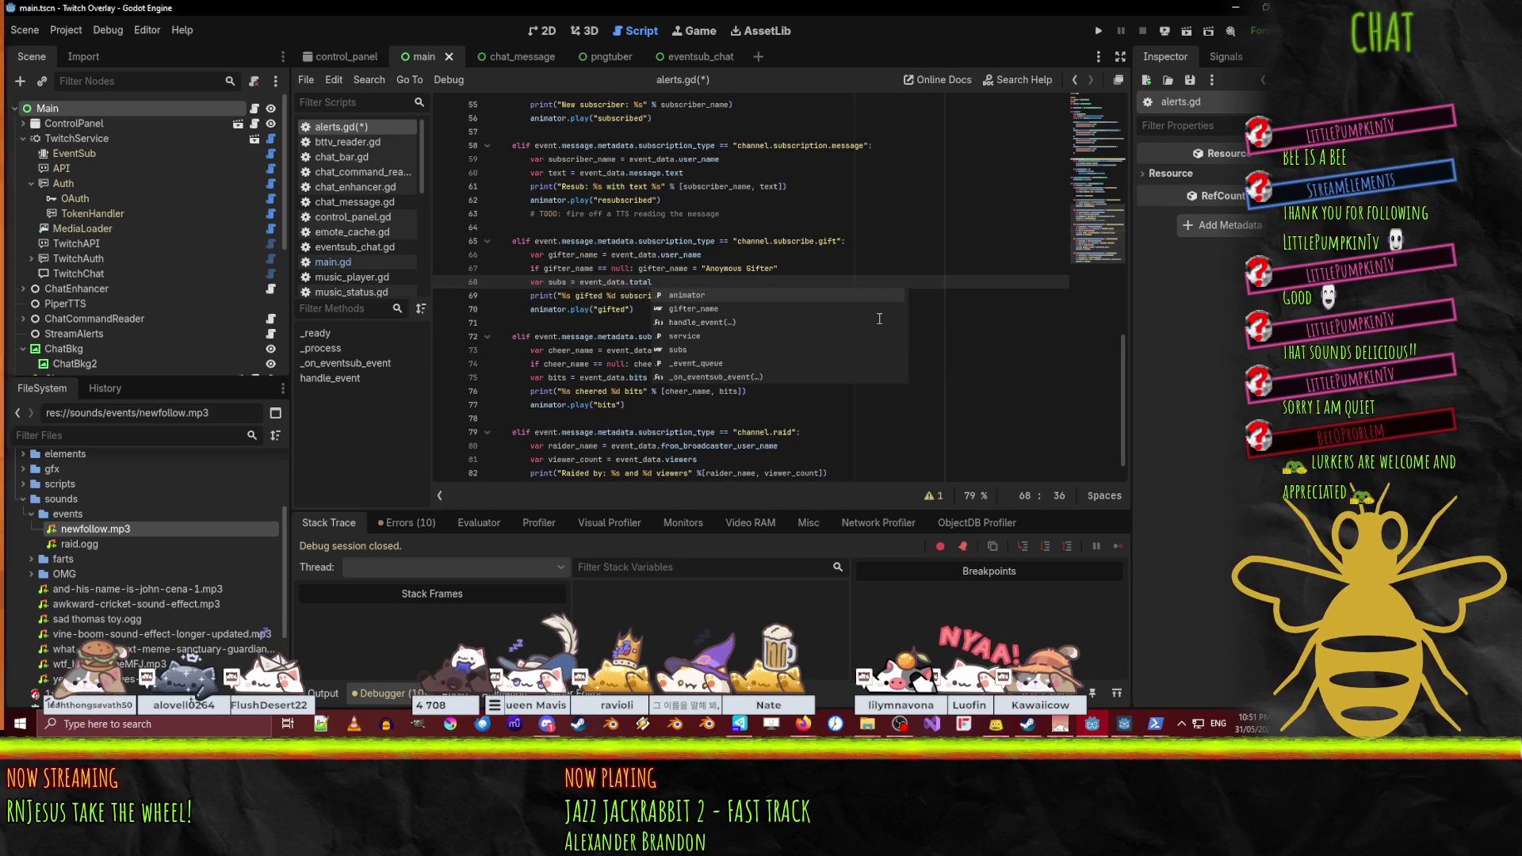
{"action": "left_click", "coordinate": [600, 308]}
{"action": "key", "text": "ctrl+s"}
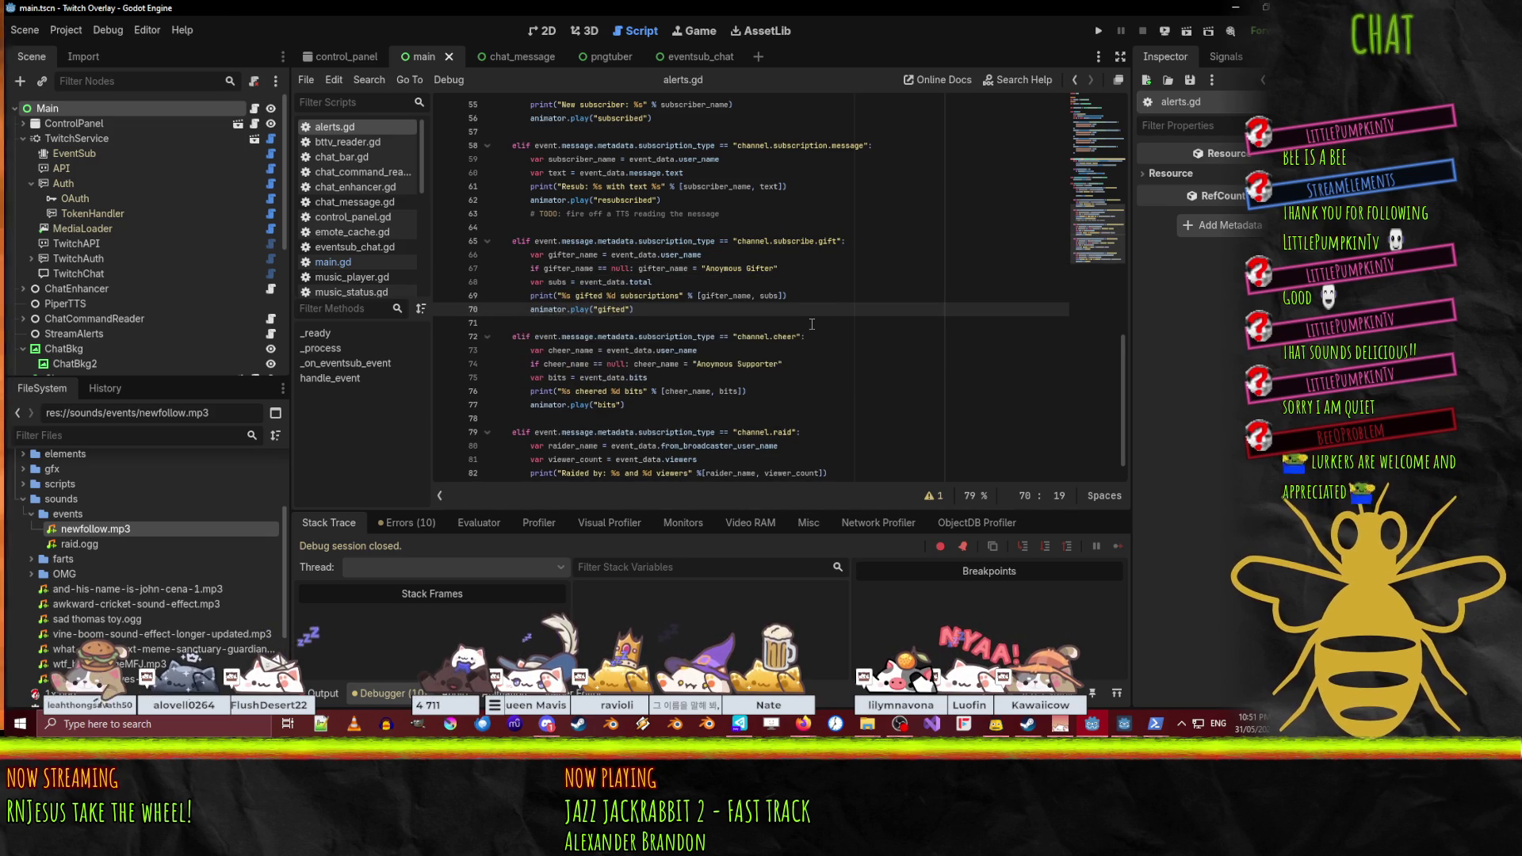
- Insert blank lines before the gift and resub print calls
{"action": "left_click", "coordinate": [660, 284]}
{"action": "key", "text": "Return"}
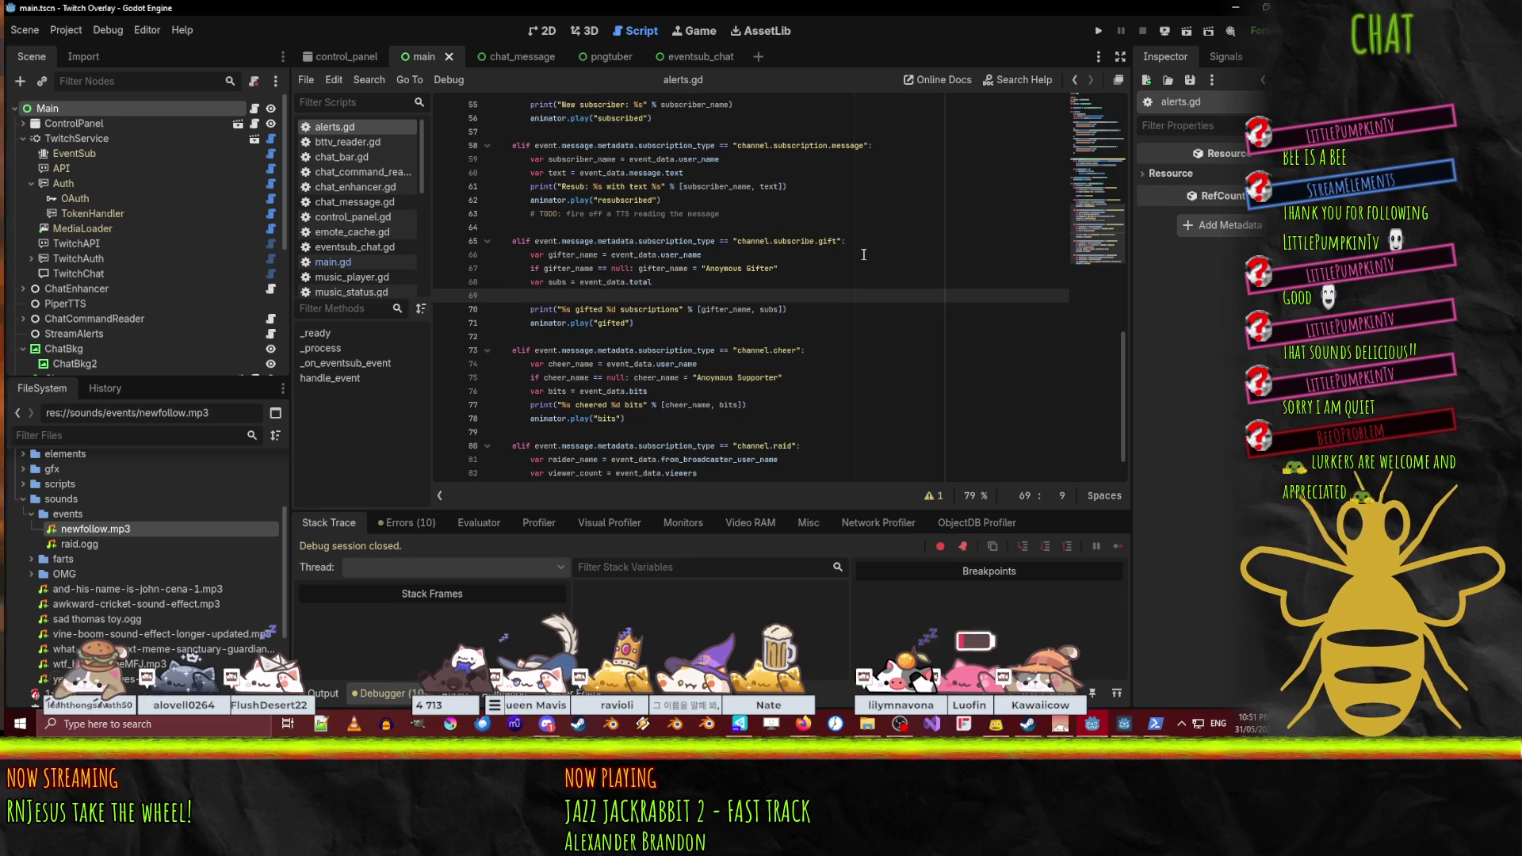
{"action": "left_click", "coordinate": [687, 198]}
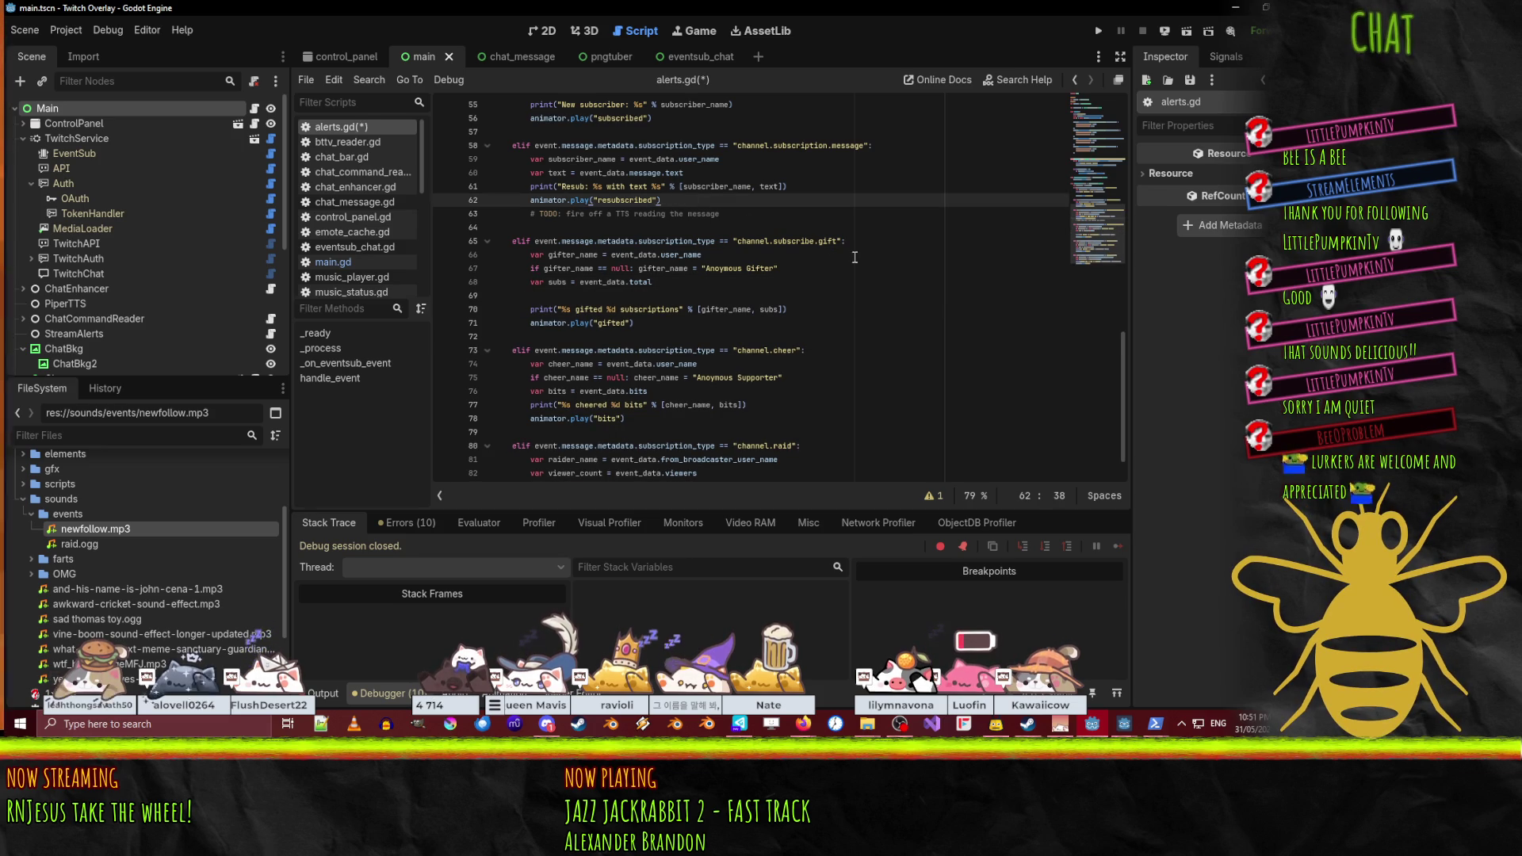
{"action": "left_click", "coordinate": [731, 174]}
{"action": "key", "text": "Return"}
- Paste the 'TODO: fire off a TTS reading the message' comment under the gift and cheer branches, then save
{"action": "left_click", "coordinate": [707, 227]}
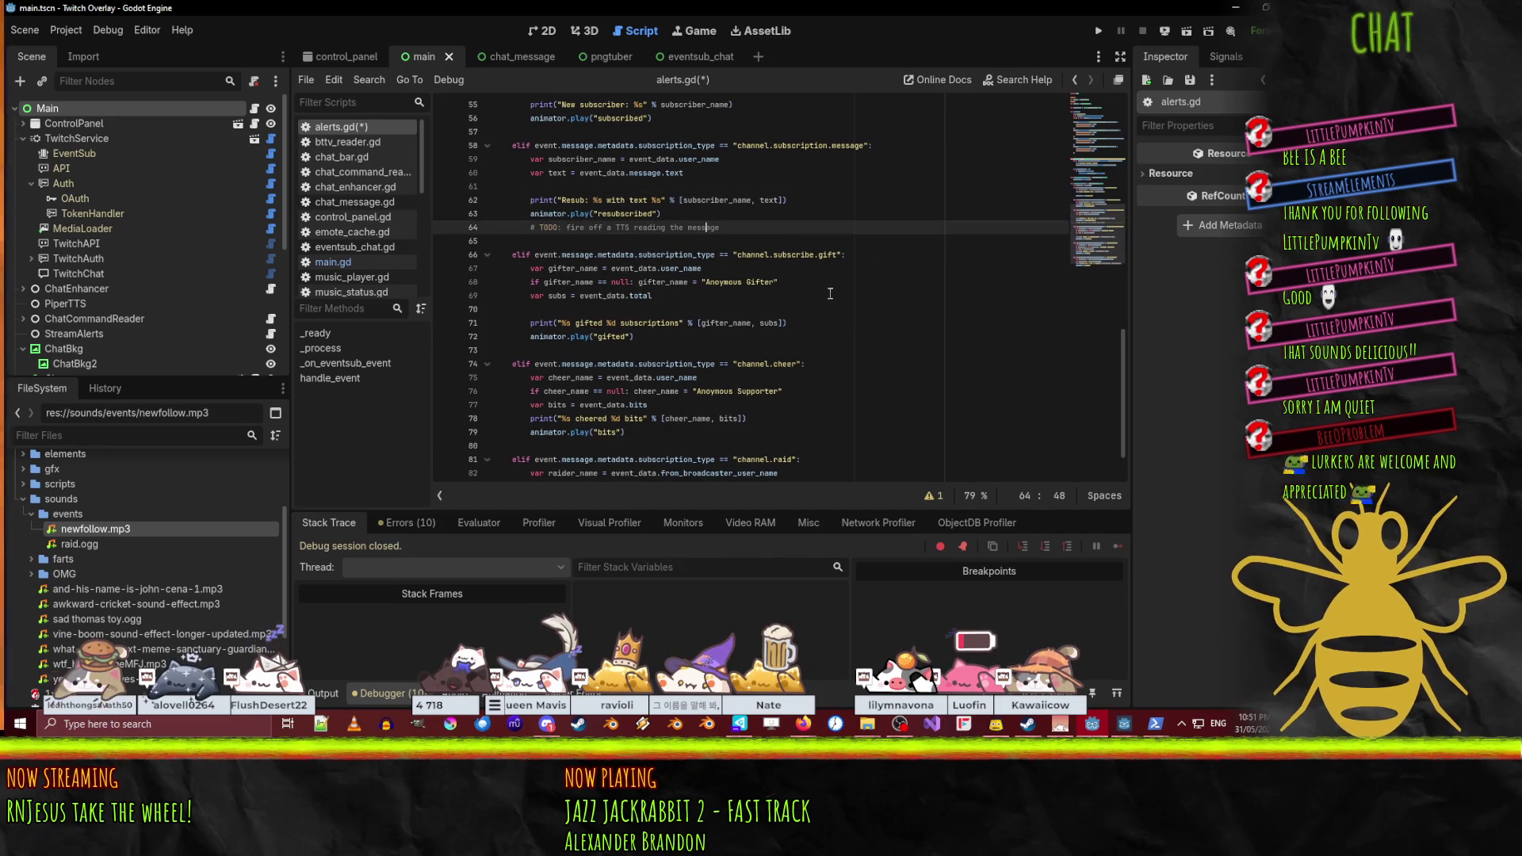
{"action": "key", "text": "Down"}
{"action": "key", "text": "Down"}
{"action": "key", "text": "Down"}
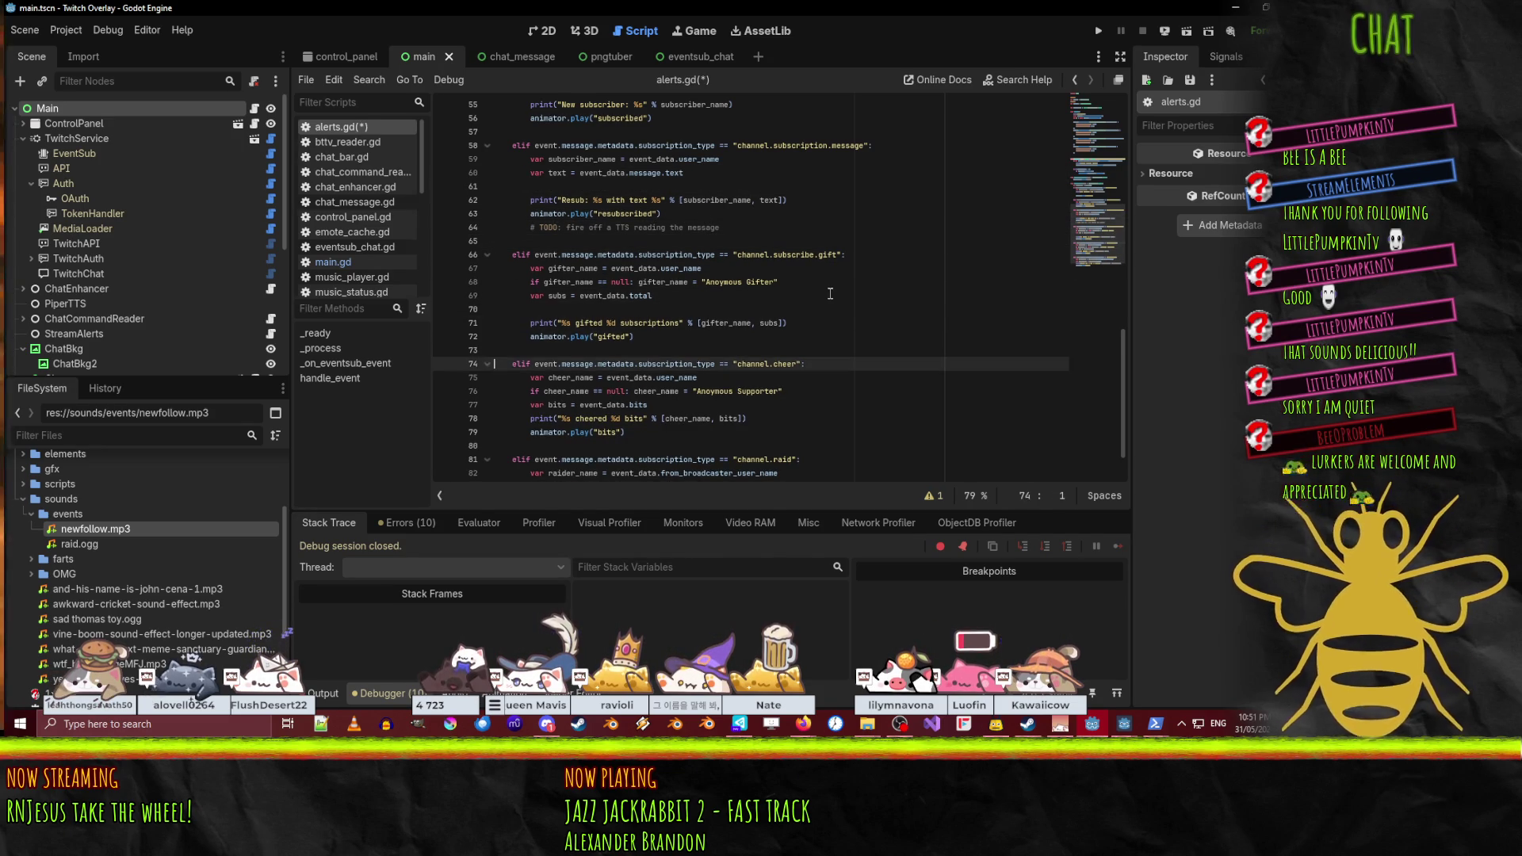
{"action": "key", "text": "Up"}
{"action": "key", "text": "ctrl+v"}
{"action": "key", "text": "Down"}
{"action": "key", "text": "Down"}
{"action": "key", "text": "Down"}
{"action": "type", "text": "# TODO: fire off a TTS reading the message"}
{"action": "key", "text": "Up"}
{"action": "key", "text": "Up"}
{"action": "key", "text": "Up"}
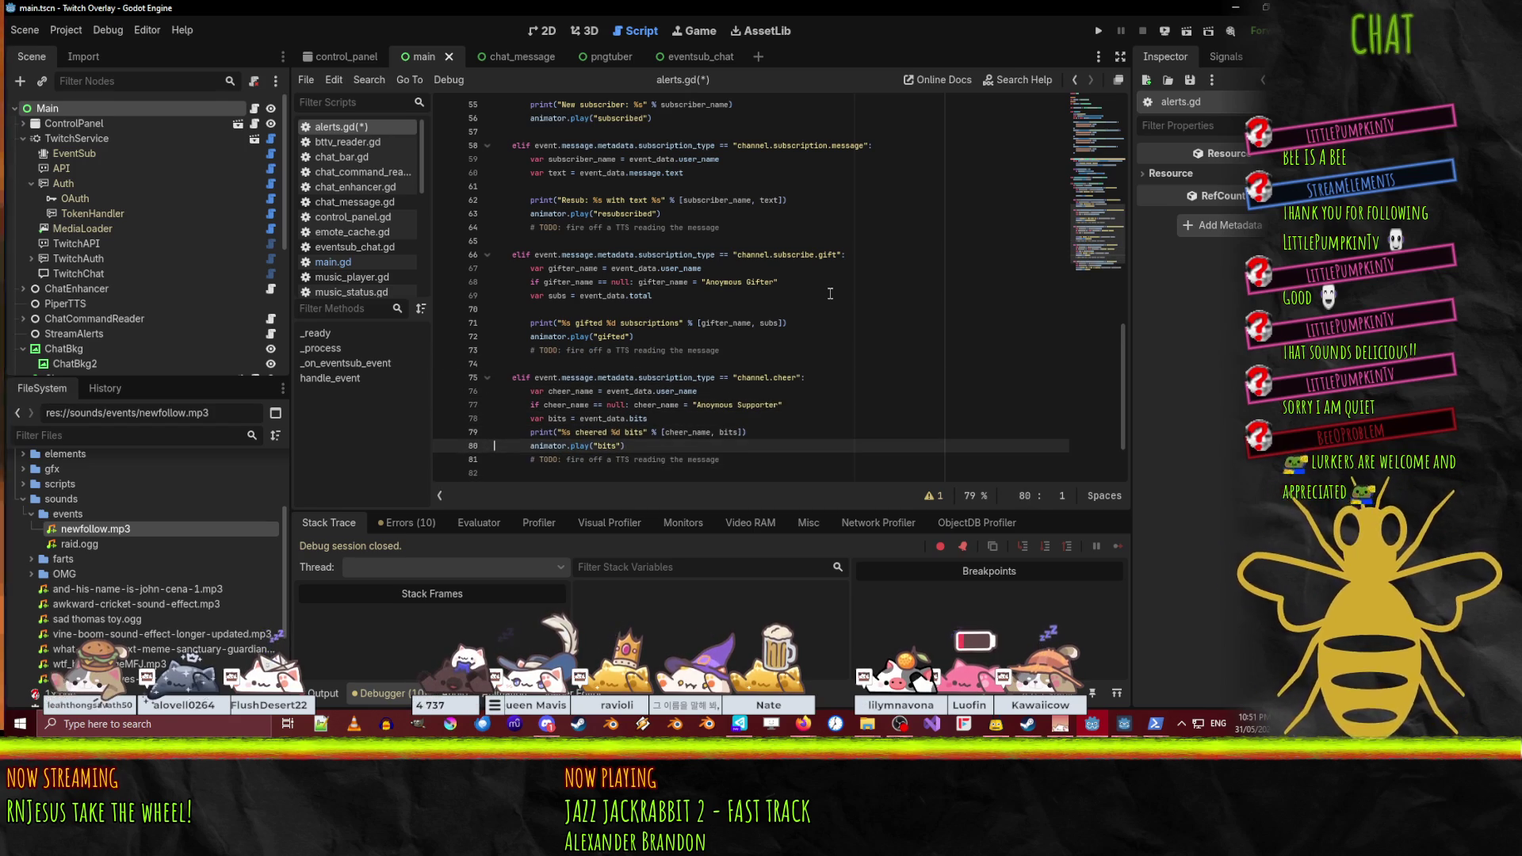
{"action": "key", "text": "Down"}
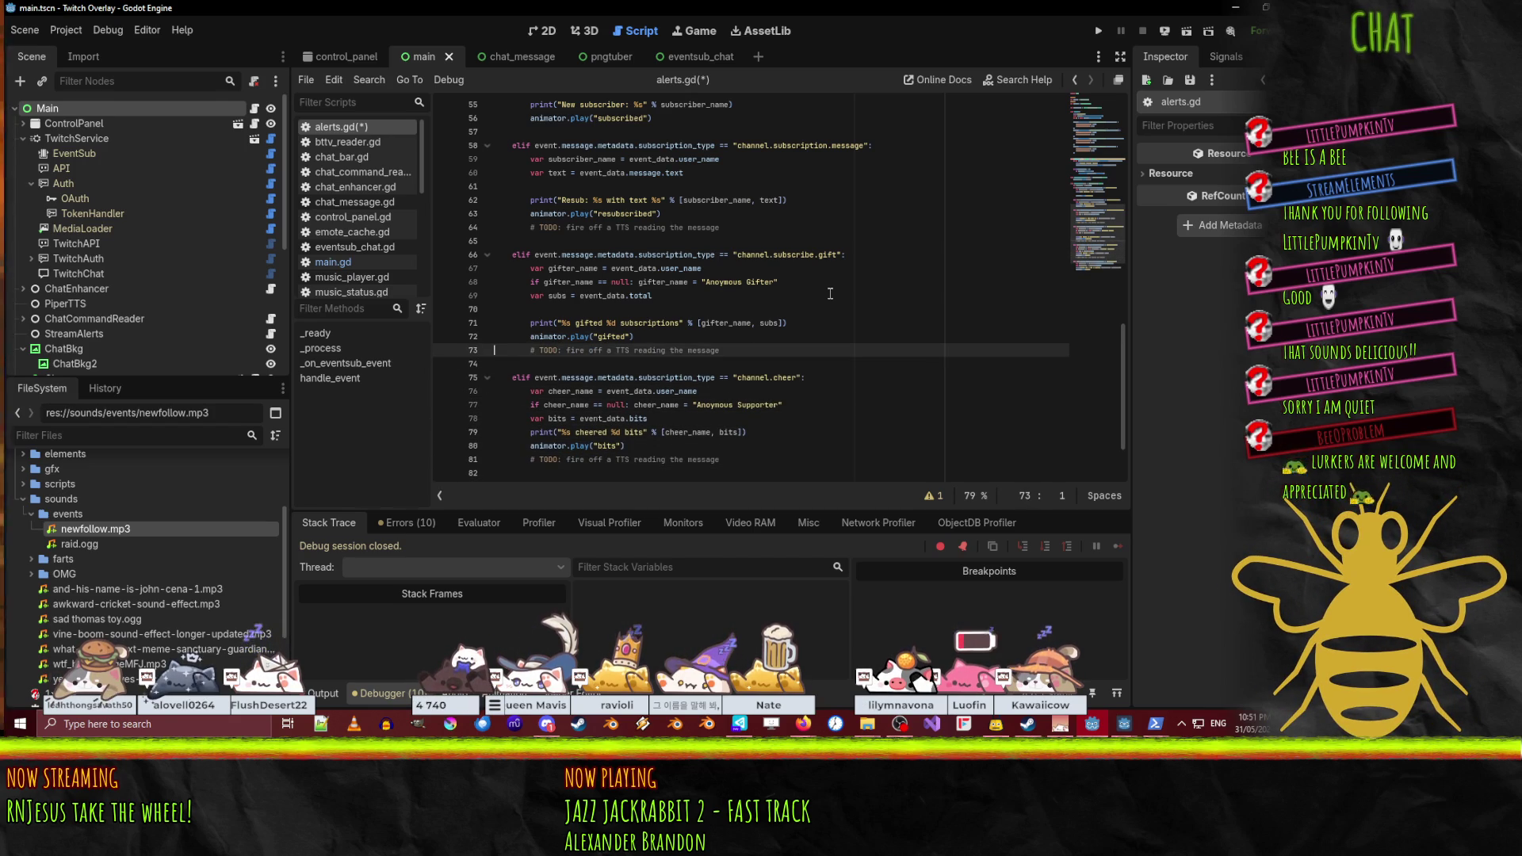
{"action": "key", "text": "Up"}
{"action": "key", "text": "ctrl+s"}
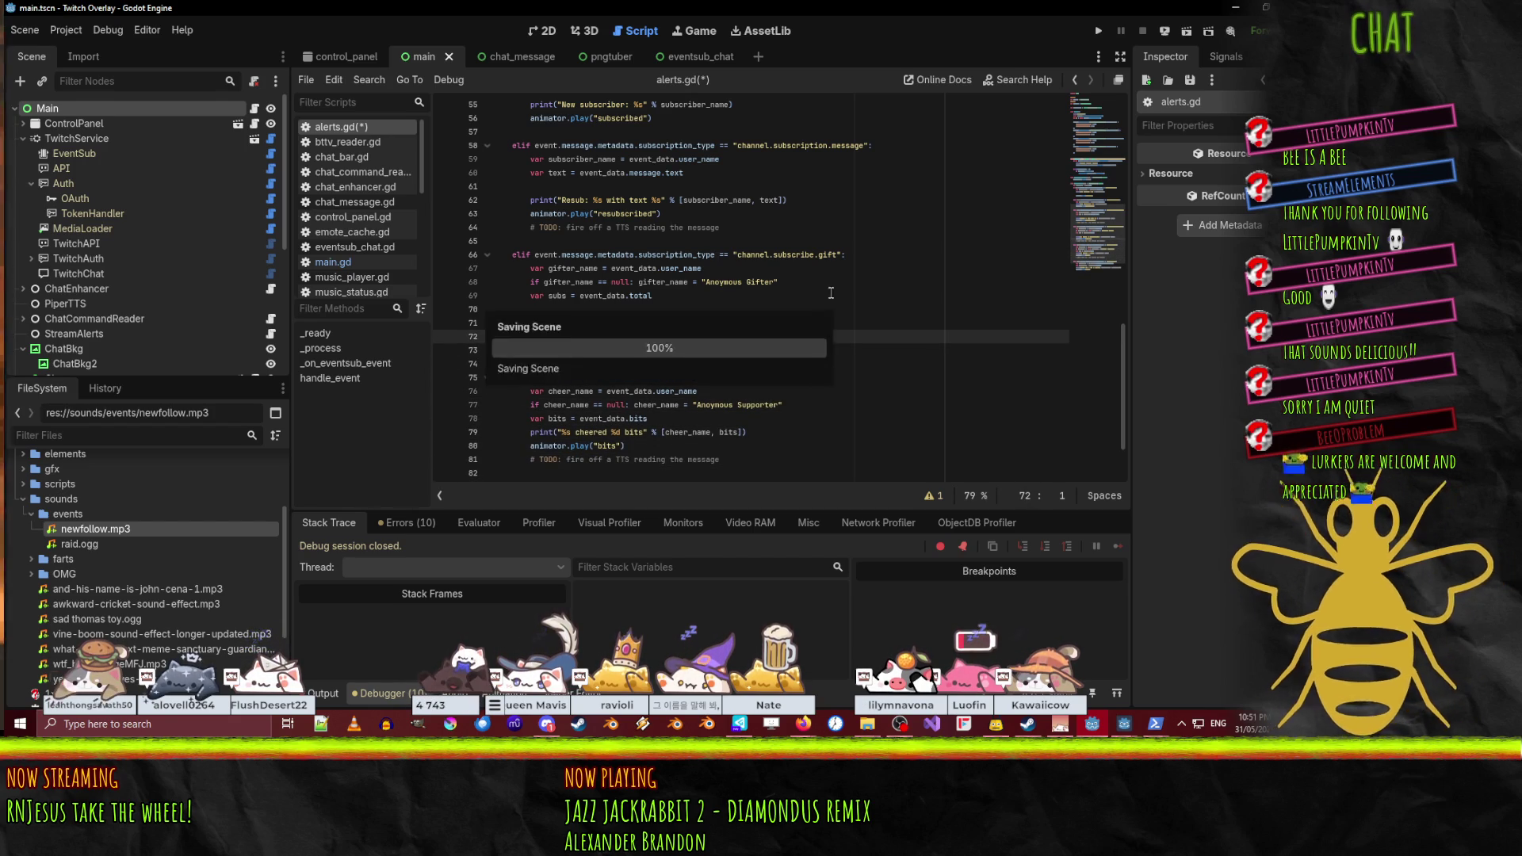
- Review the resubscribed and gifted animation lines and the cheer TODO comment
{"action": "left_click", "coordinate": [752, 213]}
{"action": "left_click", "coordinate": [797, 336]}
{"action": "left_click", "coordinate": [749, 460]}
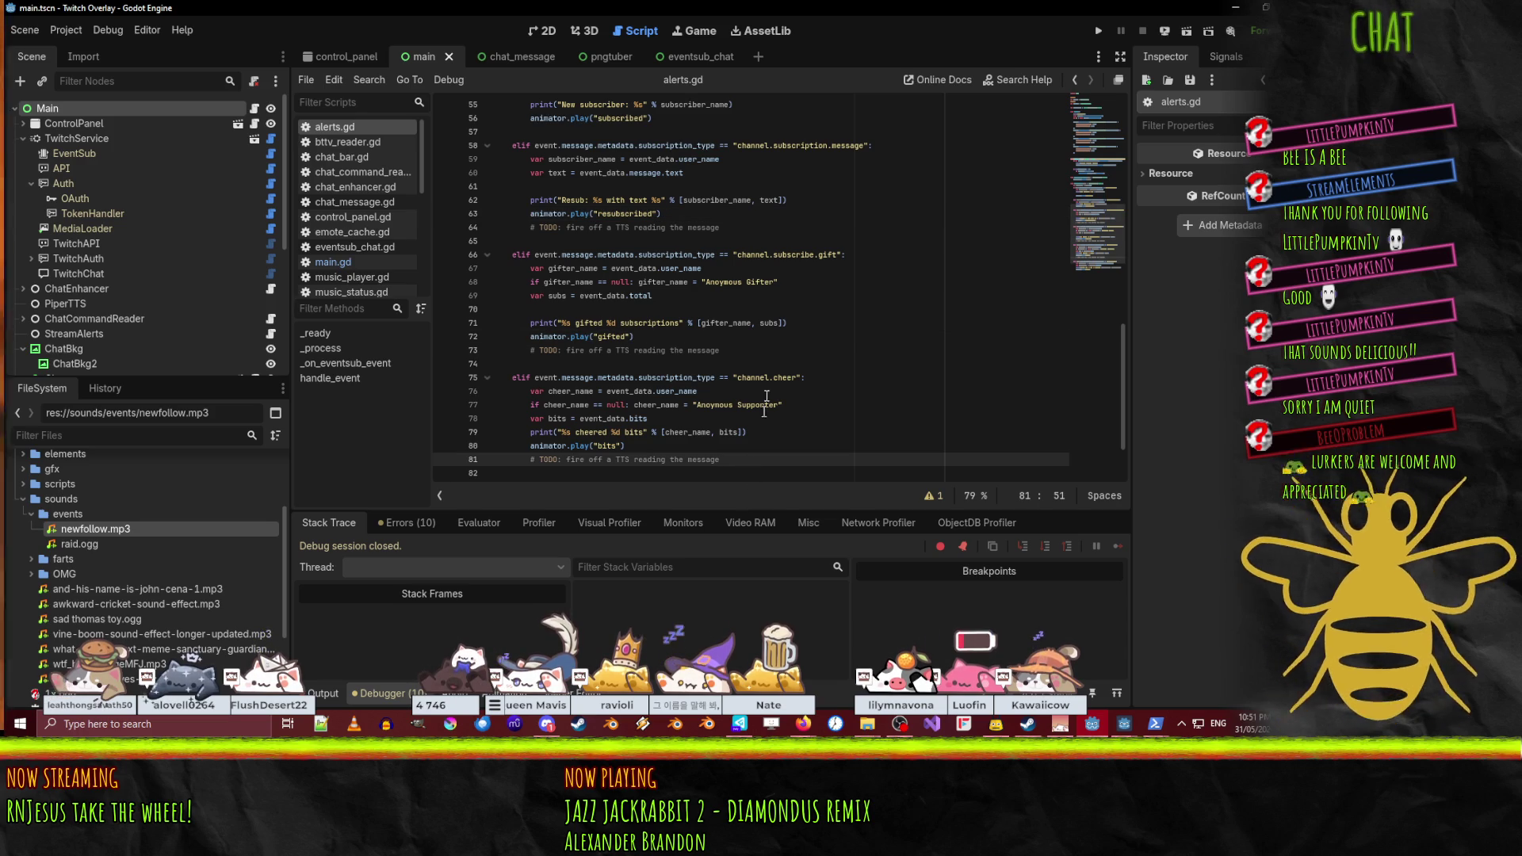
{"action": "left_click", "coordinate": [779, 339]}
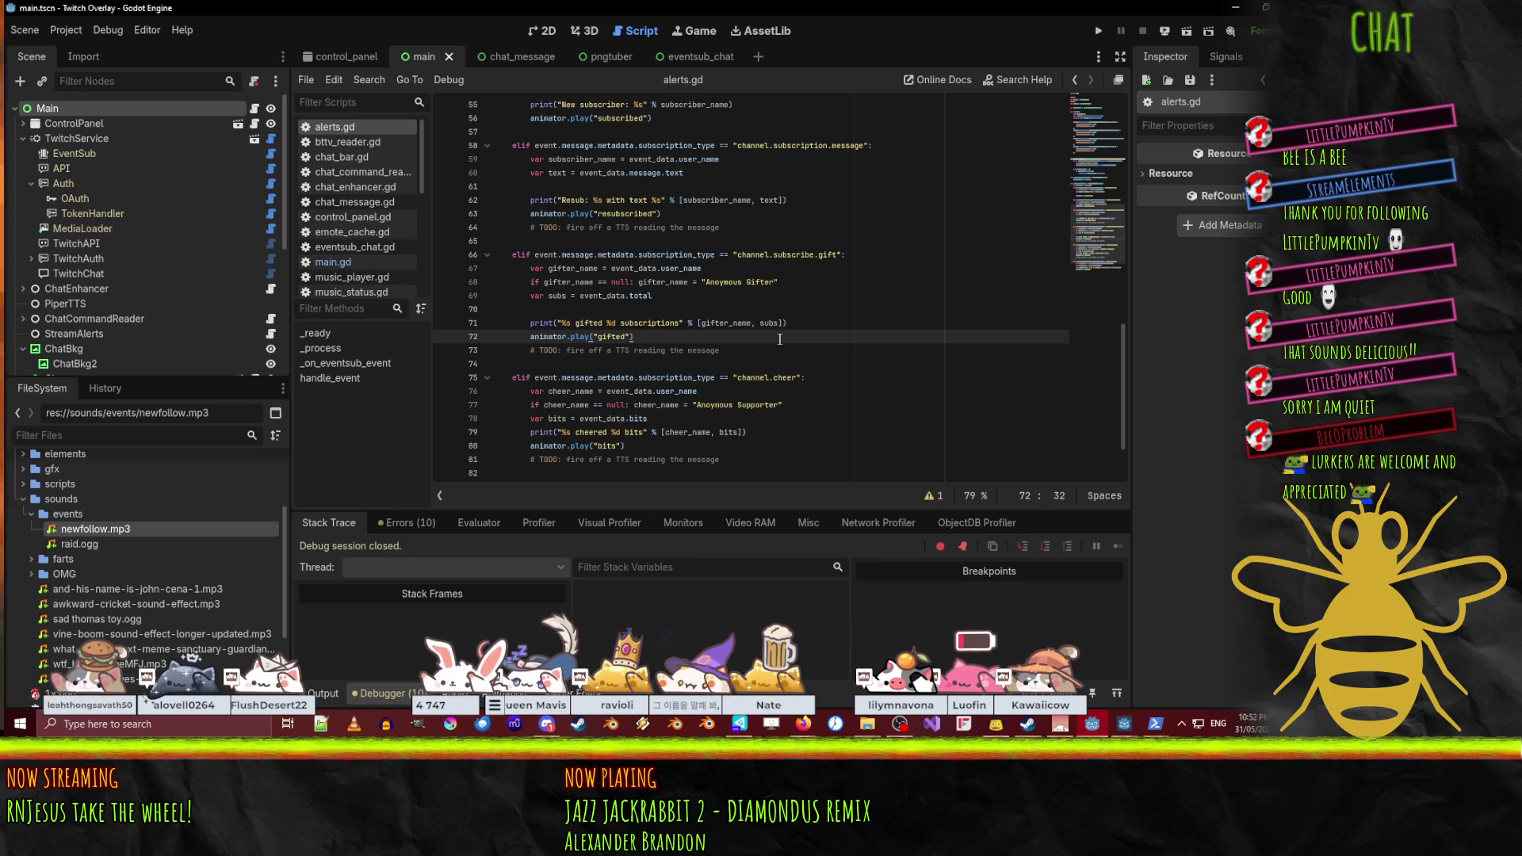
- Review the follow, subscribe, resub, gift, cheer and raid branches, then switch to the 2D view
{"action": "scroll", "coordinate": [781, 404], "scroll_direction": "down", "scroll_amount": 2}
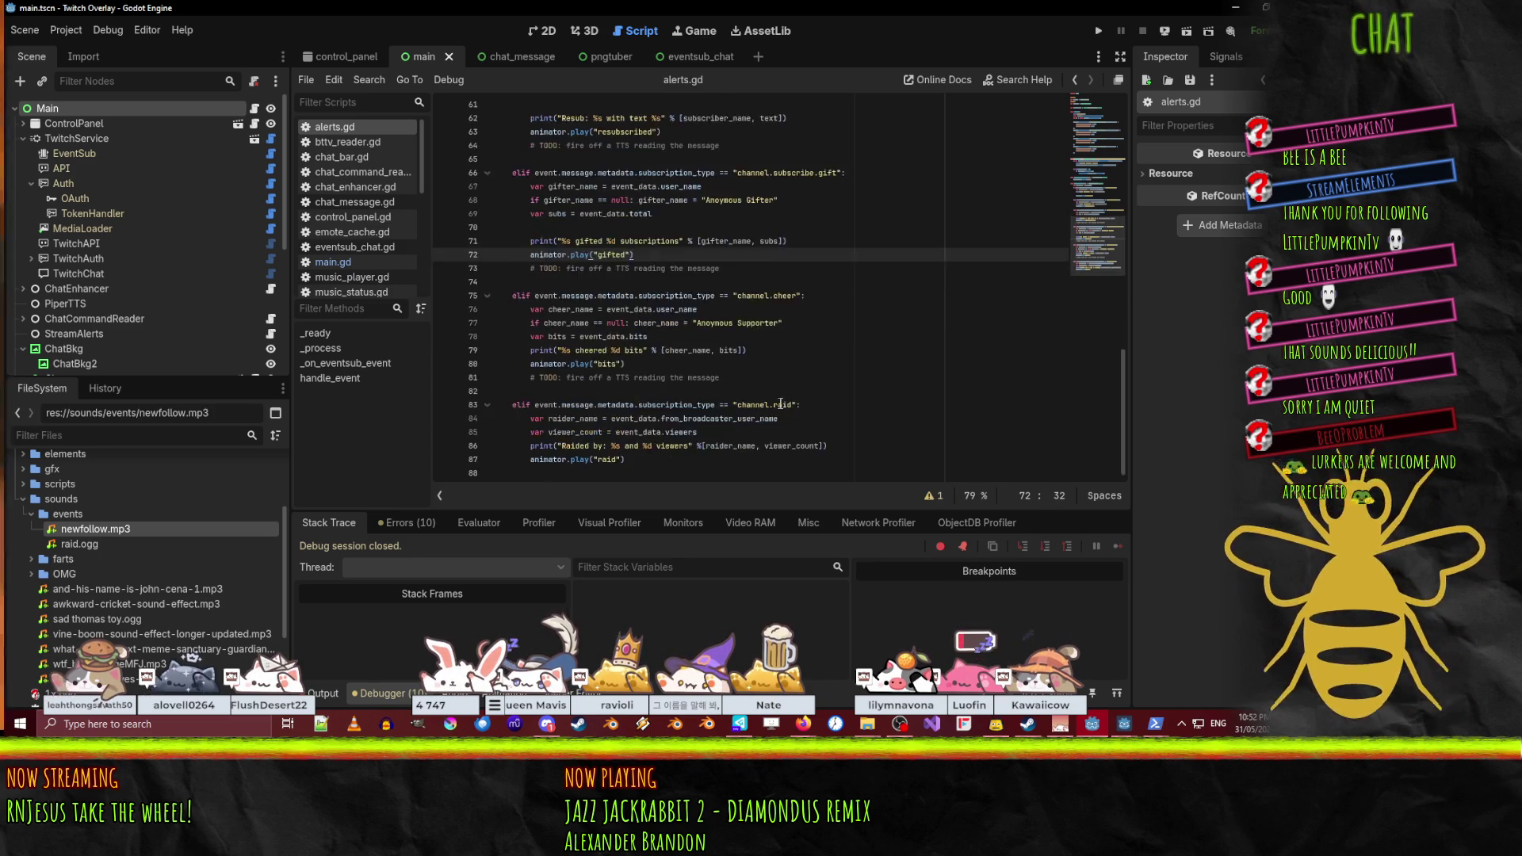
{"action": "scroll", "coordinate": [781, 405], "scroll_direction": "up", "scroll_amount": 4}
{"action": "left_click", "coordinate": [821, 297]}
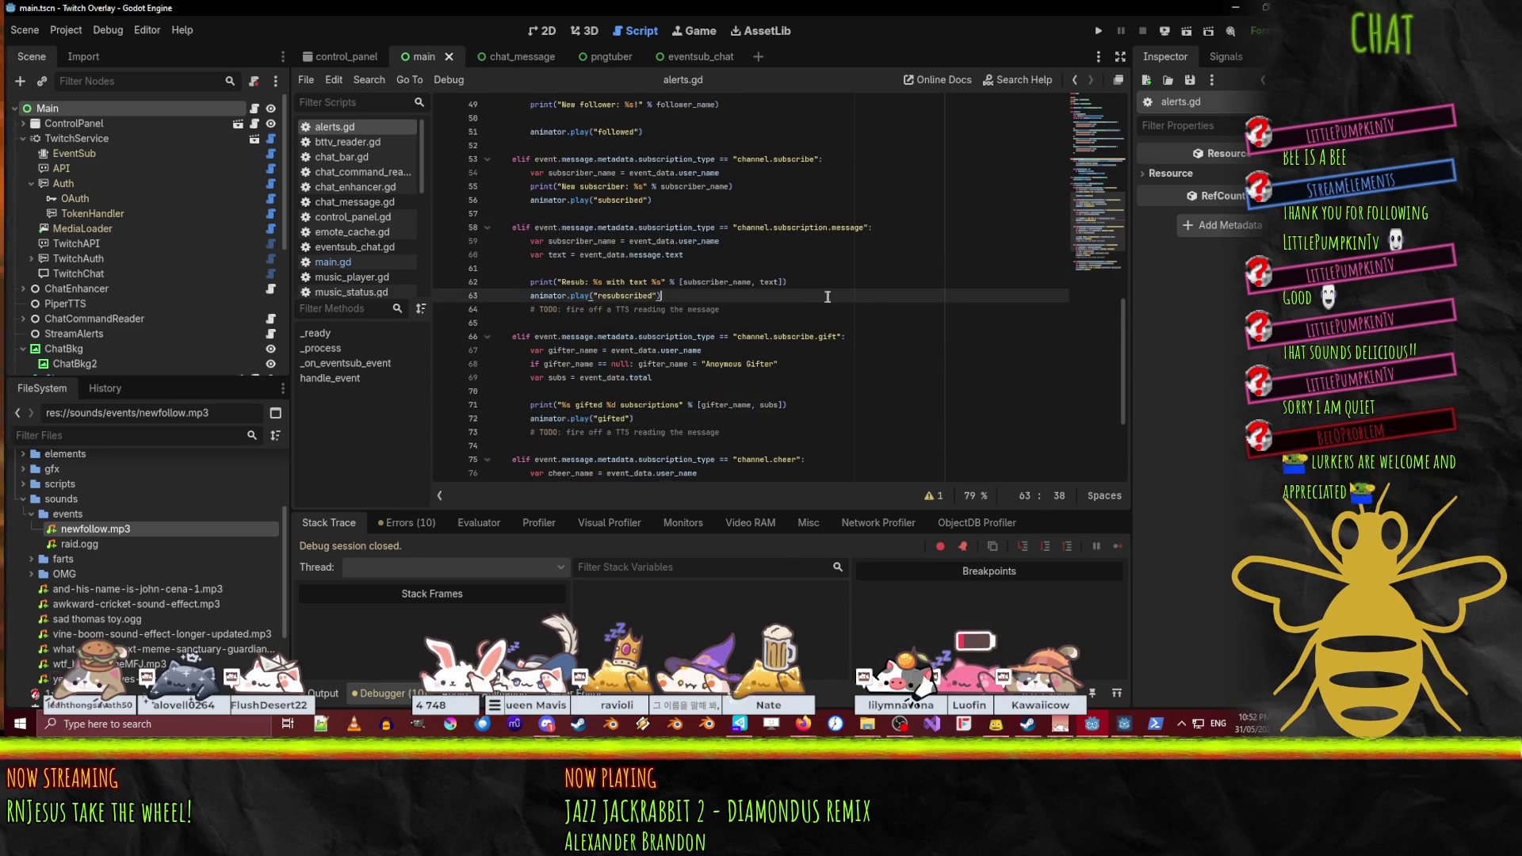
{"action": "scroll", "coordinate": [872, 293], "scroll_direction": "up", "scroll_amount": 2}
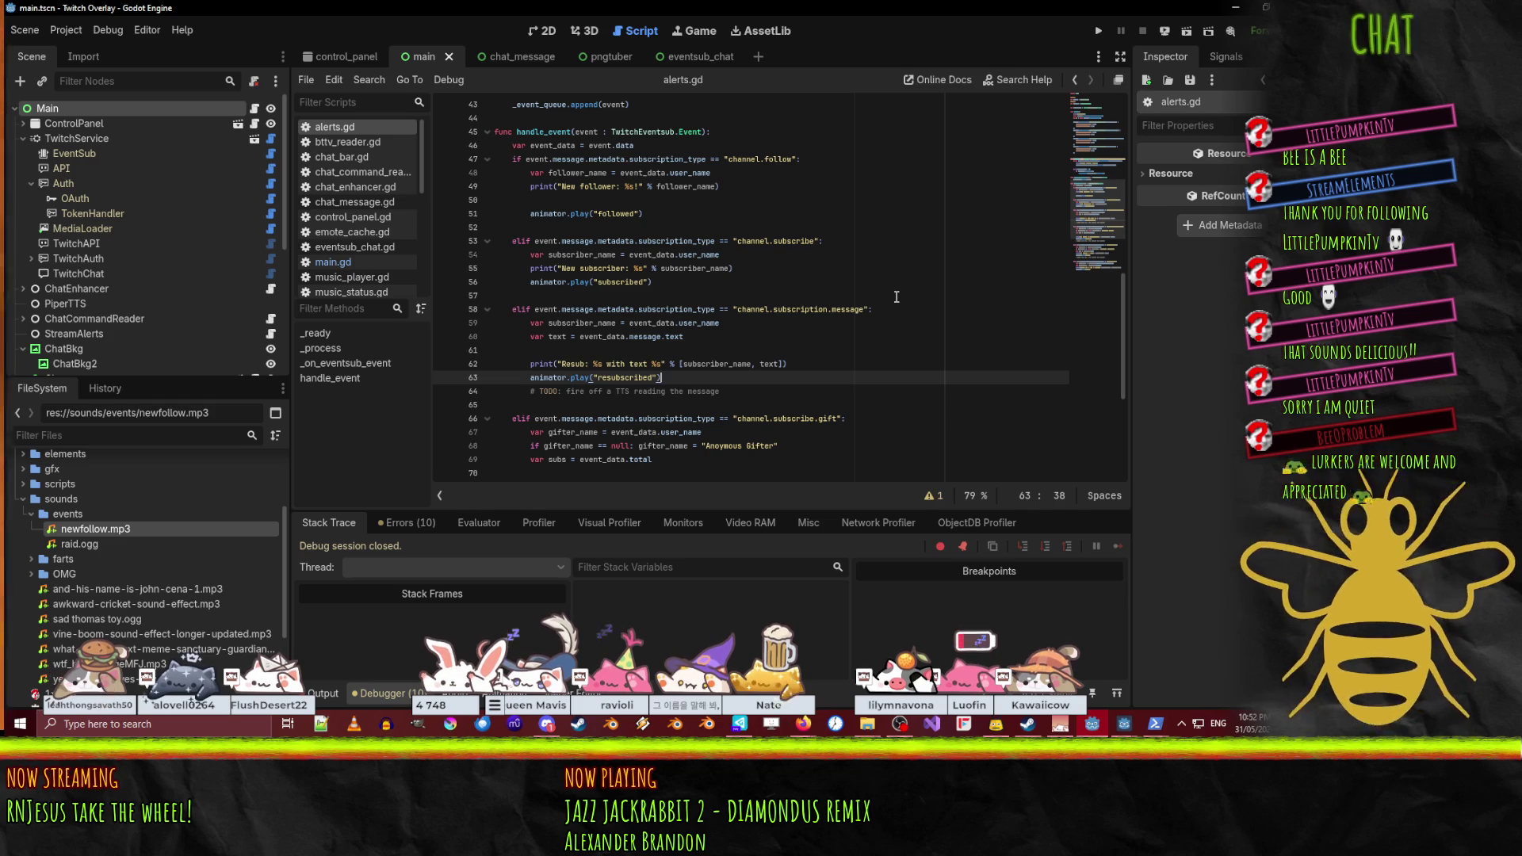
{"action": "left_click", "coordinate": [544, 34]}
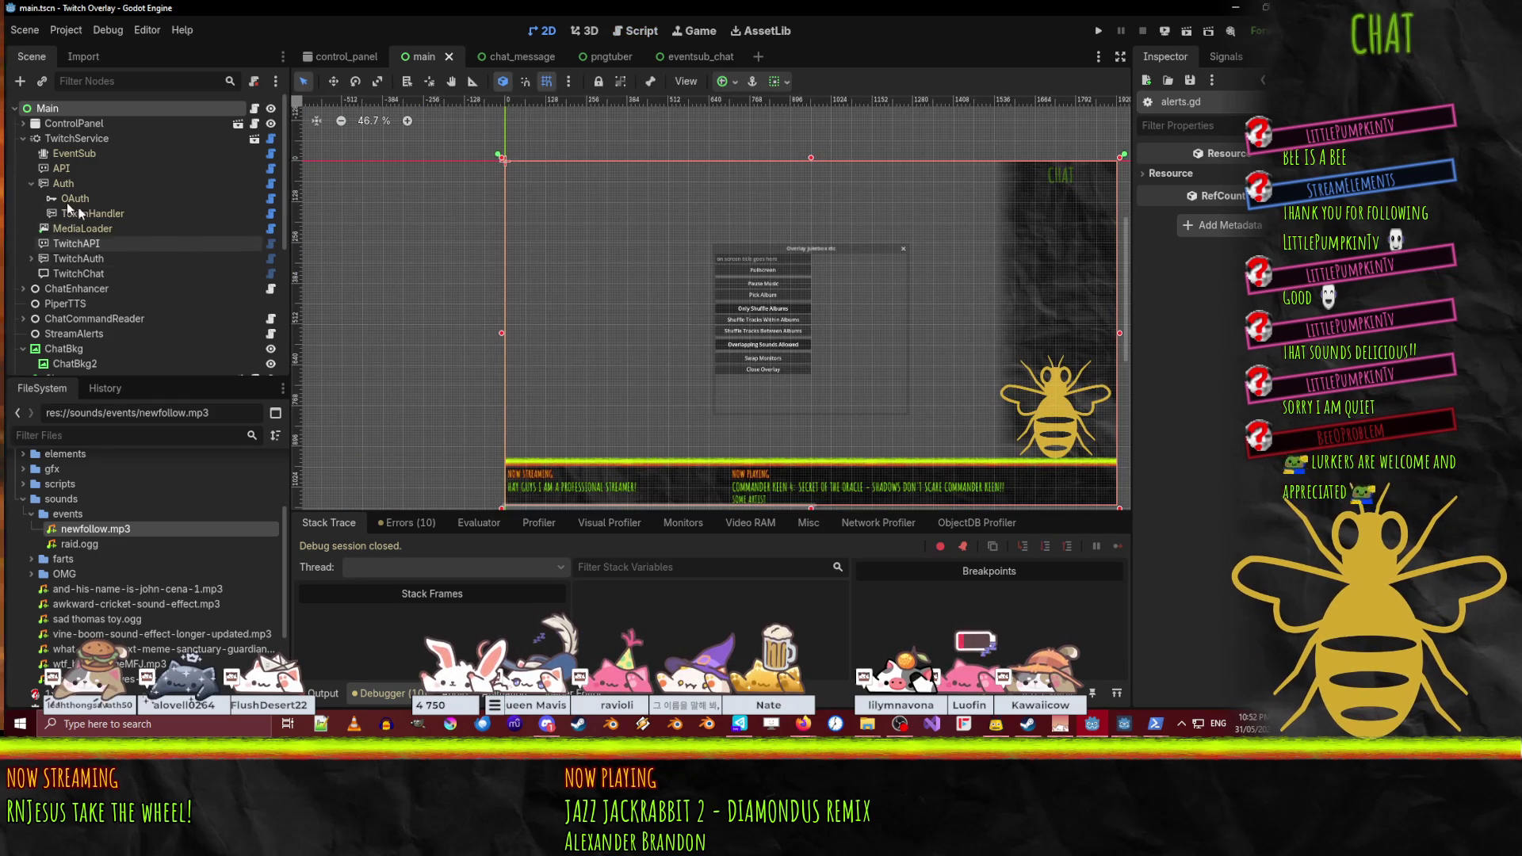
- Add a Control child node under StreamAlerts
{"action": "left_click", "coordinate": [23, 138]}
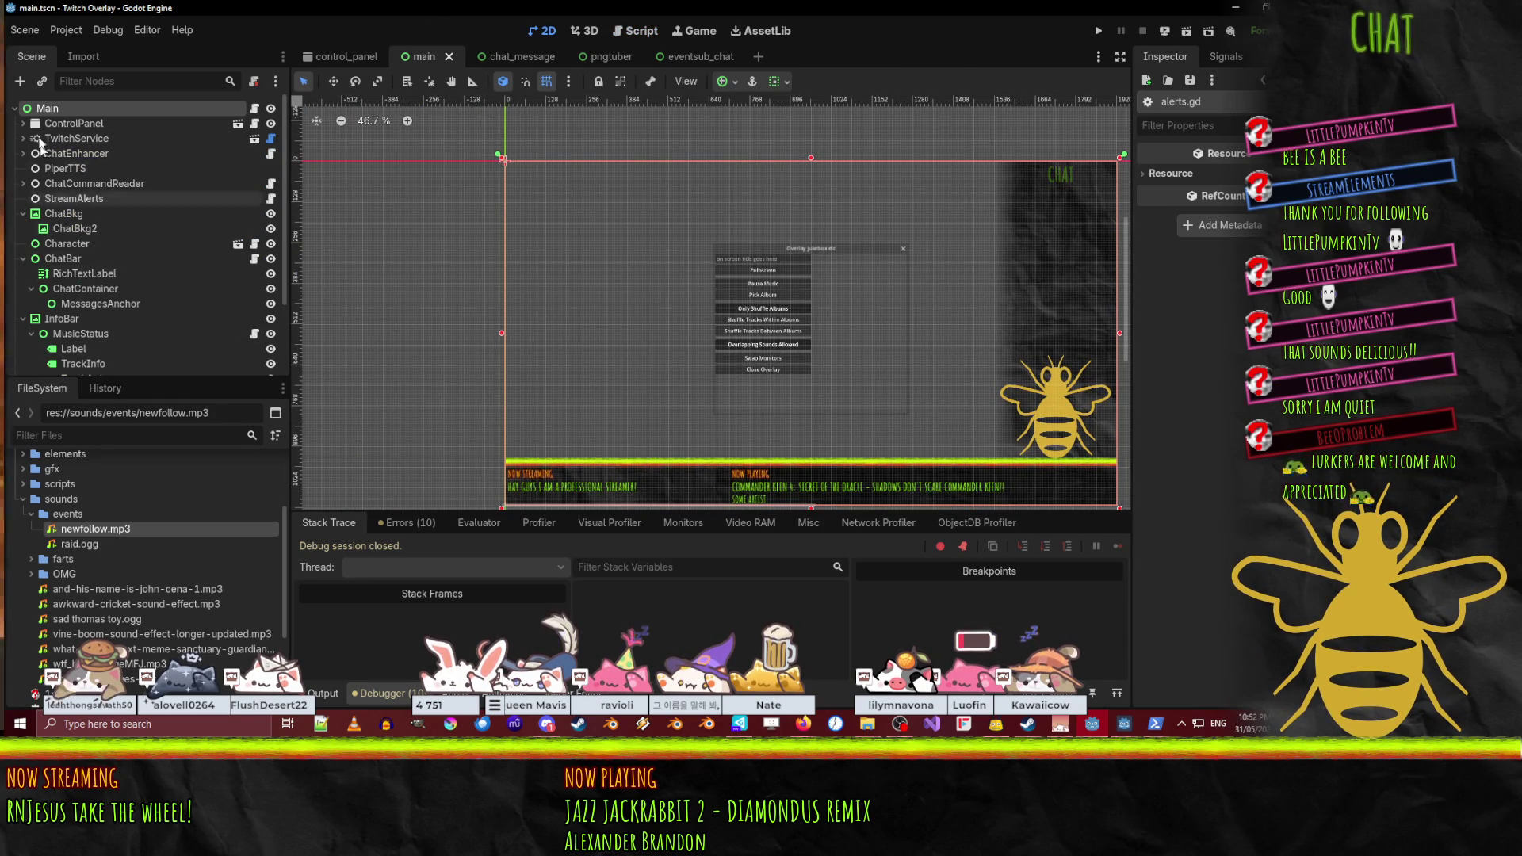
{"action": "left_click", "coordinate": [74, 198]}
{"action": "left_click_drag", "start_coordinate": [730, 327], "coordinate": [634, 283]}
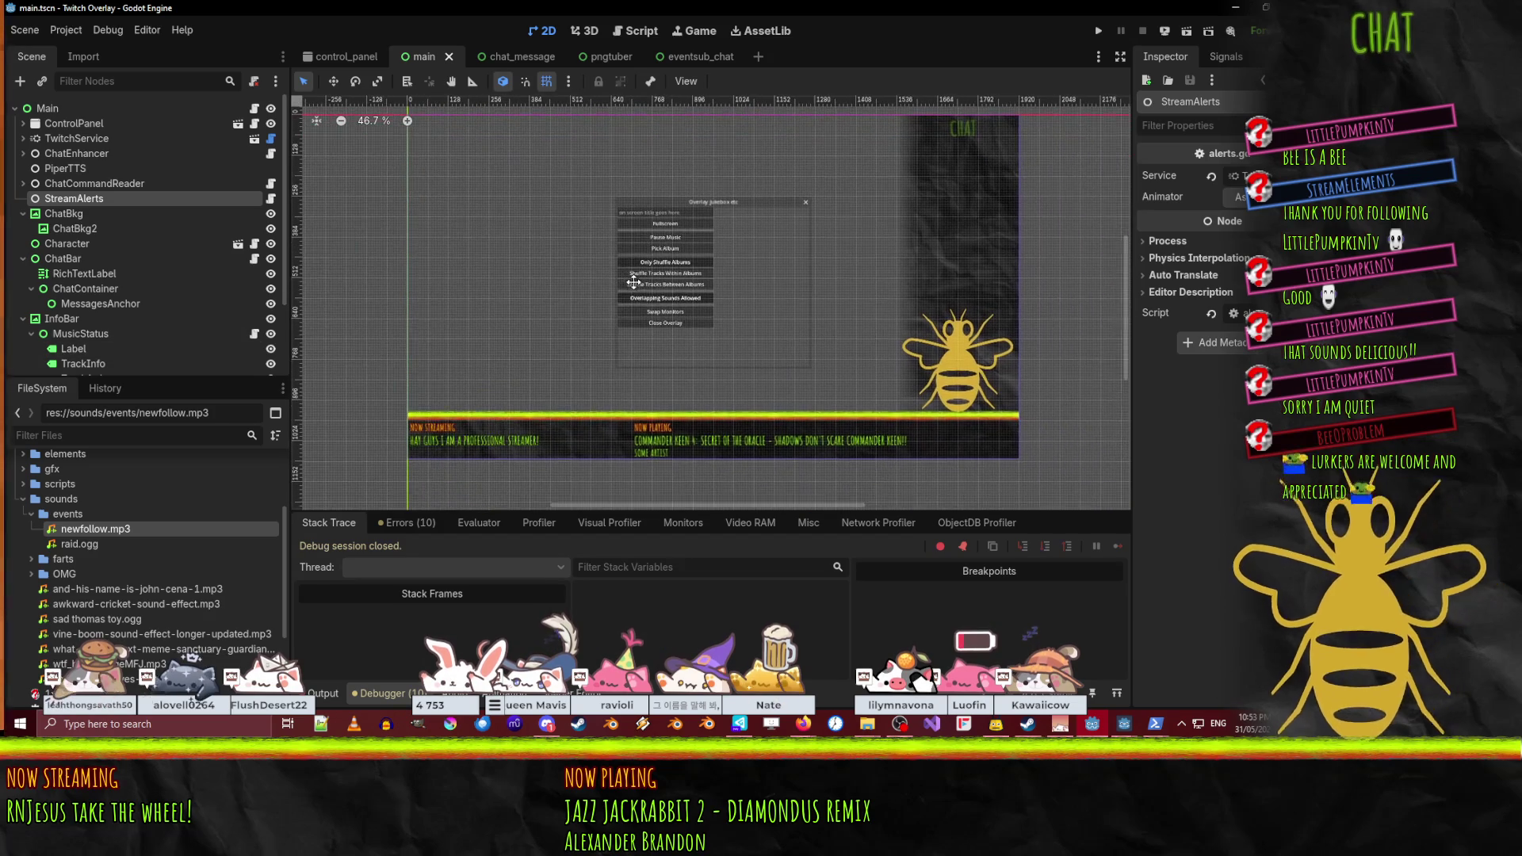
{"action": "right_click", "coordinate": [97, 198]}
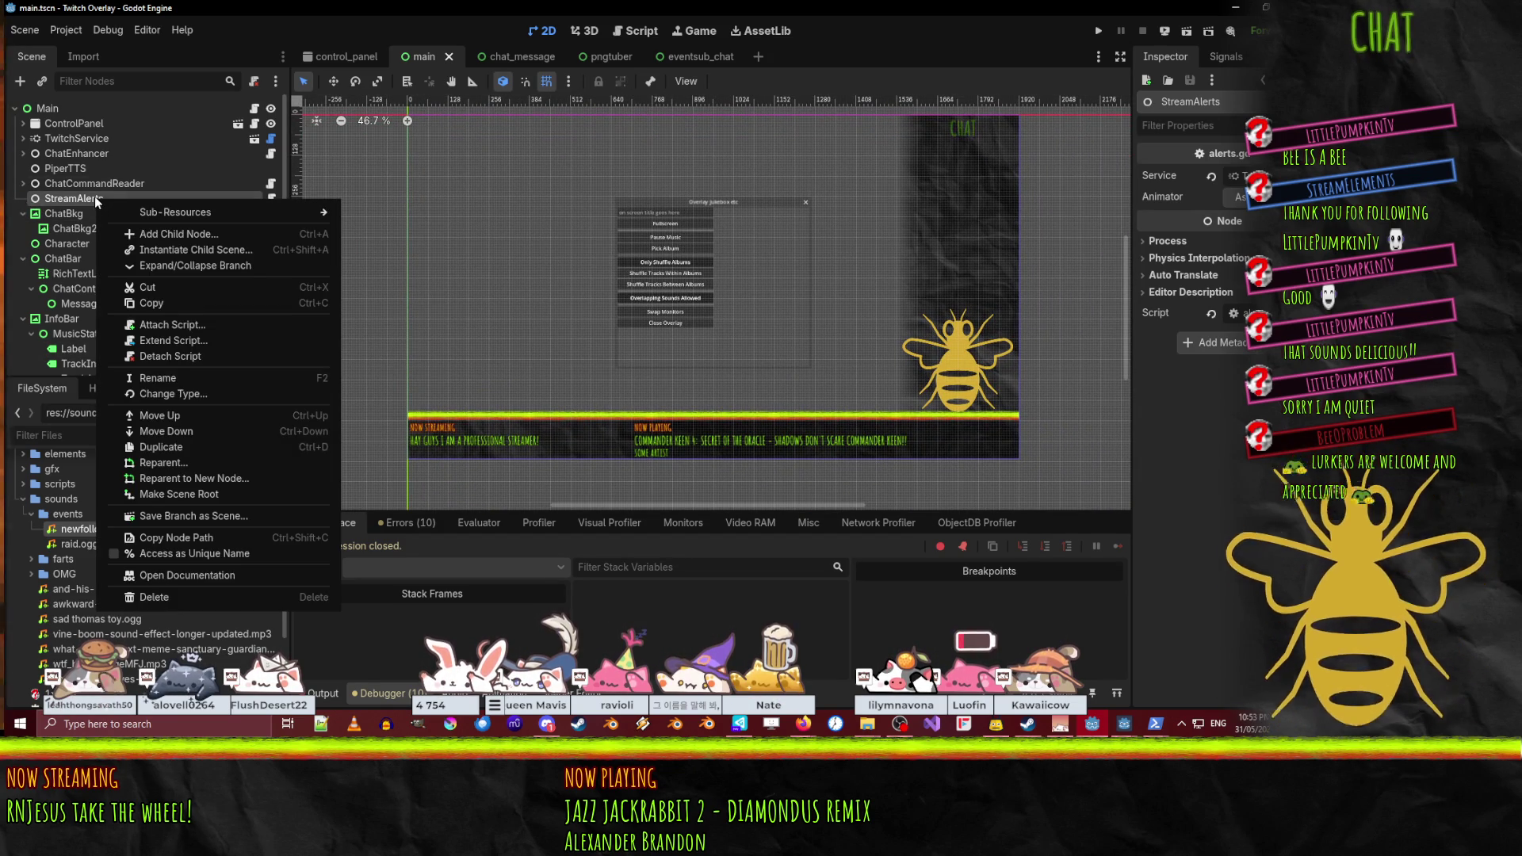
{"action": "left_click", "coordinate": [181, 233]}
{"action": "left_click", "coordinate": [551, 317]}
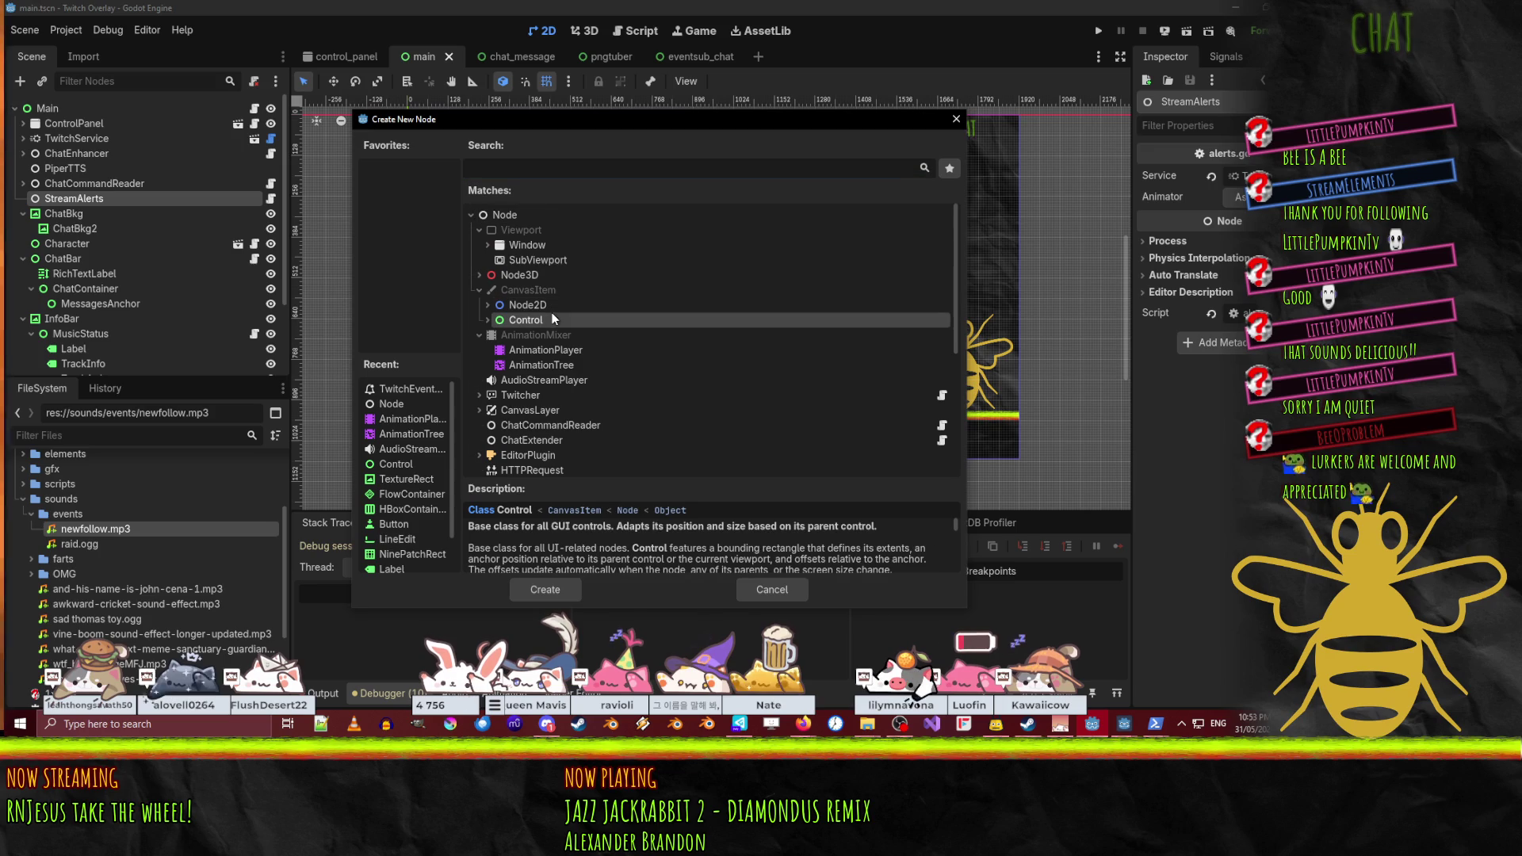
{"action": "left_click", "coordinate": [559, 596]}
- Resize the Control into a large box at the top-left of the overlay canvas
{"action": "mouse_move", "coordinate": [535, 236]}
{"action": "left_mouse_down"}
{"action": "mouse_move", "coordinate": [559, 299]}
{"action": "mouse_move", "coordinate": [513, 308]}
{"action": "mouse_move", "coordinate": [495, 291]}
{"action": "left_mouse_up"}
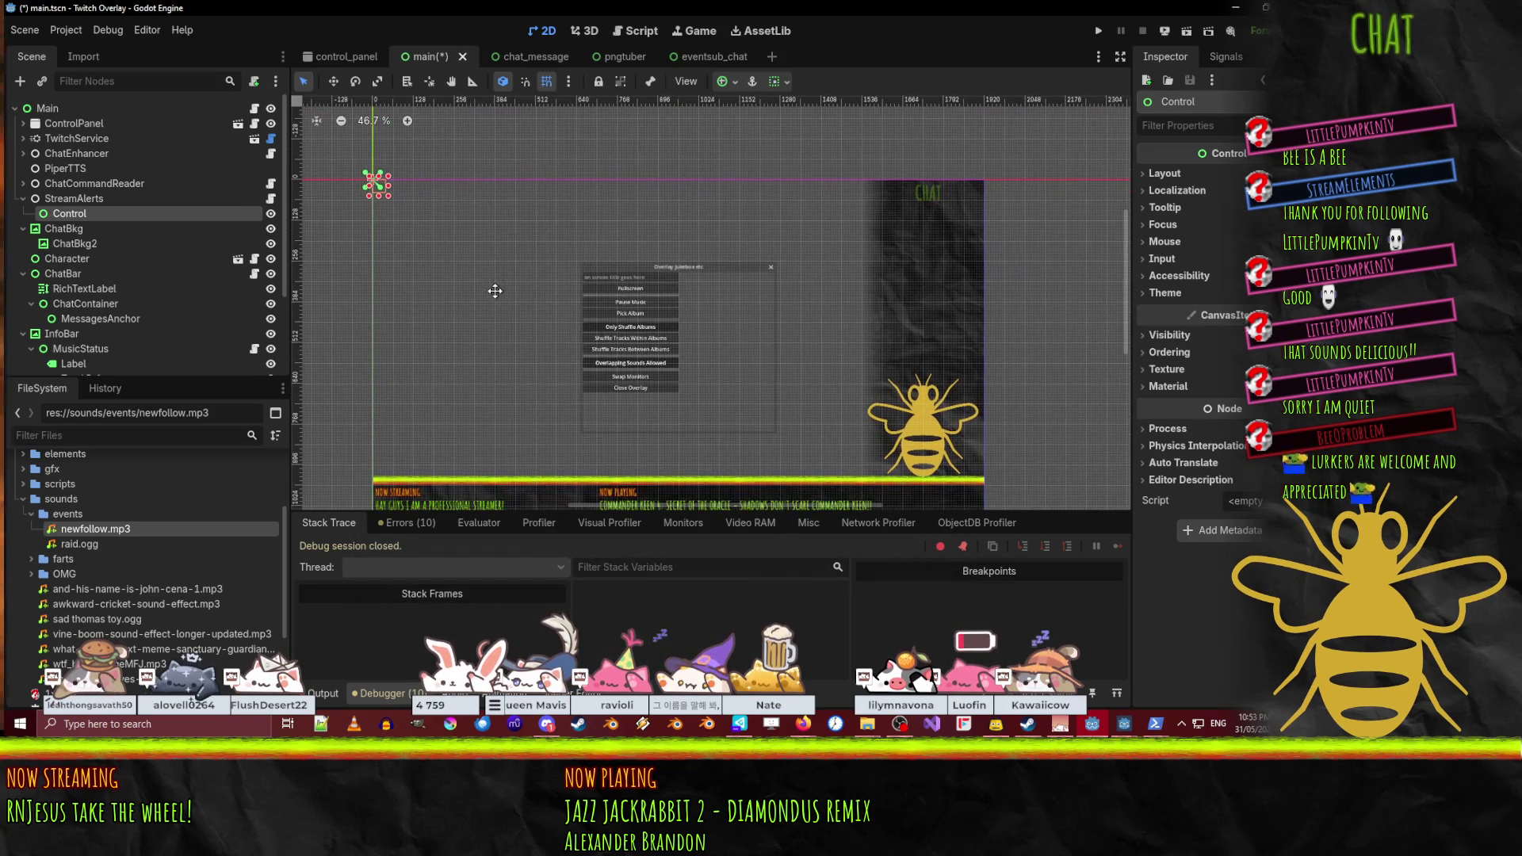
{"action": "scroll", "coordinate": [402, 227], "scroll_direction": "up", "scroll_amount": 1}
{"action": "mouse_move", "coordinate": [387, 194]}
{"action": "left_mouse_down"}
{"action": "mouse_move", "coordinate": [491, 279]}
{"action": "mouse_move", "coordinate": [532, 291]}
{"action": "mouse_move", "coordinate": [532, 268]}
{"action": "left_mouse_up"}
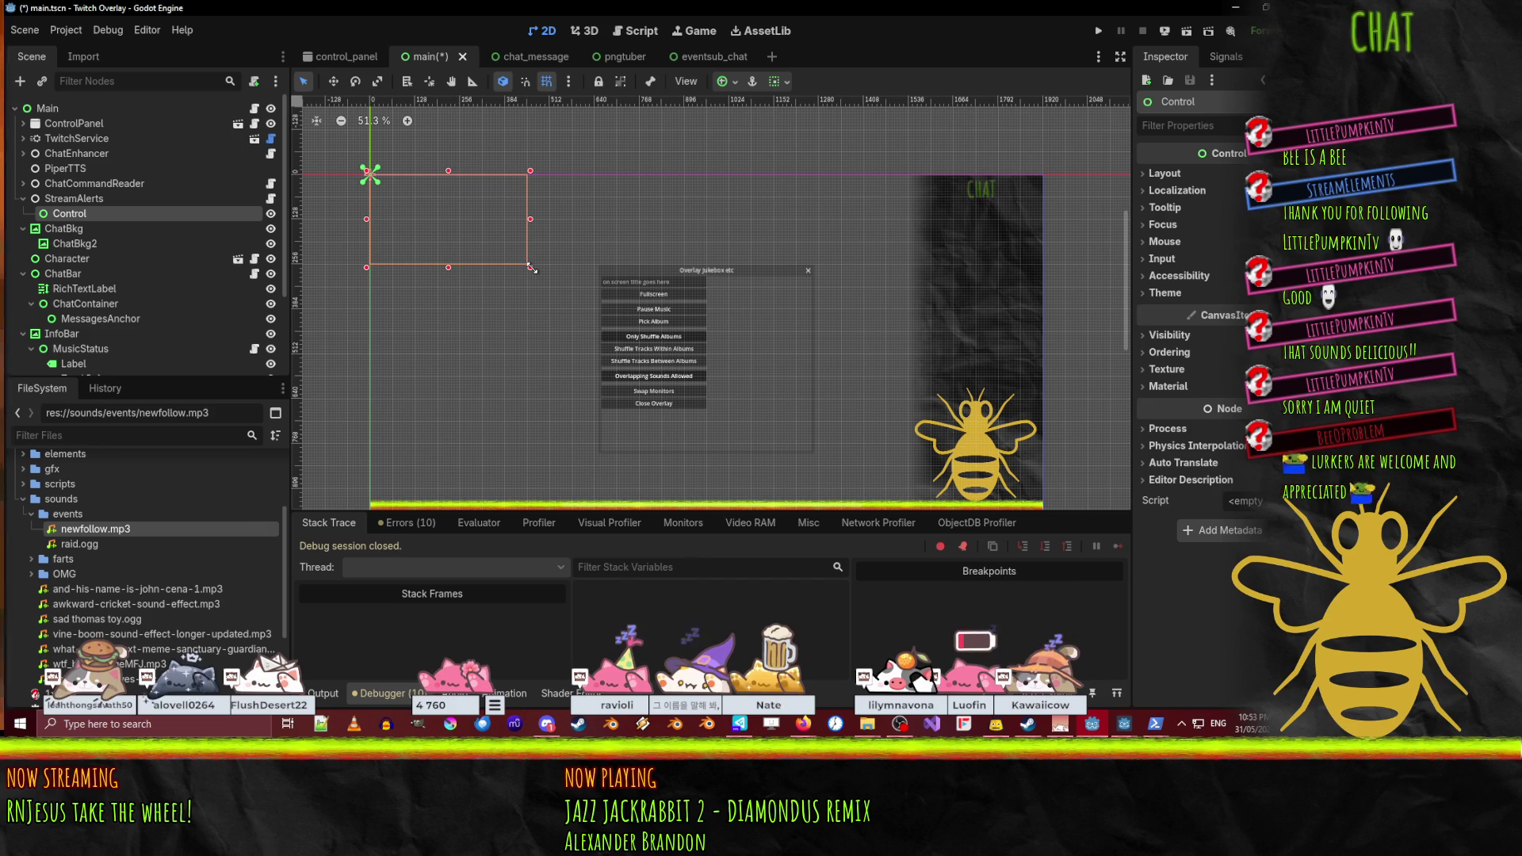
{"action": "scroll", "coordinate": [452, 237], "scroll_direction": "up", "scroll_amount": 2}
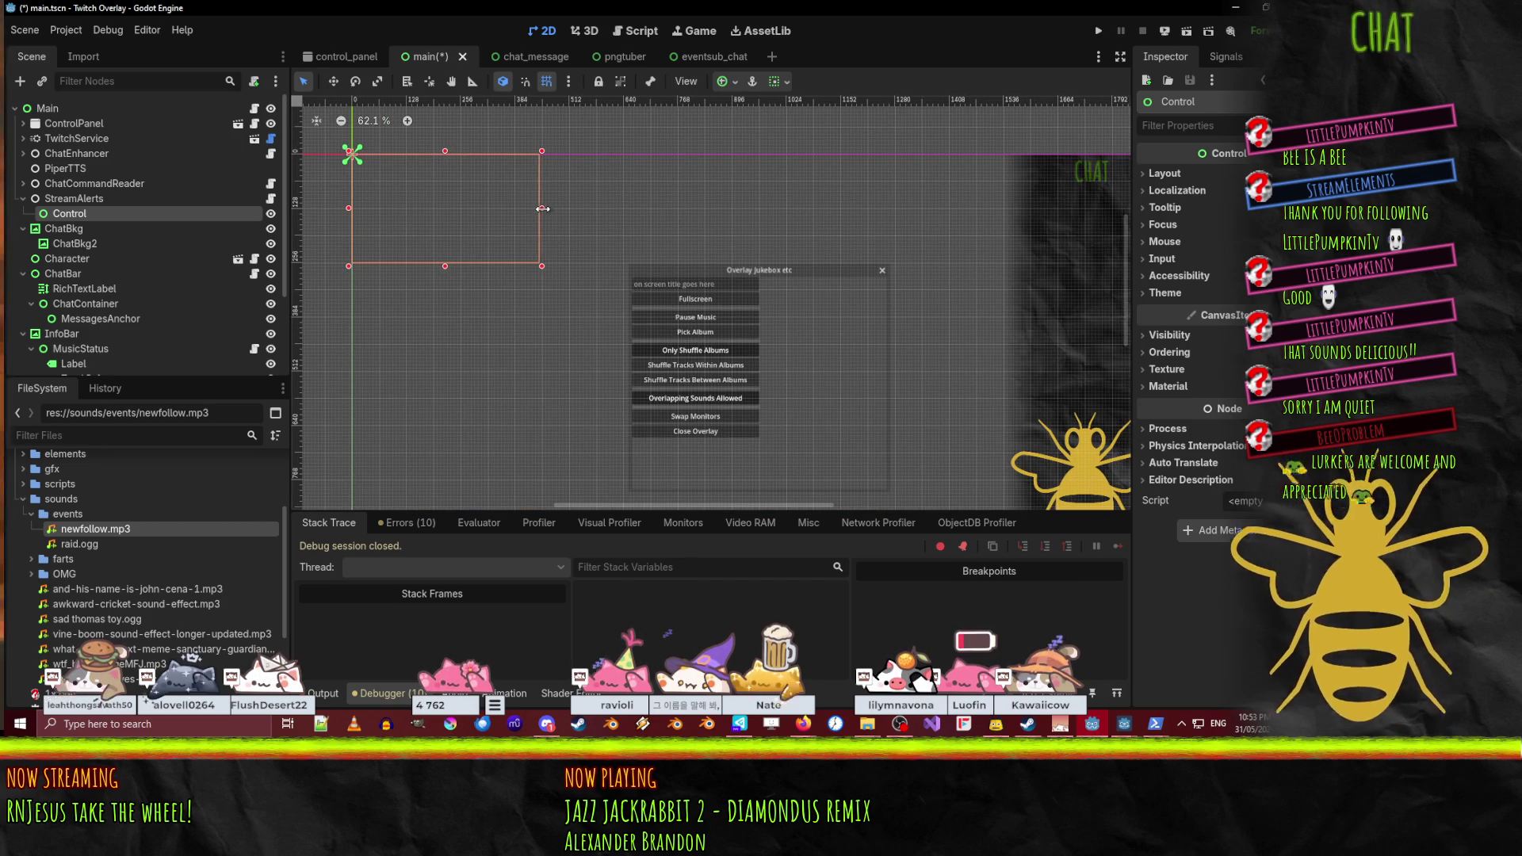
{"action": "left_click_drag", "start_coordinate": [542, 208], "coordinate": [546, 209]}
{"action": "left_click_drag", "start_coordinate": [449, 268], "coordinate": [460, 320]}
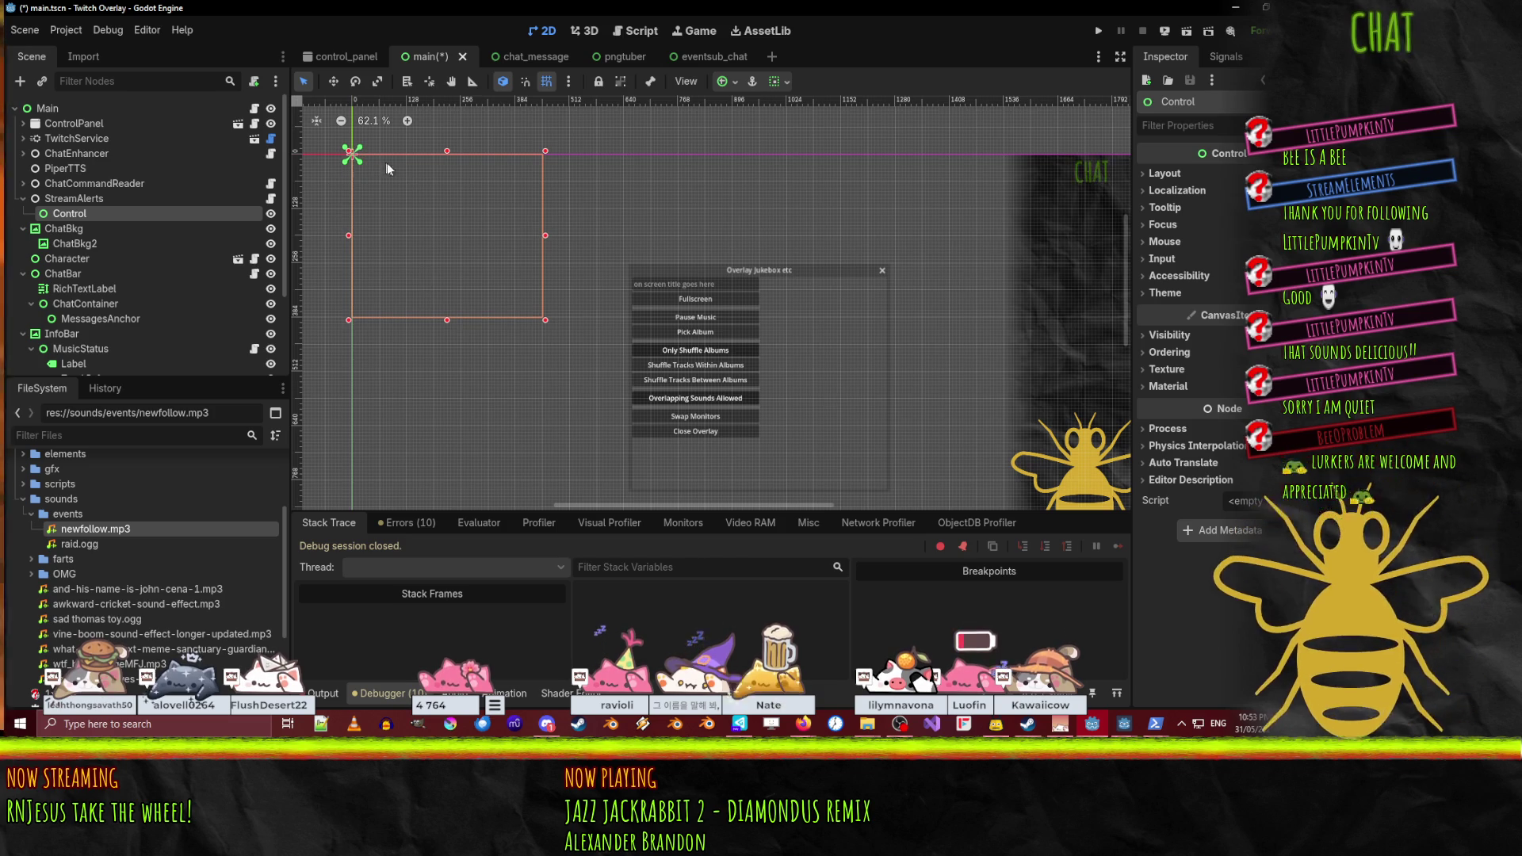
{"action": "right_click", "coordinate": [84, 212]}
- Add a TextureRect child under Control and nudge it slightly right and down
{"action": "left_click", "coordinate": [161, 221]}
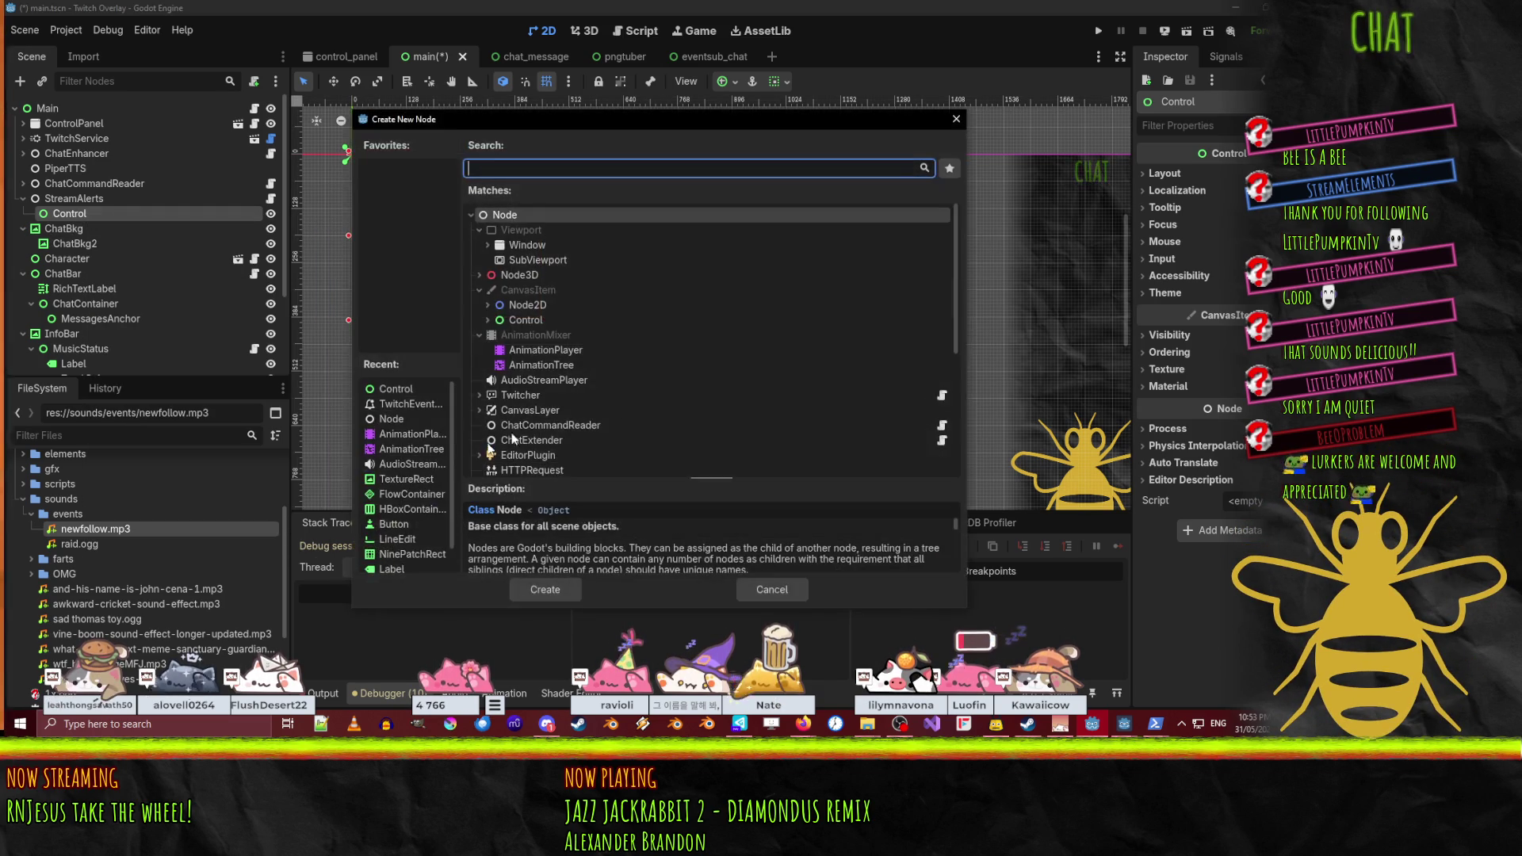
{"action": "type", "text": "texture"}
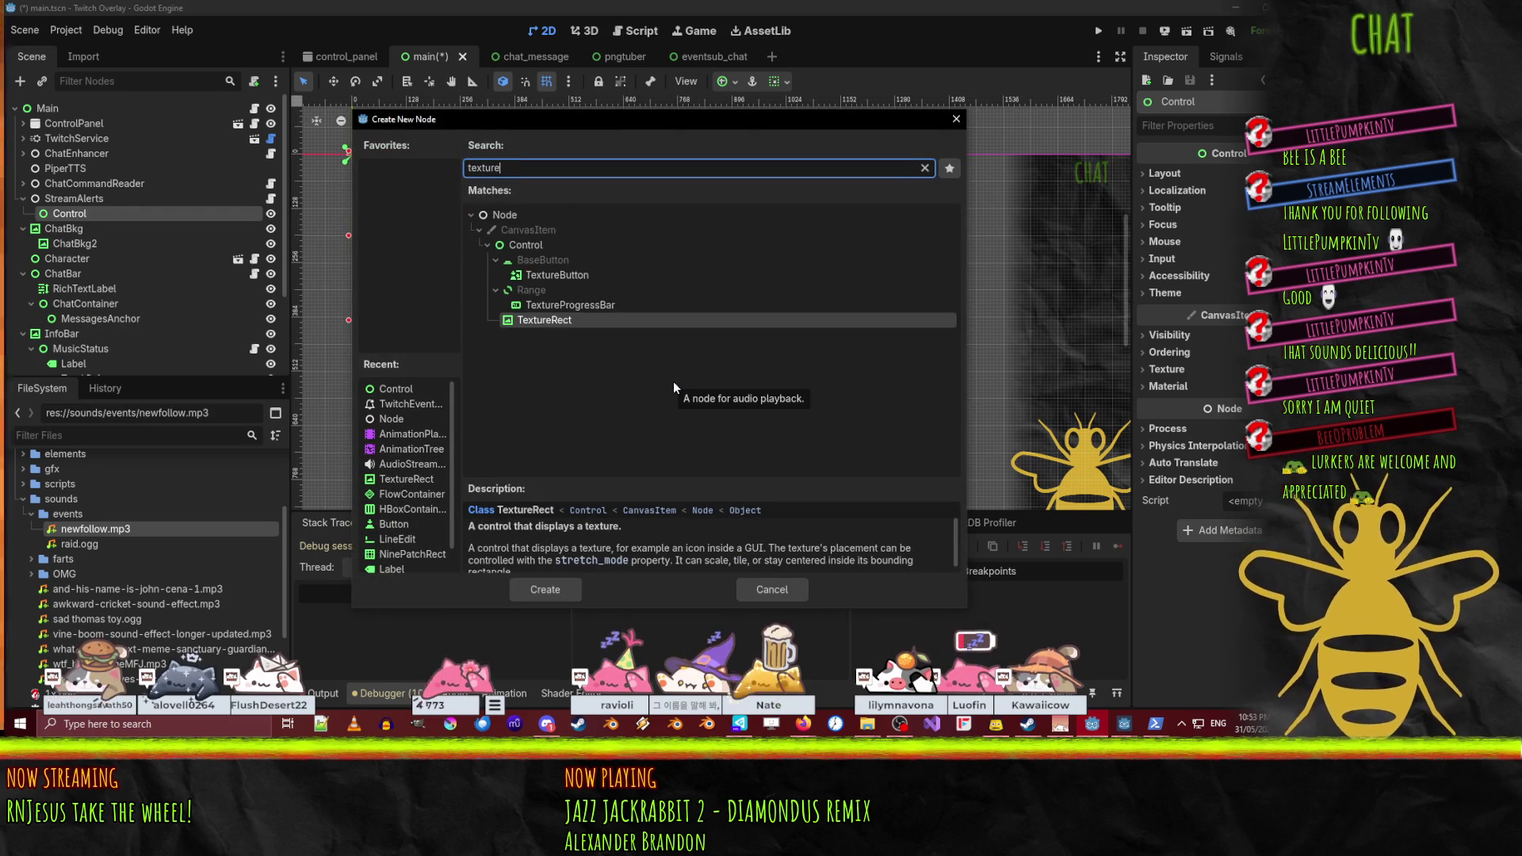
{"action": "left_click", "coordinate": [558, 593]}
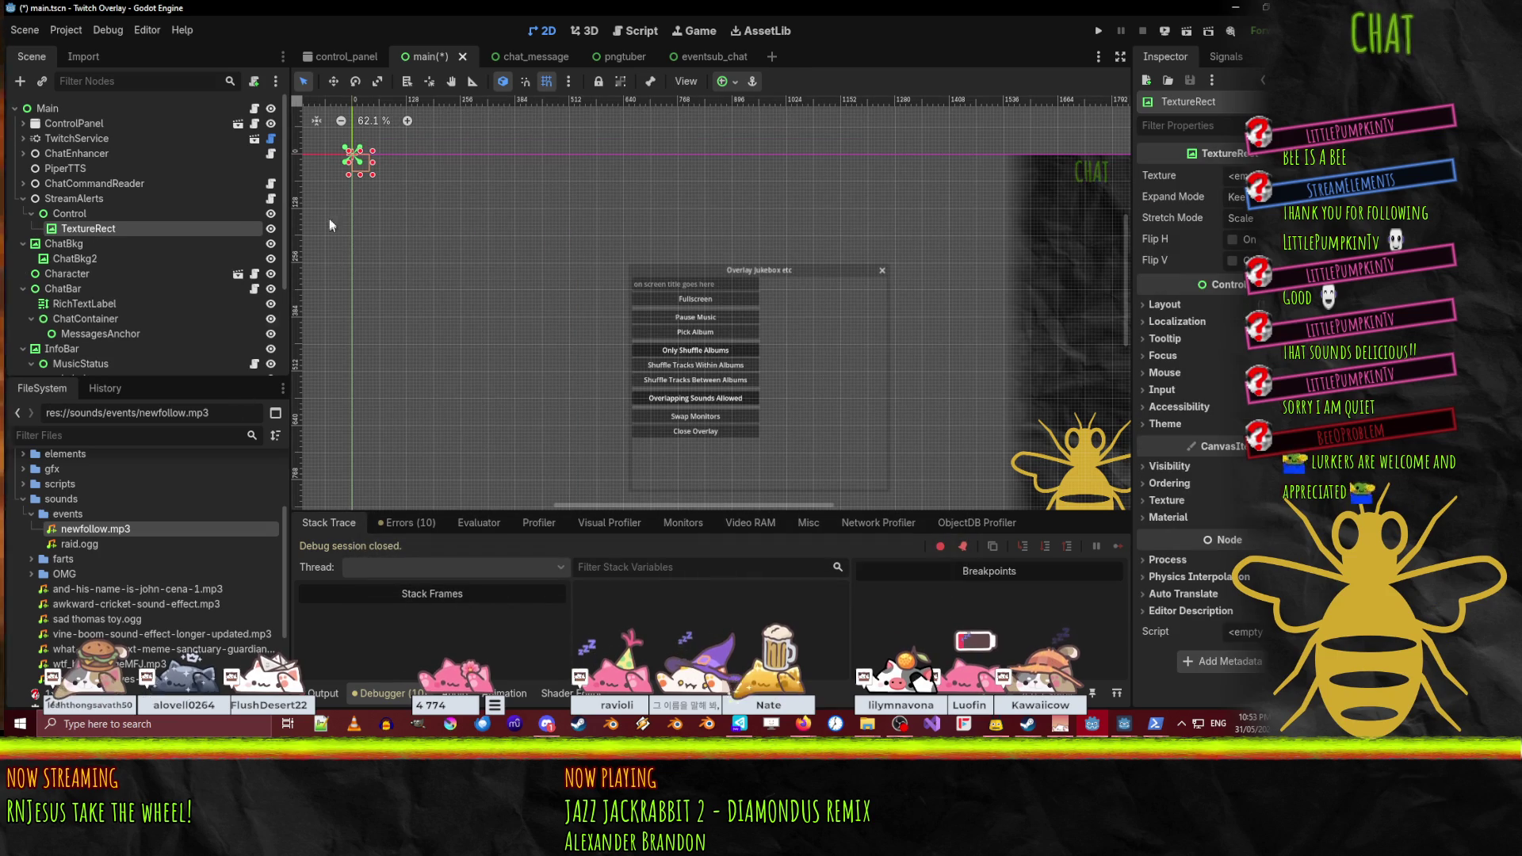
{"action": "left_click_drag", "start_coordinate": [354, 161], "coordinate": [364, 170]}
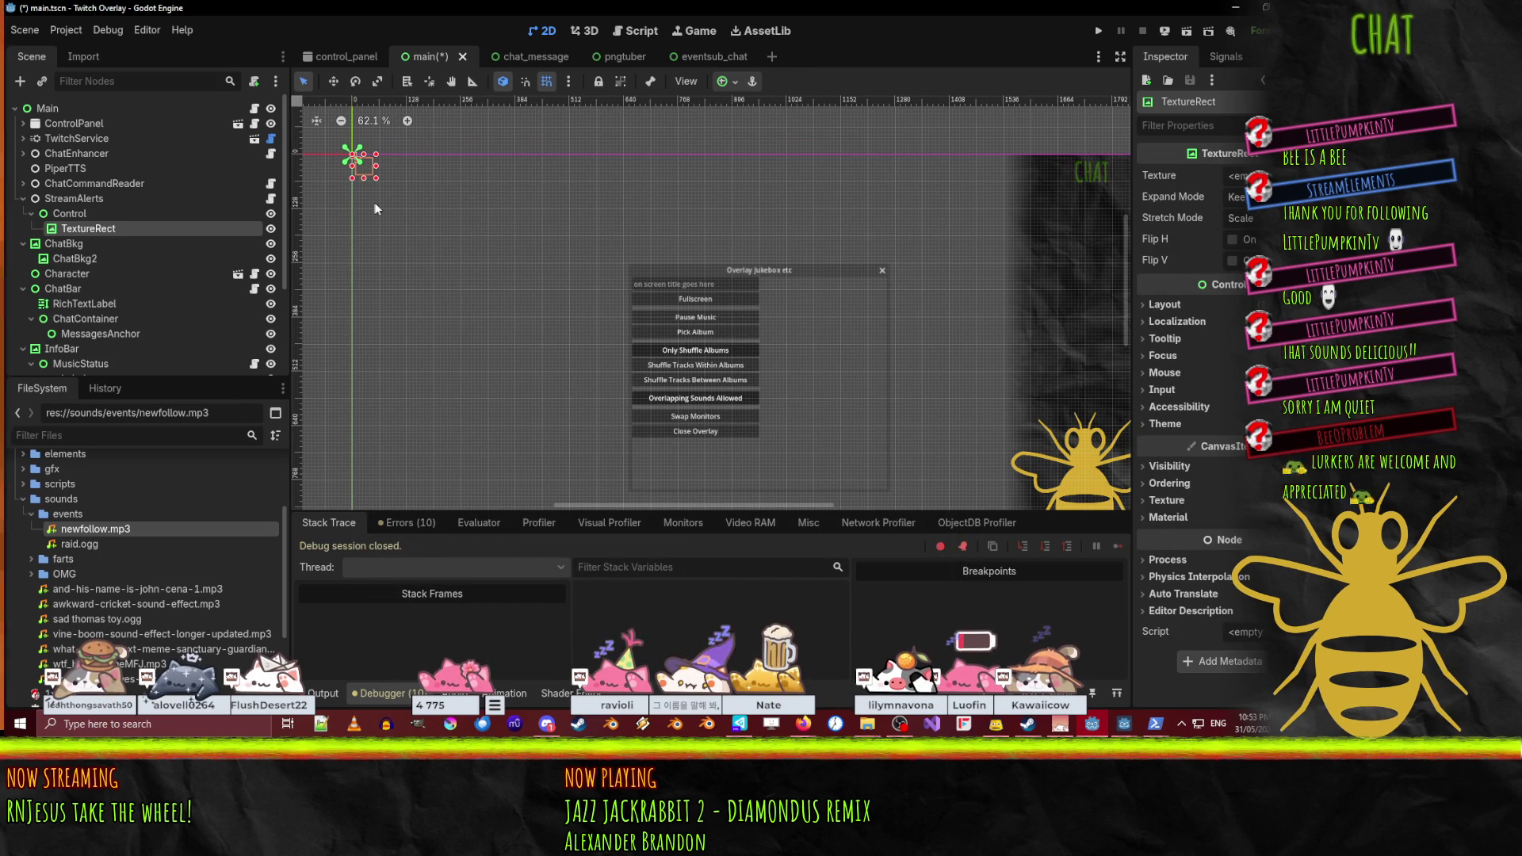
- Change Control's type to ColorRect and set its colour to ffffff0b
{"action": "right_click", "coordinate": [73, 215]}
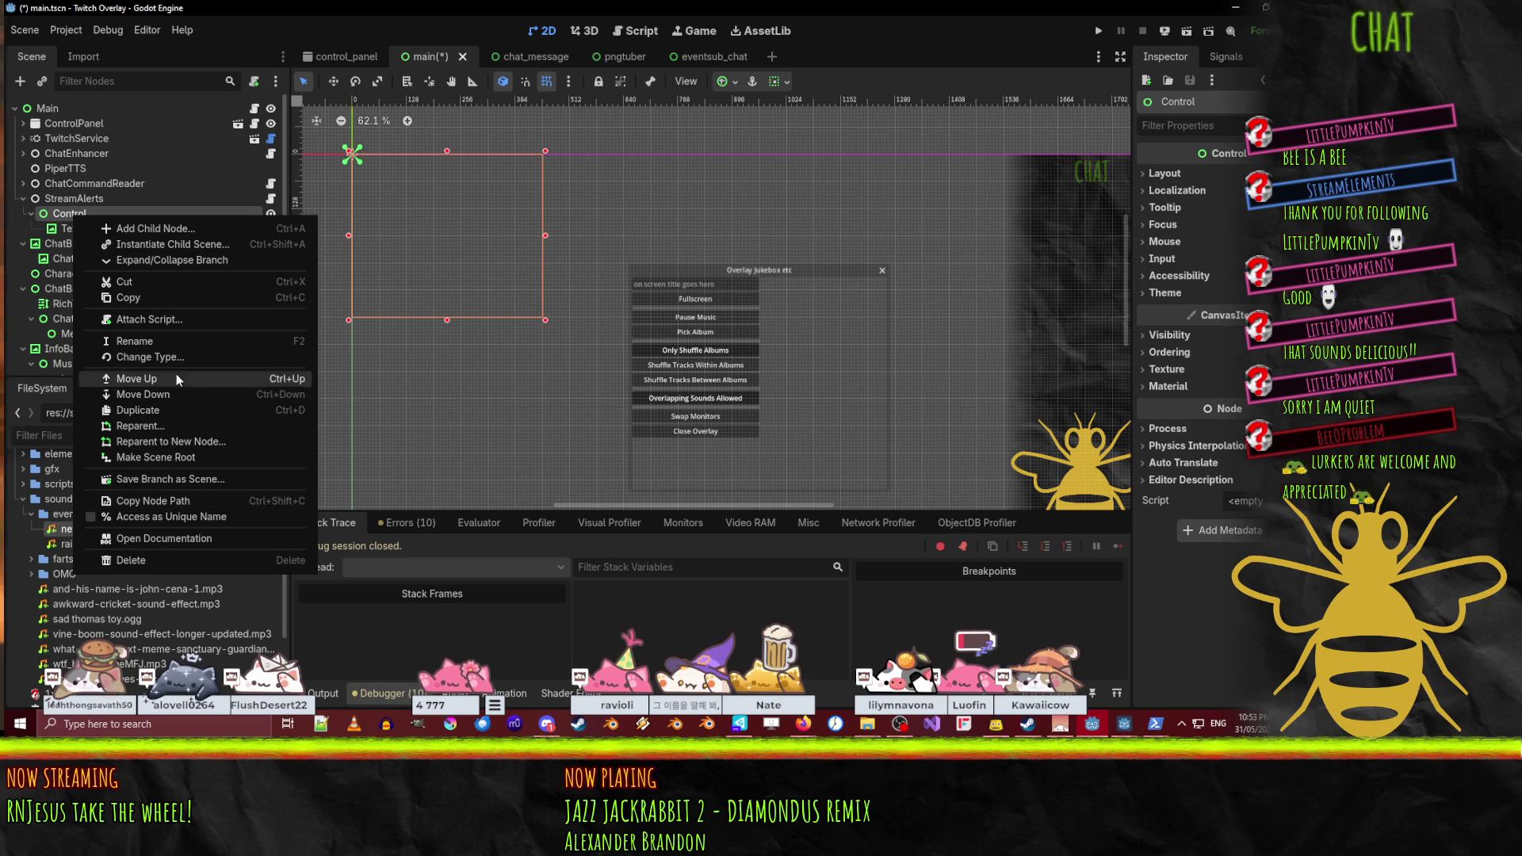
{"action": "left_click", "coordinate": [150, 357]}
{"action": "type", "text": "colorr"}
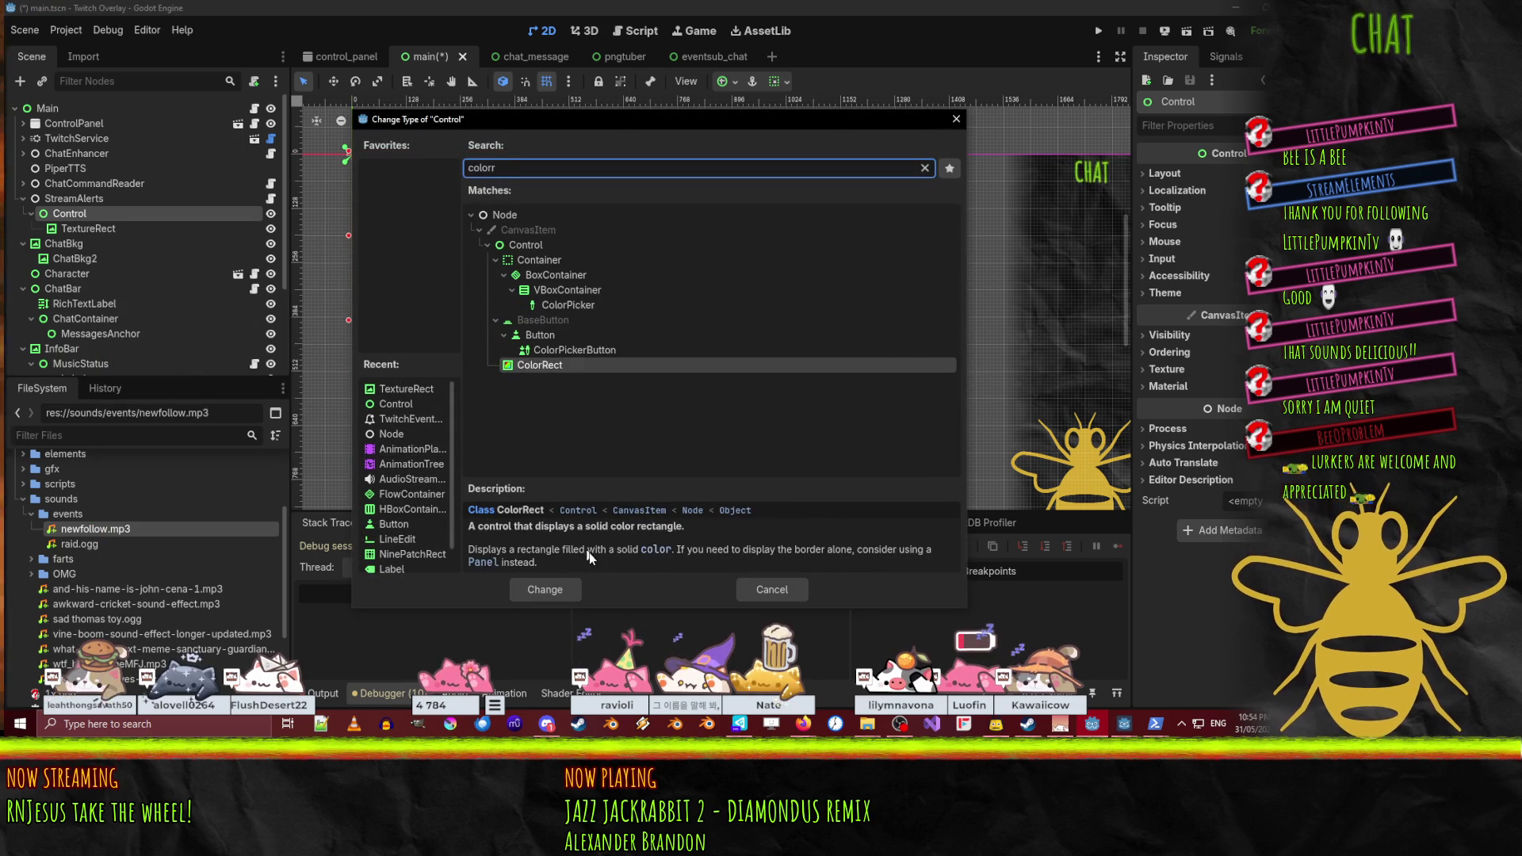
{"action": "left_click", "coordinate": [545, 590]}
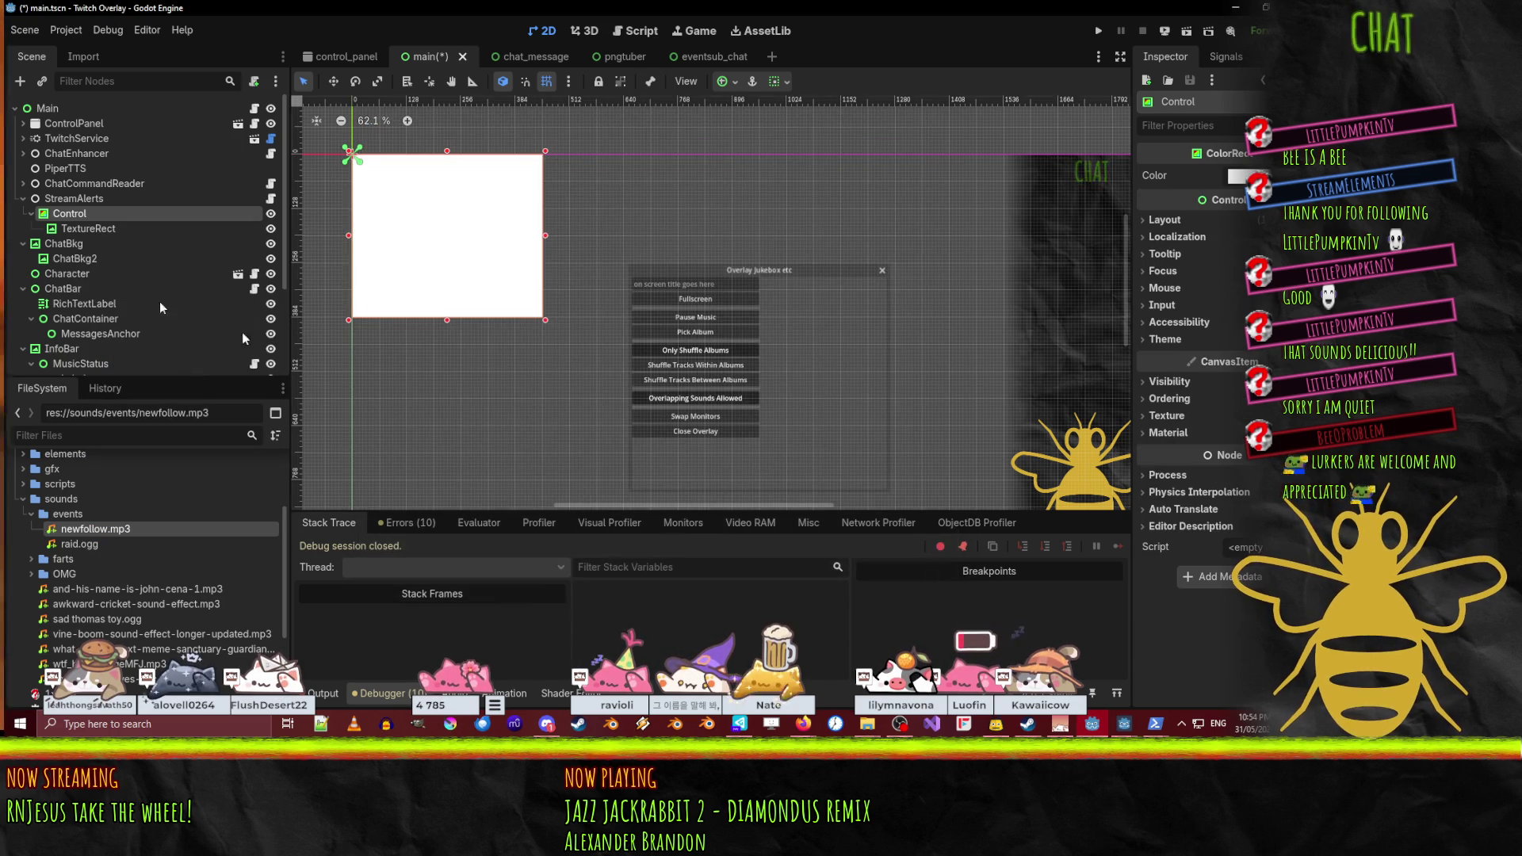
{"action": "left_click", "coordinate": [1246, 175]}
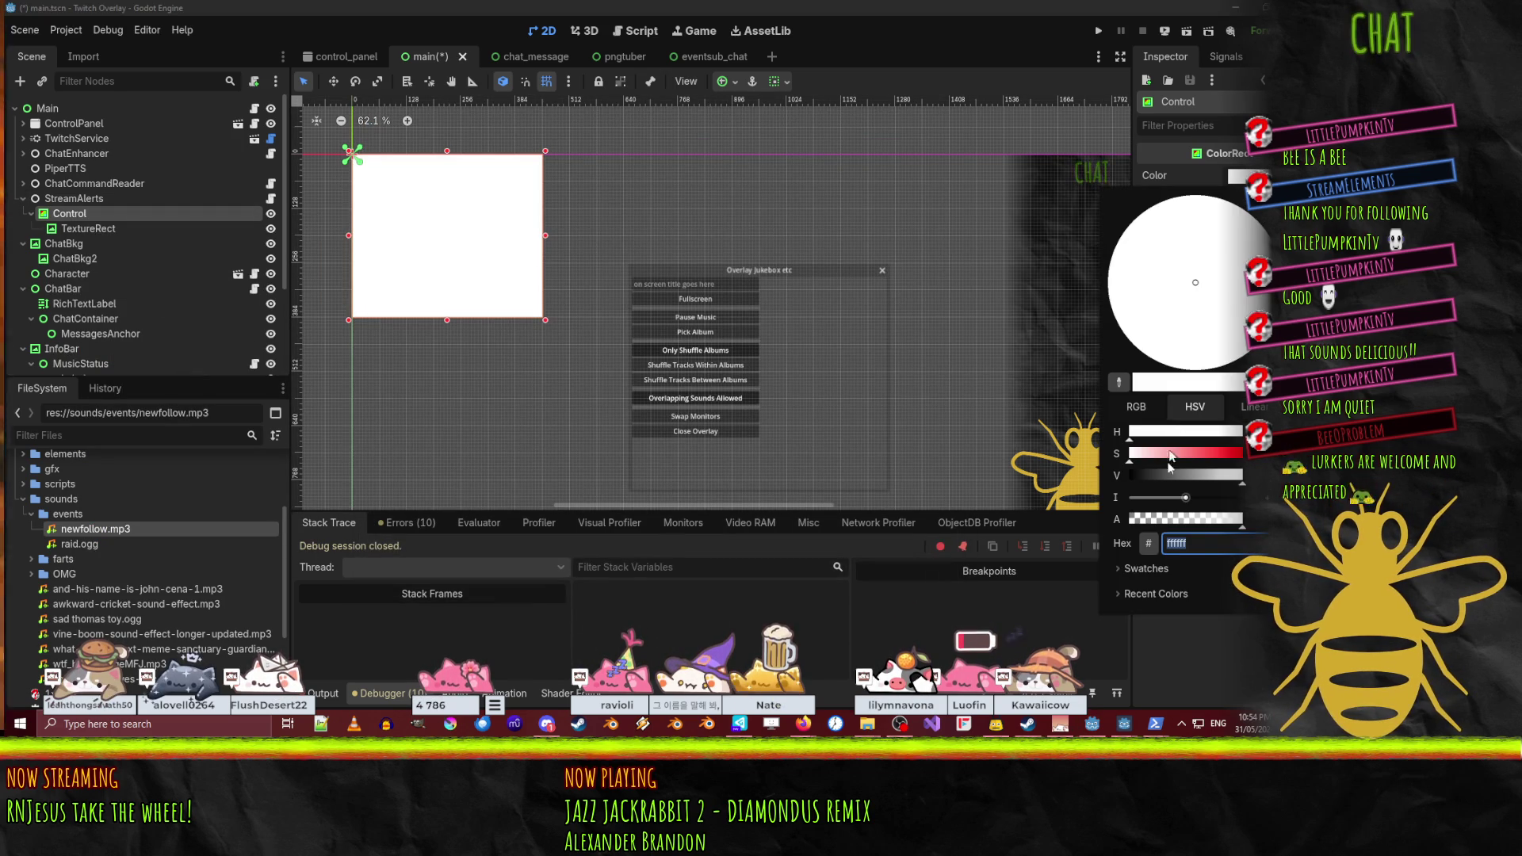
{"action": "type", "text": "ffffff0b"}
{"action": "key", "text": "Return"}
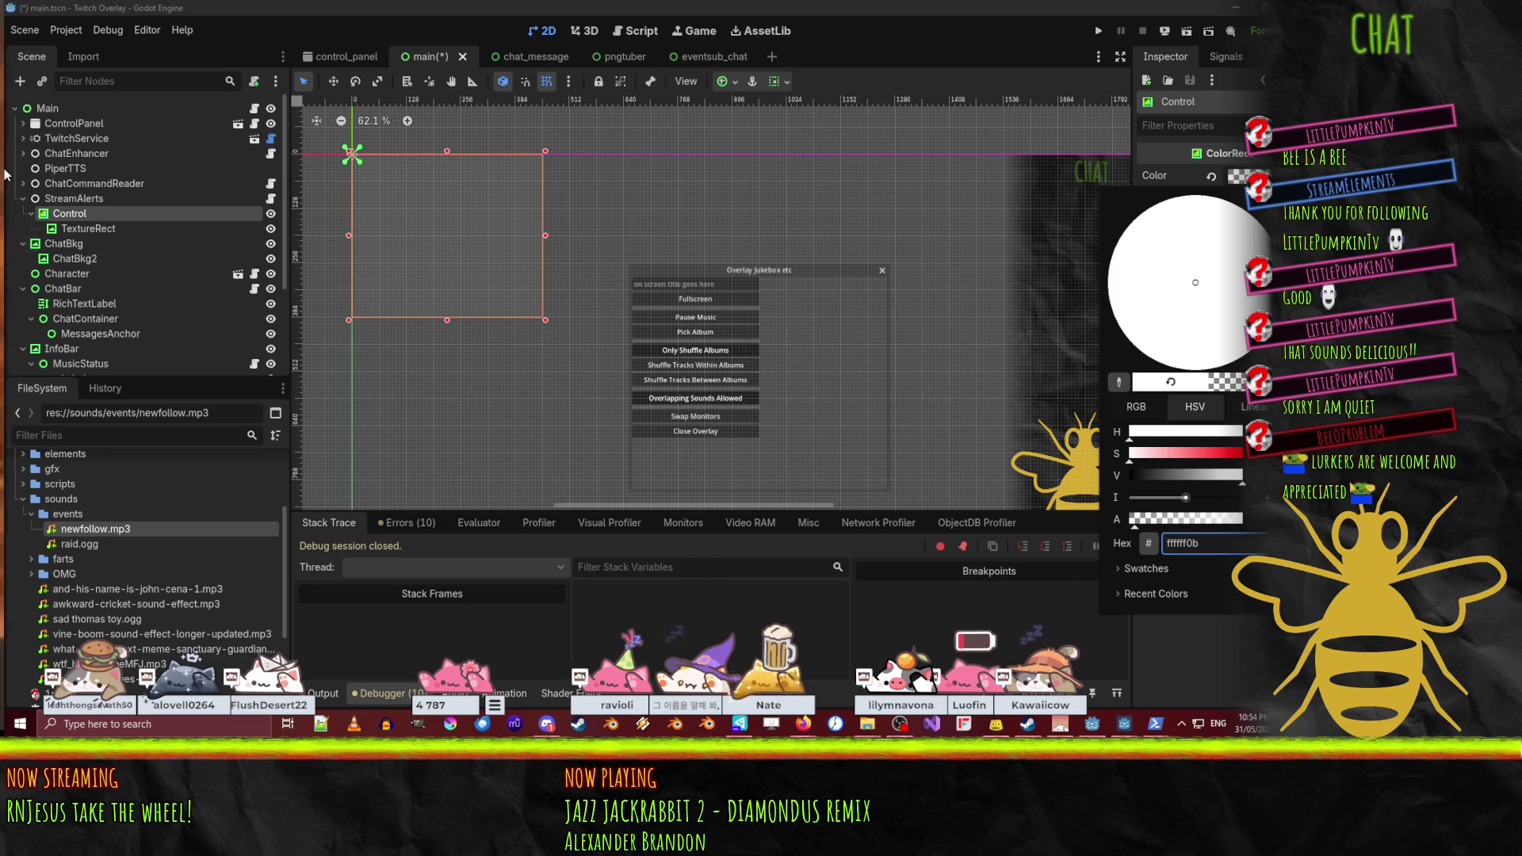
{"action": "left_click", "coordinate": [35, 245]}
- Enlarge the TextureRect to about 230x140 across the panel's upper area
{"action": "key", "text": "Down"}
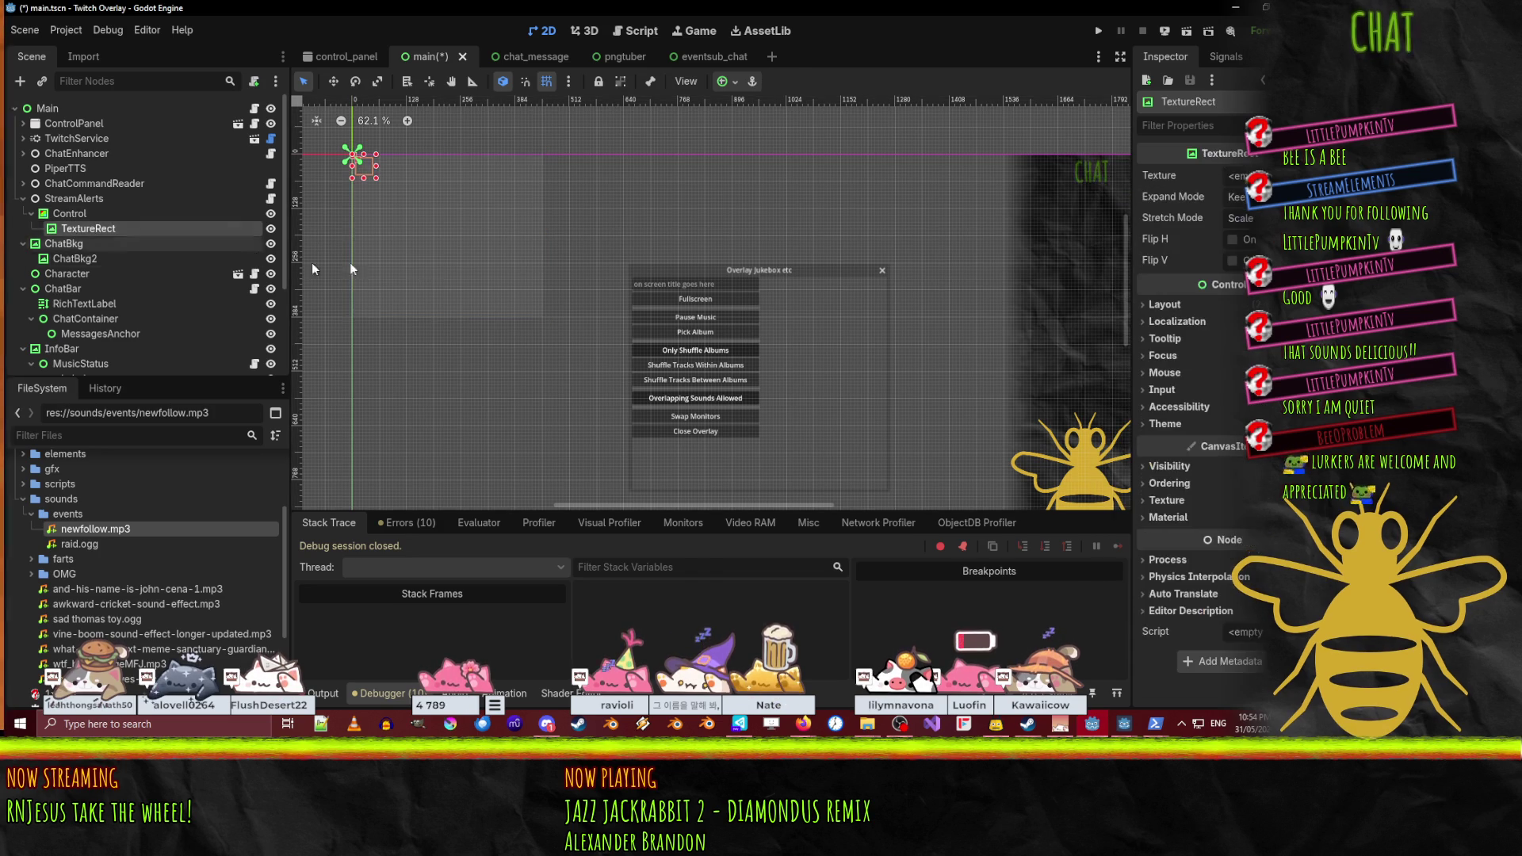
{"action": "mouse_move", "coordinate": [375, 177]}
{"action": "left_mouse_down"}
{"action": "mouse_move", "coordinate": [501, 271]}
{"action": "mouse_move", "coordinate": [542, 266]}
{"action": "left_mouse_up"}
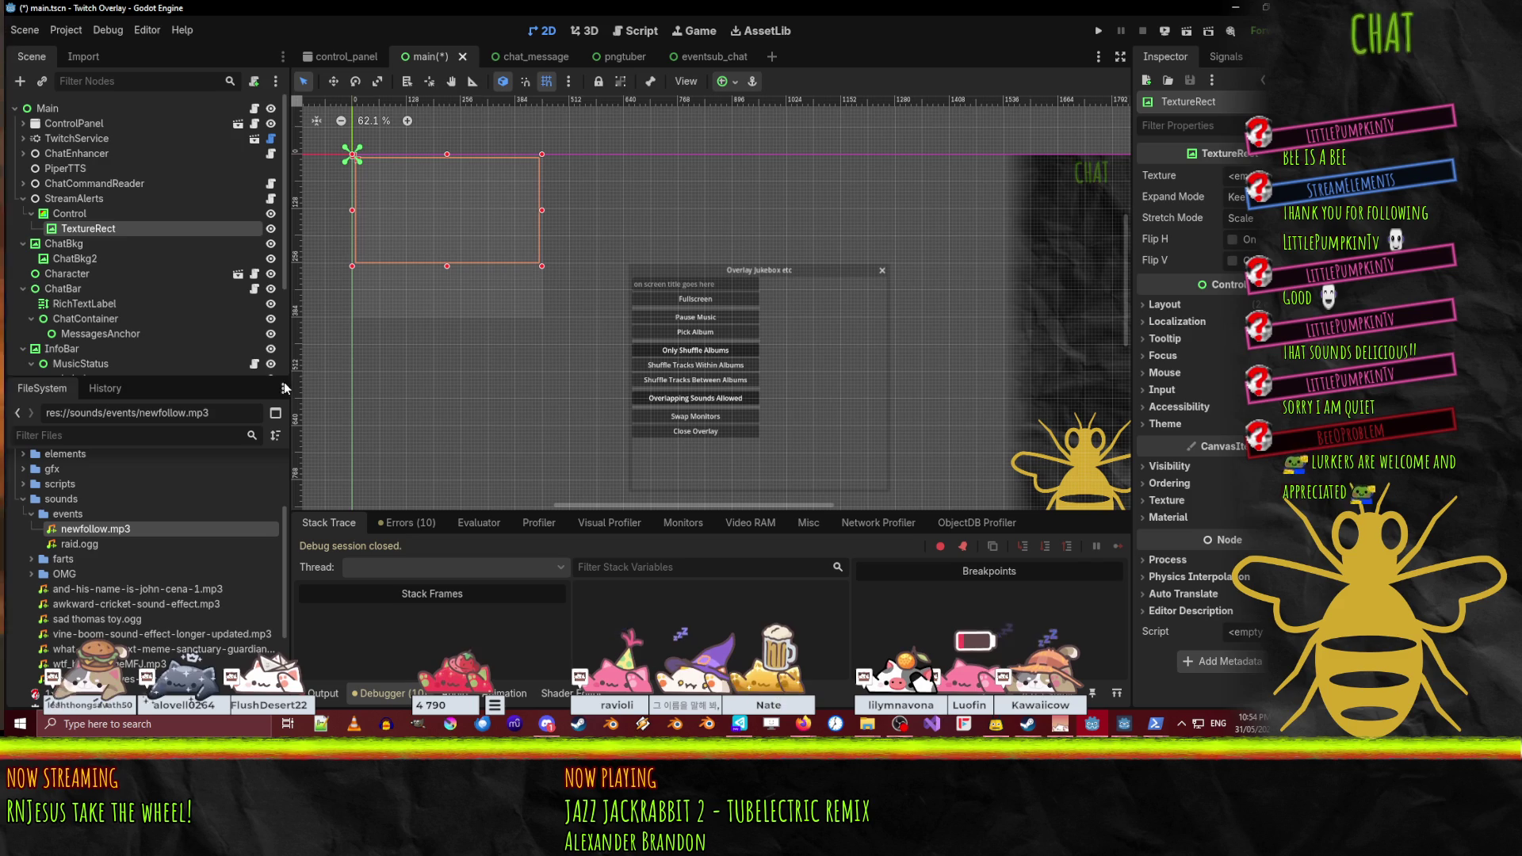
{"action": "right_click", "coordinate": [77, 214]}
- Add a RichTextLabel child under the Control node
{"action": "double_click", "coordinate": [77, 214]}
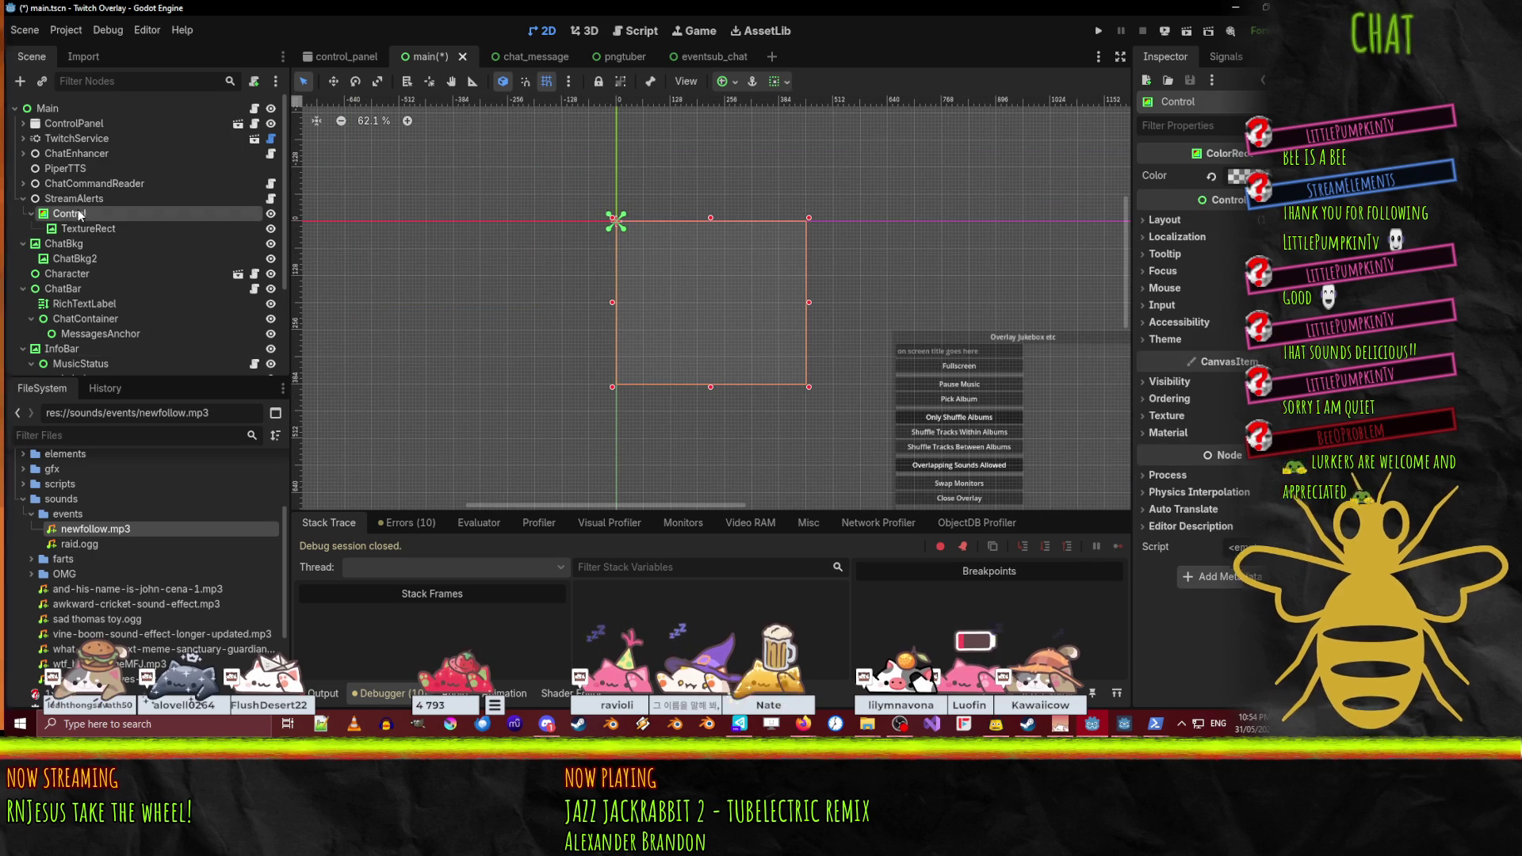
{"action": "right_click", "coordinate": [70, 212]}
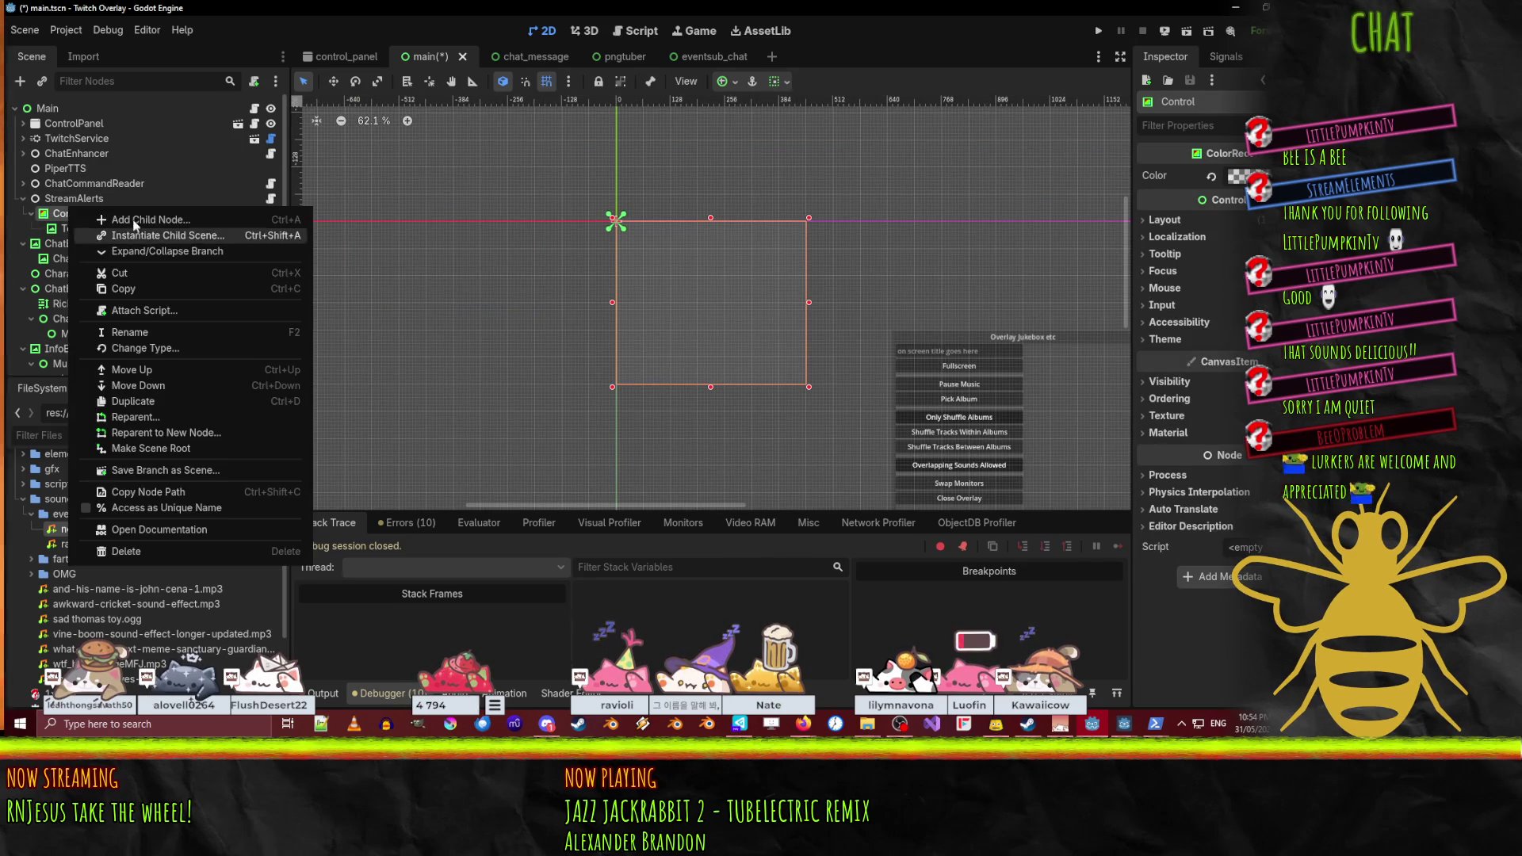
{"action": "left_click", "coordinate": [103, 218]}
{"action": "type", "text": "richtext"}
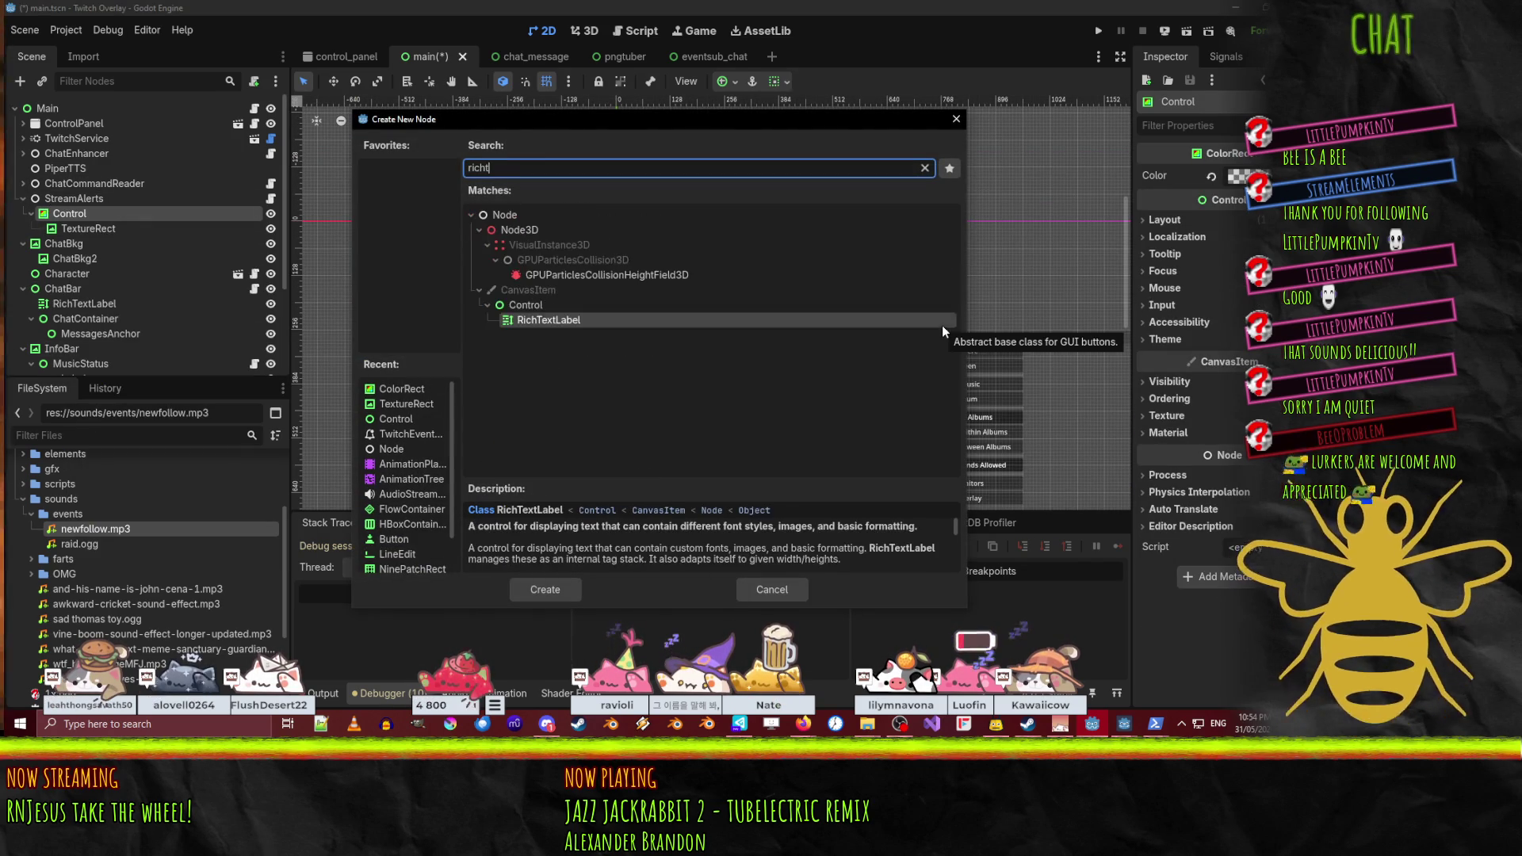
{"action": "key", "text": "Return"}
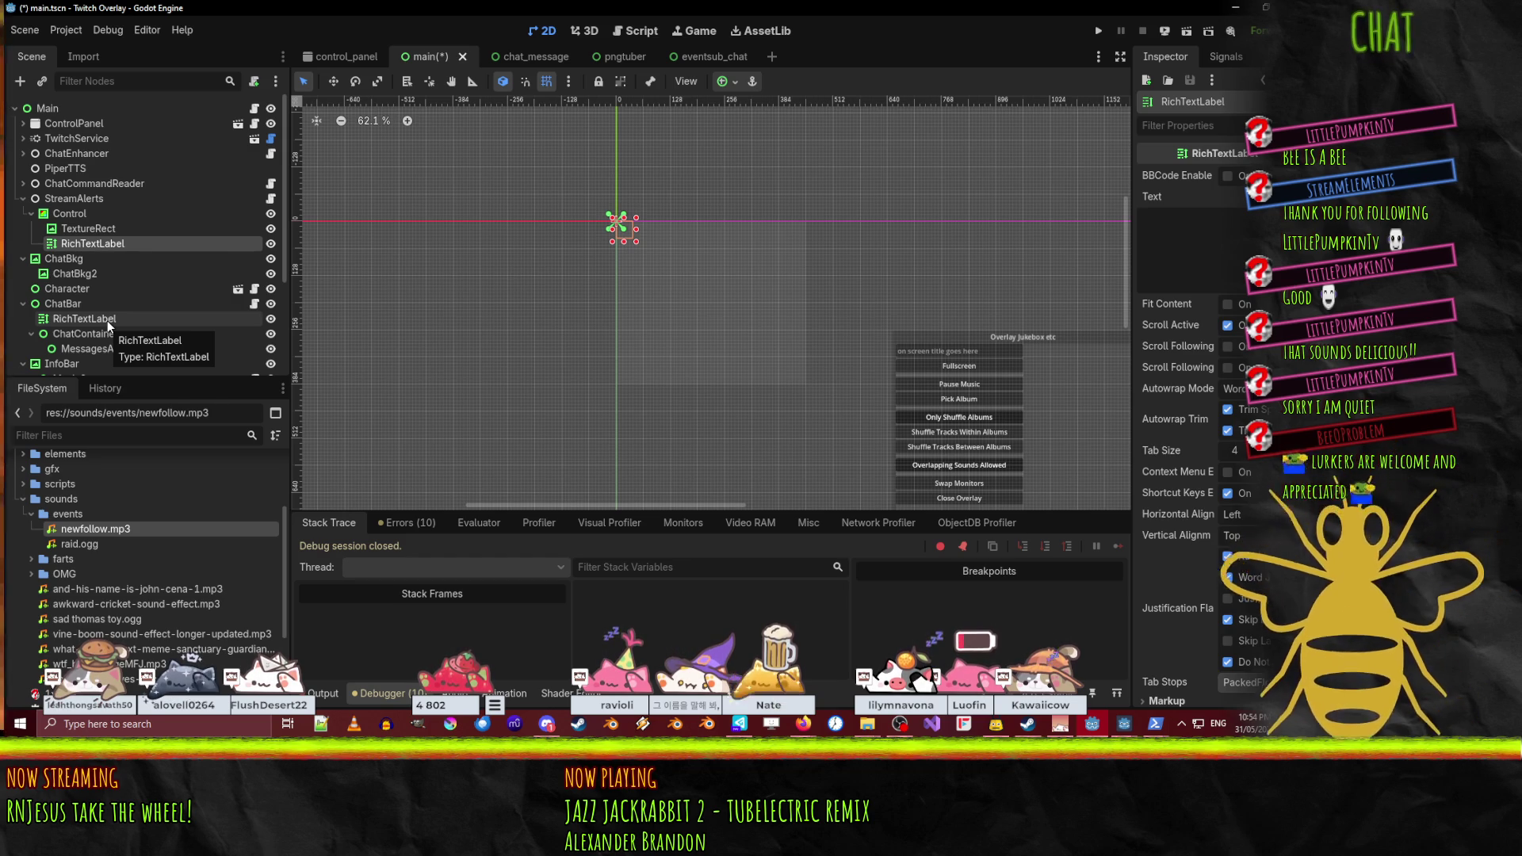
- Drag the RichTextLabel lower into a wide box and start its text with 'Rela'
{"action": "scroll", "coordinate": [678, 309], "scroll_direction": "up", "scroll_amount": 2}
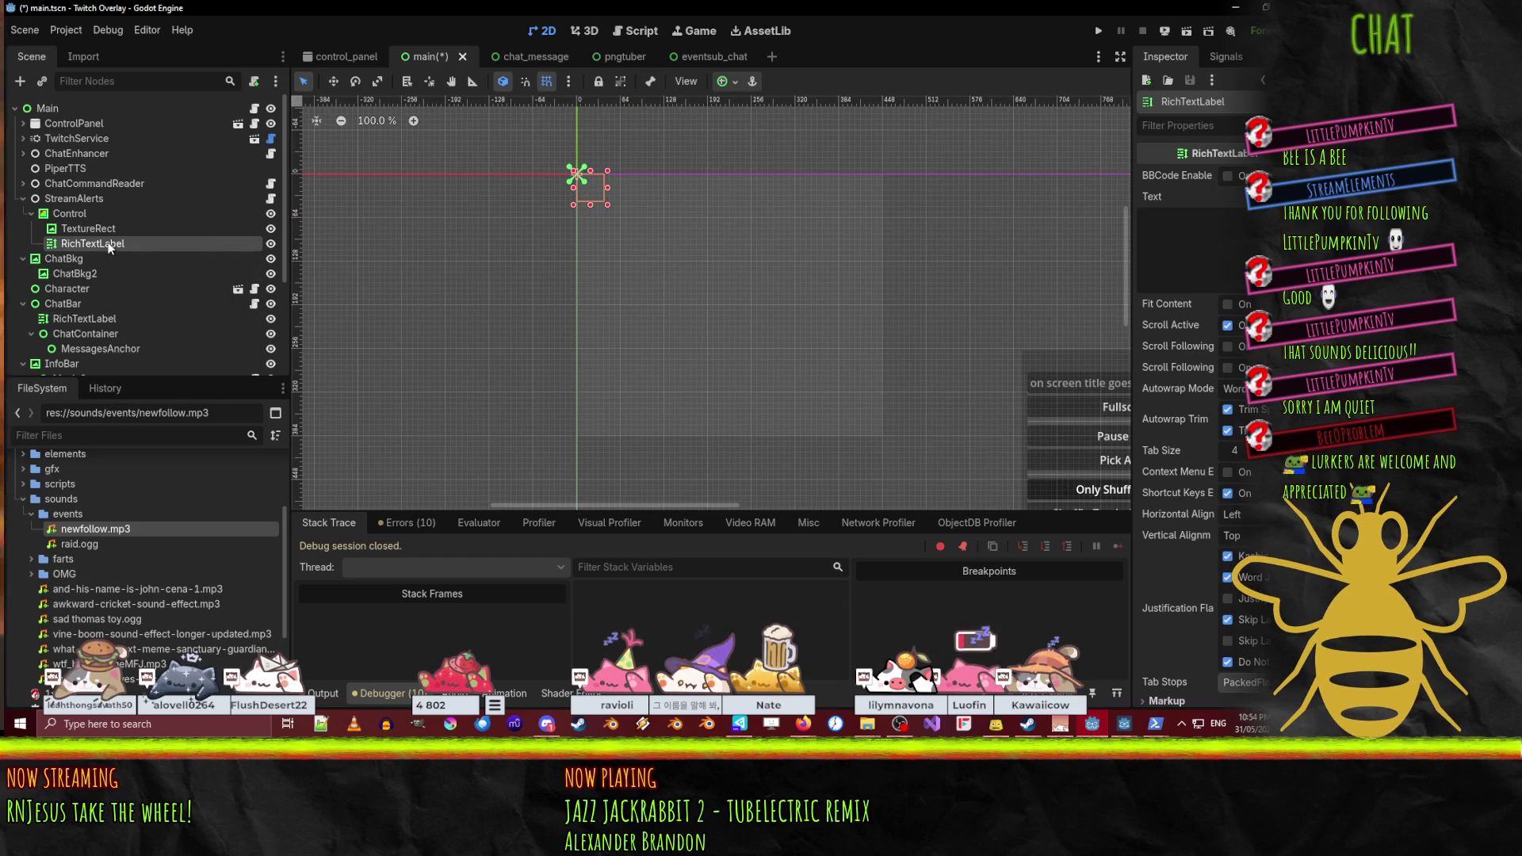
{"action": "mouse_move", "coordinate": [594, 191]}
{"action": "left_mouse_down"}
{"action": "mouse_move", "coordinate": [616, 416]}
{"action": "mouse_move", "coordinate": [594, 371]}
{"action": "mouse_move", "coordinate": [885, 441]}
{"action": "left_mouse_up"}
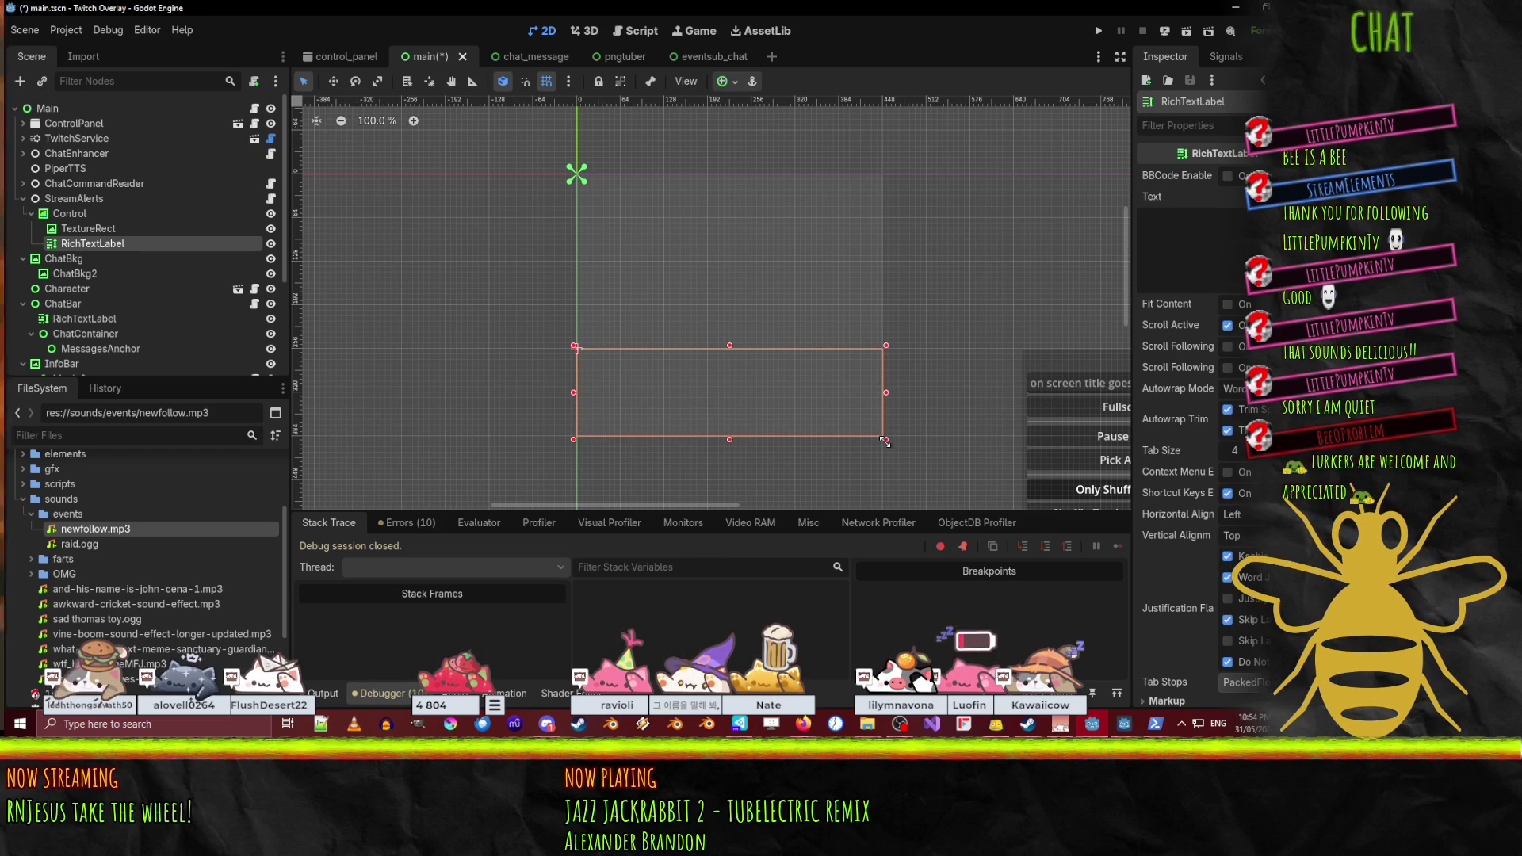
{"action": "scroll", "coordinate": [969, 379], "scroll_direction": "up", "scroll_amount": 1}
{"action": "left_click", "coordinate": [1243, 223]}
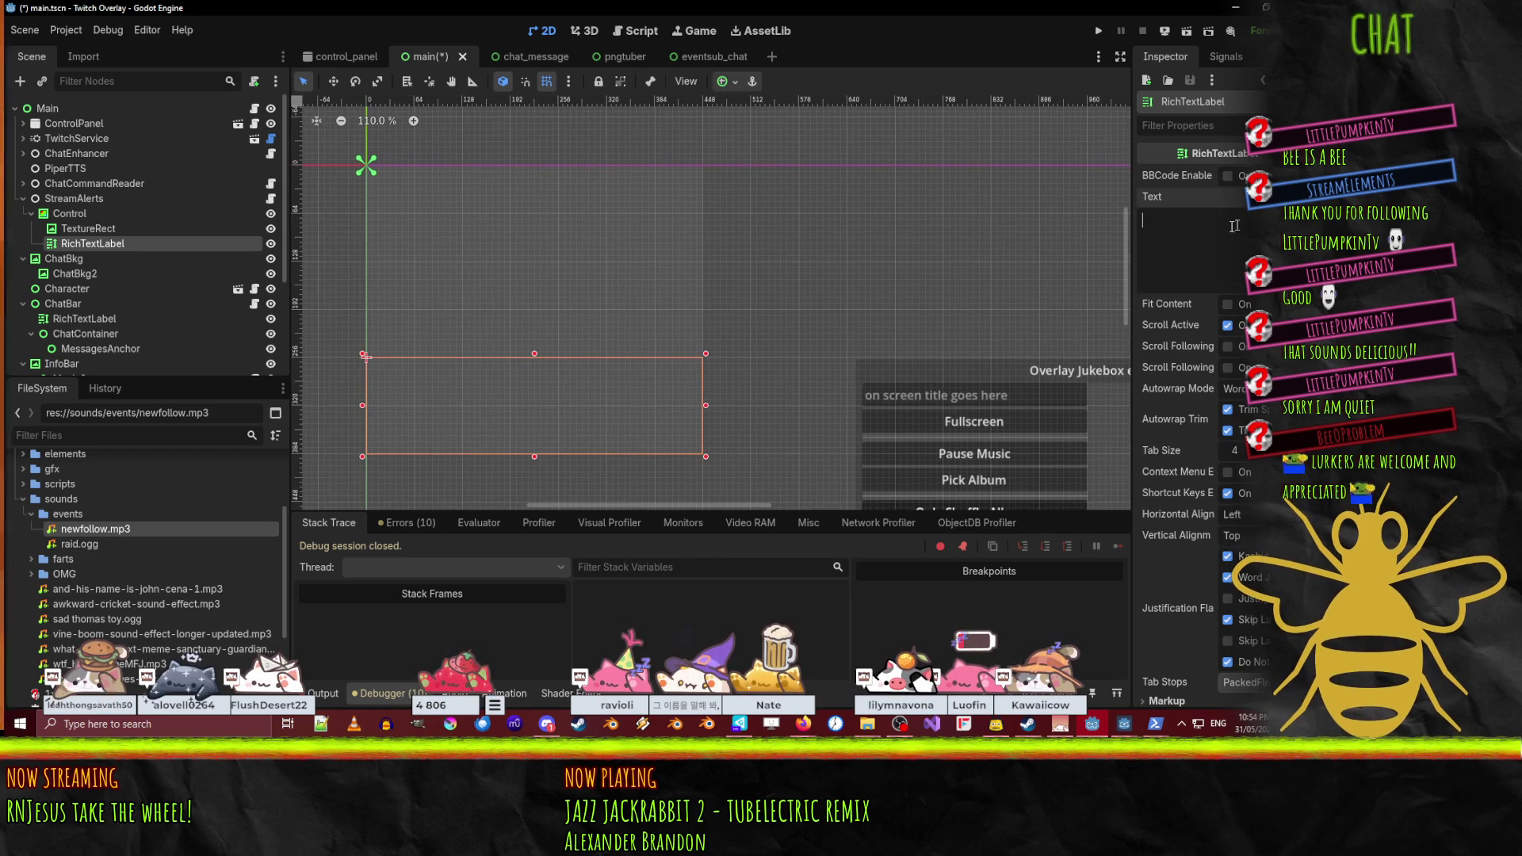
{"action": "type", "text": "ARela"}
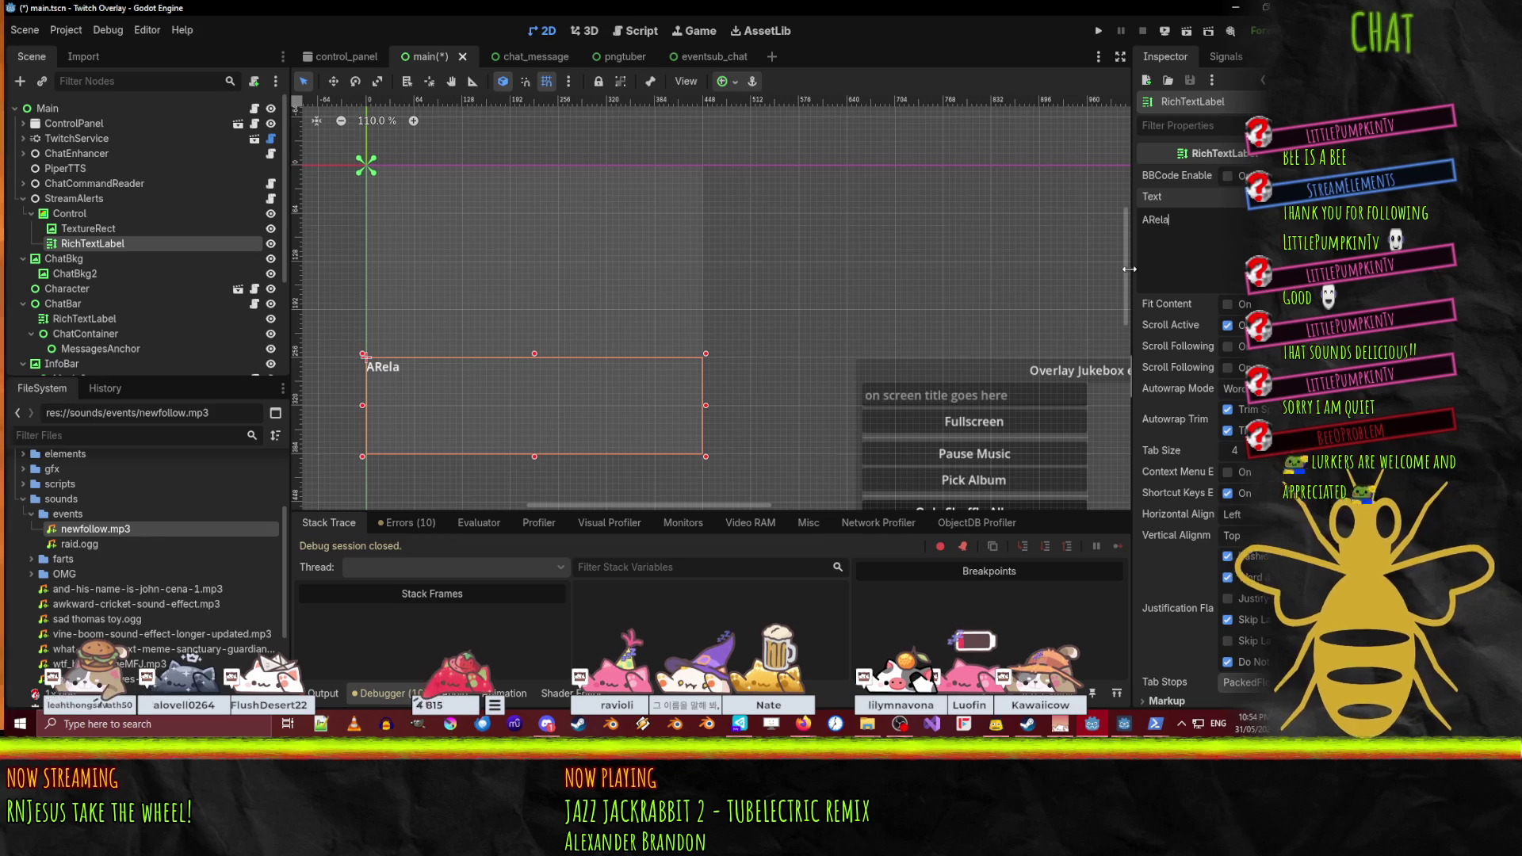
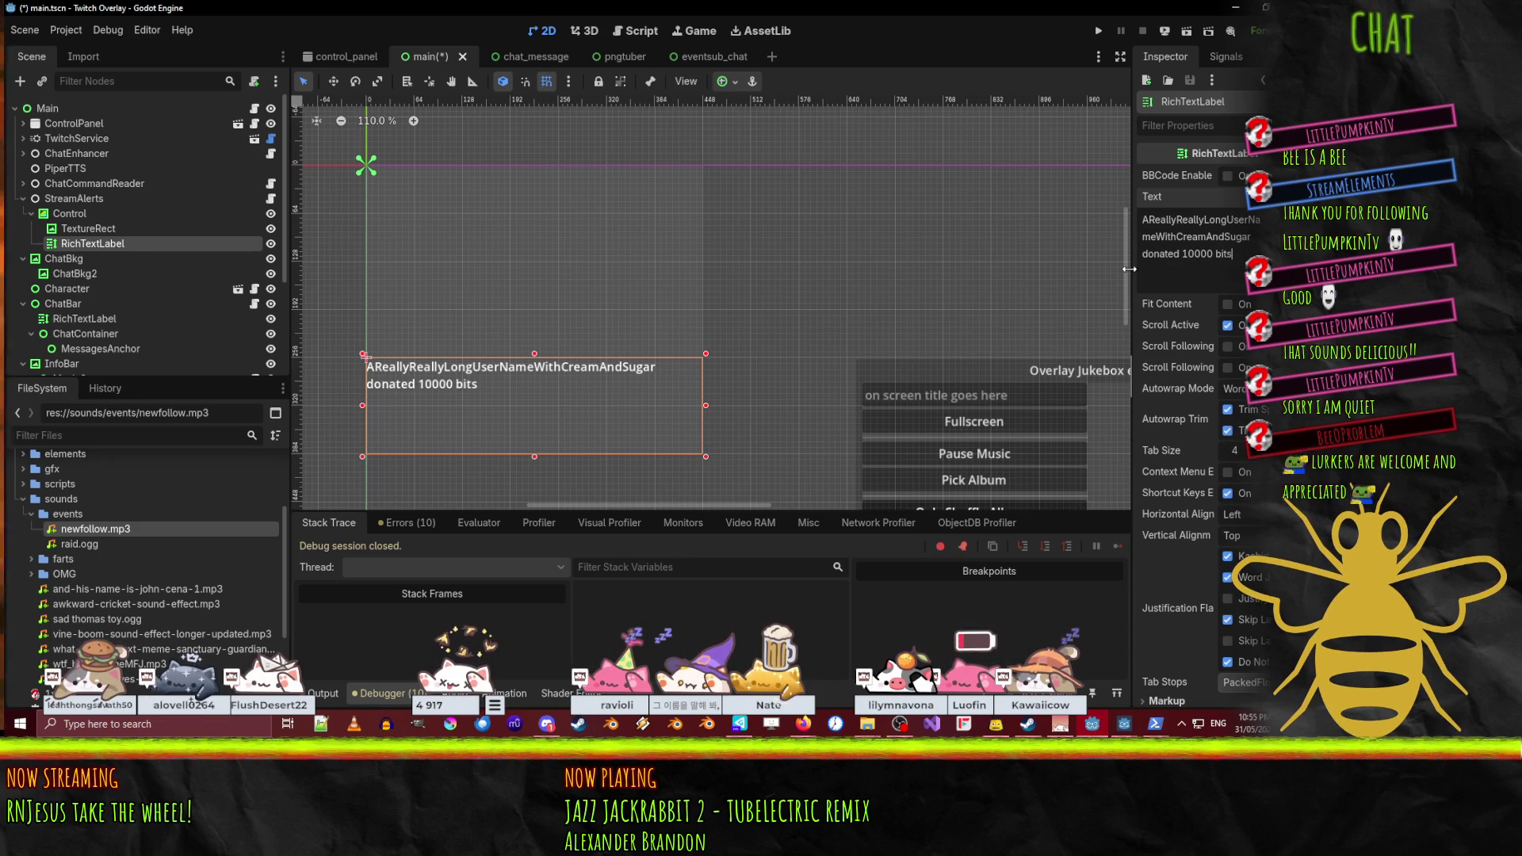
- Change the label text from '10000 bits' to 'donated 100 subscriptions' and enable BBCode
{"action": "key", "text": "BackSpace"}
{"action": "key", "text": "BackSpace"}
{"action": "key", "text": "Delete"}
{"action": "key", "text": "Delete"}
{"action": "key", "text": "Delete"}
{"action": "type", "text": "sin"}
{"action": "type", "text": "ubscriptions"}
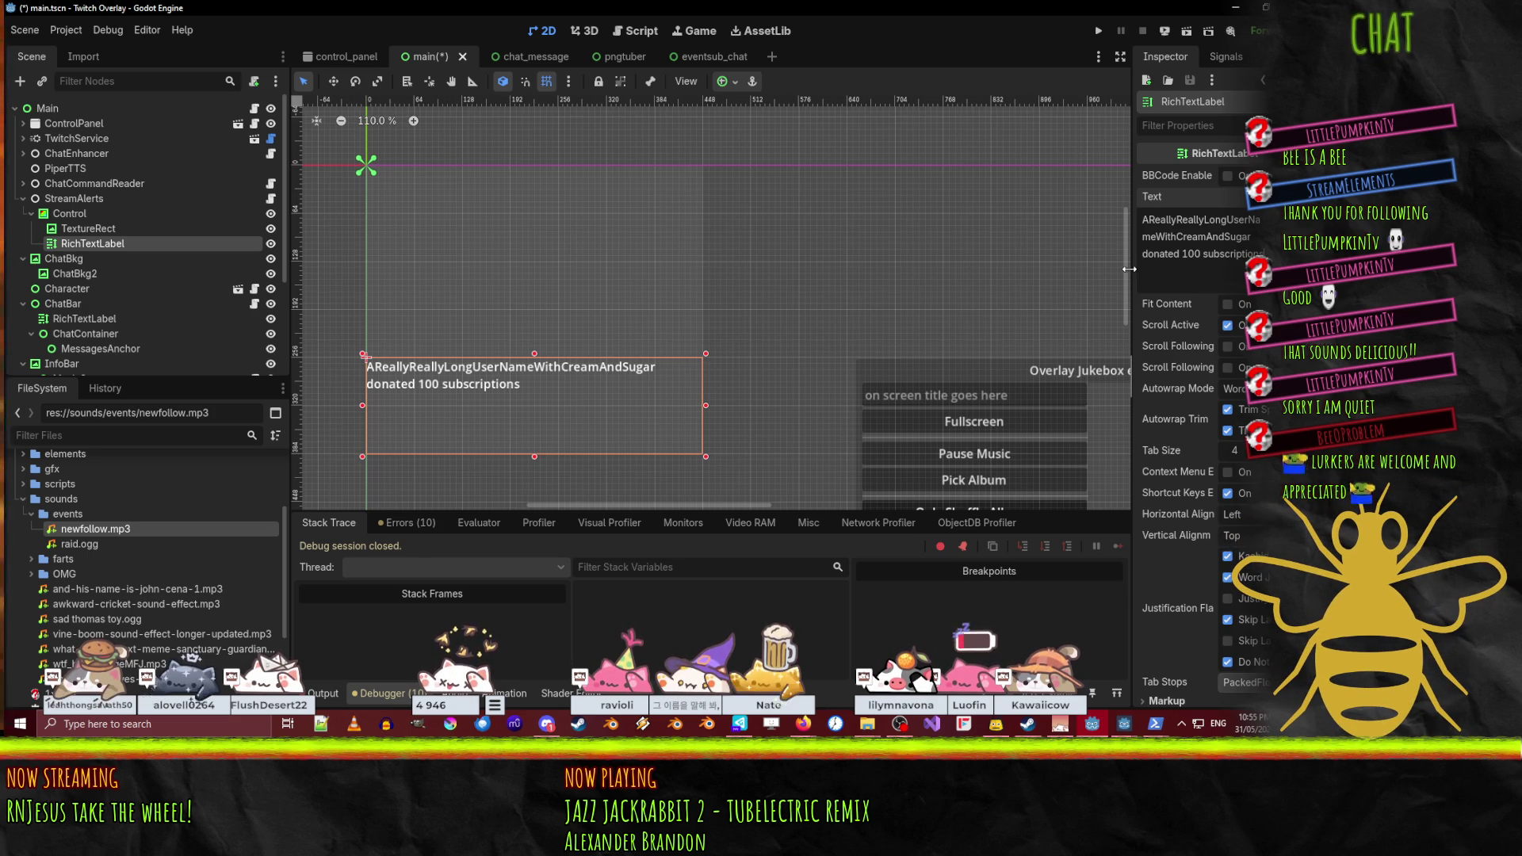
{"action": "left_click", "coordinate": [1227, 176]}
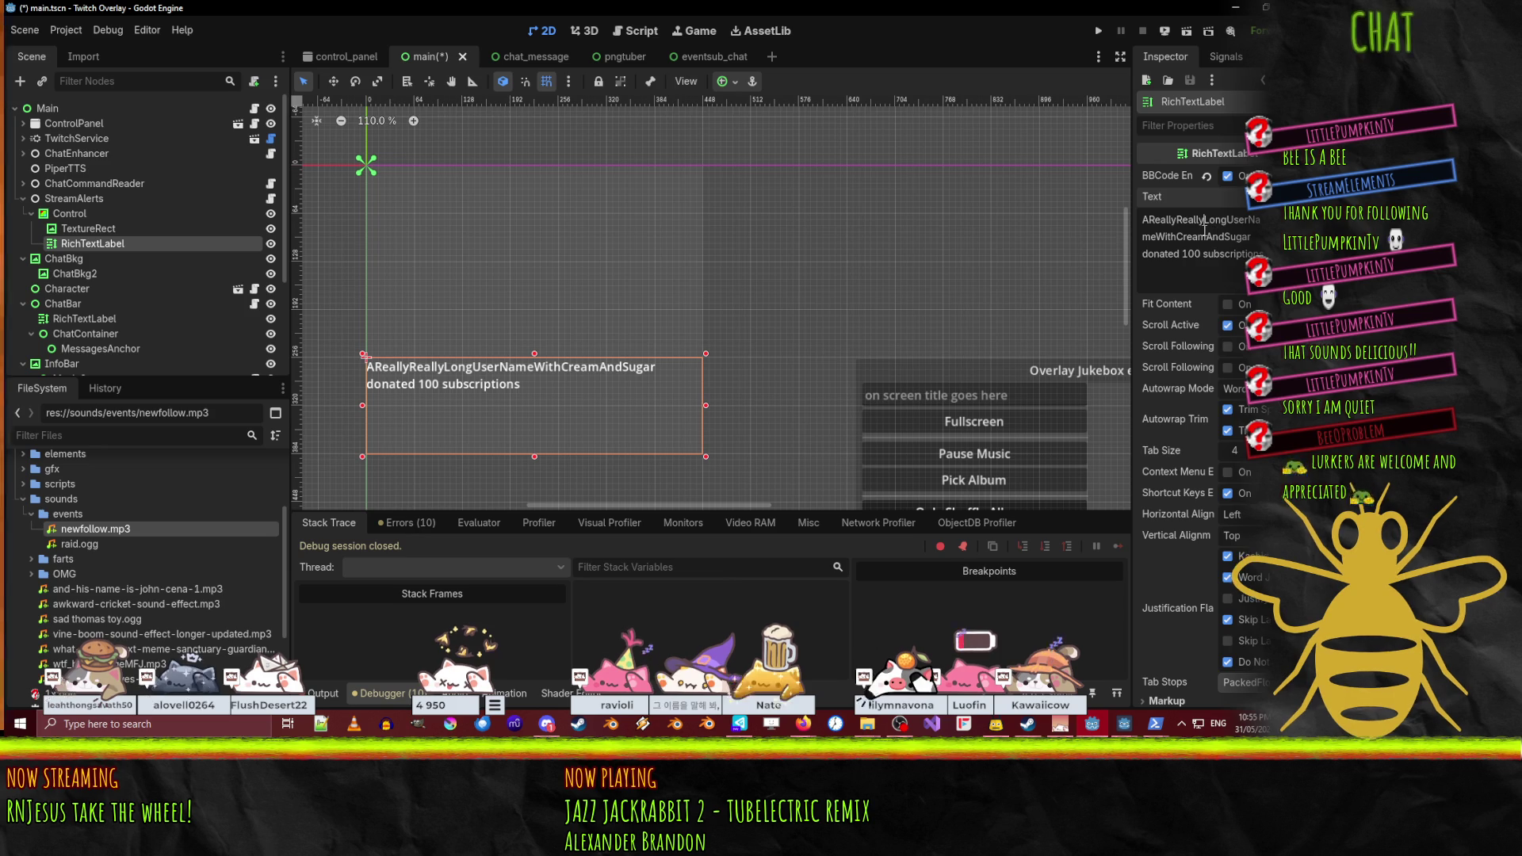
- Wrap the username in [color=red]…[/color] tags and start a [tornado] tag before it
{"action": "type", "text": "[color=red]"}
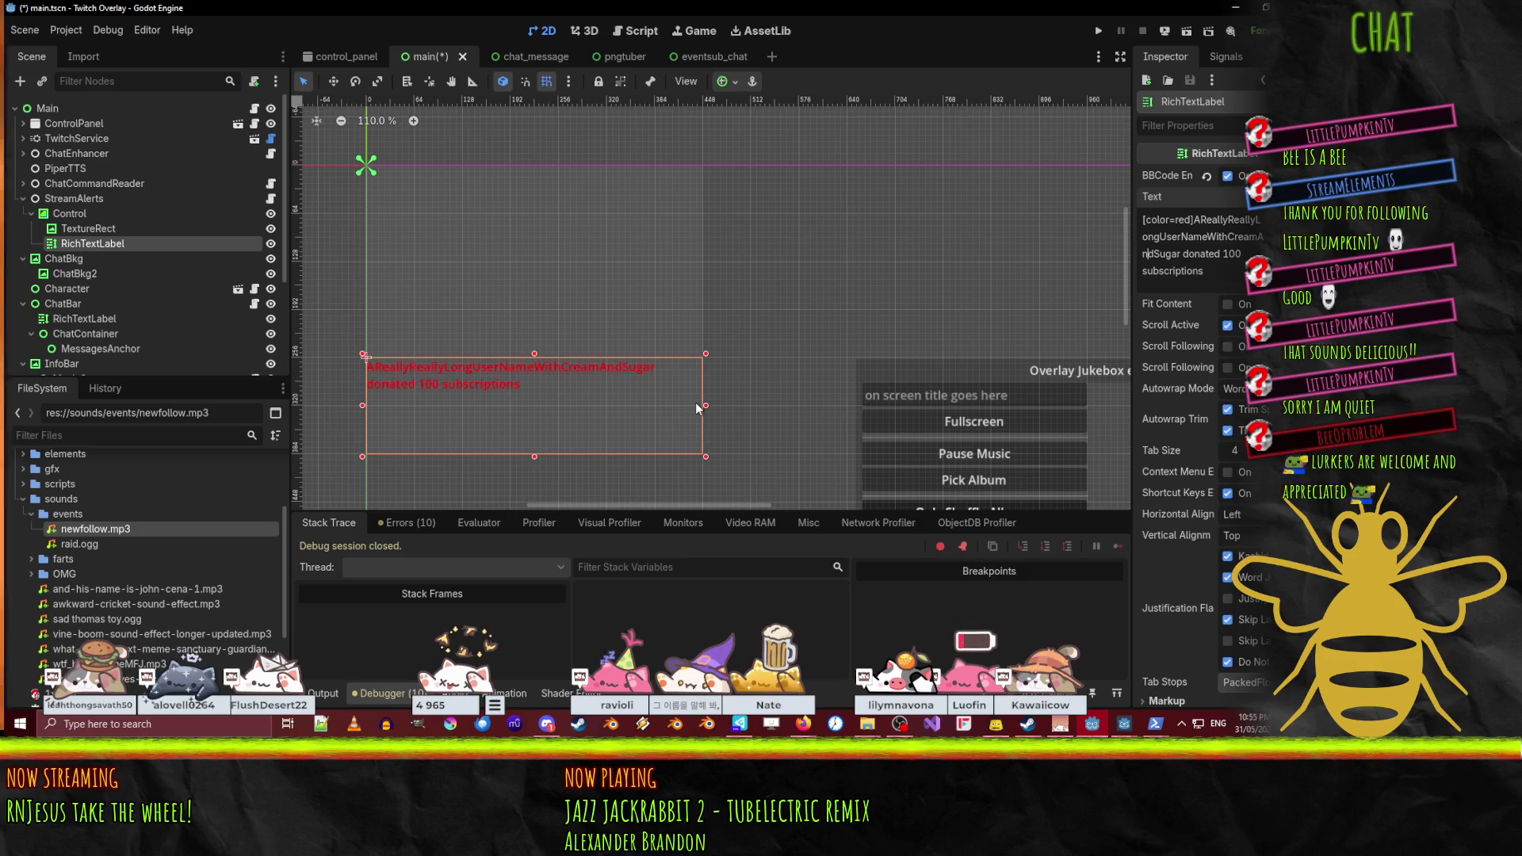
{"action": "type", "text": "[color]"}
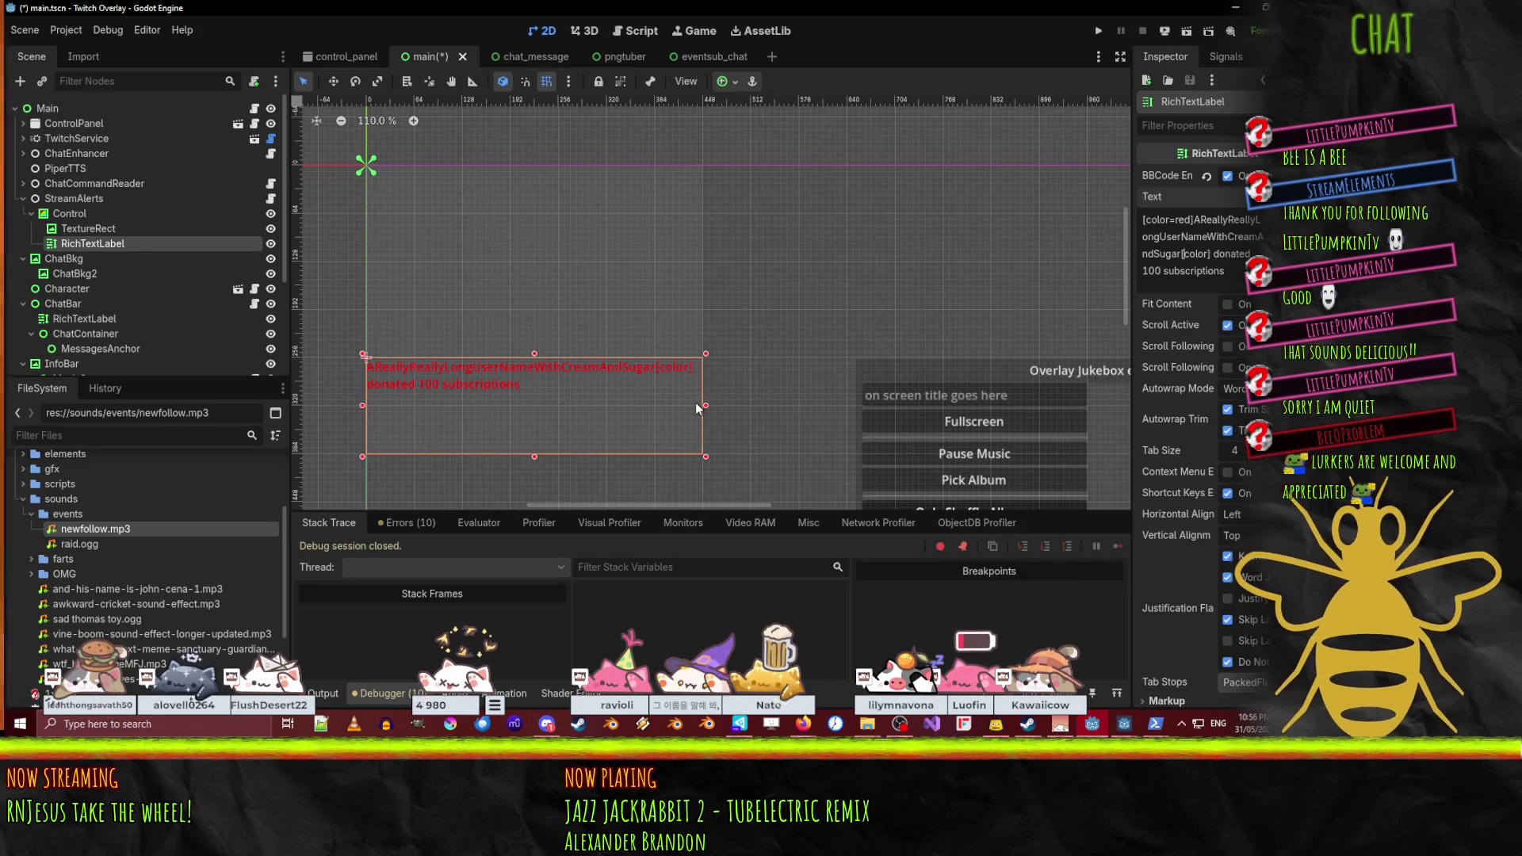
{"action": "type", "text": "/"}
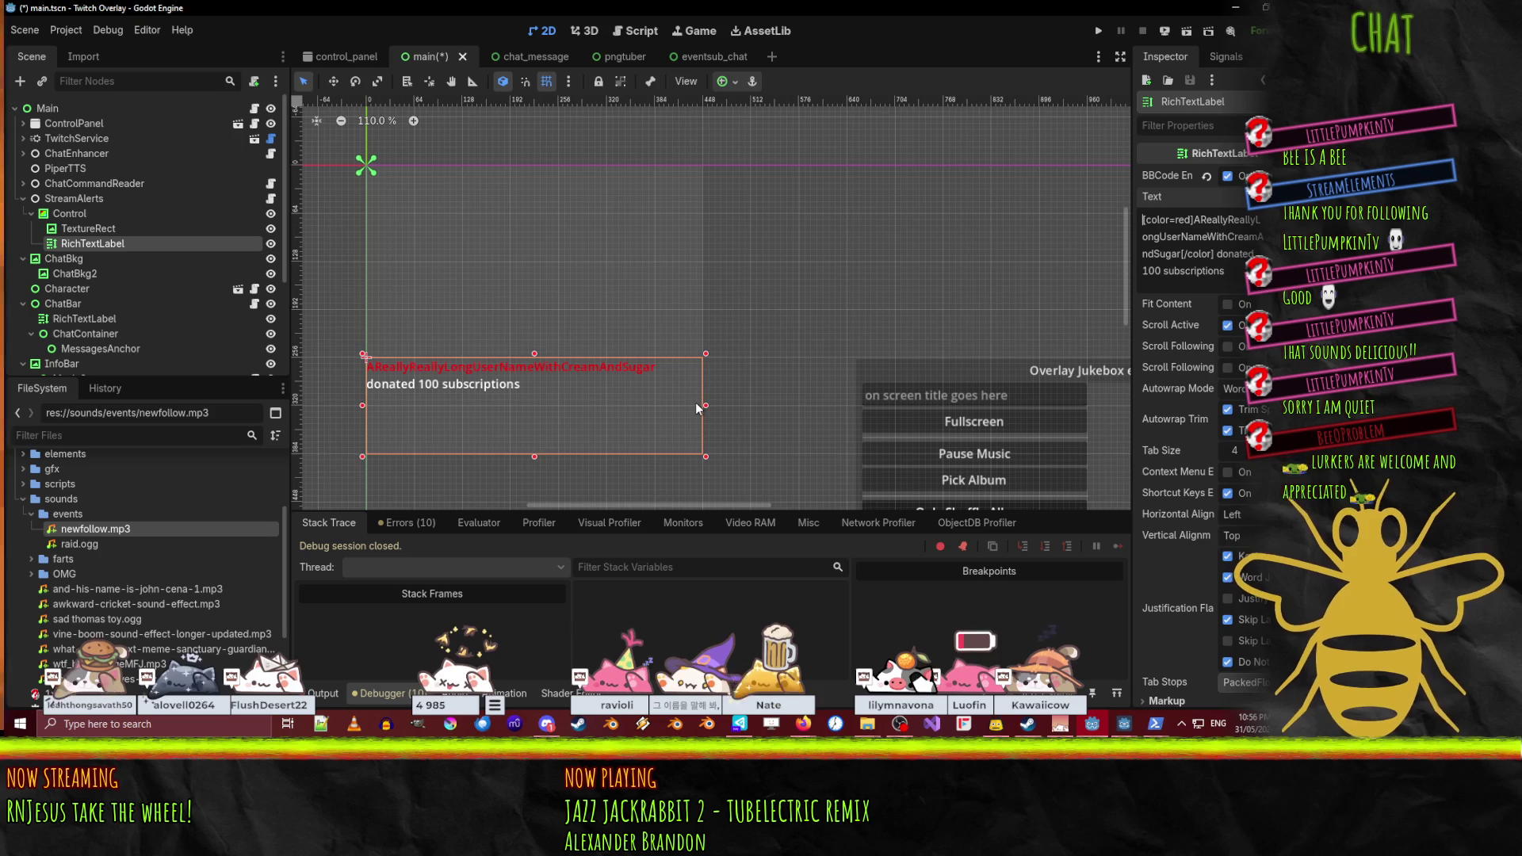
{"action": "type", "text": "["}
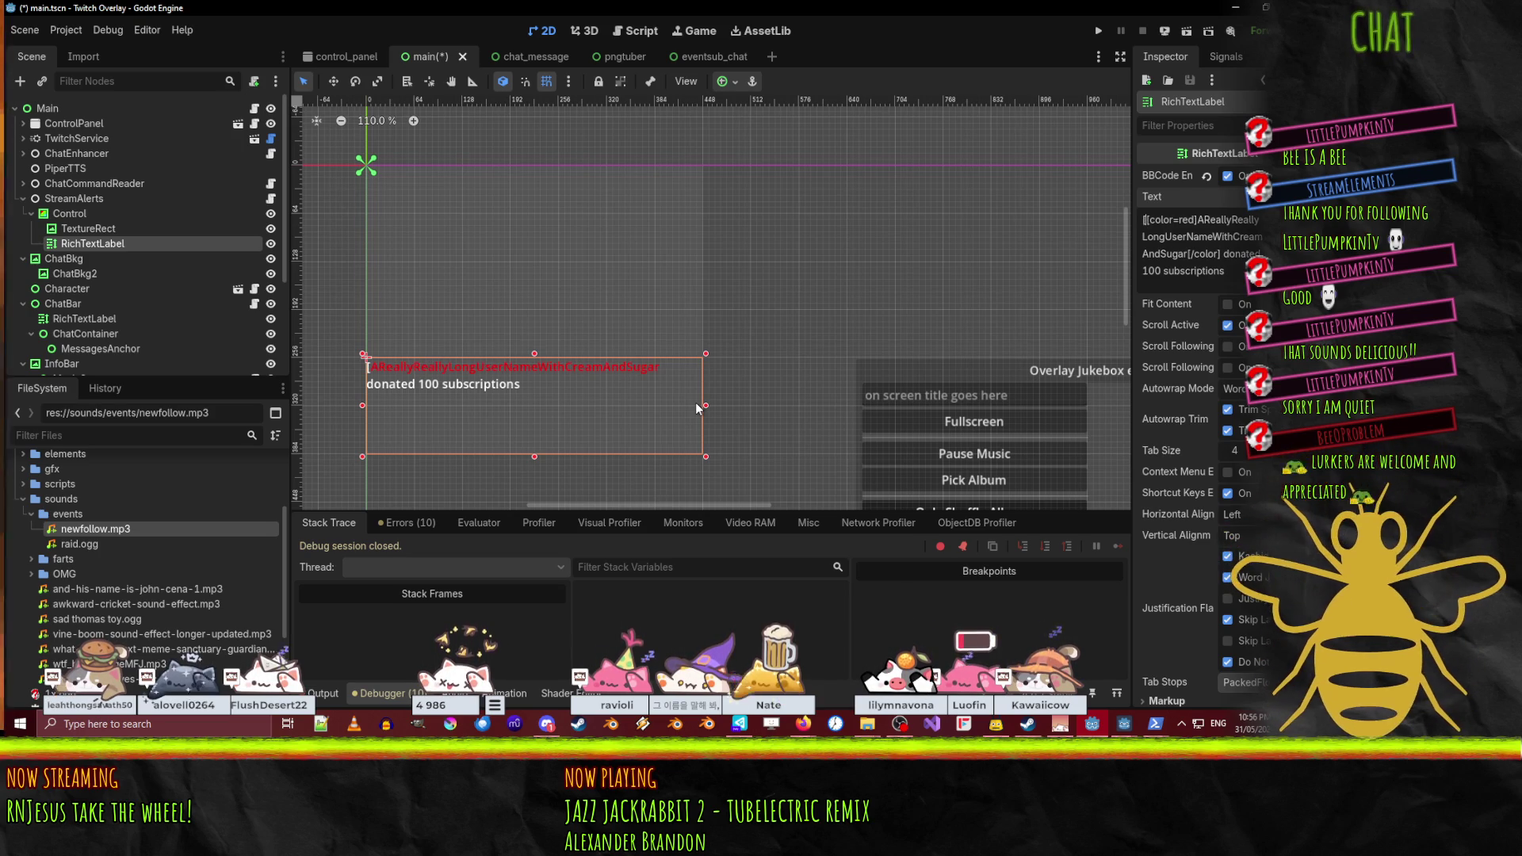
{"action": "type", "text": "tornado]"}
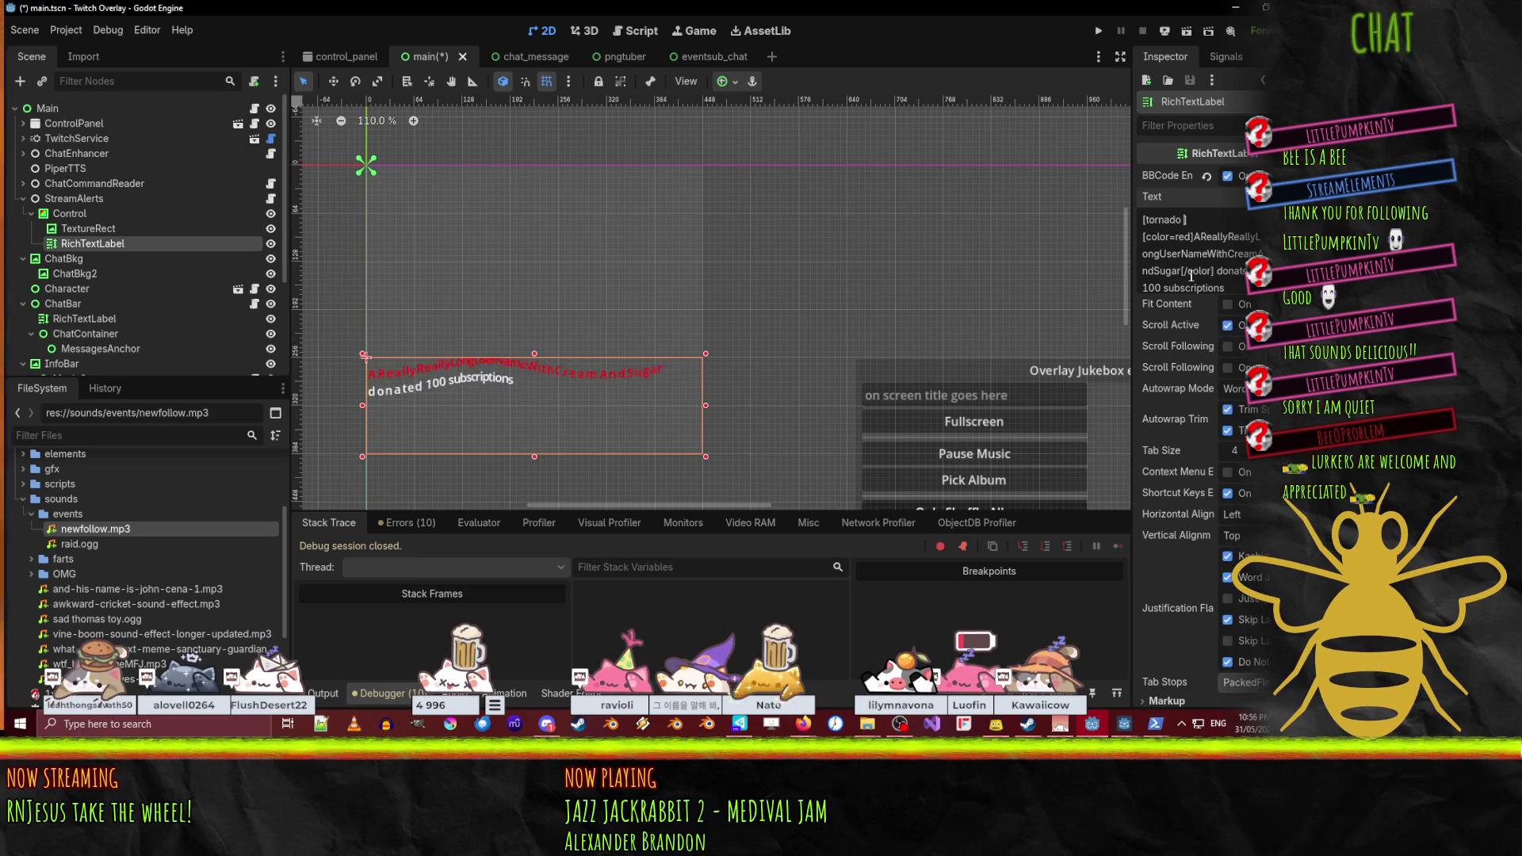
- Give the tornado tag radius=1 and freq=5, and close it with [/tornado] after the username
{"action": "type", "text": "radi"}
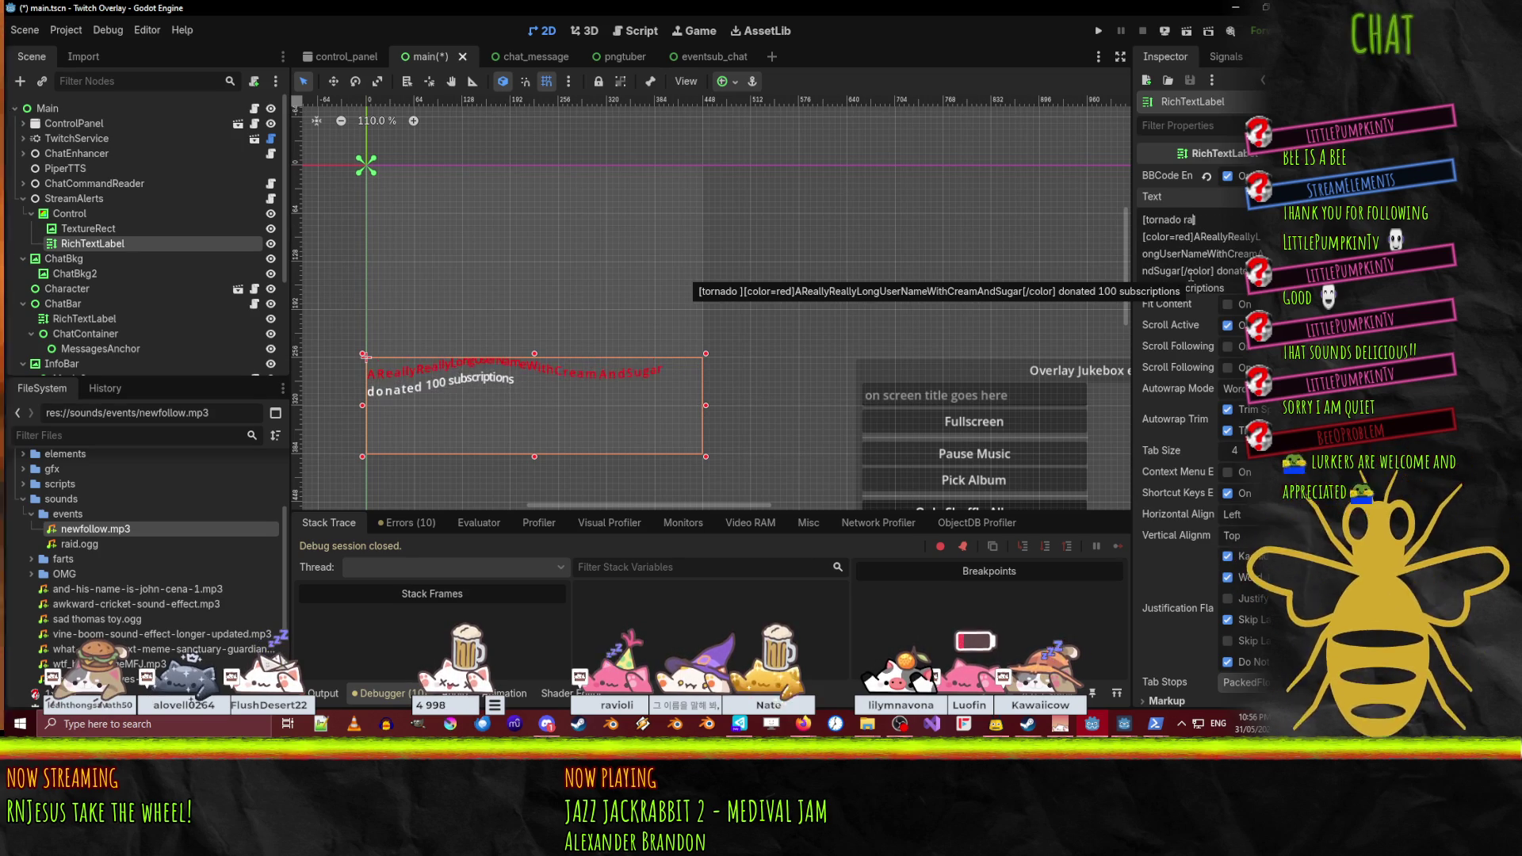
{"action": "type", "text": "us="}
{"action": "type", "text": "5"}
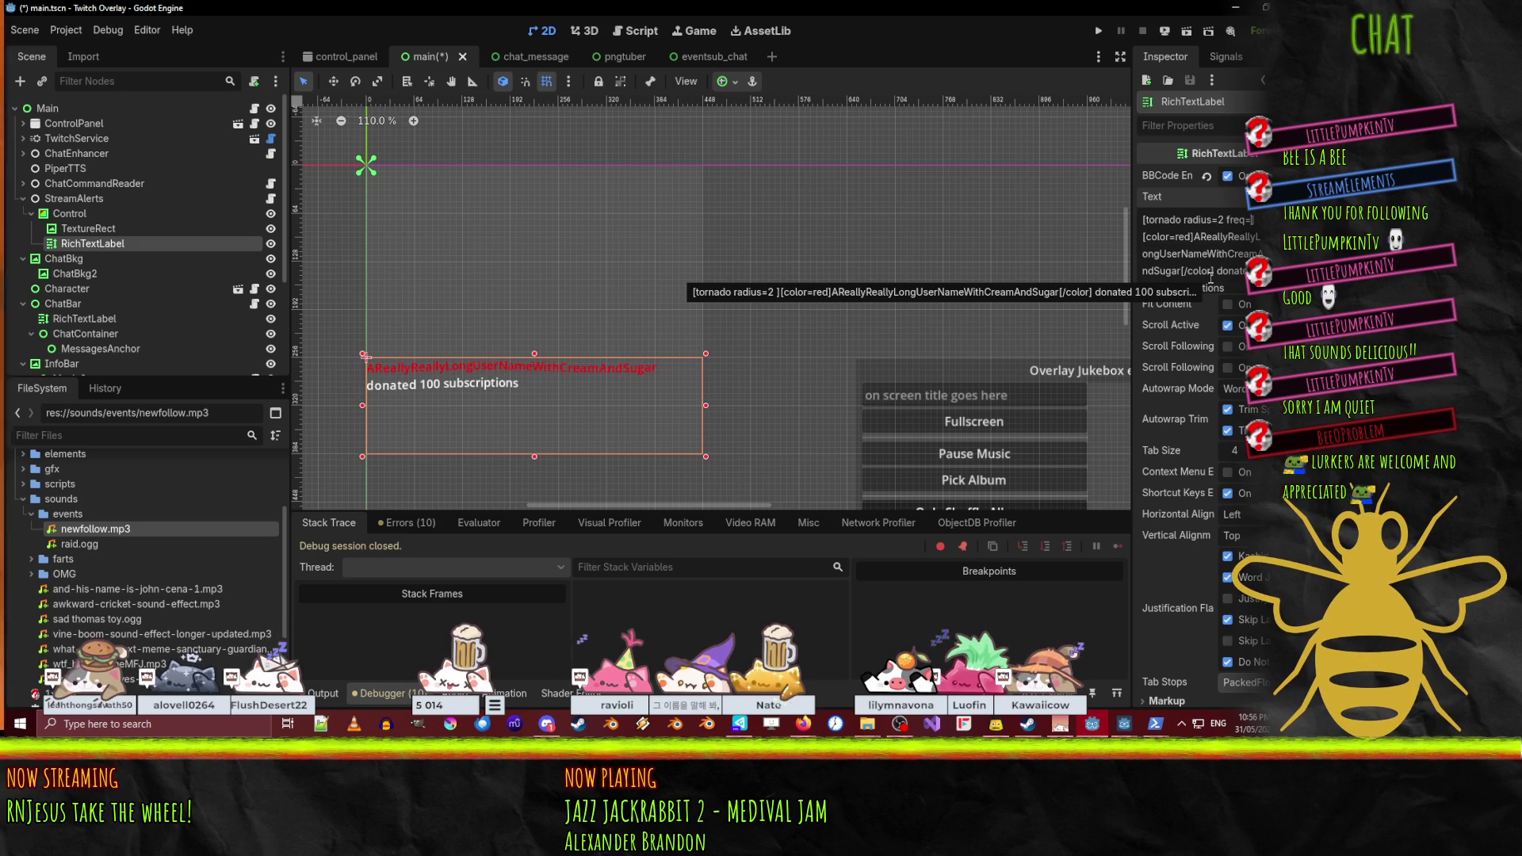
{"action": "key", "text": "BackSpace"}
{"action": "type", "text": "3"}
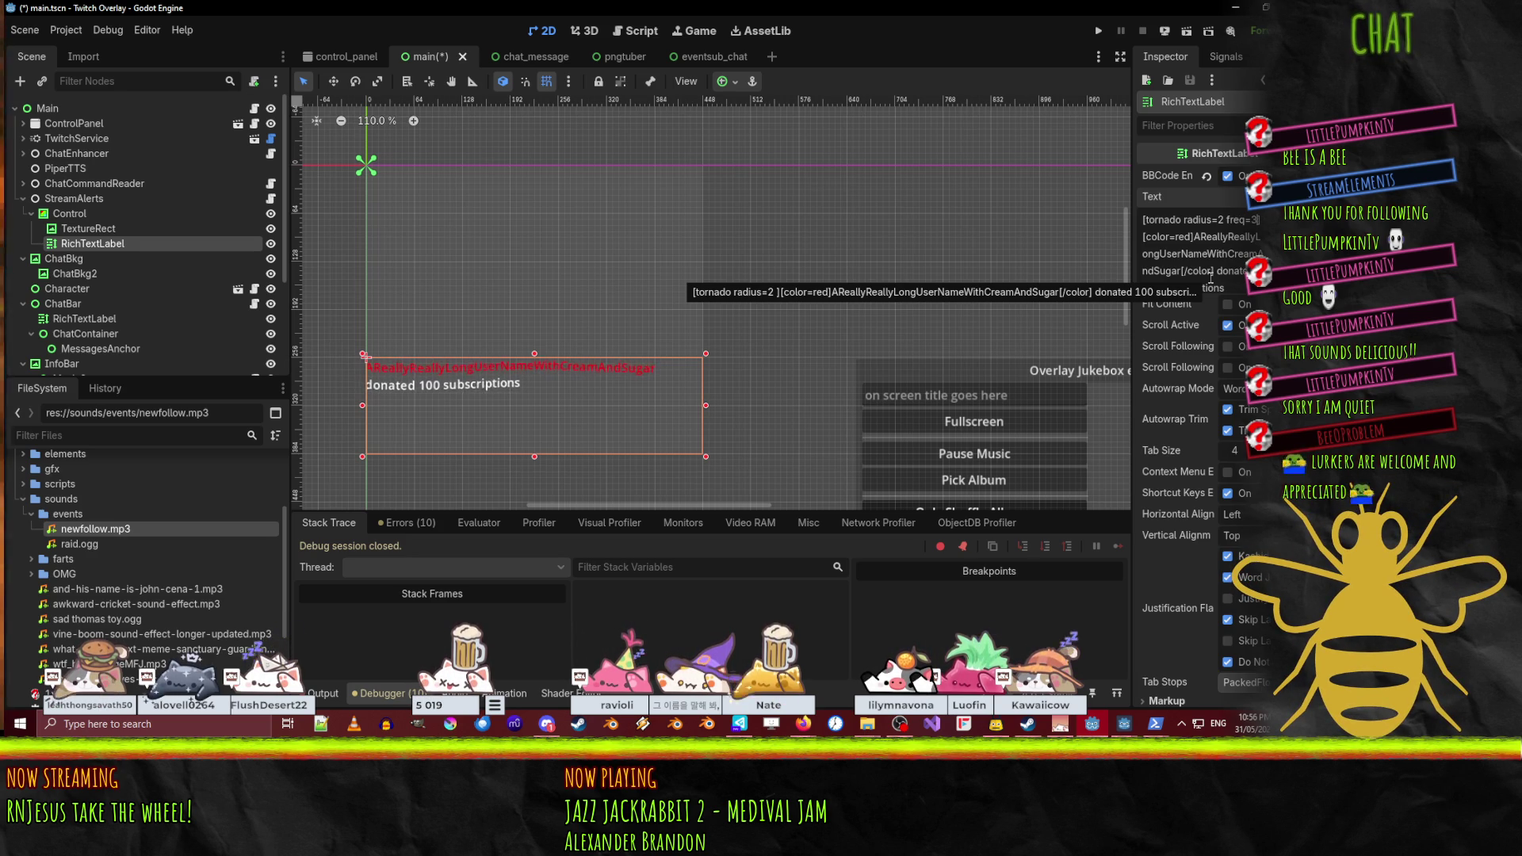
{"action": "type", "text": "5"}
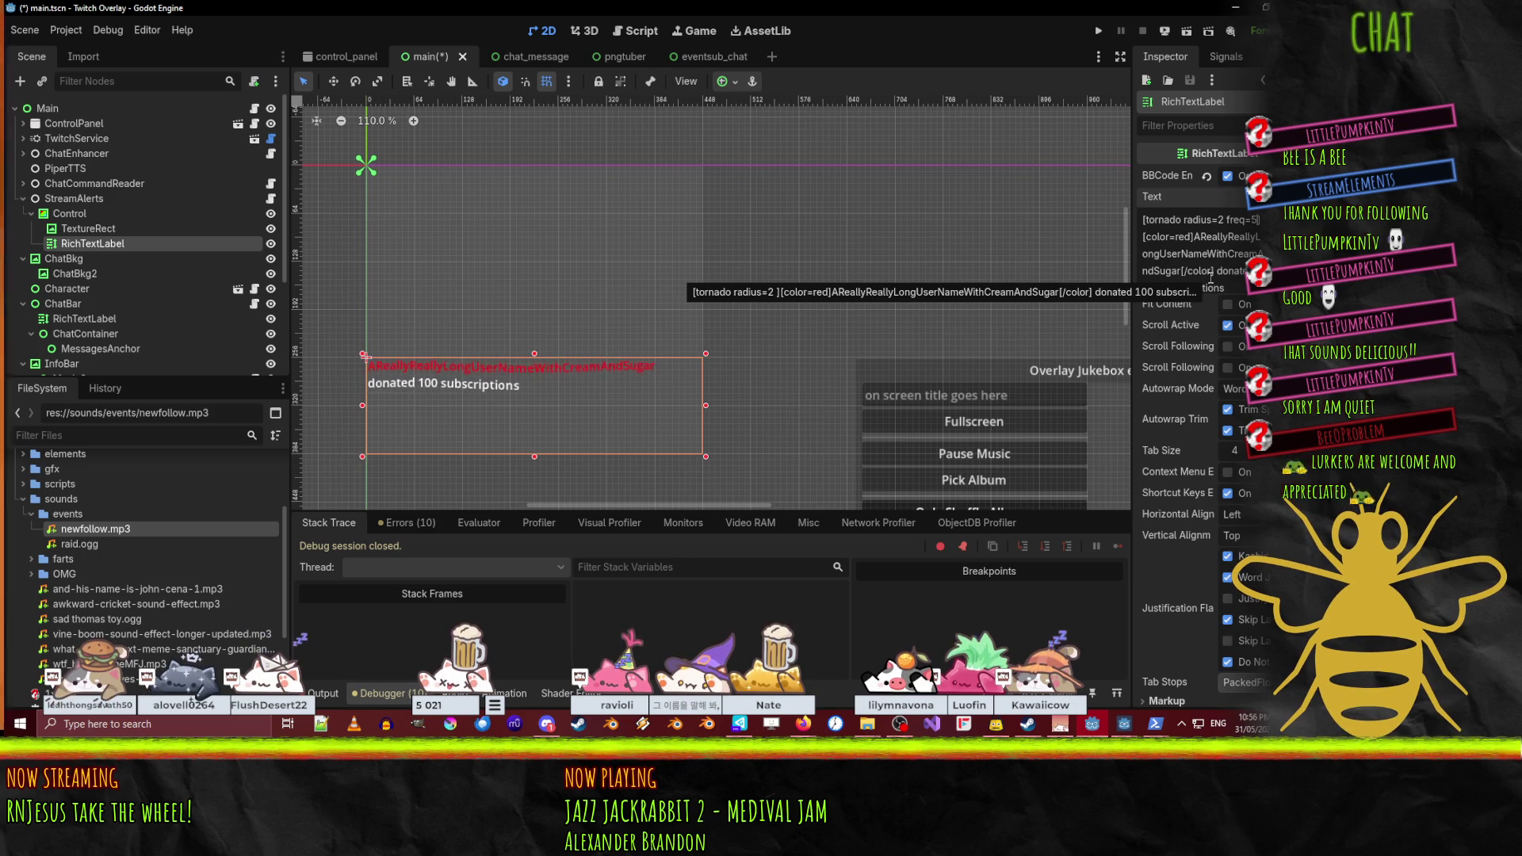
{"action": "key", "text": "Left"}
{"action": "key", "text": "Left"}
{"action": "key", "text": "Left"}
{"action": "key", "text": "BackSpace"}
{"action": "type", "text": "1"}
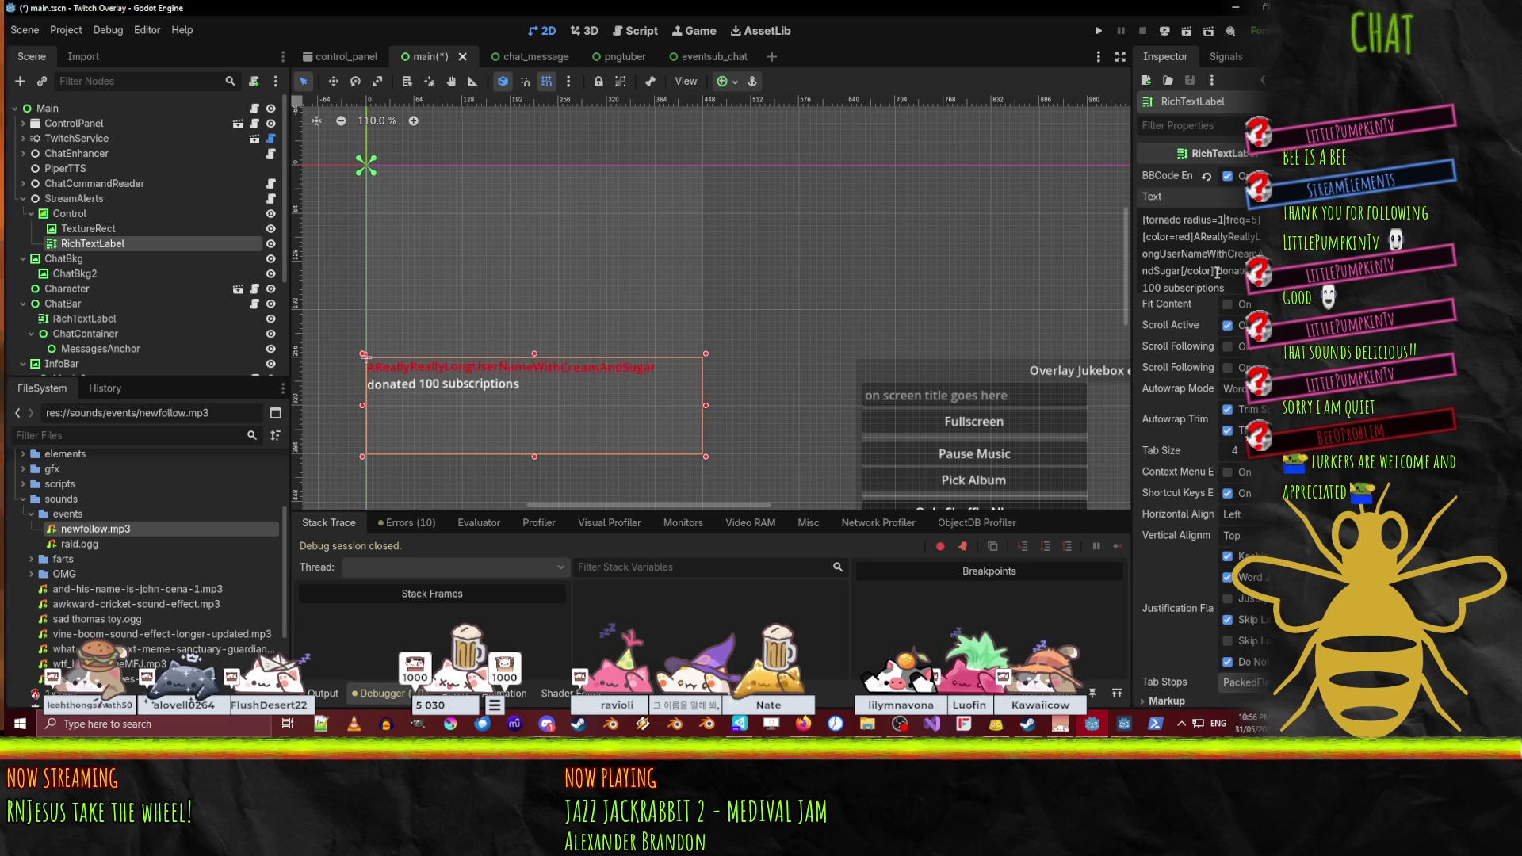
{"action": "type", "text": "[/tornado]"}
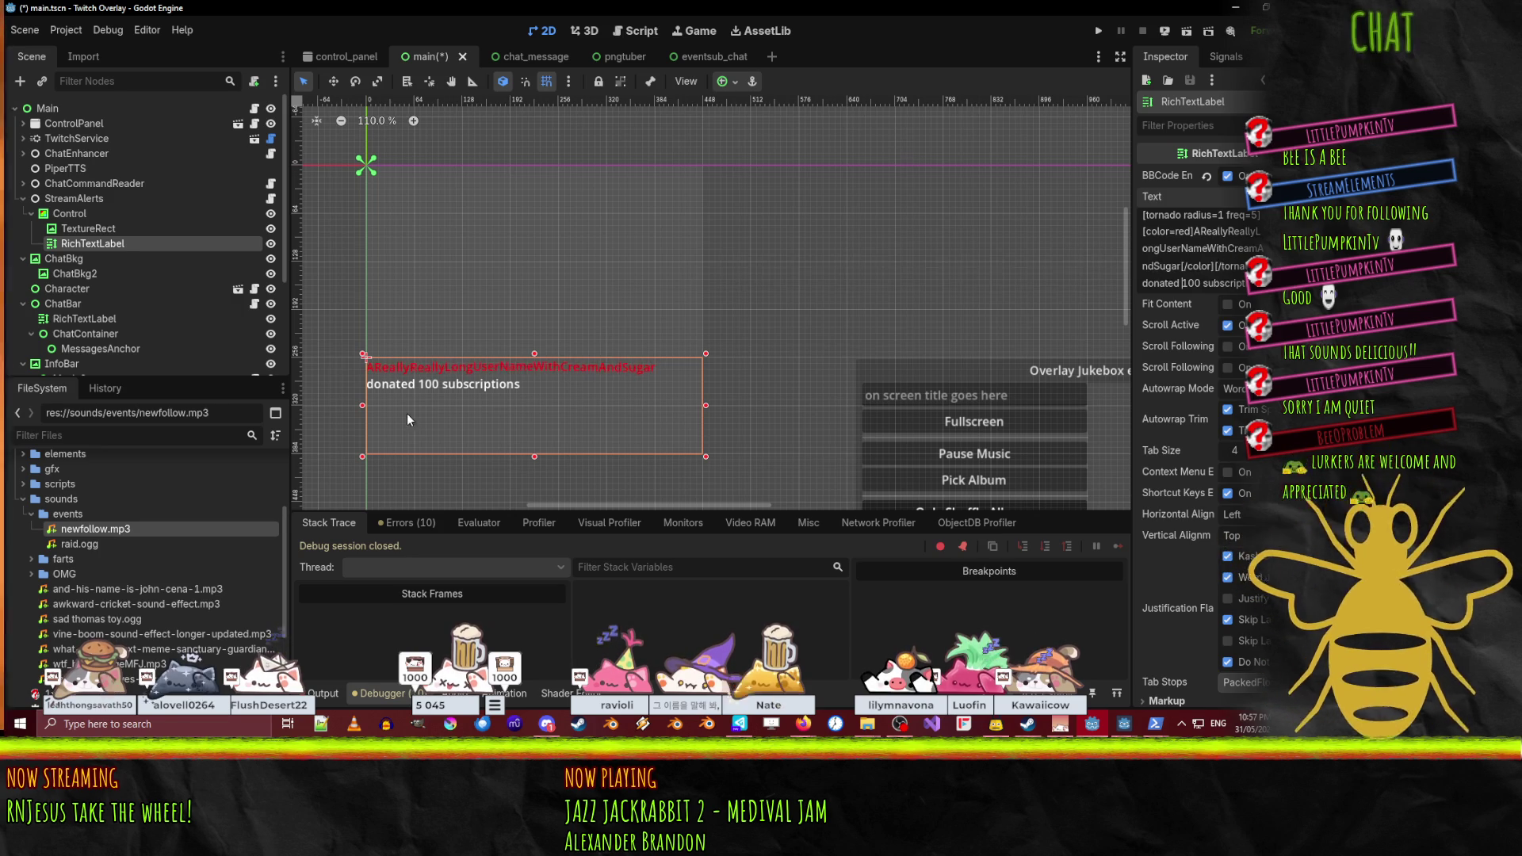
- Copy the opening tornado and red colour tags before 100, closing with [/color]
{"action": "left_click_drag", "start_coordinate": [1142, 214], "coordinate": [1197, 231]}
{"action": "key", "text": "ctrl+c"}
{"action": "left_click", "coordinate": [1182, 283]}
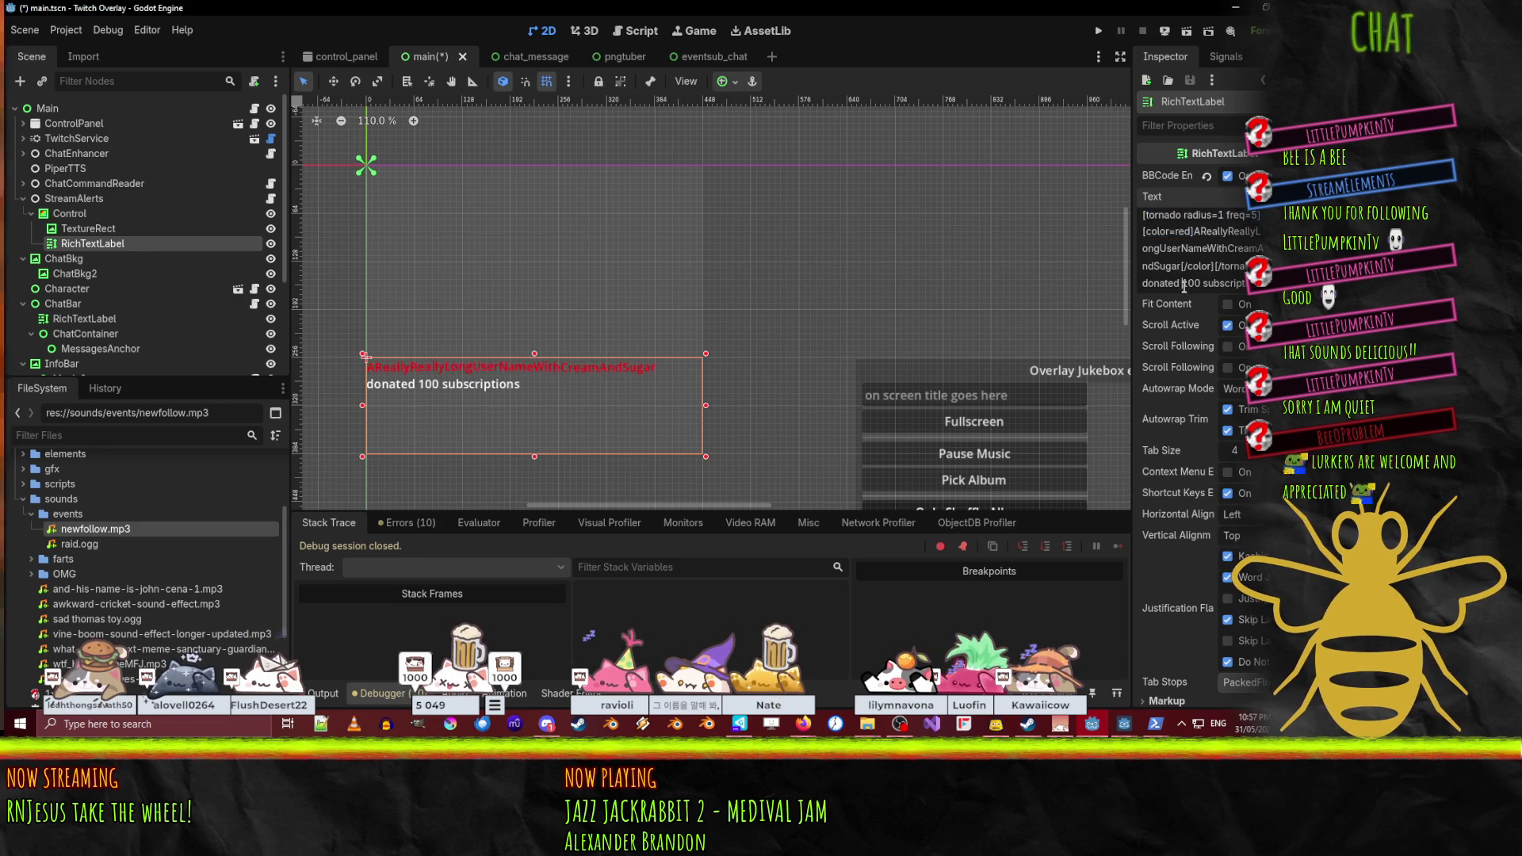
{"action": "key", "text": "ctrl+v"}
{"action": "scroll", "coordinate": [1206, 282], "scroll_direction": "down", "scroll_amount": 1}
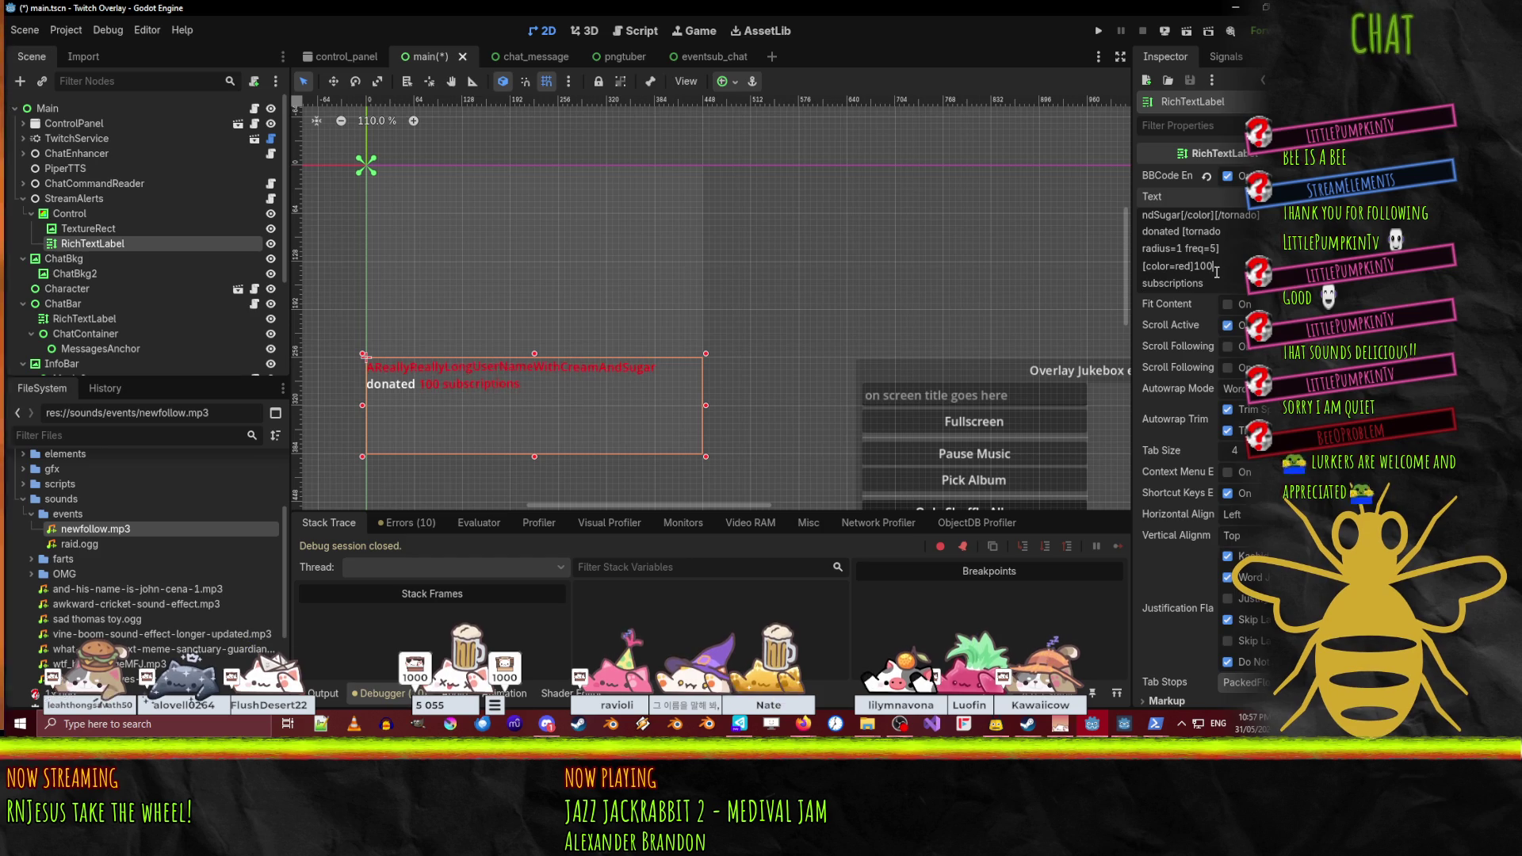
{"action": "type", "text": "[/color"}
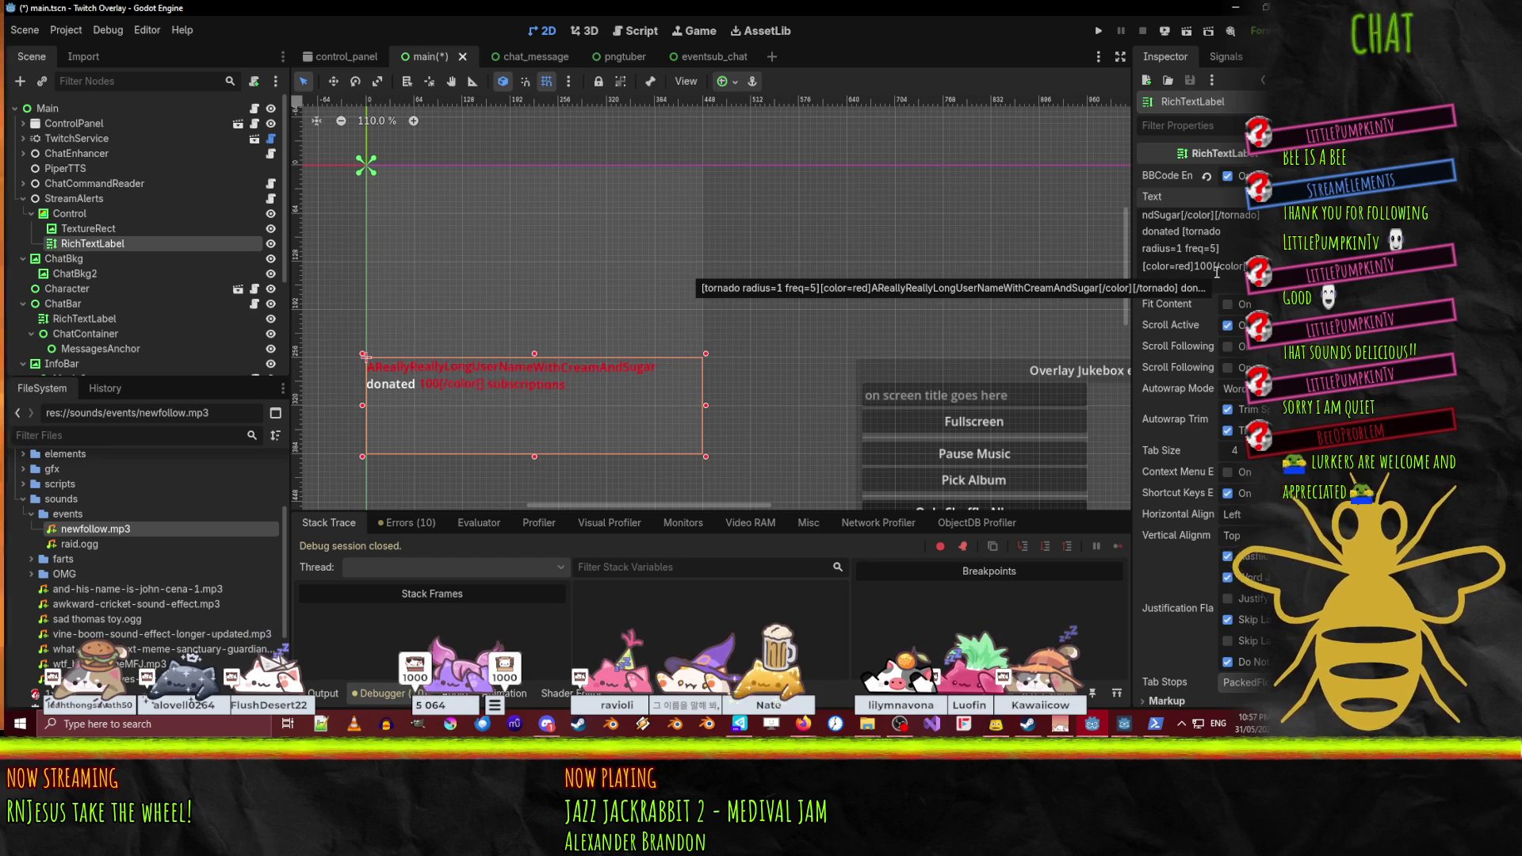
{"action": "key", "text": "Delete"}
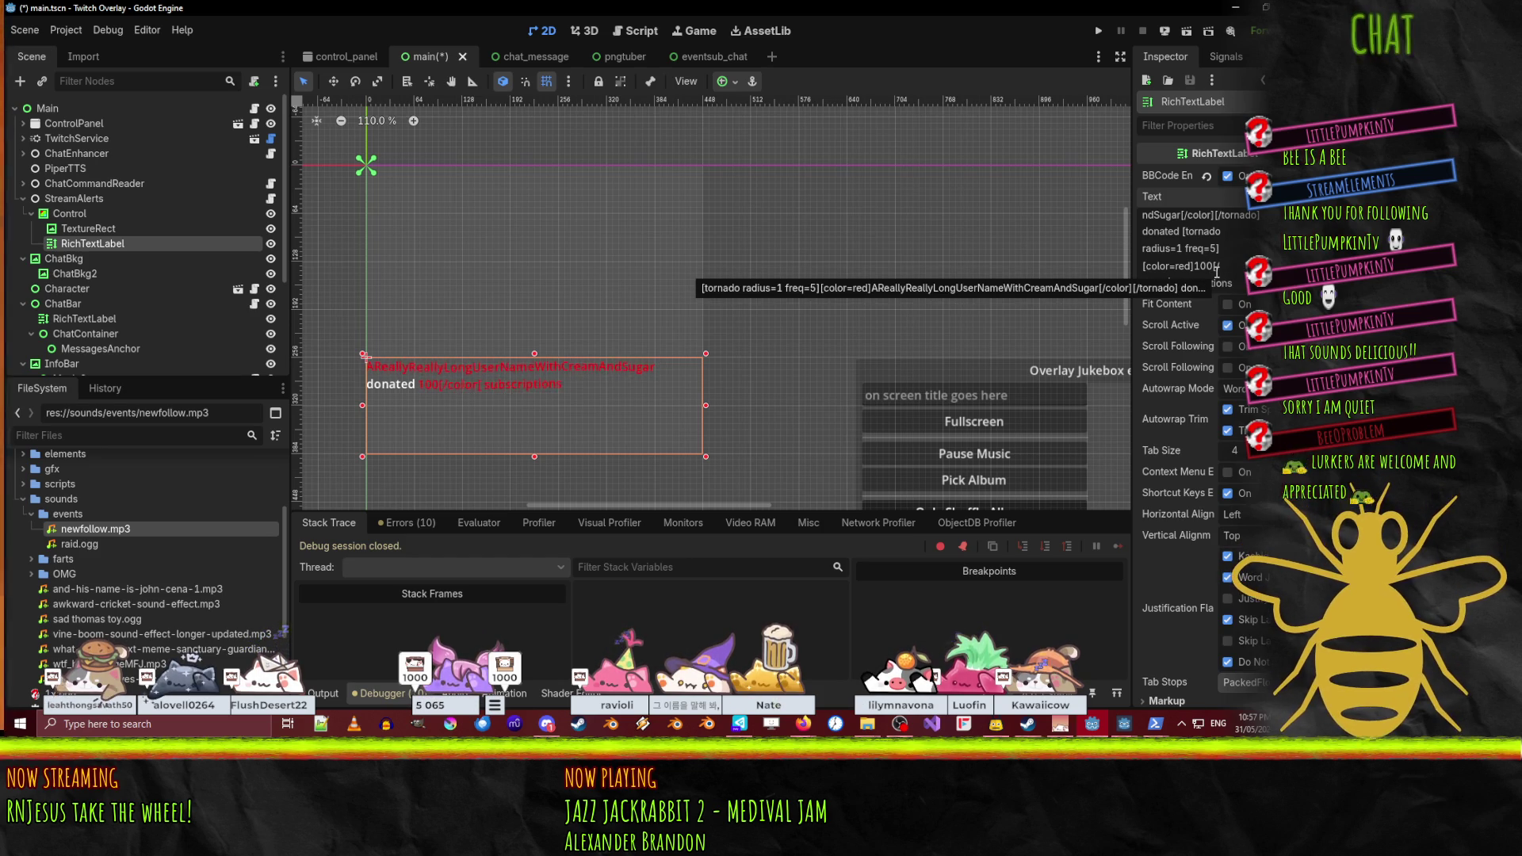
{"action": "type", "text": "color]"}
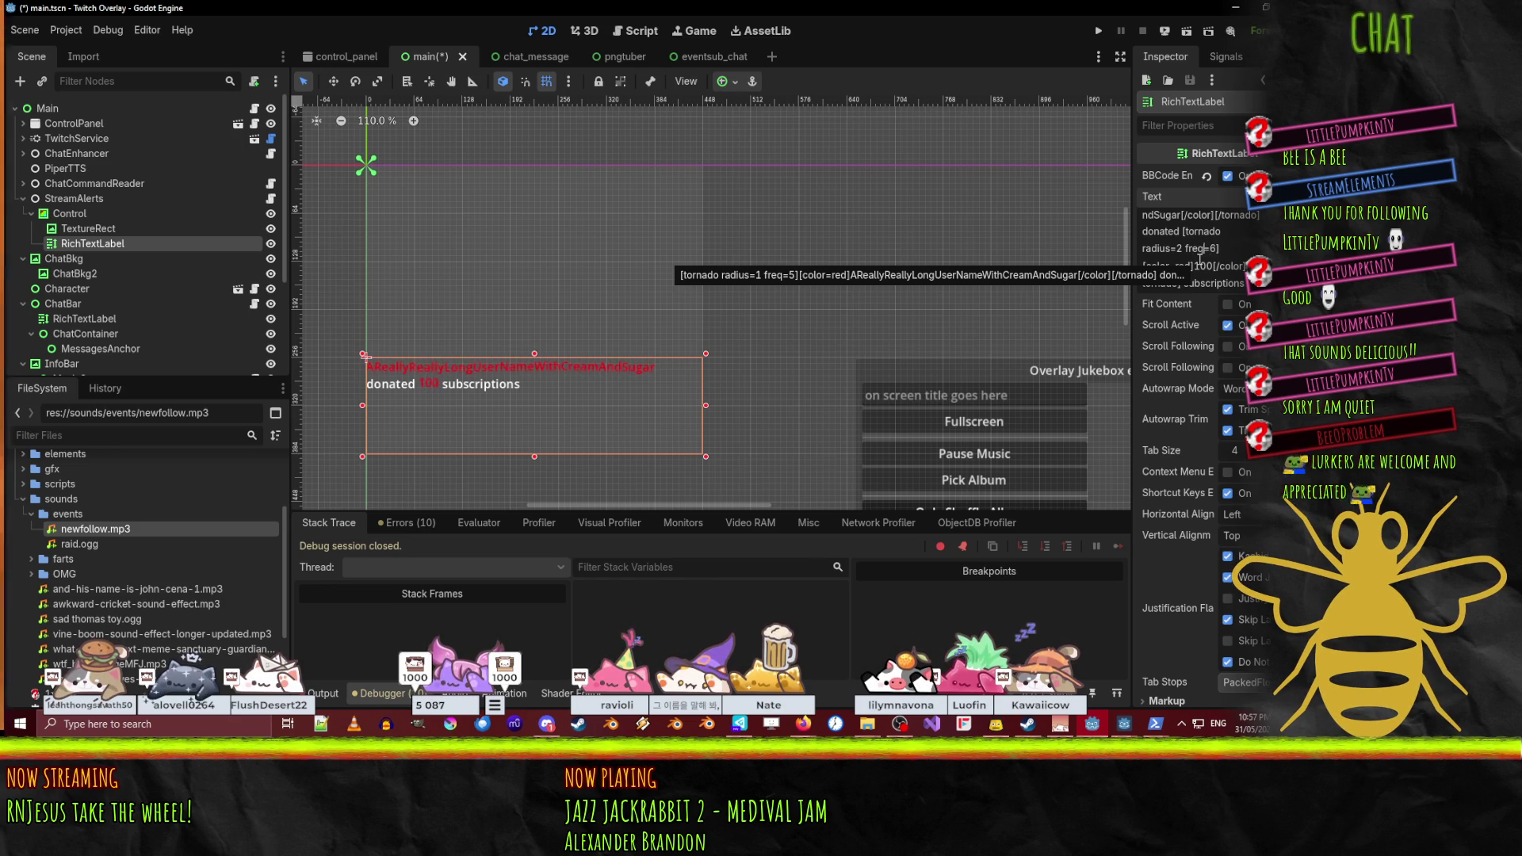
- Set the radius to 1.5 and swap the tornado tags around 100 for [shake]…[/shake]
{"action": "key", "text": "BackSpace"}
{"action": "type", "text": "1.5"}
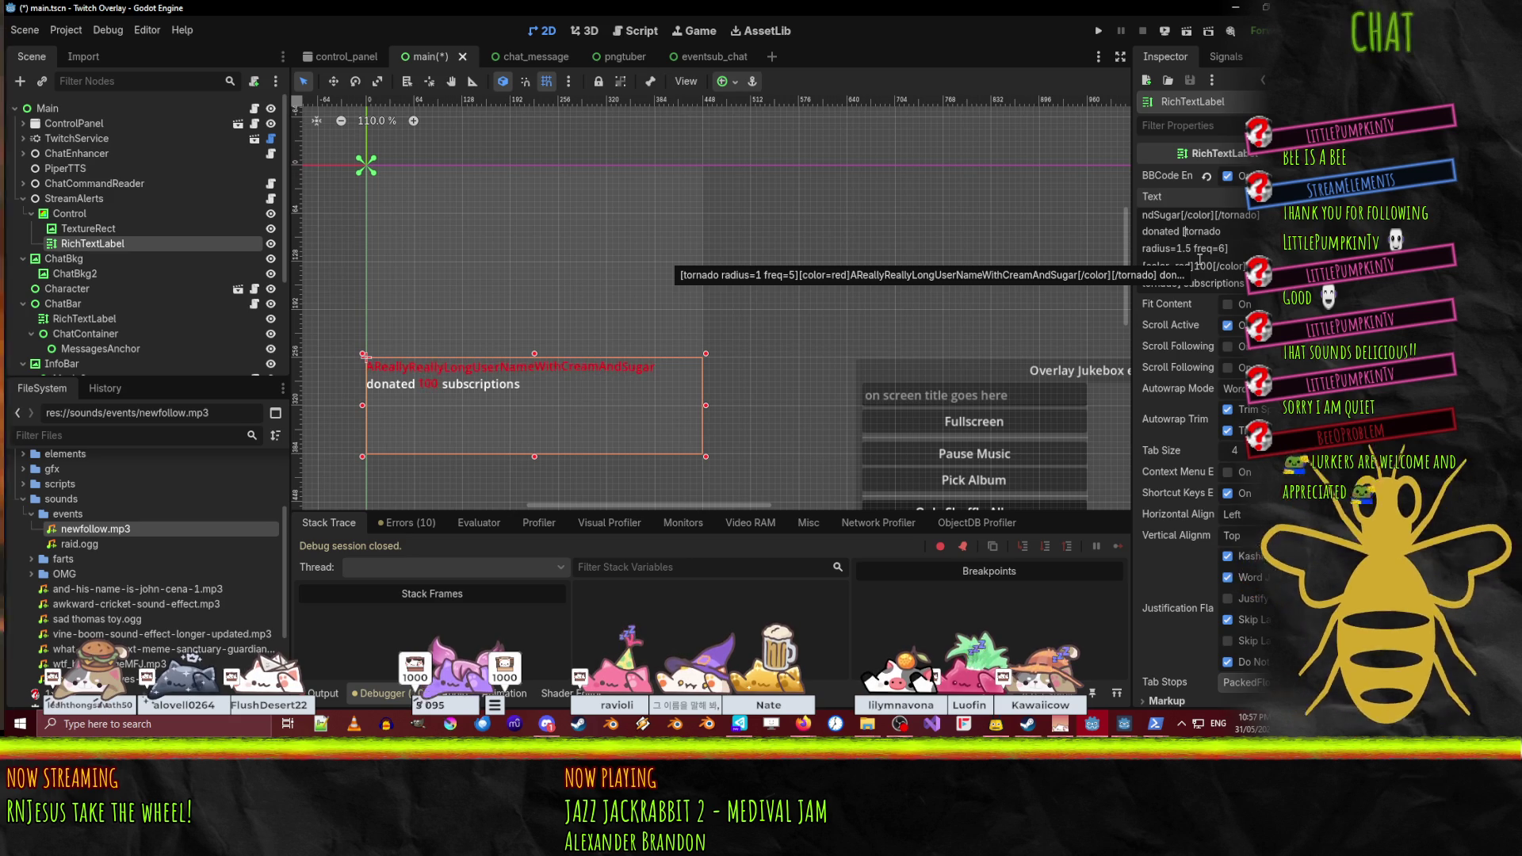
{"action": "key", "text": "ctrl+shift+Right"}
{"action": "key", "text": "ctrl+shift+Right"}
{"action": "key", "text": "ctrl+shift+Right"}
{"action": "key", "text": "ctrl+shift+Right"}
{"action": "key", "text": "ctrl+shift+Right"}
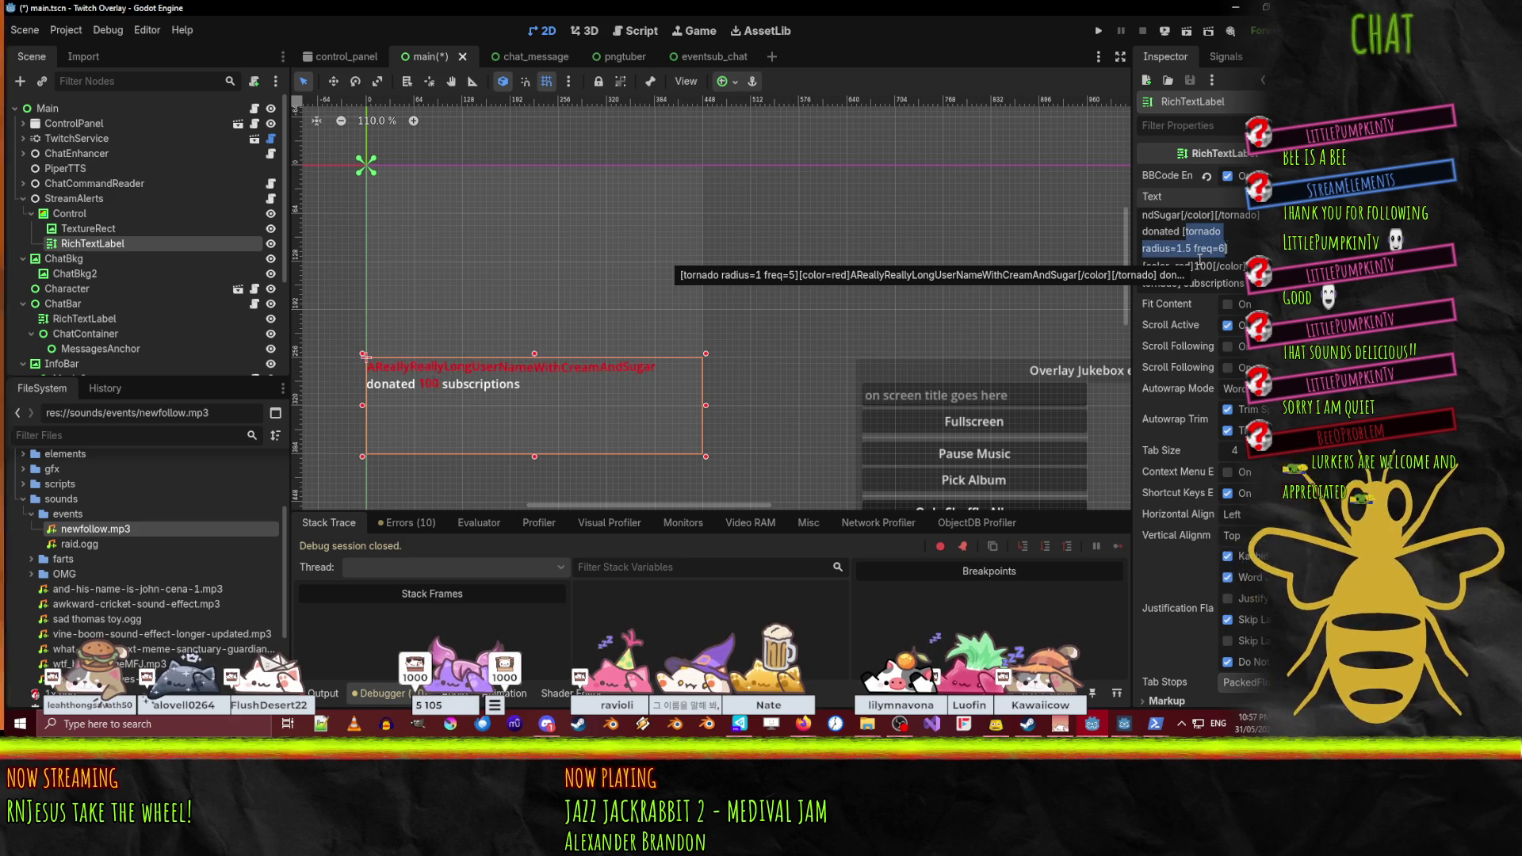
{"action": "type", "text": "shake]"}
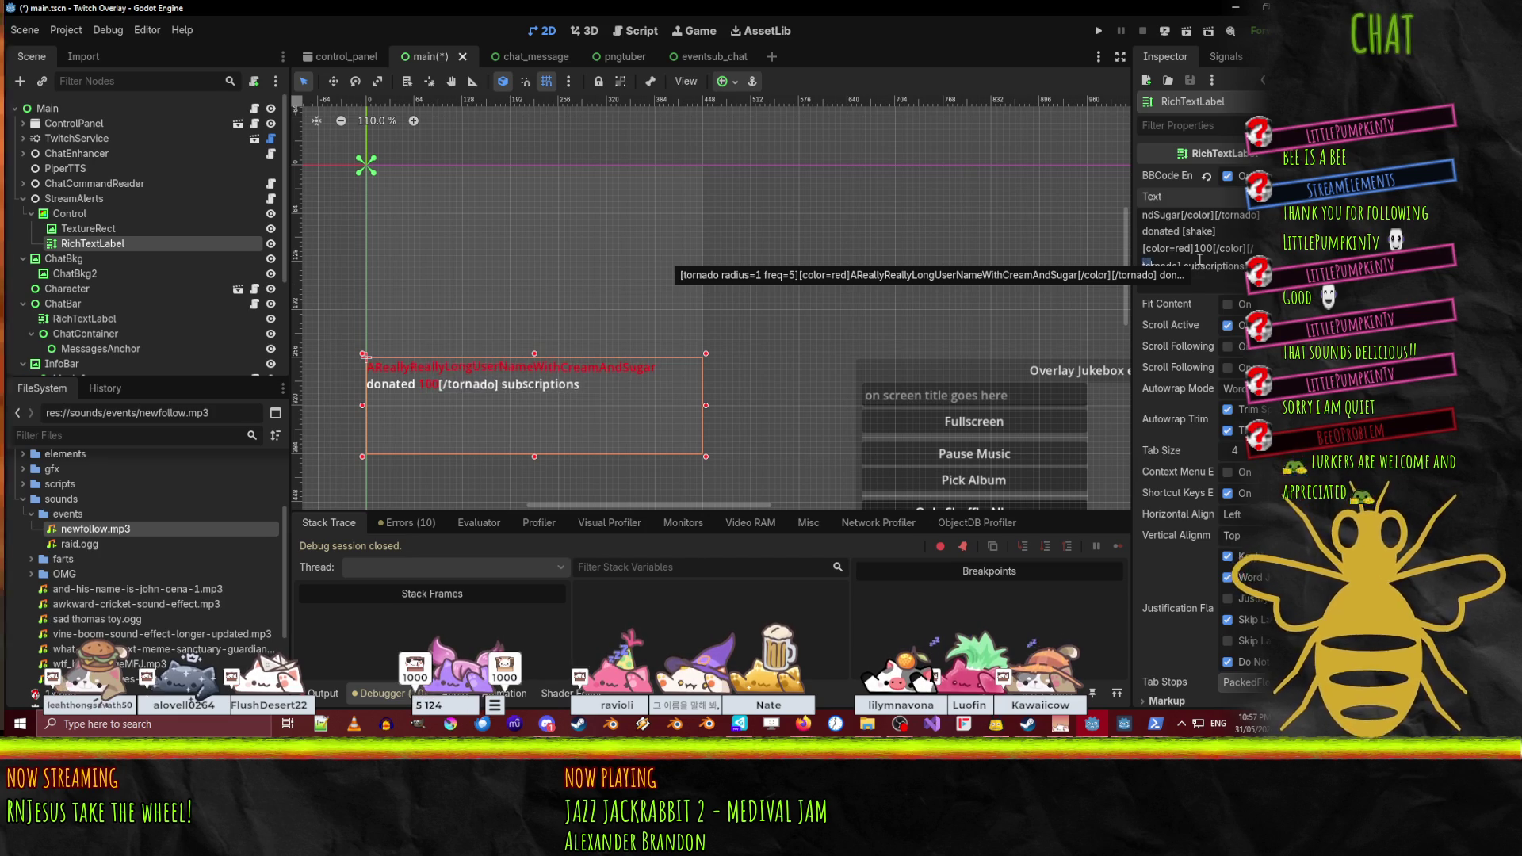
{"action": "type", "text": "shake"}
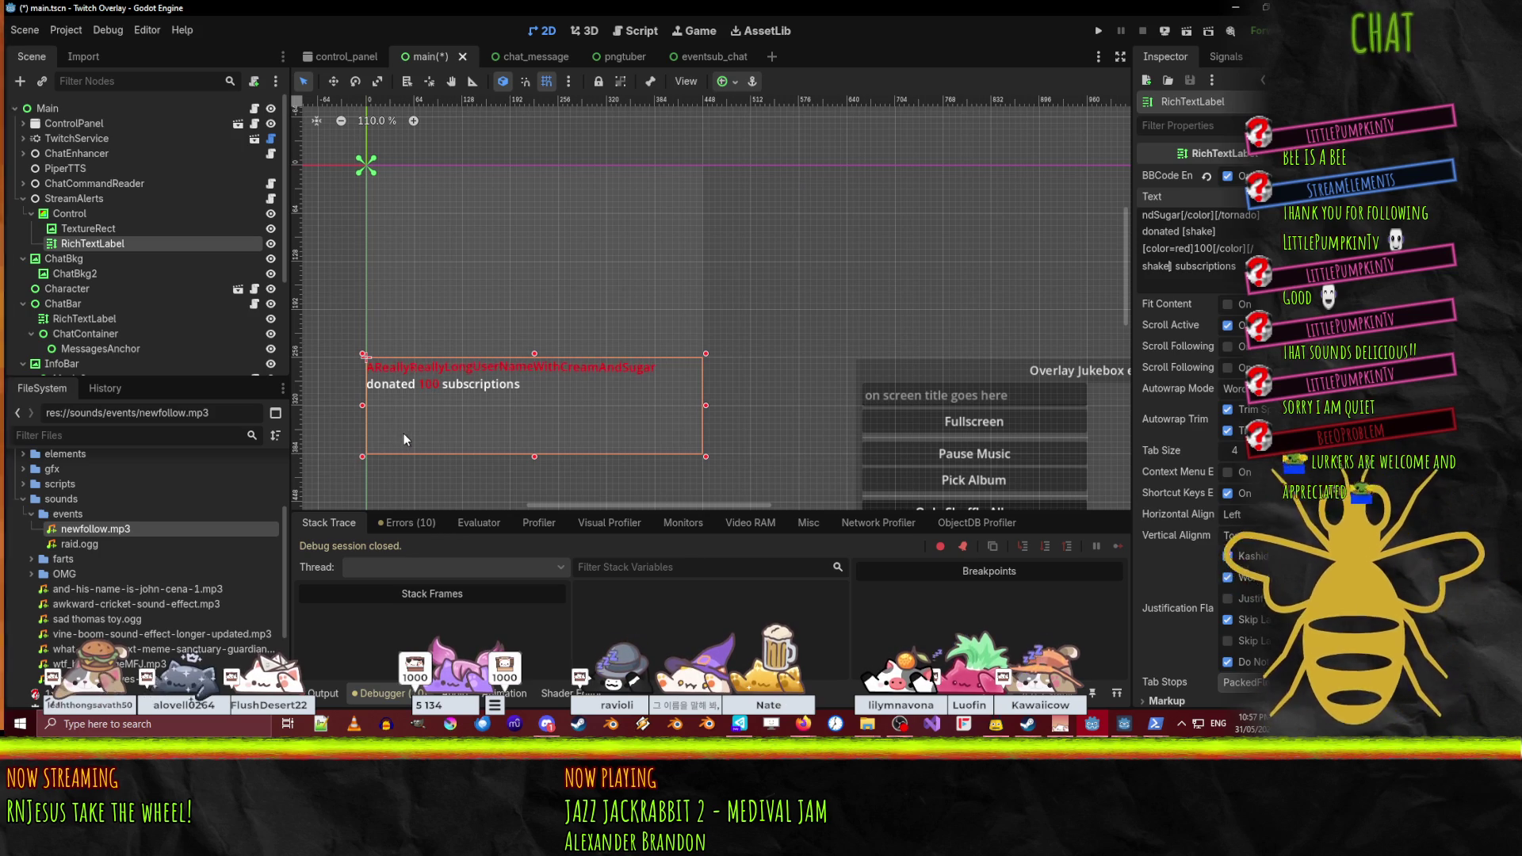
{"action": "scroll", "coordinate": [636, 319], "scroll_direction": "down", "scroll_amount": 2}
{"action": "scroll", "coordinate": [636, 319], "scroll_direction": "down", "scroll_amount": 1}
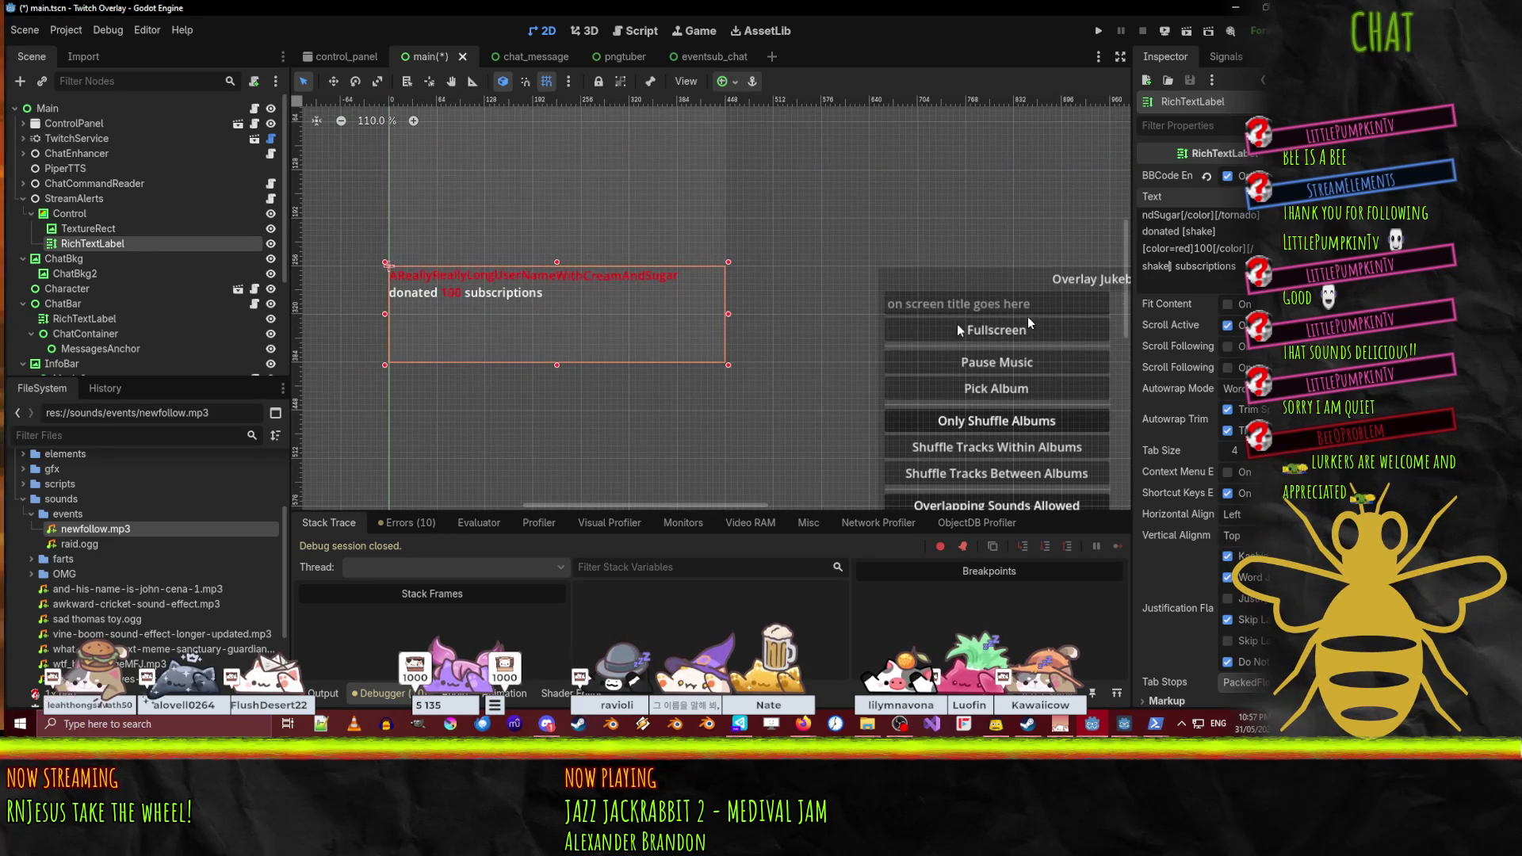
{"action": "scroll", "coordinate": [630, 305], "scroll_direction": "down", "scroll_amount": 5}
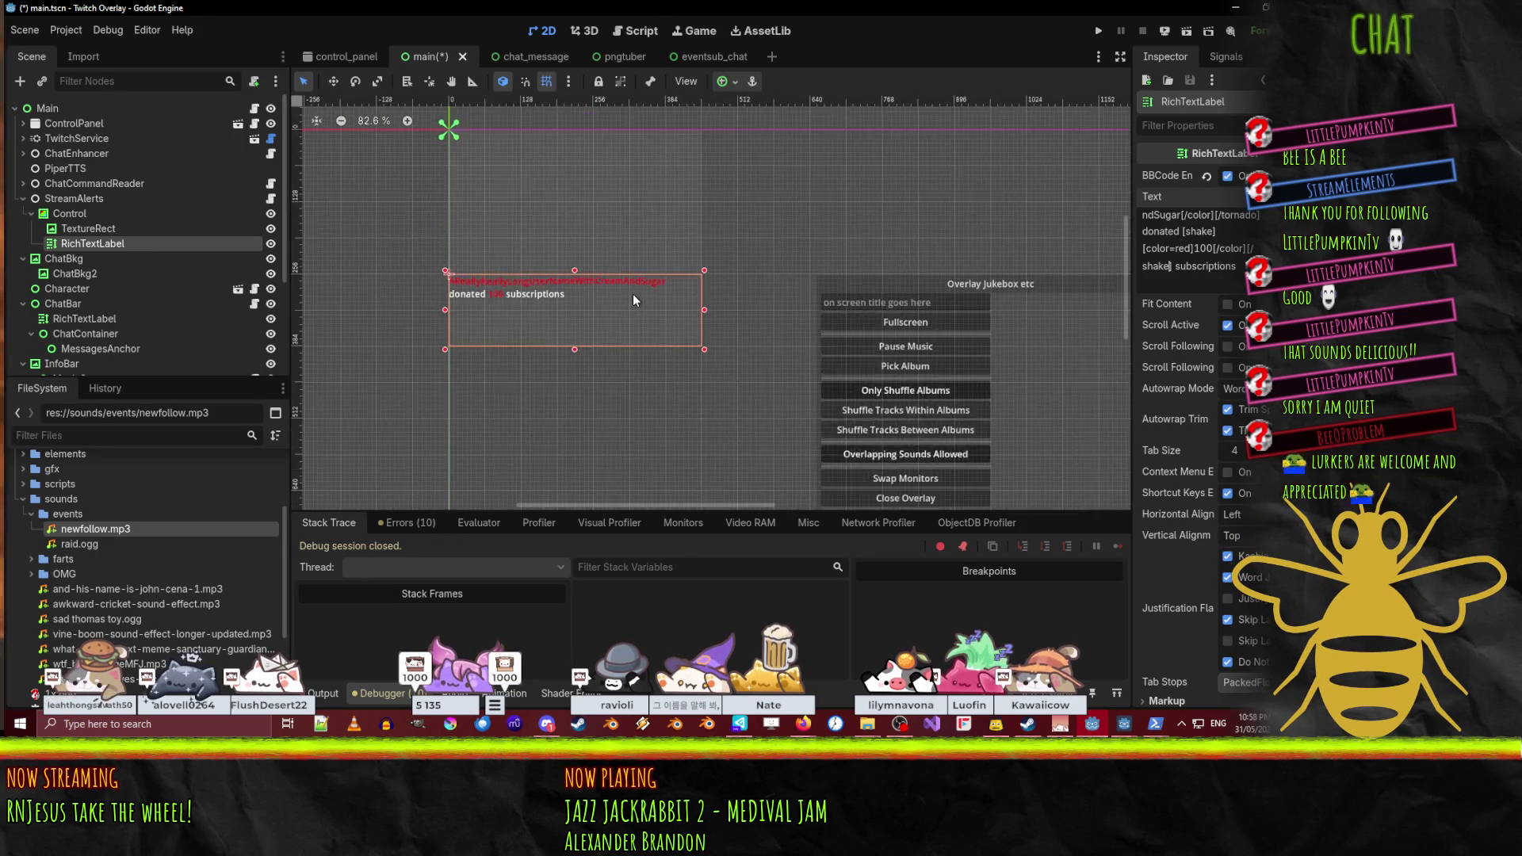
{"action": "scroll", "coordinate": [729, 222], "scroll_direction": "right", "scroll_amount": 2}
{"action": "scroll", "coordinate": [725, 245], "scroll_direction": "down", "scroll_amount": 1}
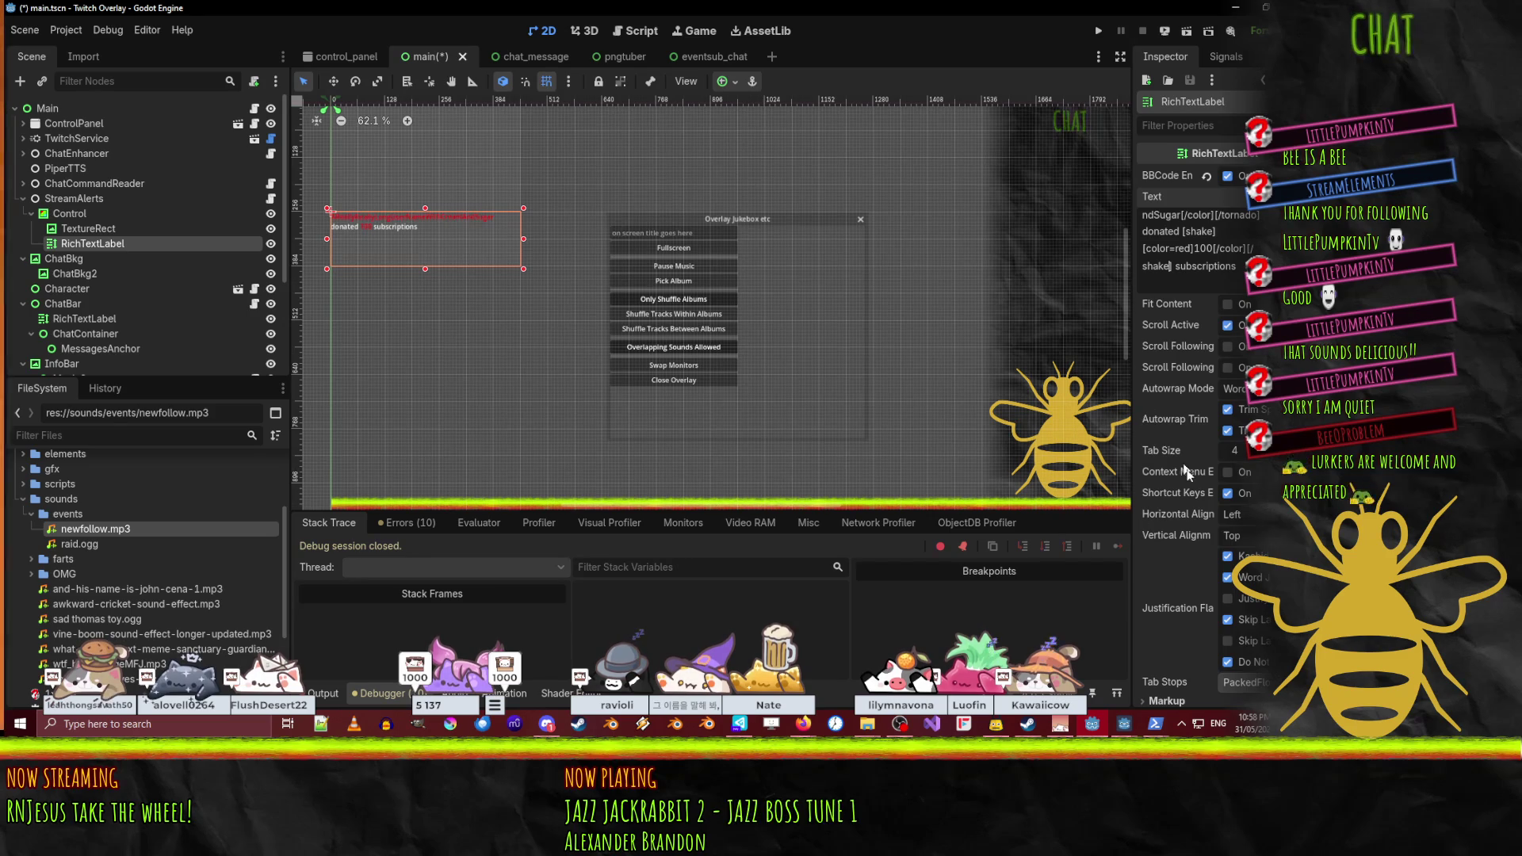
{"action": "scroll", "coordinate": [1188, 478], "scroll_direction": "down", "scroll_amount": 6}
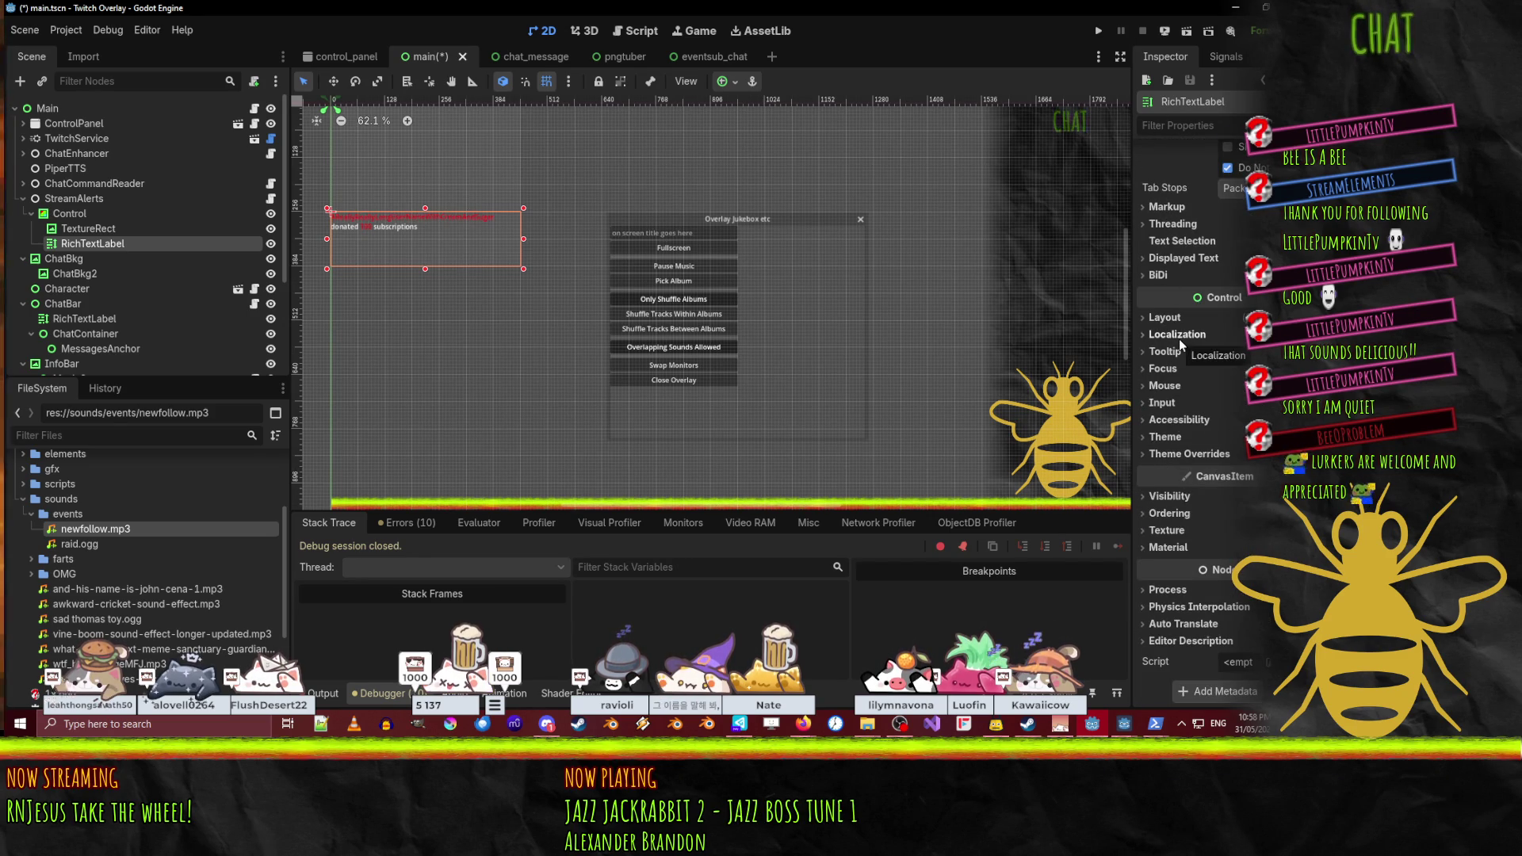
{"action": "scroll", "coordinate": [1169, 237], "scroll_direction": "up", "scroll_amount": 4}
{"action": "scroll", "coordinate": [1173, 262], "scroll_direction": "down", "scroll_amount": 4}
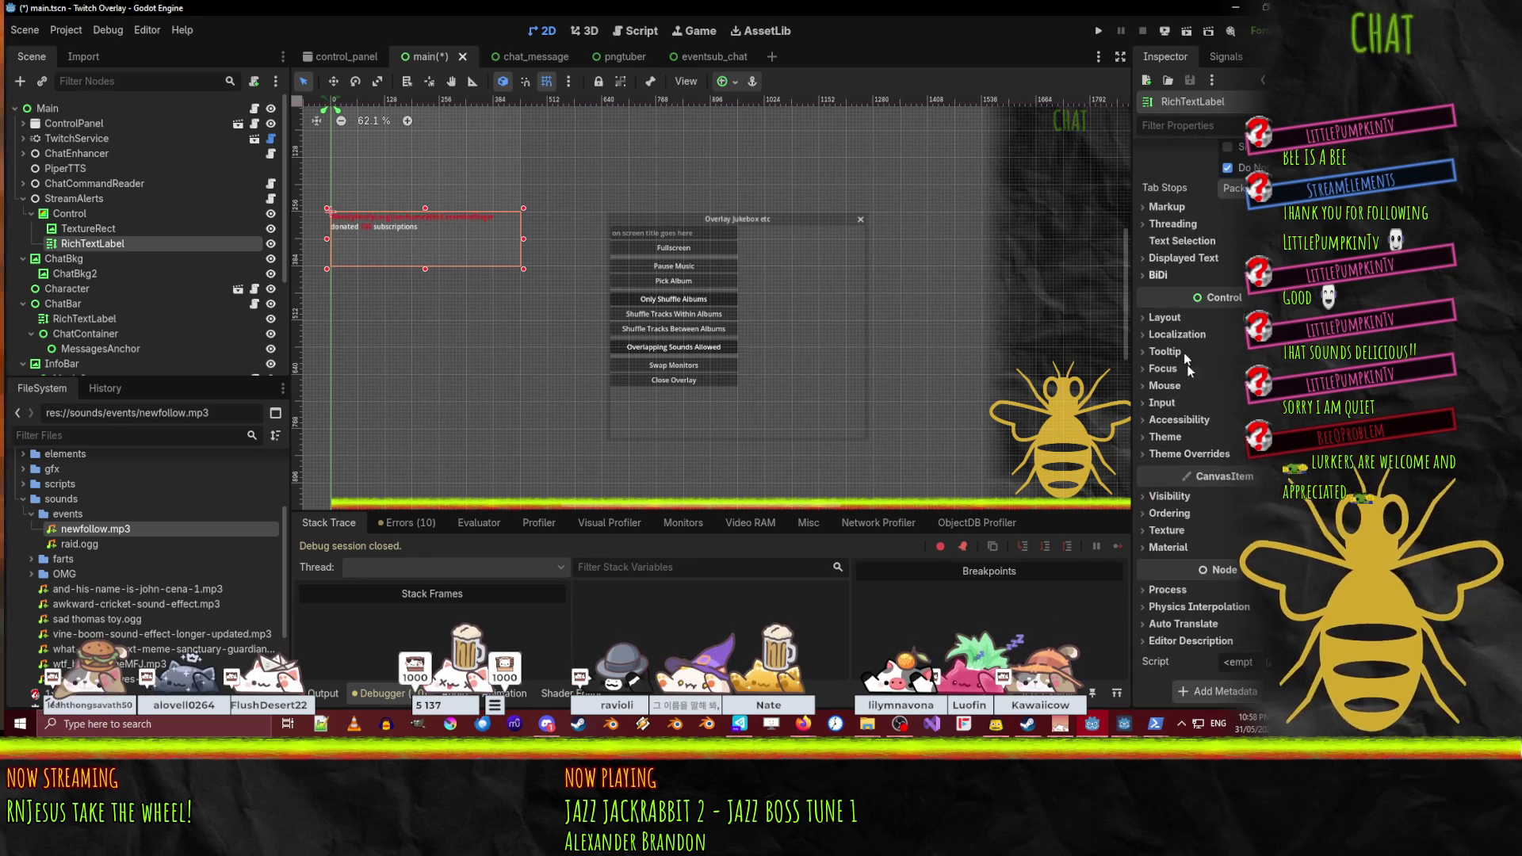
{"action": "left_click", "coordinate": [1193, 453]}
{"action": "left_click", "coordinate": [1170, 504]}
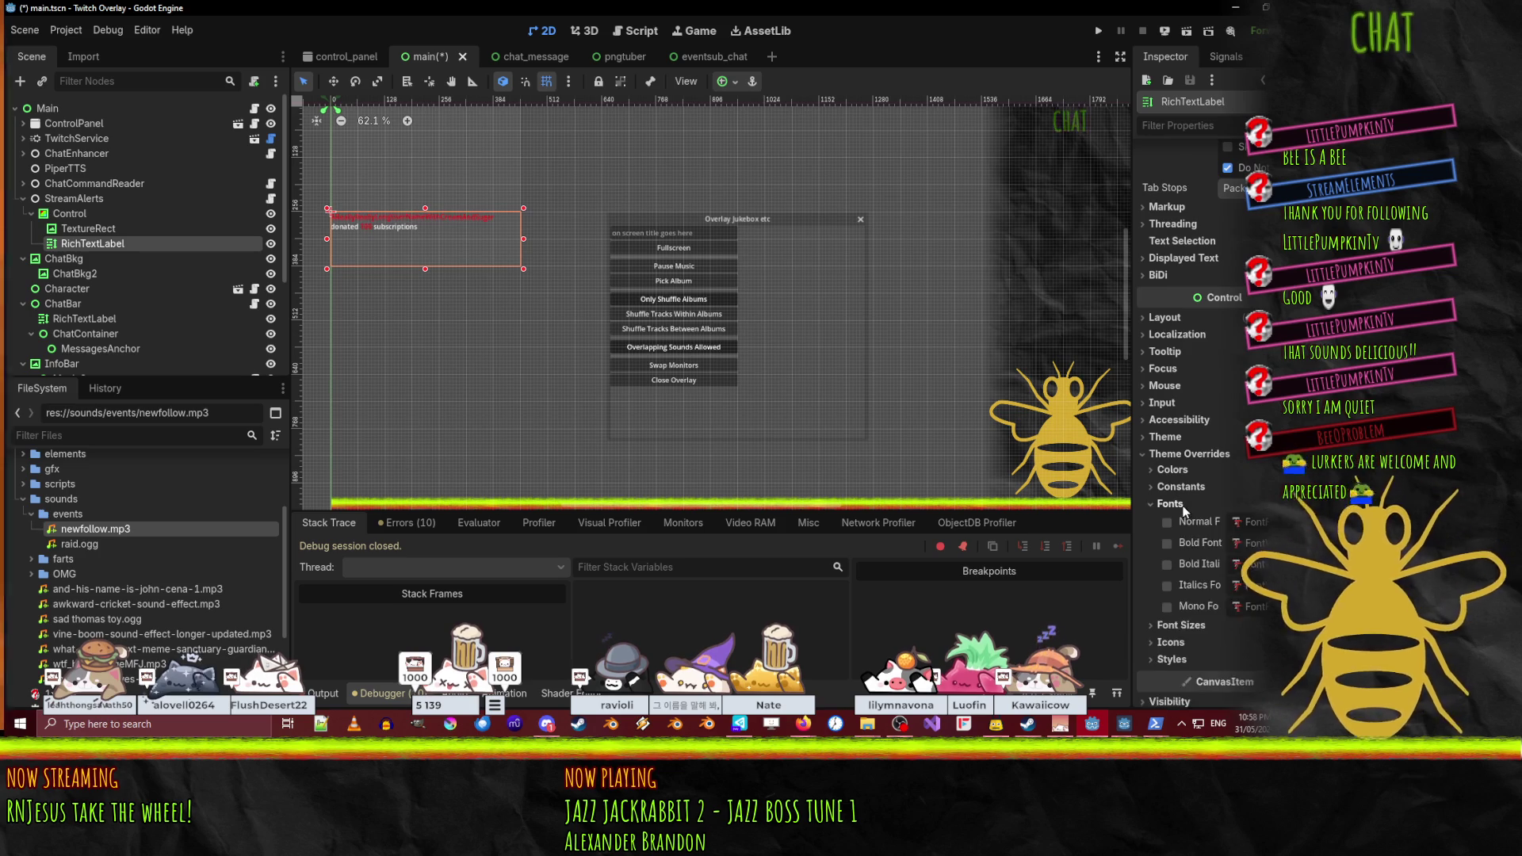
{"action": "scroll", "coordinate": [1182, 507], "scroll_direction": "down", "scroll_amount": 3}
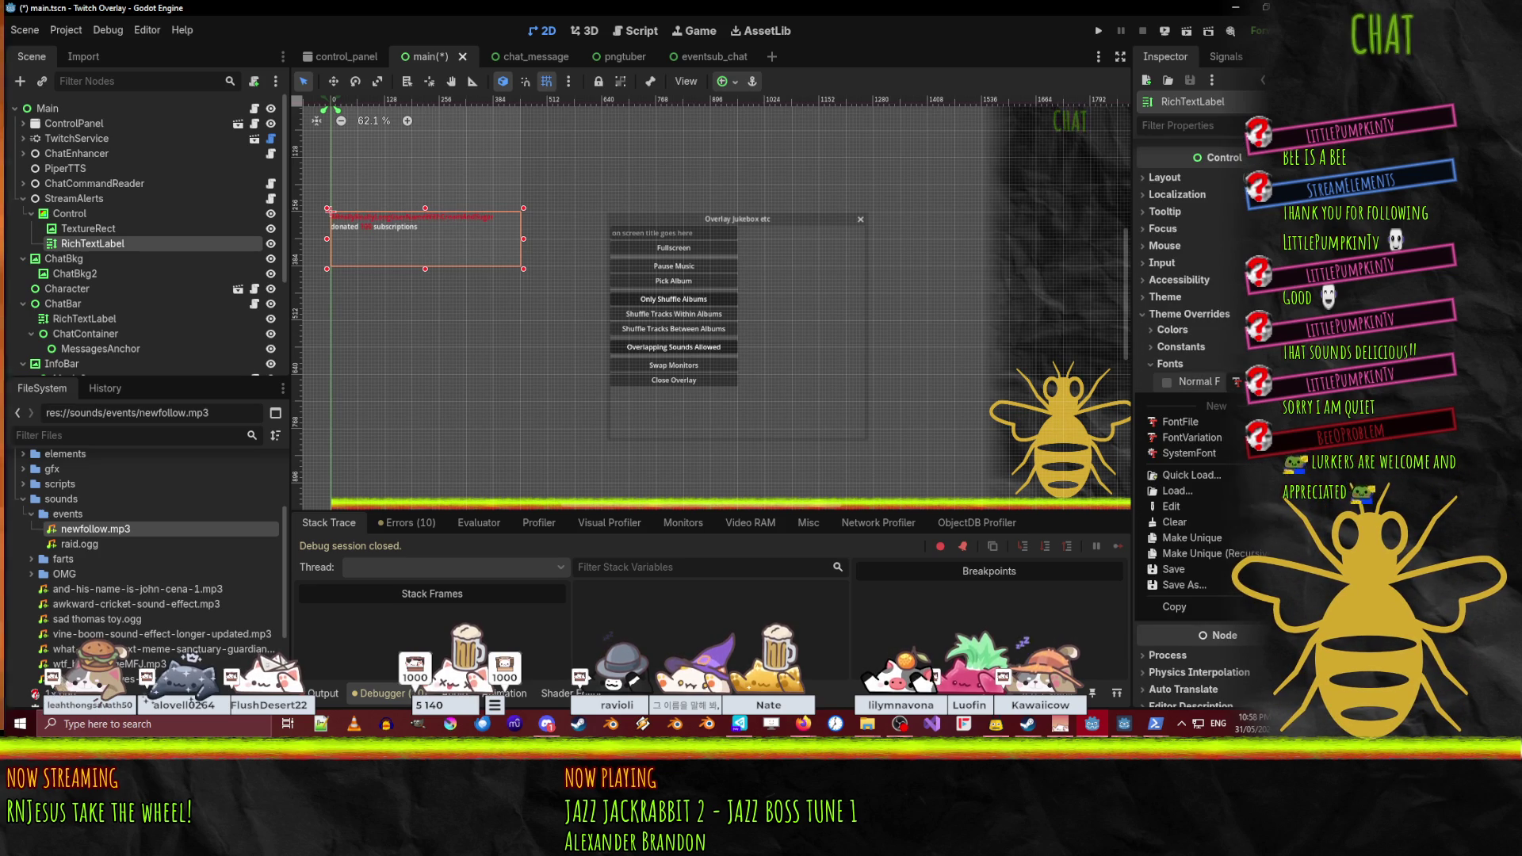
{"action": "left_click_drag", "start_coordinate": [1131, 375], "coordinate": [1082, 375]}
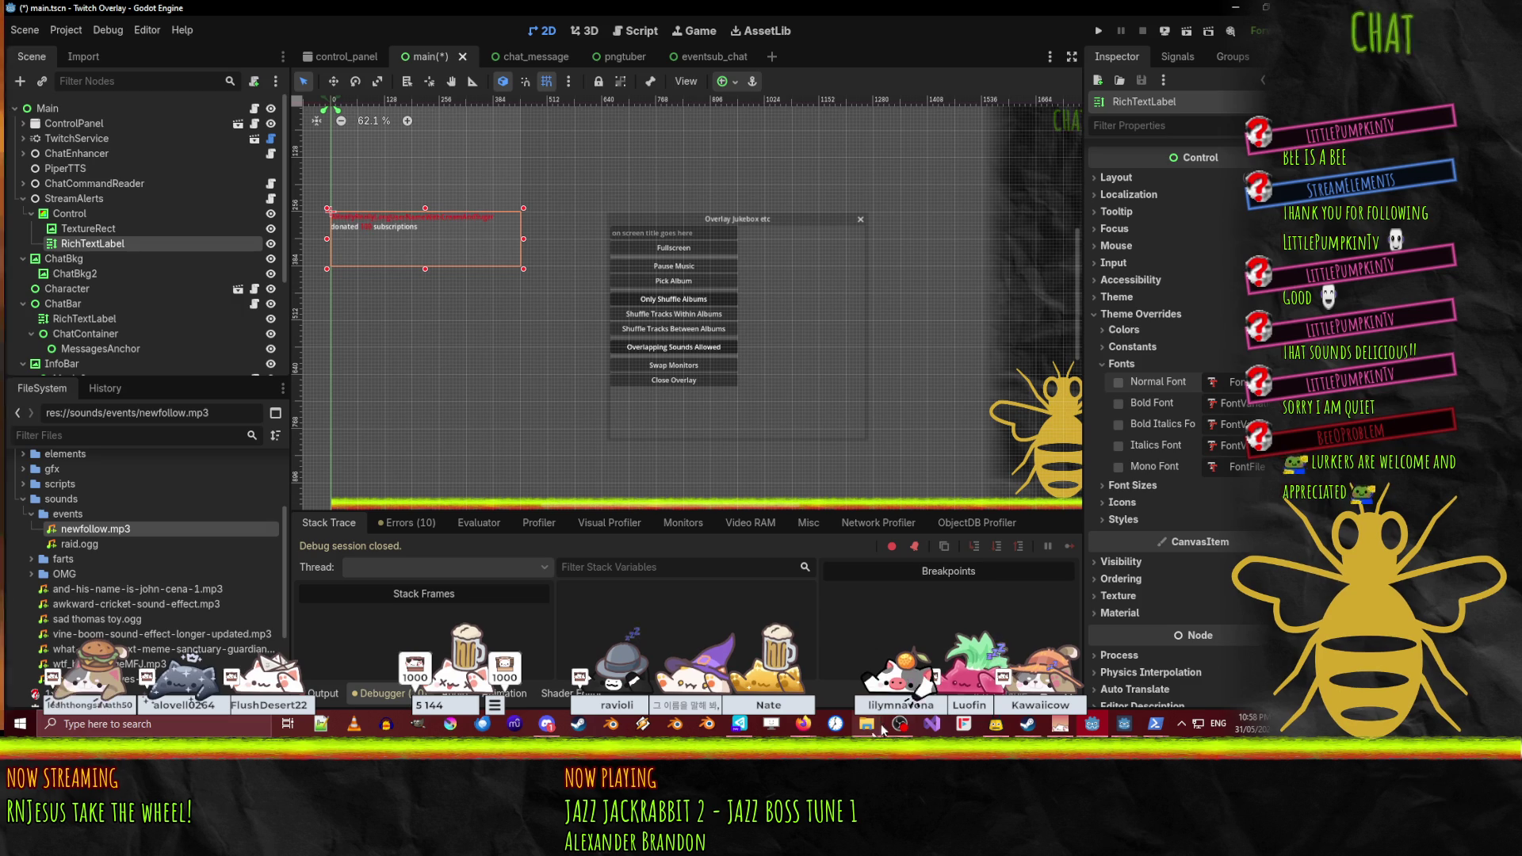
- Open the Fonts.txt notes from the Streaming Docs folder
{"action": "mouse_move", "coordinate": [869, 728]}
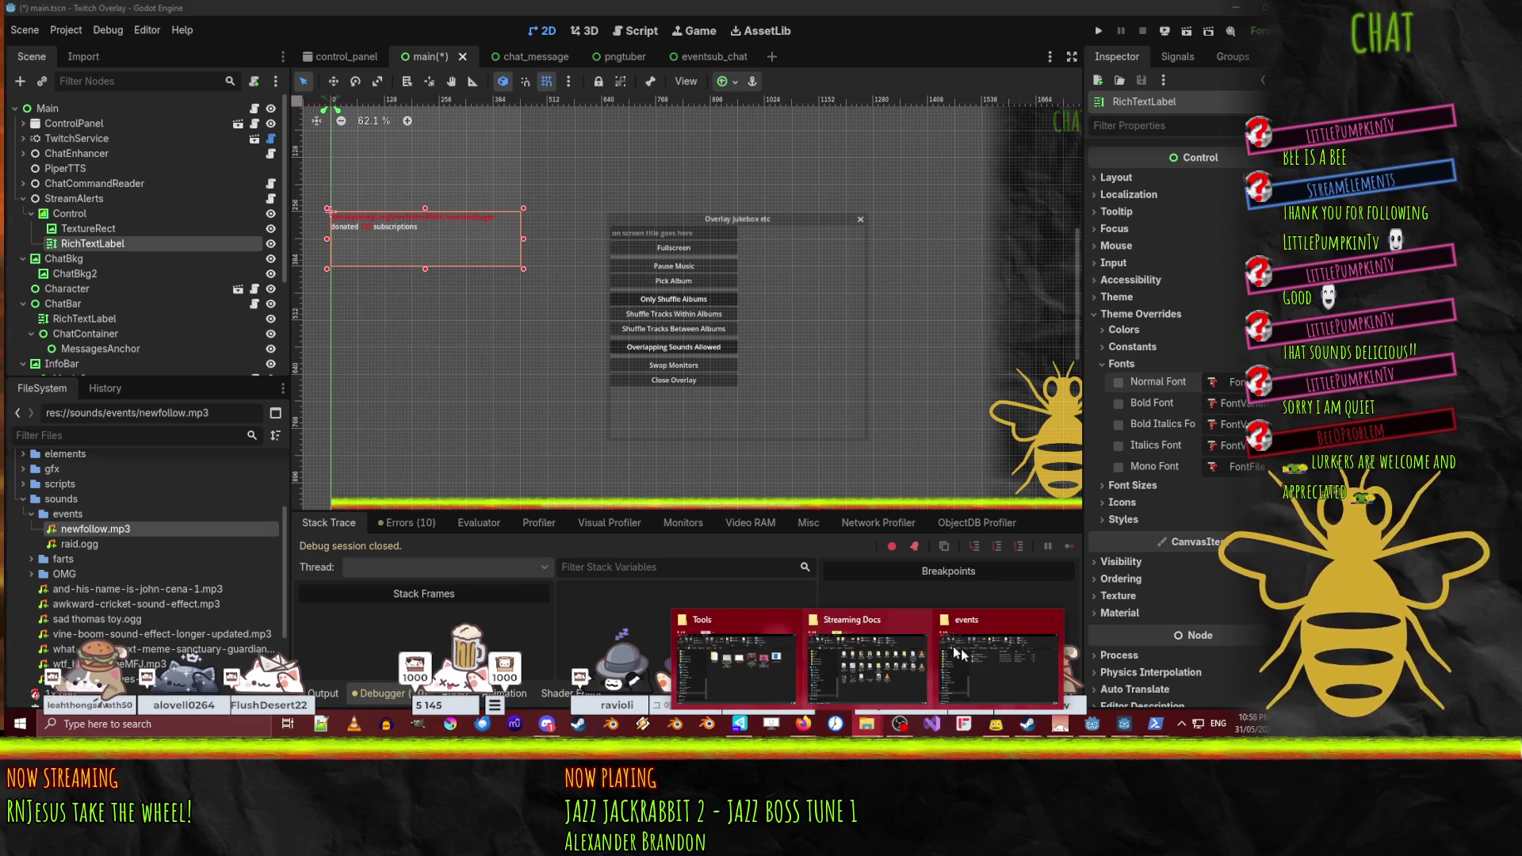
{"action": "left_click", "coordinate": [924, 642]}
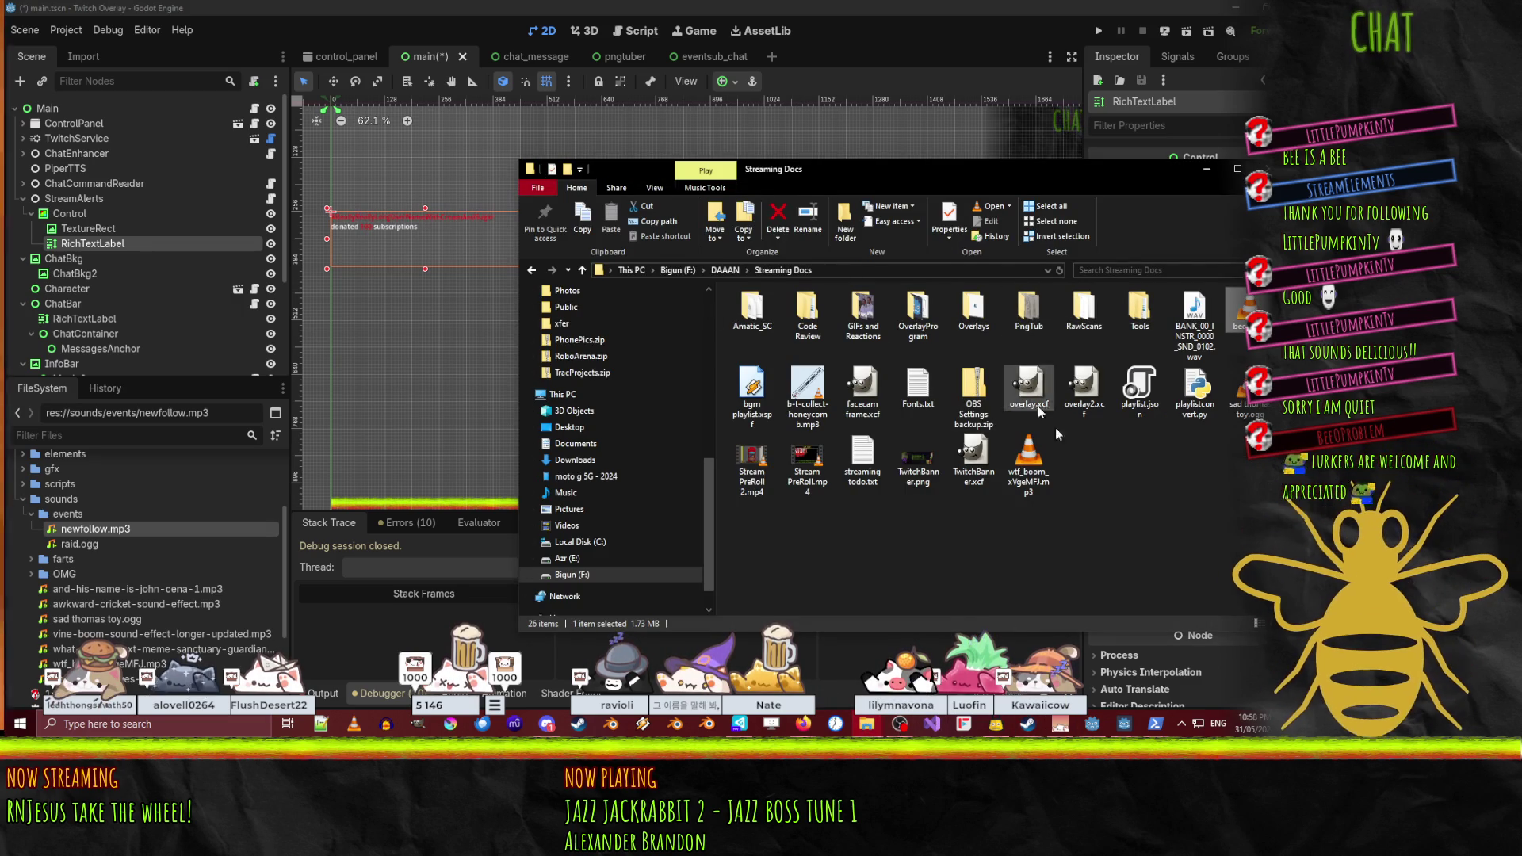
{"action": "left_click", "coordinate": [912, 398]}
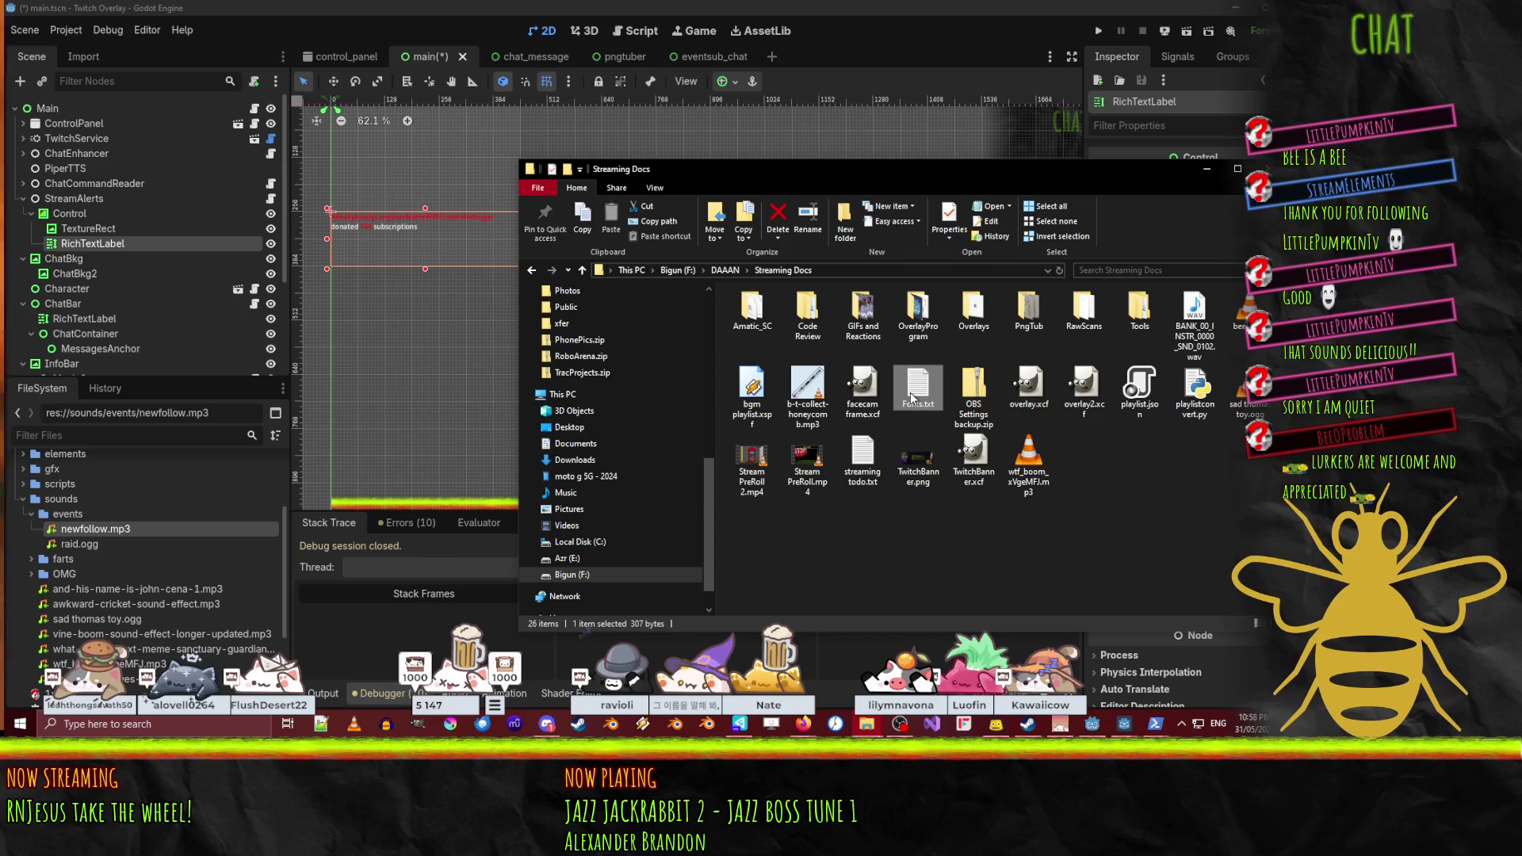
{"action": "double_click", "coordinate": [911, 399]}
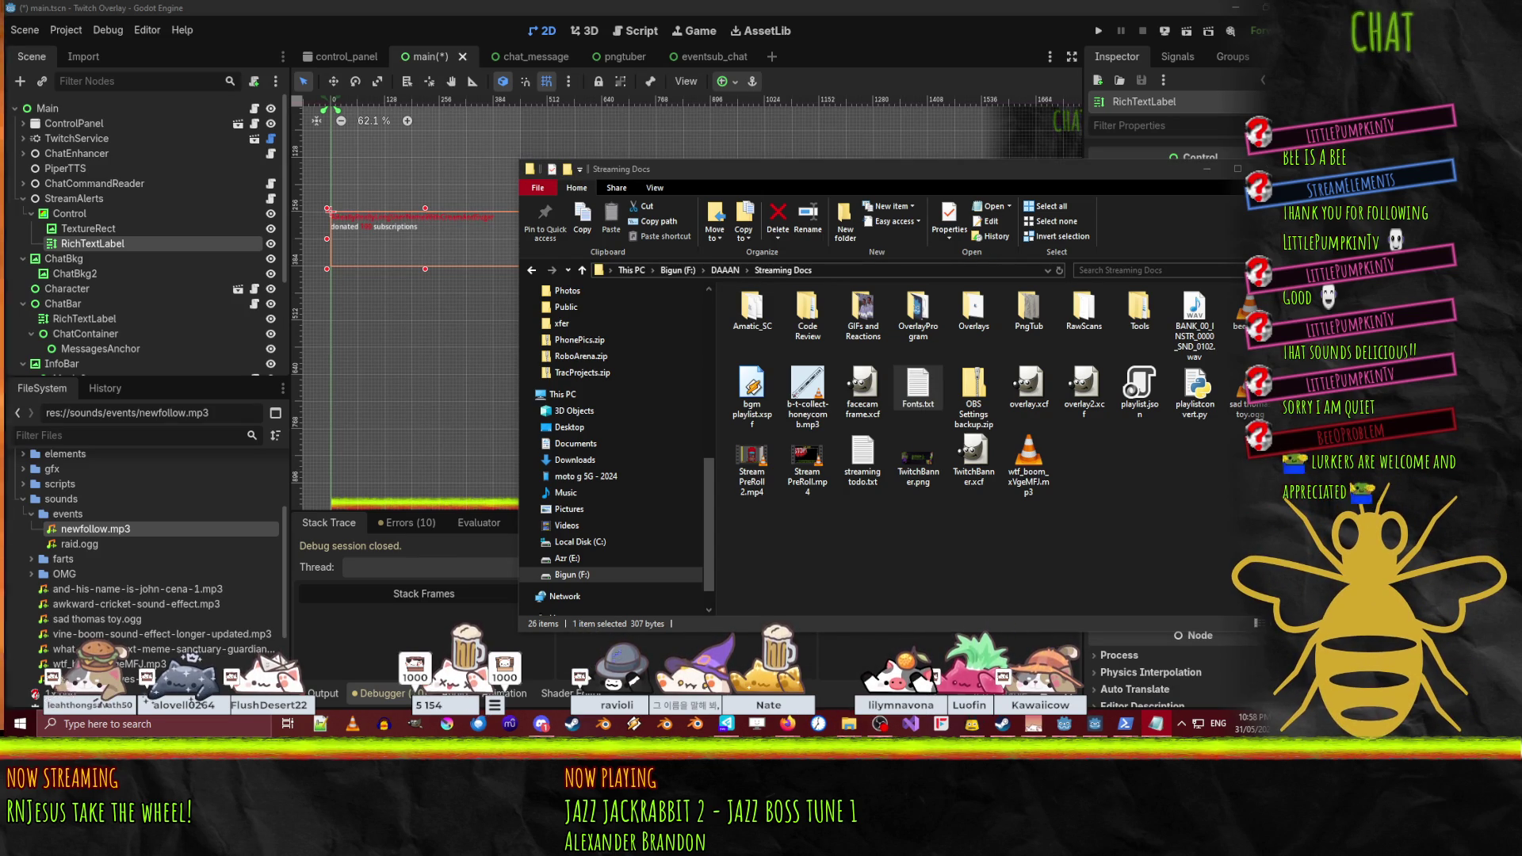
- Load fonts.google.com/specimen/Neucha in a new browser tab
{"action": "key", "text": "alt+Tab"}
{"action": "key", "text": "ctrl+t"}
{"action": "key", "text": "ctrl+v"}
{"action": "key", "text": "Return"}
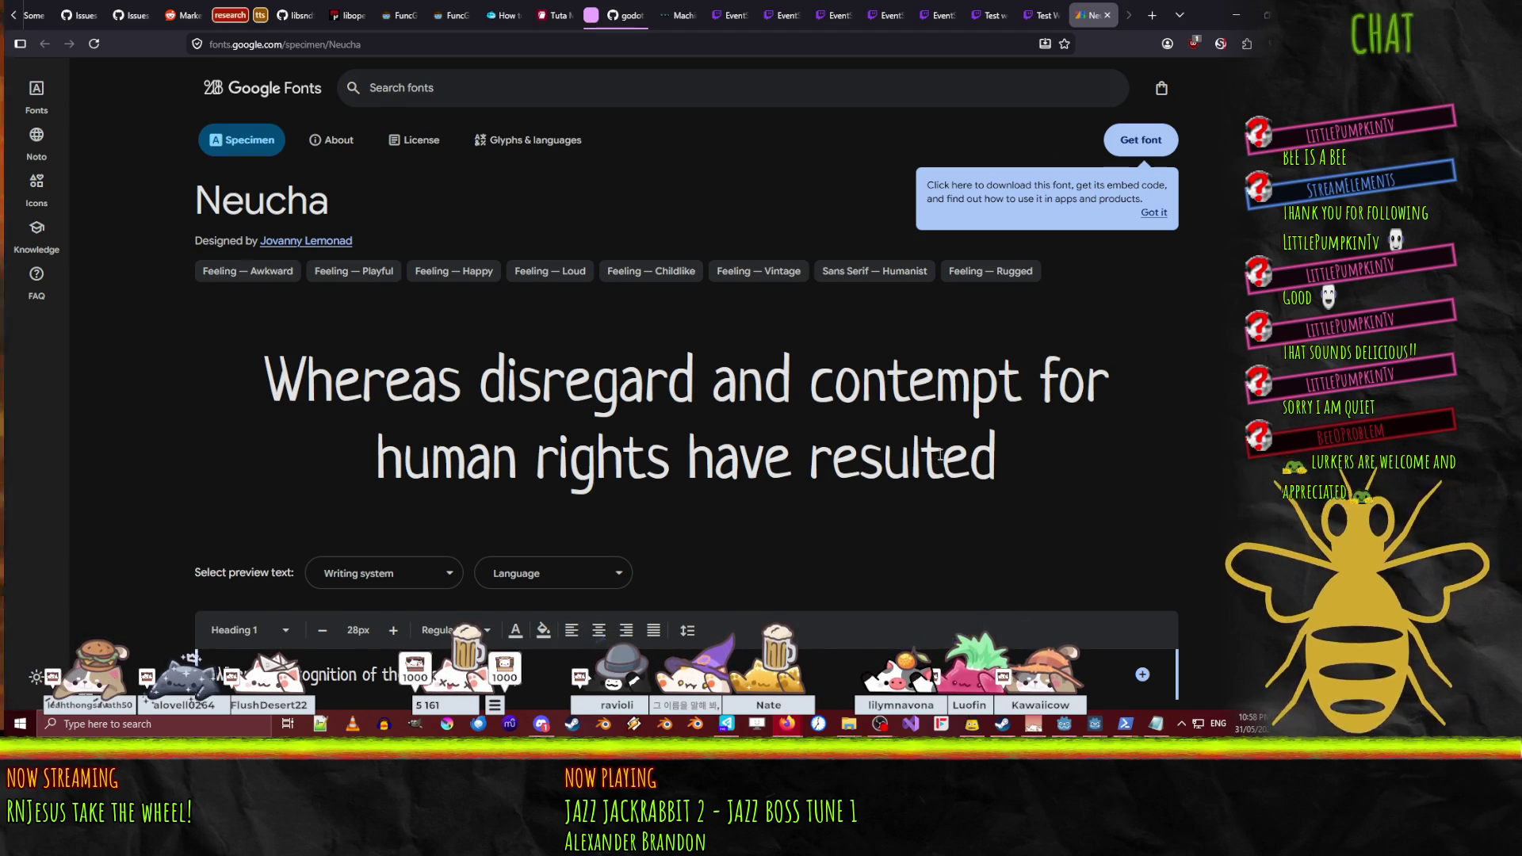
- Add the Neucha family, download it as Neucha.zip, and open the archive
{"action": "scroll", "coordinate": [930, 410], "scroll_direction": "down", "scroll_amount": 2}
{"action": "scroll", "coordinate": [297, 432], "scroll_direction": "up", "scroll_amount": 2}
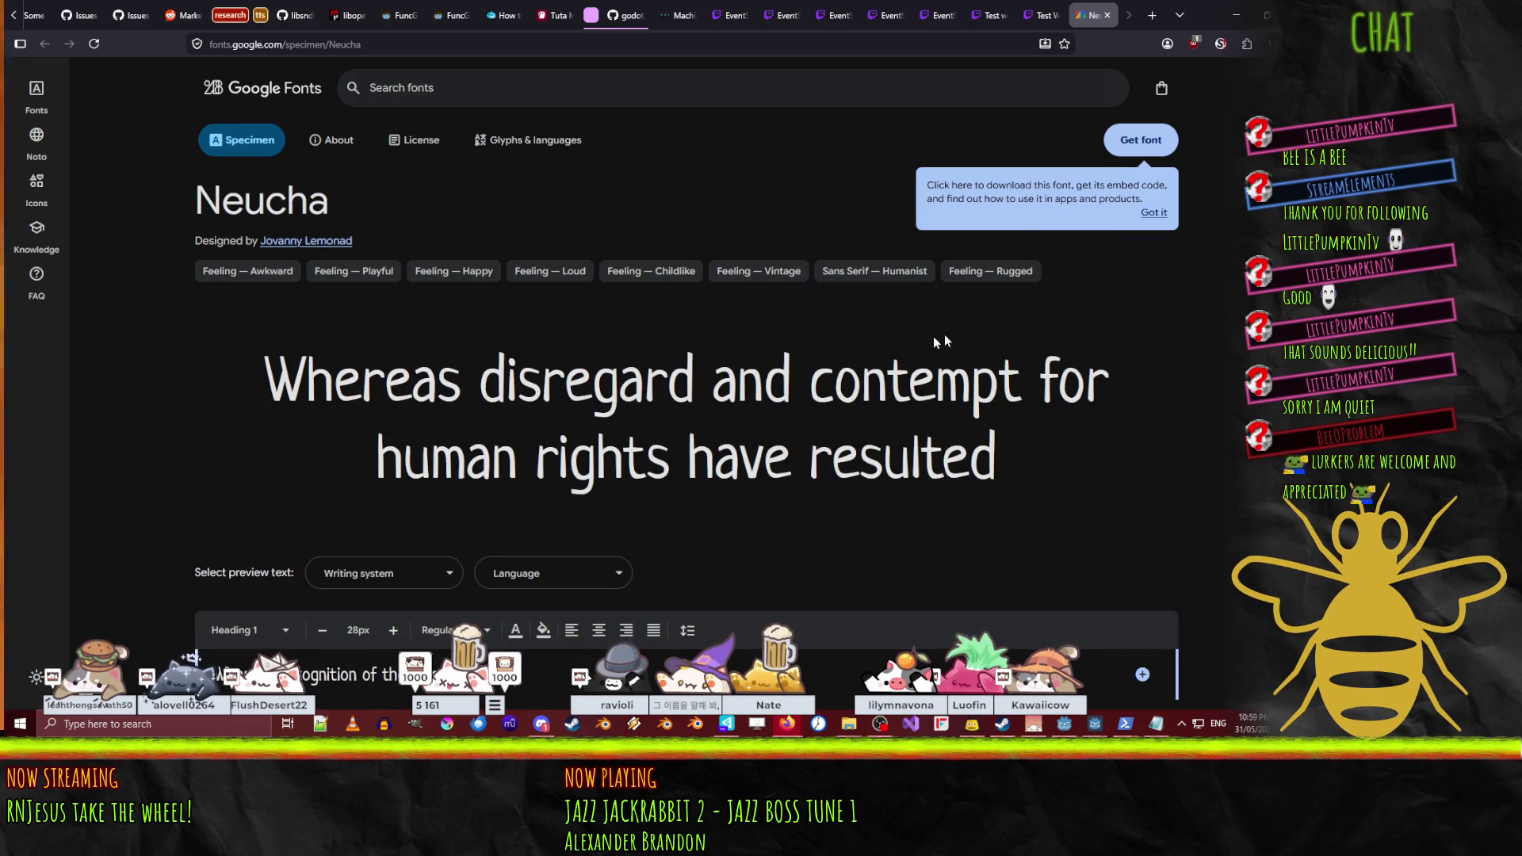
{"action": "left_click", "coordinate": [1140, 142]}
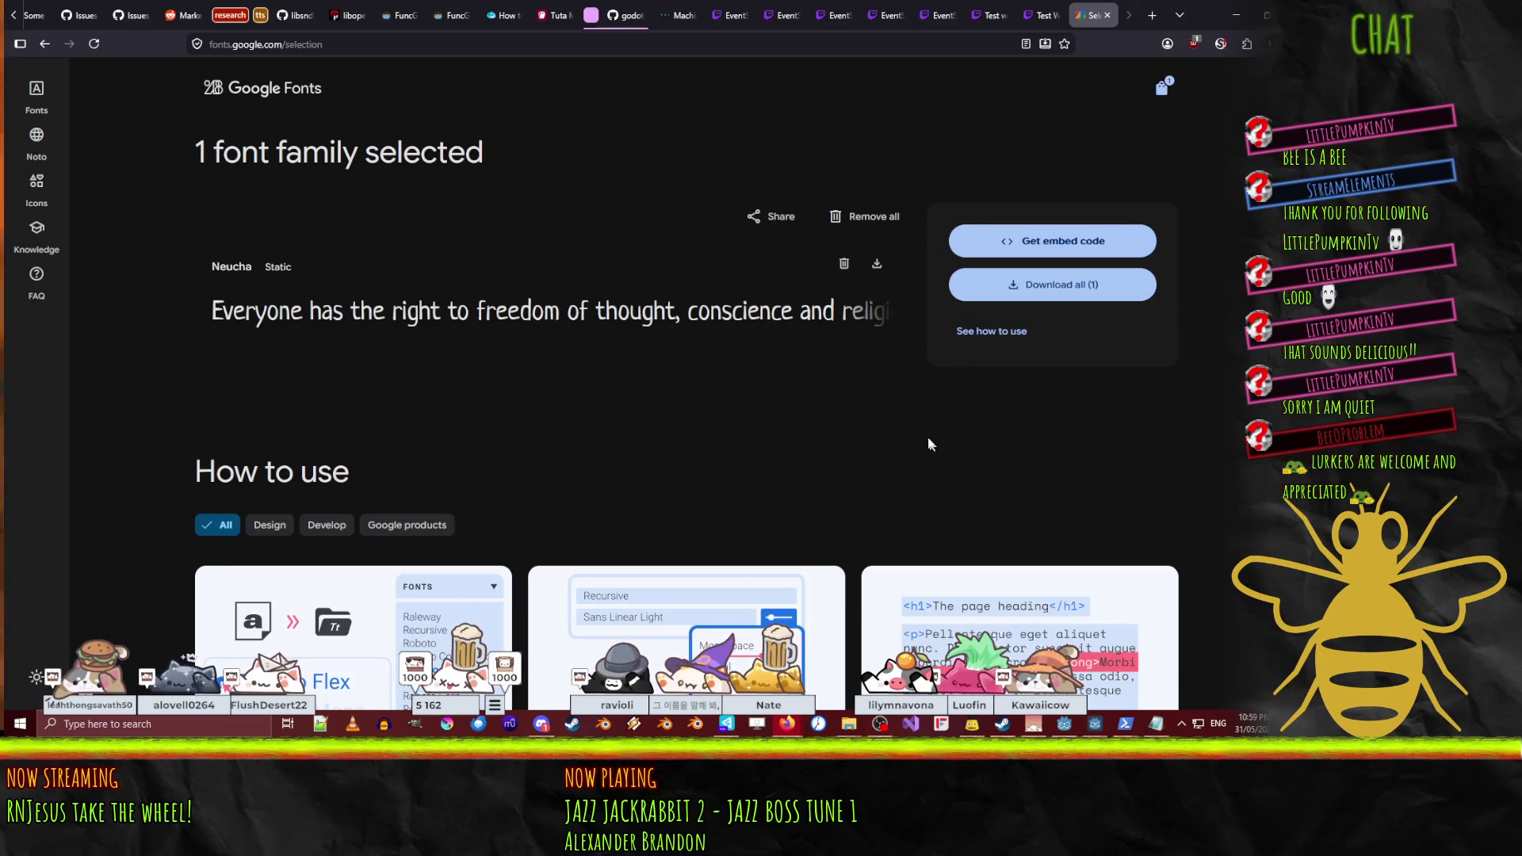
{"action": "left_click", "coordinate": [1046, 286]}
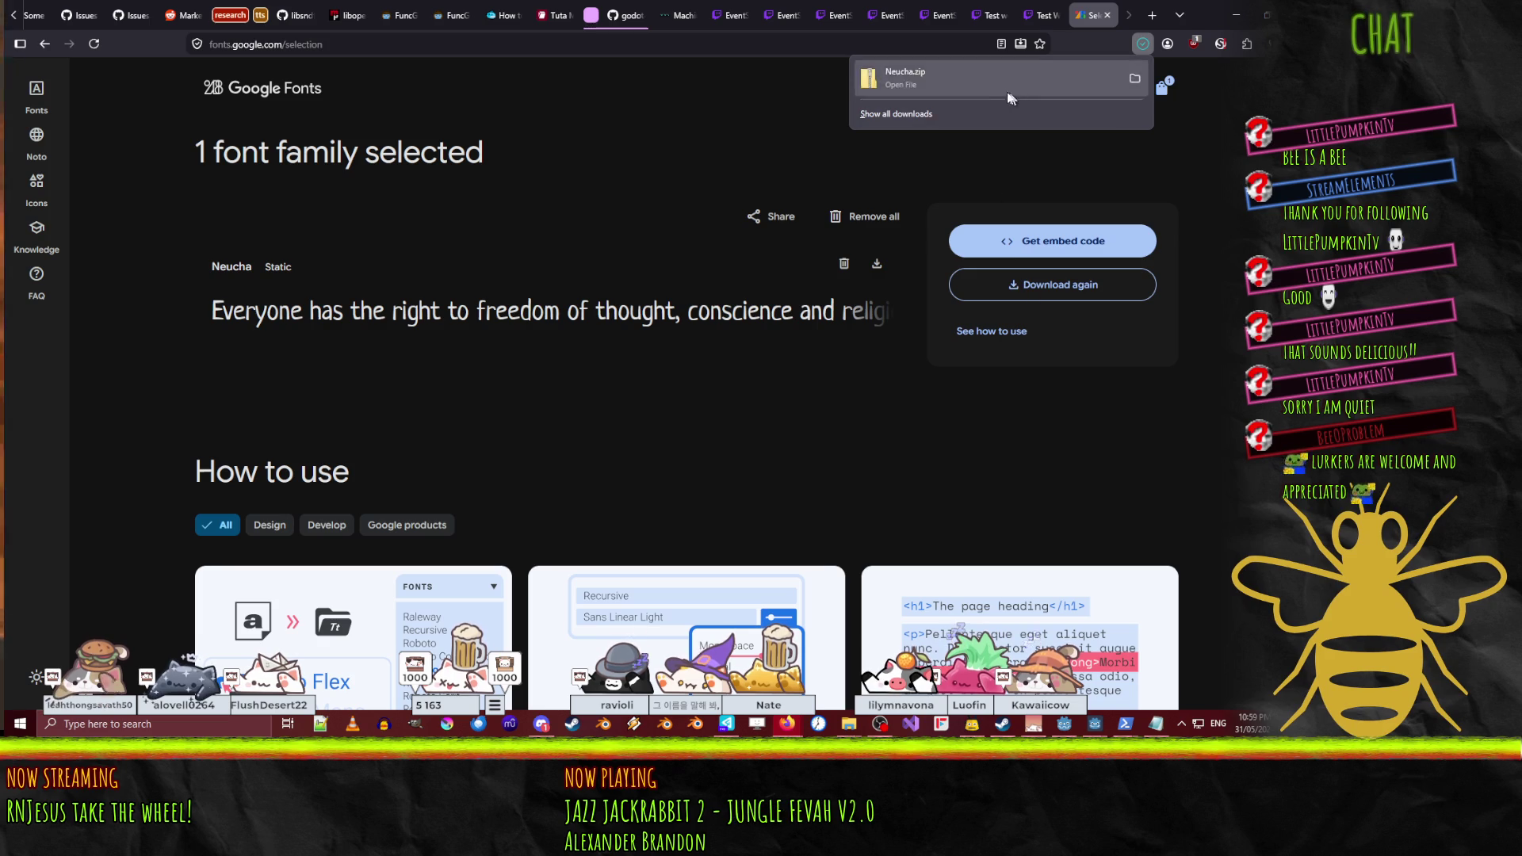
{"action": "left_click", "coordinate": [911, 78]}
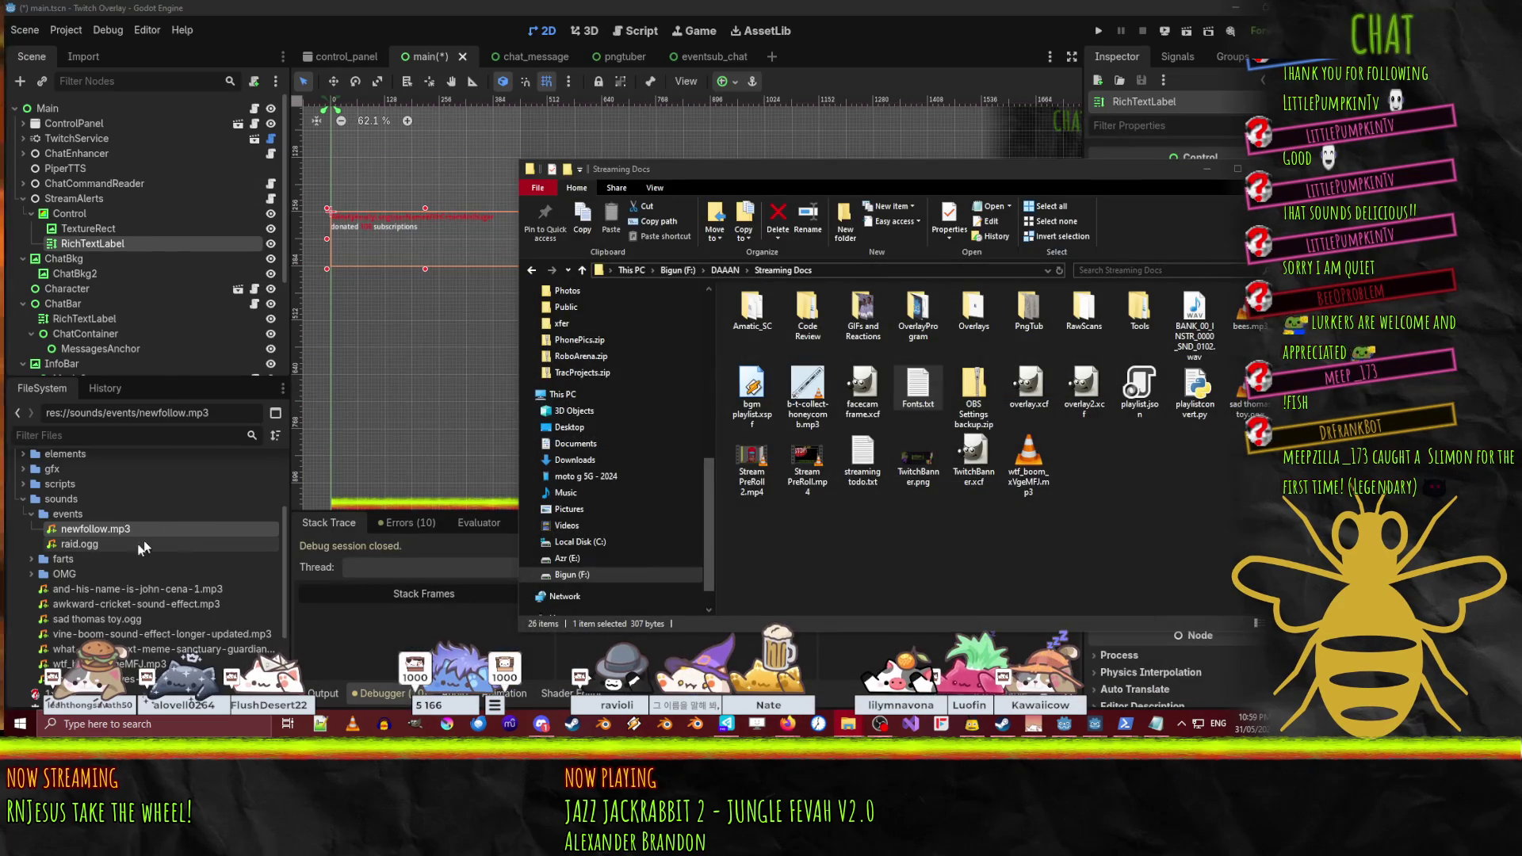
- Expand gfx and elements, collapse sounds, and drag Neucha-Regular.ttf into the project's elements folder
{"action": "scroll", "coordinate": [63, 516], "scroll_direction": "up", "scroll_amount": 5}
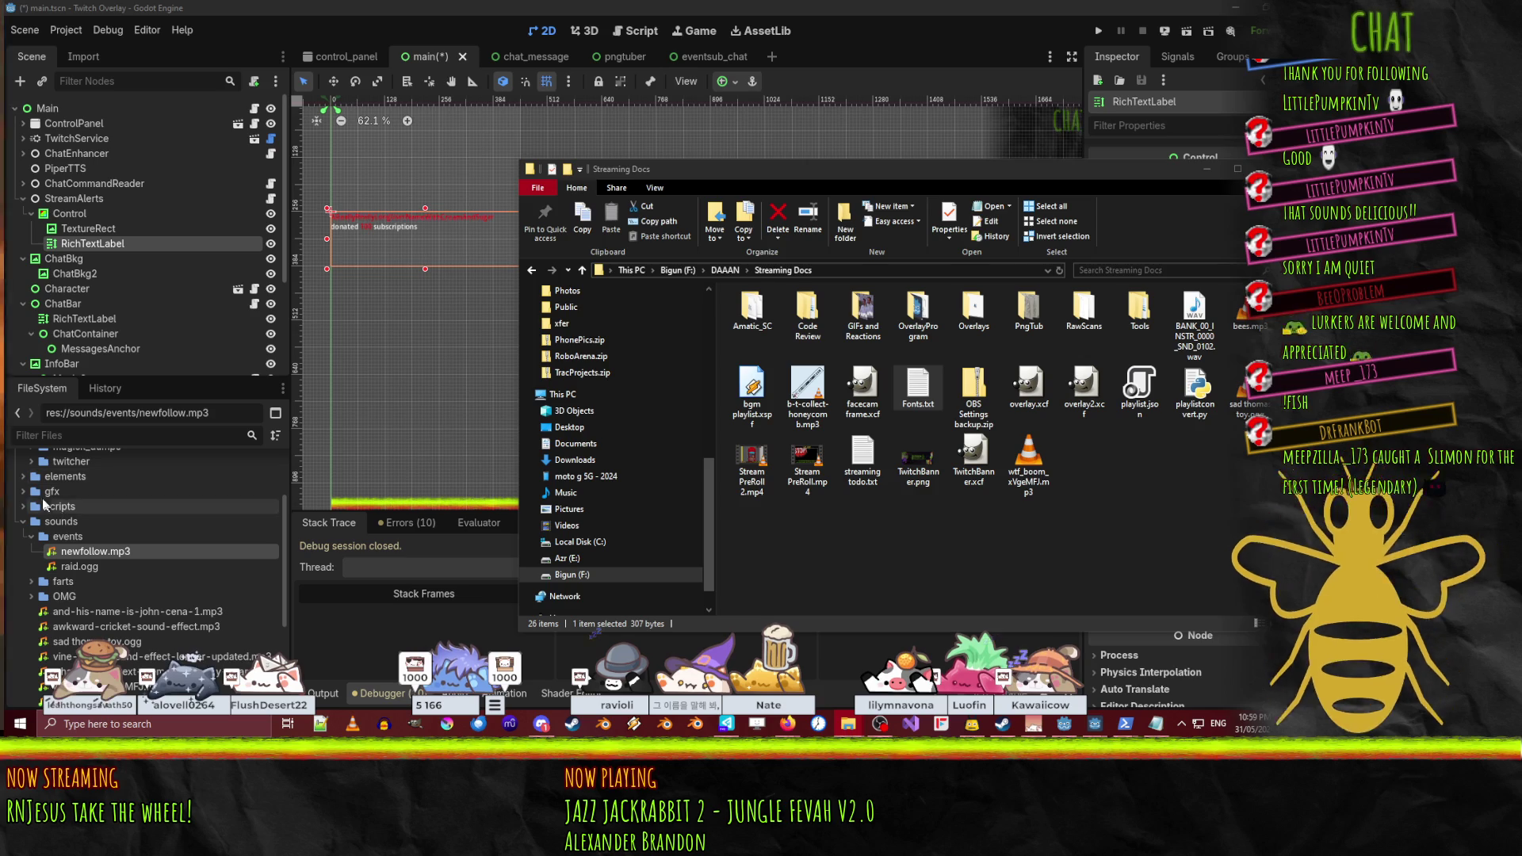
{"action": "scroll", "coordinate": [158, 507], "scroll_direction": "down", "scroll_amount": 2}
{"action": "double_click", "coordinate": [249, 496]}
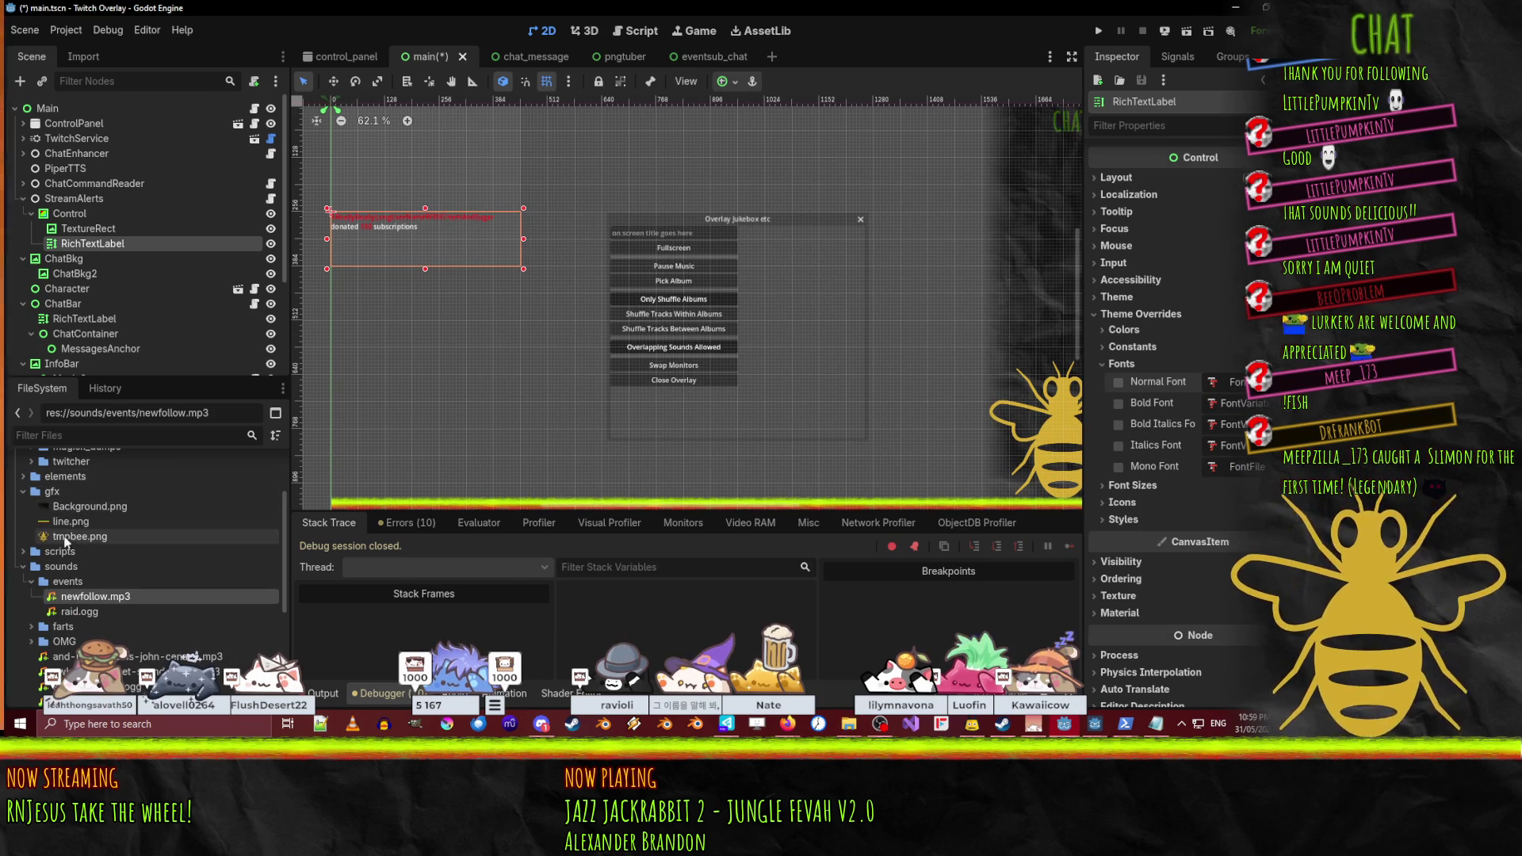
{"action": "scroll", "coordinate": [71, 527], "scroll_direction": "down", "scroll_amount": 5}
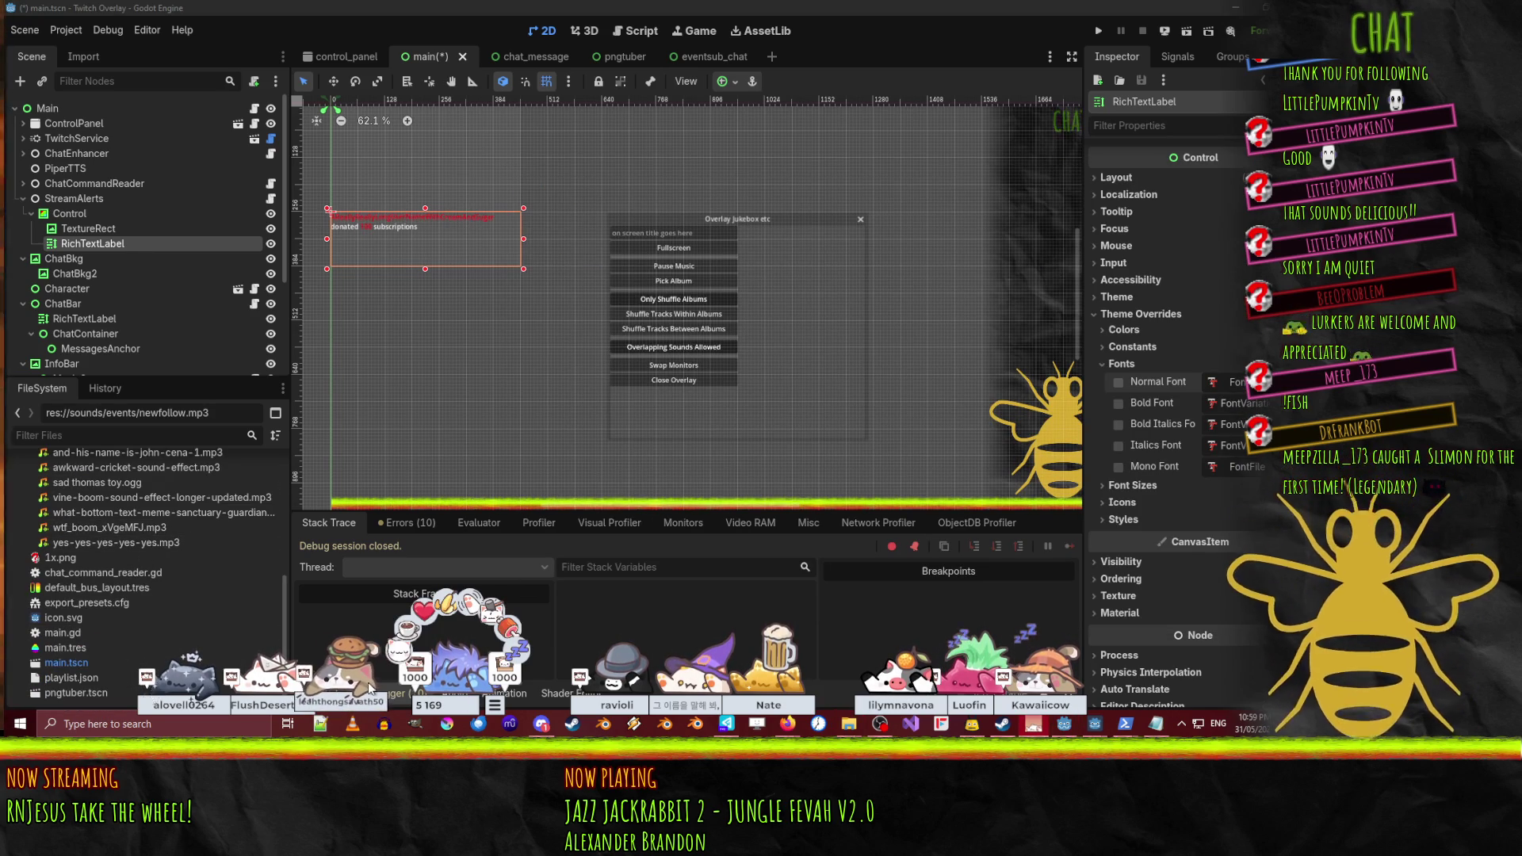
{"action": "scroll", "coordinate": [76, 594], "scroll_direction": "up", "scroll_amount": 2}
{"action": "scroll", "coordinate": [71, 599], "scroll_direction": "up", "scroll_amount": 5}
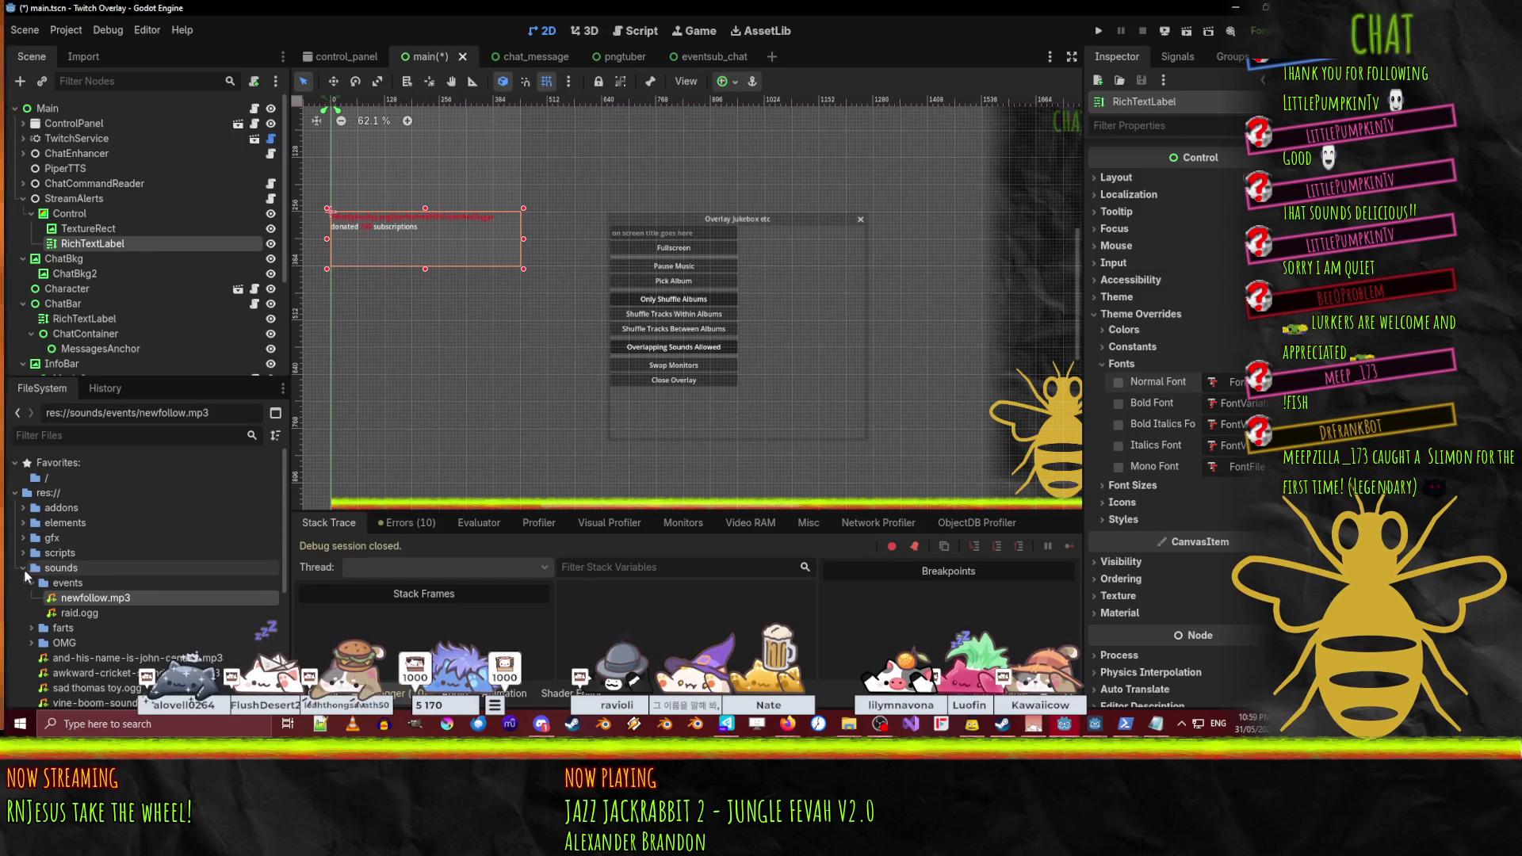
{"action": "left_click", "coordinate": [36, 567]}
{"action": "key", "text": "Left"}
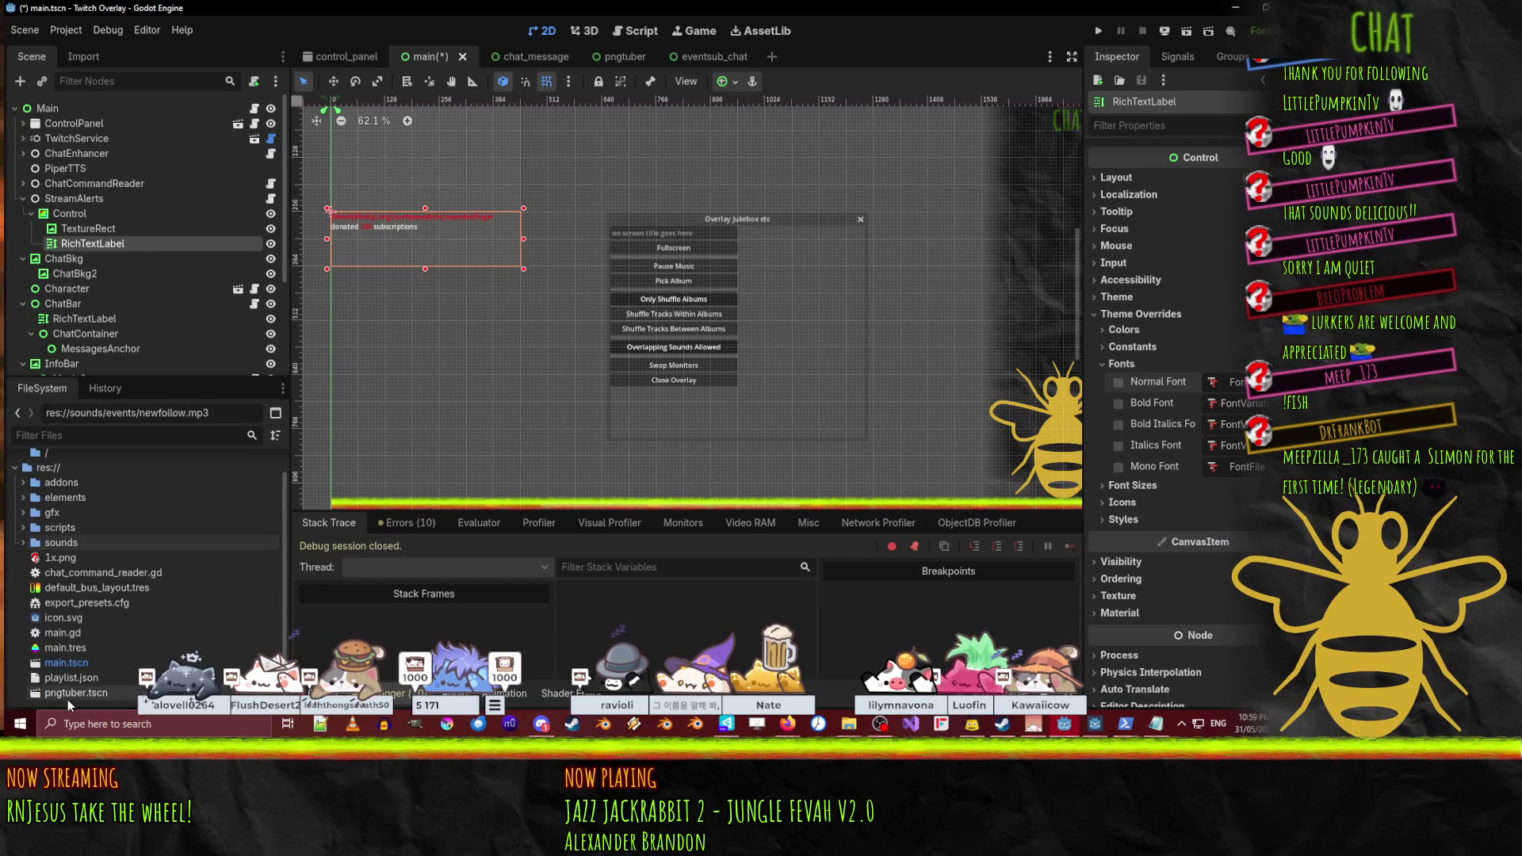
{"action": "left_click", "coordinate": [23, 499]}
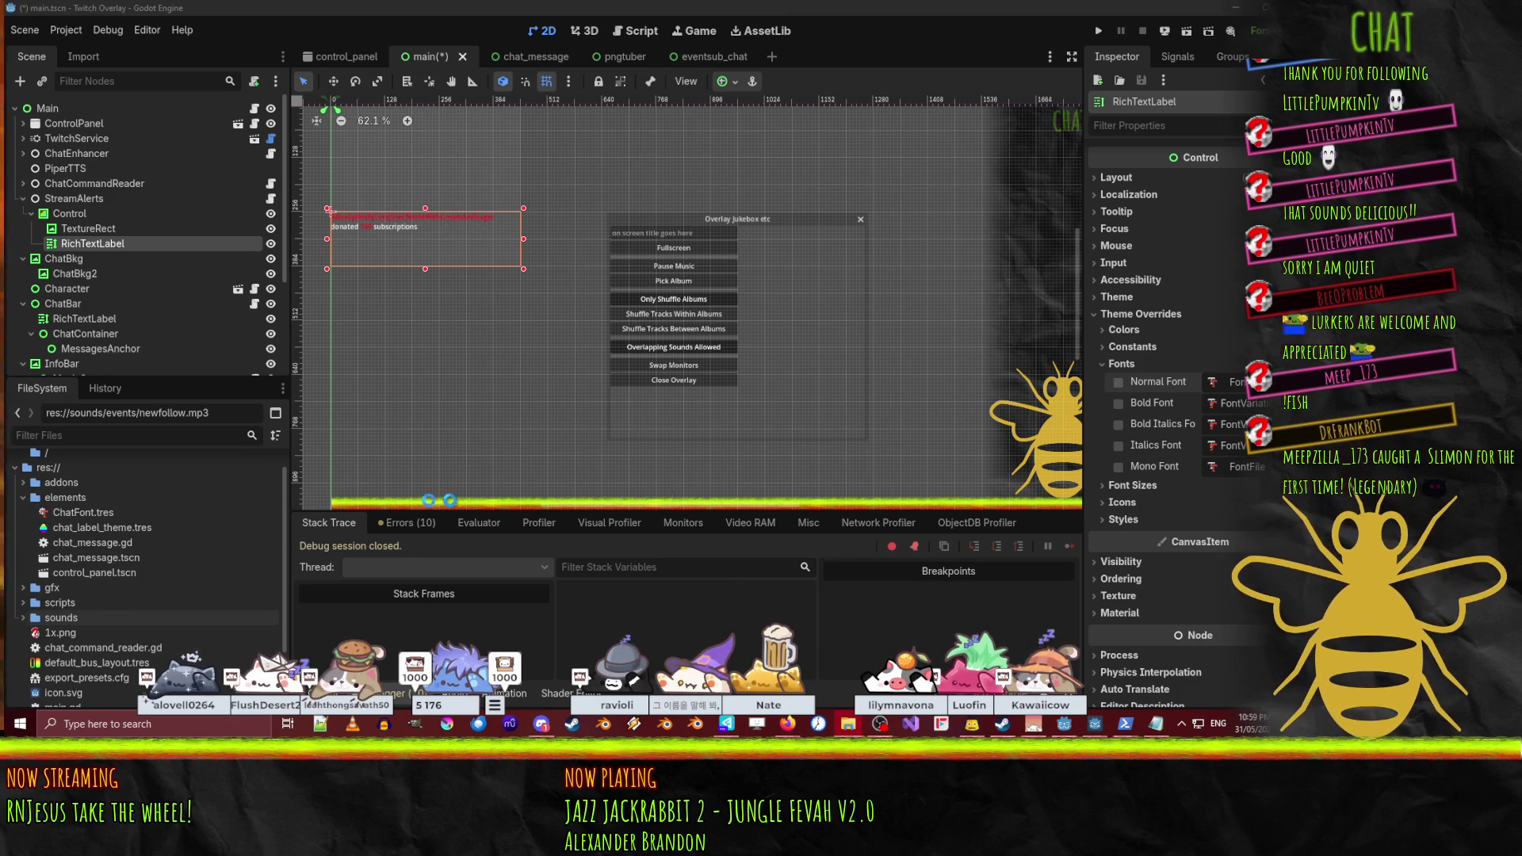
{"action": "left_click_drag", "start_coordinate": [64, 499], "coordinate": [50, 496]}
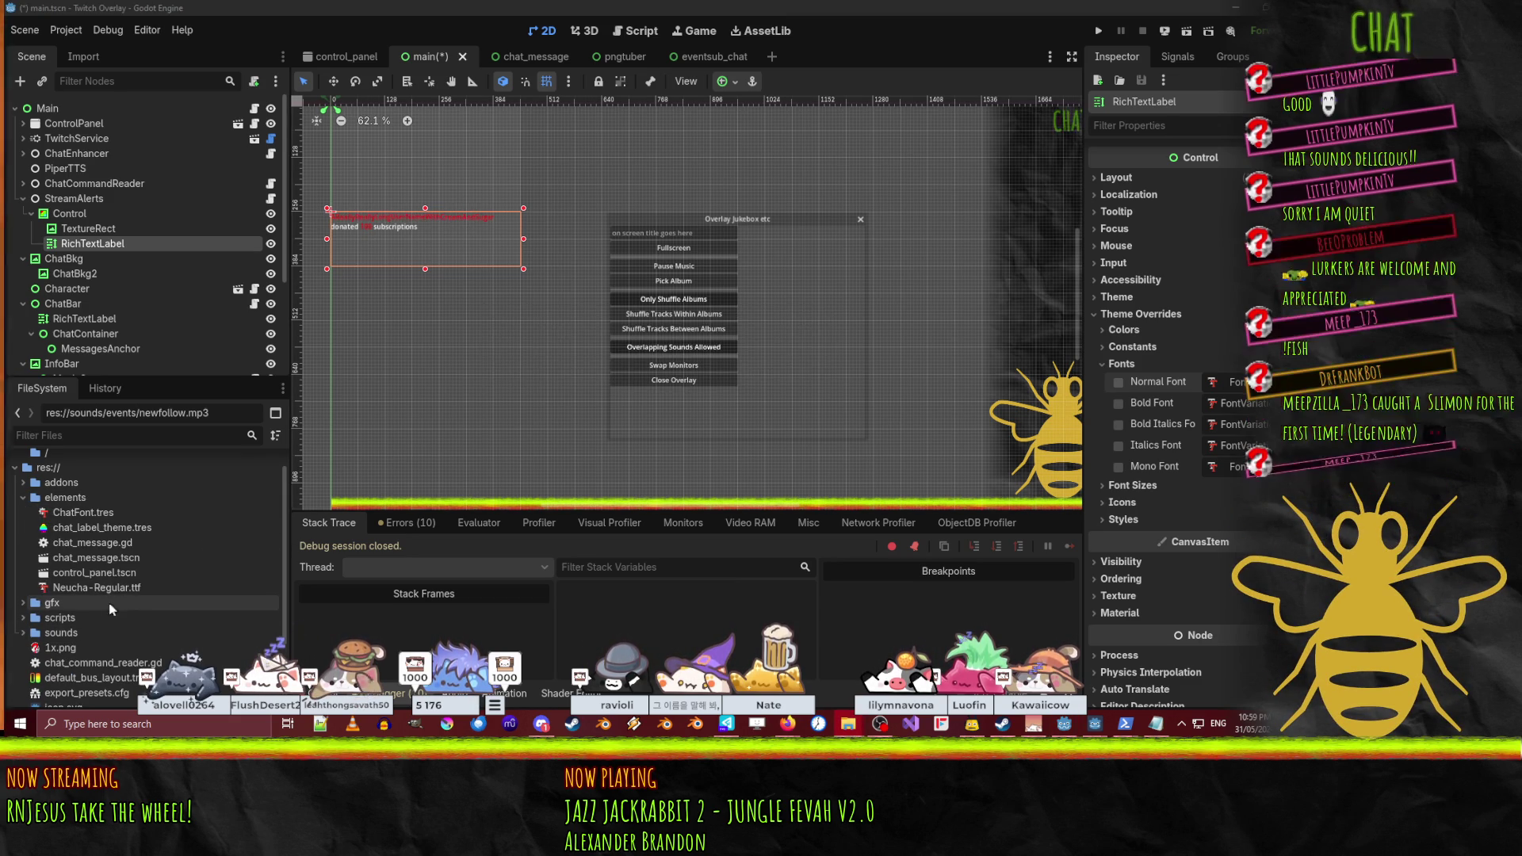
{"action": "left_click_drag", "start_coordinate": [101, 589], "coordinate": [50, 602]}
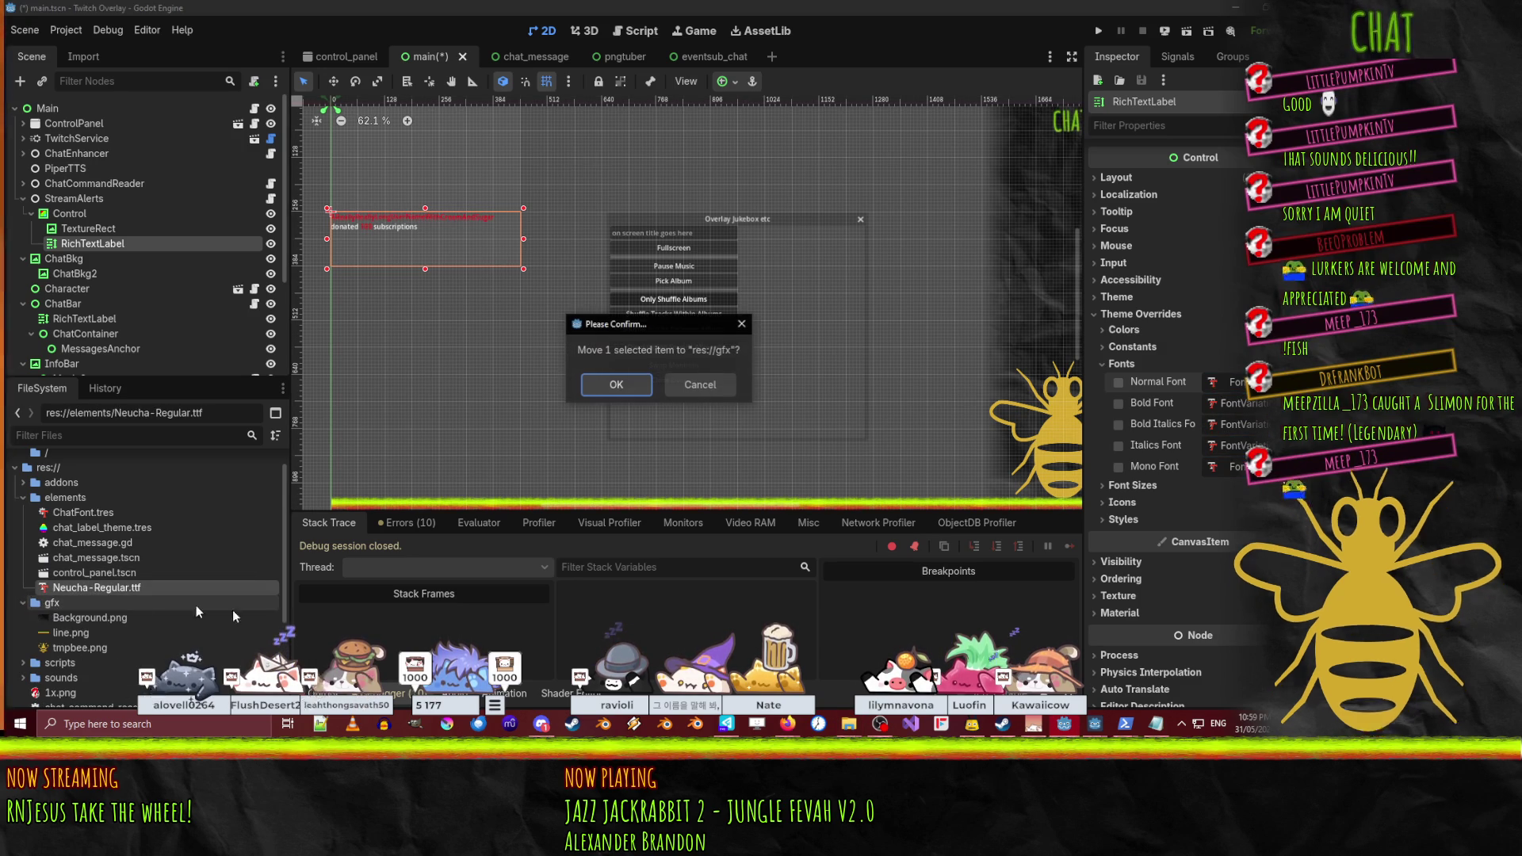
- Confirm moving the font into gfx and quick-load Neucha-Regular.ttf as the label's Normal Font
{"action": "left_click", "coordinate": [611, 388]}
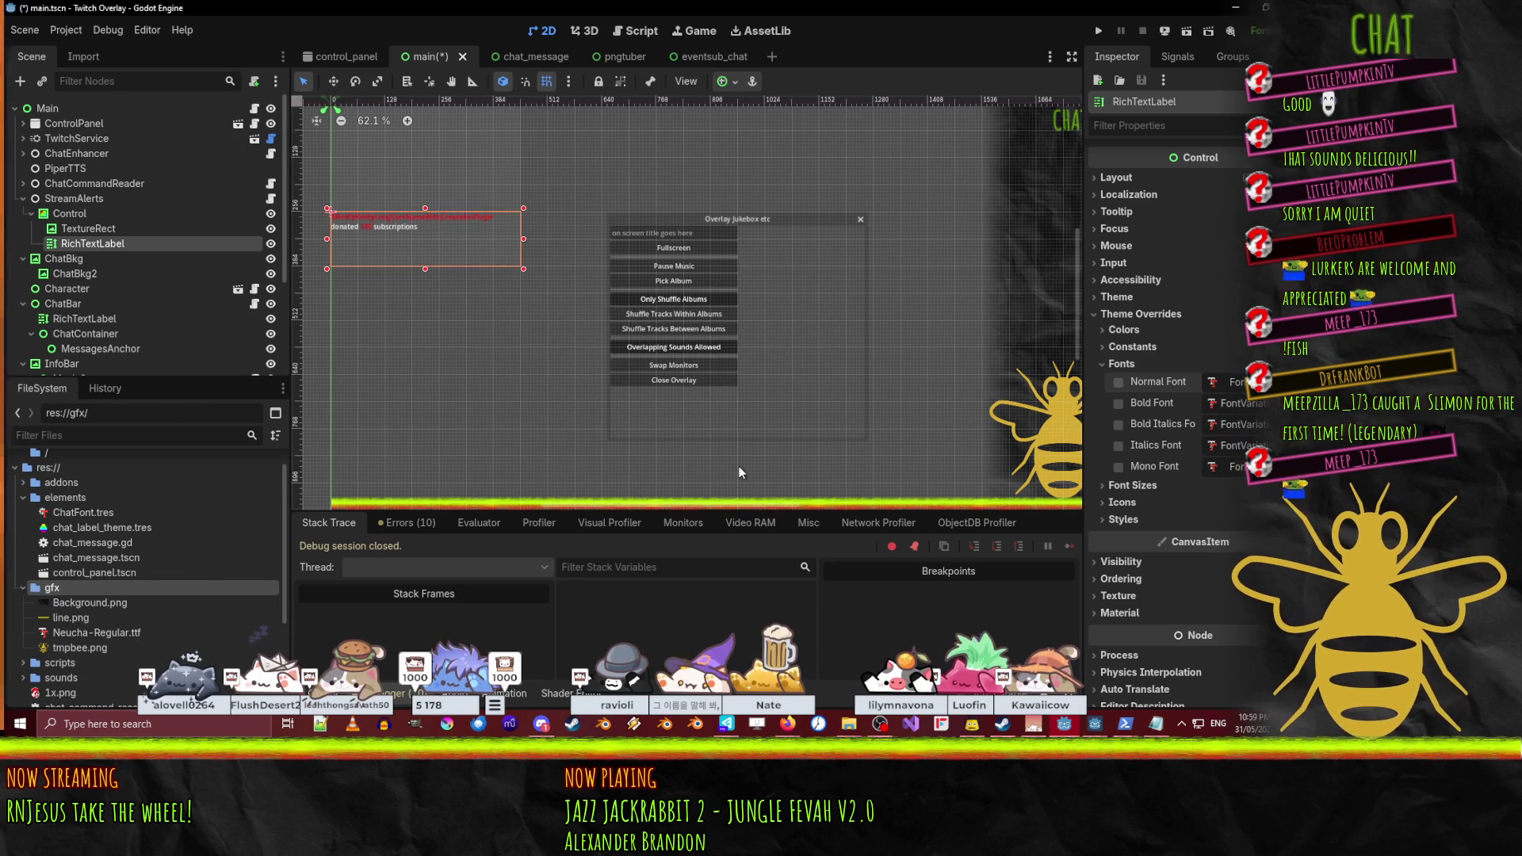
{"action": "left_click_drag", "start_coordinate": [418, 335], "coordinate": [444, 352]}
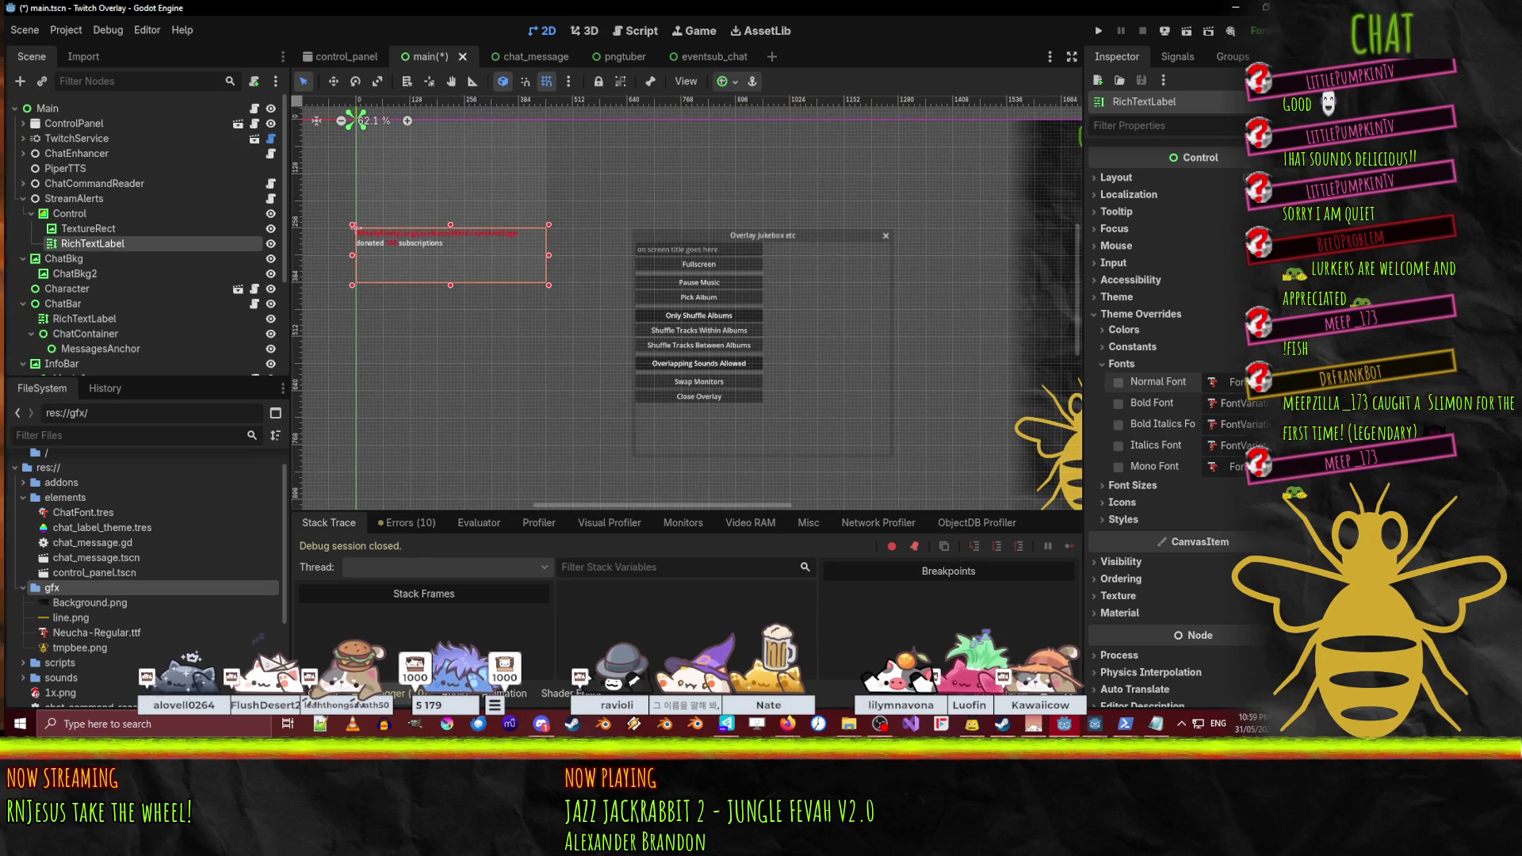
{"action": "left_click", "coordinate": [1227, 382]}
{"action": "left_click", "coordinate": [1187, 472]}
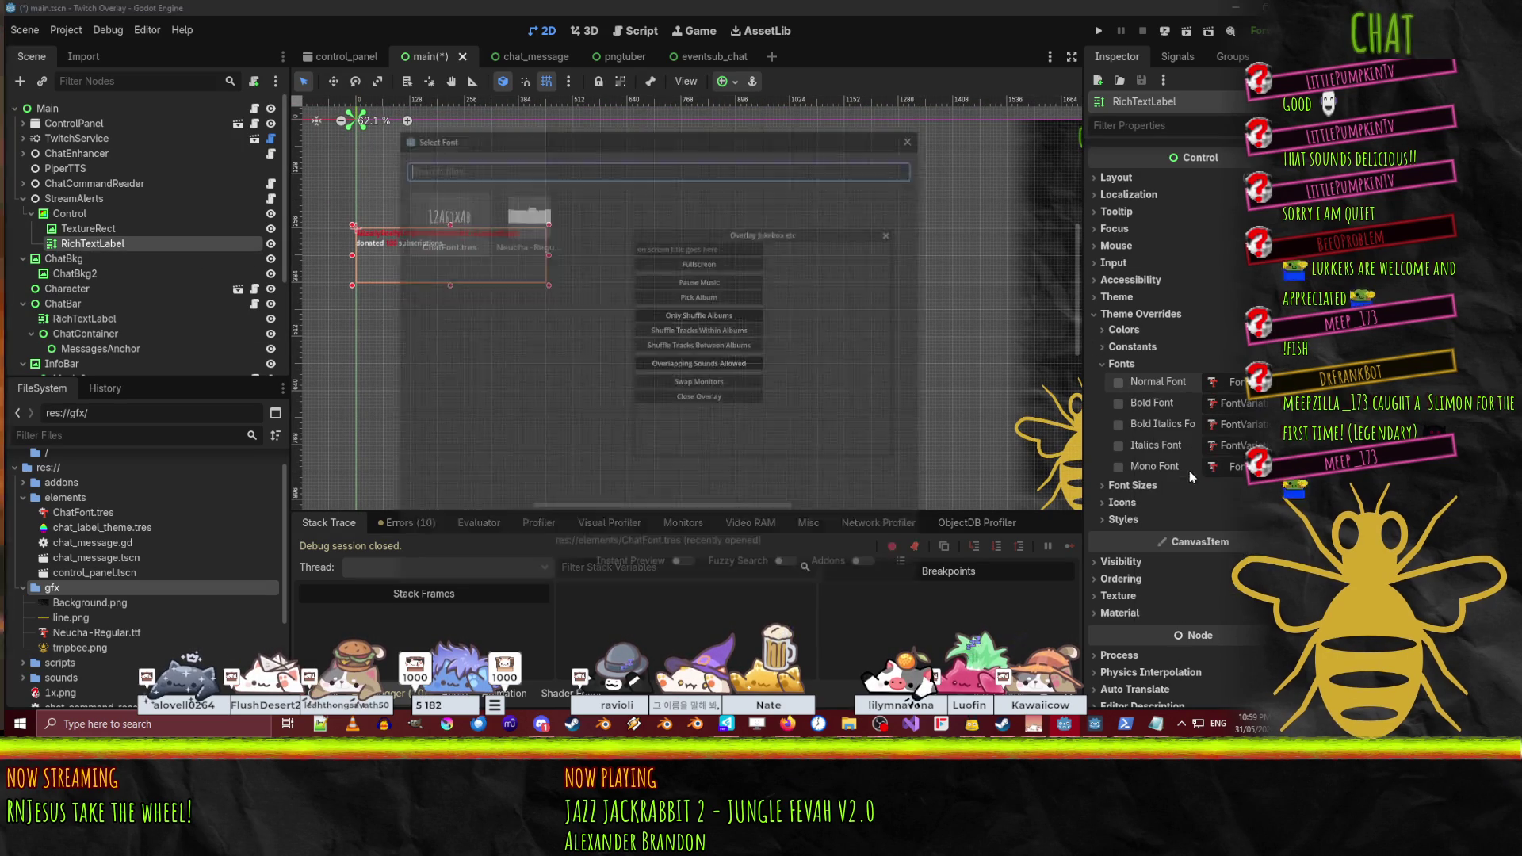
{"action": "double_click", "coordinate": [545, 232]}
- Enable the label's Normal Font Size override and raise it to 25 px
{"action": "scroll", "coordinate": [416, 235], "scroll_direction": "up", "scroll_amount": 5}
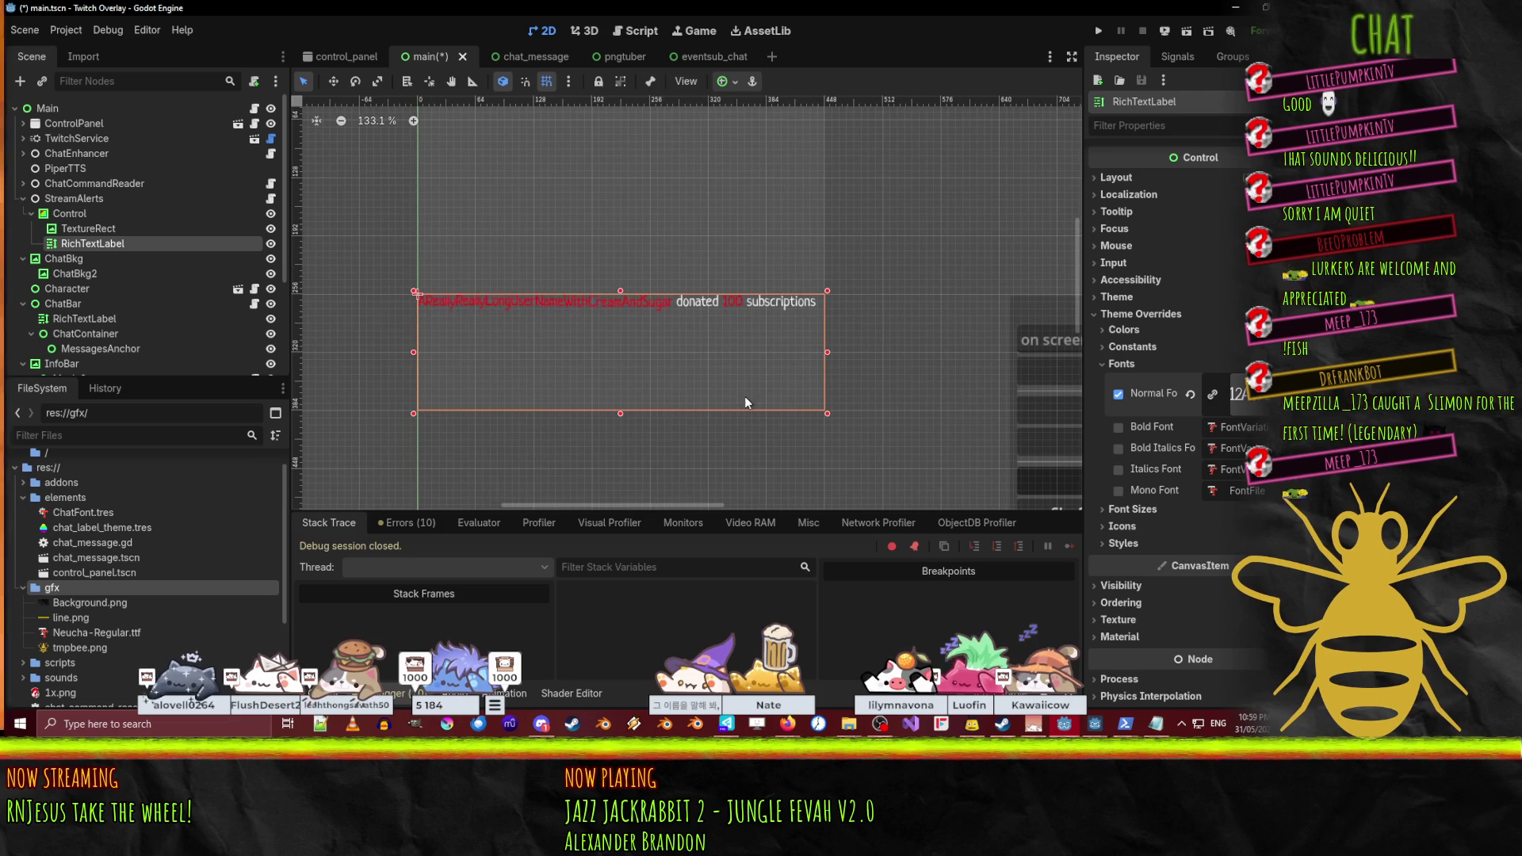
{"action": "left_click", "coordinate": [1129, 510]}
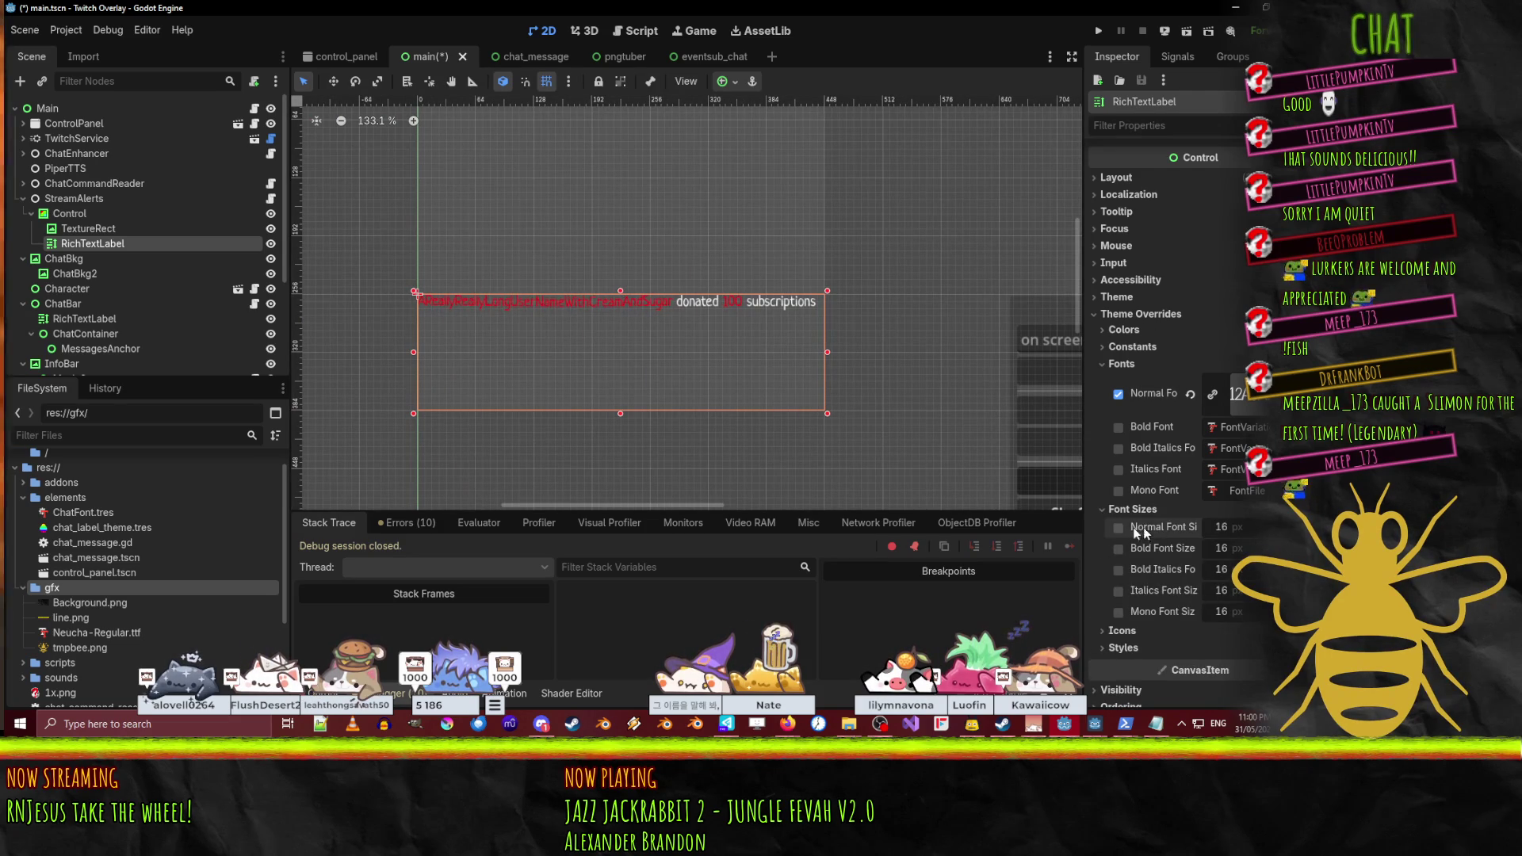
{"action": "left_click", "coordinate": [1117, 529]}
{"action": "left_click_drag", "start_coordinate": [1220, 527], "coordinate": [1294, 527]}
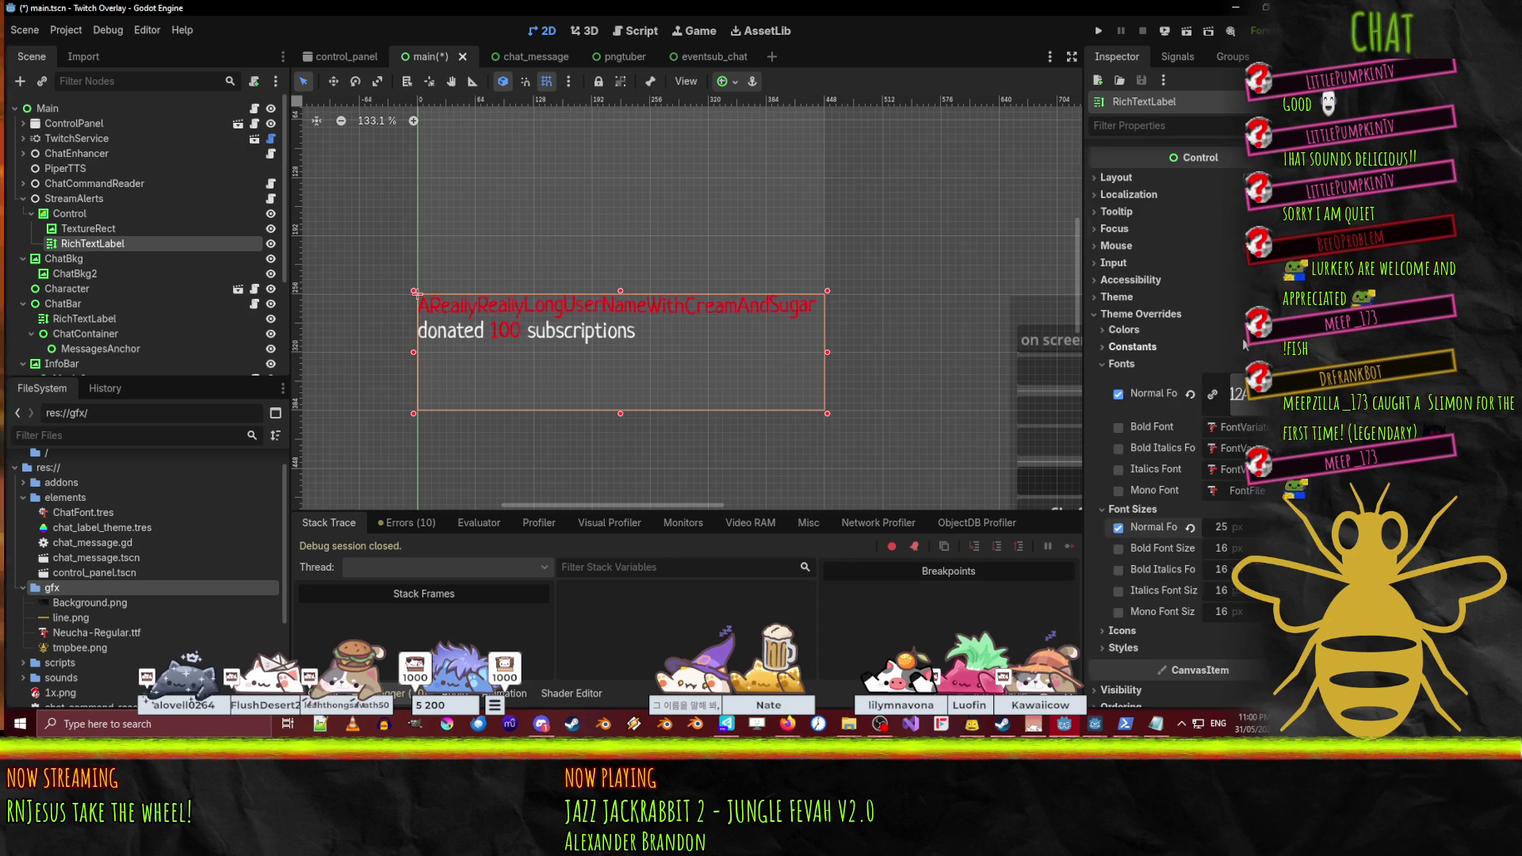
{"action": "scroll", "coordinate": [1243, 342], "scroll_direction": "up", "scroll_amount": 10}
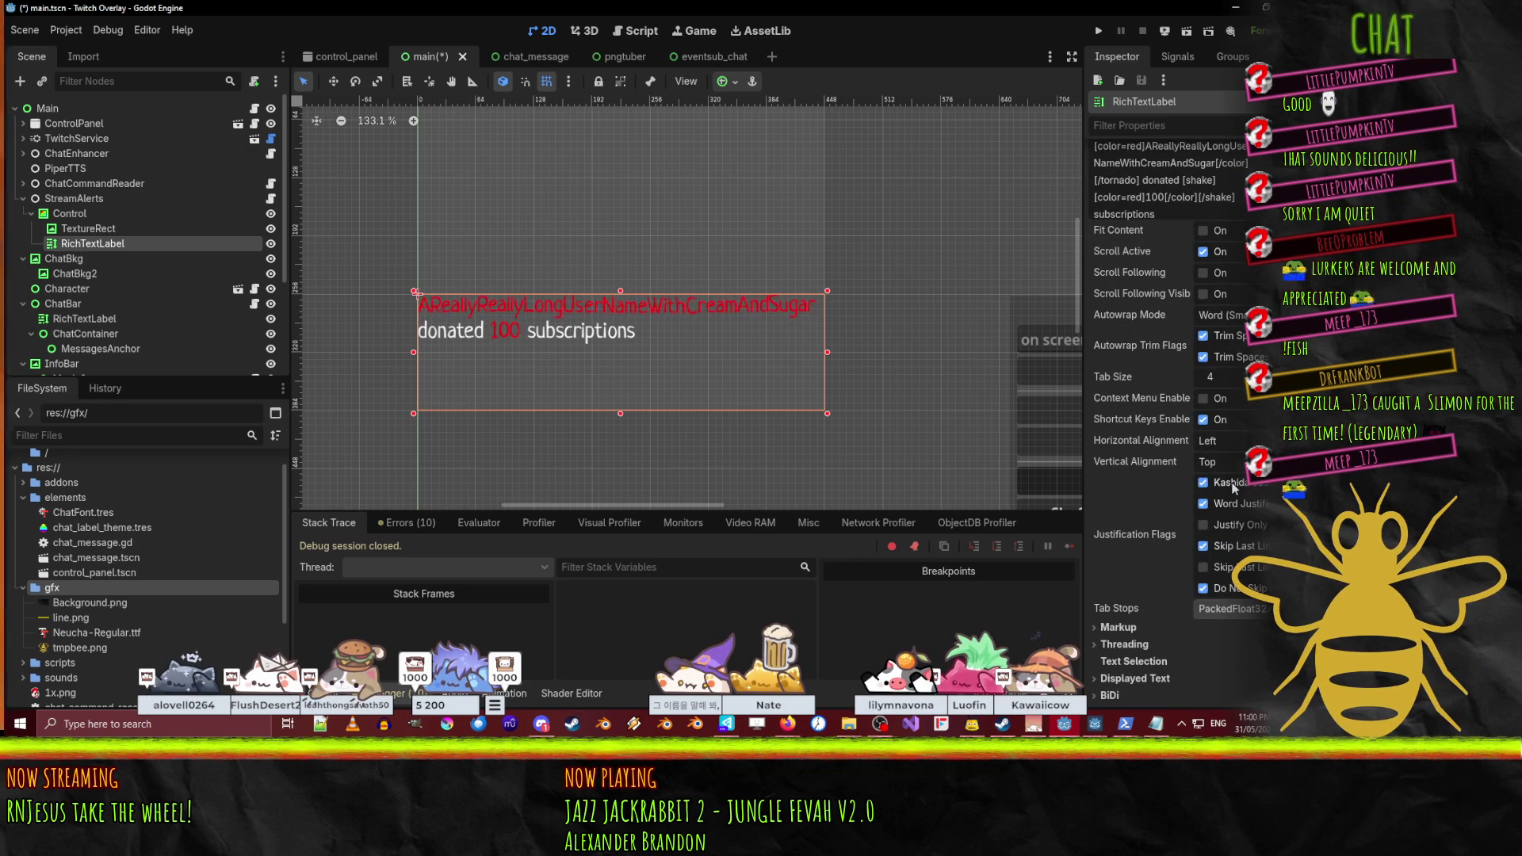
- Try the Justify Only flag, restore default justification flags, and widen the Inspector
{"action": "left_click", "coordinate": [1203, 525]}
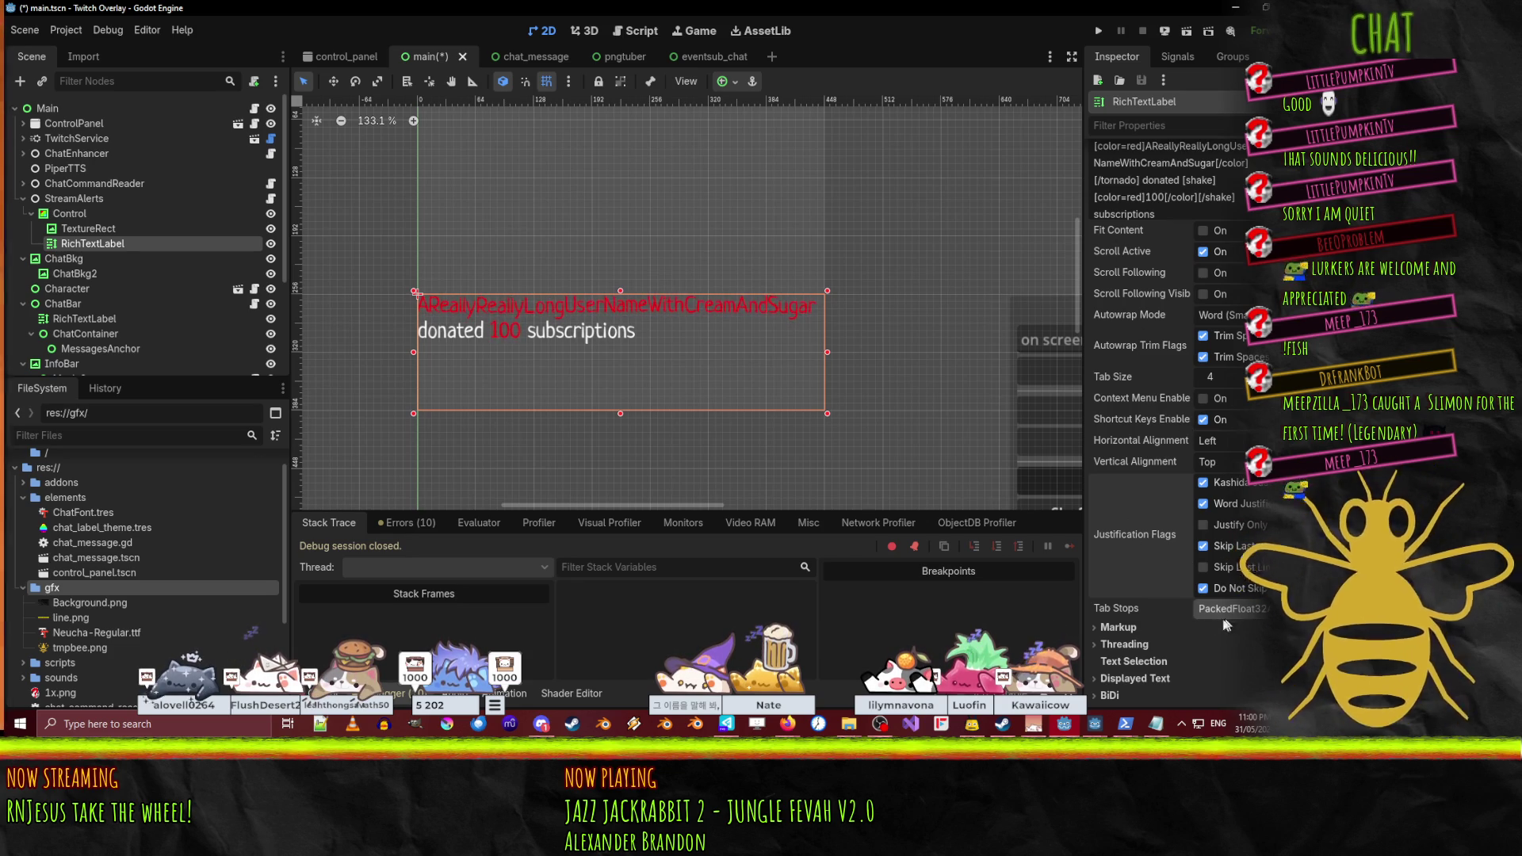
{"action": "scroll", "coordinate": [1157, 569], "scroll_direction": "down", "scroll_amount": 4}
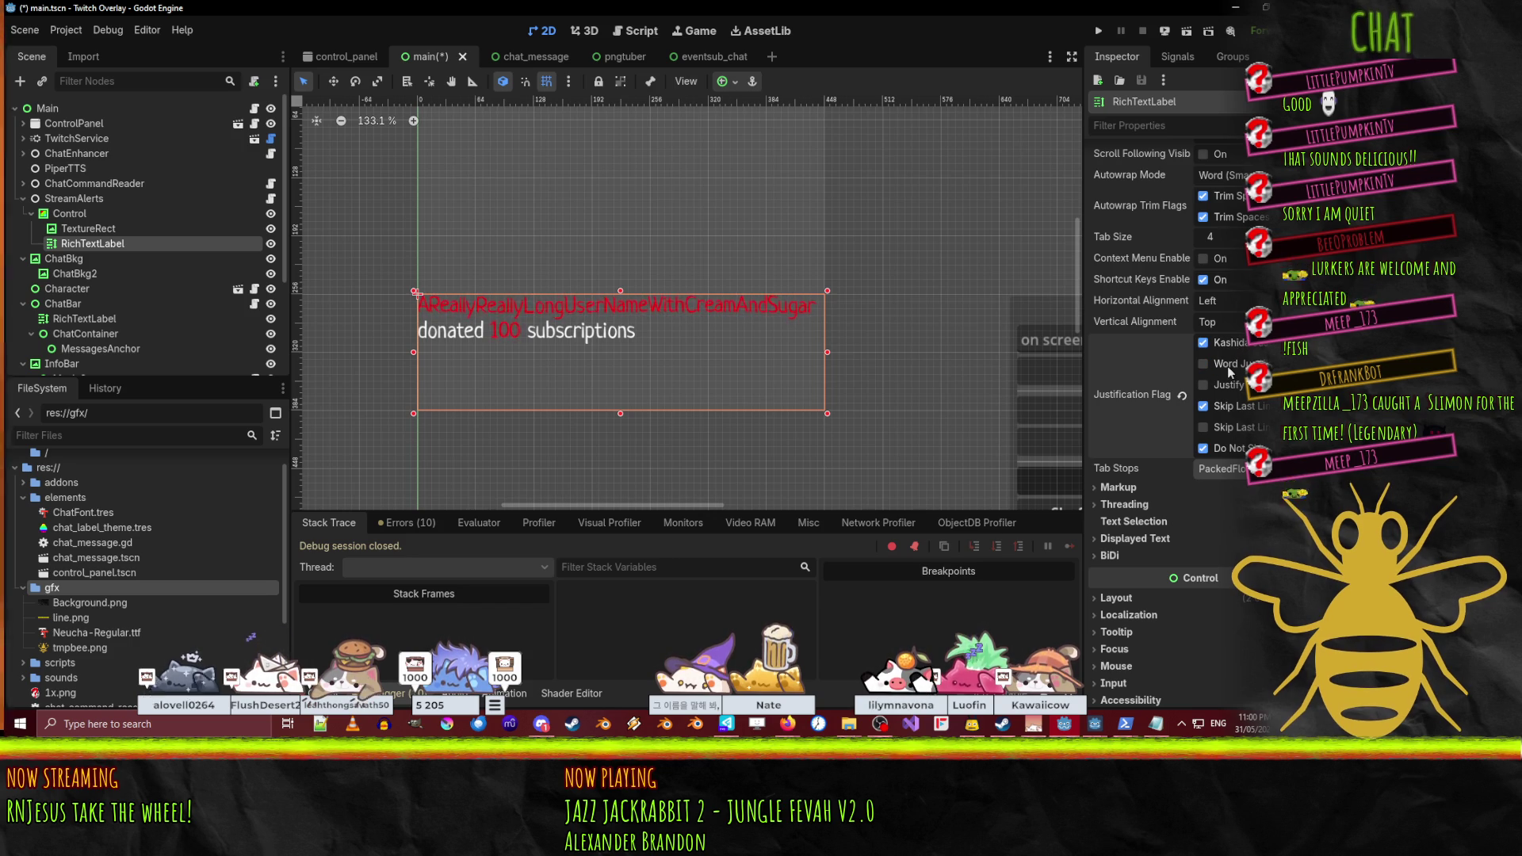
{"action": "left_click", "coordinate": [1234, 449]}
{"action": "mouse_move", "coordinate": [1081, 385]}
{"action": "left_mouse_down"}
{"action": "mouse_move", "coordinate": [956, 385]}
{"action": "mouse_move", "coordinate": [1003, 385]}
{"action": "left_mouse_up"}
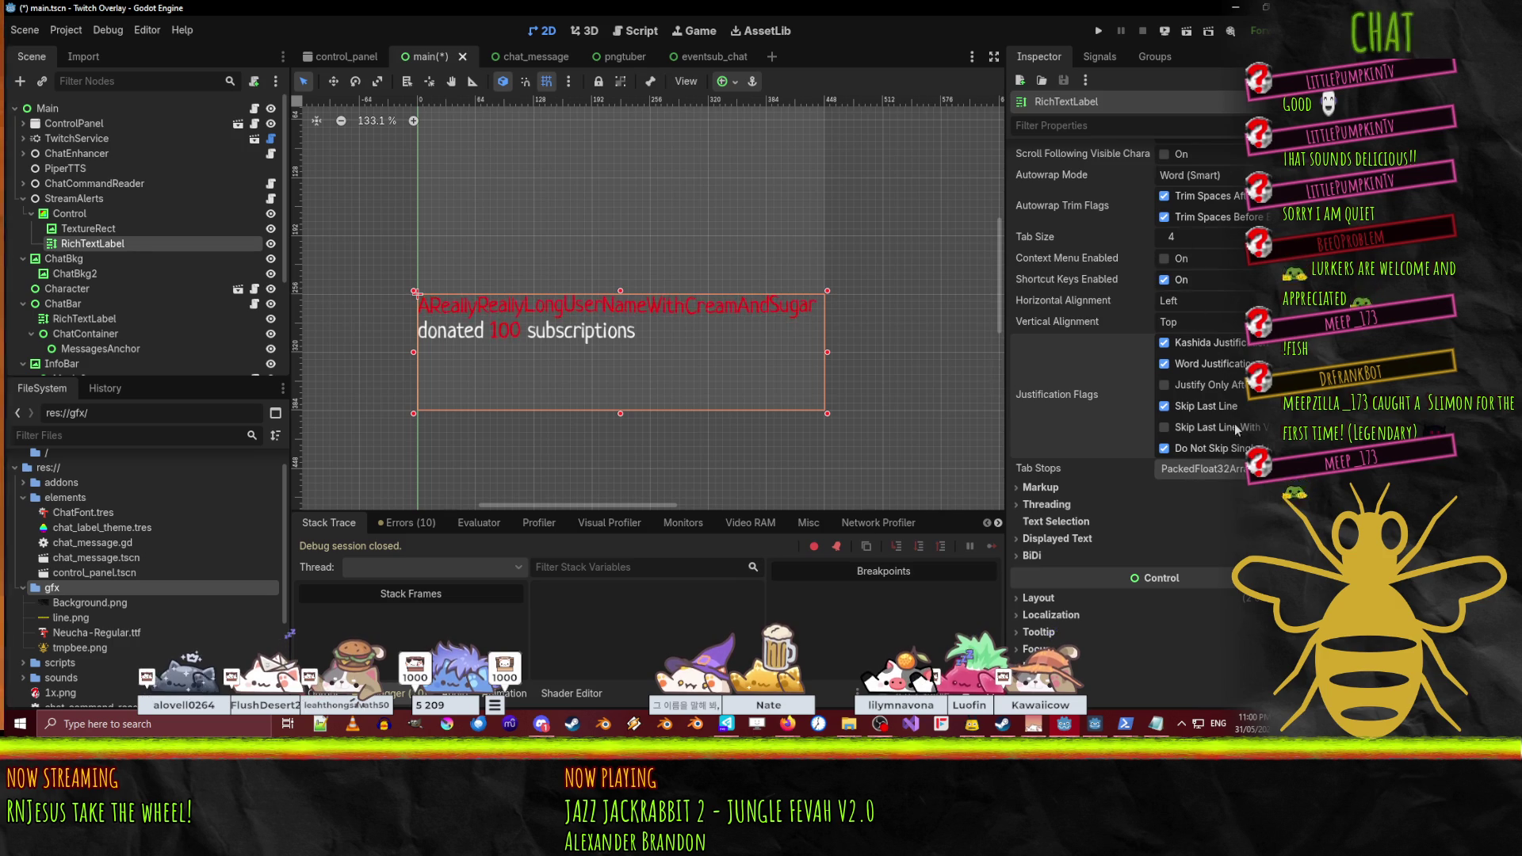
- Keep autowrap at Word (Smart) and set the label's horizontal alignment to Fill
{"action": "scroll", "coordinate": [1173, 354], "scroll_direction": "up", "scroll_amount": 5}
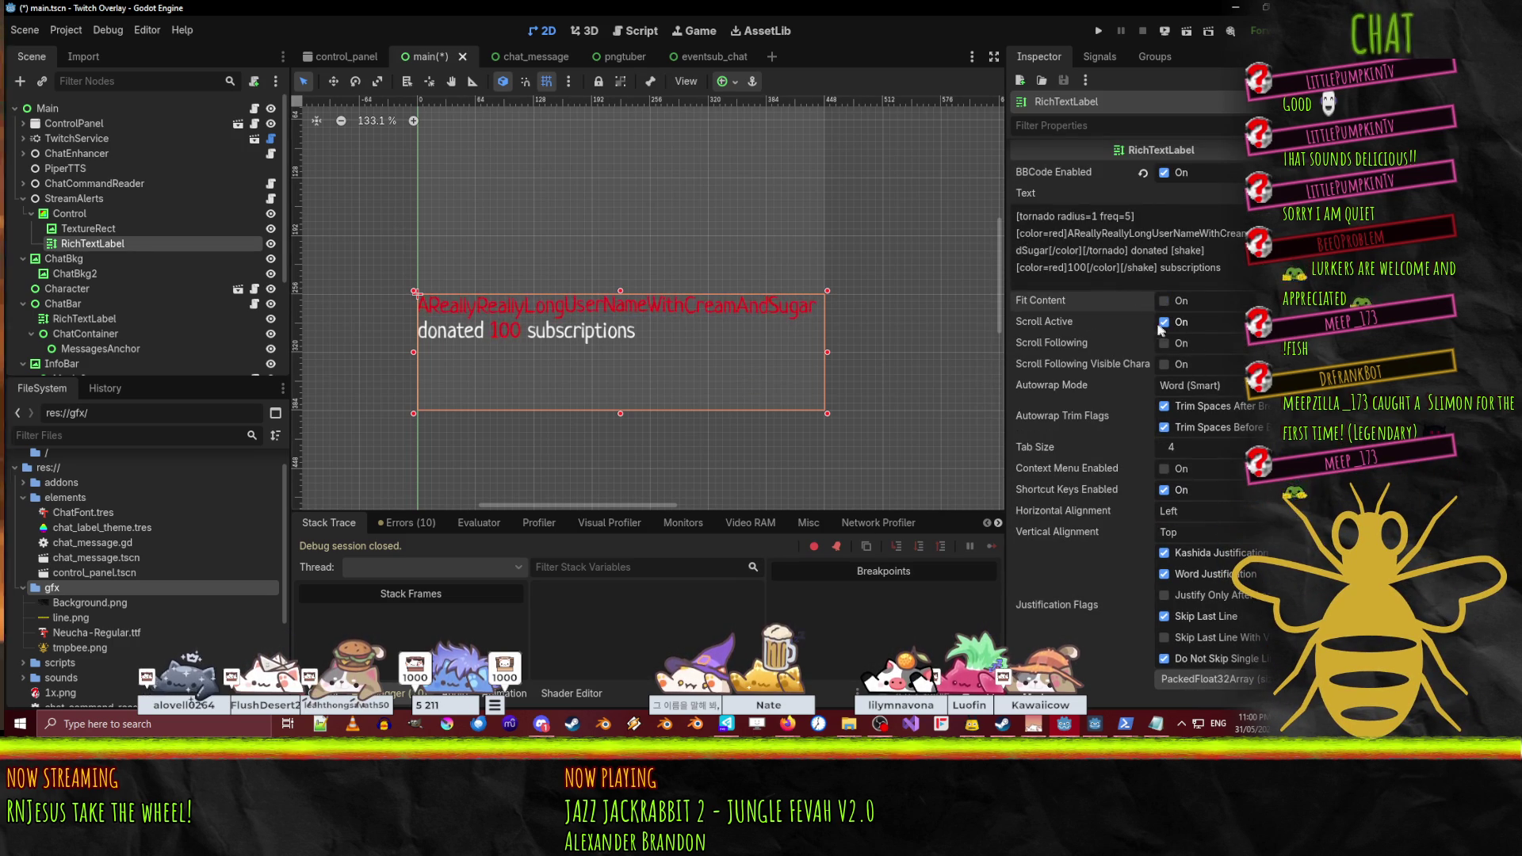
{"action": "left_click", "coordinate": [1208, 386]}
{"action": "left_click", "coordinate": [1208, 387]}
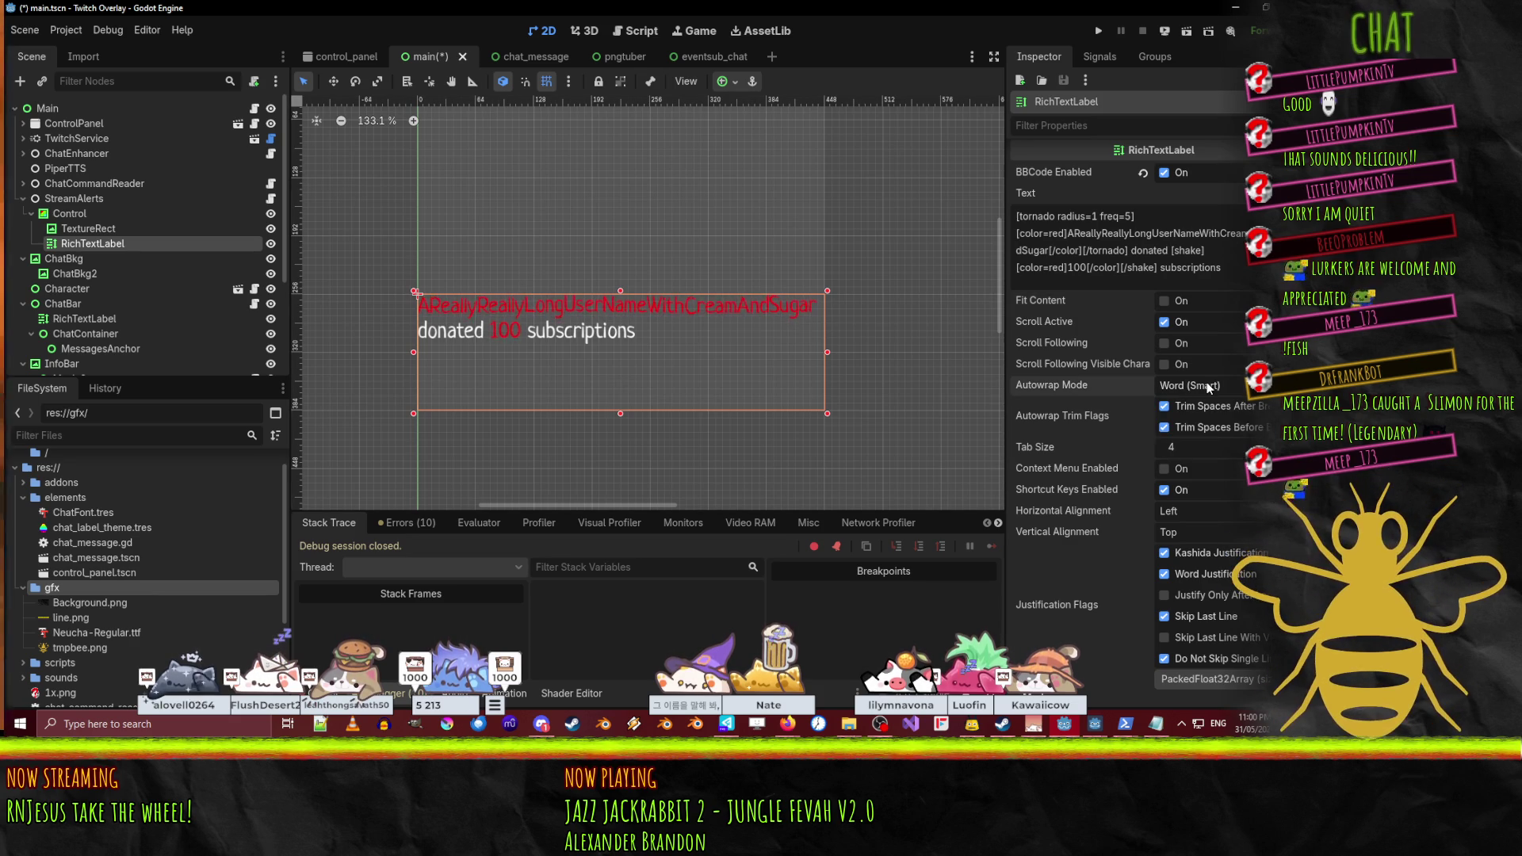
{"action": "left_click", "coordinate": [1191, 508]}
{"action": "left_click", "coordinate": [1205, 582]}
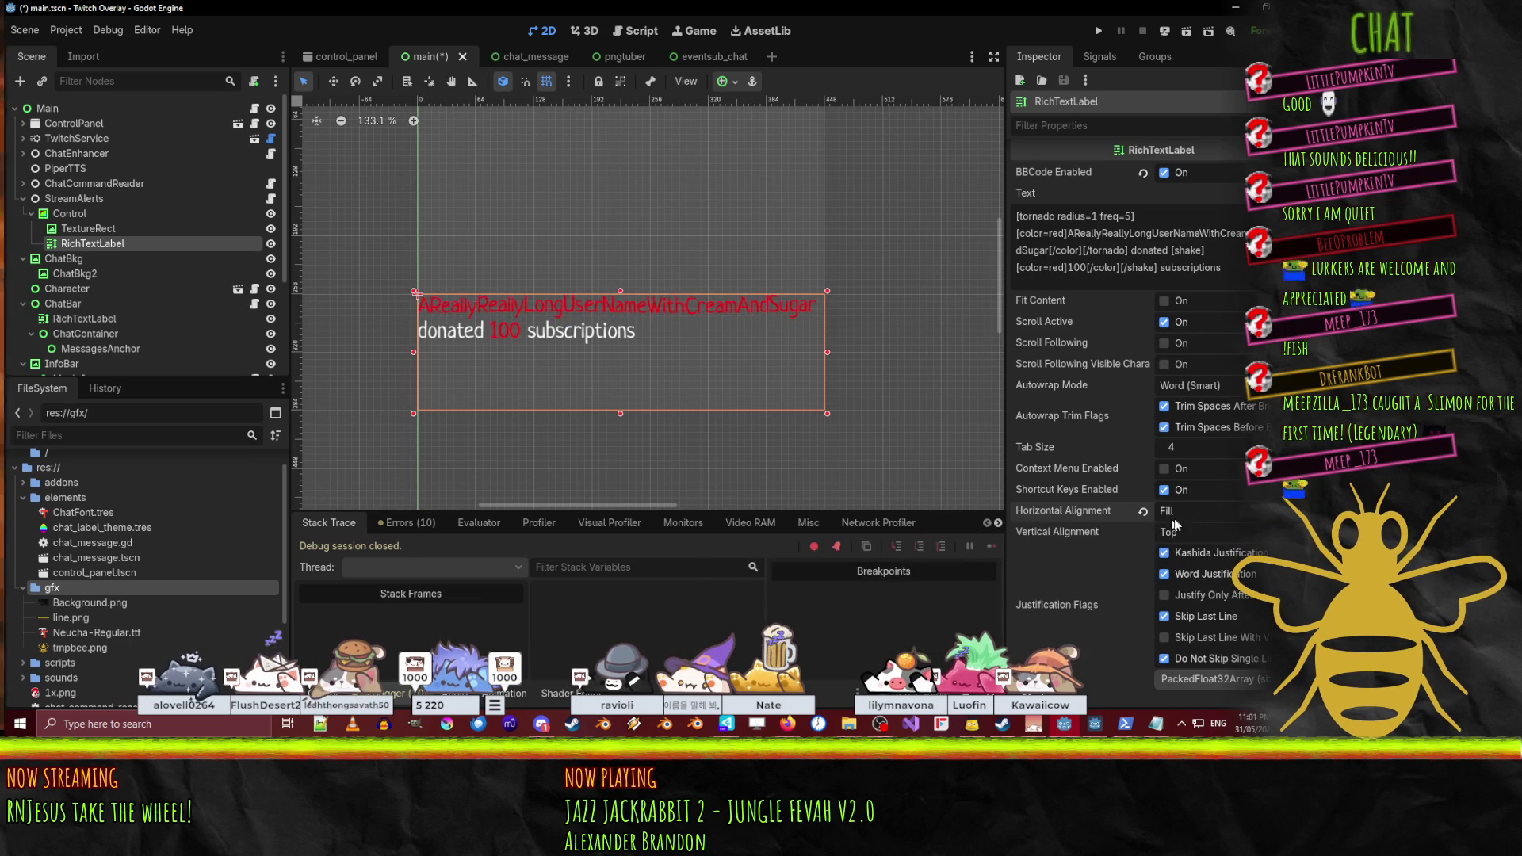
{"action": "scroll", "coordinate": [1213, 520], "scroll_direction": "down", "scroll_amount": 5}
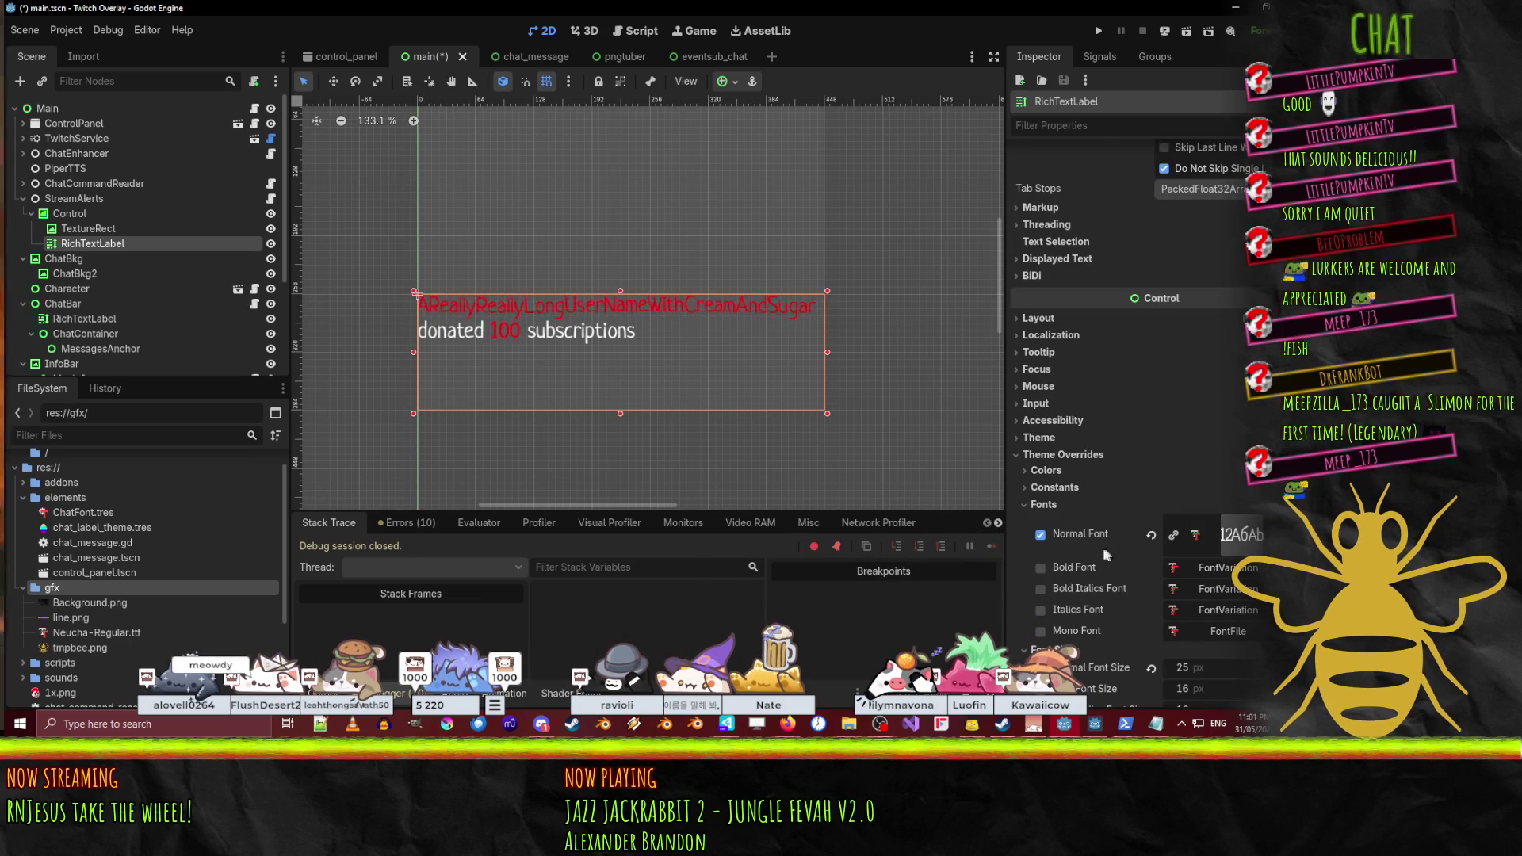
{"action": "scroll", "coordinate": [1058, 631], "scroll_direction": "up", "scroll_amount": 2}
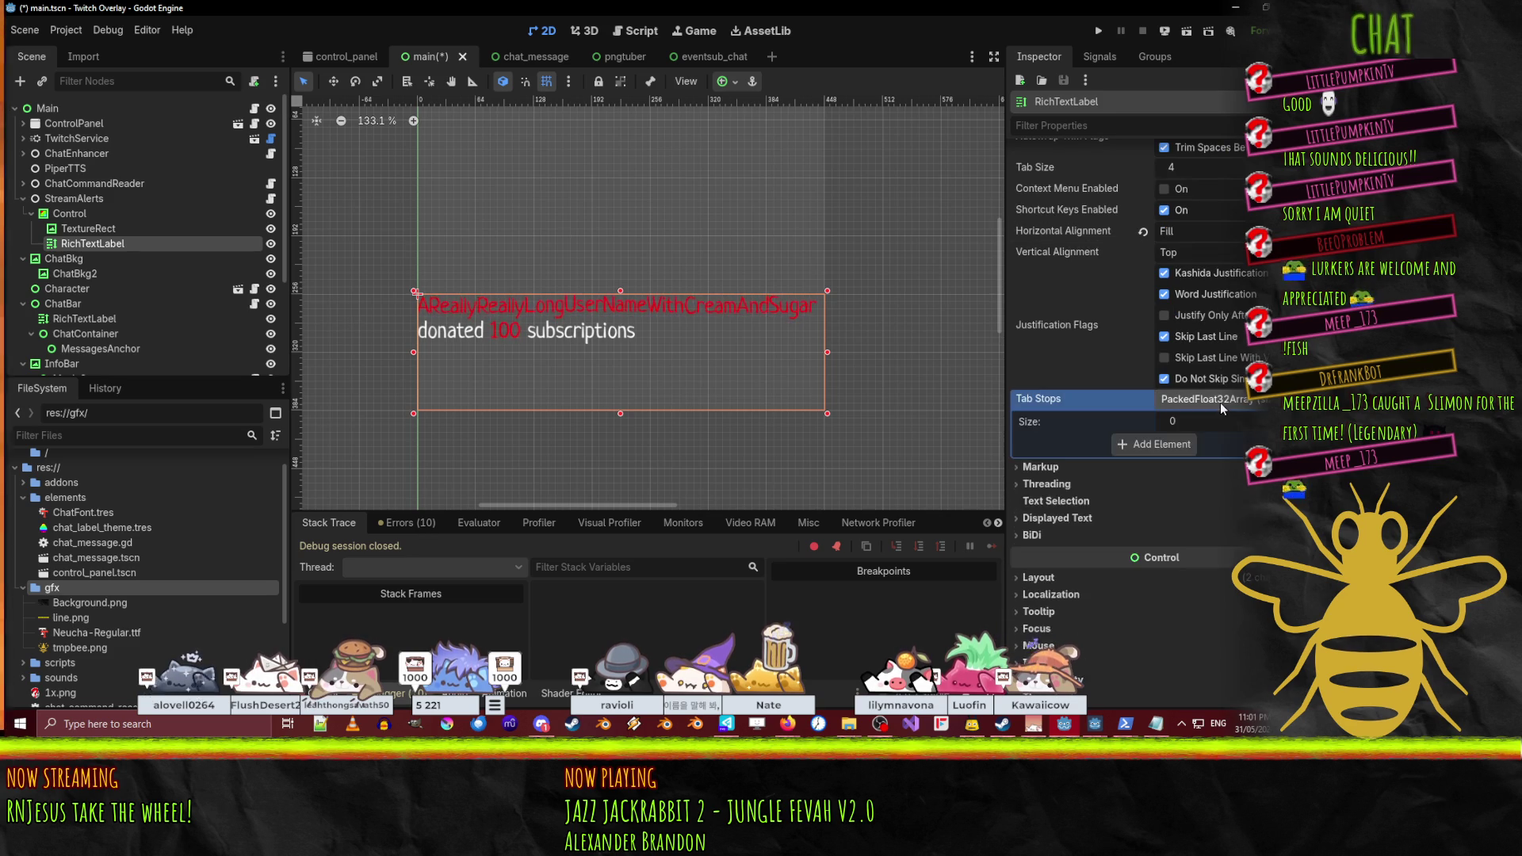
{"action": "left_click", "coordinate": [1048, 431]}
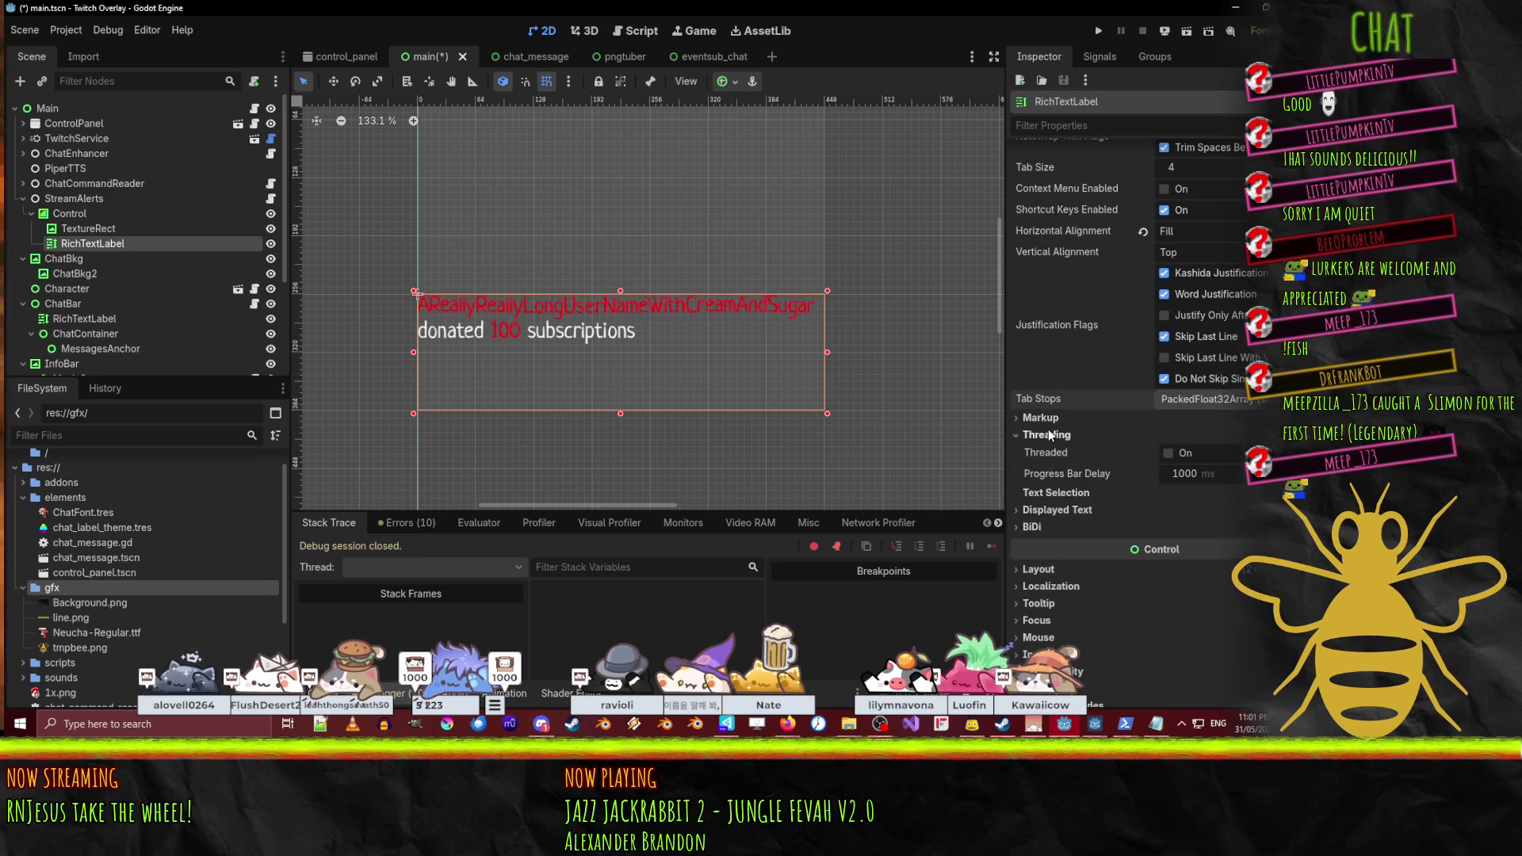
{"action": "left_click", "coordinate": [1048, 432]}
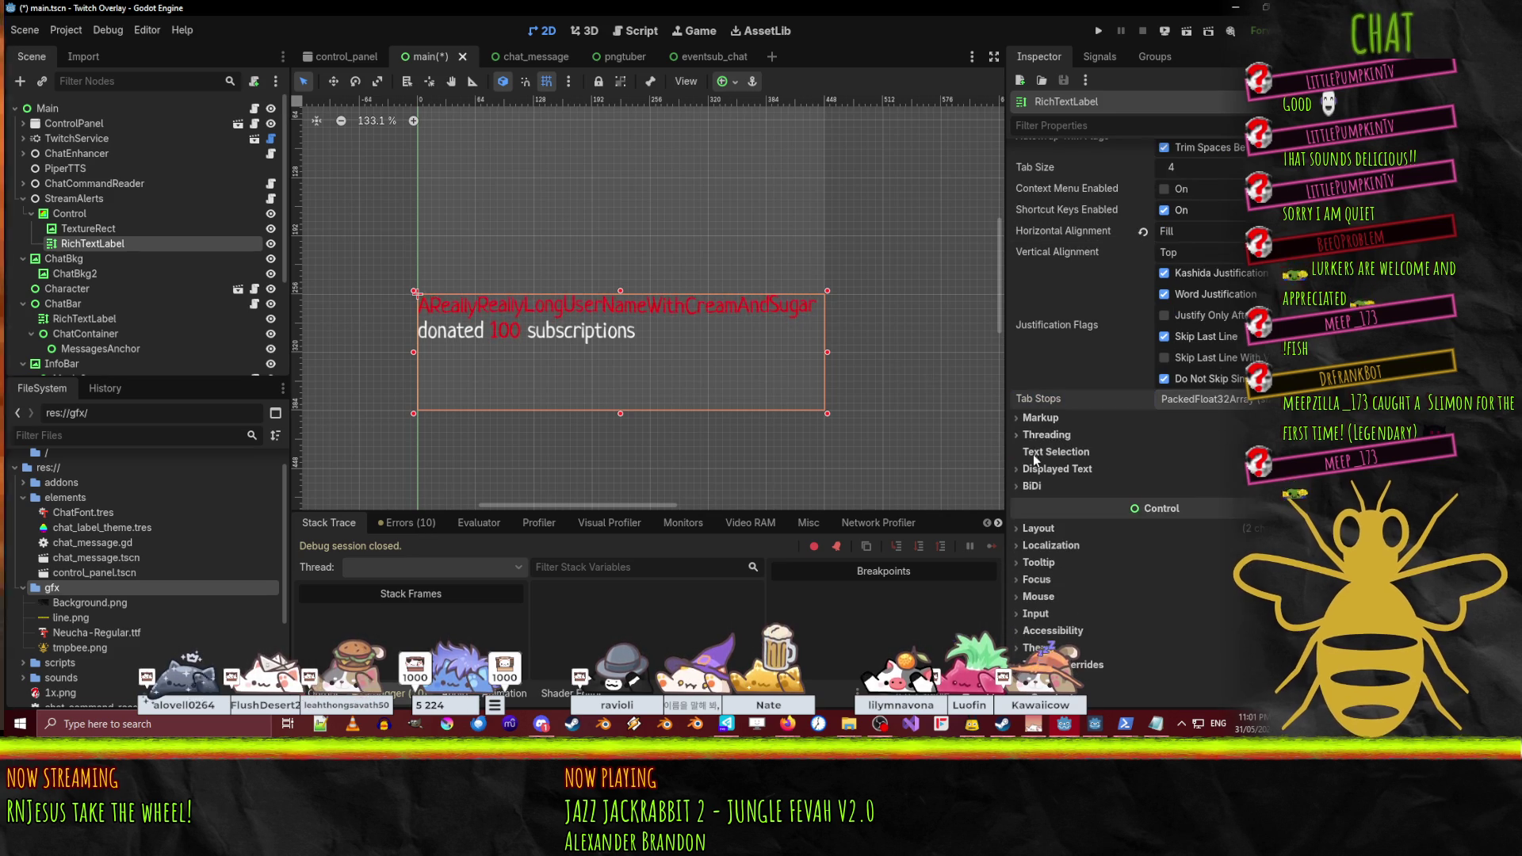
{"action": "left_click", "coordinate": [1040, 468]}
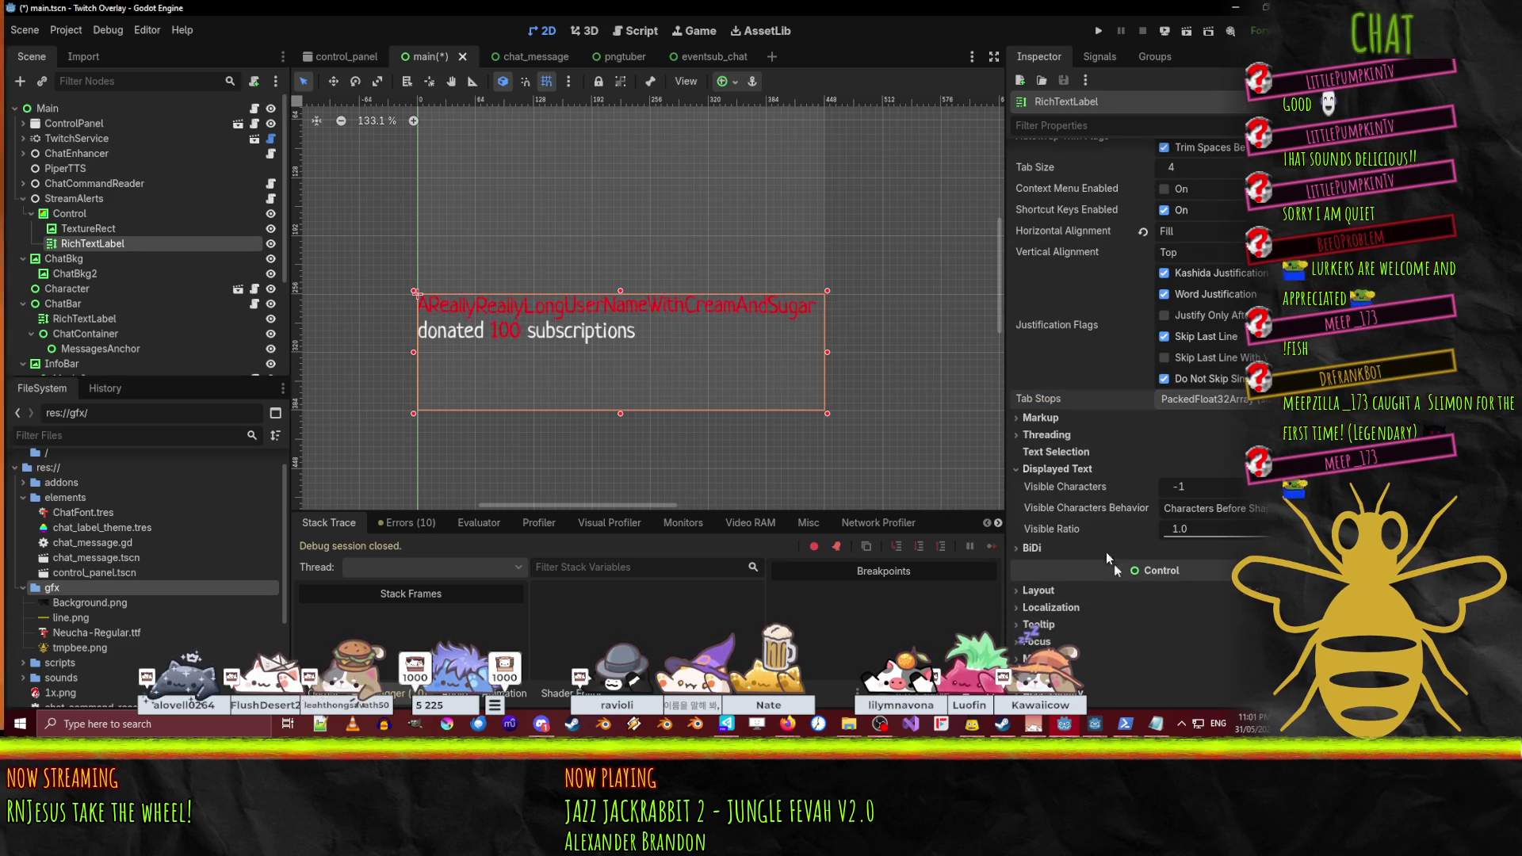
{"action": "left_click", "coordinate": [1198, 509]}
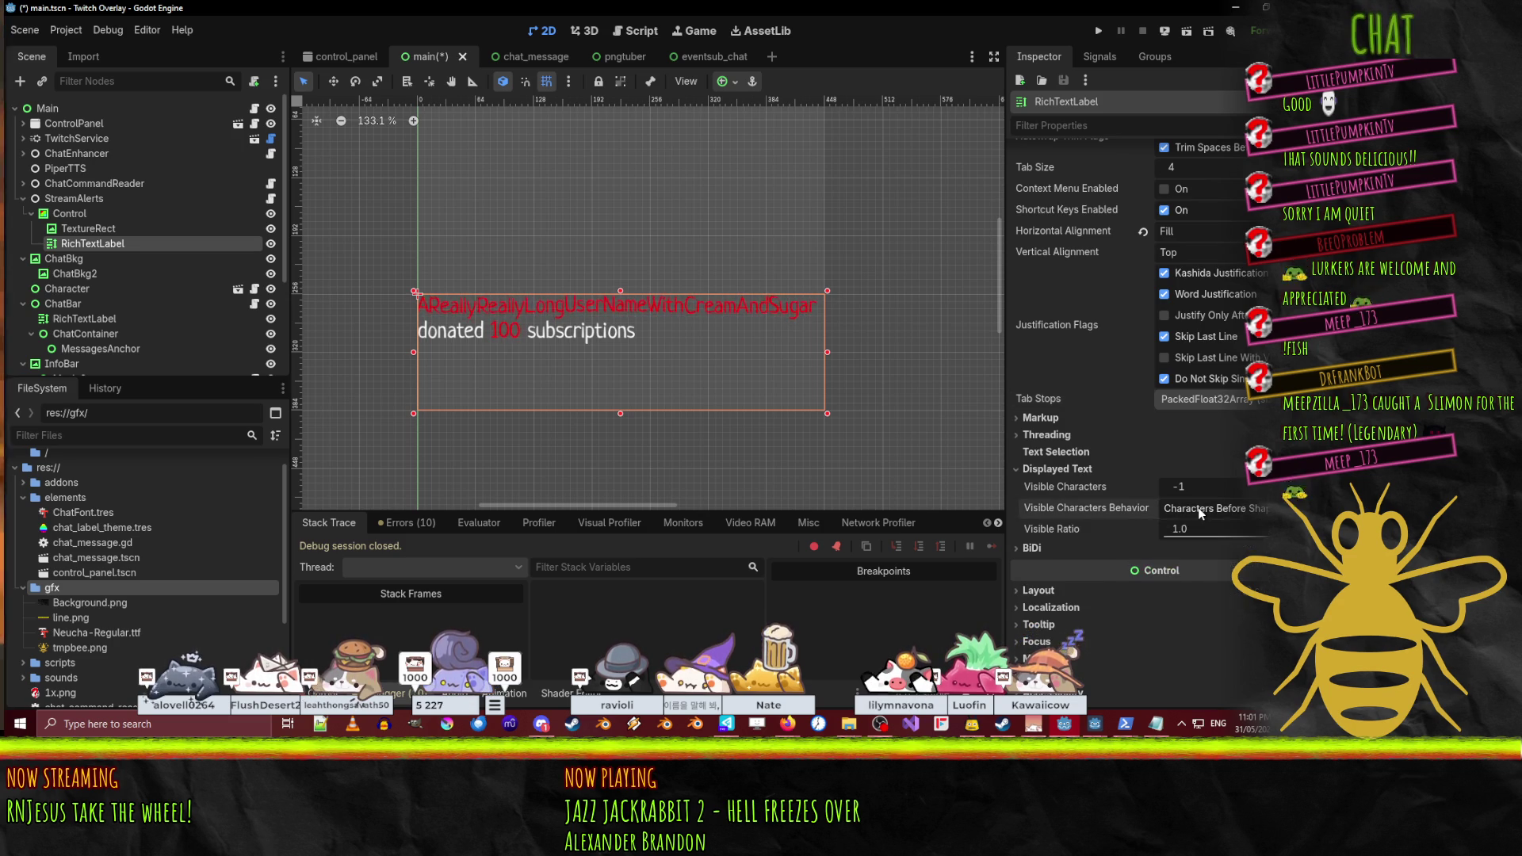
{"action": "left_click", "coordinate": [1056, 468]}
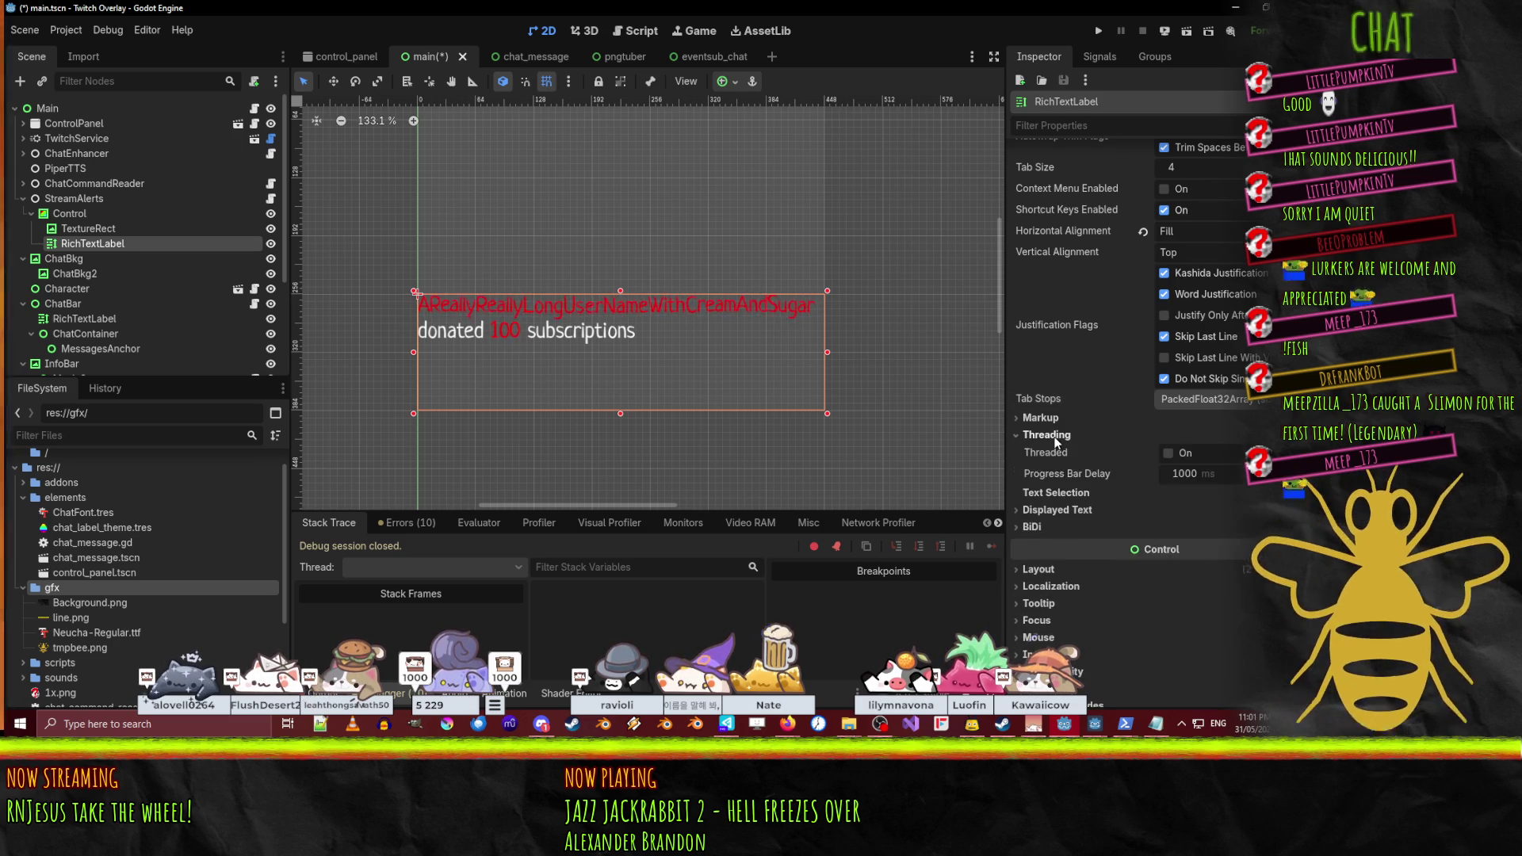
{"action": "left_click", "coordinate": [1043, 418]}
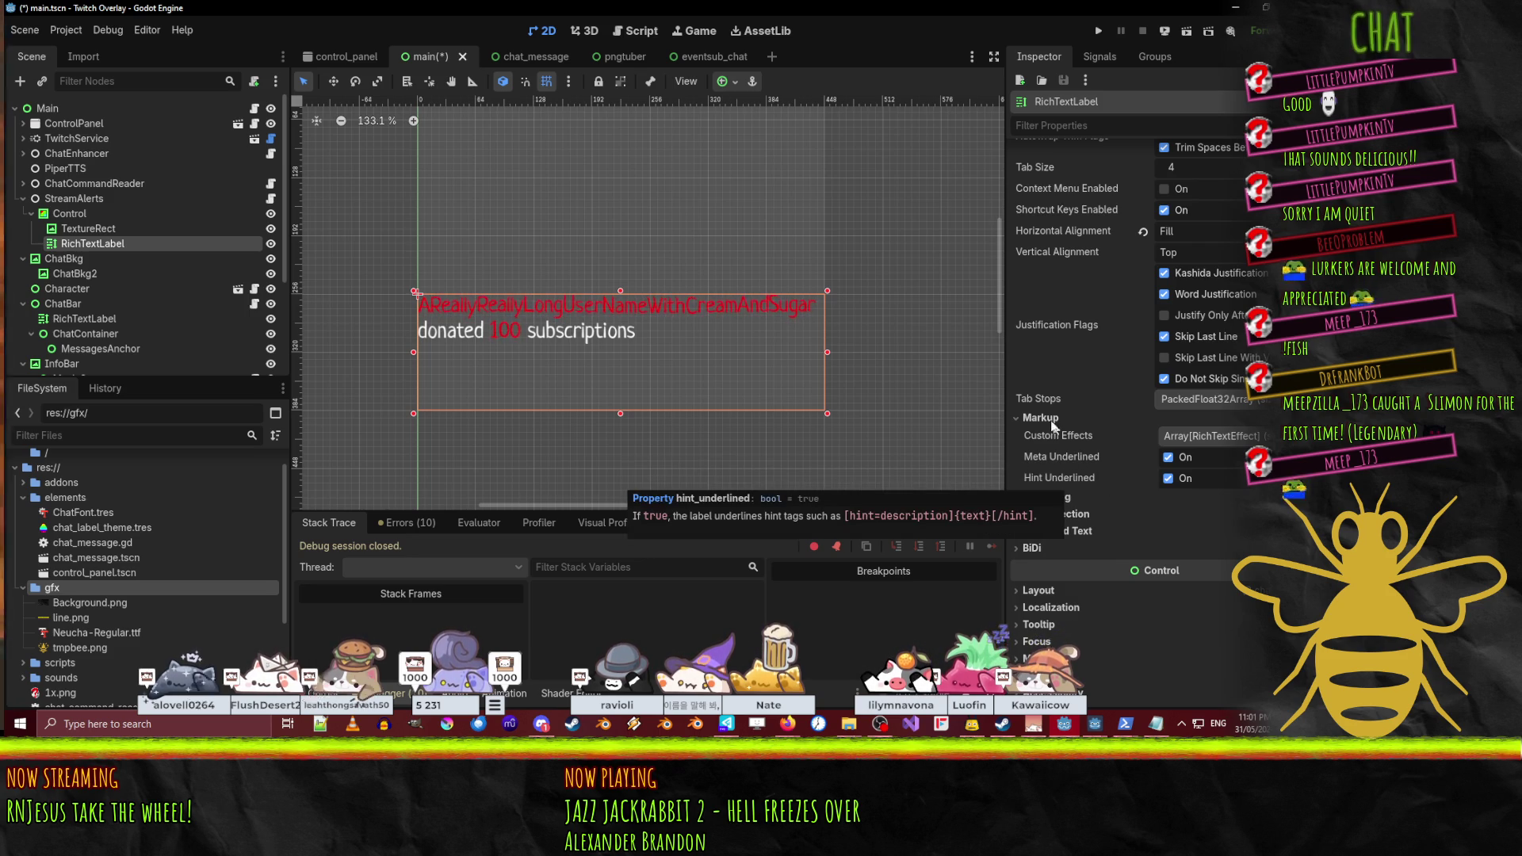
{"action": "left_click", "coordinate": [1048, 418]}
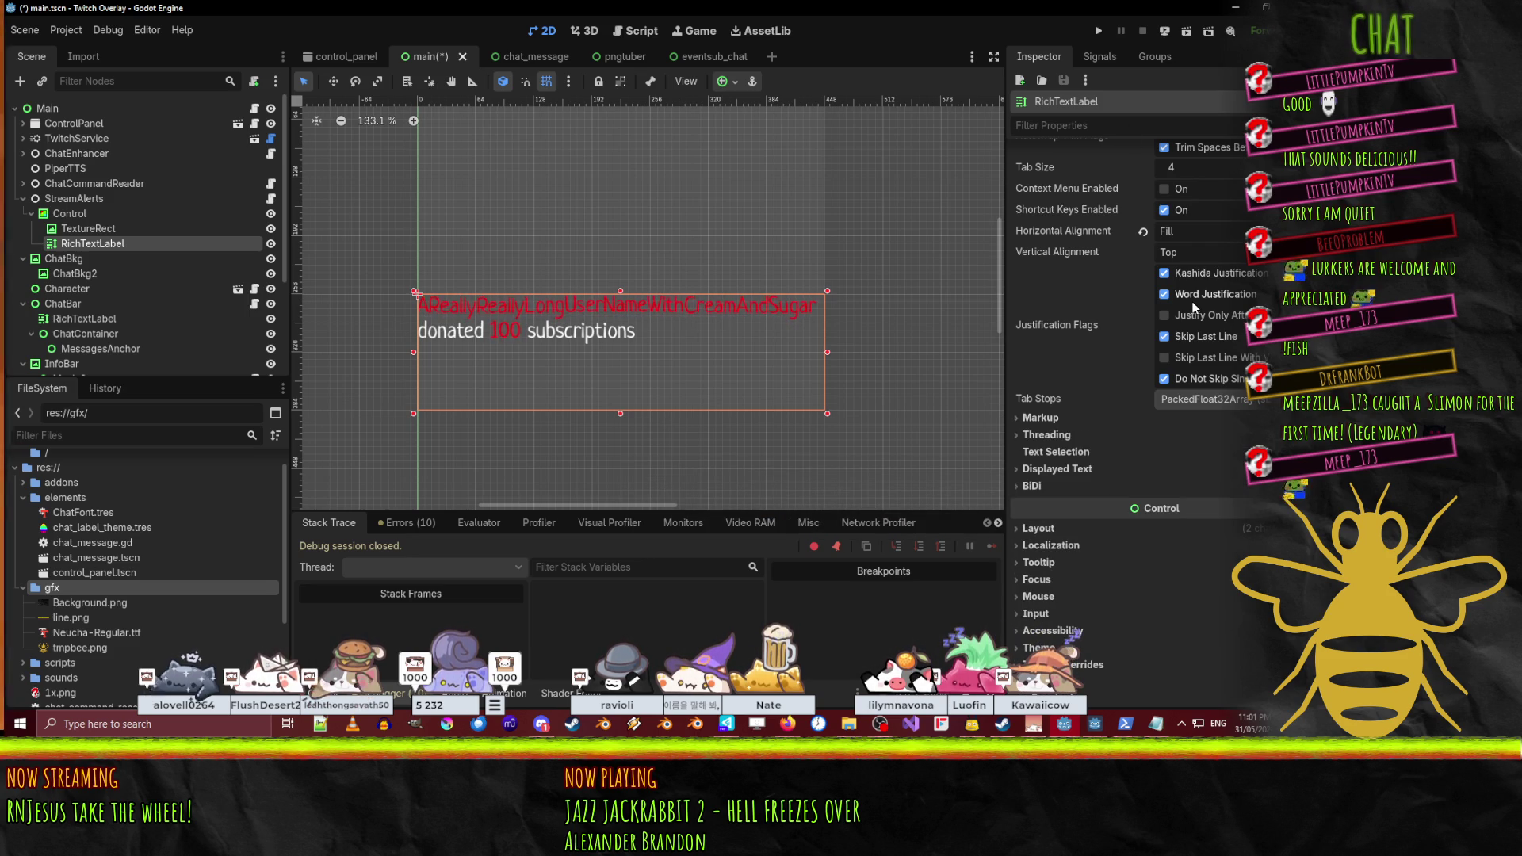
{"action": "scroll", "coordinate": [1192, 307], "scroll_direction": "up", "scroll_amount": 3}
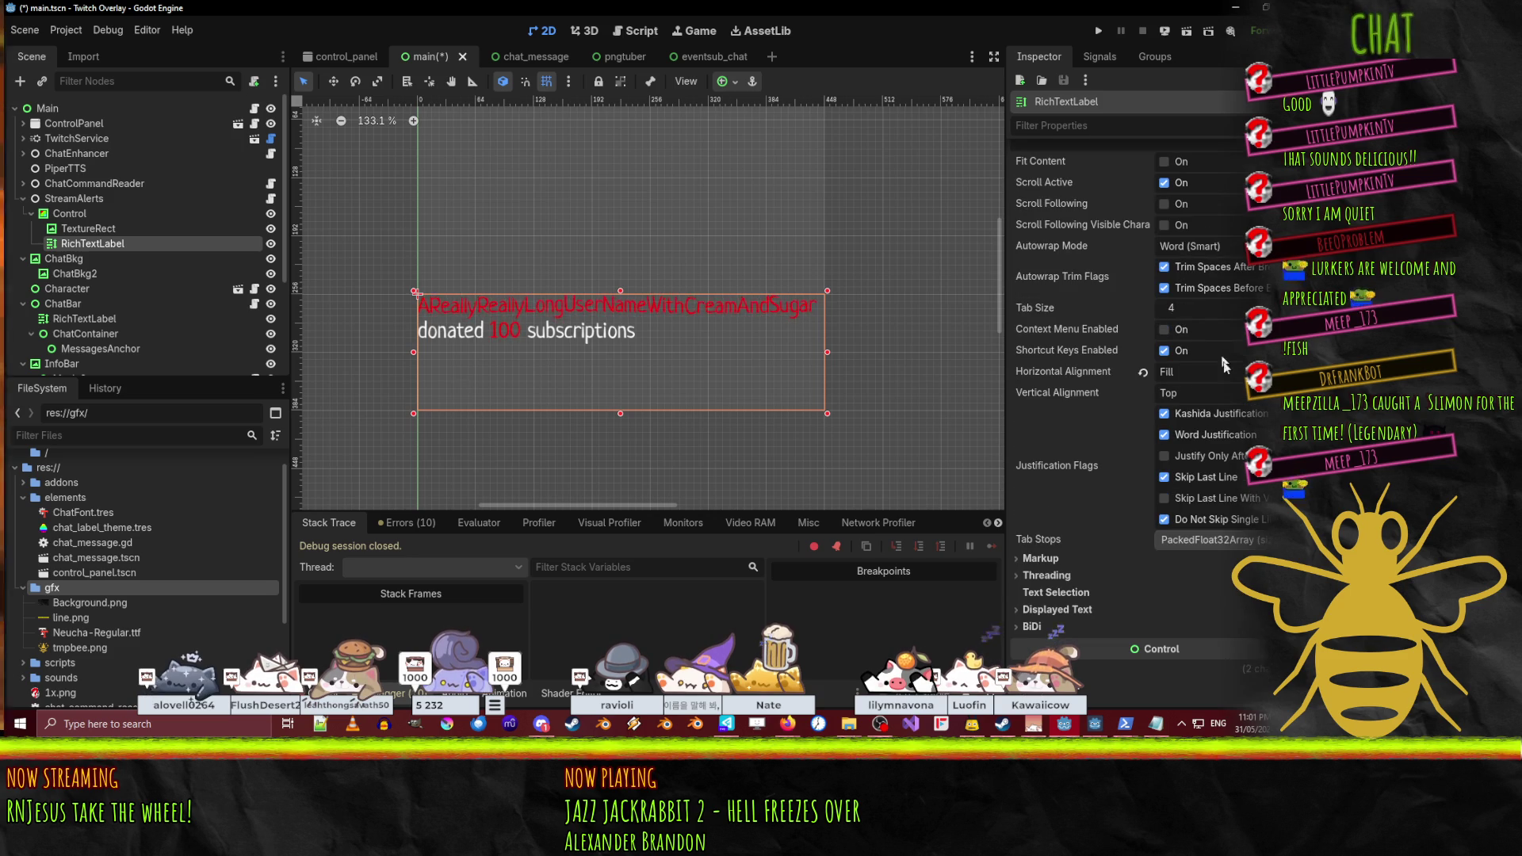
{"action": "scroll", "coordinate": [1189, 475], "scroll_direction": "up", "scroll_amount": 3}
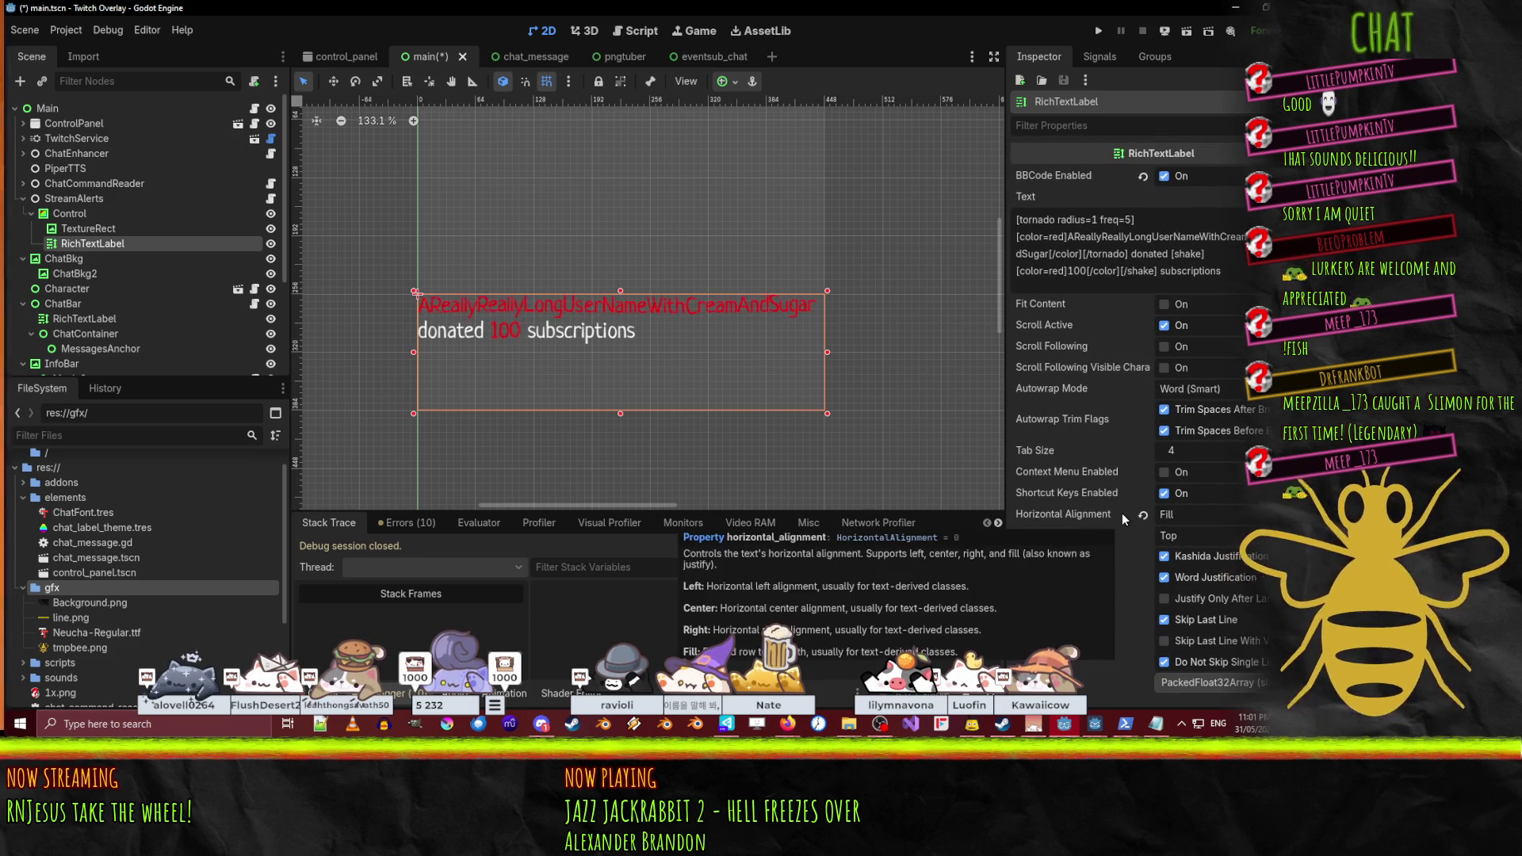
{"action": "scroll", "coordinate": [1121, 515], "scroll_direction": "down", "scroll_amount": 2}
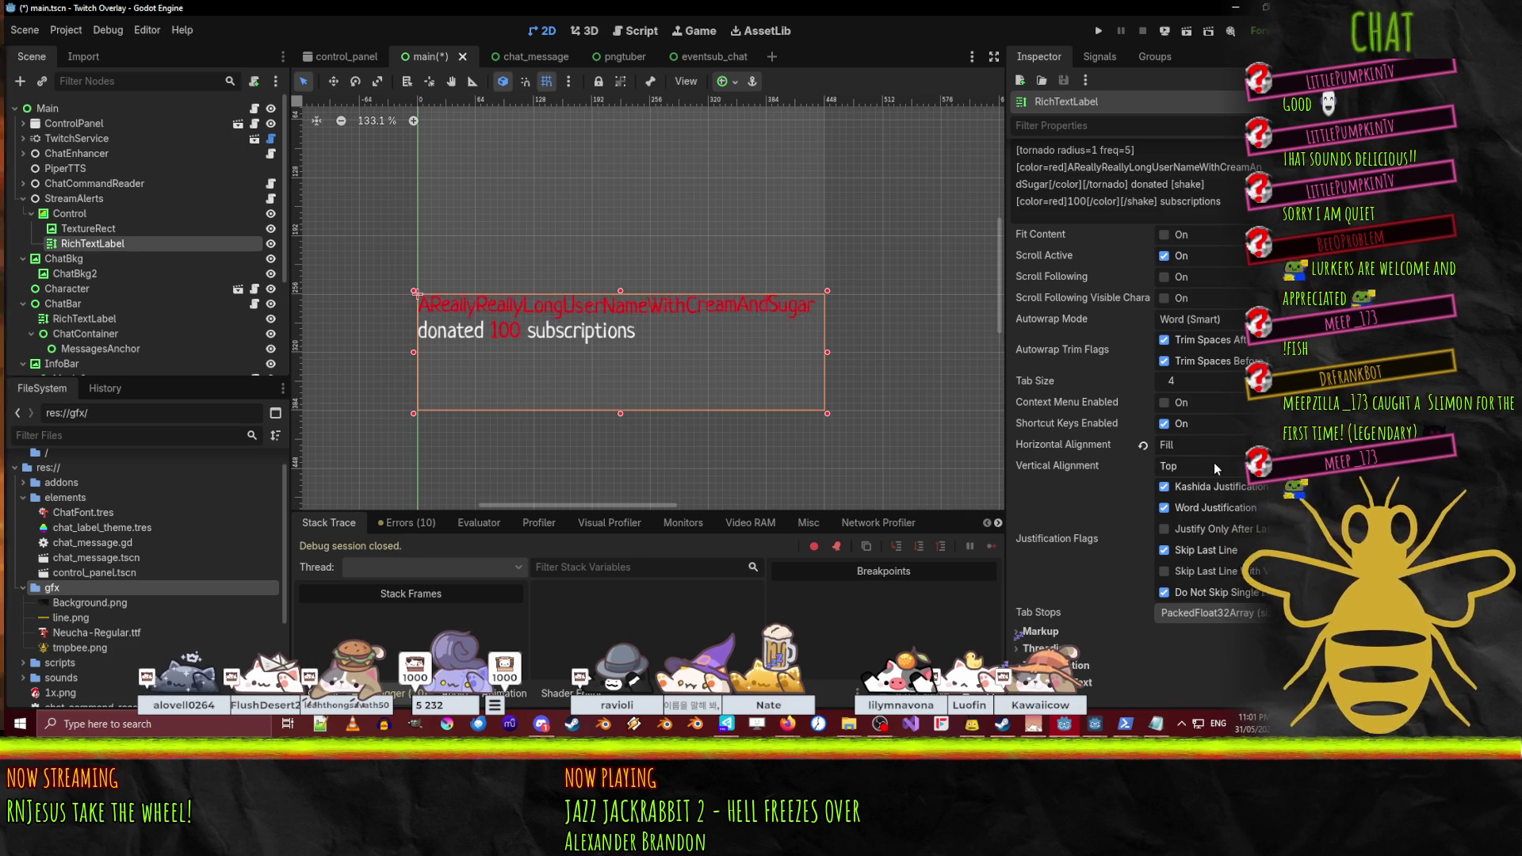
{"action": "scroll", "coordinate": [1214, 465], "scroll_direction": "down", "scroll_amount": 10}
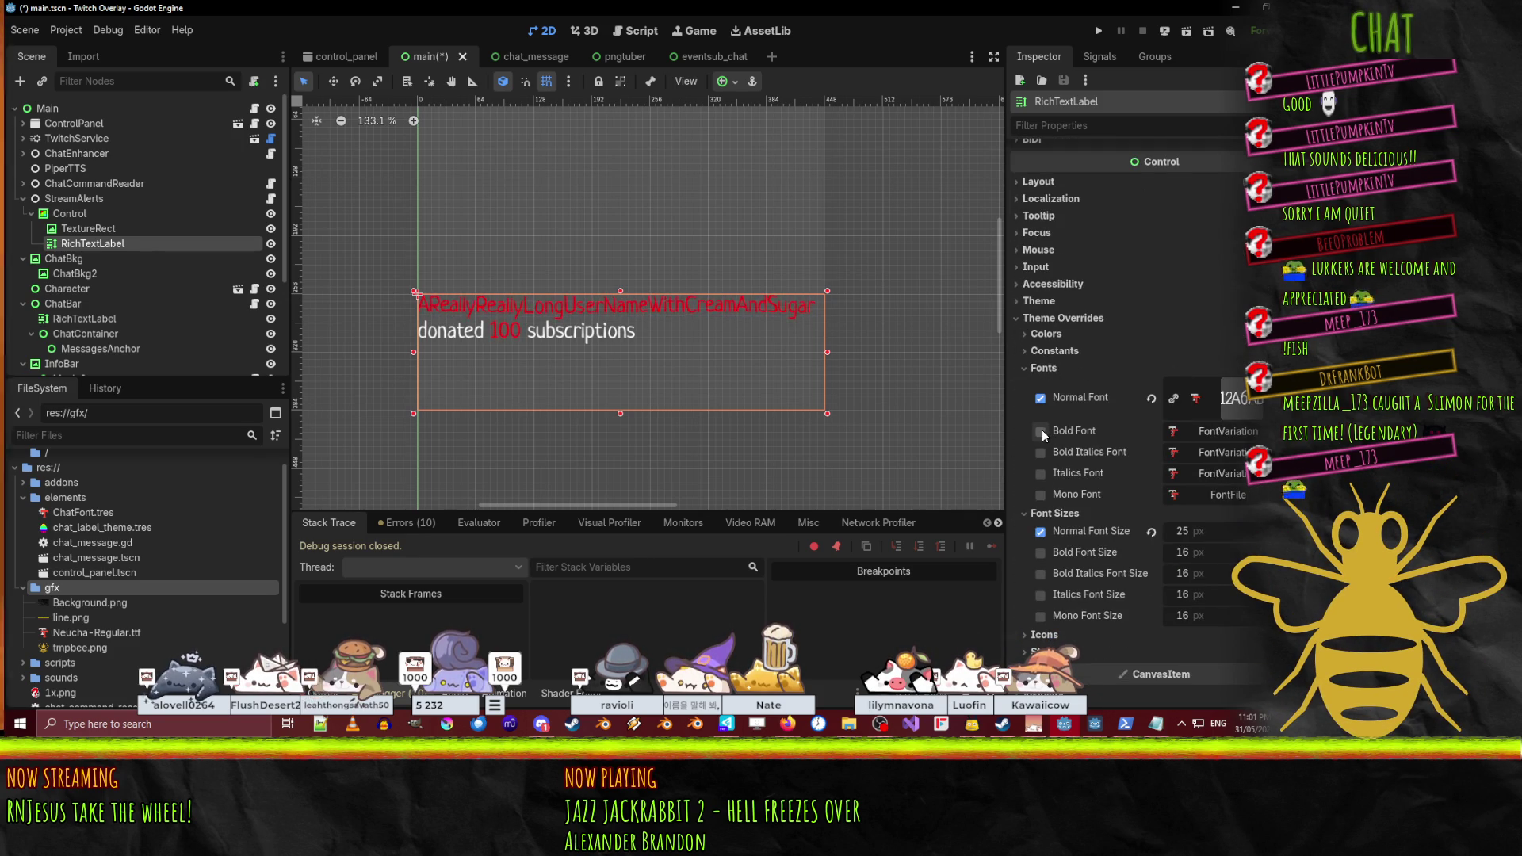
- Inspect the Bold Font's FontVariation embolden and transform values
{"action": "left_click", "coordinate": [1234, 429]}
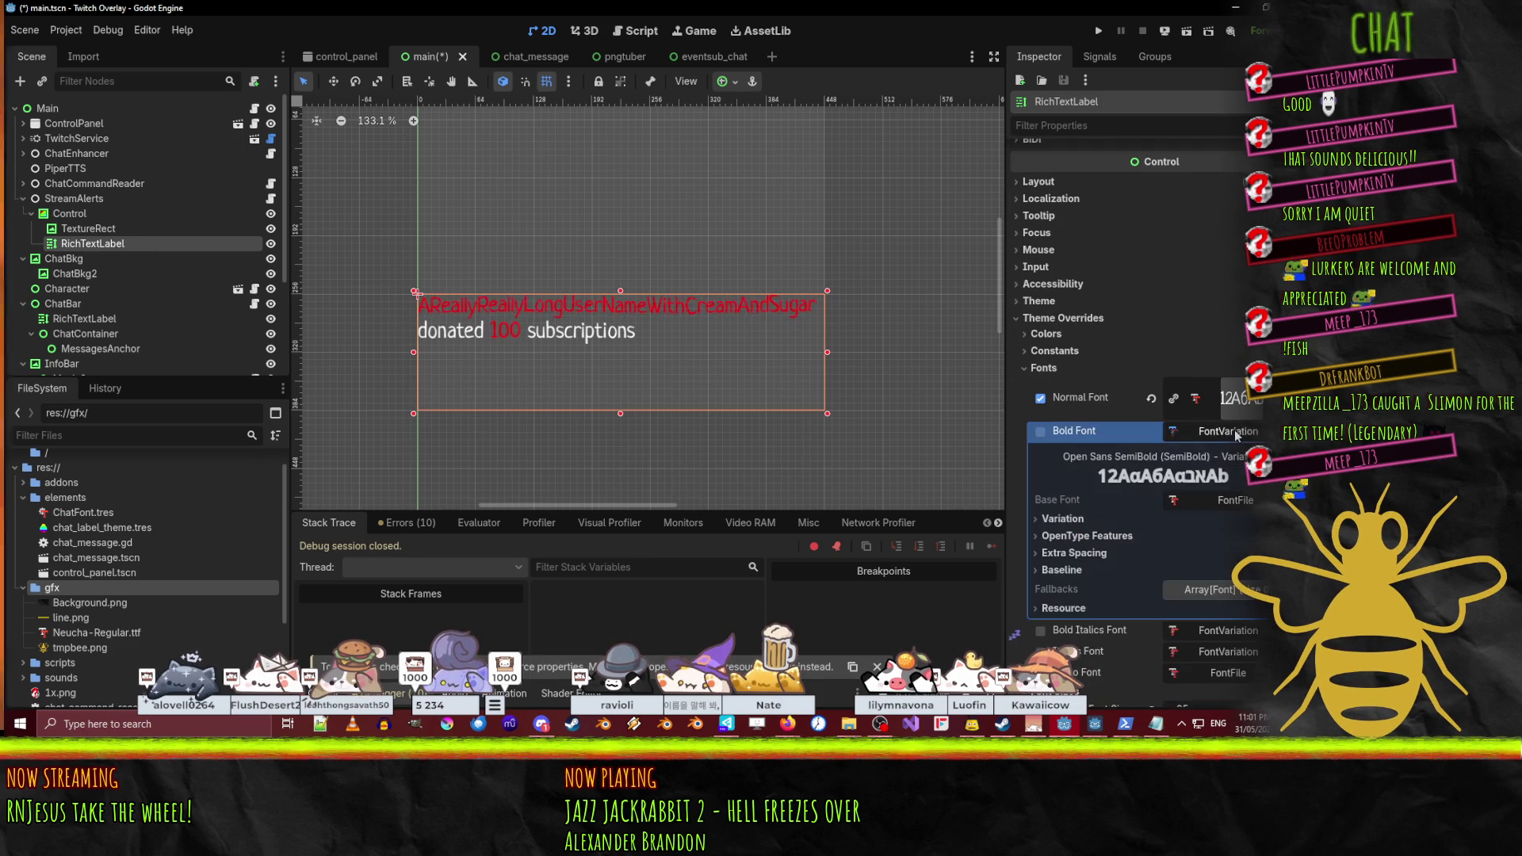
{"action": "left_click", "coordinate": [1087, 517]}
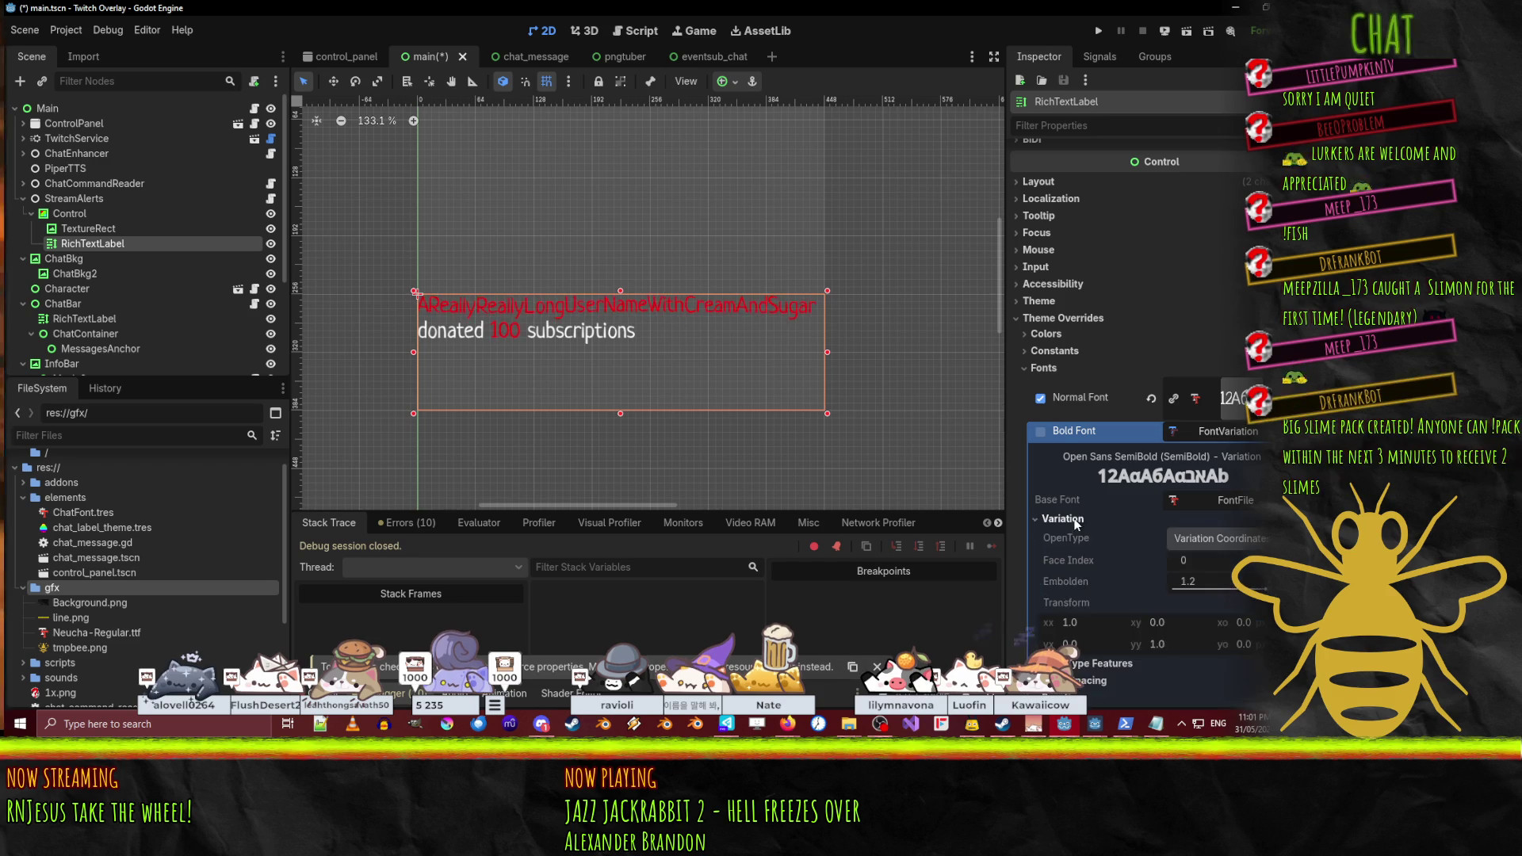
{"action": "scroll", "coordinate": [1101, 511], "scroll_direction": "down", "scroll_amount": 3}
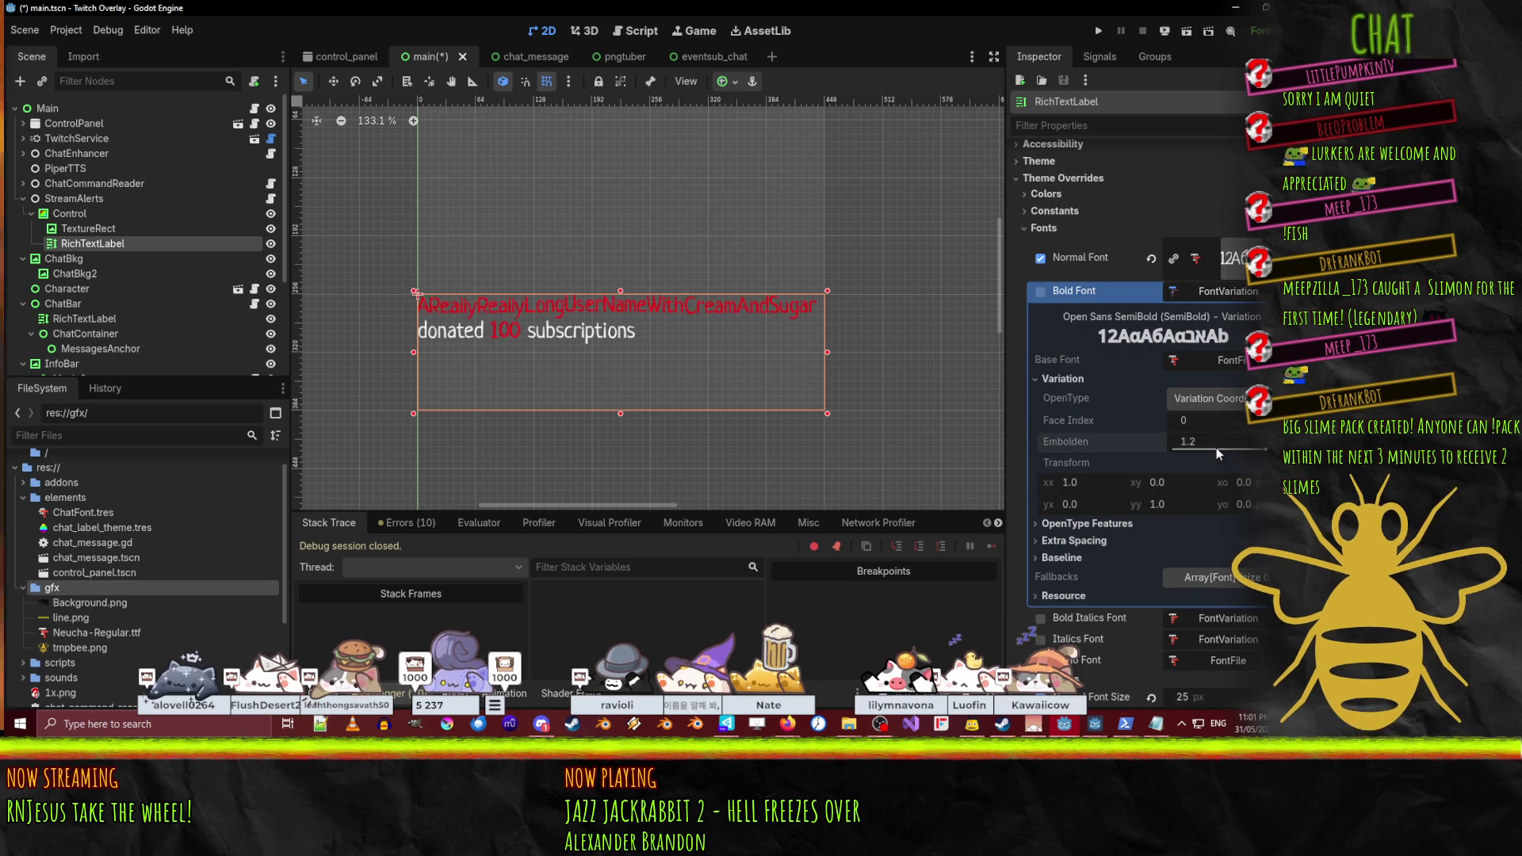
{"action": "scroll", "coordinate": [1205, 449], "scroll_direction": "up", "scroll_amount": 10}
{"action": "scroll", "coordinate": [1200, 450], "scroll_direction": "up", "scroll_amount": 5}
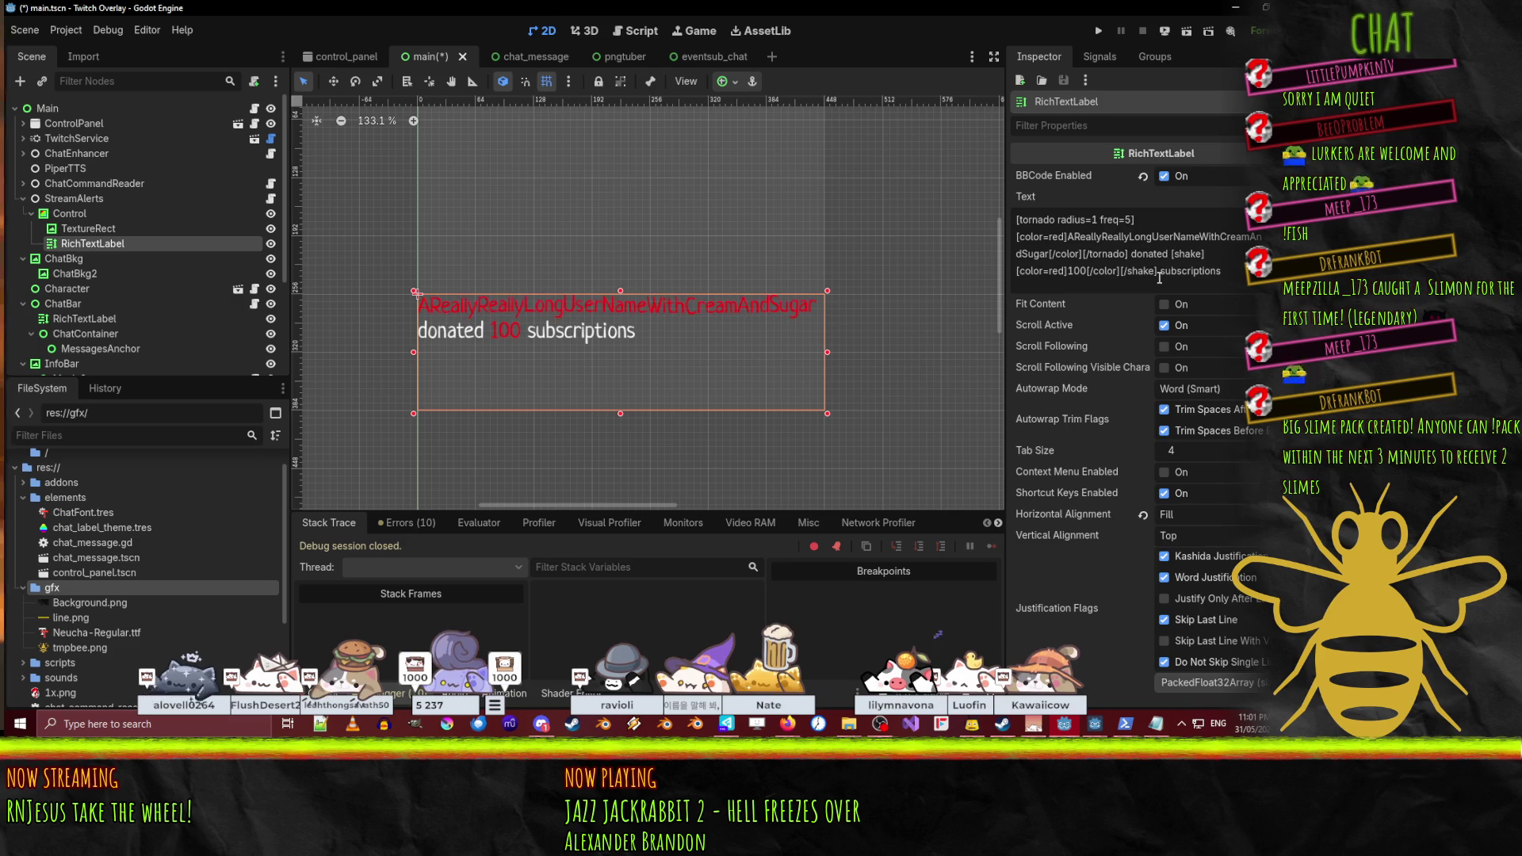
- Insert [b] after [shake] and place [/b] just after [/color] around 100
{"action": "left_click", "coordinate": [1017, 272]}
{"action": "type", "text": "[b]"}
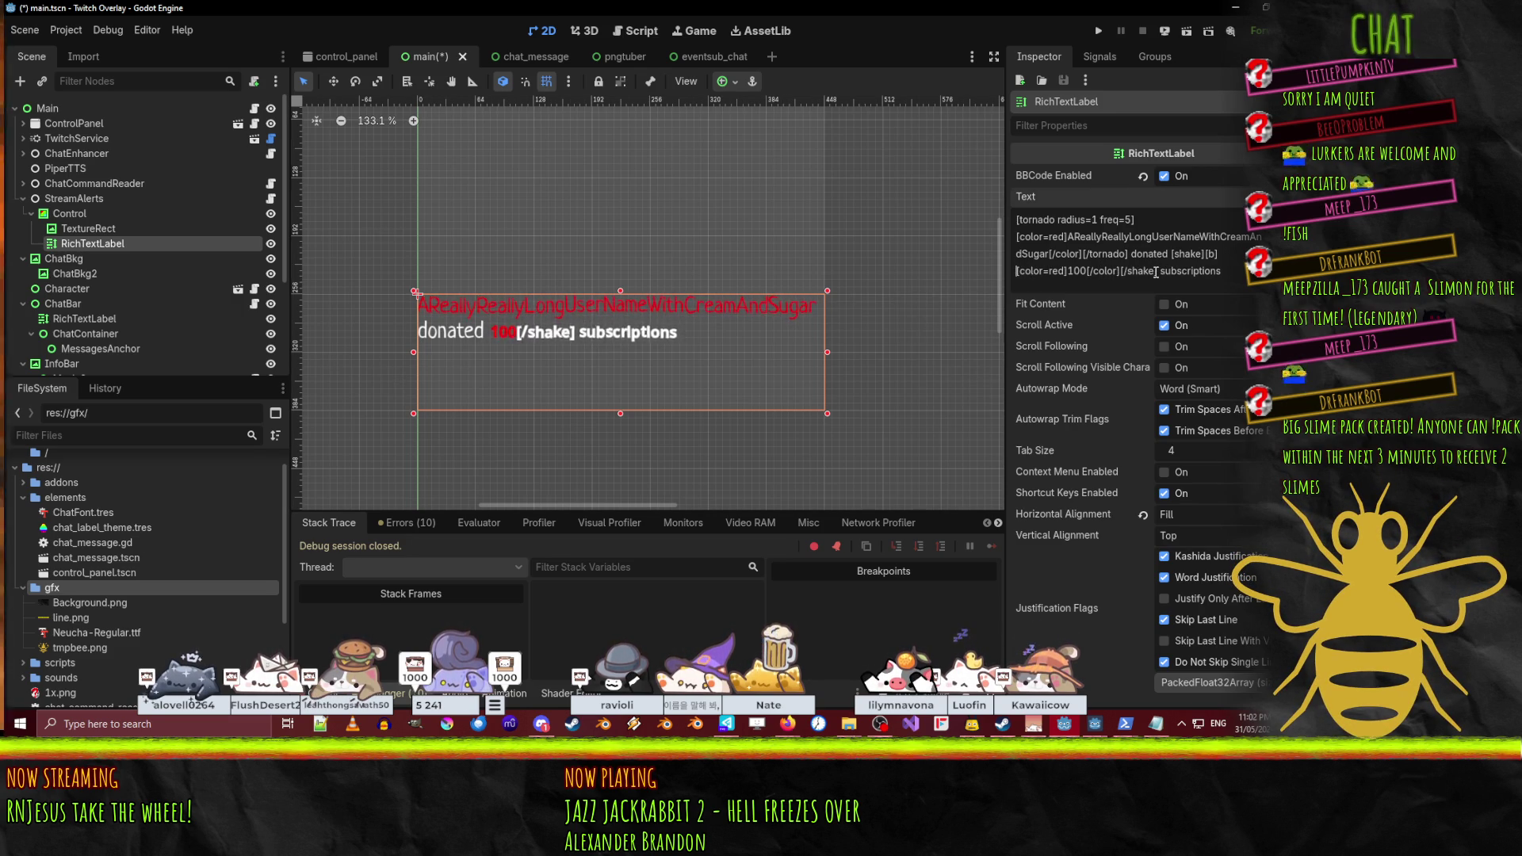
{"action": "type", "text": "["}
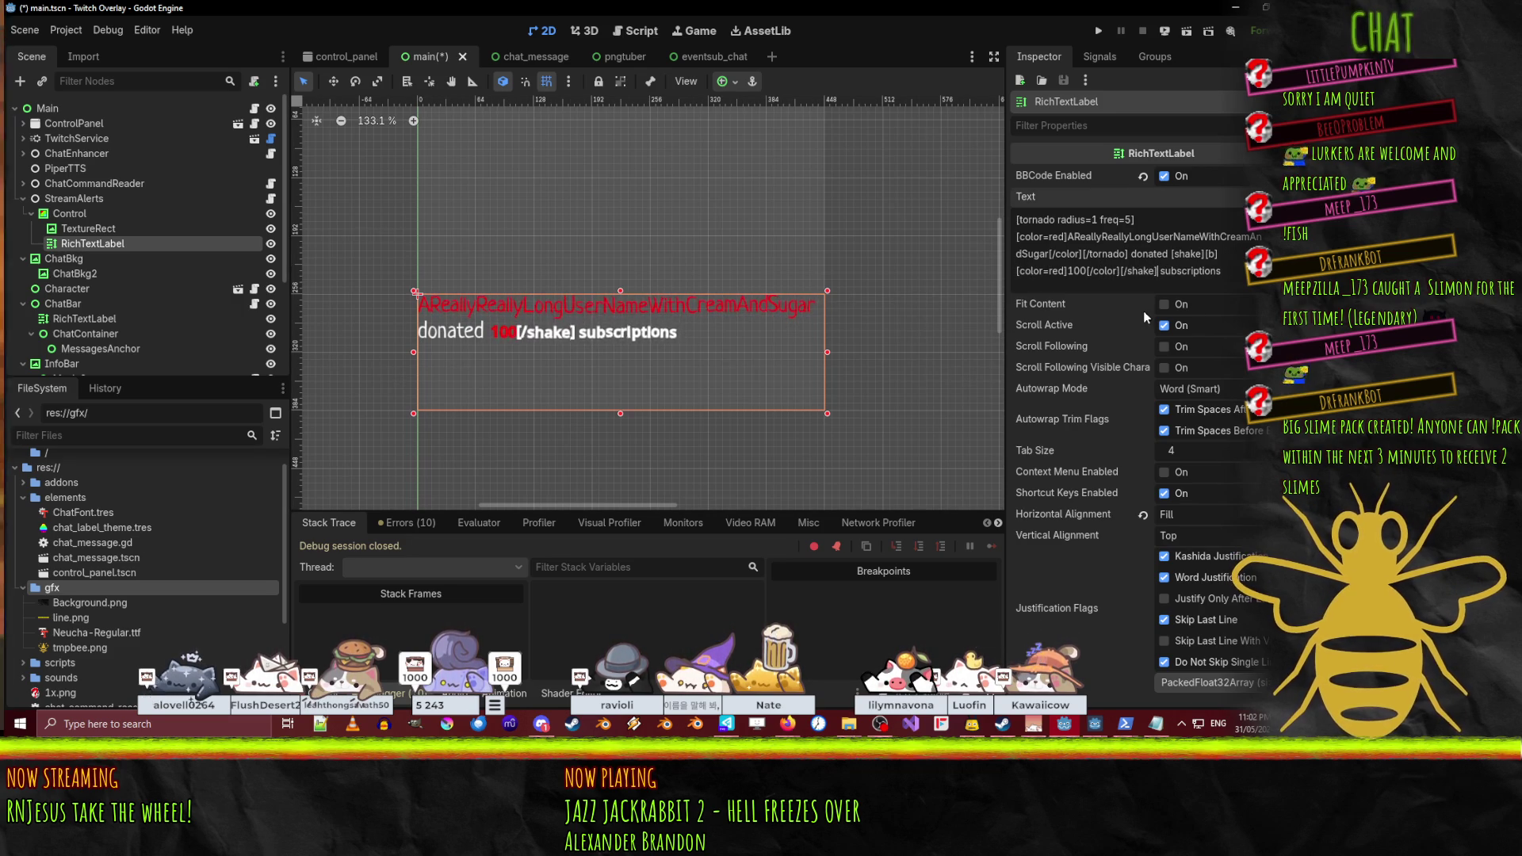
{"action": "type", "text": "/b"}
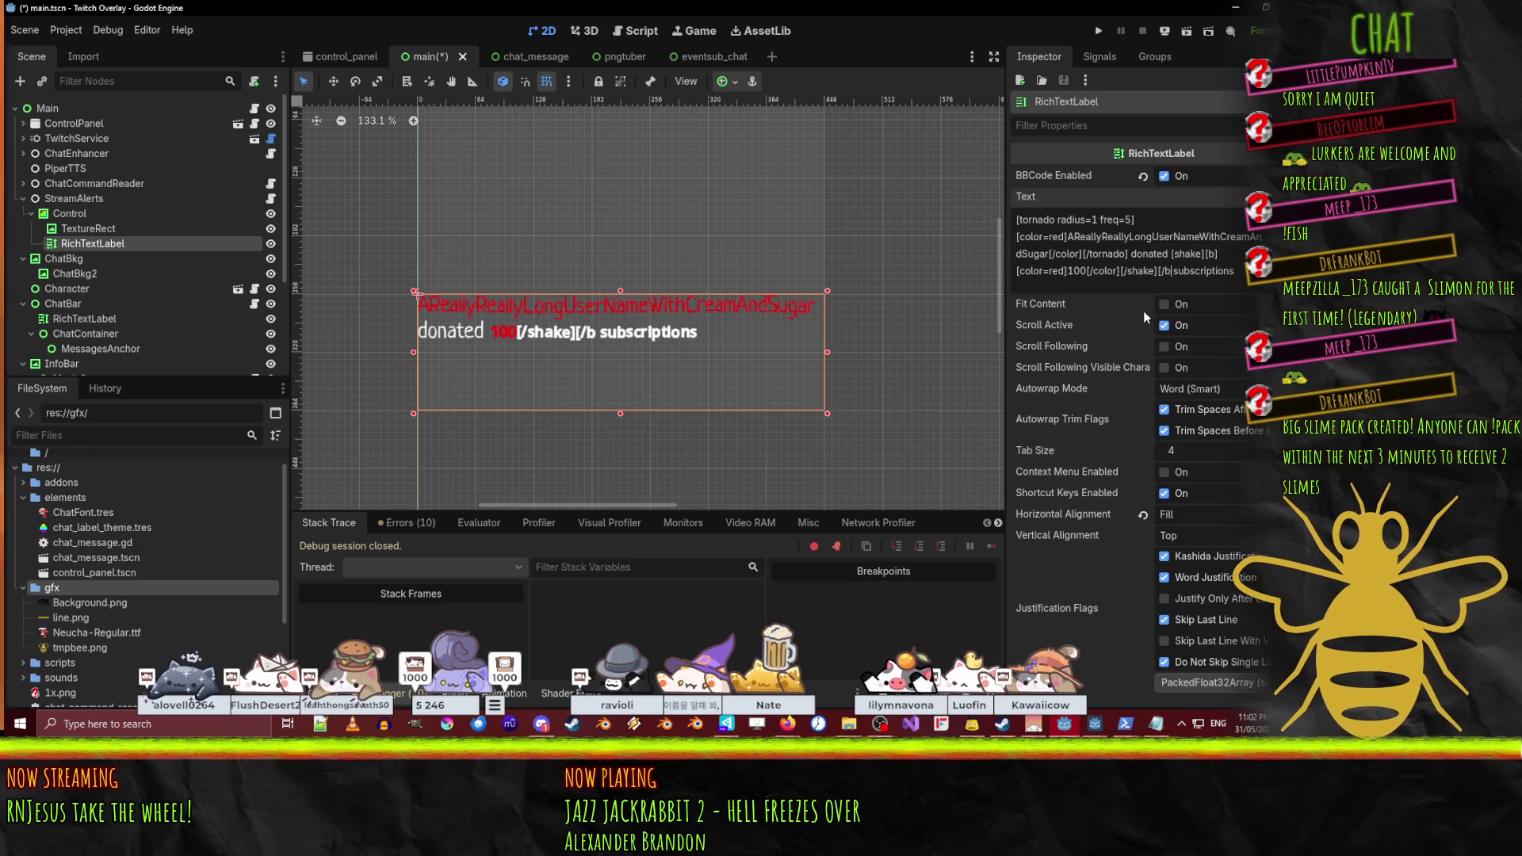
{"action": "type", "text": "]"}
{"action": "key", "text": "Left"}
{"action": "key", "text": "Left"}
{"action": "key", "text": "Left"}
{"action": "key", "text": "Left"}
{"action": "key", "text": "shift+Right"}
{"action": "key", "text": "shift+Right"}
{"action": "key", "text": "shift+Right"}
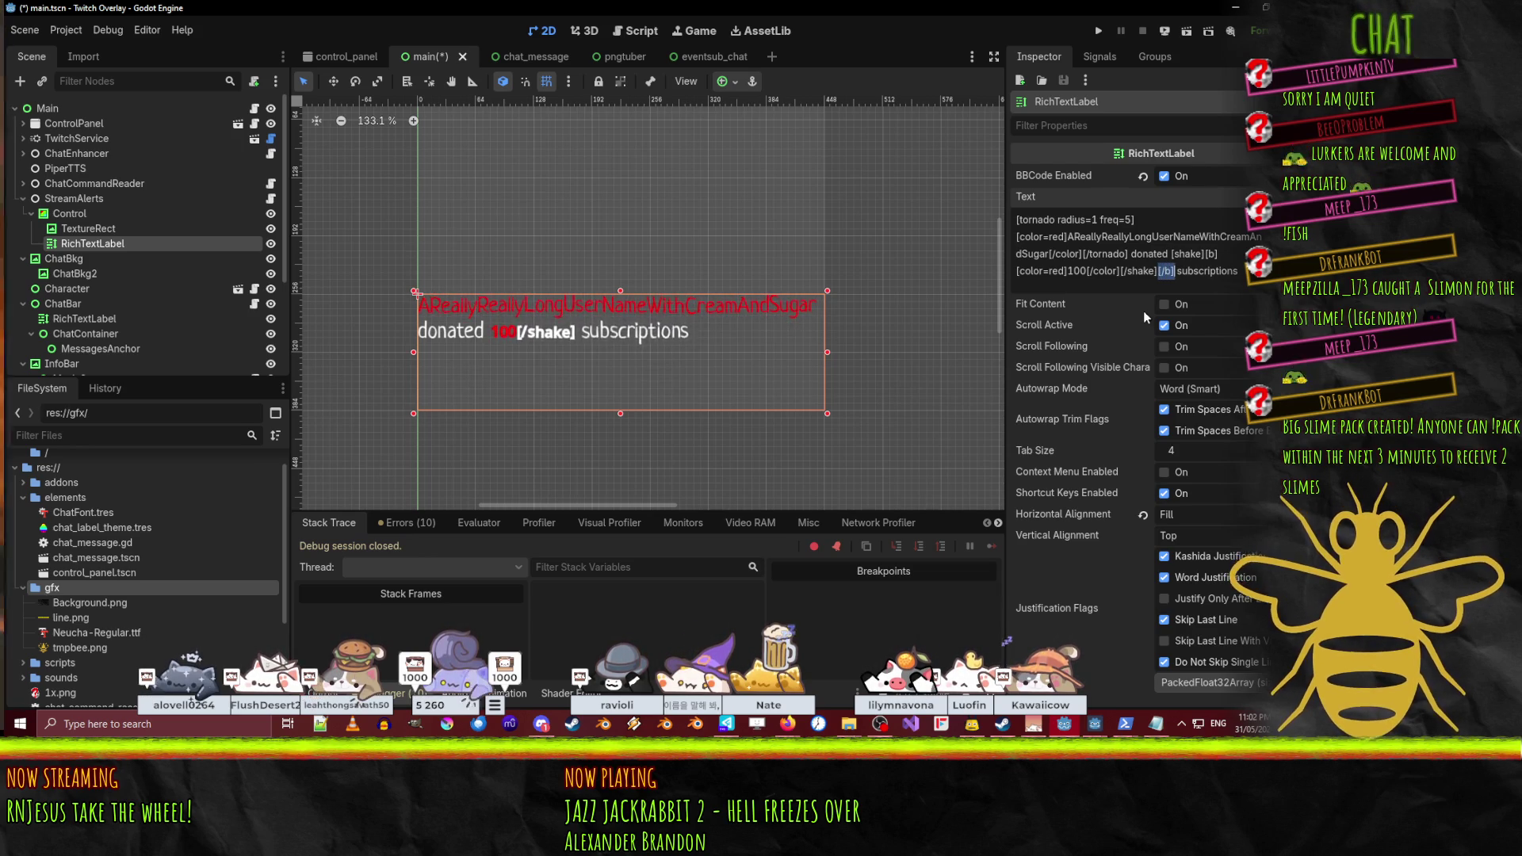
{"action": "key", "text": "BackSpace"}
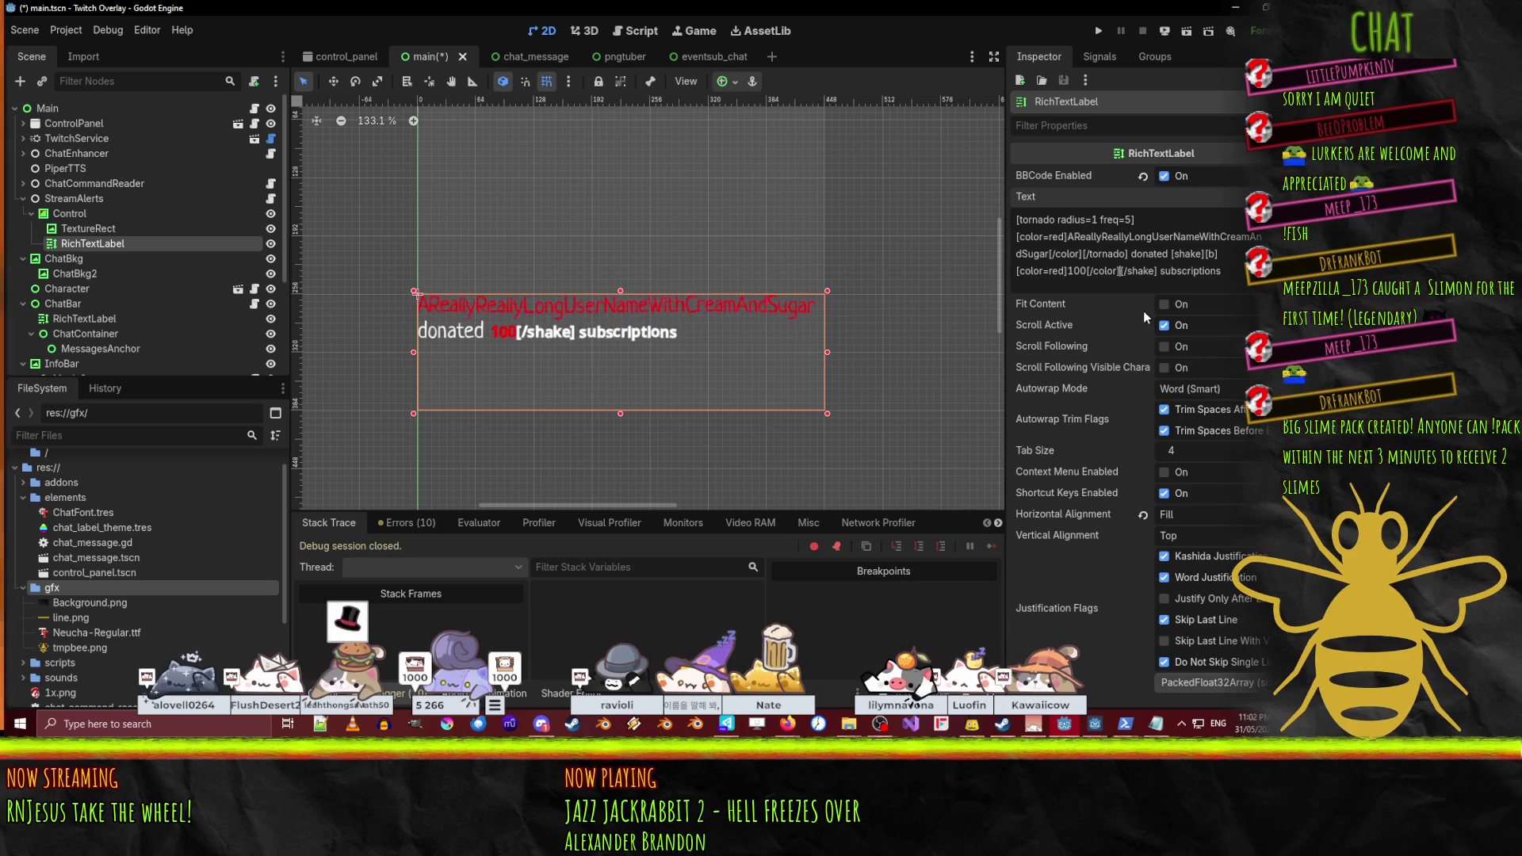
{"action": "type", "text": "[/b]"}
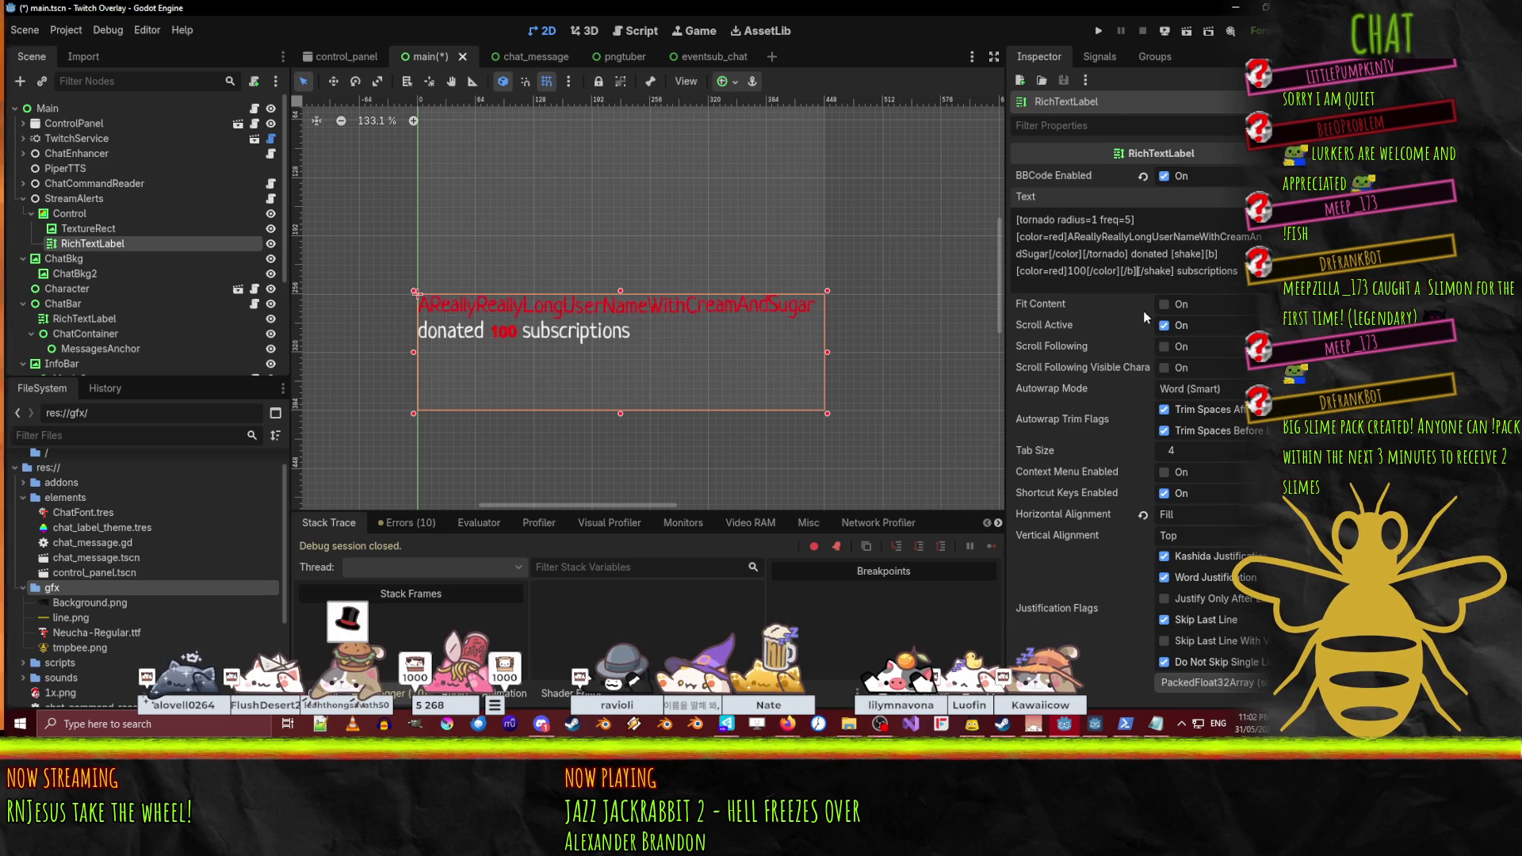
{"action": "scroll", "coordinate": [1149, 316], "scroll_direction": "down", "scroll_amount": 10}
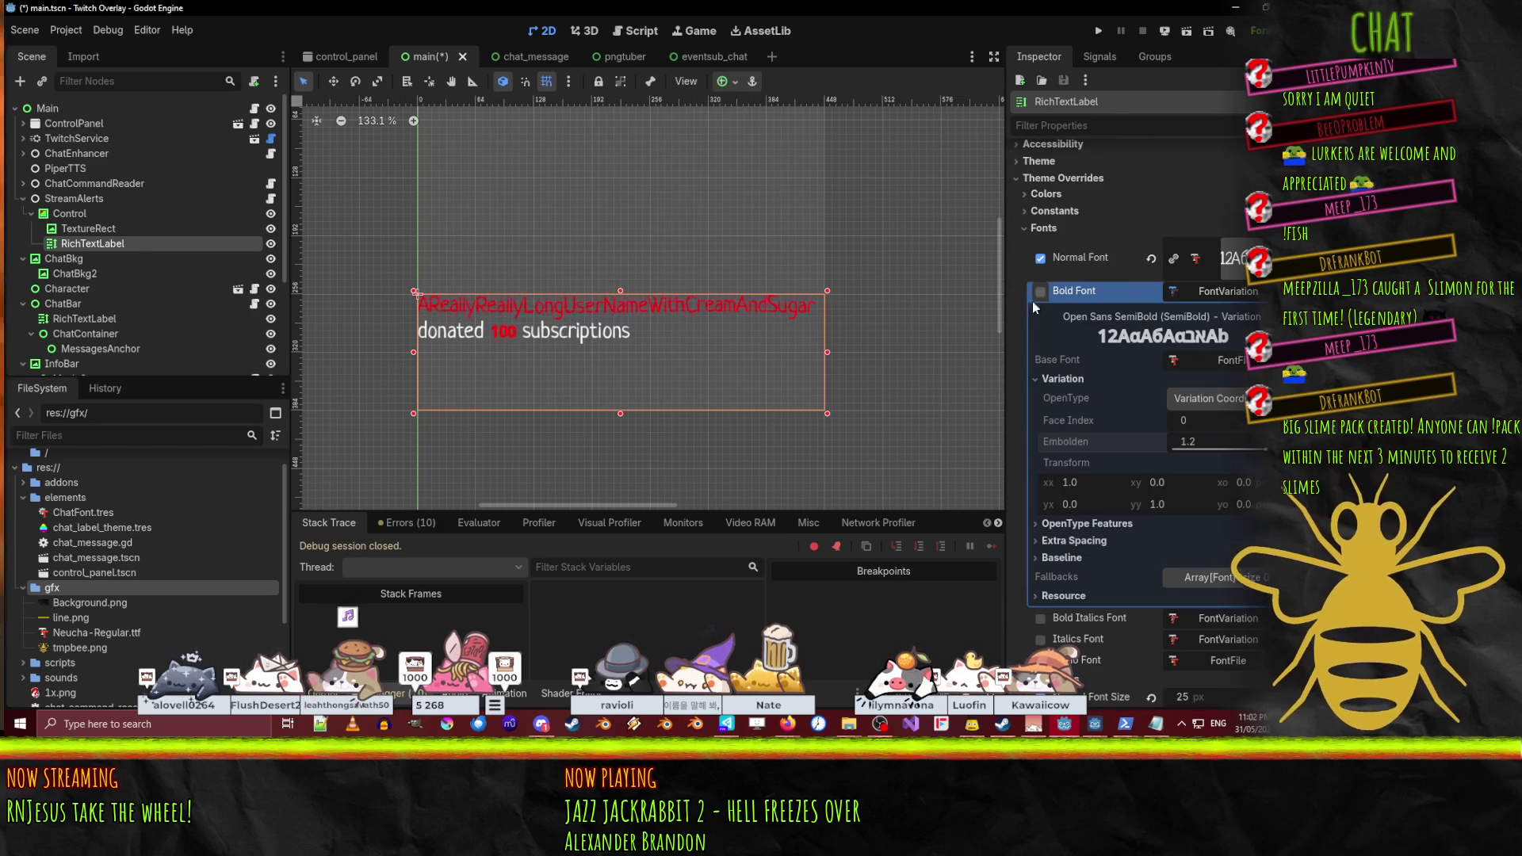
- Replace the label's bold font with a new FontVariation based on Neucha-Regular
{"action": "left_click", "coordinate": [1218, 290]}
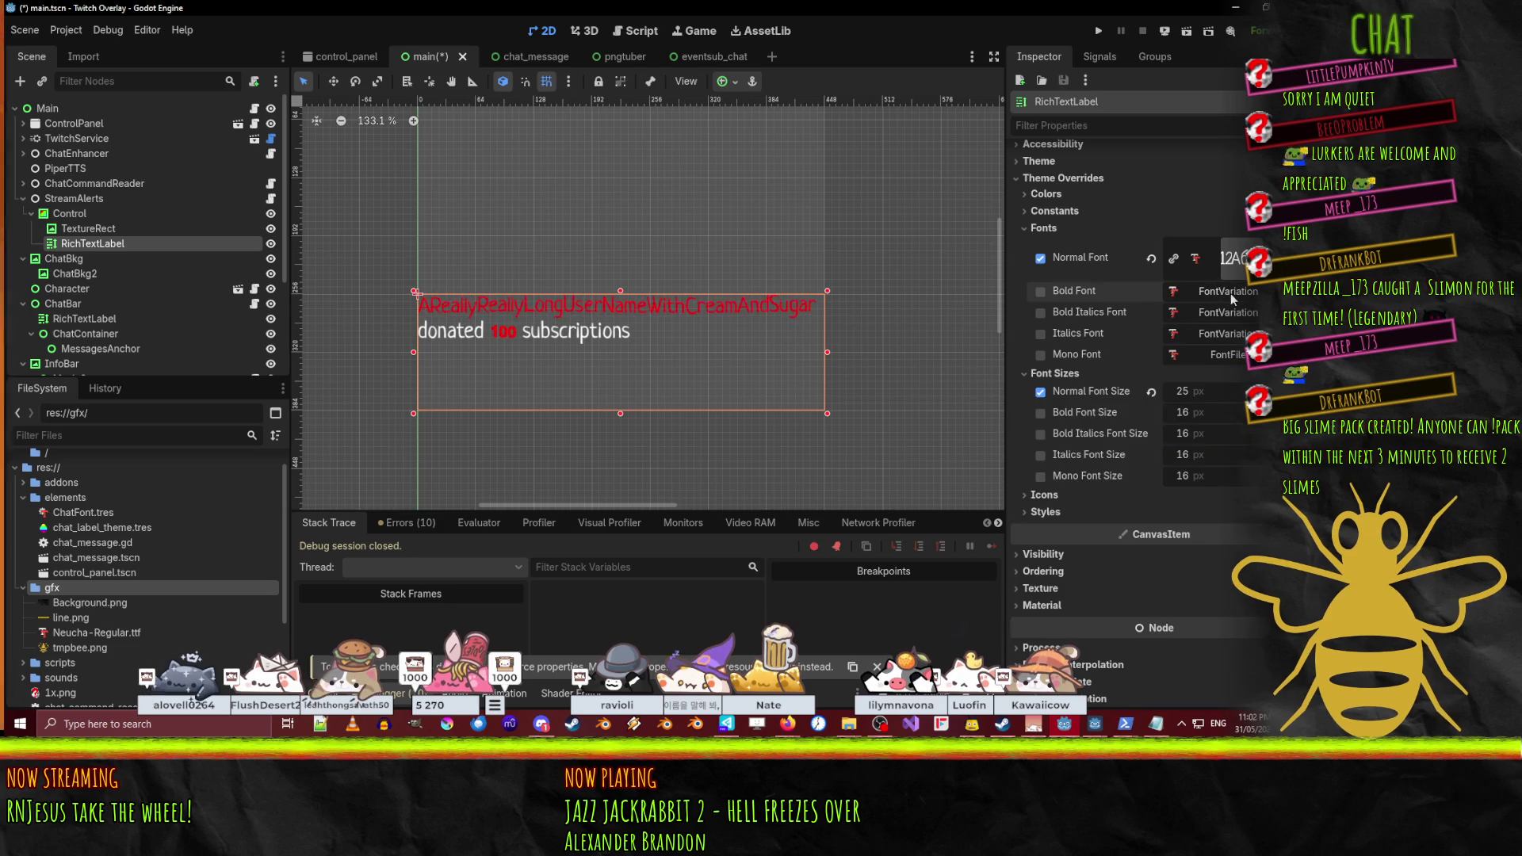
{"action": "left_click", "coordinate": [1230, 294]}
{"action": "right_click", "coordinate": [1230, 293]}
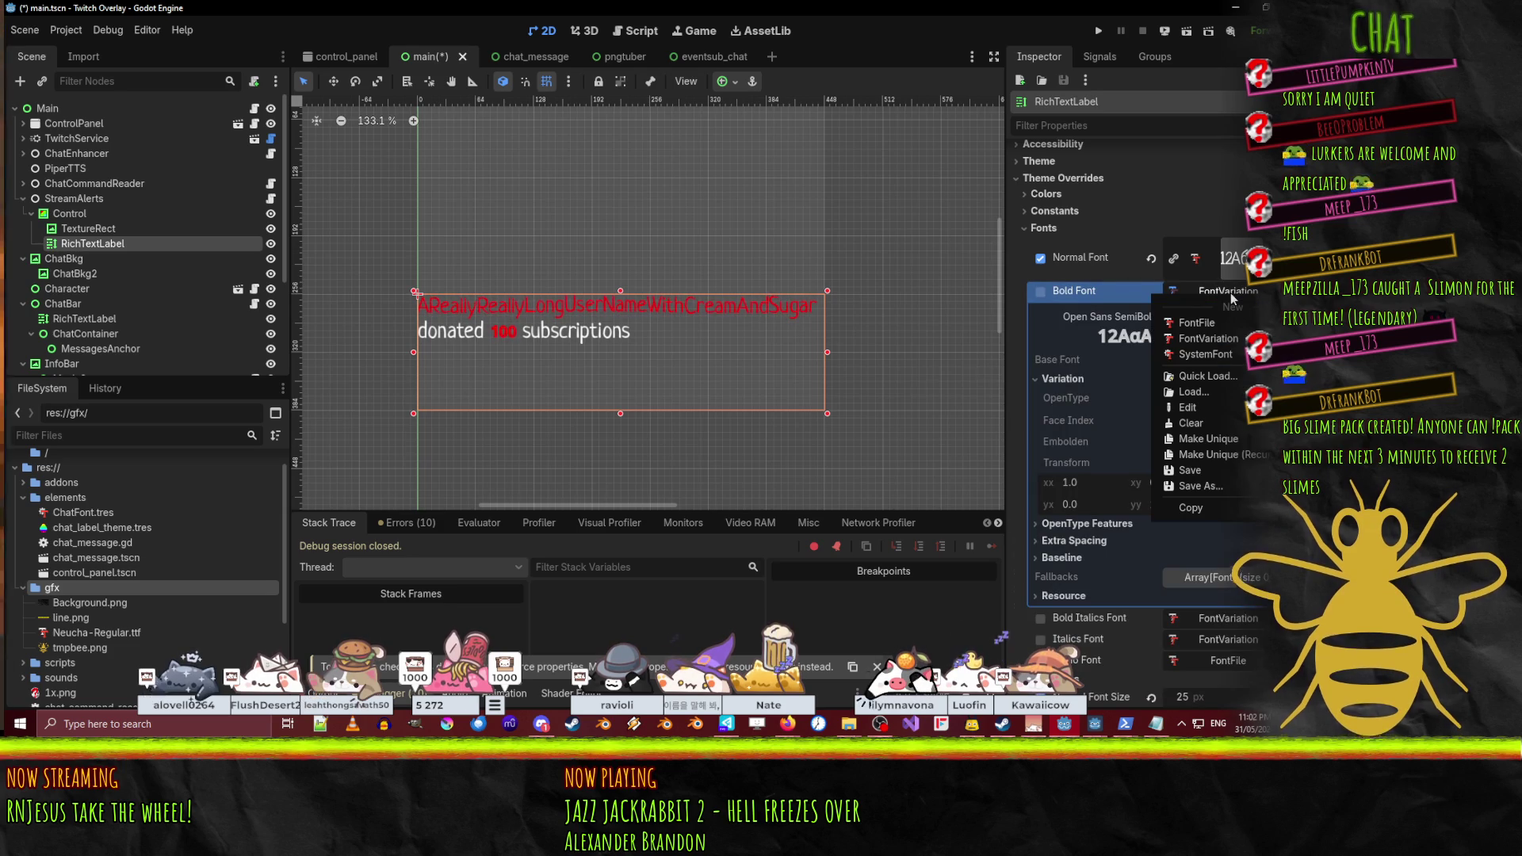
{"action": "left_click", "coordinate": [1200, 339]}
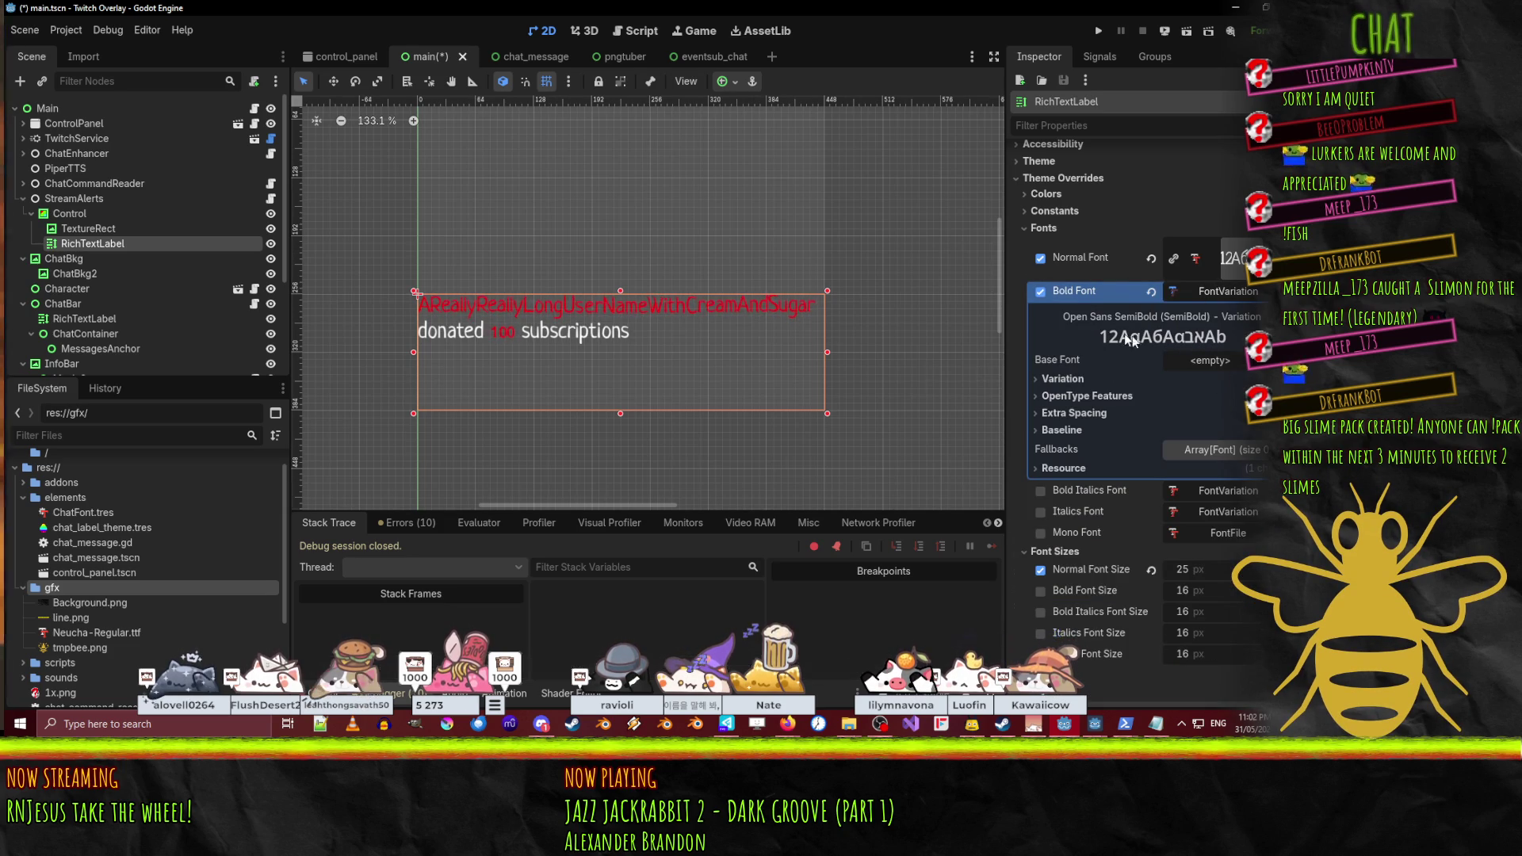
{"action": "left_click", "coordinate": [1211, 360]}
{"action": "left_click", "coordinate": [1239, 454]}
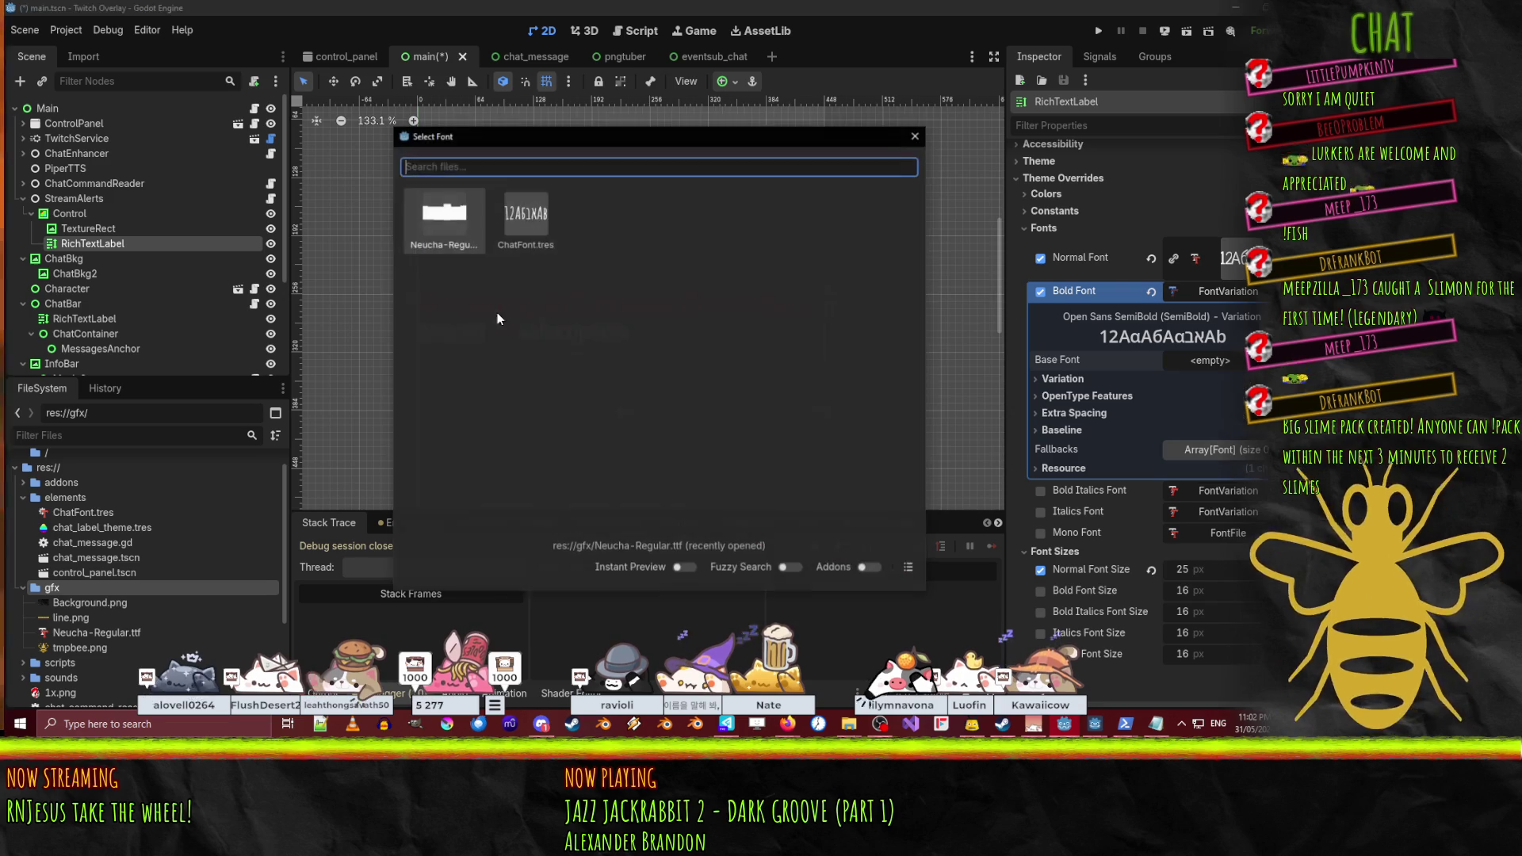
{"action": "double_click", "coordinate": [460, 226]}
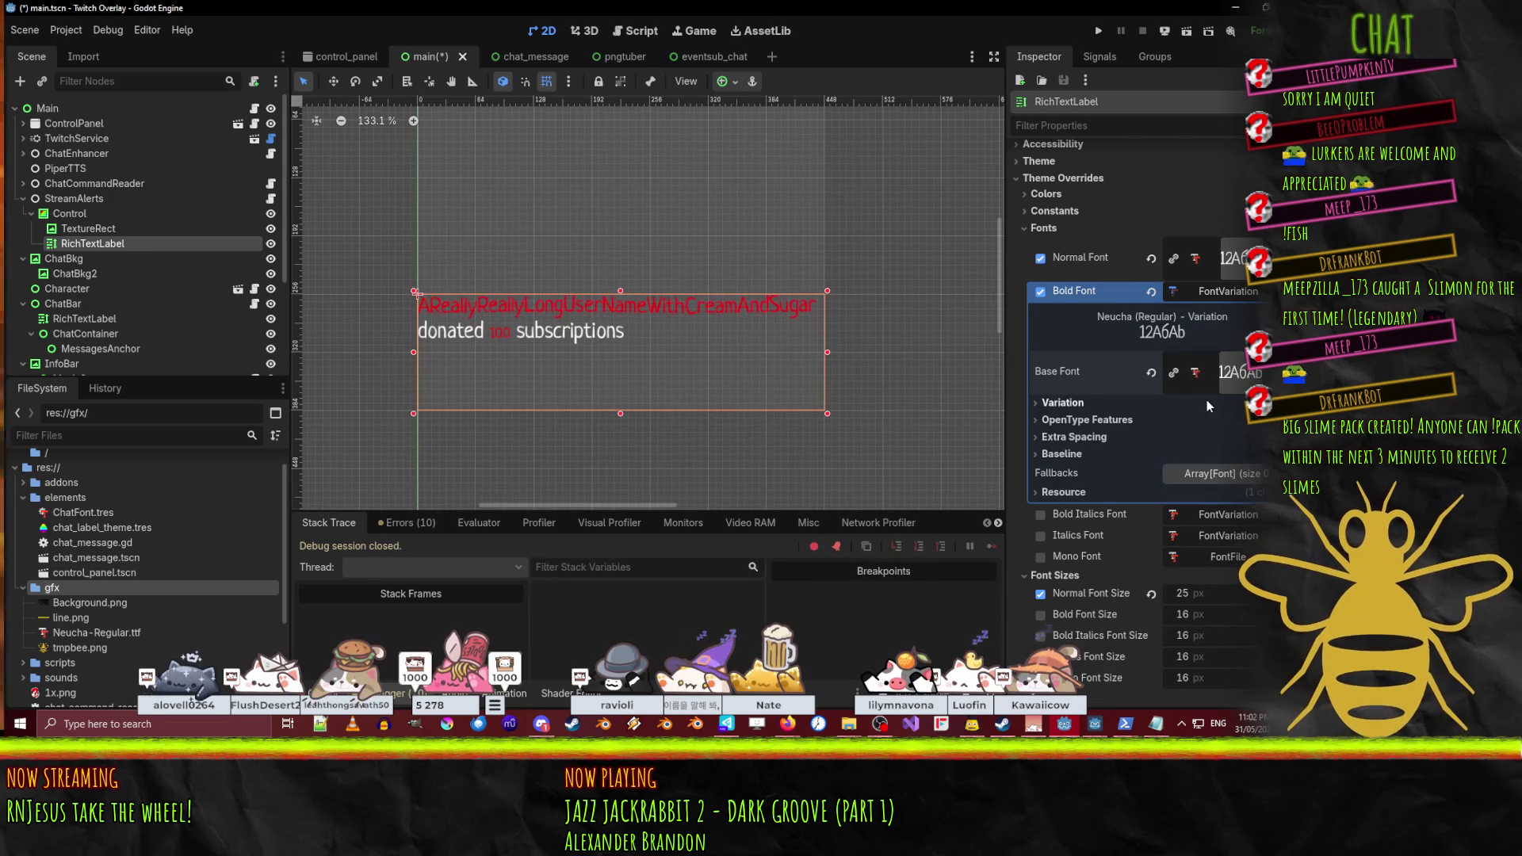
- Set the bold variation's Embolden to 2
{"action": "scroll", "coordinate": [1206, 400], "scroll_direction": "down", "scroll_amount": 2}
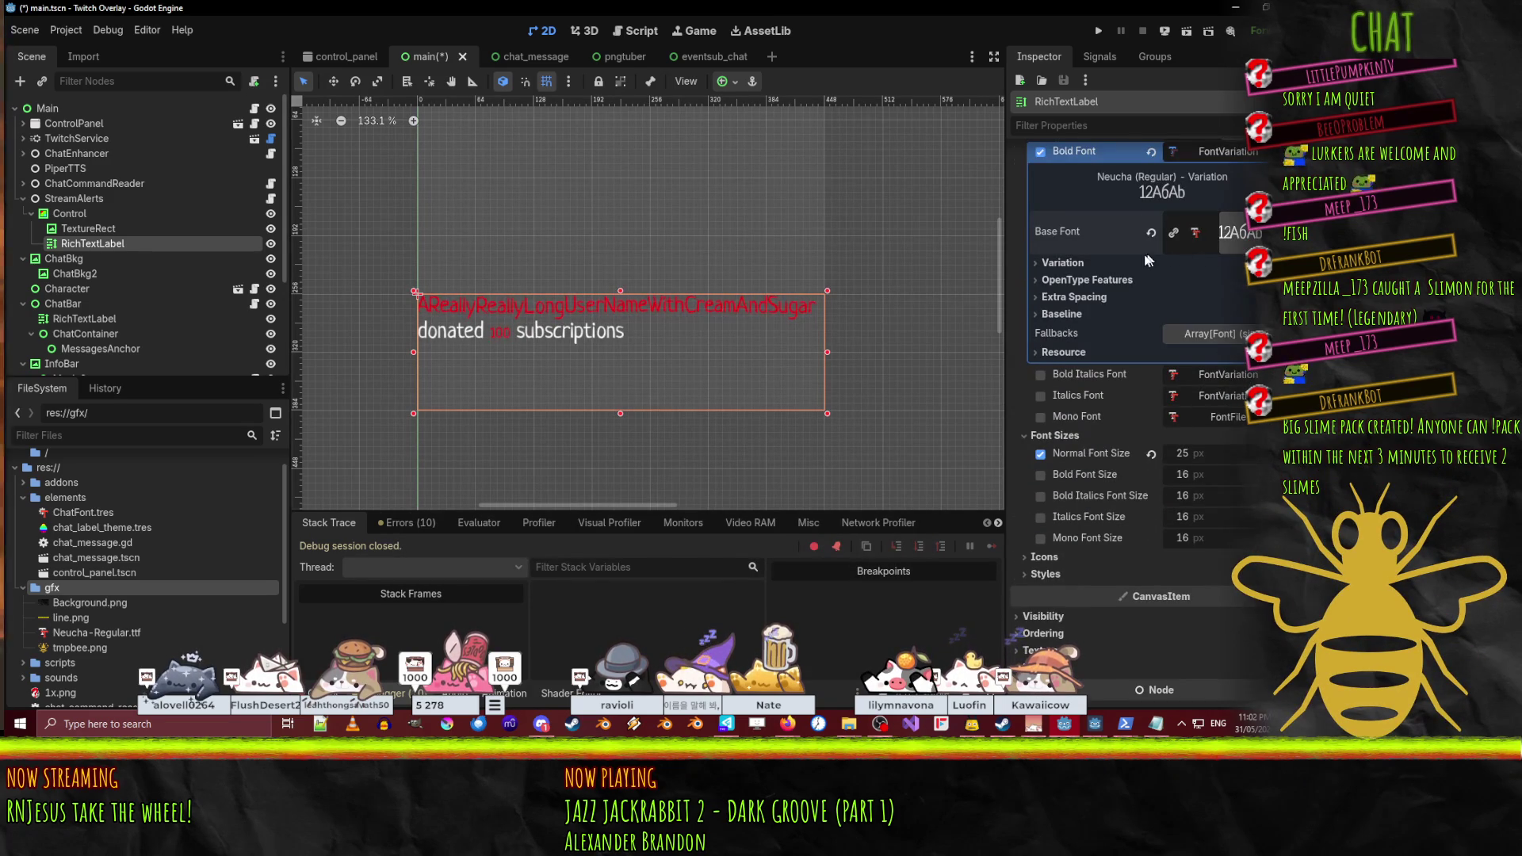
{"action": "scroll", "coordinate": [1160, 253], "scroll_direction": "up", "scroll_amount": 1}
{"action": "left_click", "coordinate": [1066, 333]}
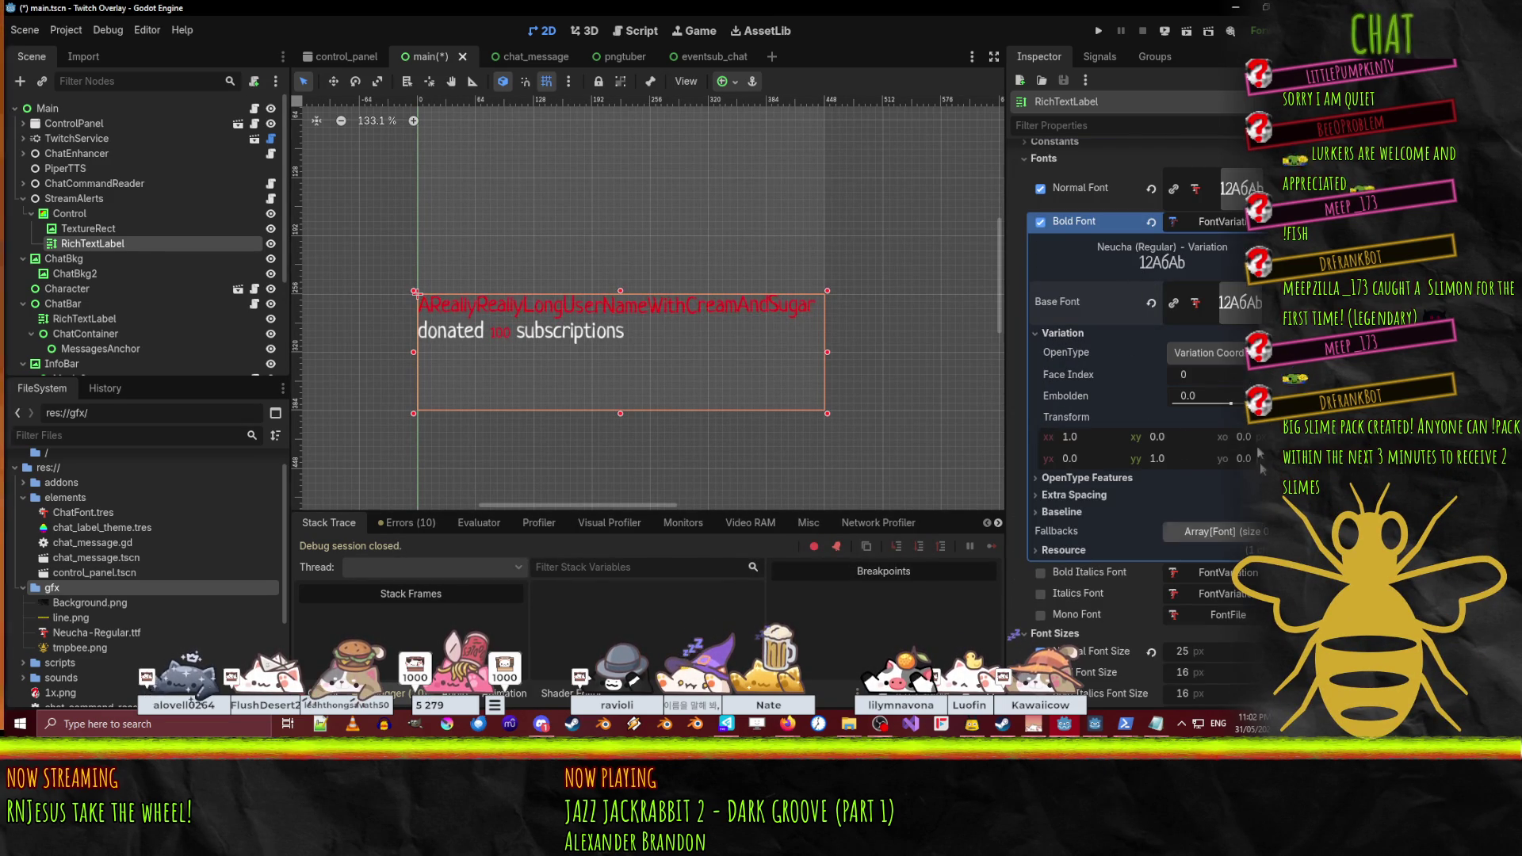
{"action": "left_click", "coordinate": [1221, 396]}
{"action": "type", "text": "2"}
{"action": "key", "text": "Return"}
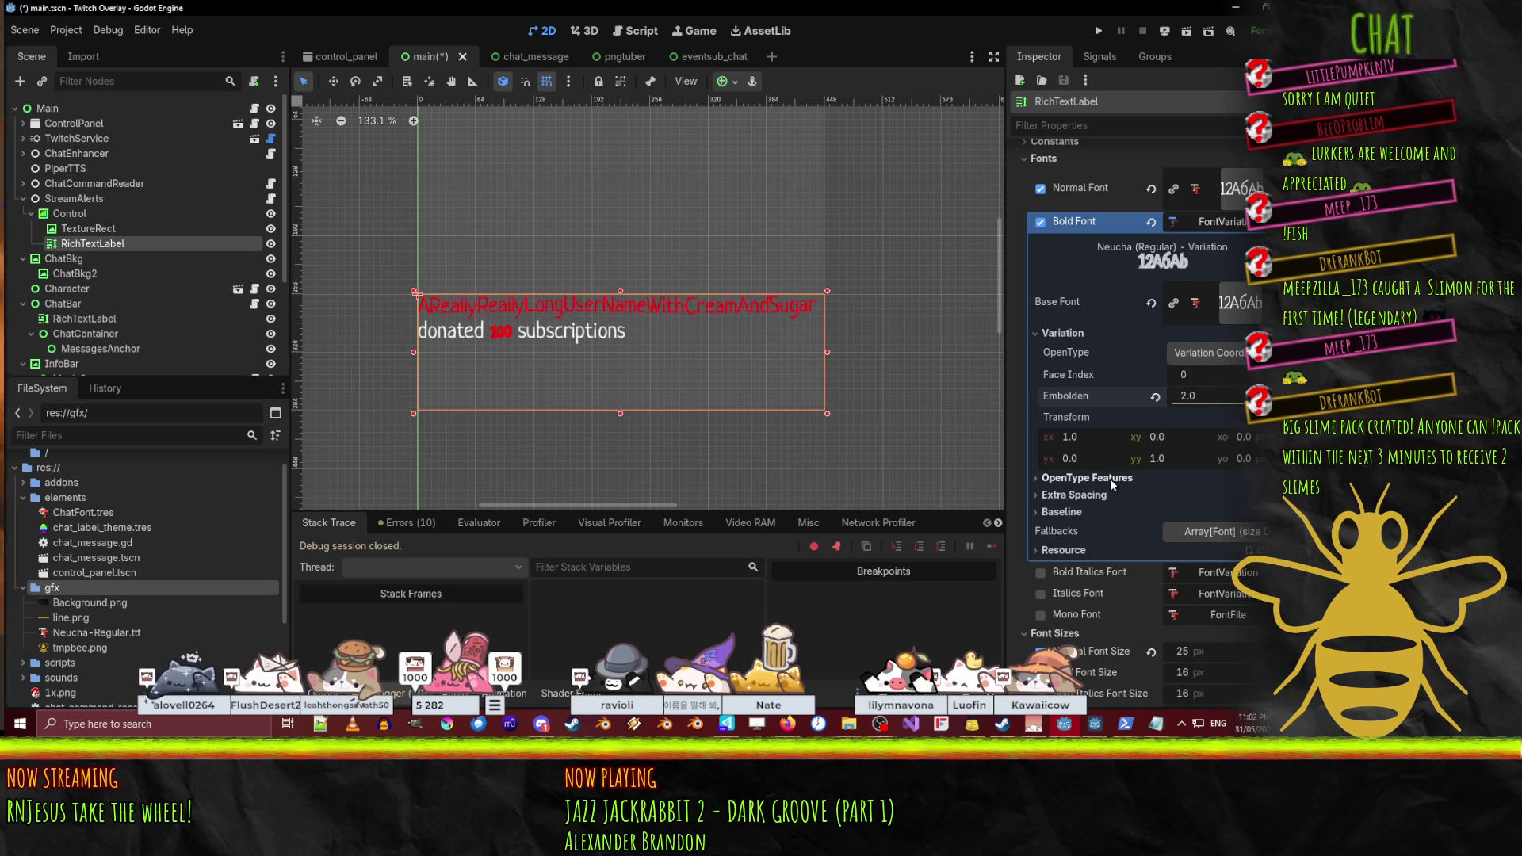
- Try Face Index 2 on the base font, then revert it to 0
{"action": "left_click", "coordinate": [1239, 308]}
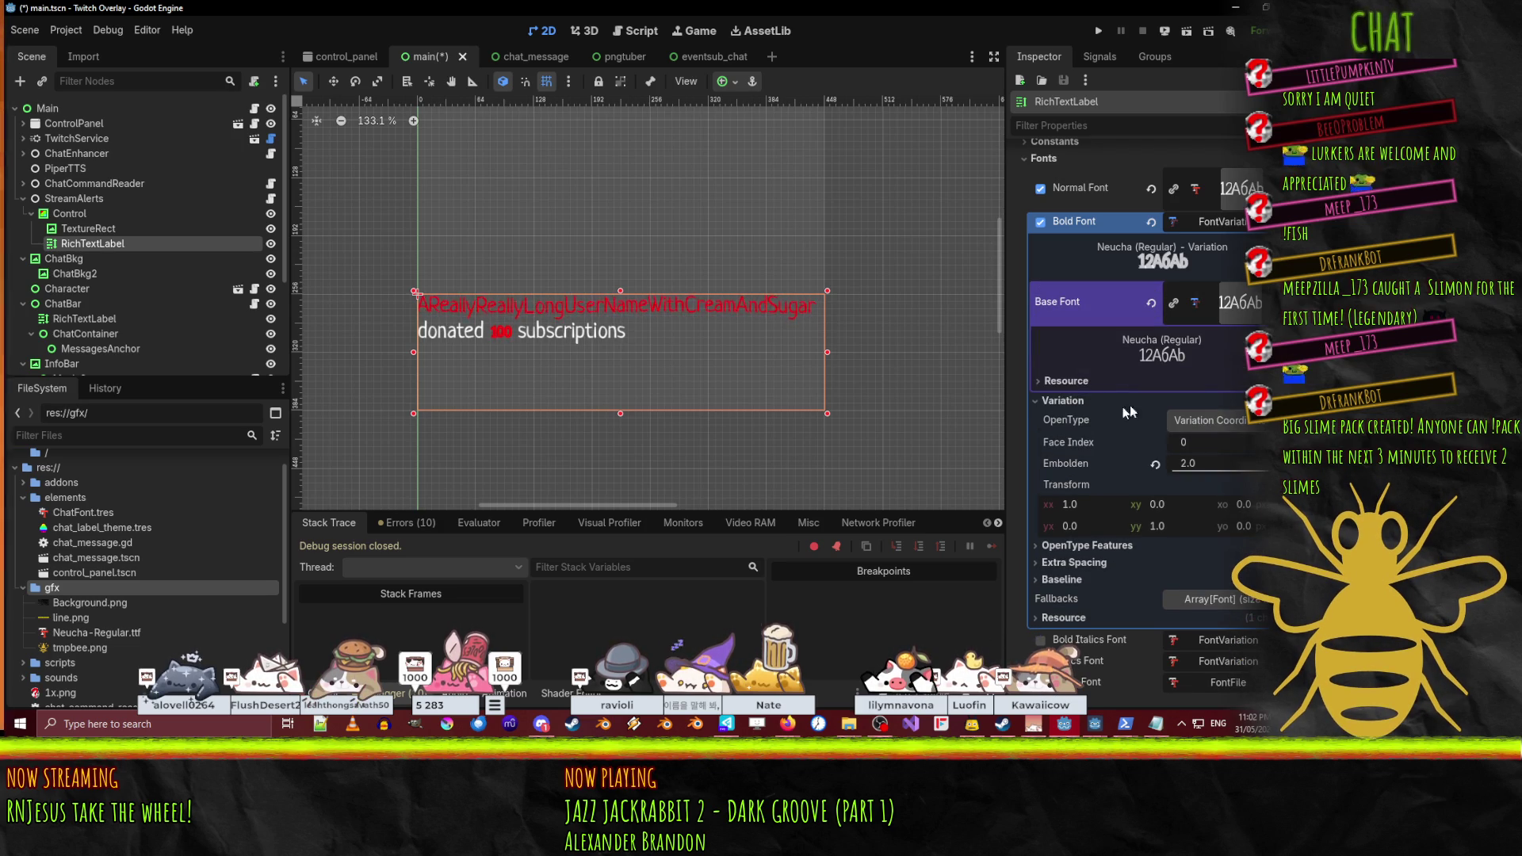
{"action": "scroll", "coordinate": [1175, 359], "scroll_direction": "up", "scroll_amount": 2}
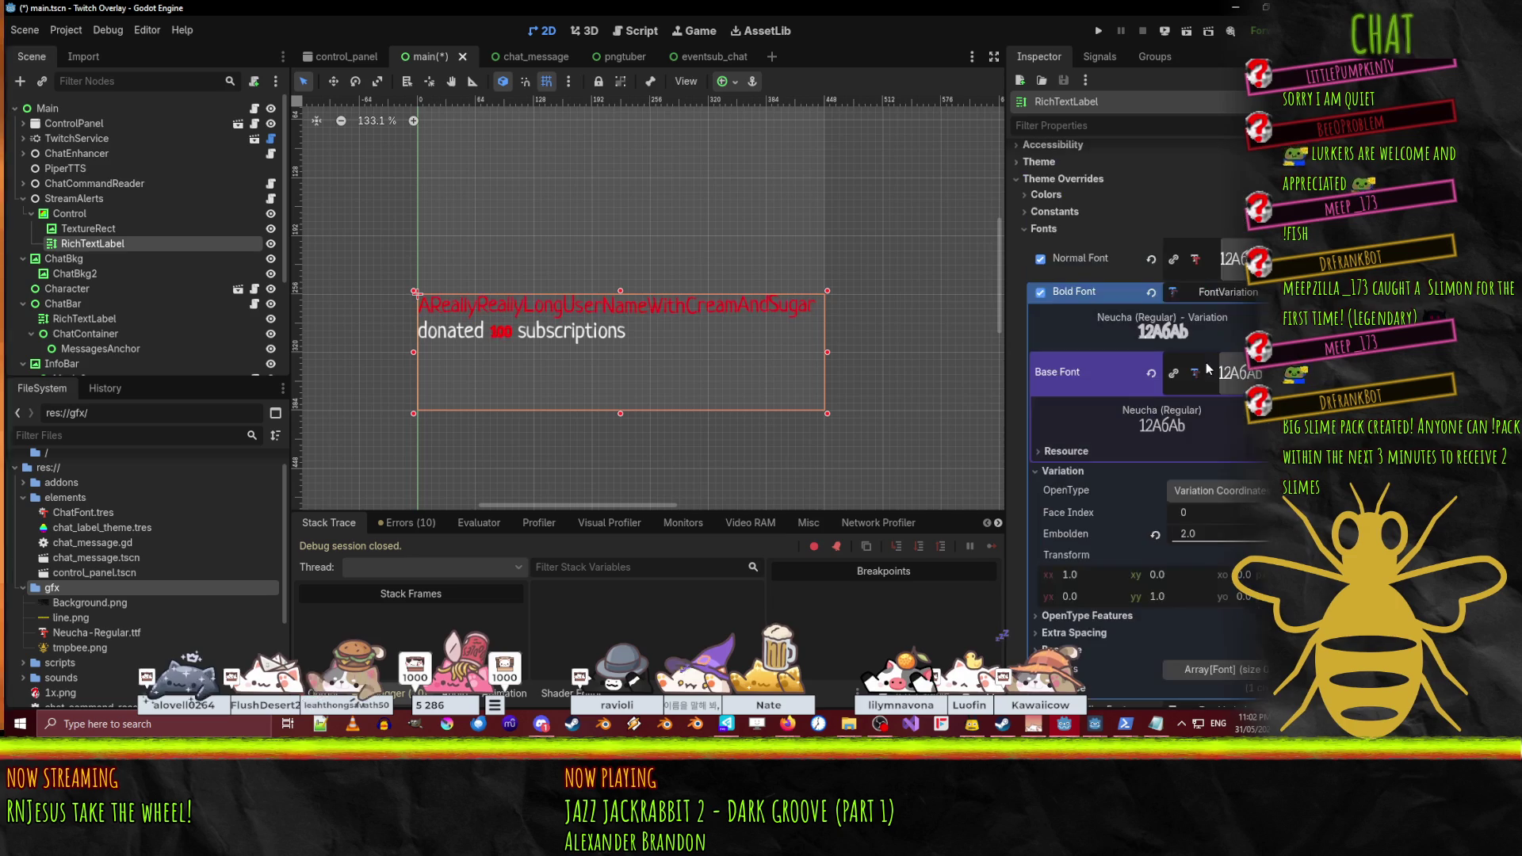
{"action": "right_click", "coordinate": [1172, 349]}
{"action": "left_click", "coordinate": [1044, 275]}
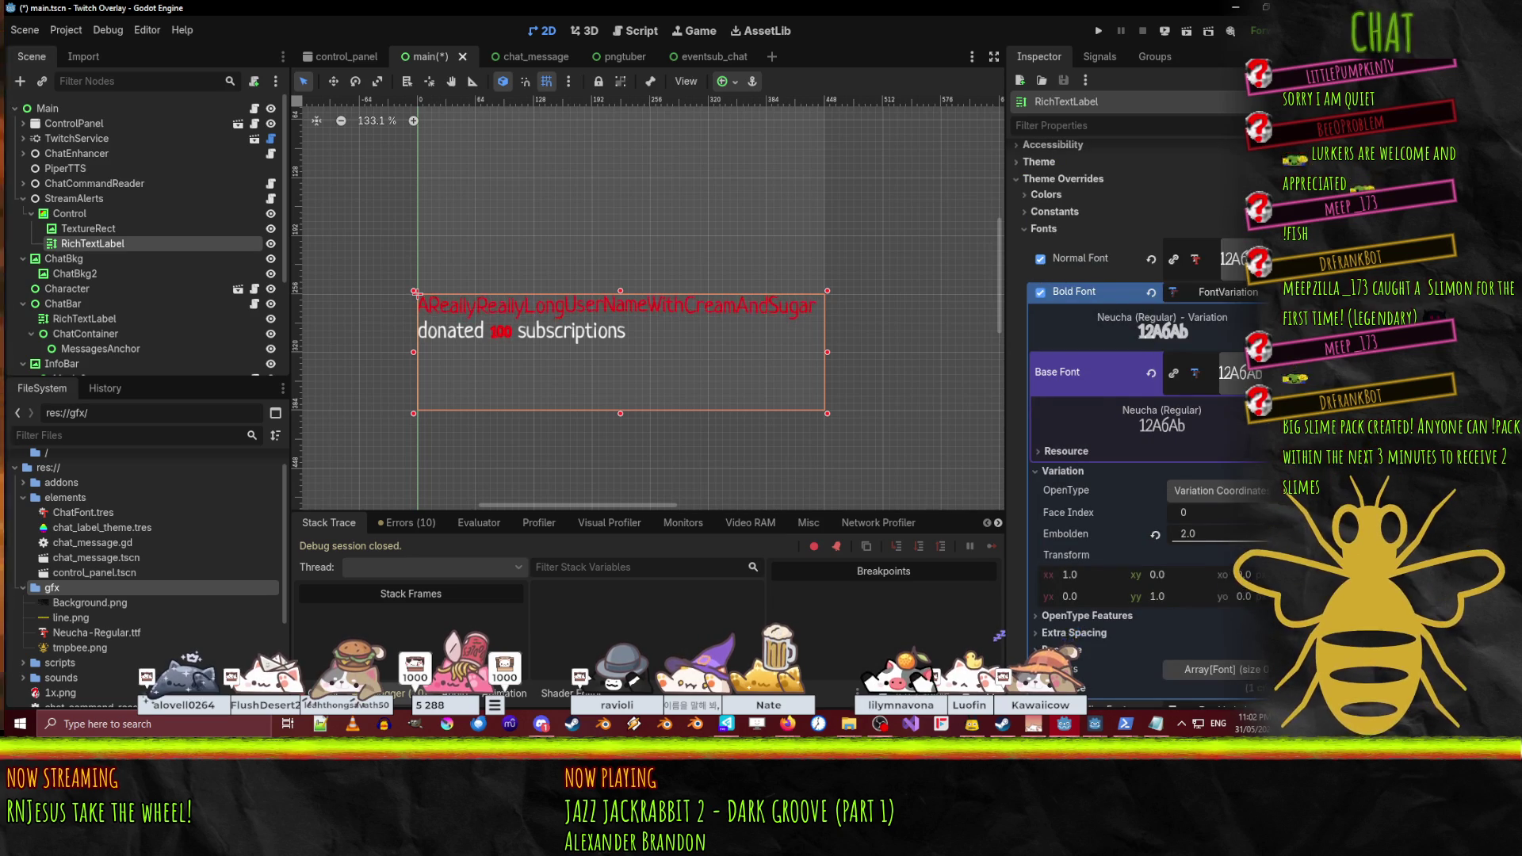
{"action": "left_click", "coordinate": [1236, 258]}
{"action": "scroll", "coordinate": [1141, 396], "scroll_direction": "down", "scroll_amount": 5}
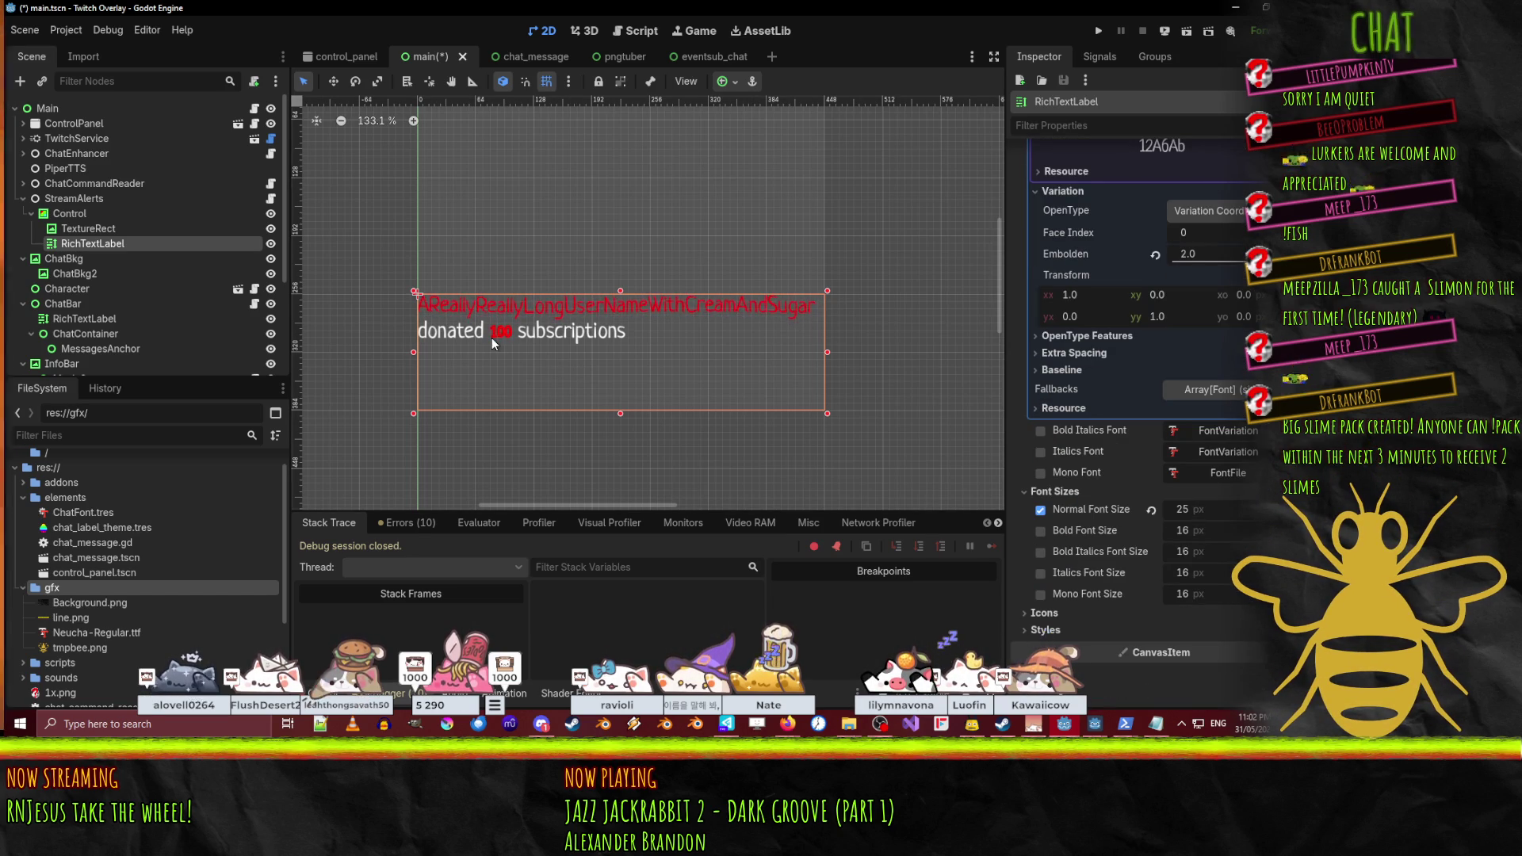
{"action": "scroll", "coordinate": [1164, 307], "scroll_direction": "up", "scroll_amount": 1}
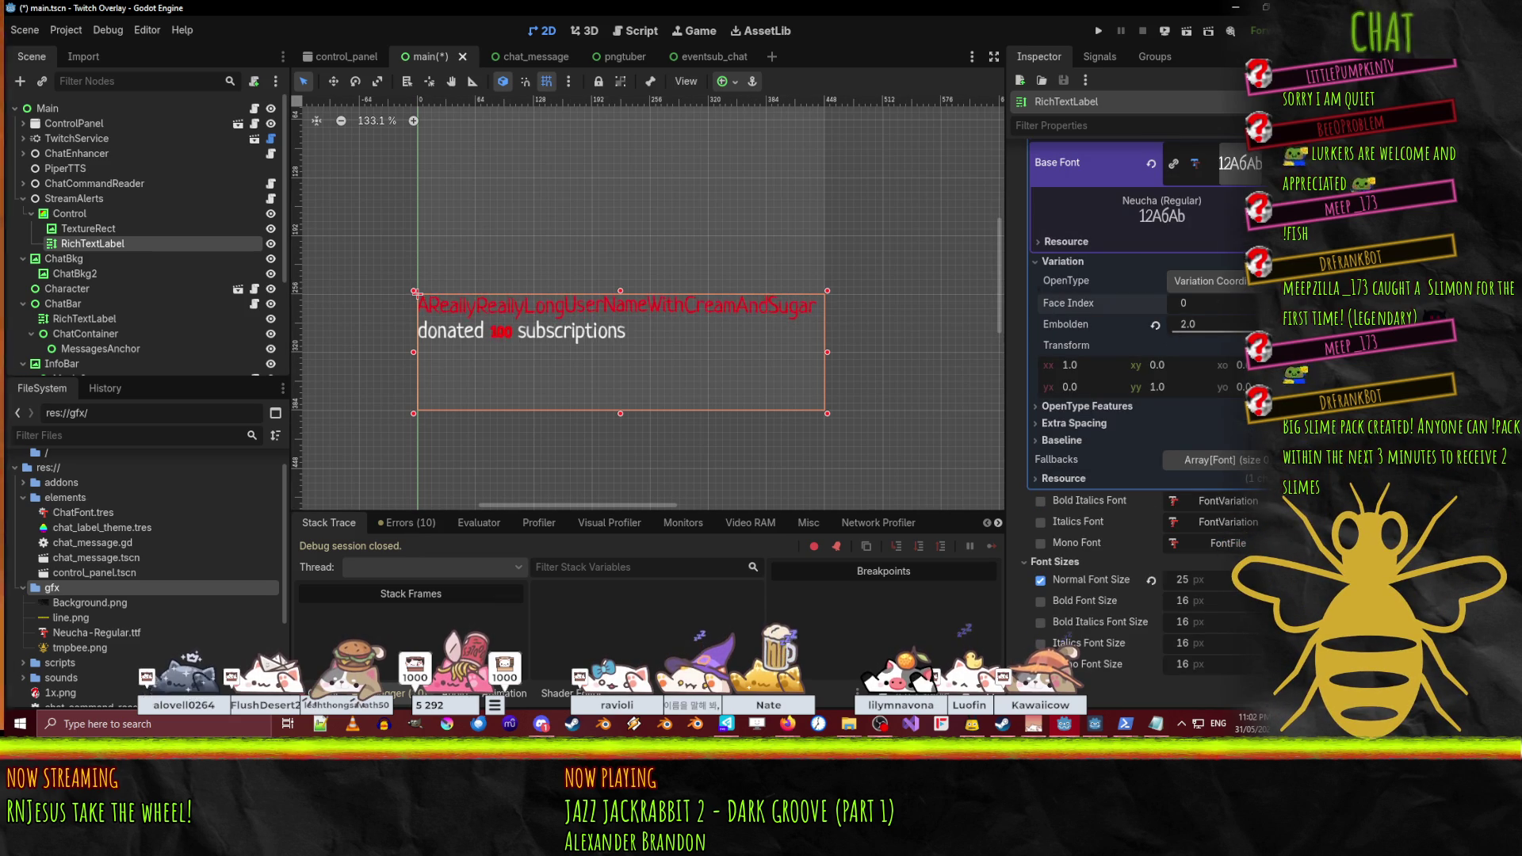
{"action": "left_click", "coordinate": [1184, 303]}
{"action": "type", "text": "2"}
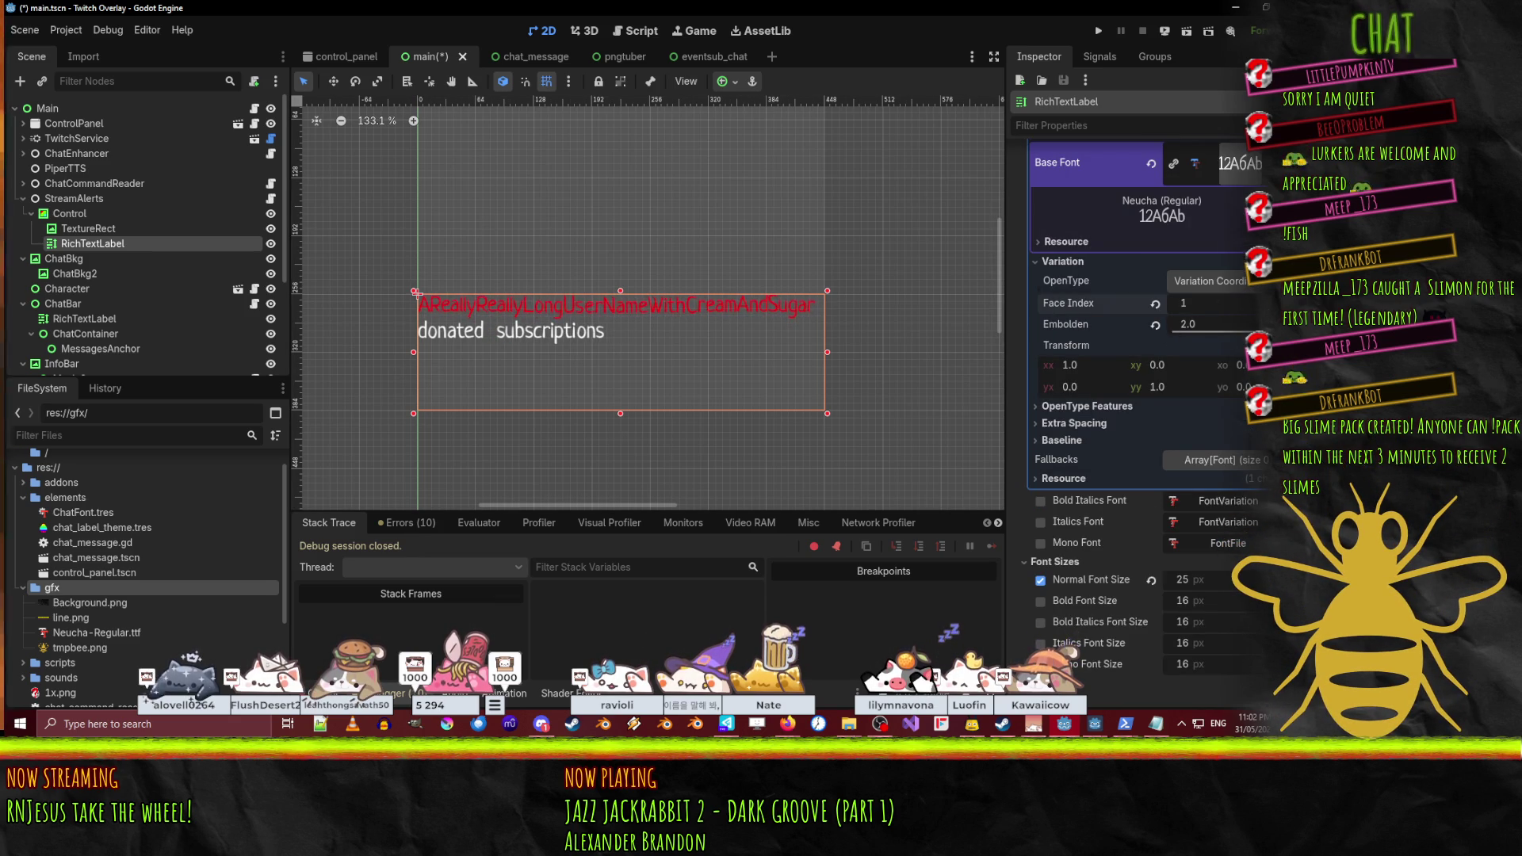
{"action": "left_click", "coordinate": [1154, 306]}
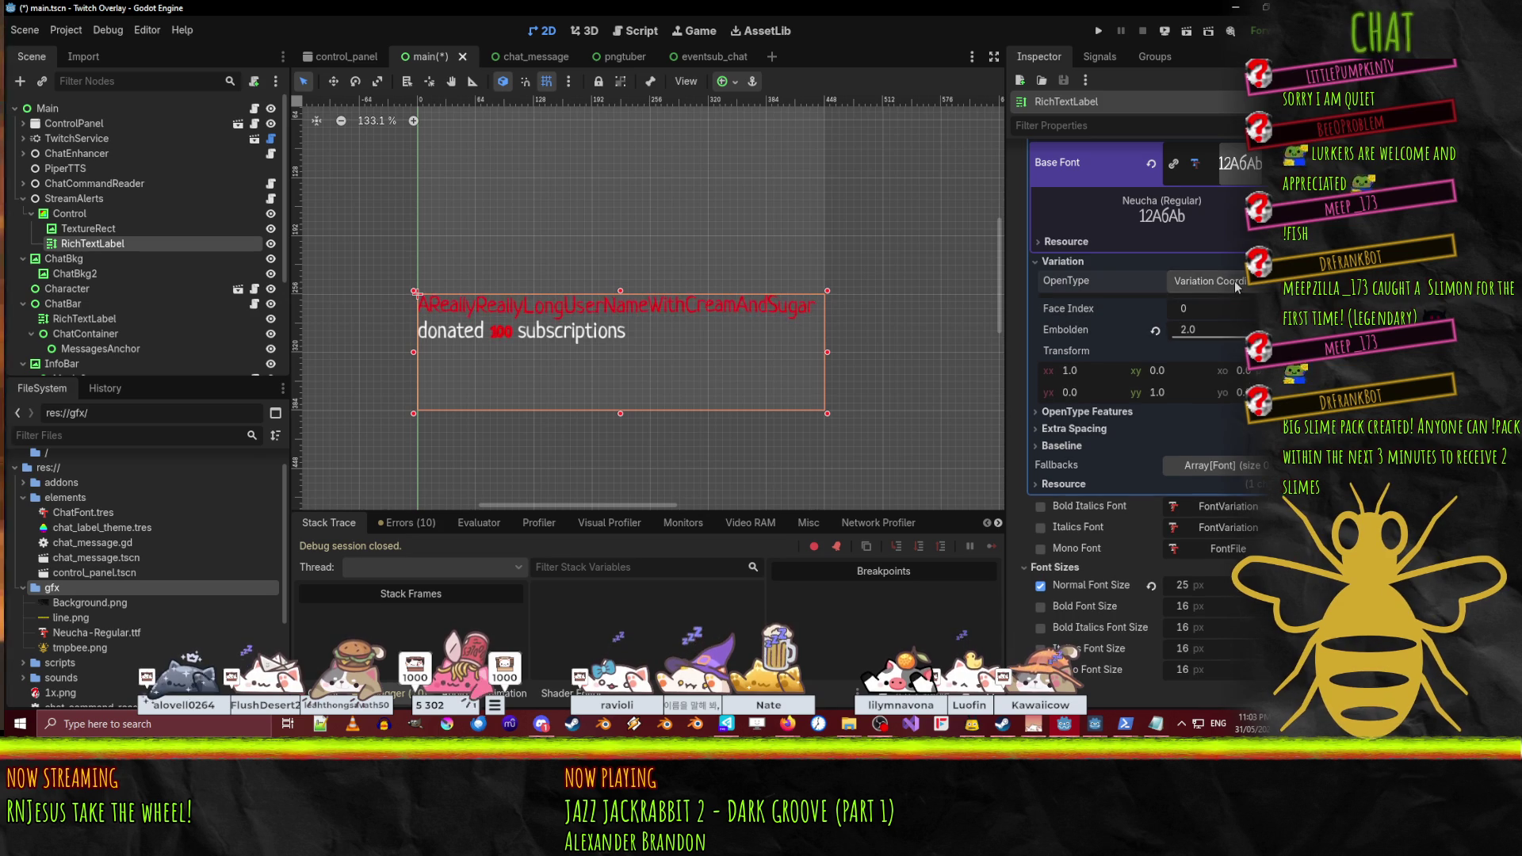
{"action": "left_click", "coordinate": [1088, 424]}
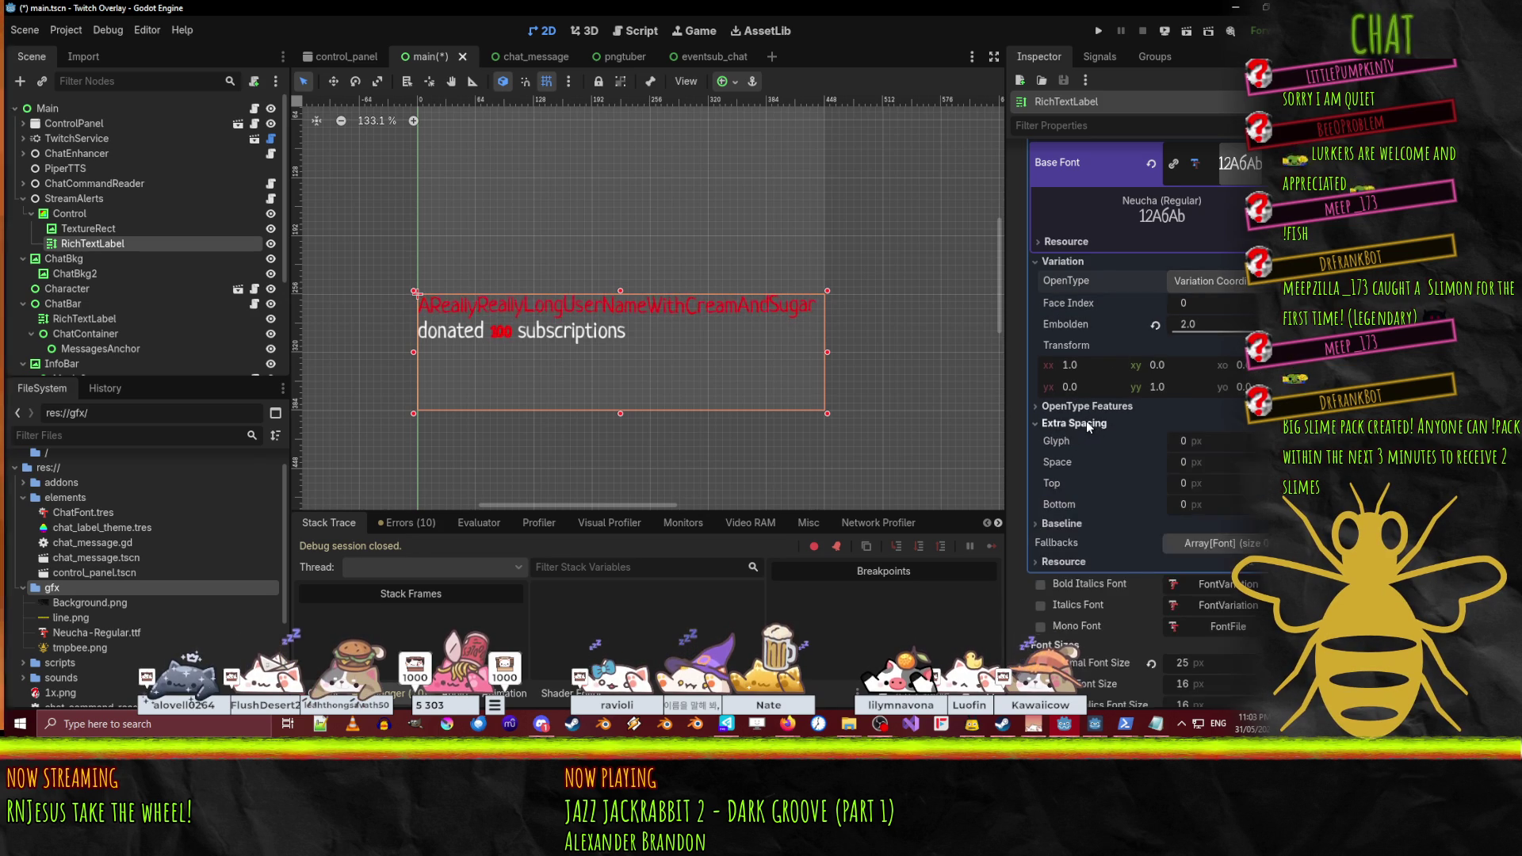
- Give the bold variation 2 px glyph spacing and a -0.1 baseline offset, after trying -0.5 and -0.2
{"action": "left_click_drag", "start_coordinate": [1185, 441], "coordinate": [1205, 440]}
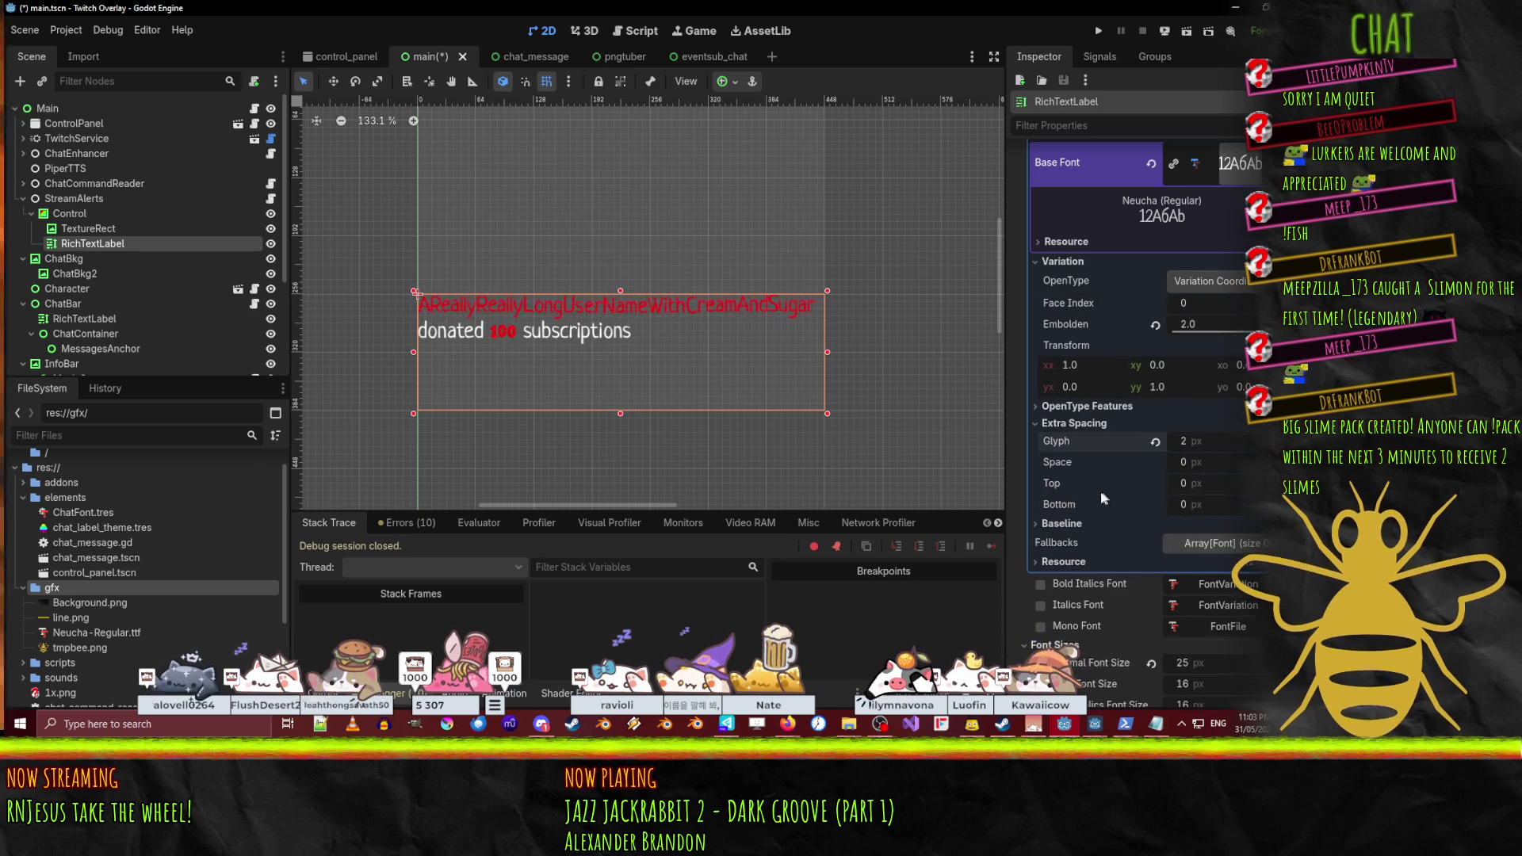
{"action": "left_click", "coordinate": [1067, 525]}
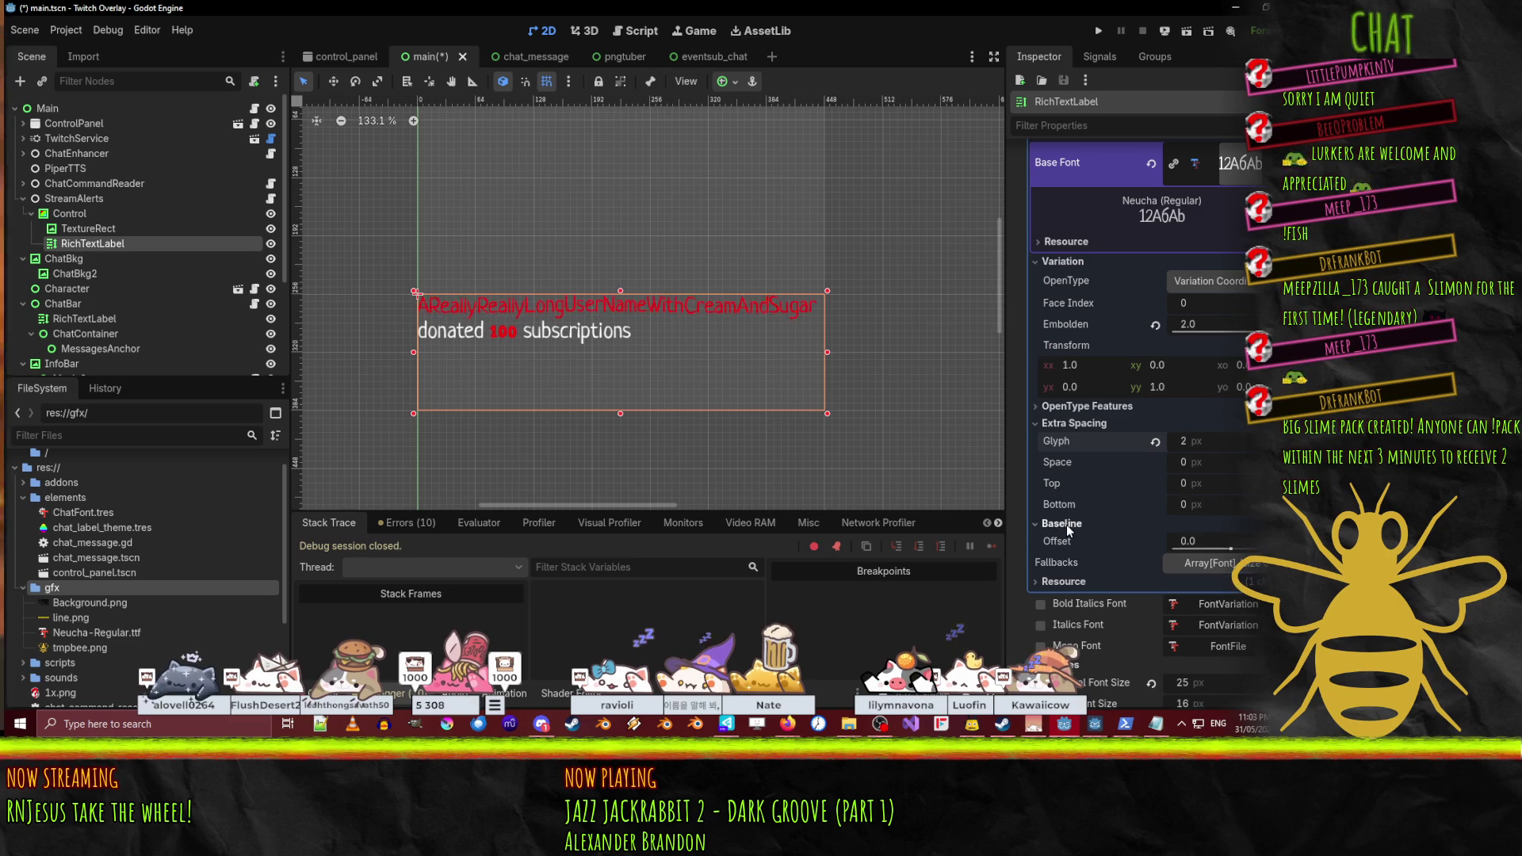
{"action": "left_click", "coordinate": [1207, 540]}
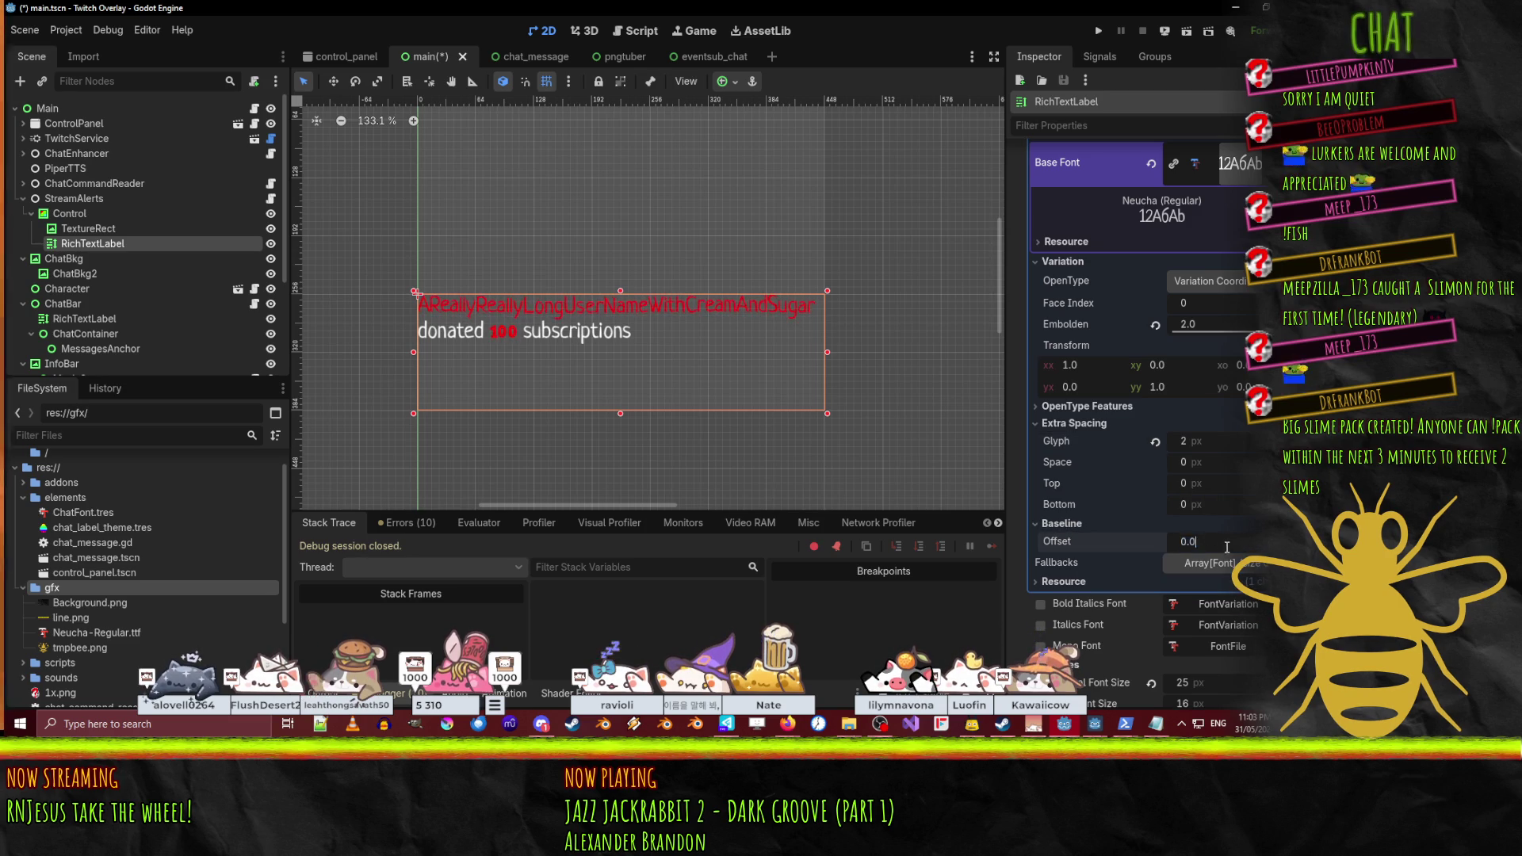
{"action": "key", "text": "BackSpace"}
{"action": "key", "text": "BackSpace"}
{"action": "key", "text": "BackSpace"}
{"action": "type", "text": "-0.5"}
{"action": "key", "text": "Return"}
{"action": "left_click", "coordinate": [1193, 542]}
{"action": "type", "text": "-.2"}
{"action": "key", "text": "Return"}
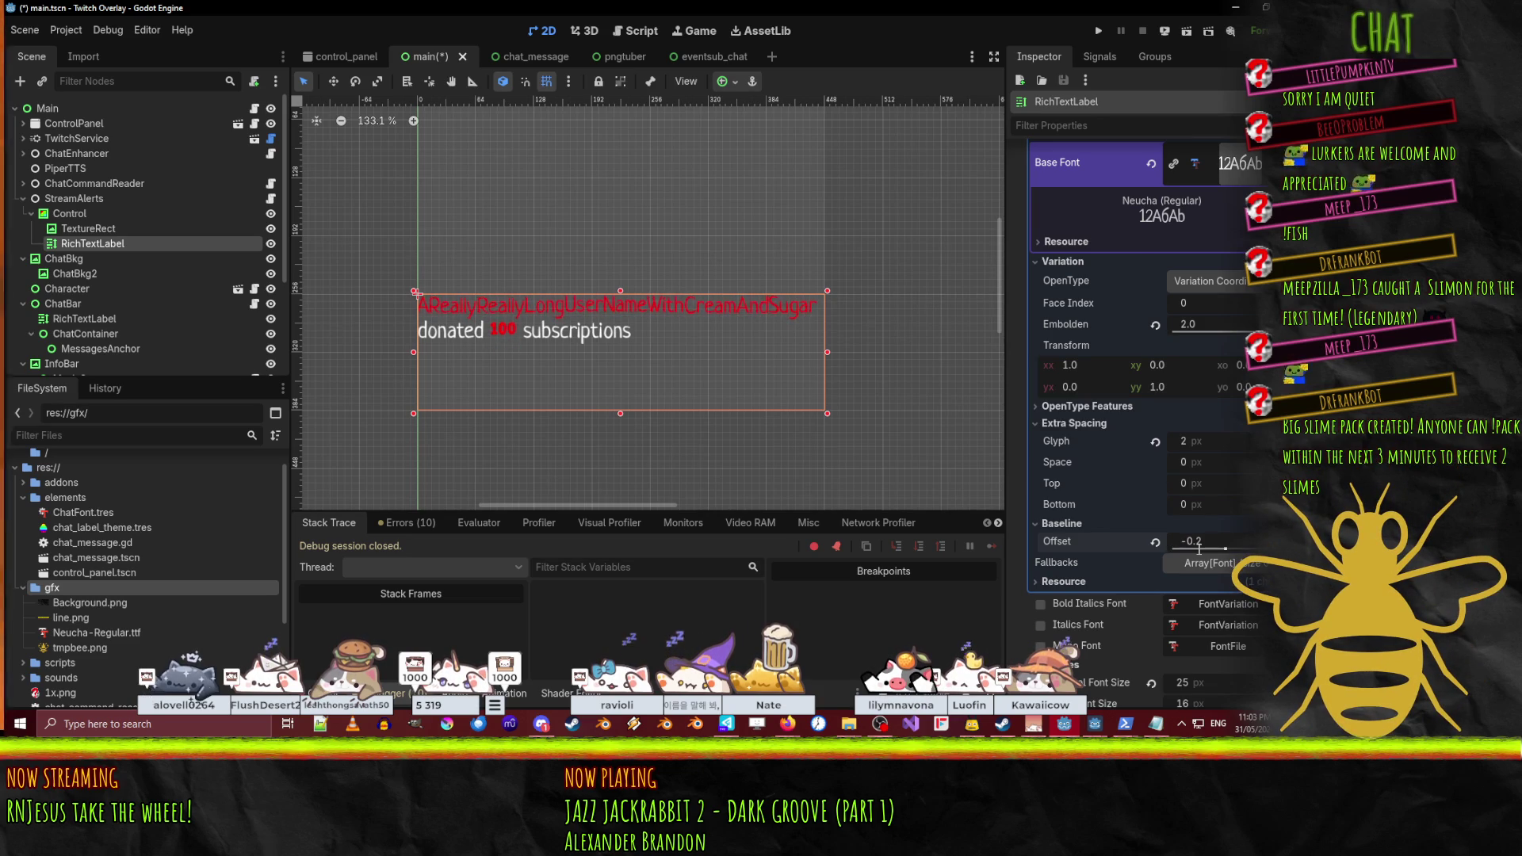
{"action": "left_click", "coordinate": [1182, 543]}
{"action": "type", "text": "0.1"}
{"action": "key", "text": "Return"}
{"action": "scroll", "coordinate": [684, 361], "scroll_direction": "down", "scroll_amount": 1}
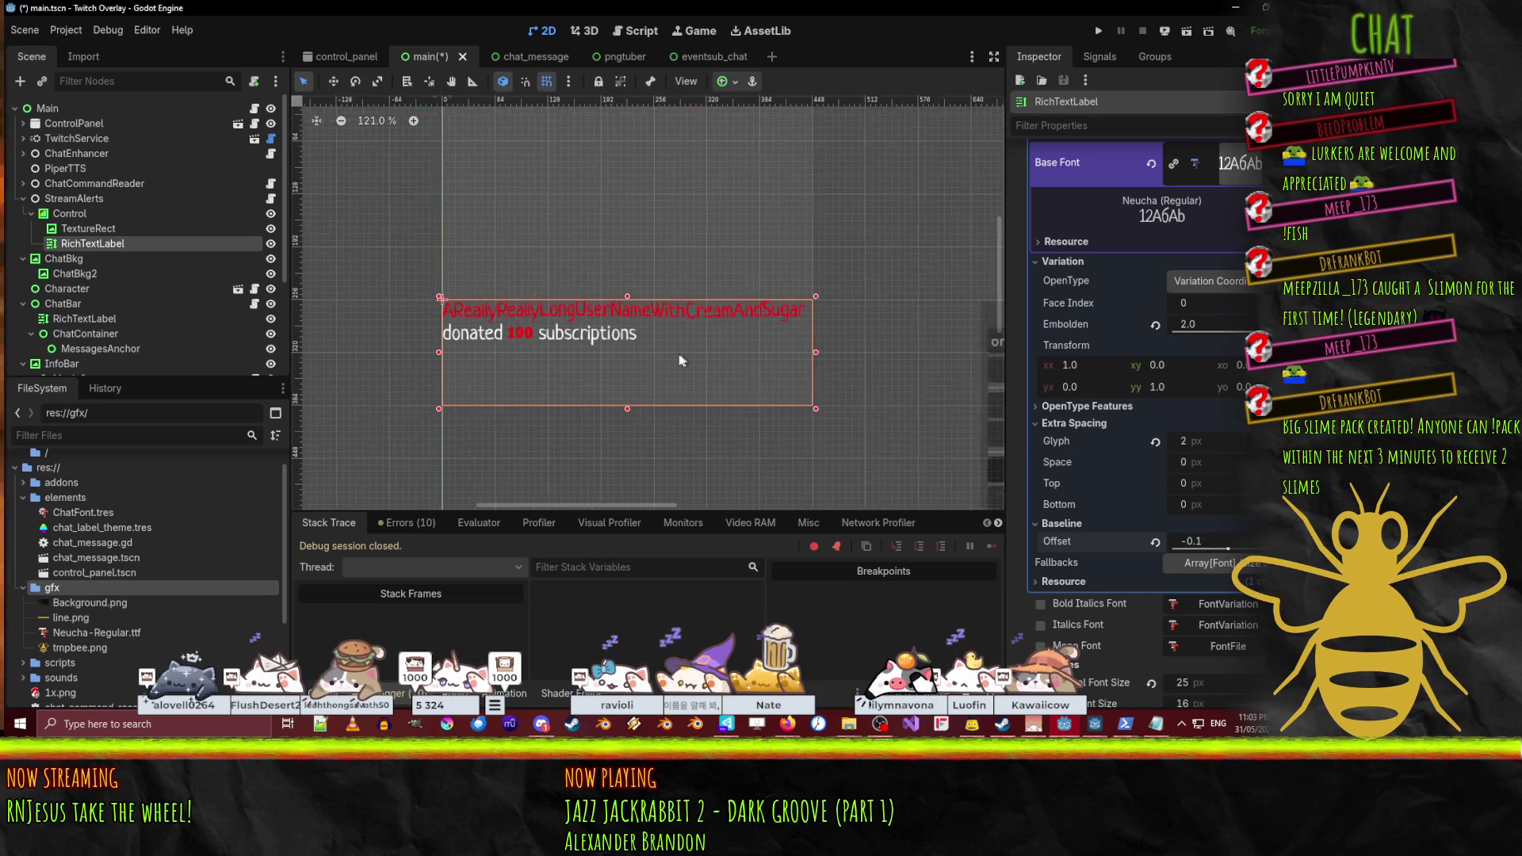
{"action": "scroll", "coordinate": [680, 355], "scroll_direction": "down", "scroll_amount": 3}
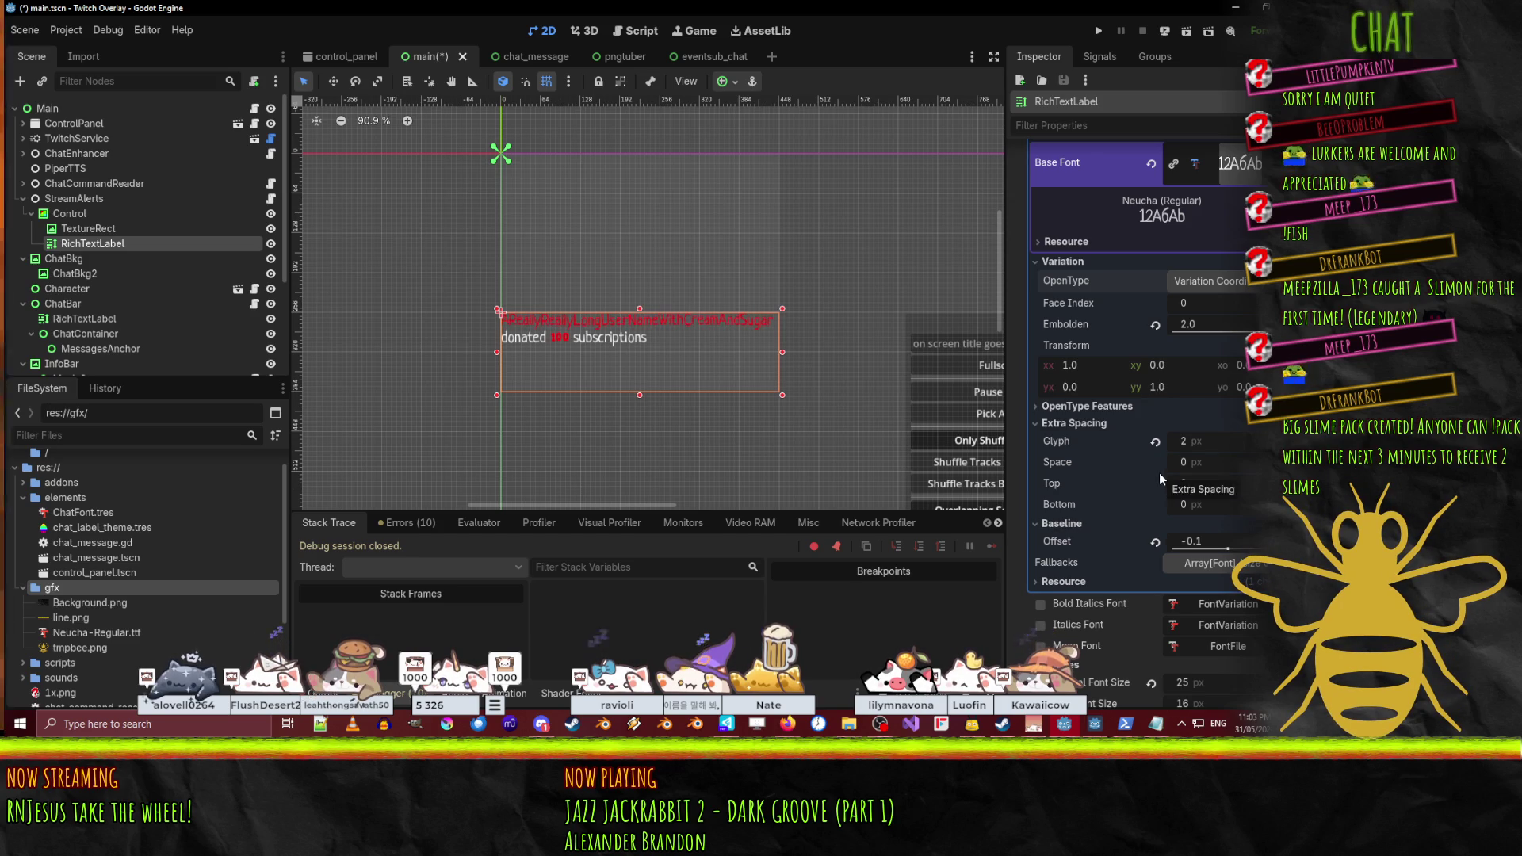
- Override the label's Bold Font Size to 28 px
{"action": "scroll", "coordinate": [1194, 495], "scroll_direction": "down", "scroll_amount": 2}
{"action": "scroll", "coordinate": [1194, 496], "scroll_direction": "down", "scroll_amount": 5}
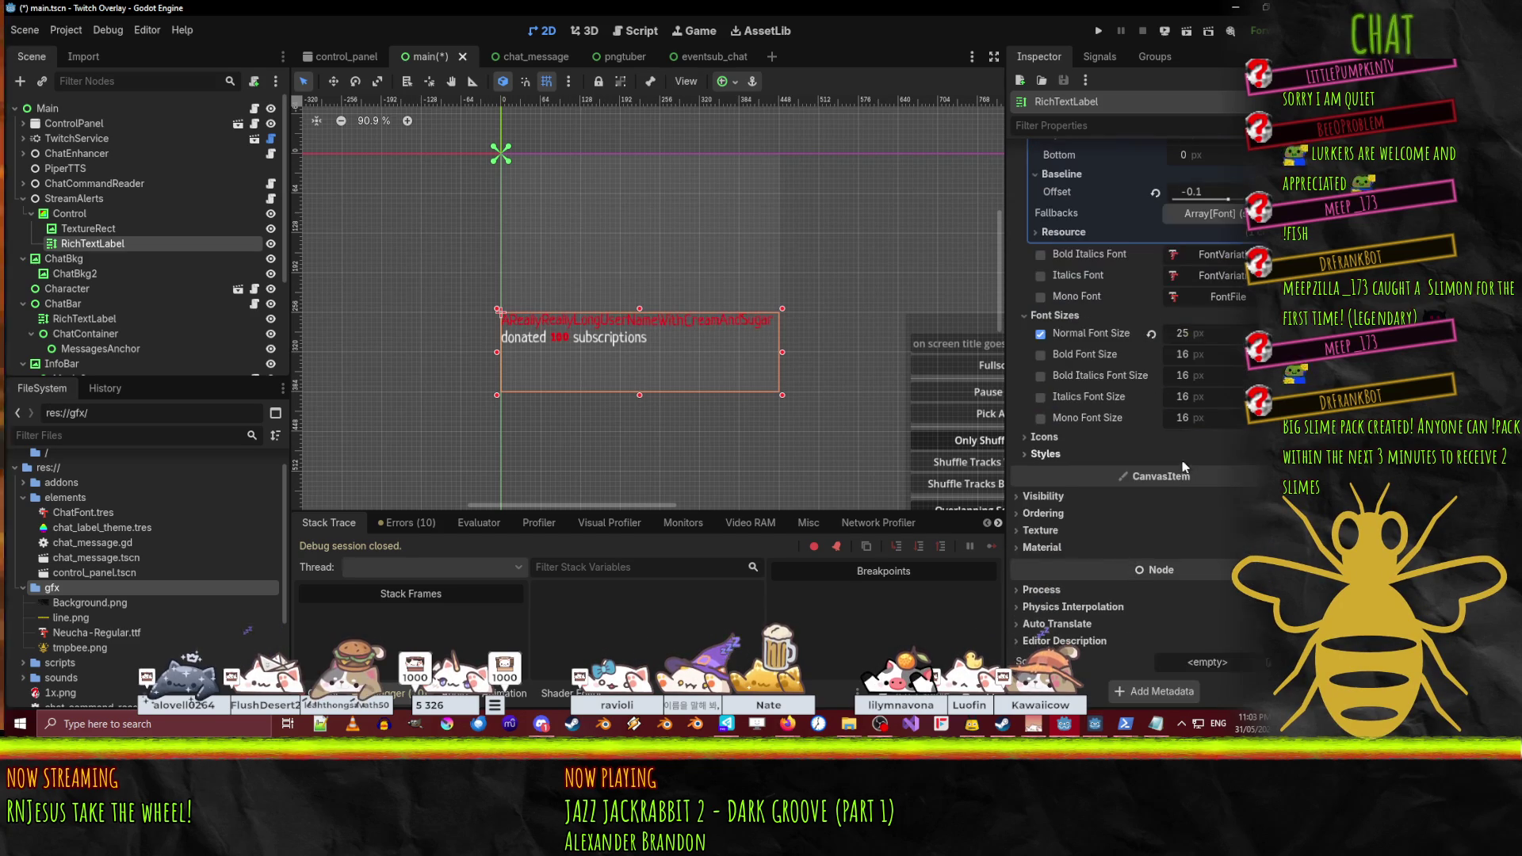
{"action": "left_click", "coordinate": [1041, 354]}
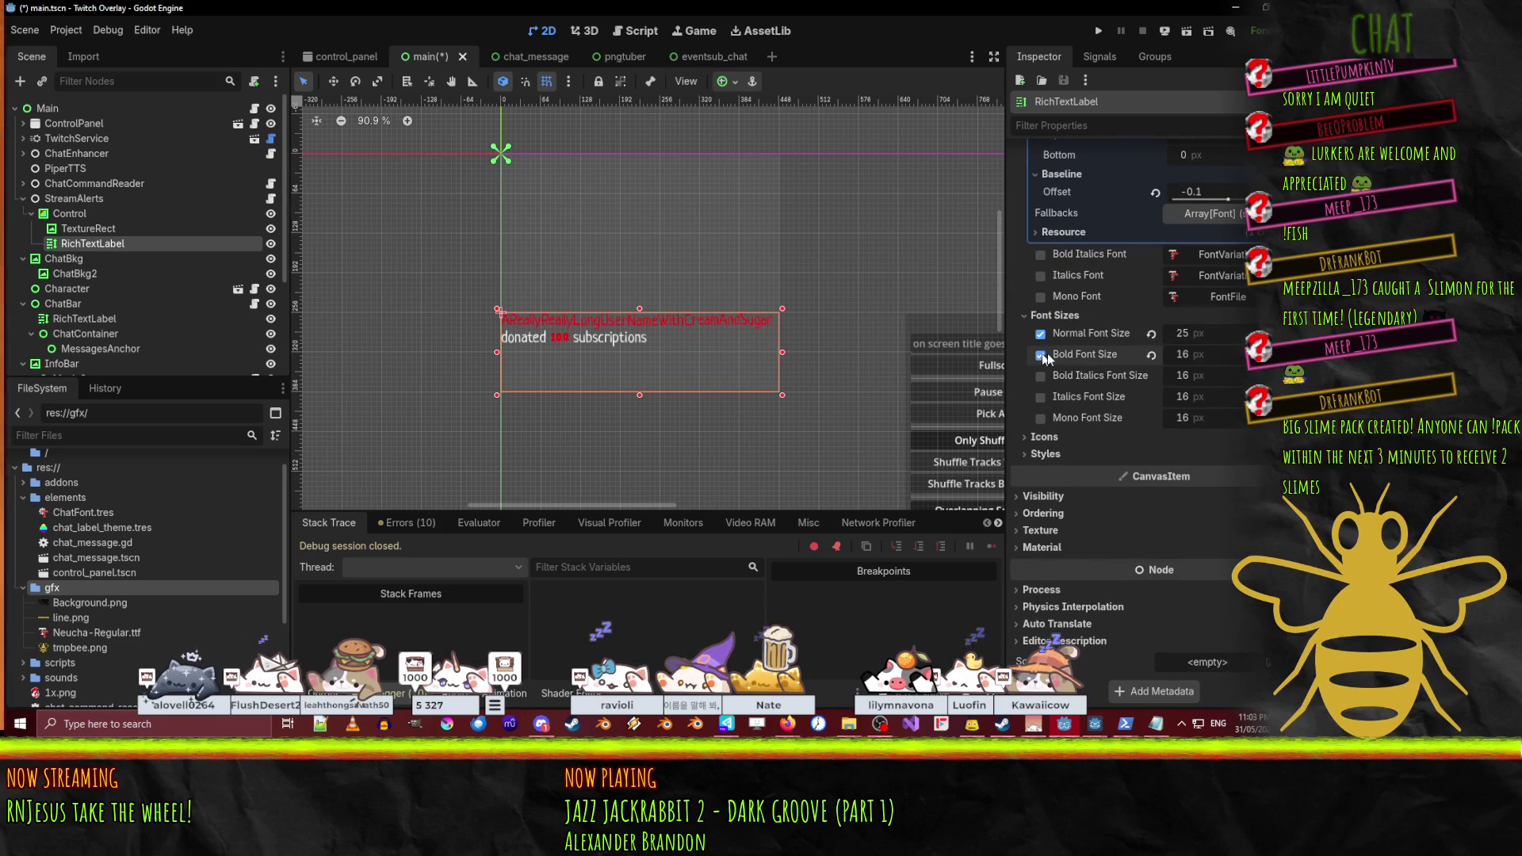
{"action": "type", "text": "25"}
{"action": "key", "text": "Return"}
{"action": "left_click", "coordinate": [1213, 357]}
{"action": "type", "text": "8"}
{"action": "key", "text": "Return"}
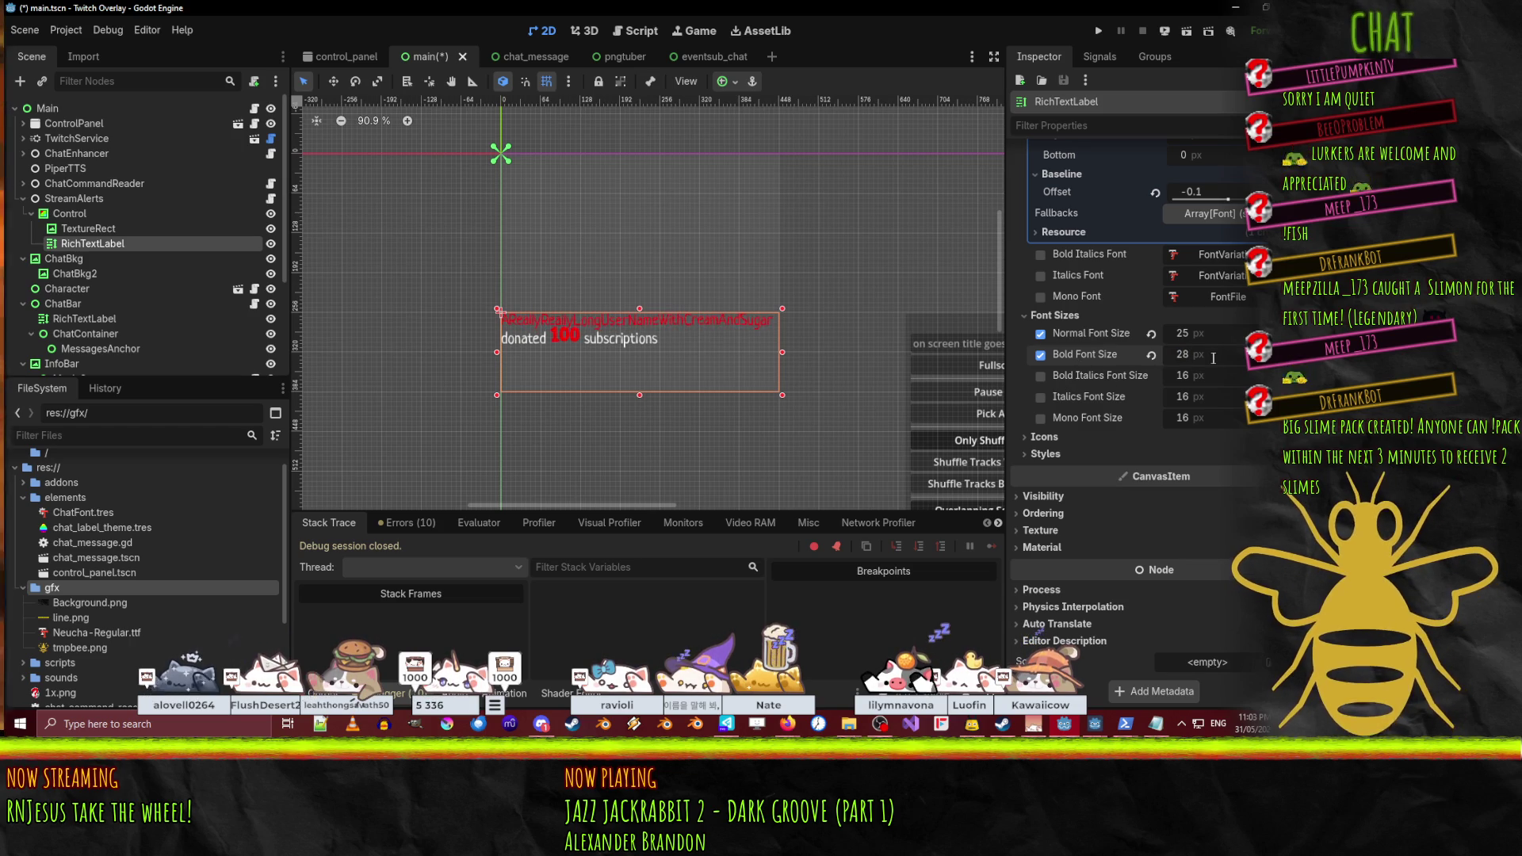
- Change the bold font's baseline offset to 0.1
{"action": "scroll", "coordinate": [1219, 252], "scroll_direction": "up", "scroll_amount": 2}
{"action": "scroll", "coordinate": [1219, 252], "scroll_direction": "up", "scroll_amount": 4}
{"action": "left_click", "coordinate": [1213, 400]}
{"action": "key", "text": "BackSpace"}
{"action": "type", "text": "0.1"}
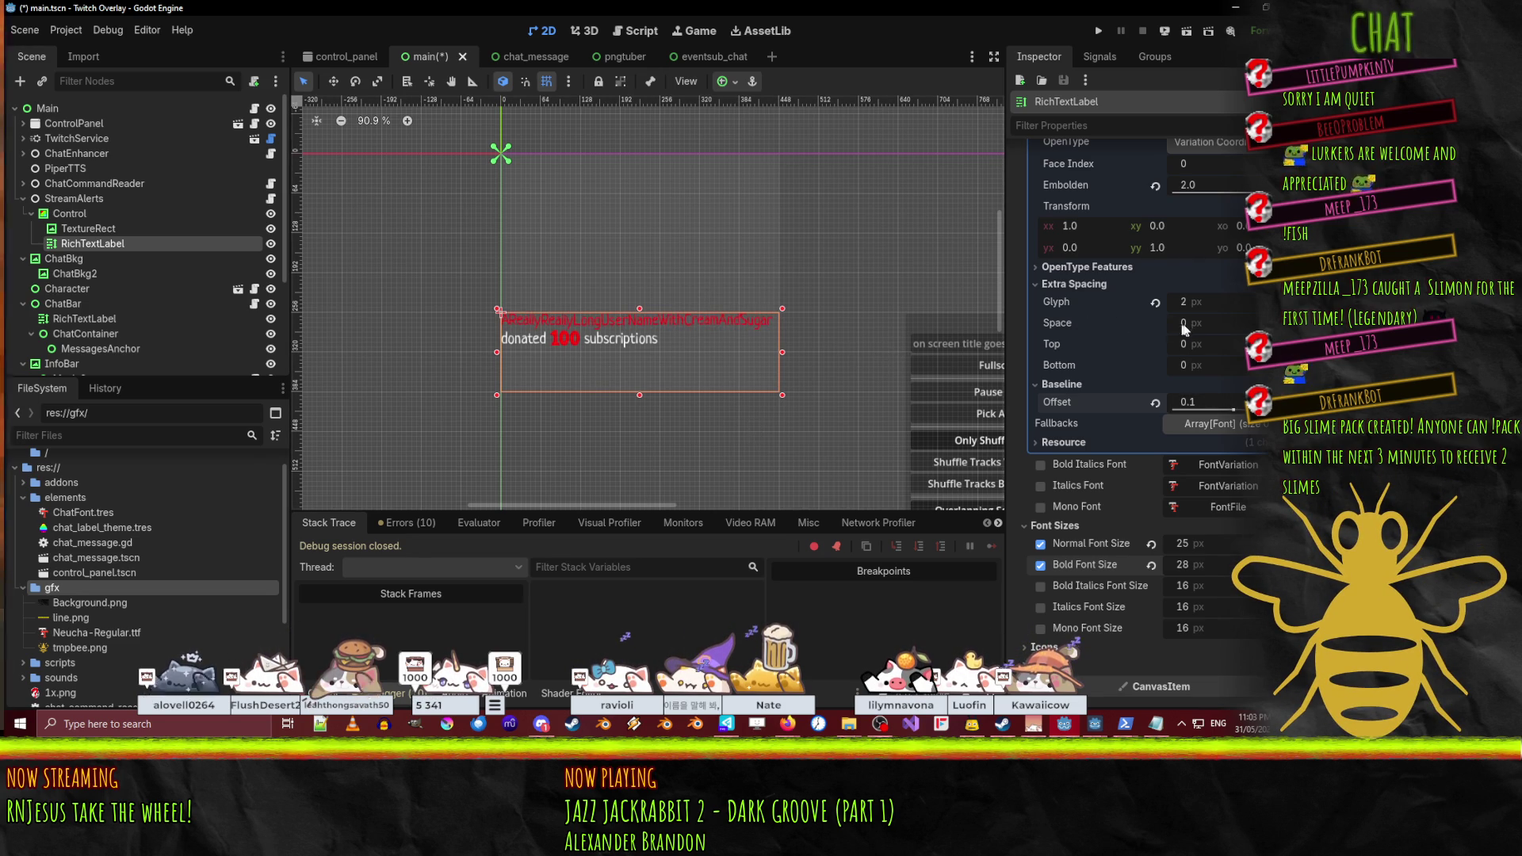
- Replace the word "donated" with "gifted" in the alert label's text
{"action": "scroll", "coordinate": [1154, 300], "scroll_direction": "up", "scroll_amount": 2}
{"action": "scroll", "coordinate": [1129, 298], "scroll_direction": "up", "scroll_amount": 15}
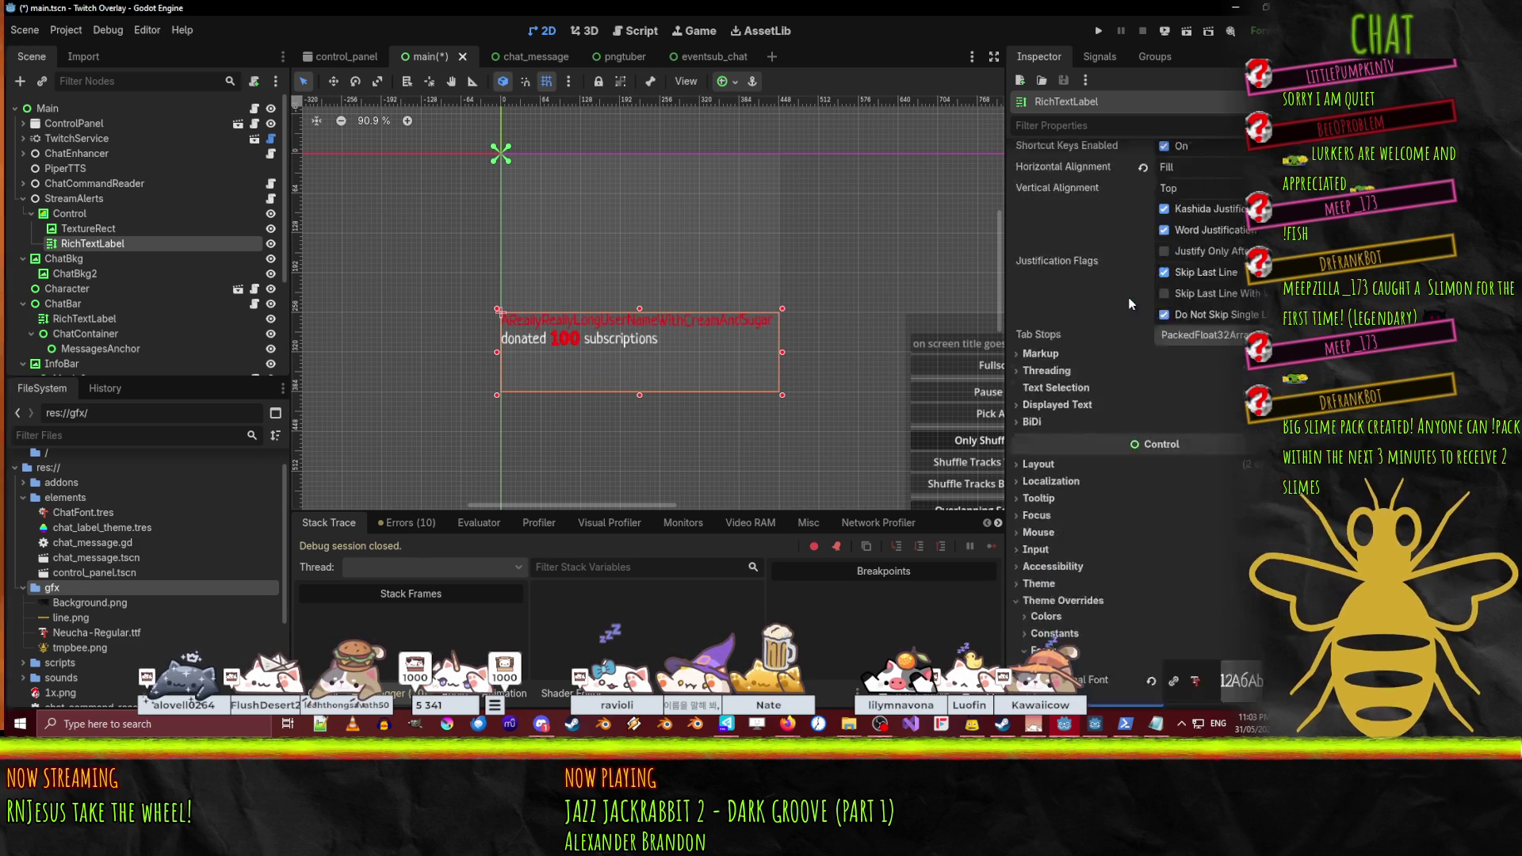
{"action": "double_click", "coordinate": [1146, 254]}
{"action": "type", "text": "gifted"}
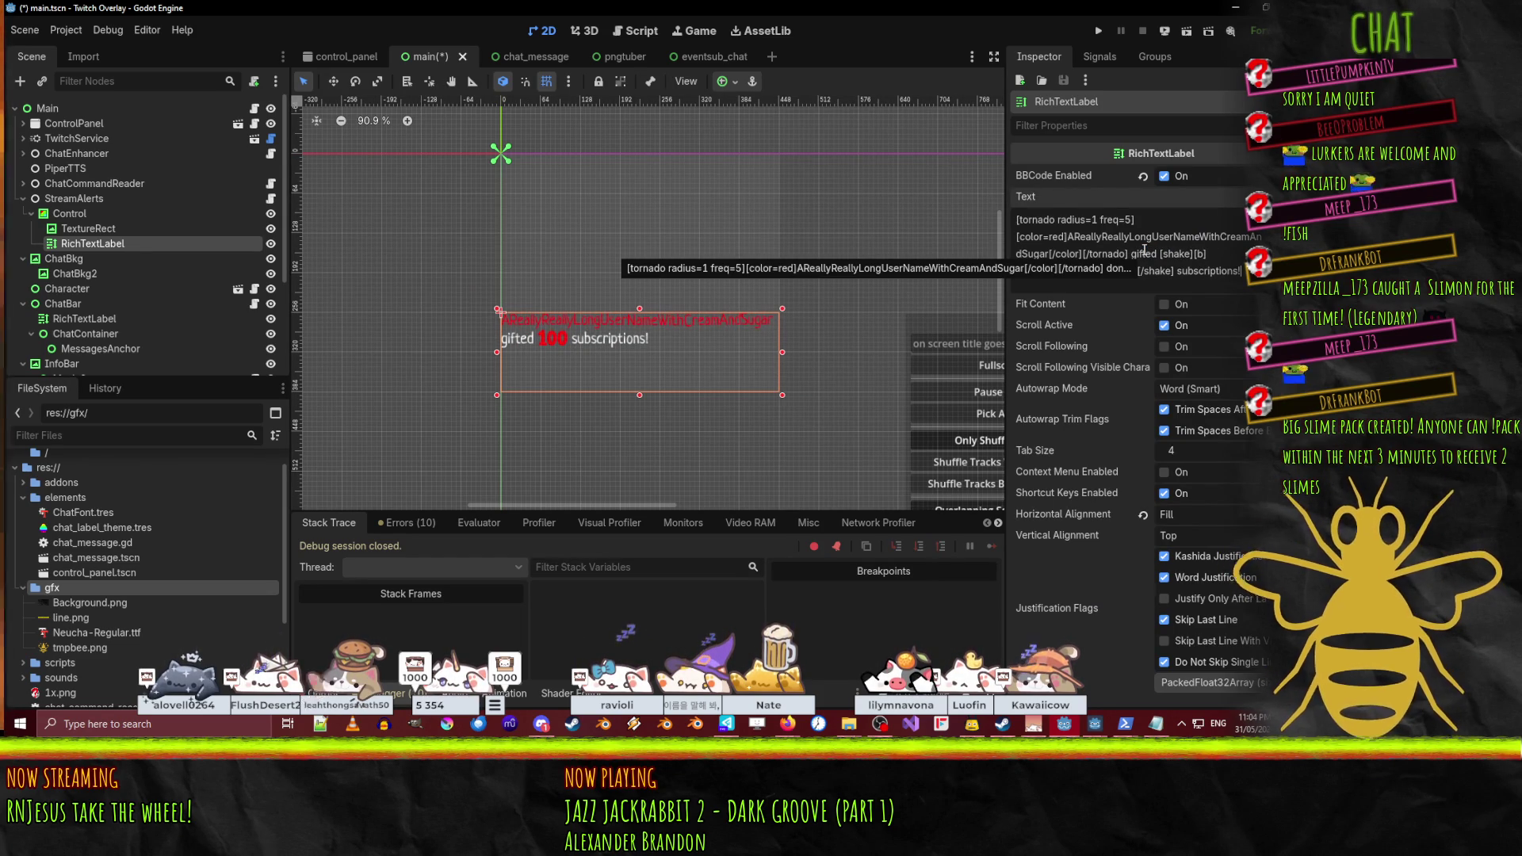
{"action": "type", "text": "!"}
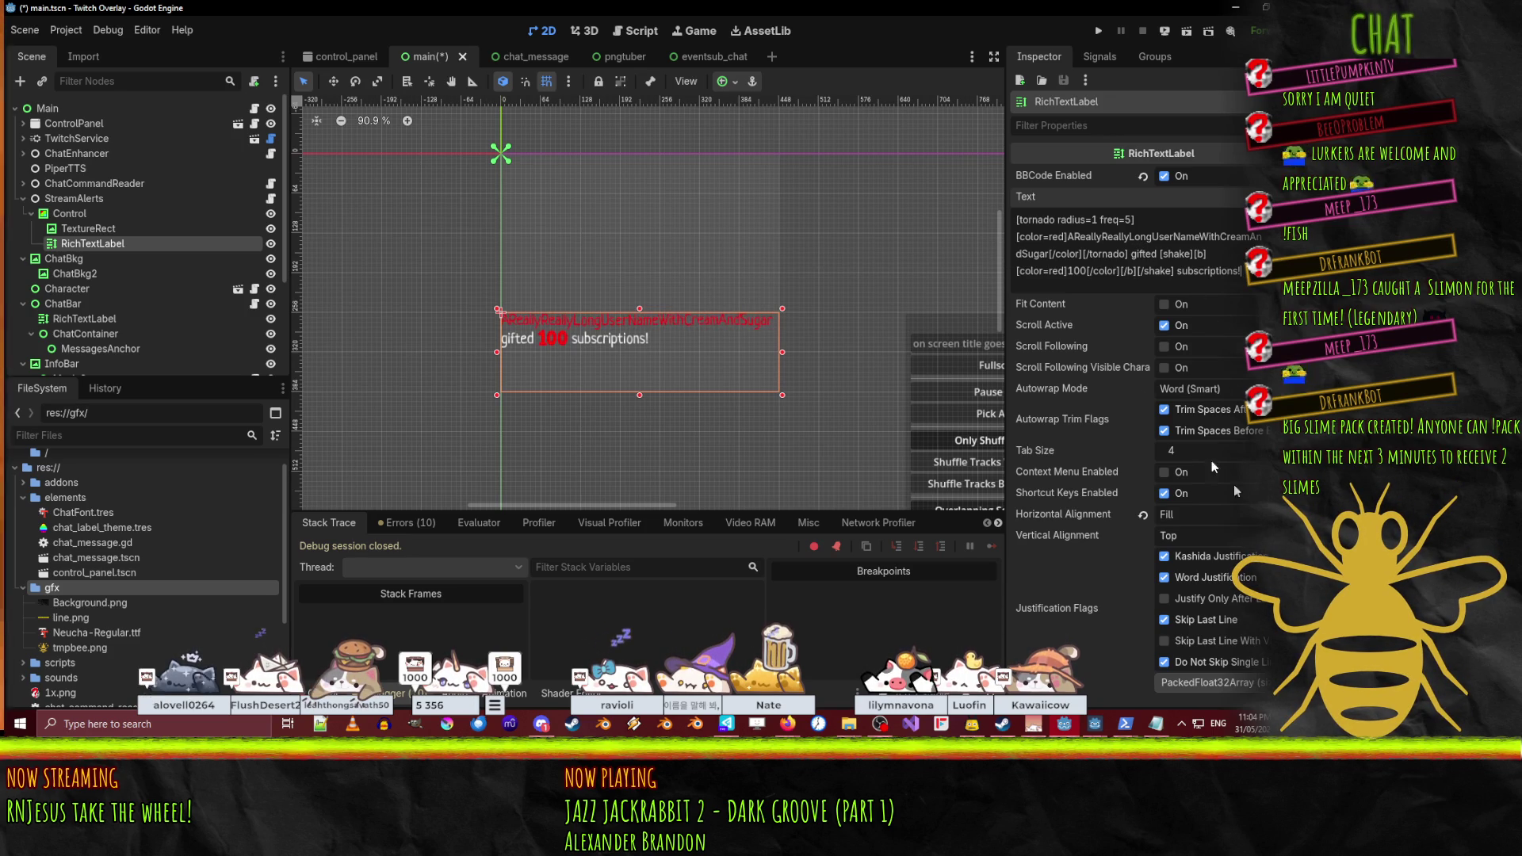
- Set the label's Horizontal Alignment to Center
{"action": "scroll", "coordinate": [1121, 367], "scroll_direction": "down", "scroll_amount": 1}
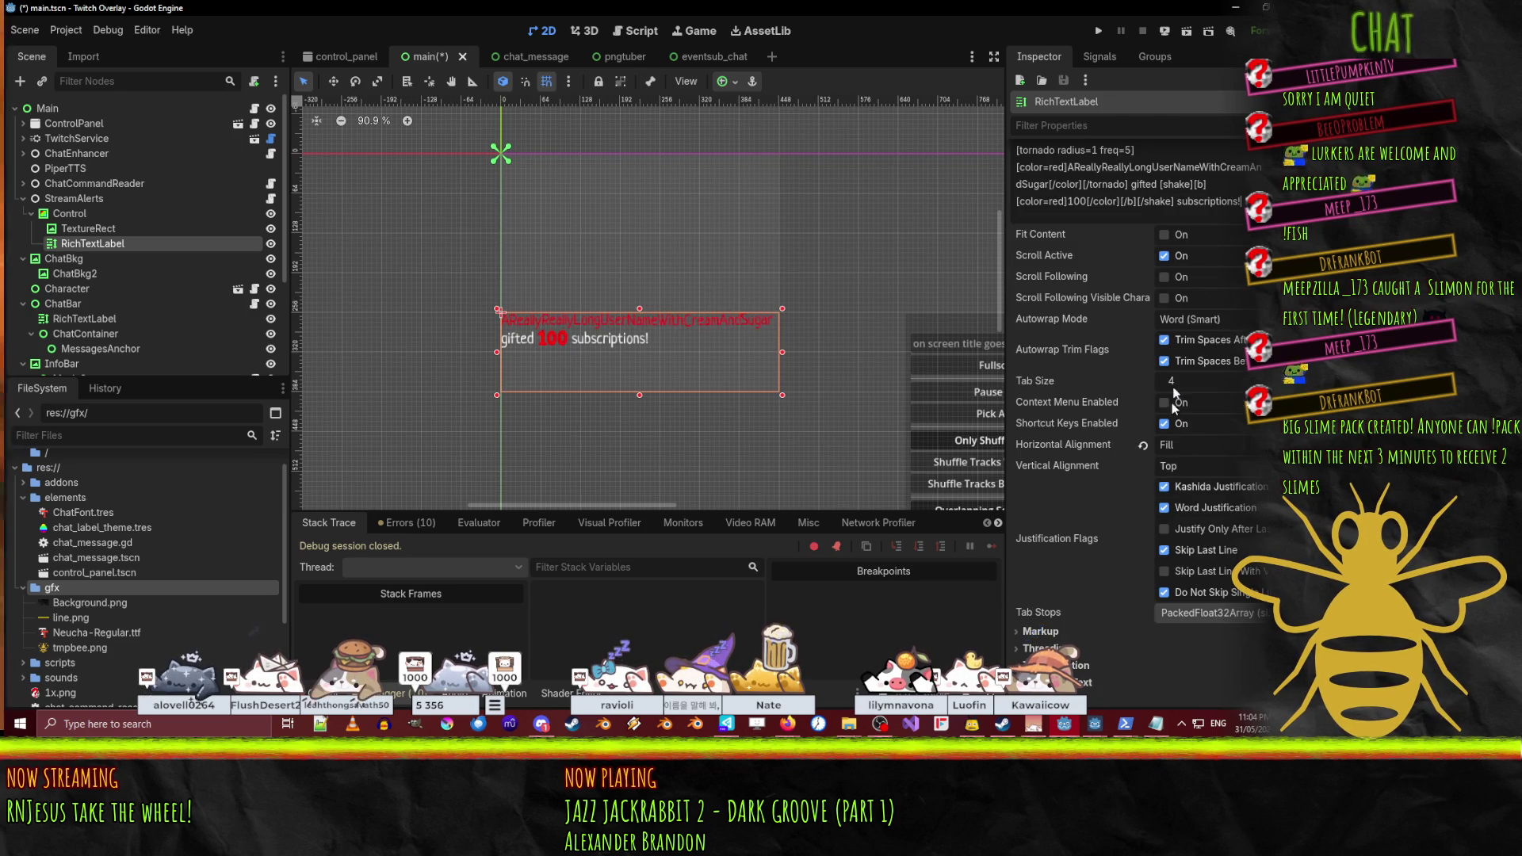
{"action": "left_click", "coordinate": [1200, 446]}
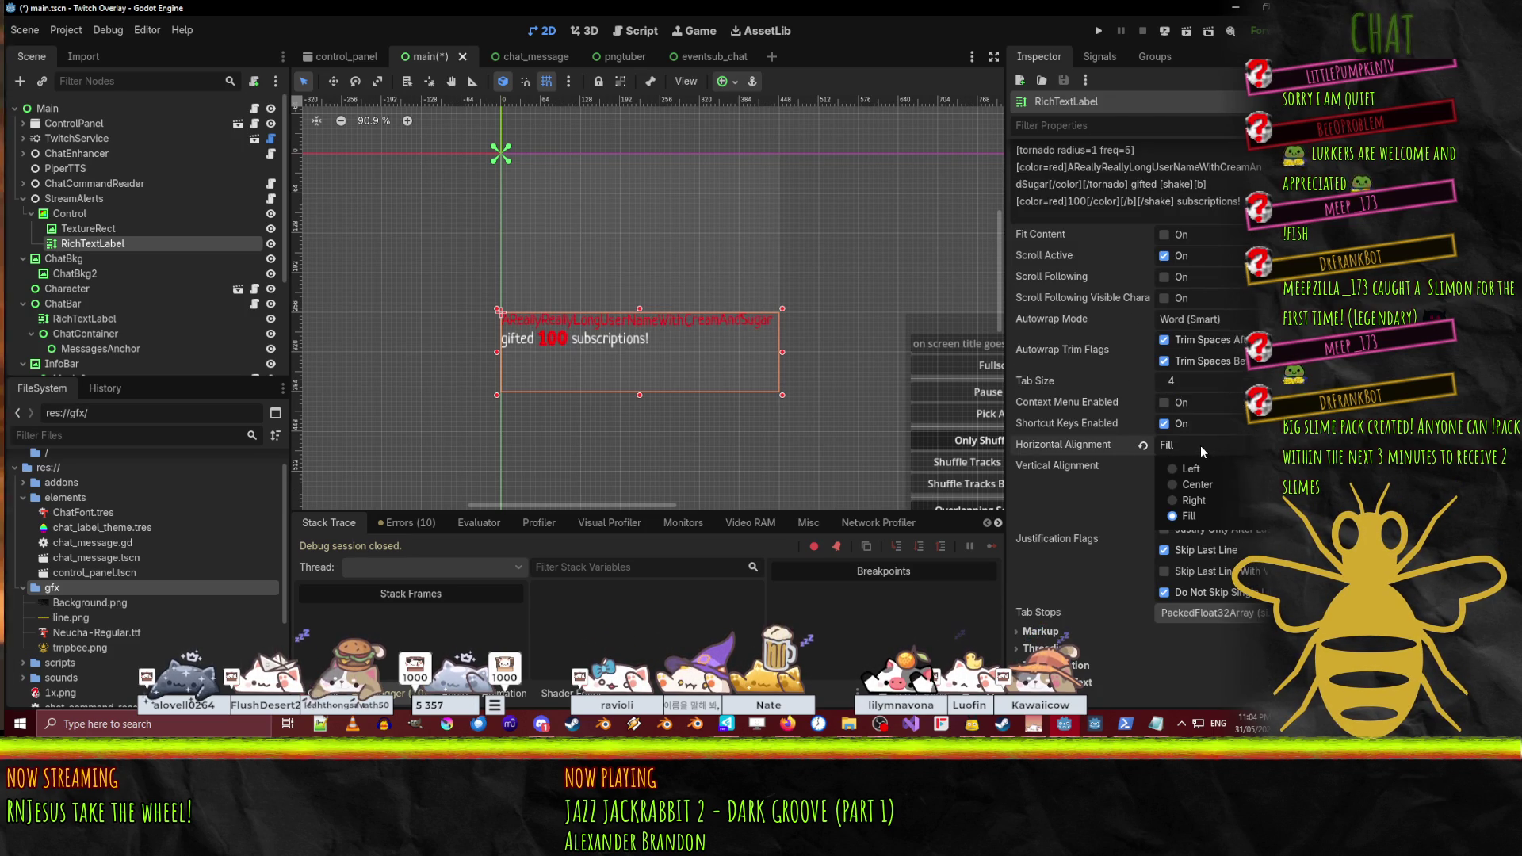
{"action": "left_click", "coordinate": [1202, 487]}
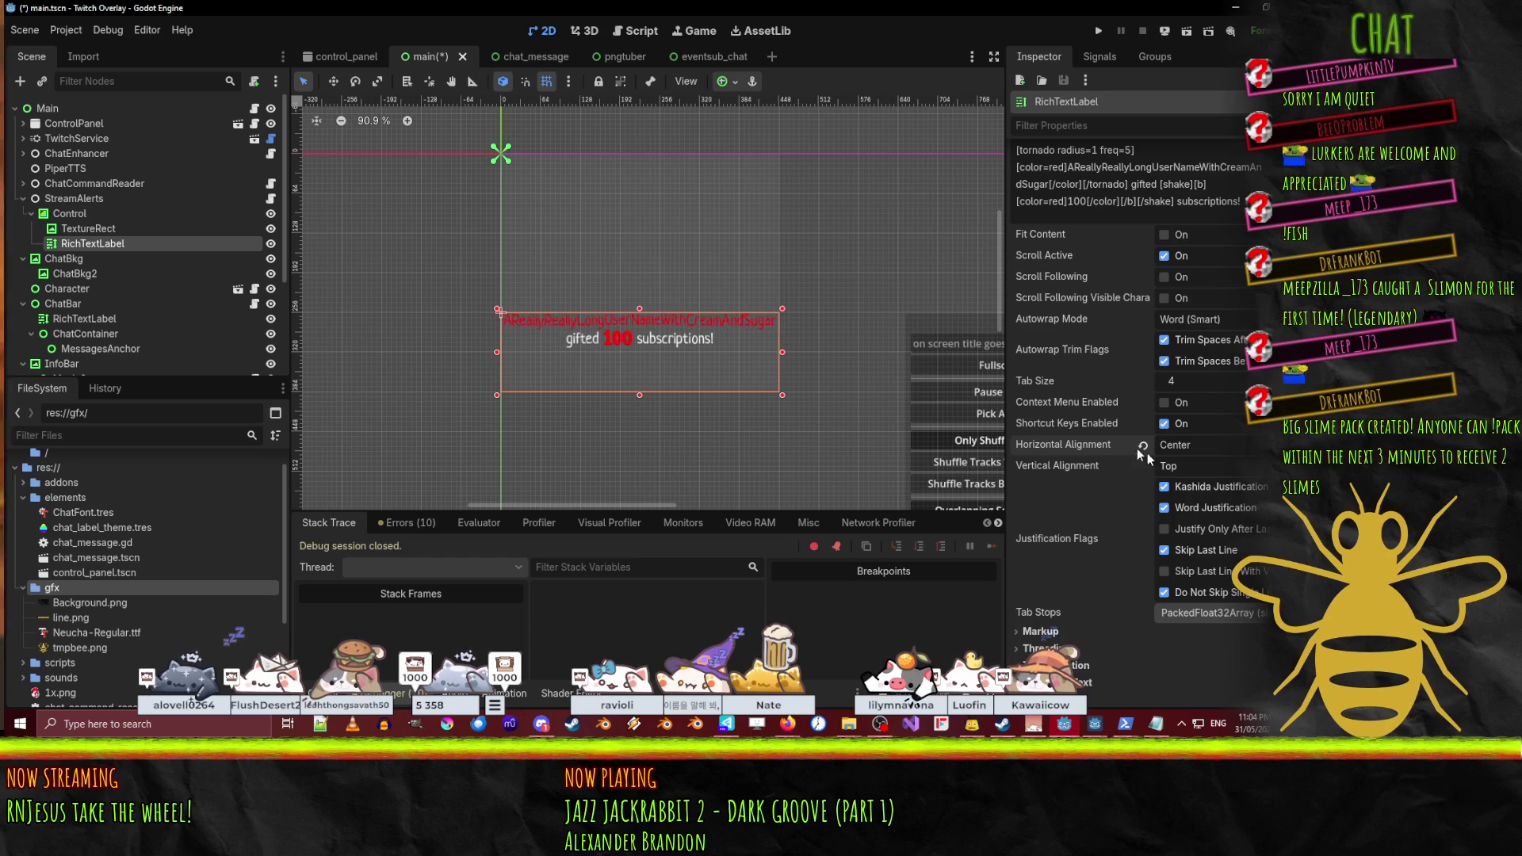
{"action": "scroll", "coordinate": [673, 371], "scroll_direction": "right", "scroll_amount": 2}
{"action": "scroll", "coordinate": [673, 371], "scroll_direction": "up", "scroll_amount": 1}
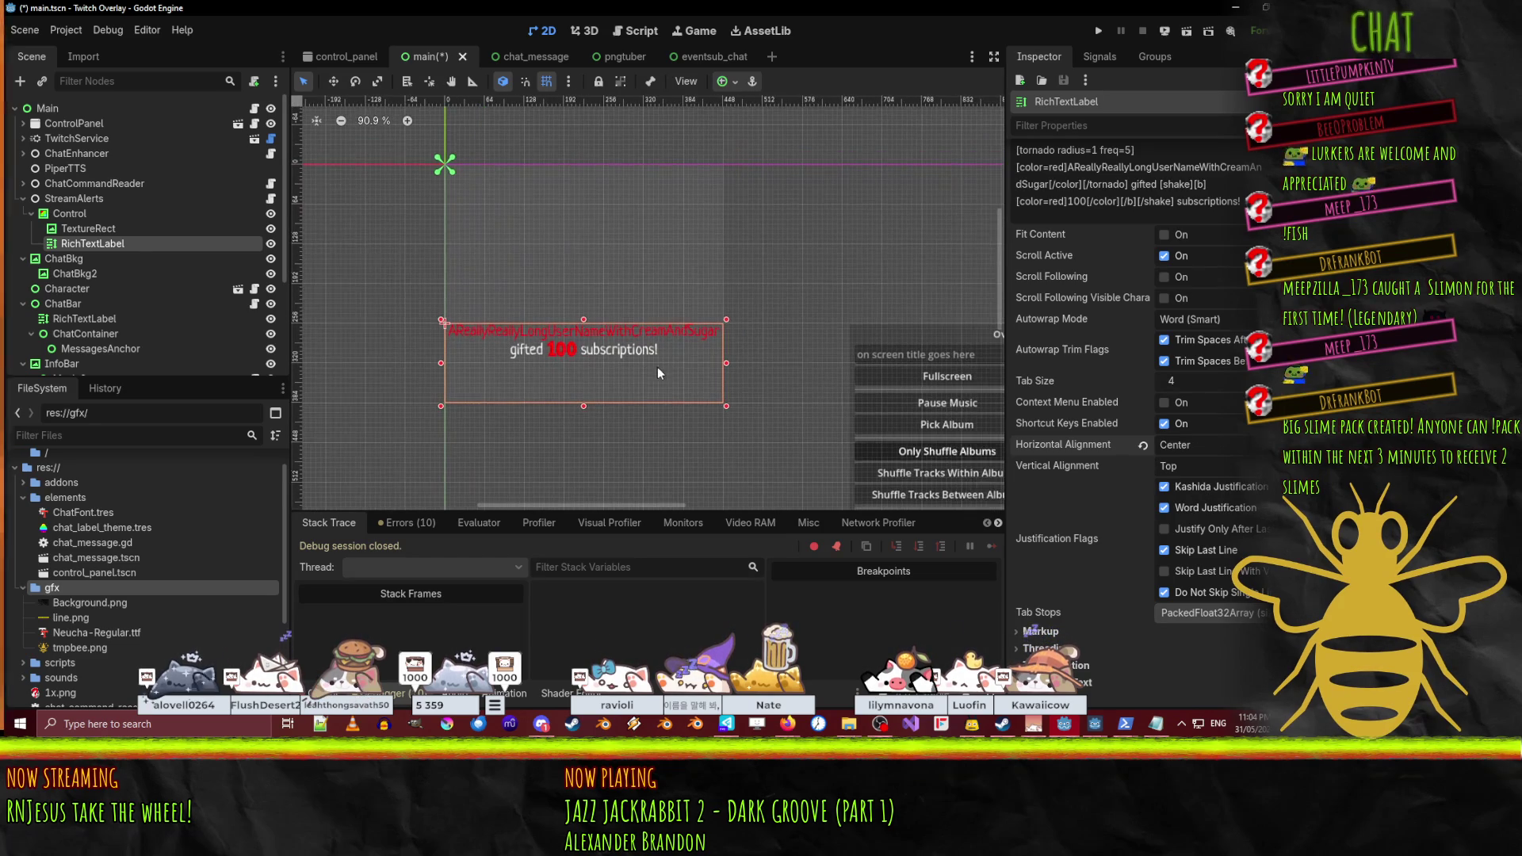
- Strip the [ul bullet=] and [/ul] bullet-list tags from the alert label's BBCode text
{"action": "scroll", "coordinate": [1018, 301], "scroll_direction": "up", "scroll_amount": 2}
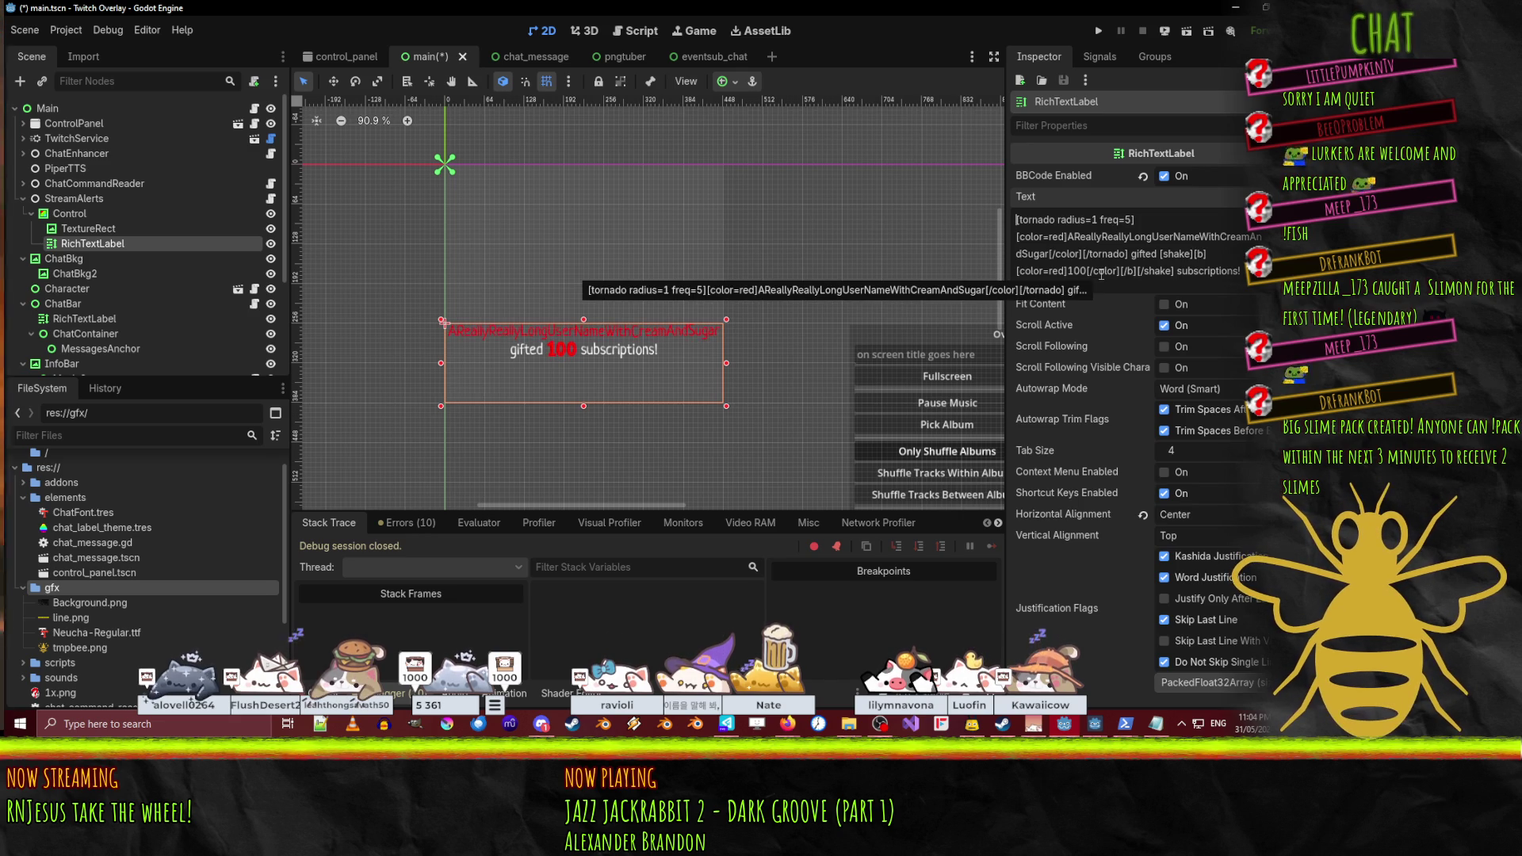
{"action": "type", "text": "[ul bullet"}
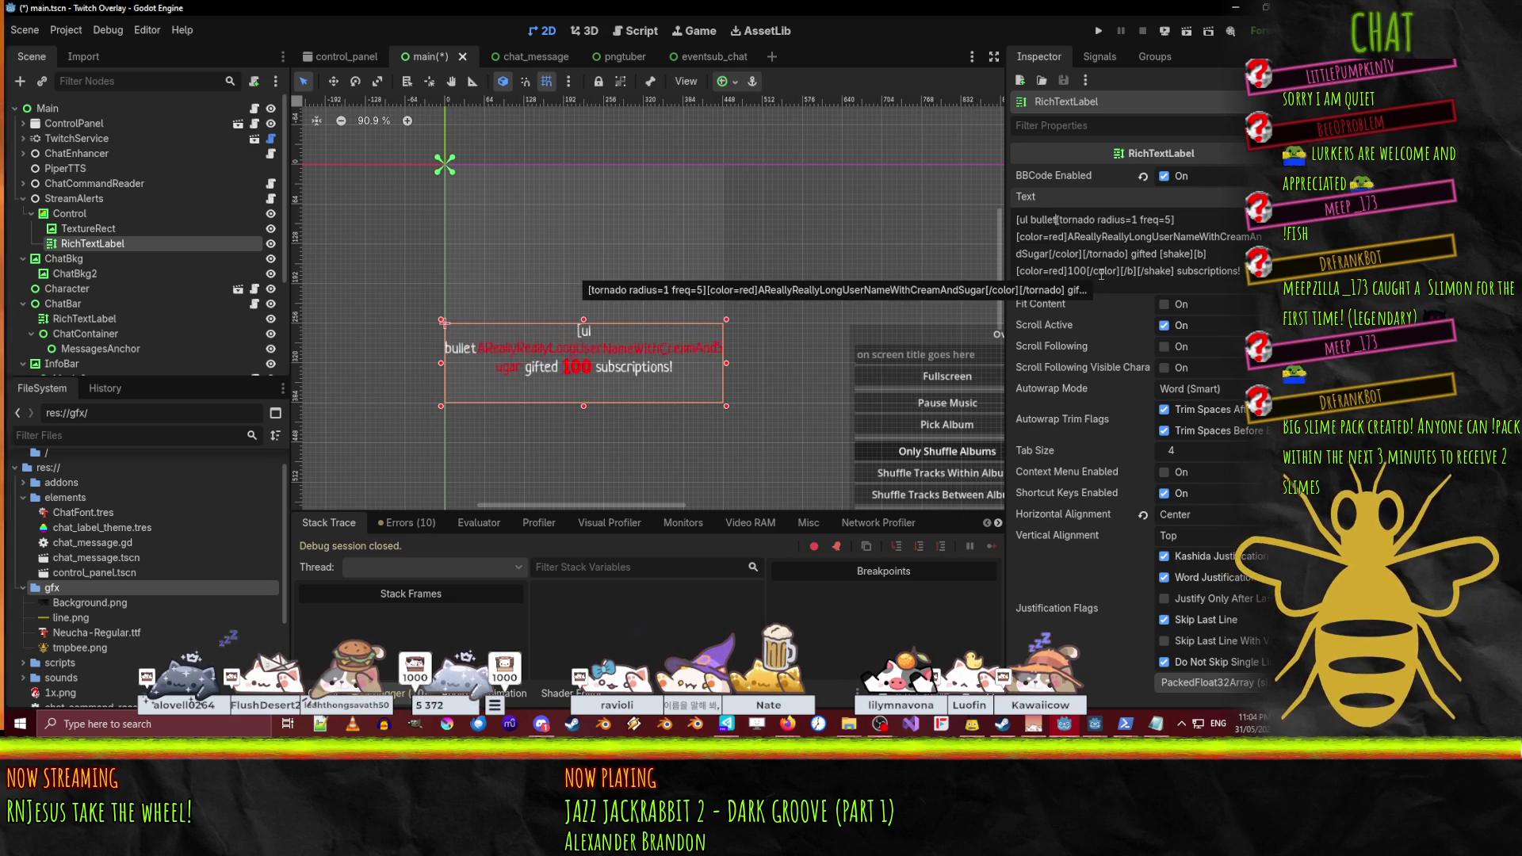
{"action": "type", "text": "=]"}
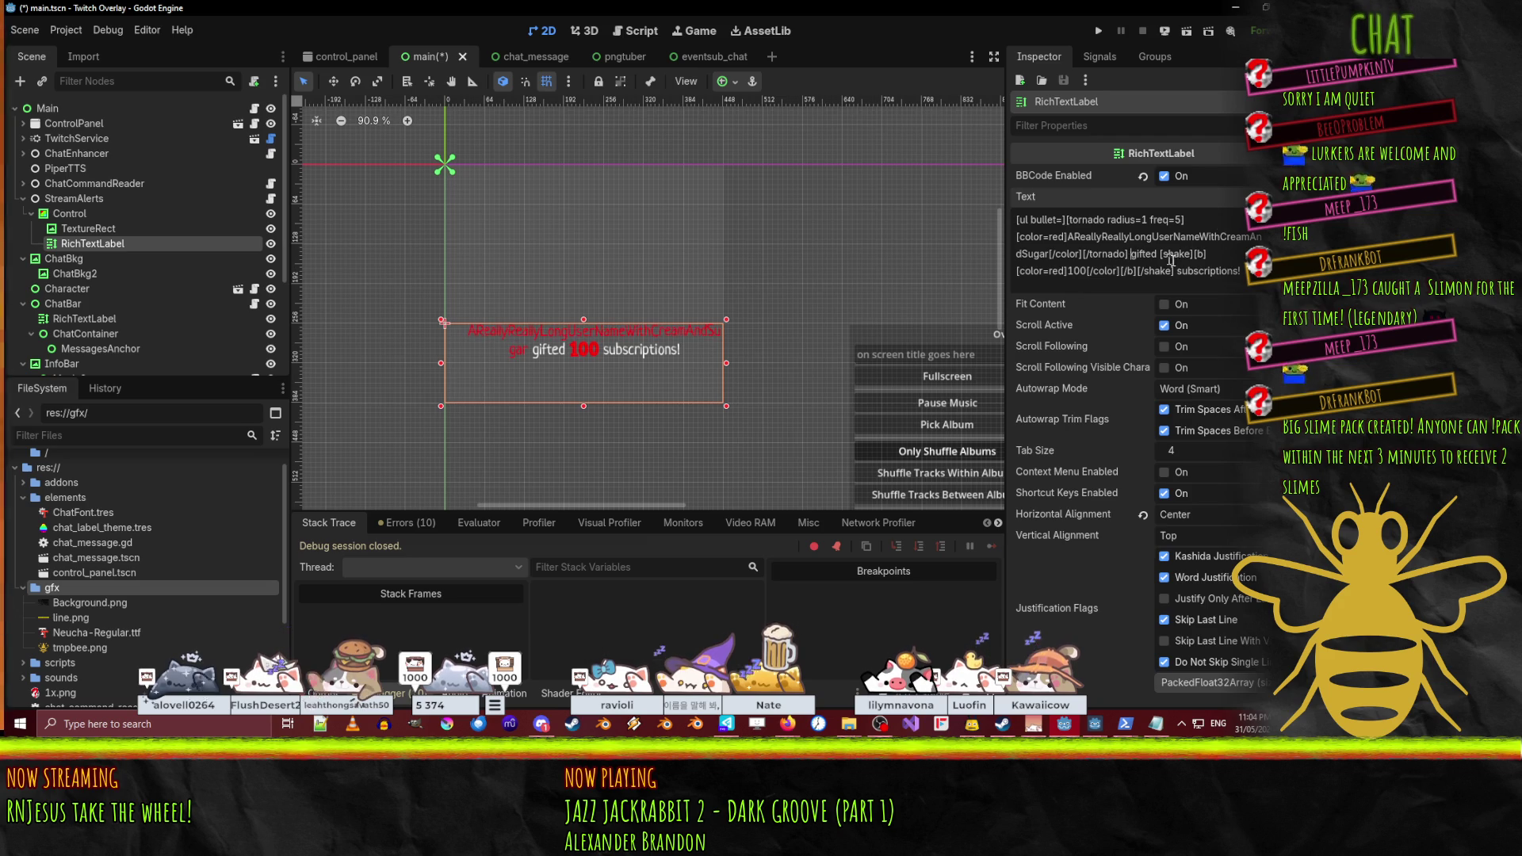
{"action": "type", "text": "[/"}
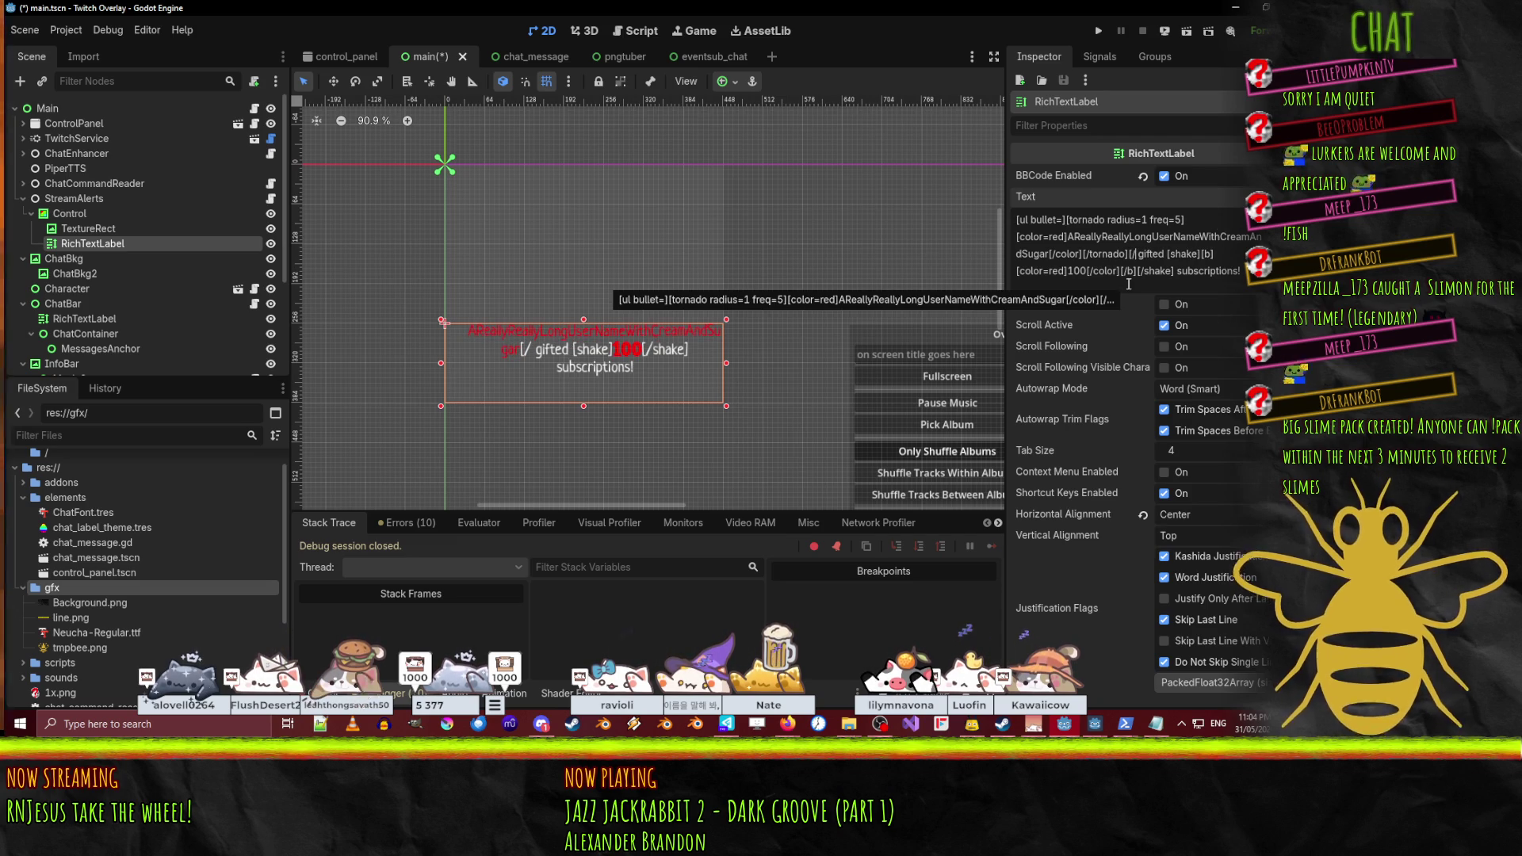
{"action": "type", "text": "ul]"}
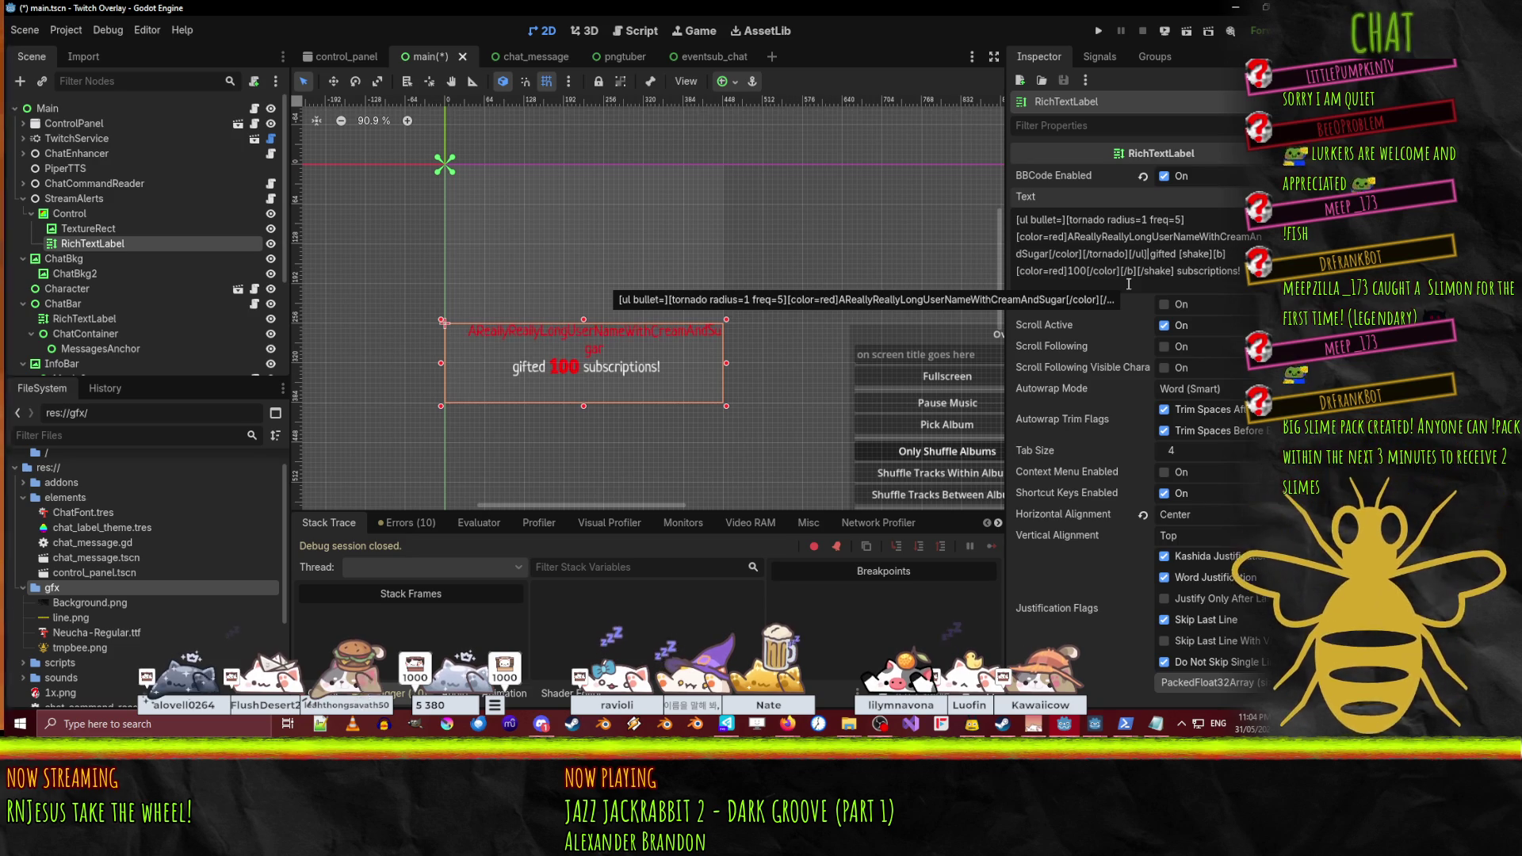
{"action": "key", "text": "ctrl+z"}
{"action": "key", "text": "ctrl+z"}
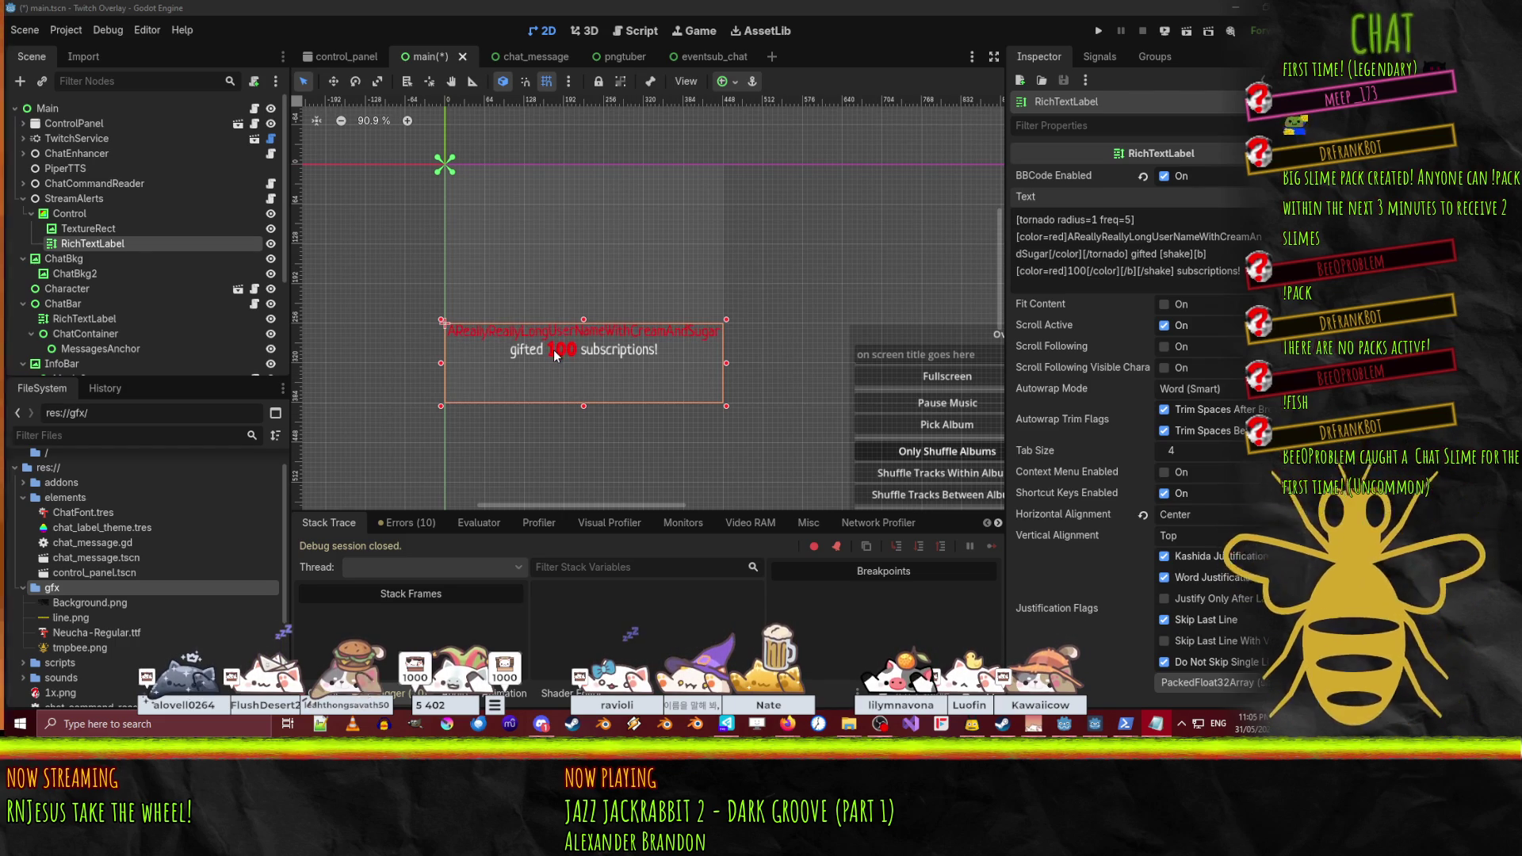
- Copy the green hex 7ed209 from the CHAT heading's Default Color
{"action": "left_click_drag", "start_coordinate": [635, 364], "coordinate": [739, 335]}
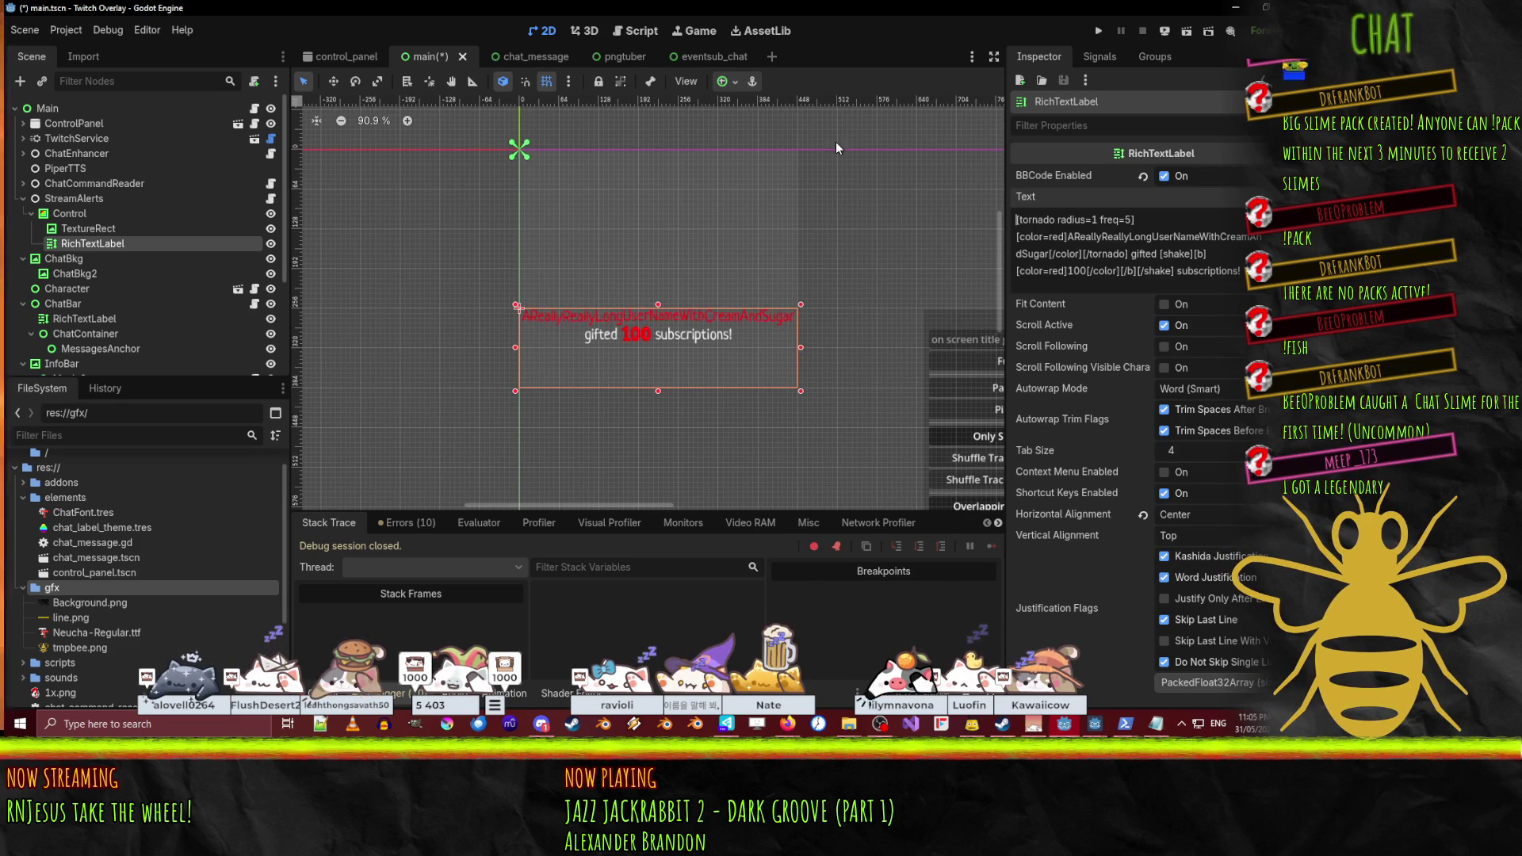
{"action": "scroll", "coordinate": [743, 348], "scroll_direction": "up", "scroll_amount": 3}
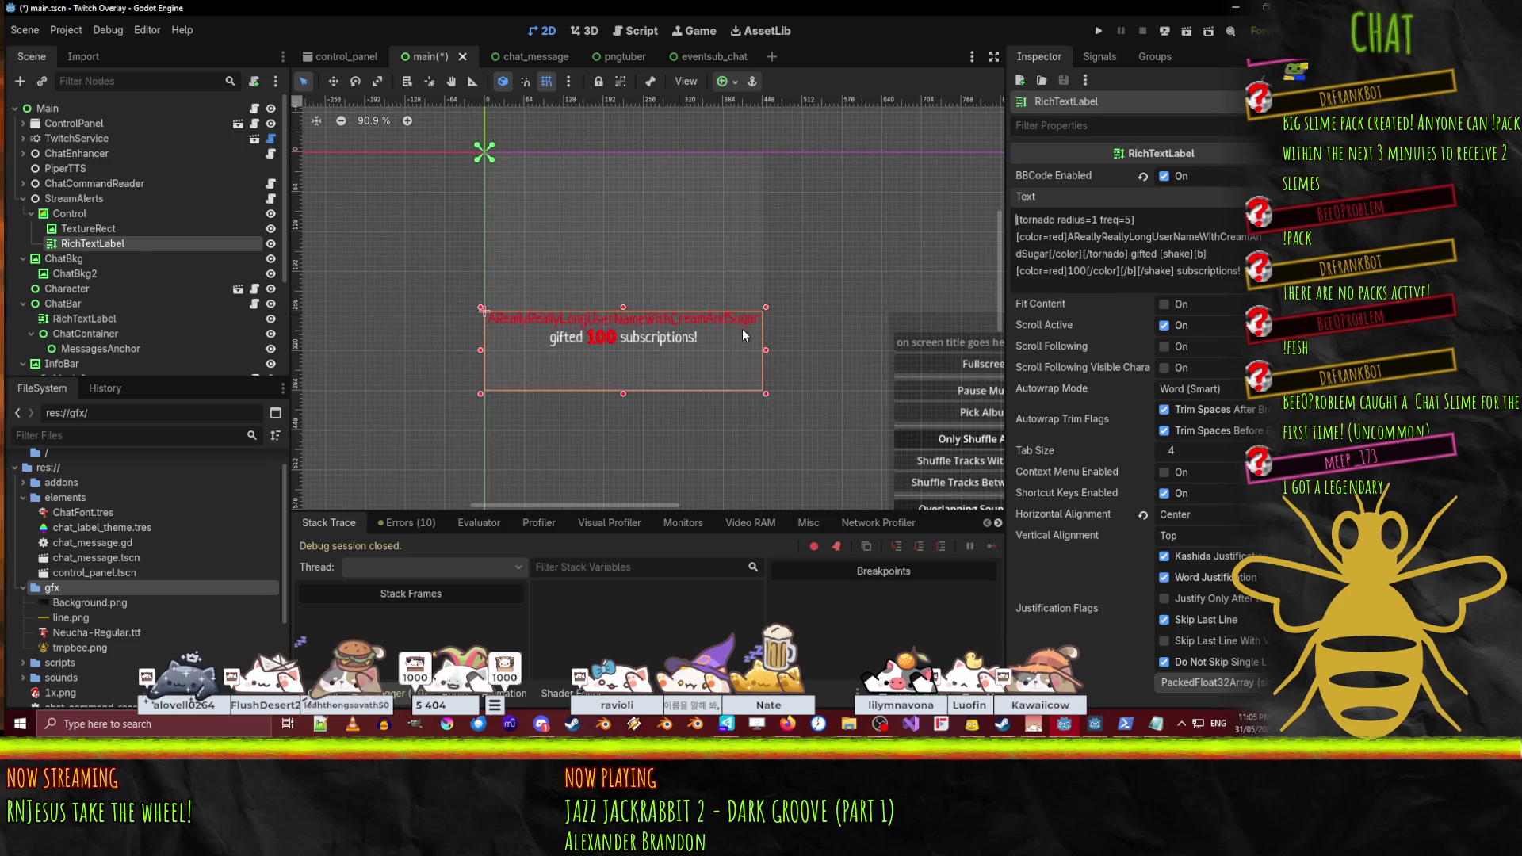
{"action": "scroll", "coordinate": [733, 339], "scroll_direction": "down", "scroll_amount": 3}
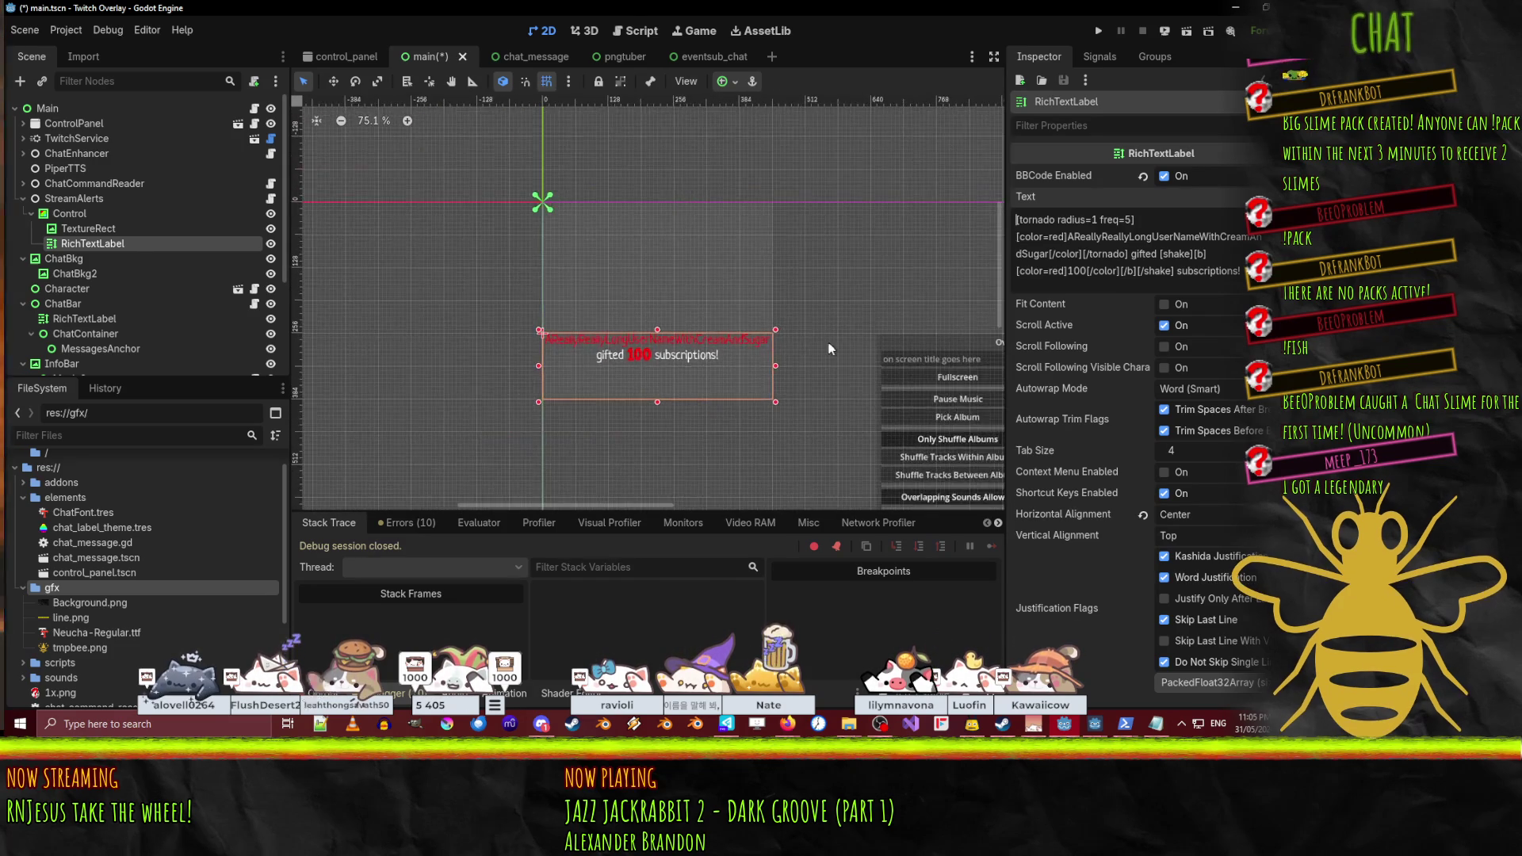
{"action": "mouse_move", "coordinate": [690, 313]}
{"action": "left_mouse_down"}
{"action": "mouse_move", "coordinate": [705, 317]}
{"action": "mouse_move", "coordinate": [662, 287]}
{"action": "left_mouse_up"}
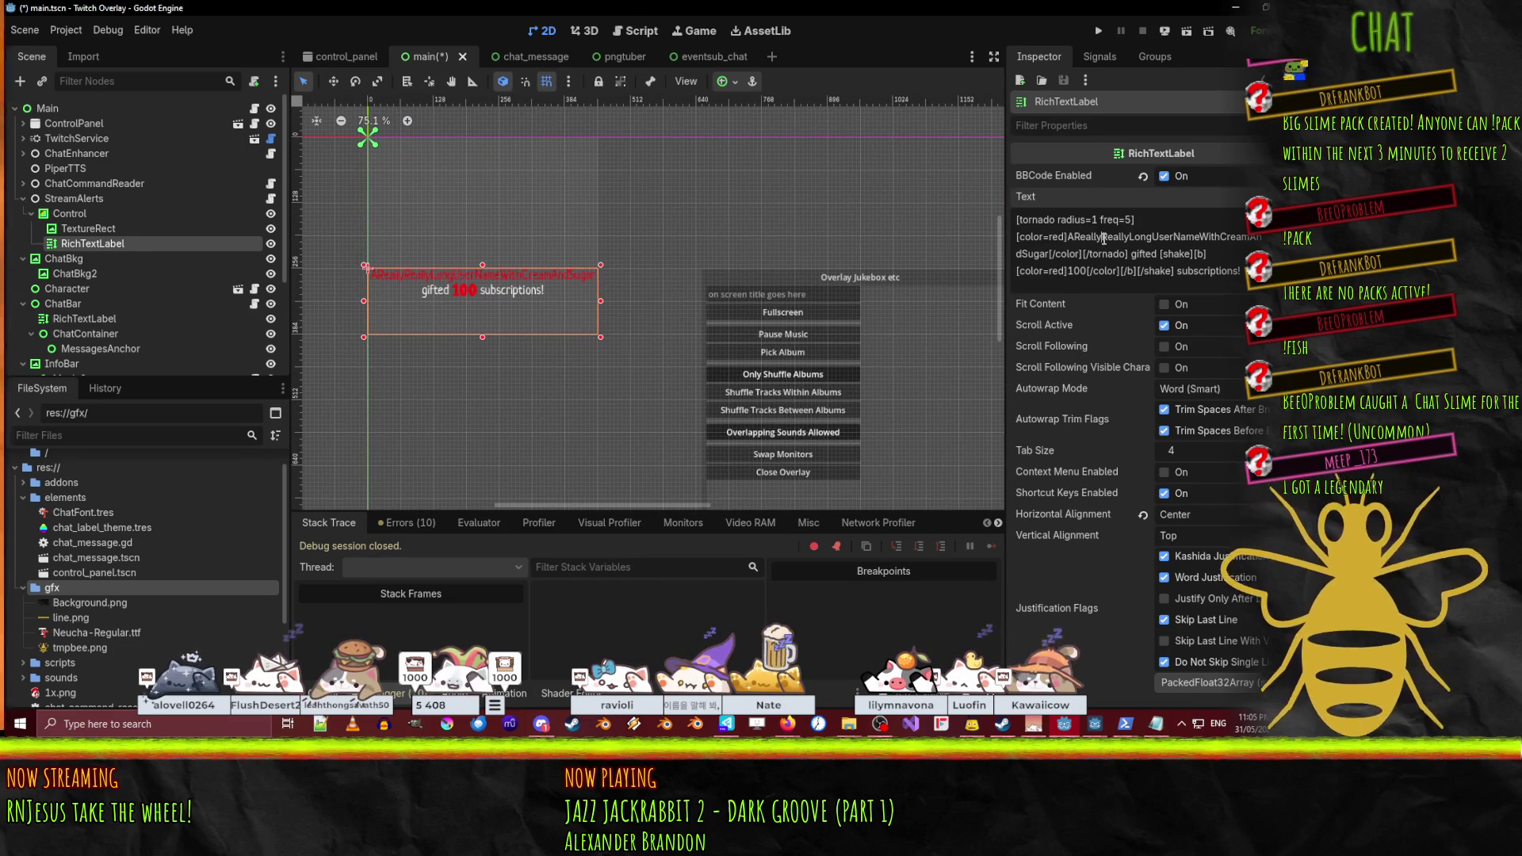
{"action": "mouse_move", "coordinate": [749, 211]}
{"action": "left_mouse_down"}
{"action": "mouse_move", "coordinate": [826, 211]}
{"action": "mouse_move", "coordinate": [741, 249]}
{"action": "left_mouse_up"}
{"action": "left_click", "coordinate": [539, 201]}
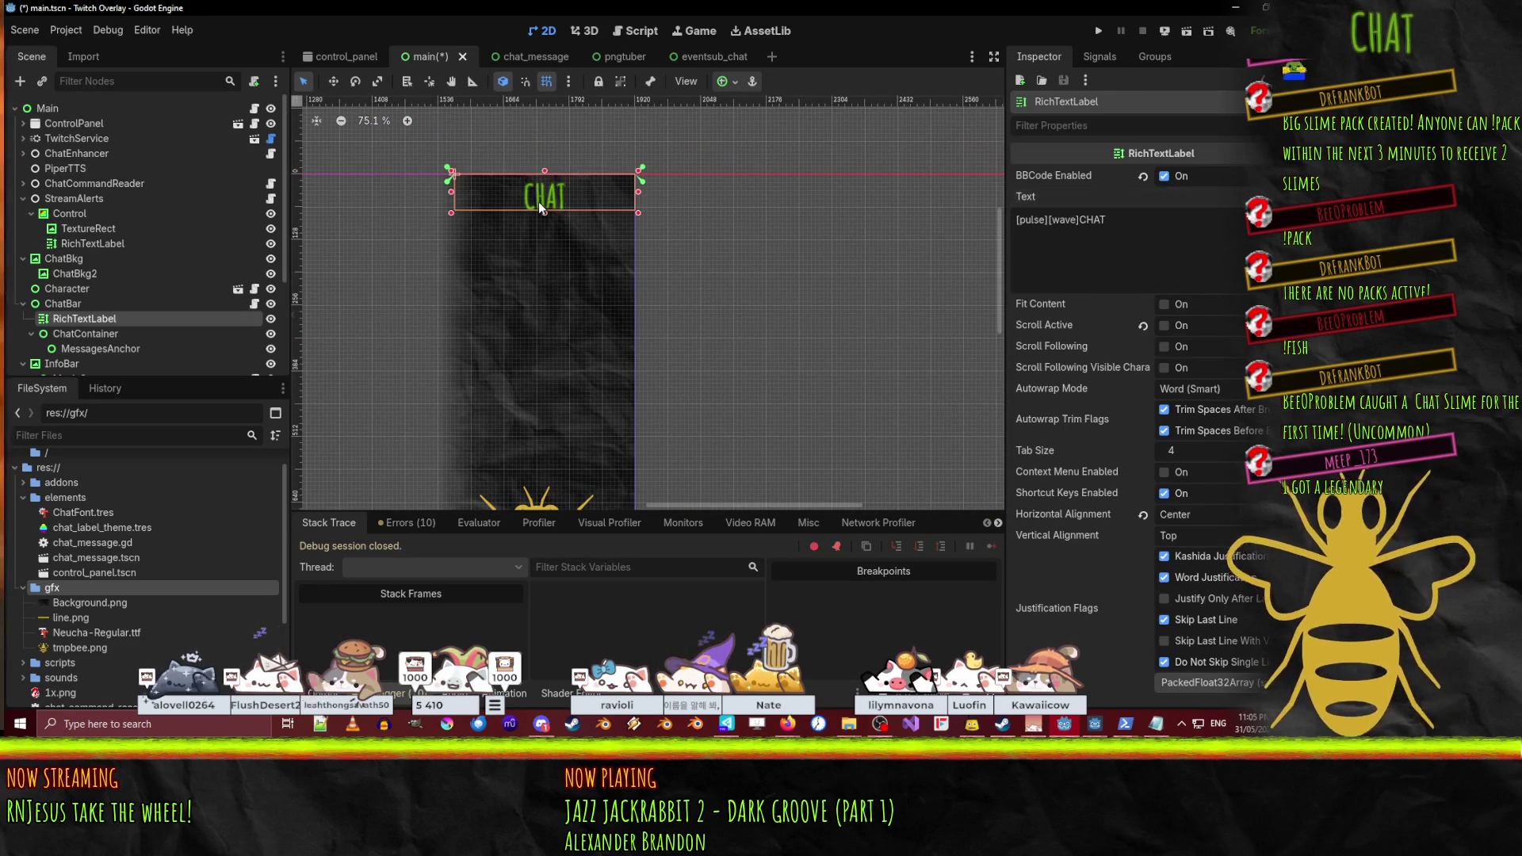
{"action": "scroll", "coordinate": [1132, 304], "scroll_direction": "down", "scroll_amount": 10}
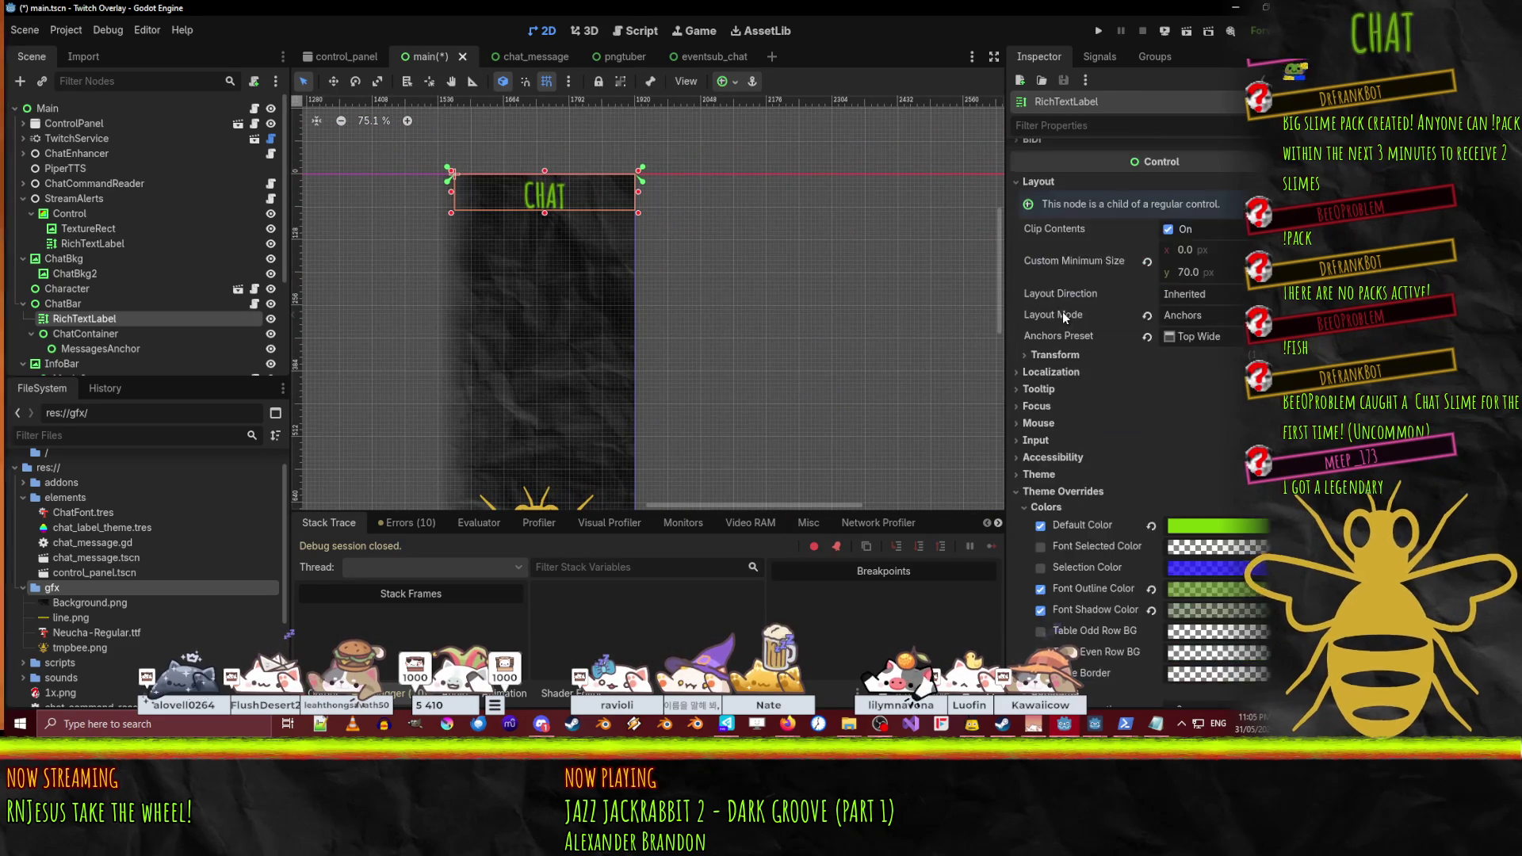
{"action": "left_click", "coordinate": [1211, 384]}
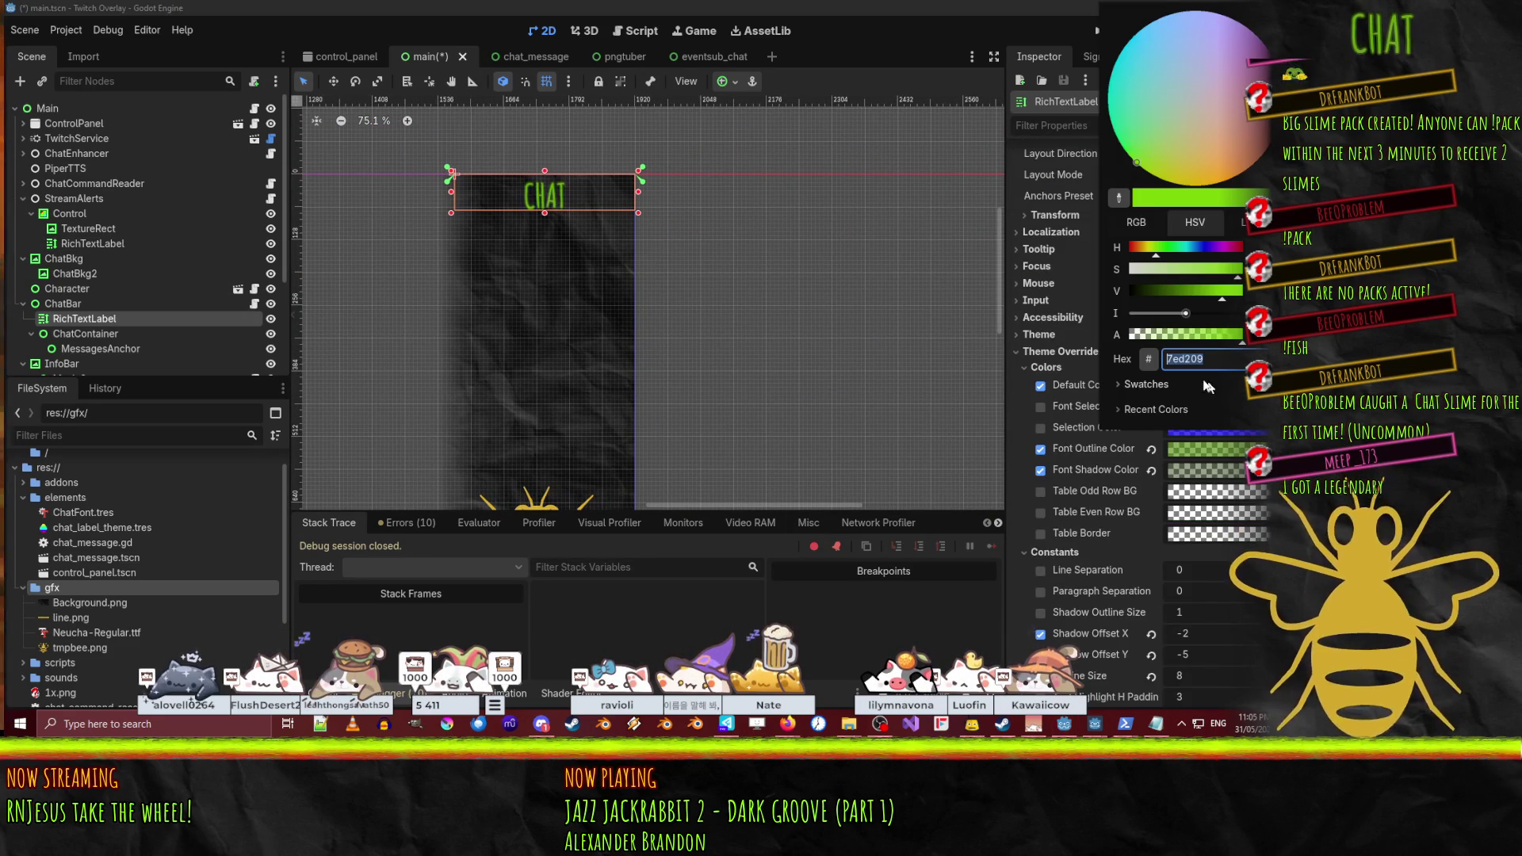
{"action": "mouse_move", "coordinate": [794, 323]}
{"action": "left_mouse_down"}
{"action": "mouse_move", "coordinate": [812, 327]}
{"action": "mouse_move", "coordinate": [476, 336]}
{"action": "mouse_move", "coordinate": [493, 337]}
{"action": "left_mouse_up"}
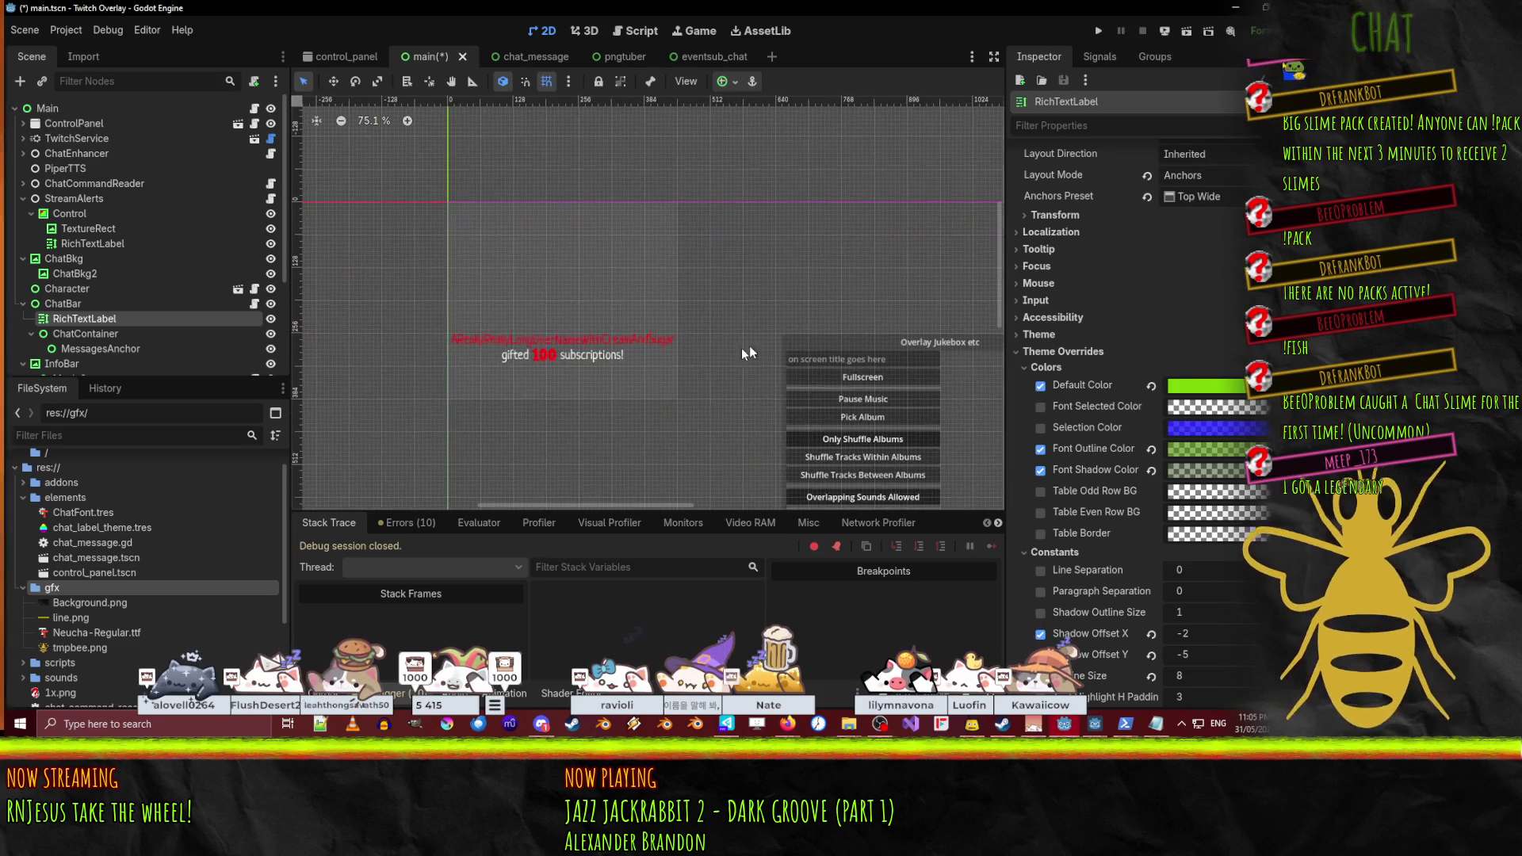
- Change both [color=red] tags in the alert text to [color=7ed209]
{"action": "left_click", "coordinate": [523, 342]}
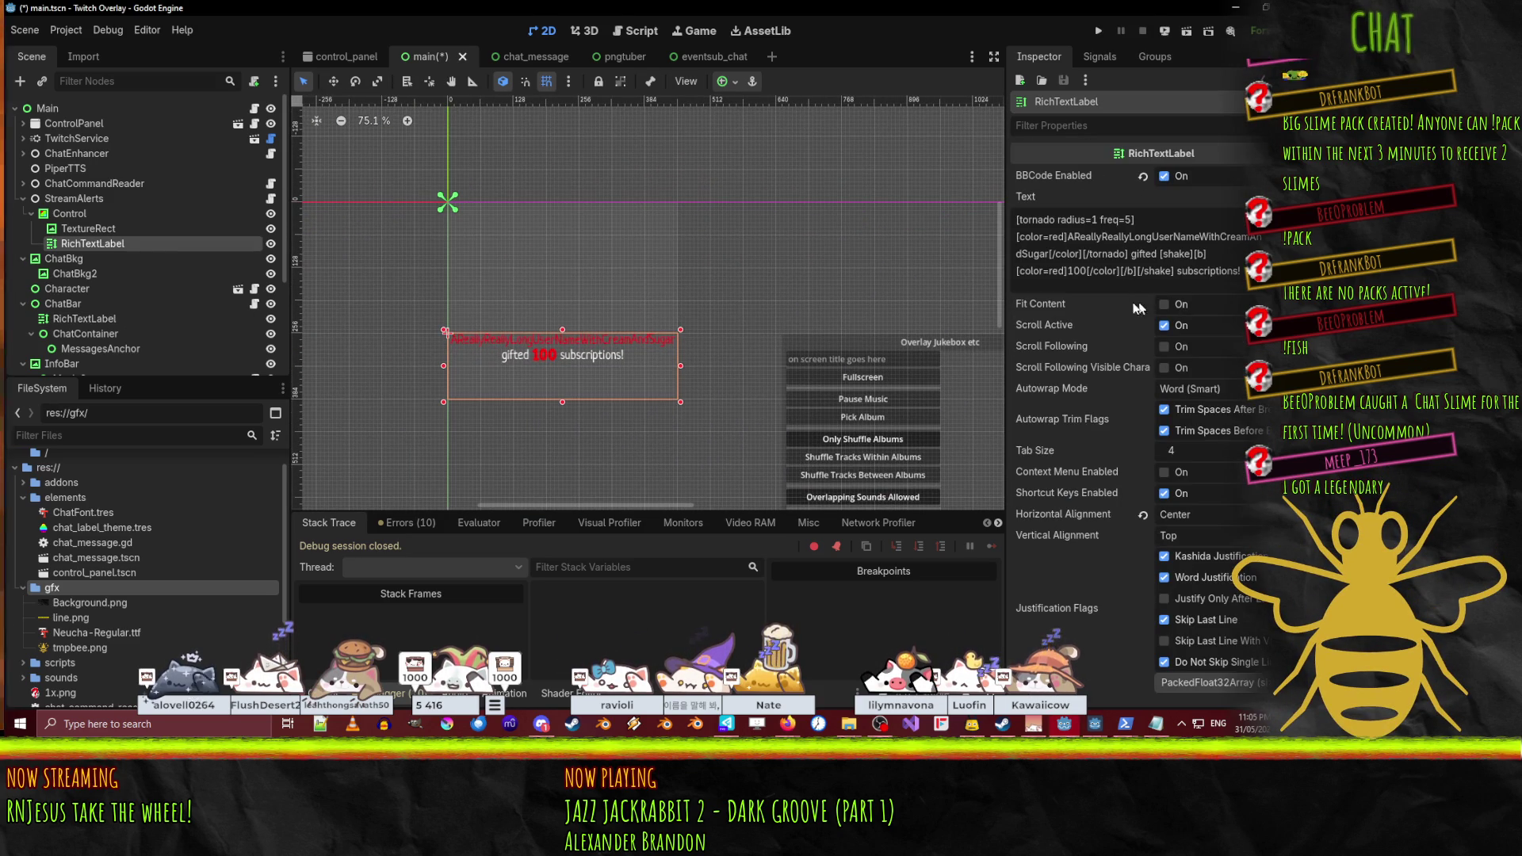
{"action": "double_click", "coordinate": [1057, 236]}
{"action": "type", "text": "7ed209"}
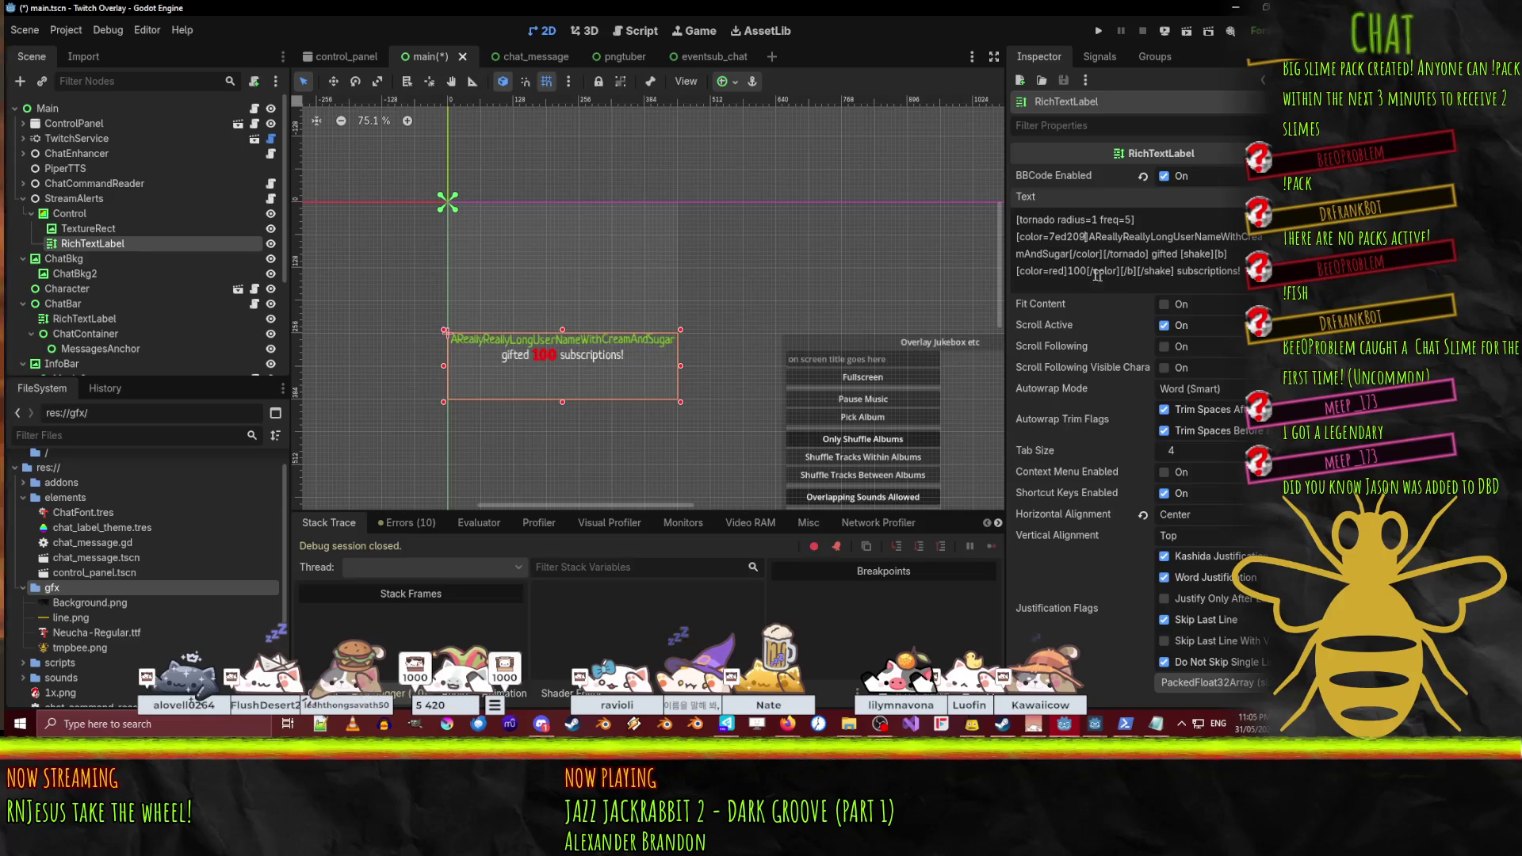
{"action": "double_click", "coordinate": [1056, 271]}
{"action": "key", "text": "ctrl+v"}
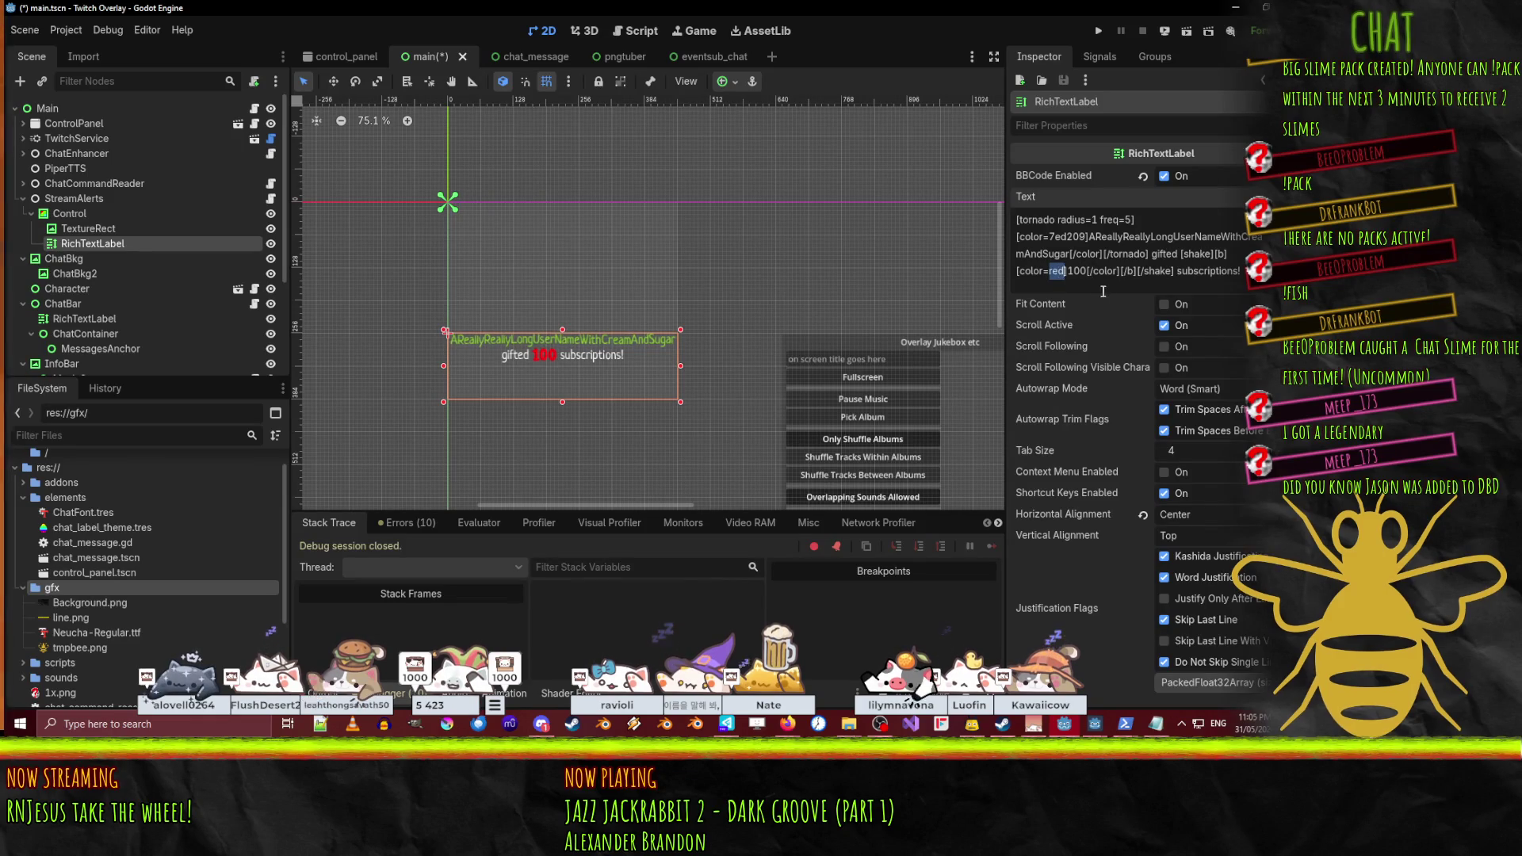
{"action": "scroll", "coordinate": [1192, 521], "scroll_direction": "down", "scroll_amount": 15}
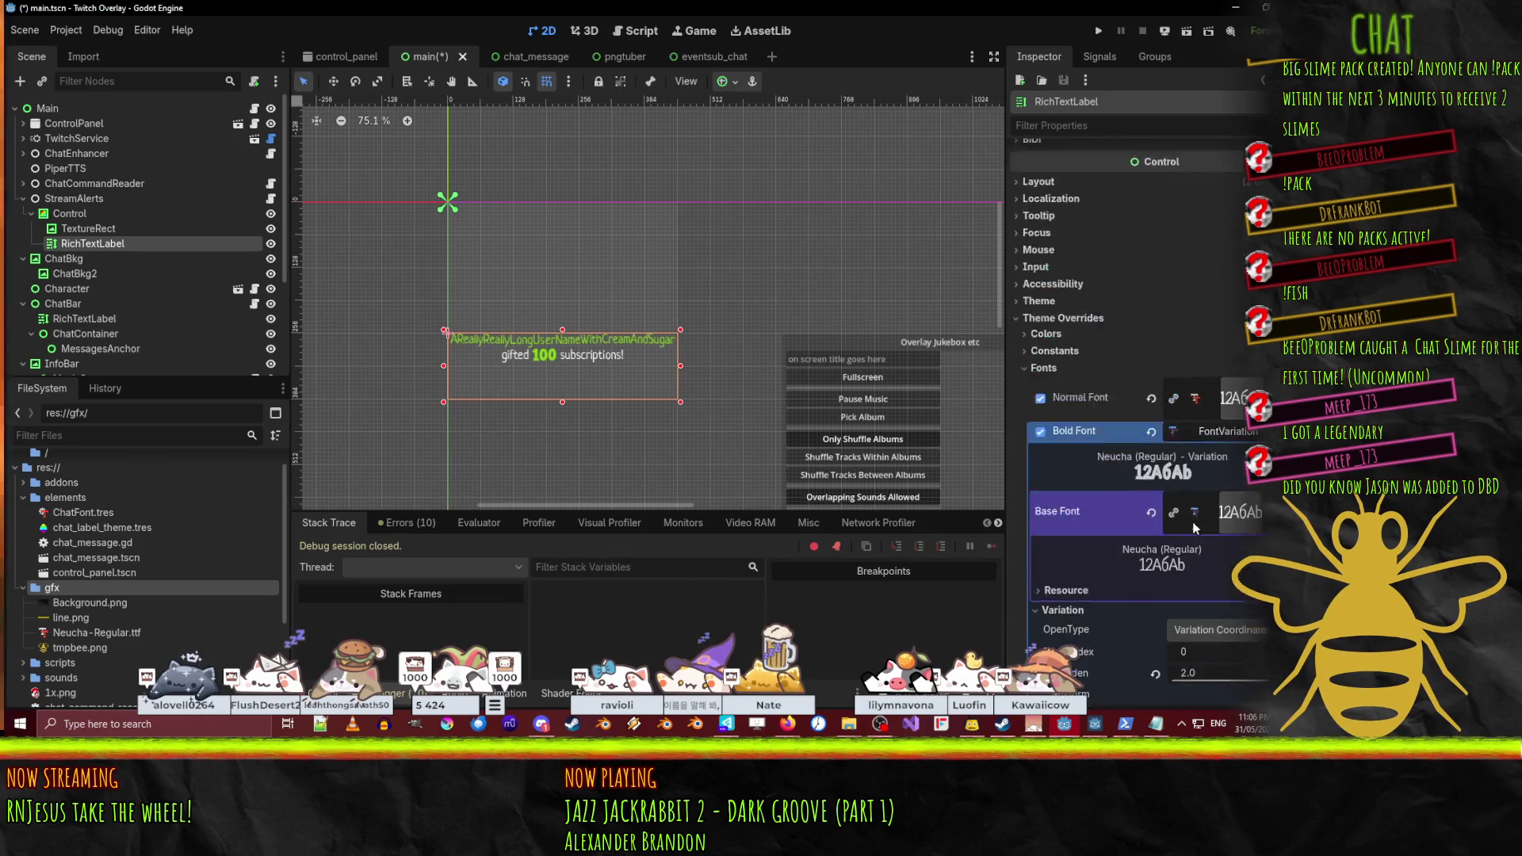
- Expand the alert label's Theme Overrides Constants section
{"action": "left_click", "coordinate": [1026, 404]}
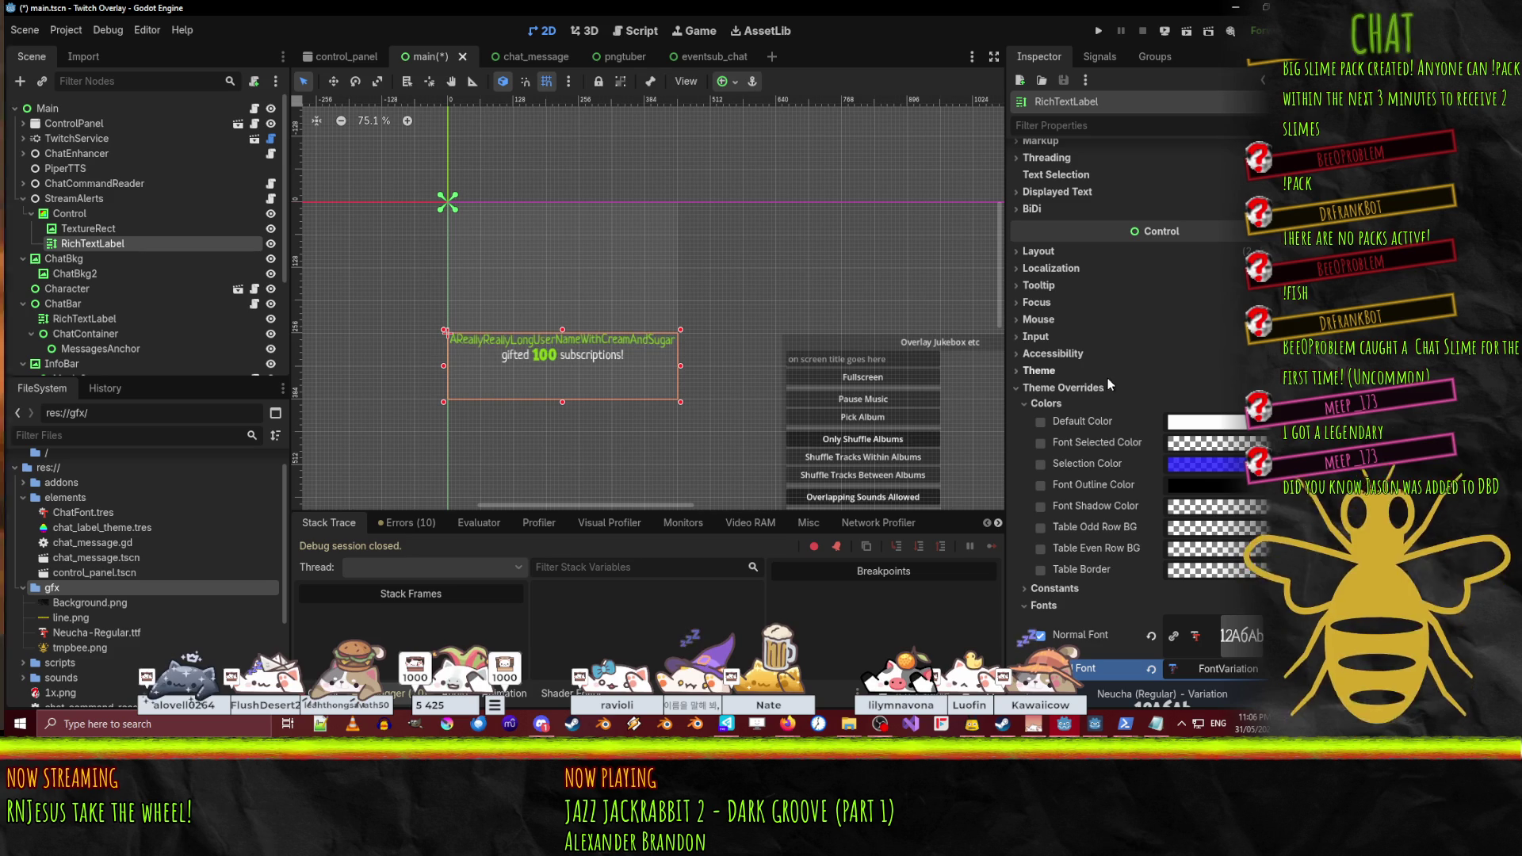
{"action": "left_click", "coordinate": [1026, 403]}
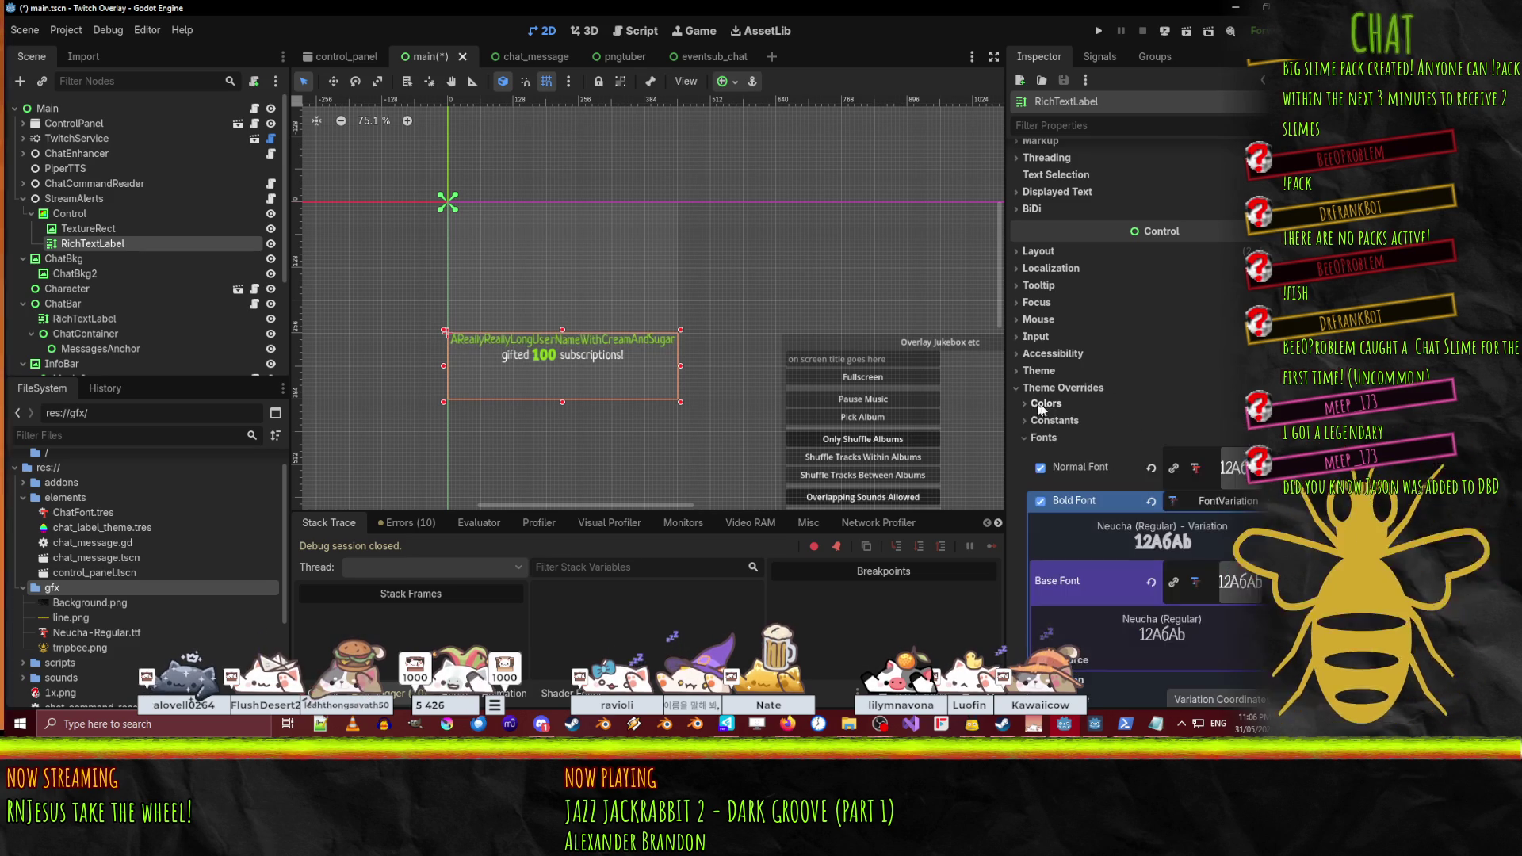
{"action": "scroll", "coordinate": [649, 367], "scroll_direction": "right", "scroll_amount": 3}
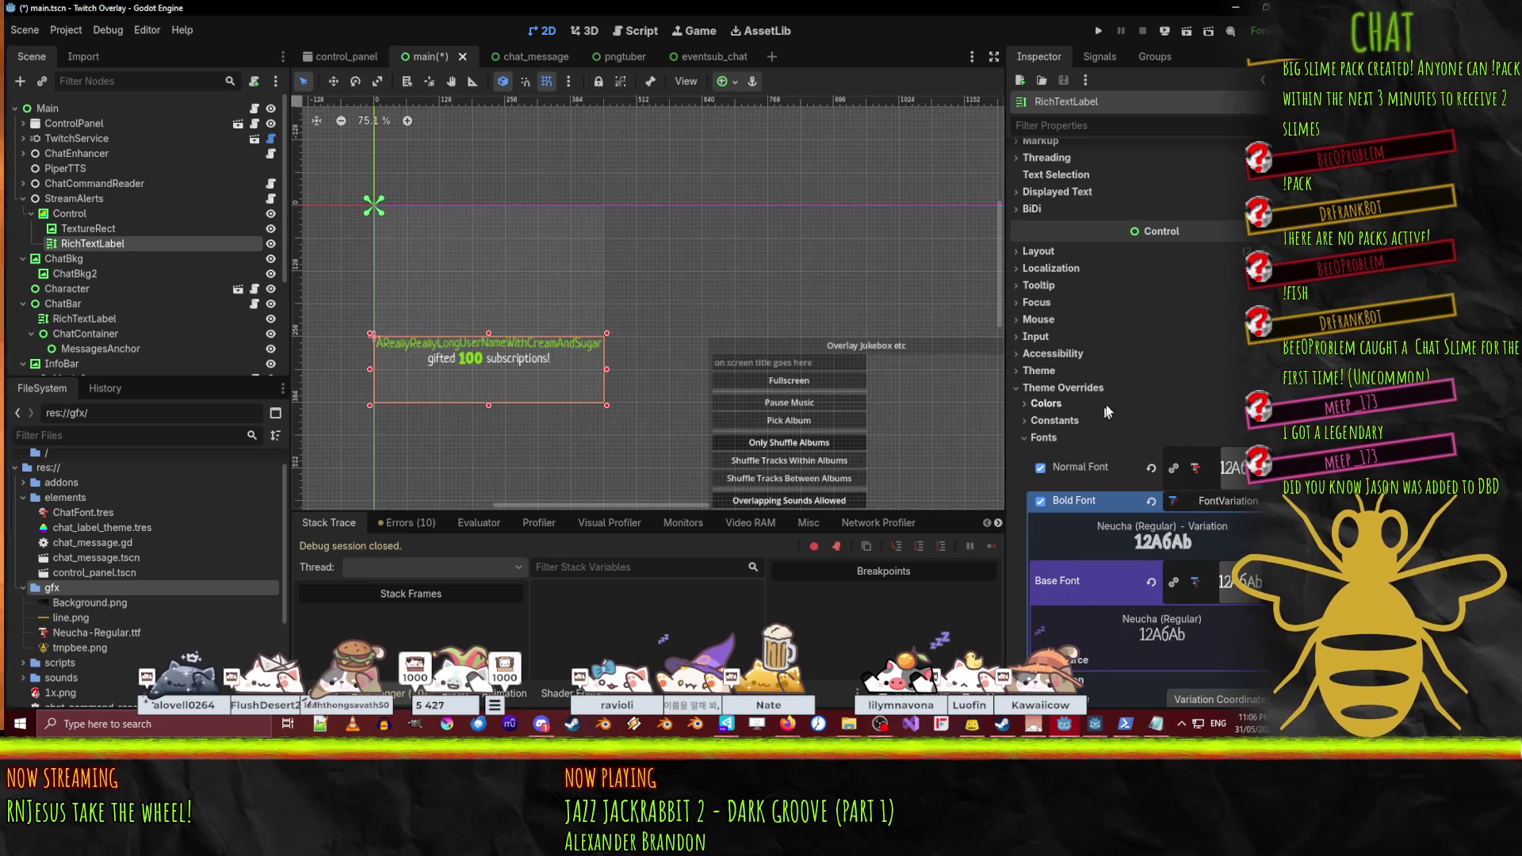
{"action": "left_click", "coordinate": [1027, 404]}
{"action": "left_click", "coordinate": [1028, 405]}
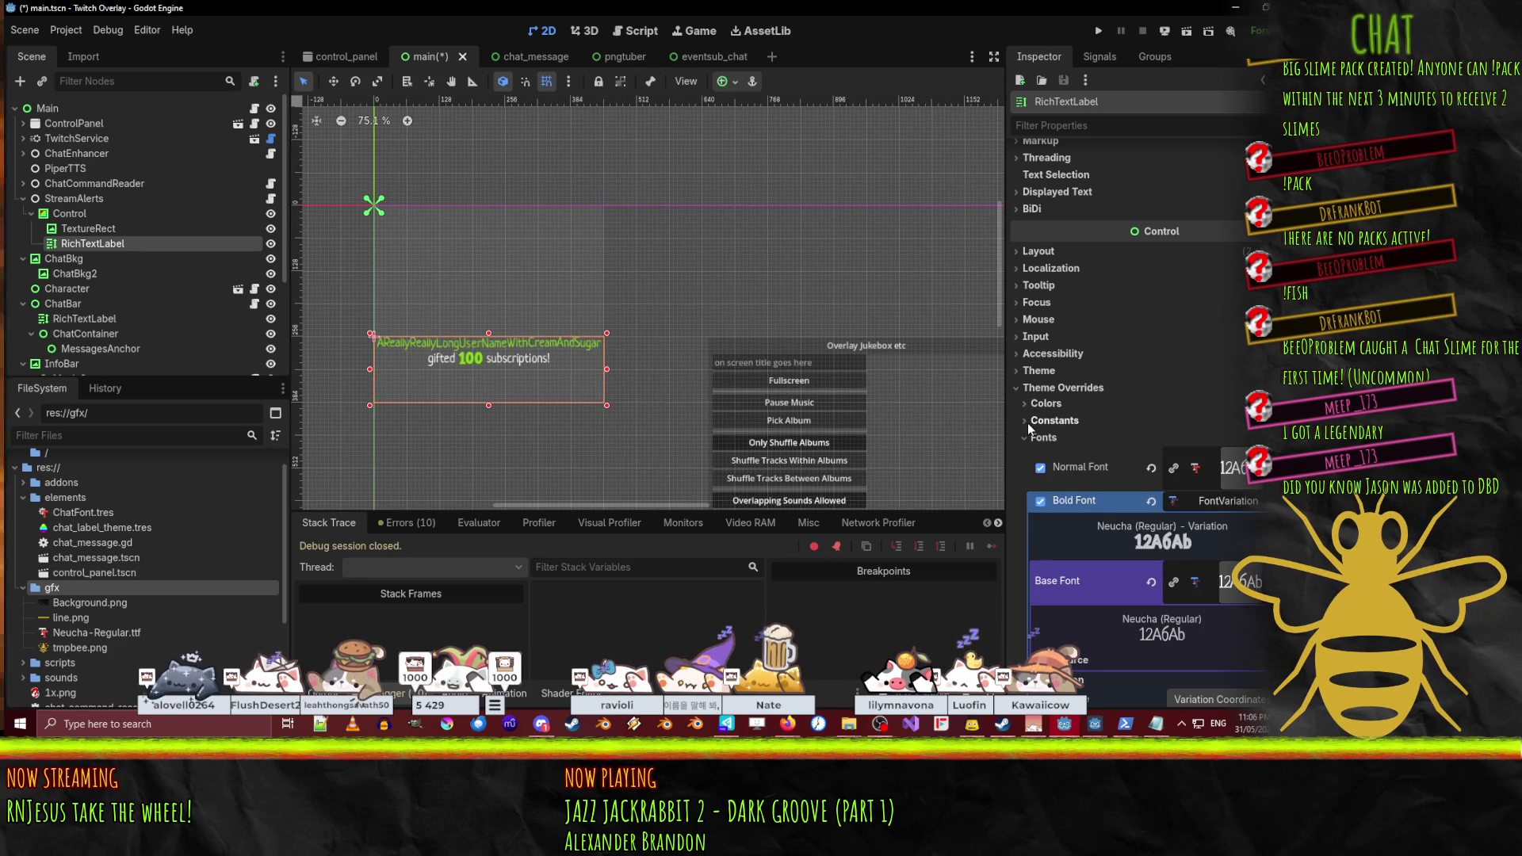
{"action": "left_click", "coordinate": [1030, 420]}
{"action": "scroll", "coordinate": [1030, 397], "scroll_direction": "down", "scroll_amount": 3}
- Enable the Outline Size override and set it to 2
{"action": "left_click", "coordinate": [1040, 336]}
{"action": "left_click", "coordinate": [1256, 330]}
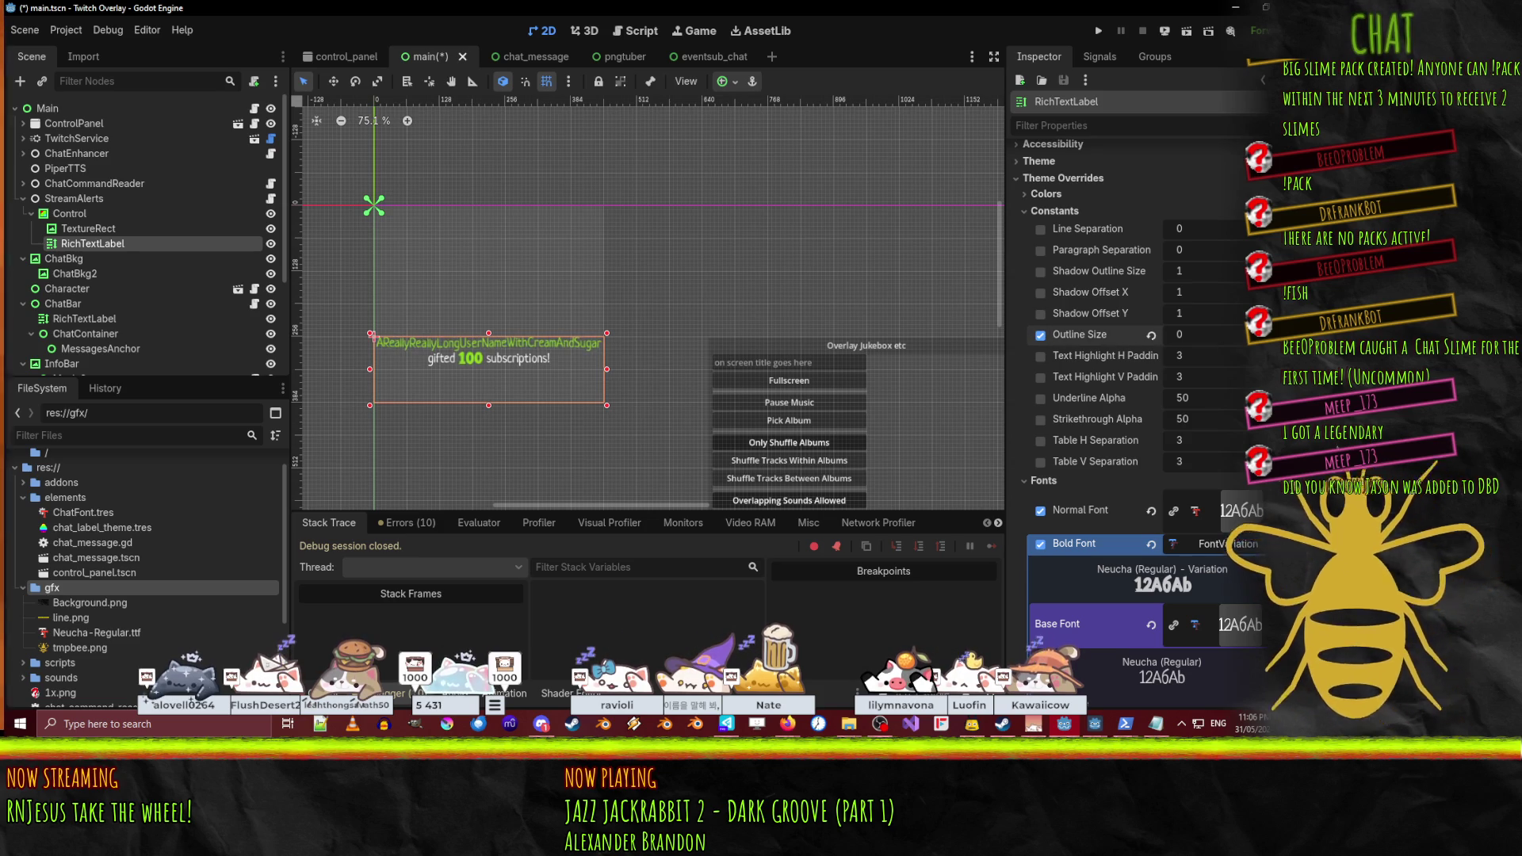
{"action": "left_click", "coordinate": [1256, 329]}
{"action": "left_click", "coordinate": [1256, 330]}
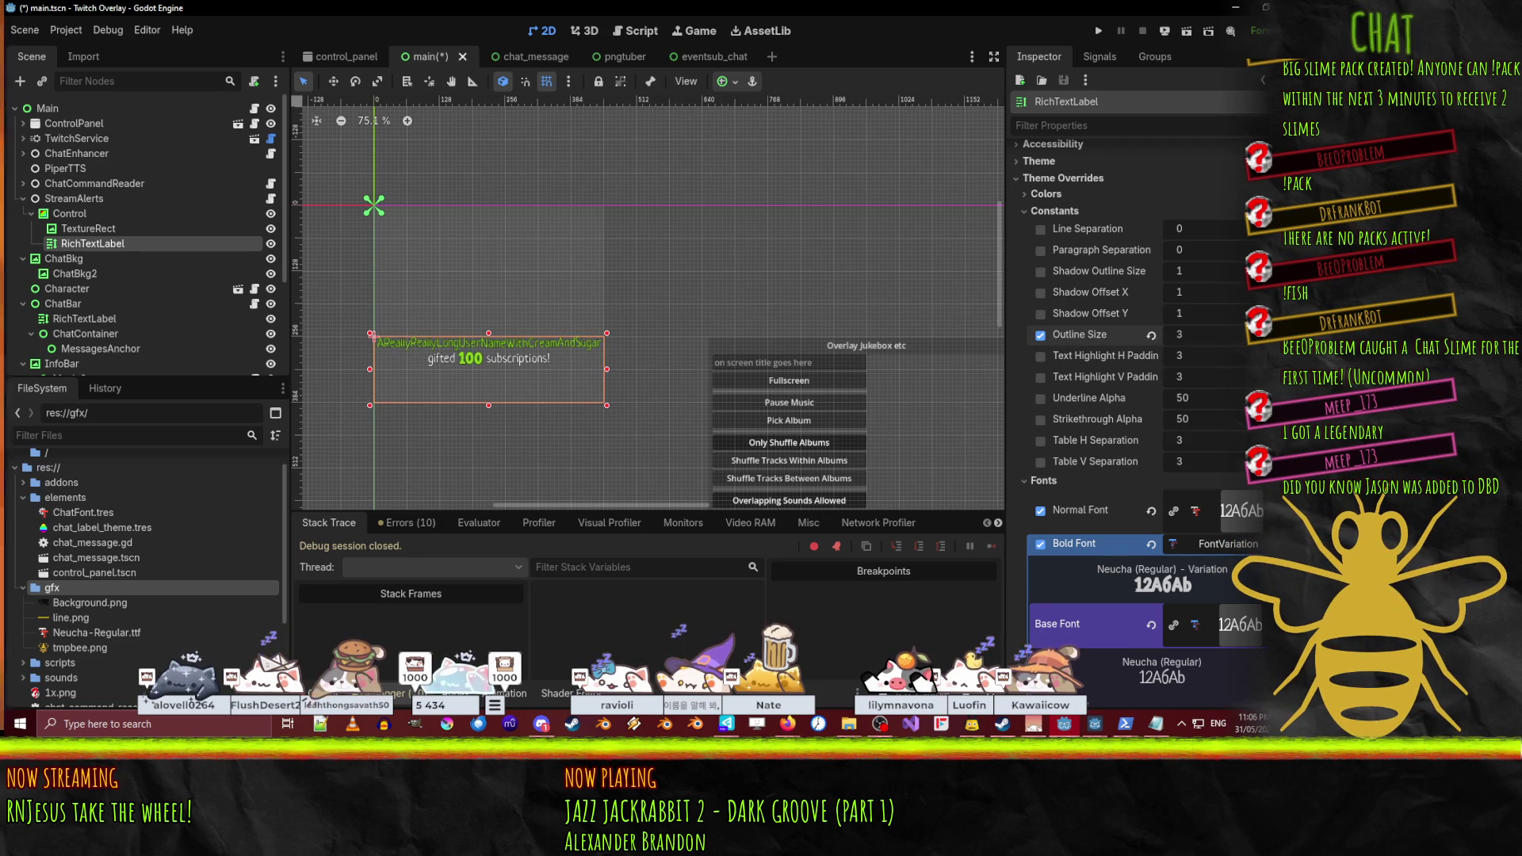
{"action": "scroll", "coordinate": [526, 347], "scroll_direction": "up", "scroll_amount": 3}
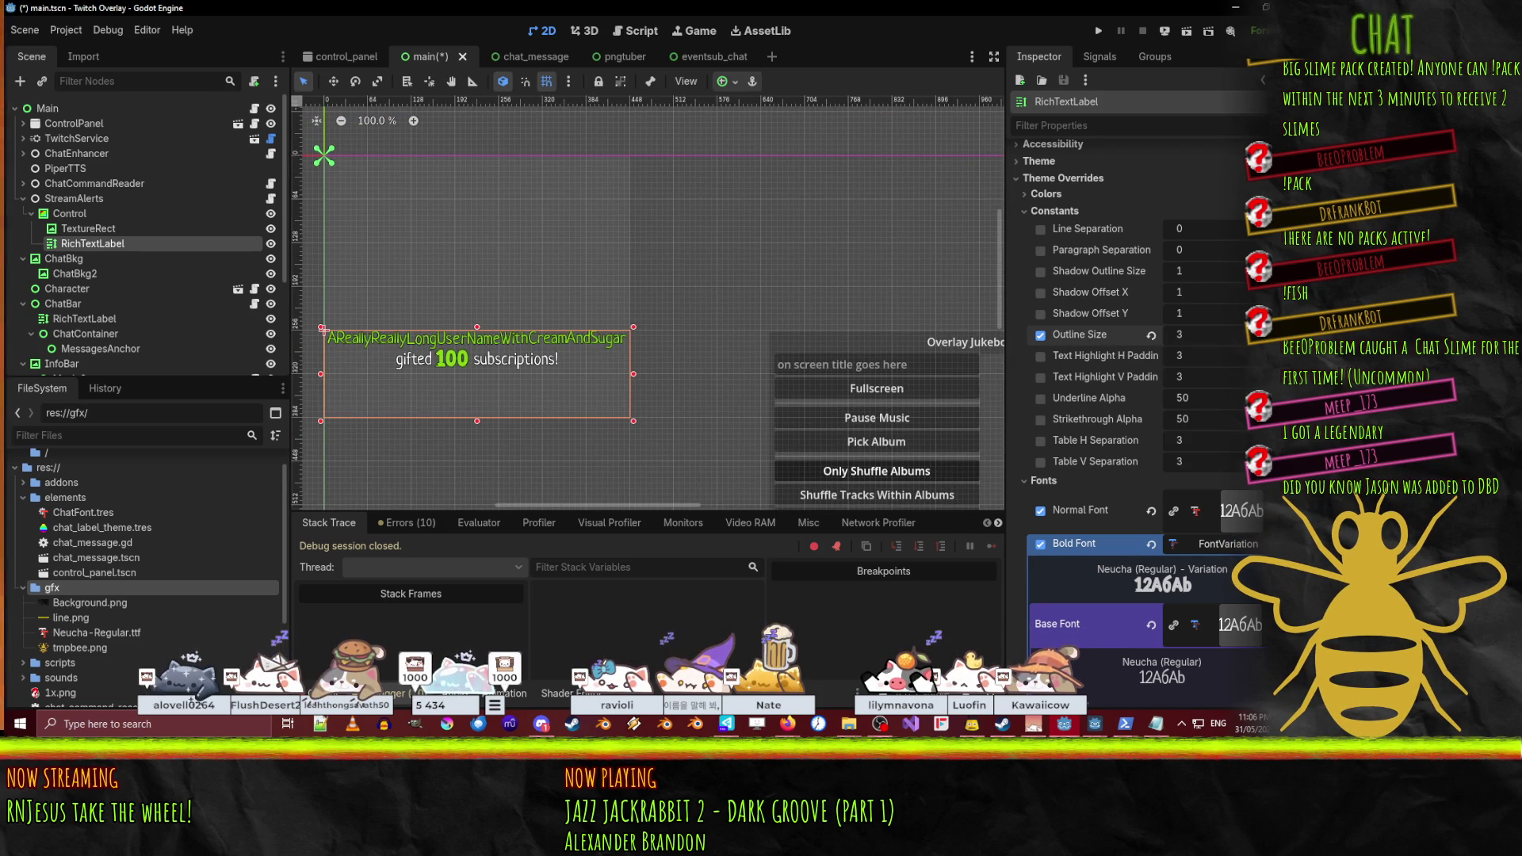
{"action": "key", "text": "ctrl+z"}
{"action": "scroll", "coordinate": [547, 362], "scroll_direction": "down", "scroll_amount": 1}
{"action": "scroll", "coordinate": [884, 276], "scroll_direction": "right", "scroll_amount": 10}
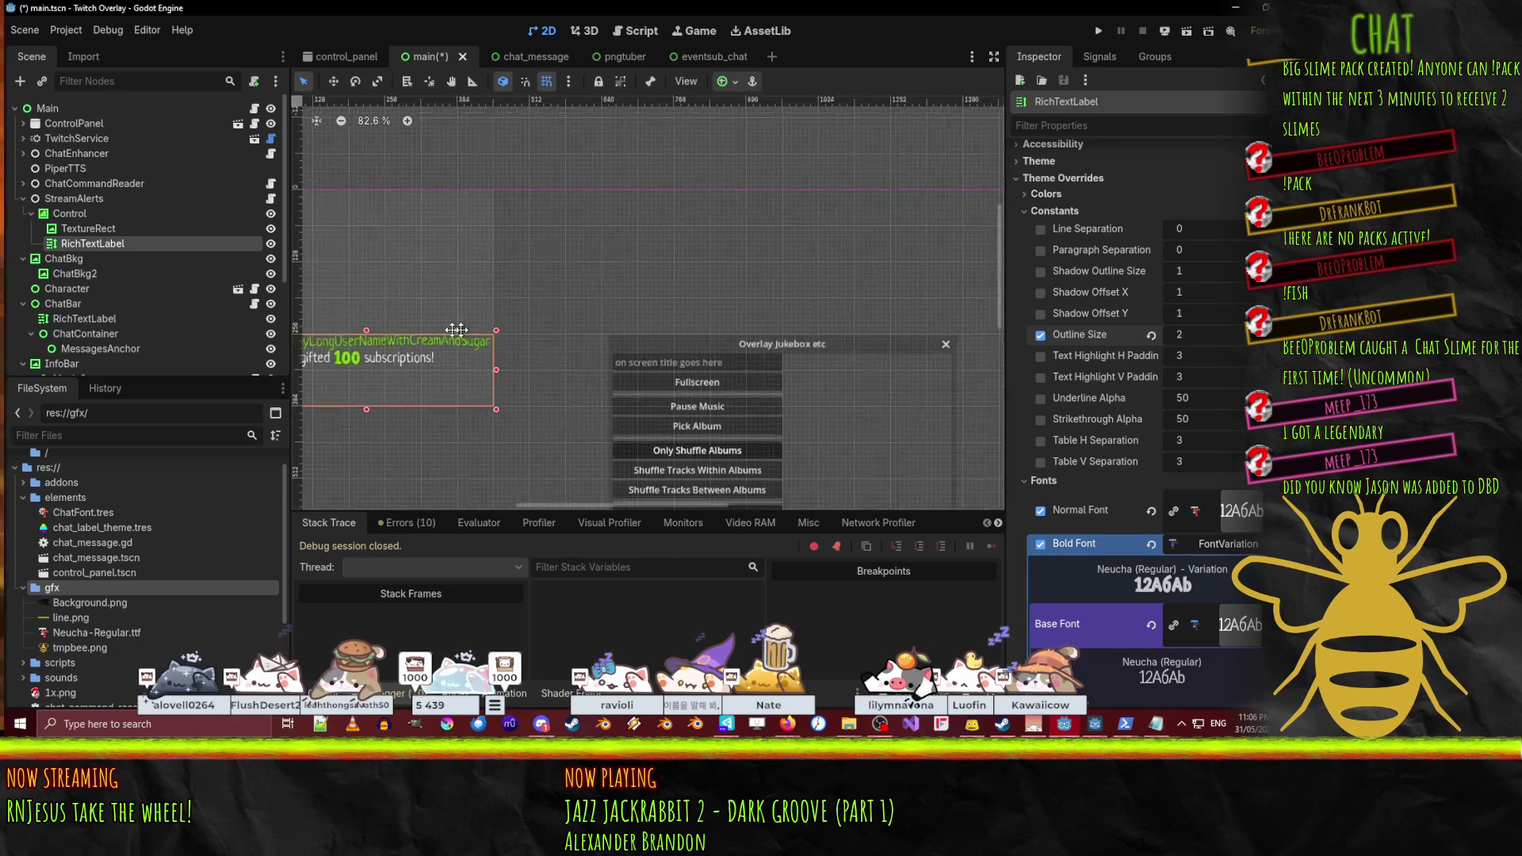
{"action": "scroll", "coordinate": [726, 325], "scroll_direction": "left", "scroll_amount": 10}
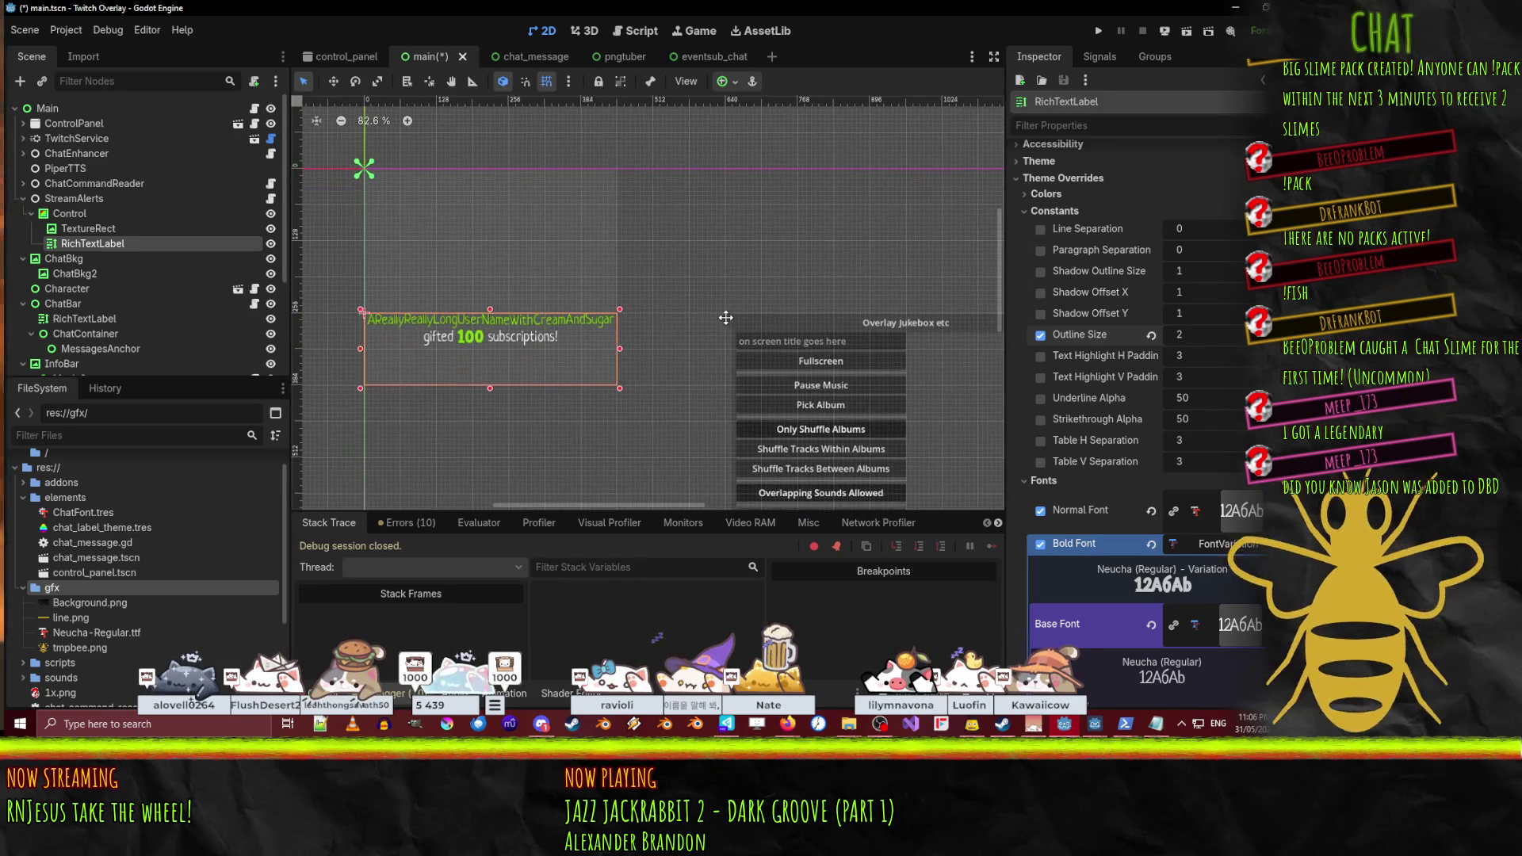
{"action": "scroll", "coordinate": [726, 325], "scroll_direction": "up", "scroll_amount": 1}
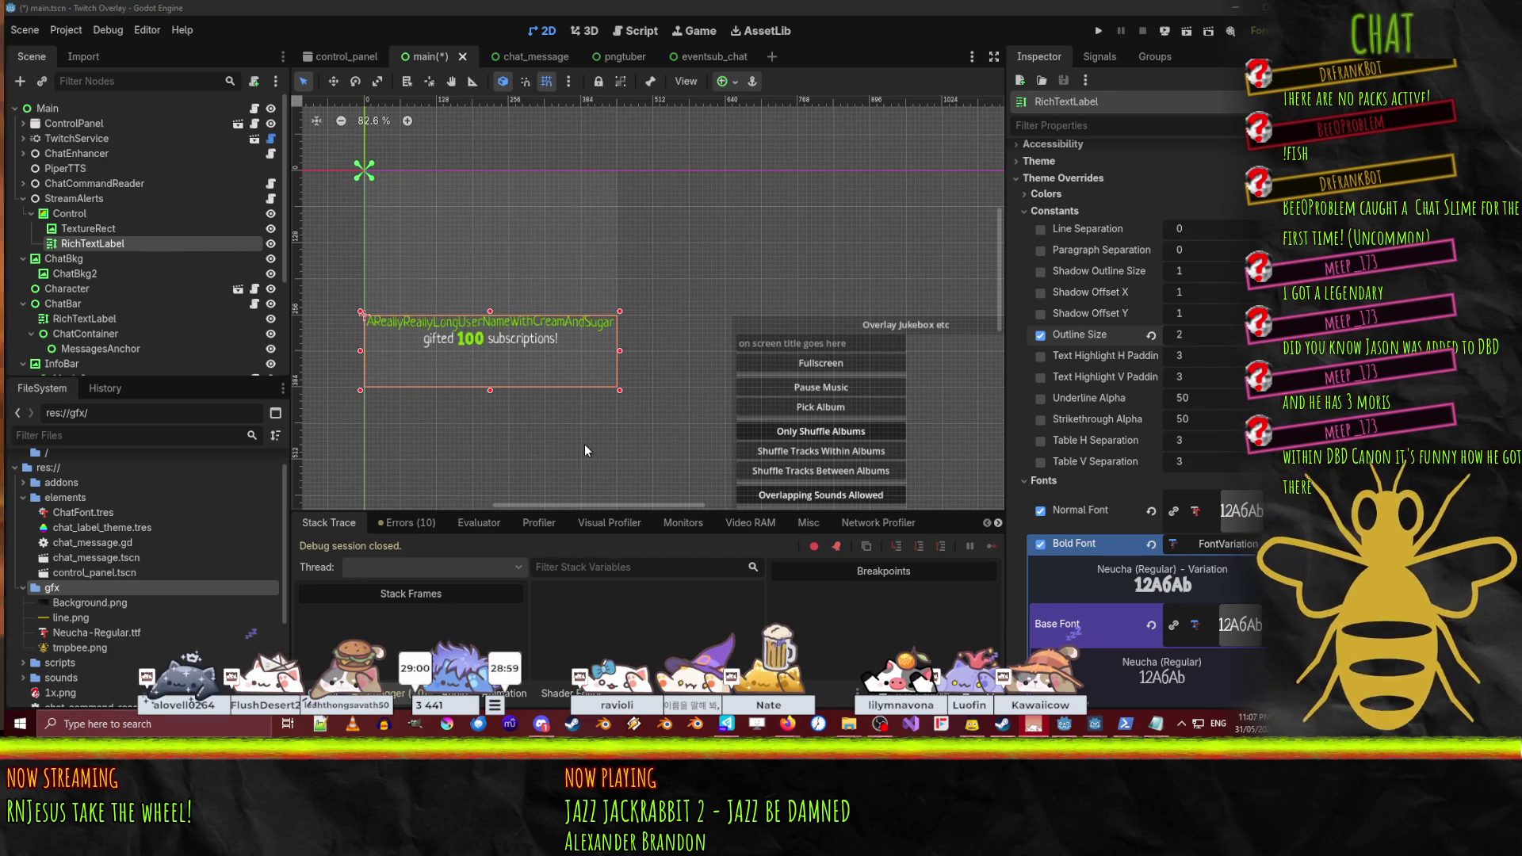
- Pan the canvas to frame the StreamAlerts gift label, moving the Overlay Jukebox window aside
{"action": "left_click_drag", "start_coordinate": [778, 326], "coordinate": [764, 243]}
{"action": "scroll", "coordinate": [765, 243], "scroll_direction": "down", "scroll_amount": 2}
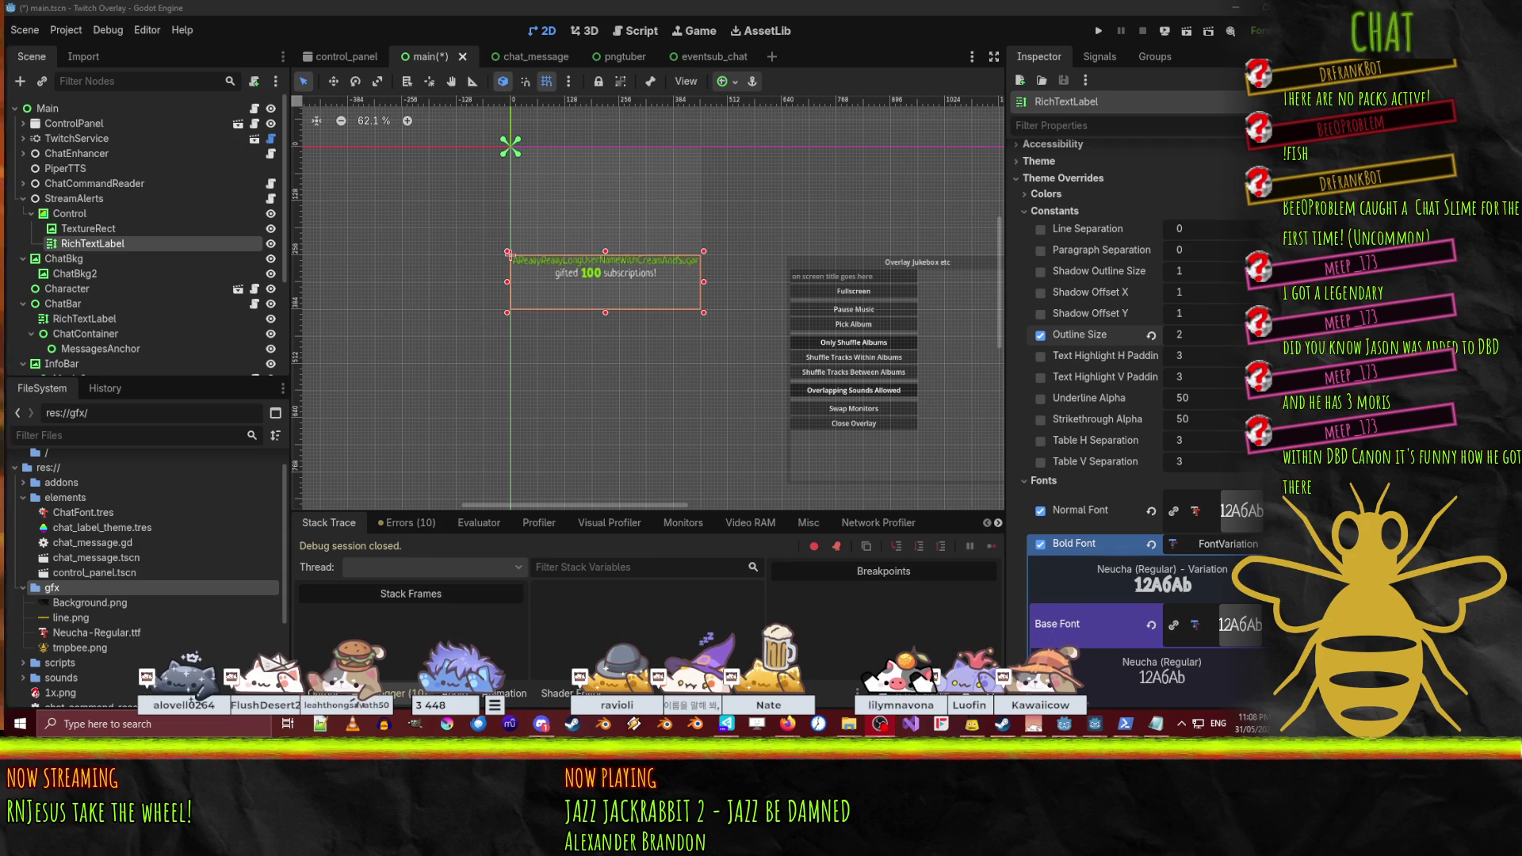
{"action": "left_click", "coordinate": [1094, 722]}
{"action": "left_click_drag", "start_coordinate": [906, 338], "coordinate": [730, 212]}
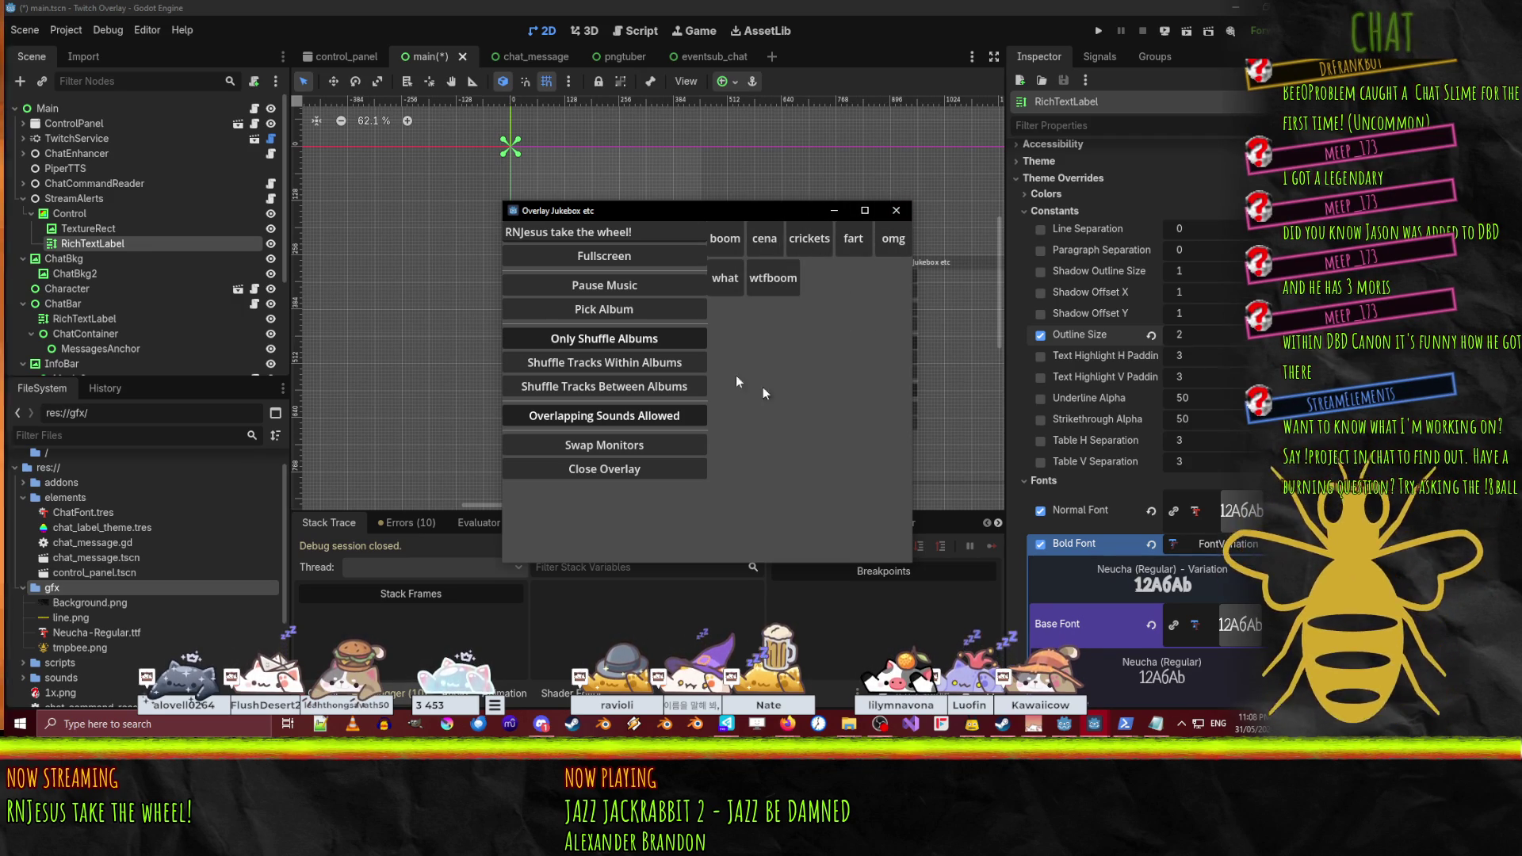
{"action": "left_click", "coordinate": [509, 254]}
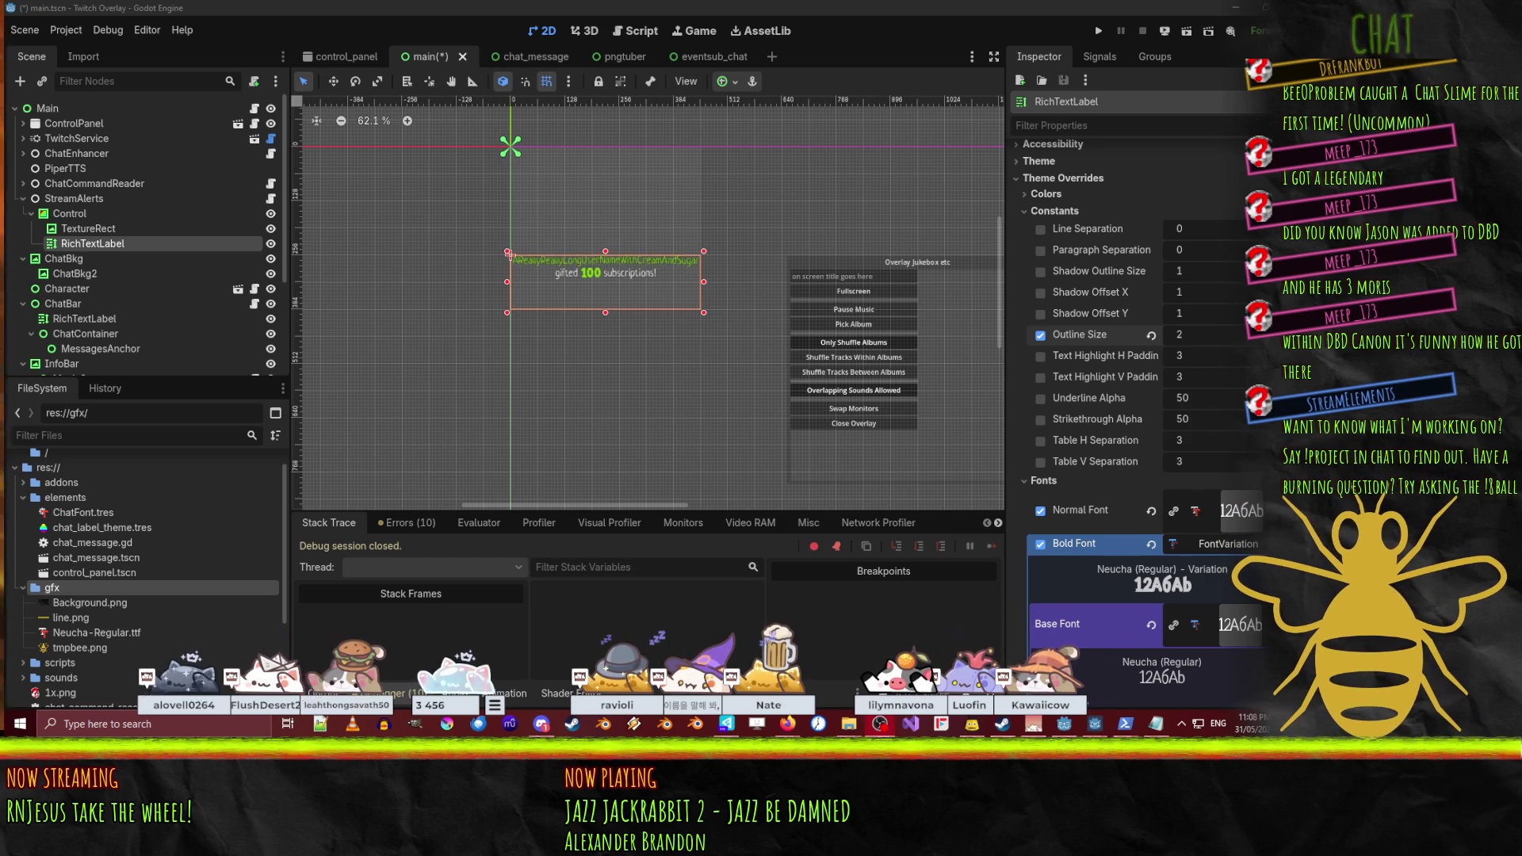
{"action": "mouse_move", "coordinate": [773, 307]}
{"action": "left_mouse_down"}
{"action": "mouse_move", "coordinate": [603, 330]}
{"action": "mouse_move", "coordinate": [698, 317]}
{"action": "left_mouse_up"}
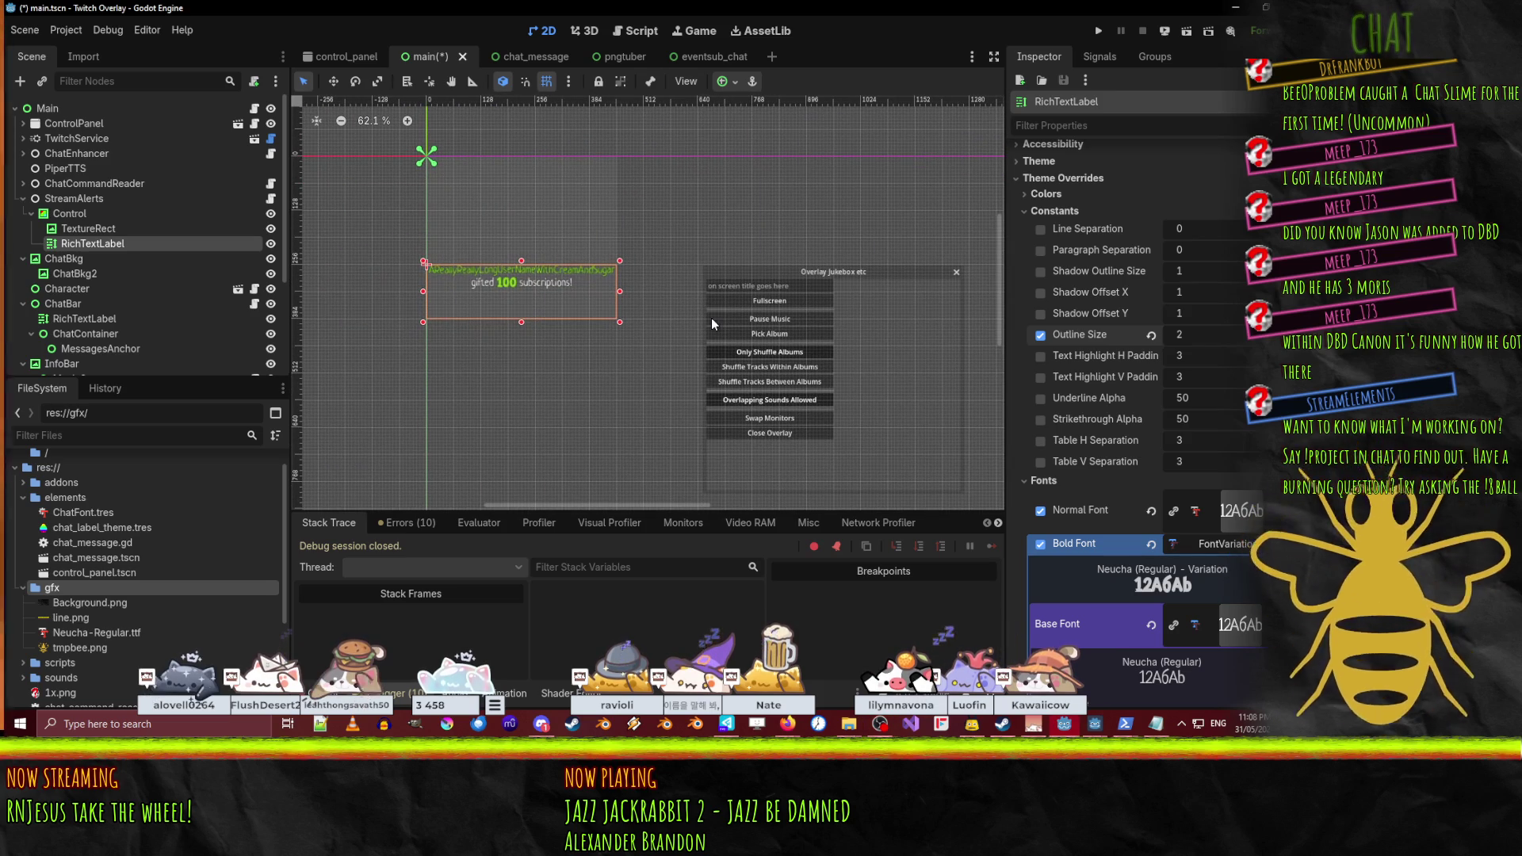
{"action": "left_click_drag", "start_coordinate": [619, 310], "coordinate": [640, 292]}
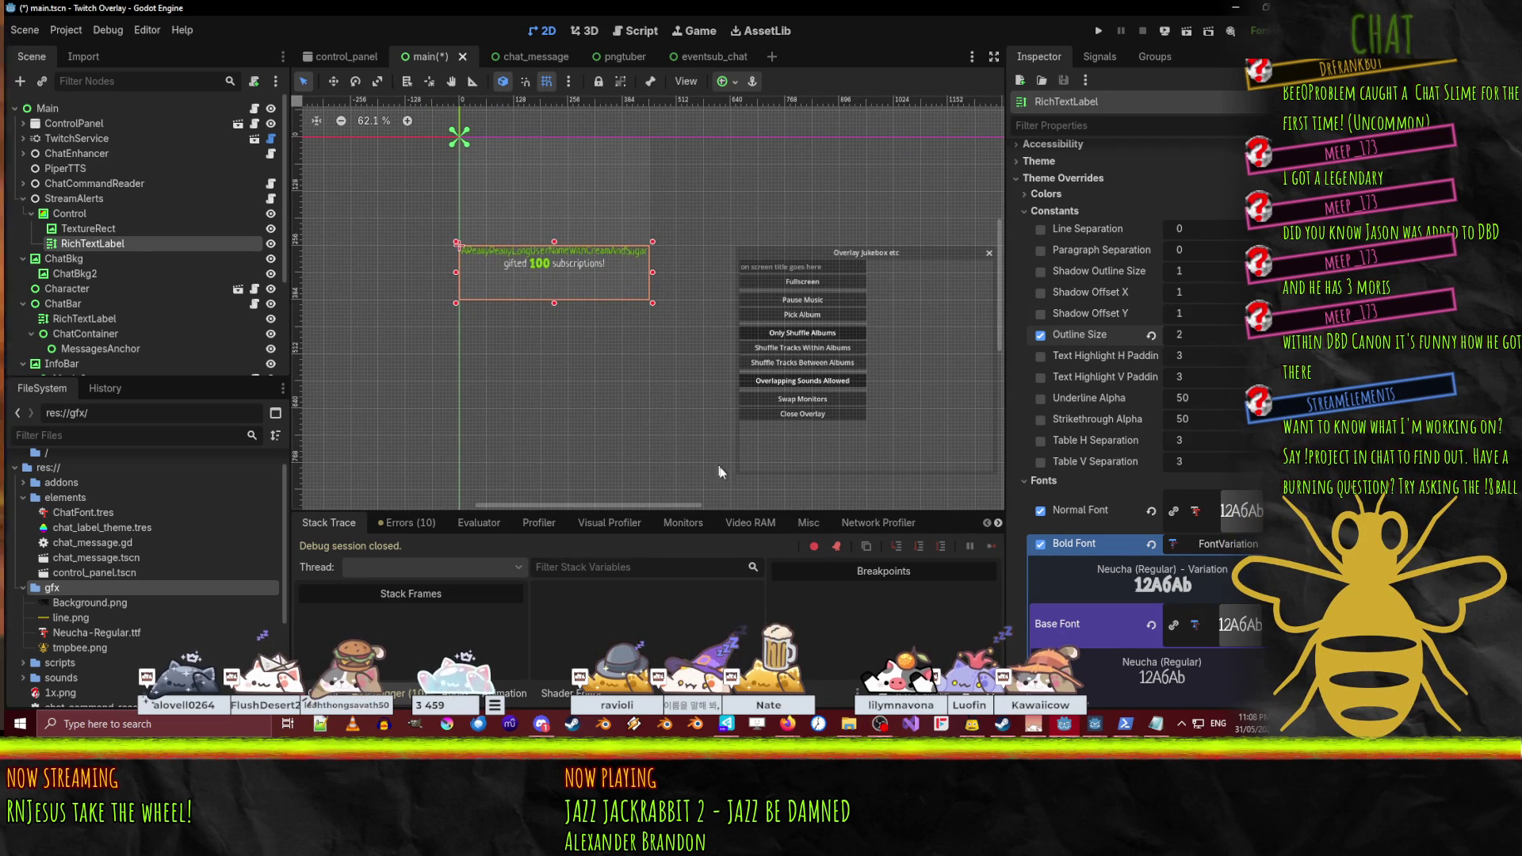
{"action": "mouse_move", "coordinate": [481, 255]}
{"action": "left_mouse_down"}
{"action": "mouse_move", "coordinate": [494, 289]}
{"action": "mouse_move", "coordinate": [472, 305]}
{"action": "left_mouse_up"}
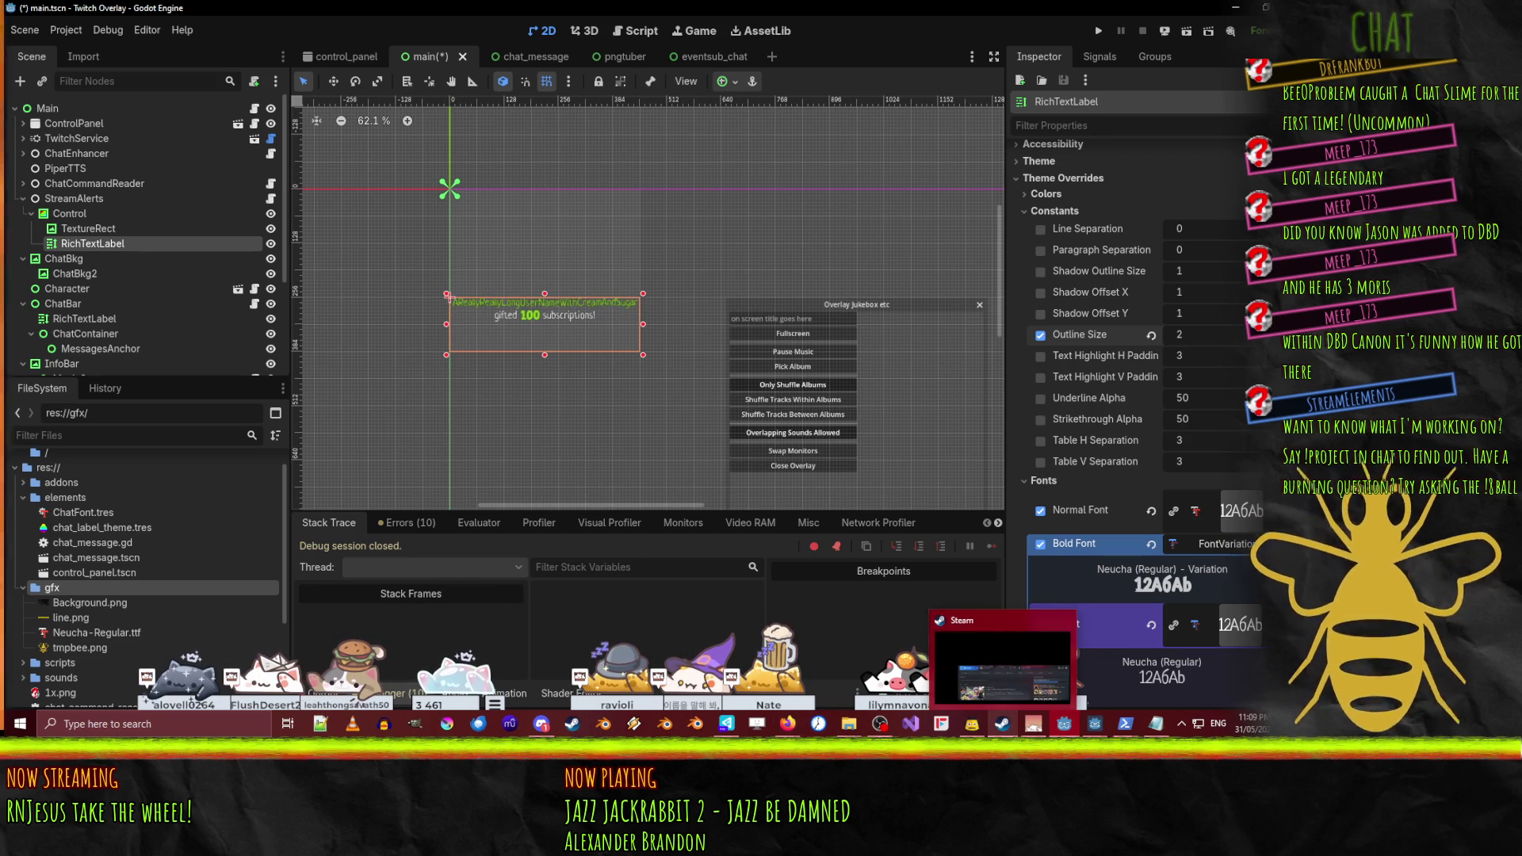
{"action": "left_click", "coordinate": [631, 31]}
{"action": "scroll", "coordinate": [494, 119], "scroll_direction": "up", "scroll_amount": 10}
{"action": "left_click", "coordinate": [738, 172]}
{"action": "key", "text": "Return"}
{"action": "key", "text": "Return"}
{"action": "type", "text": "@exp"}
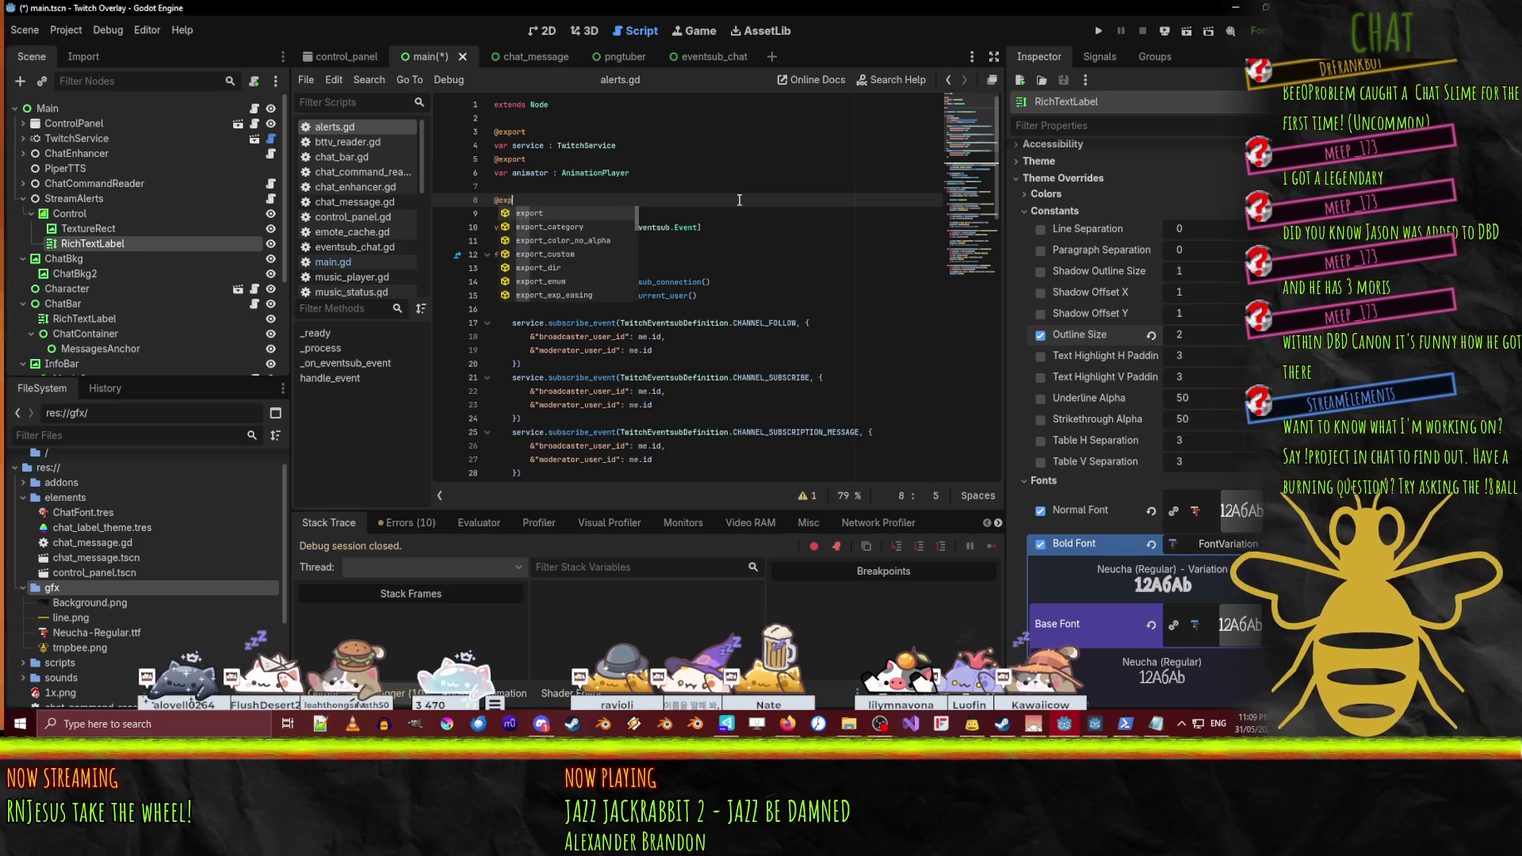
{"action": "key", "text": "Return"}
{"action": "key", "text": "Return"}
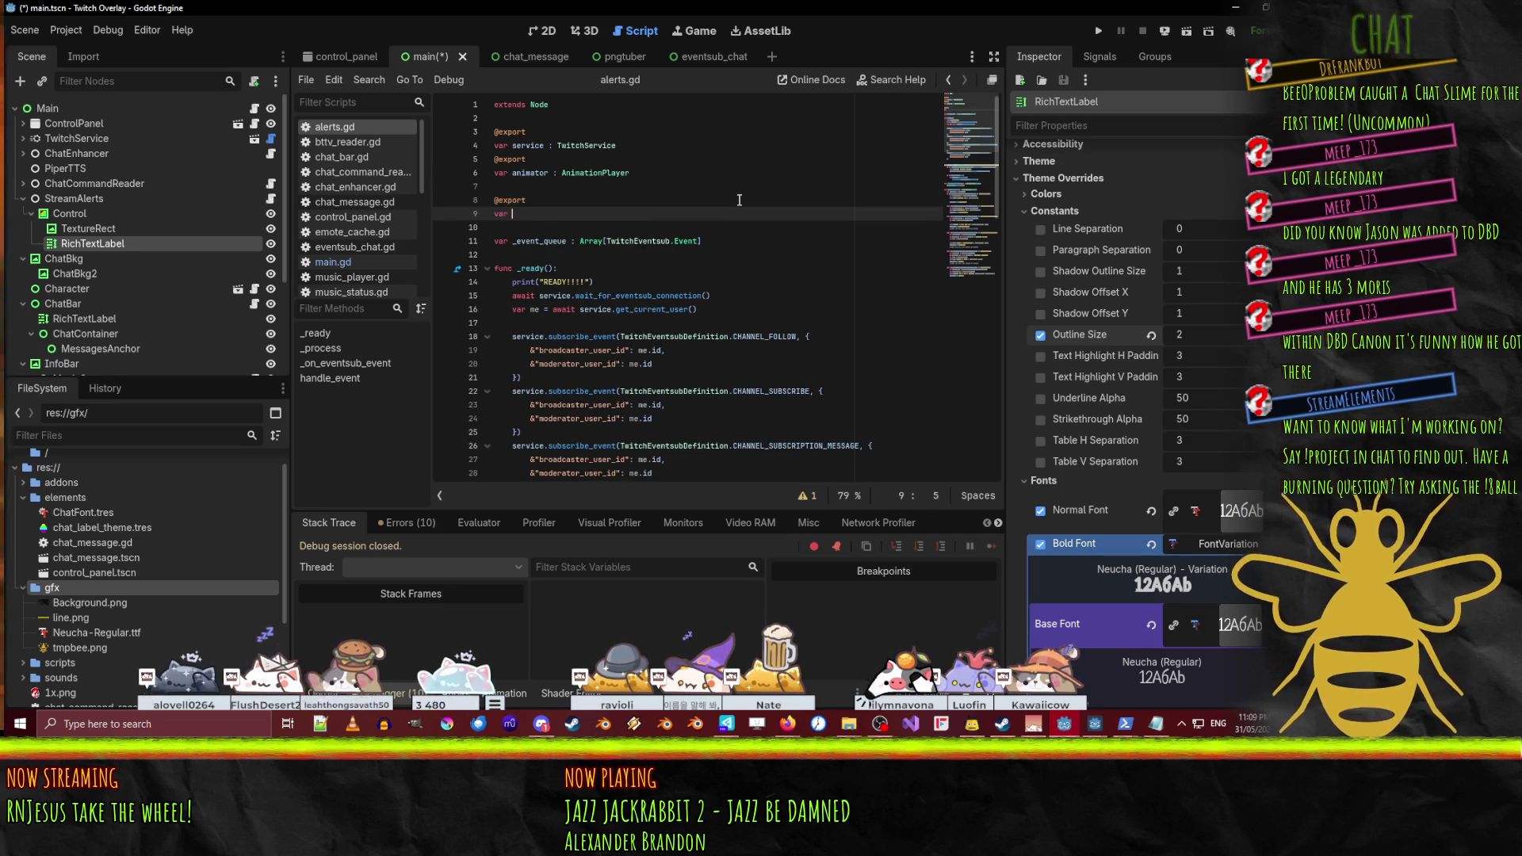
{"action": "type", "text": "var"}
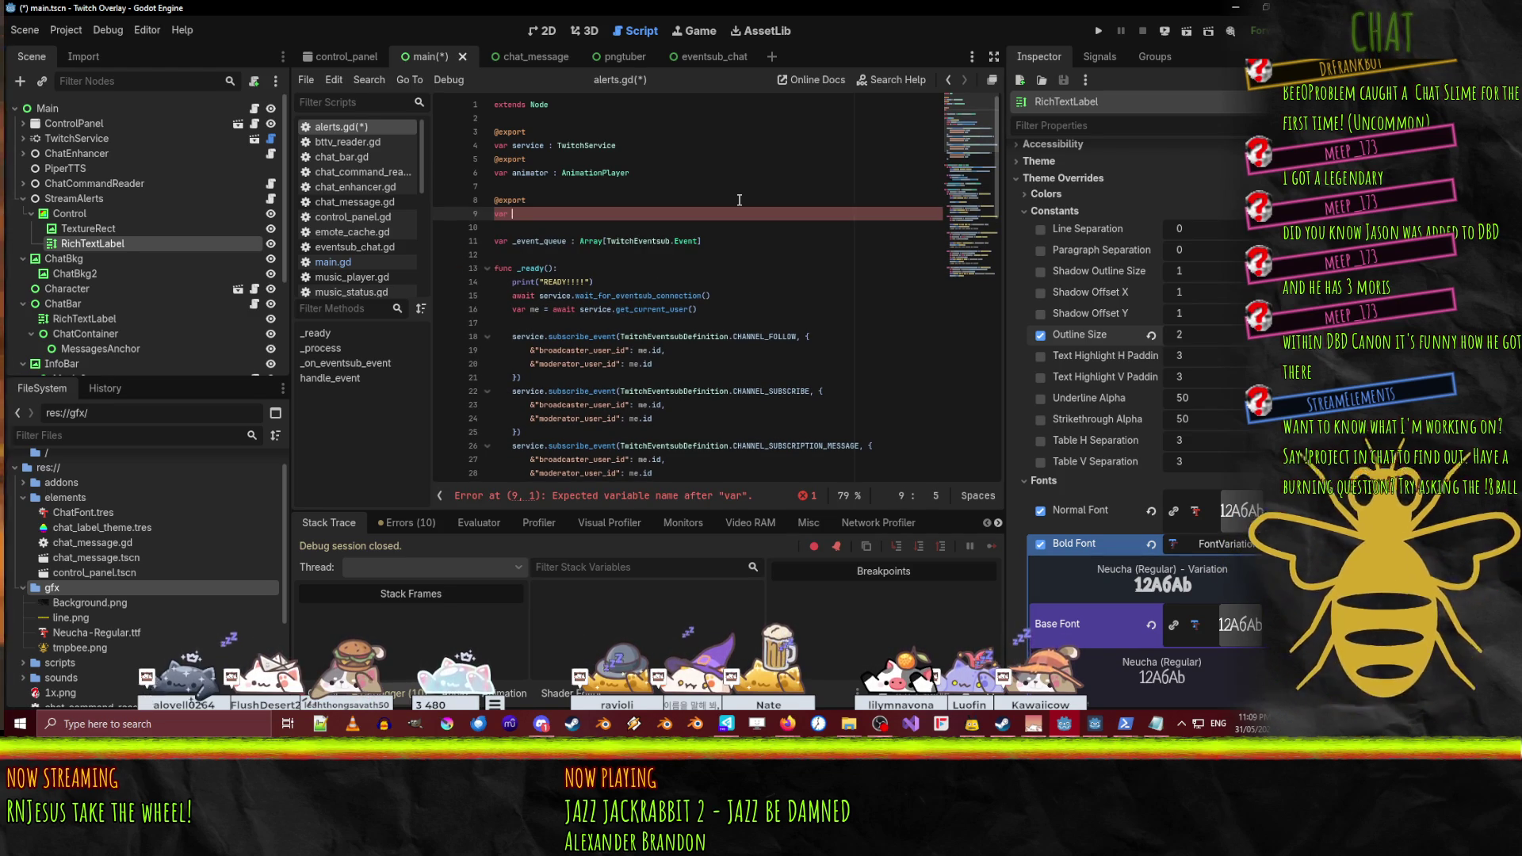
{"action": "key", "text": "shift+Up"}
{"action": "key", "text": "shift+Home"}
- Write const GIFT_SUB_FORMAT = "" on that line
{"action": "type", "text": "const "}
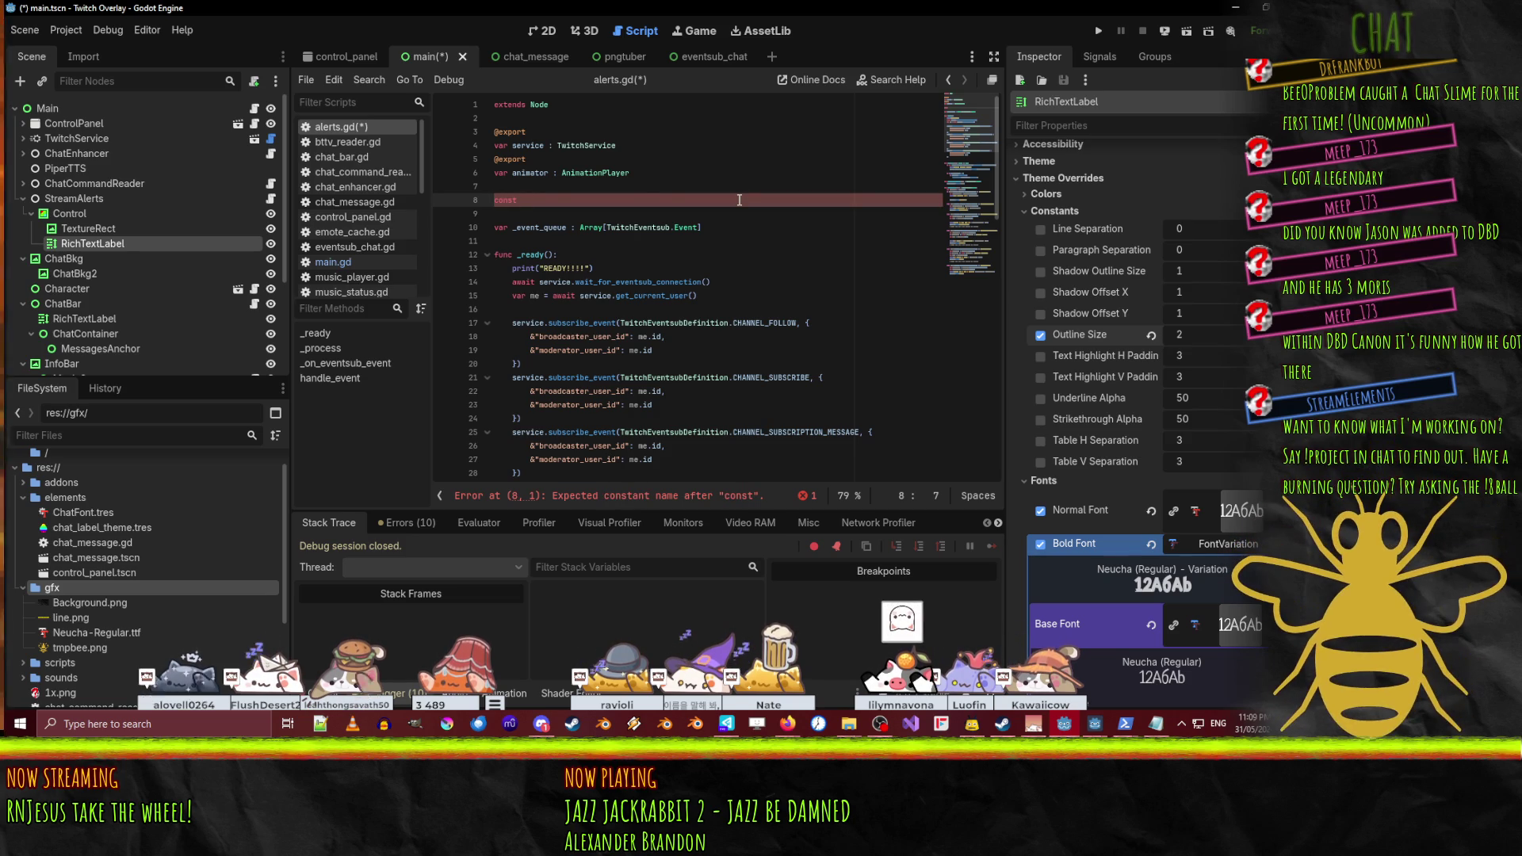
{"action": "type", "text": "gift_sub_"}
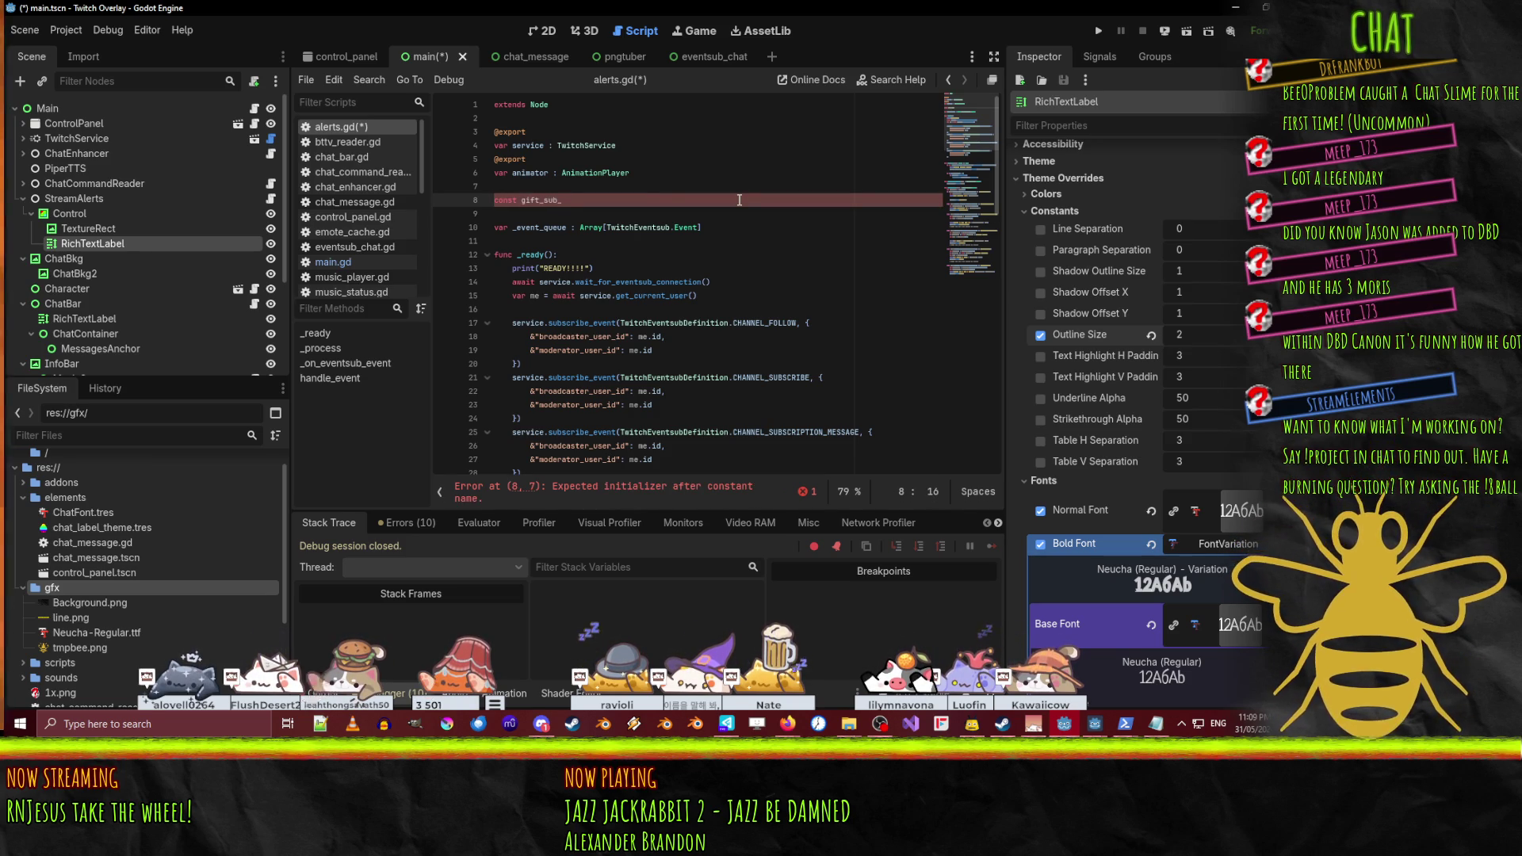
{"action": "key", "text": "ctrl+shift+Left"}
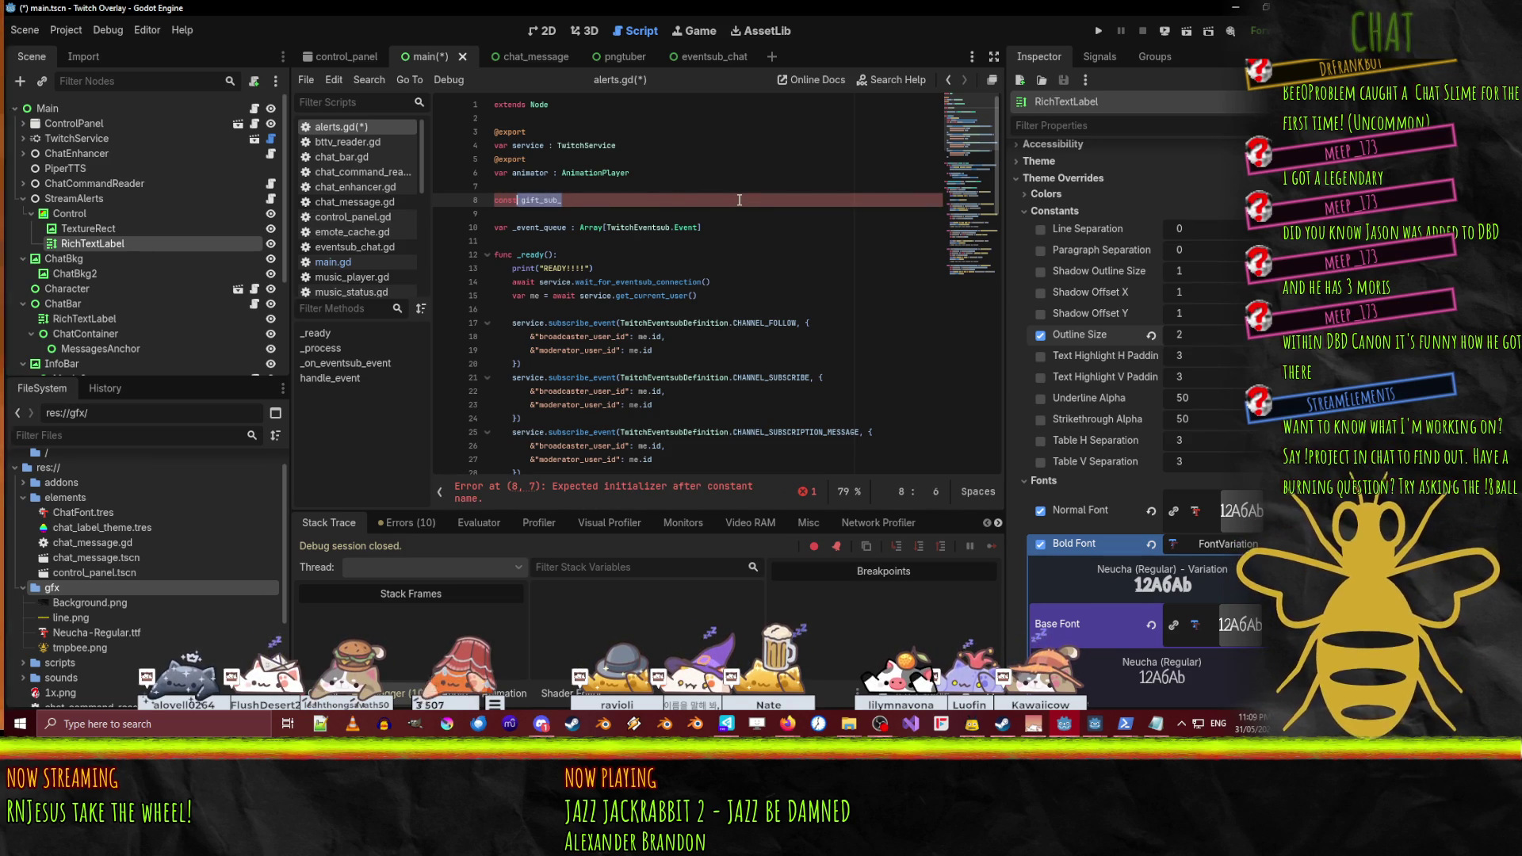
{"action": "type", "text": "GI"}
{"action": "type", "text": "SUBS"}
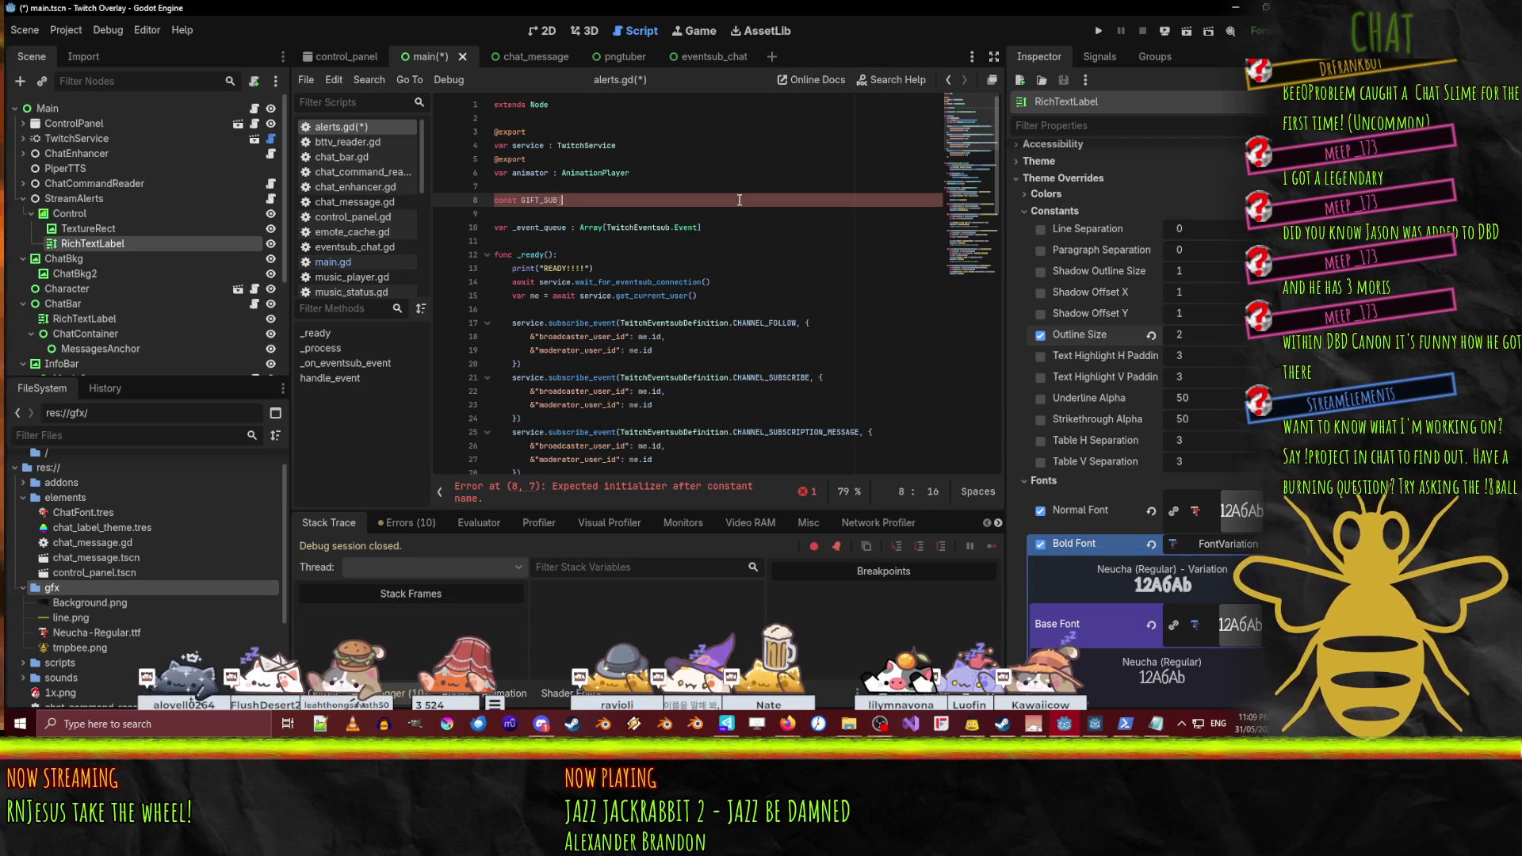
{"action": "type", "text": "FORMAT ="}
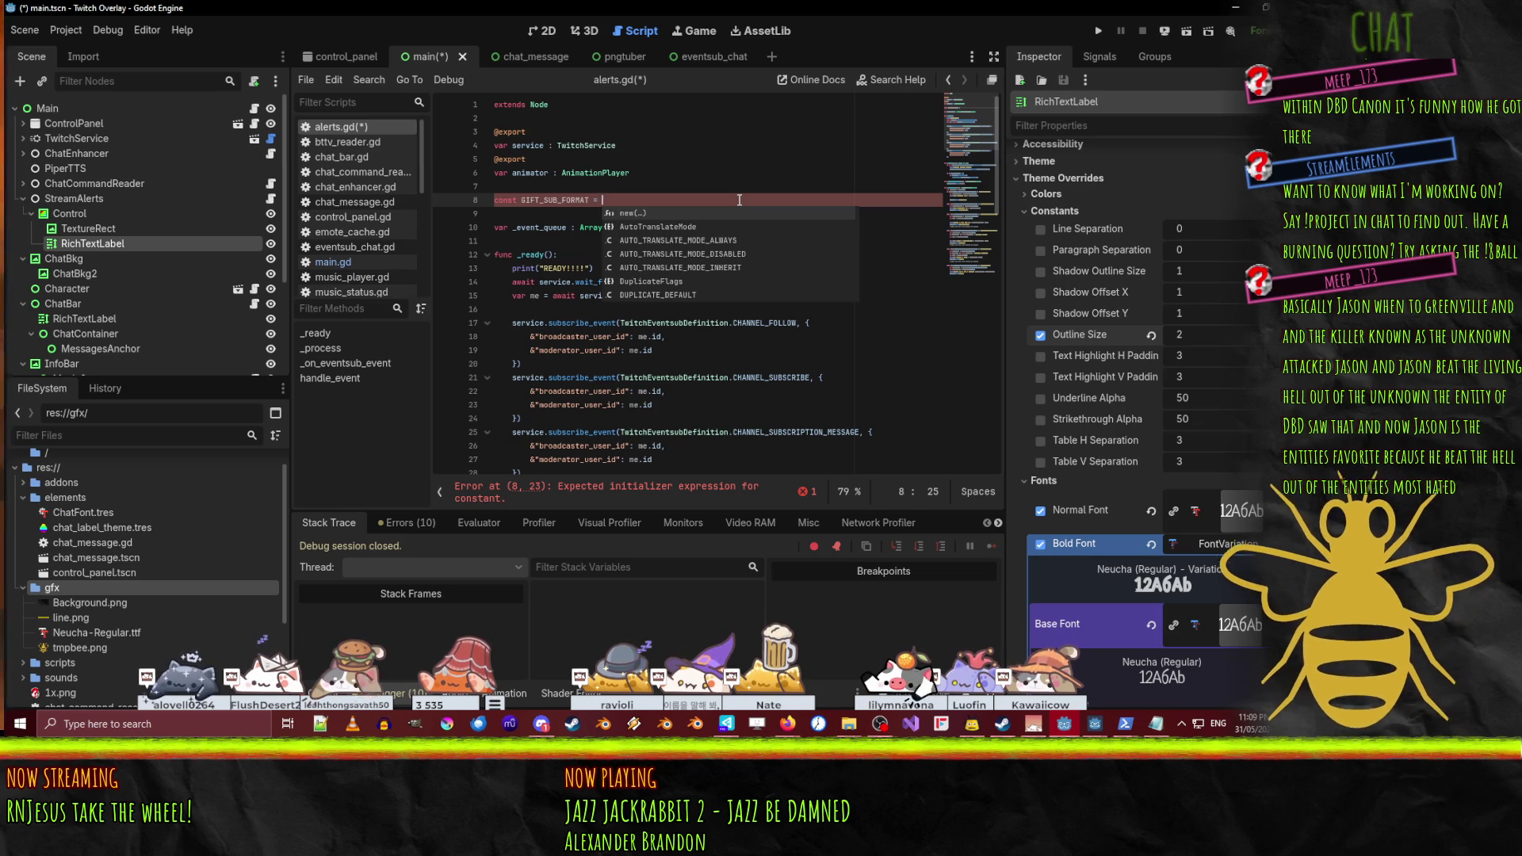
{"action": "type", "text": "\""}
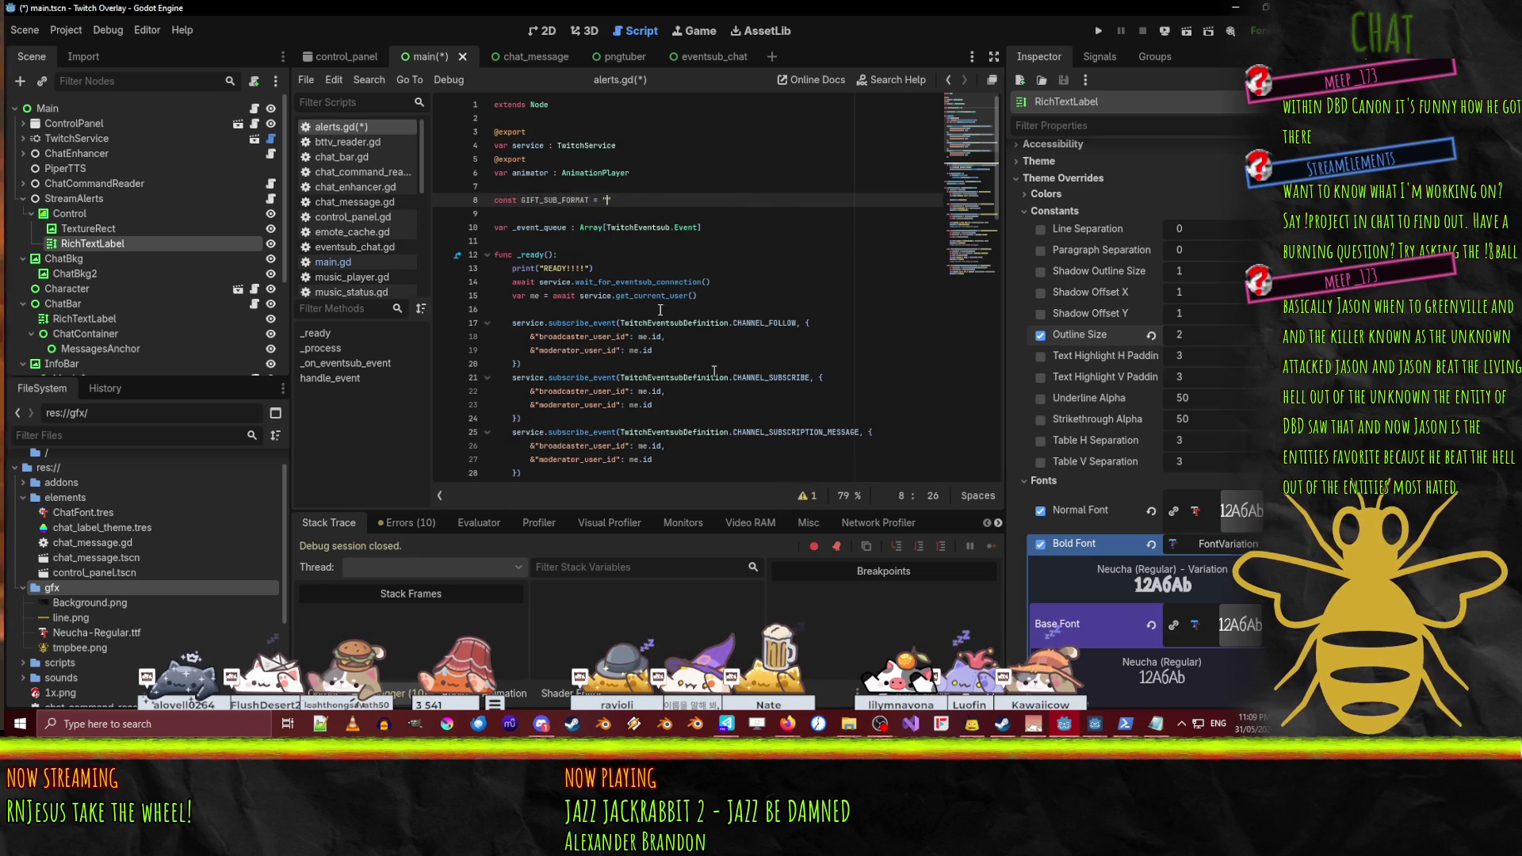
{"action": "left_click", "coordinate": [340, 56]}
{"action": "left_click", "coordinate": [431, 56]}
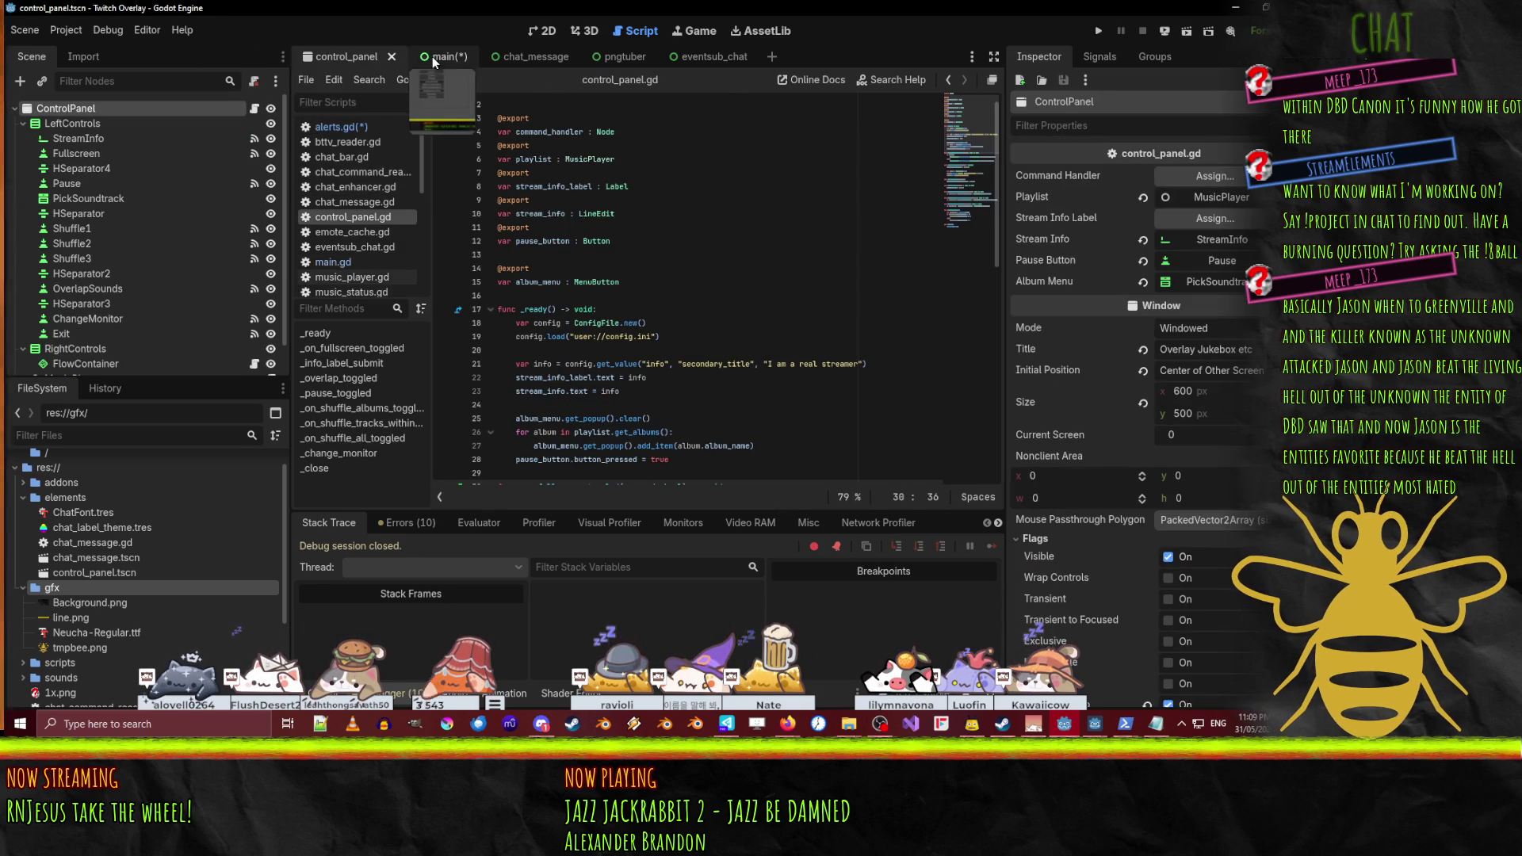
- Select the alert label's full BBCode Text in the Inspector and reopen alerts.gd
{"action": "left_click", "coordinate": [543, 30]}
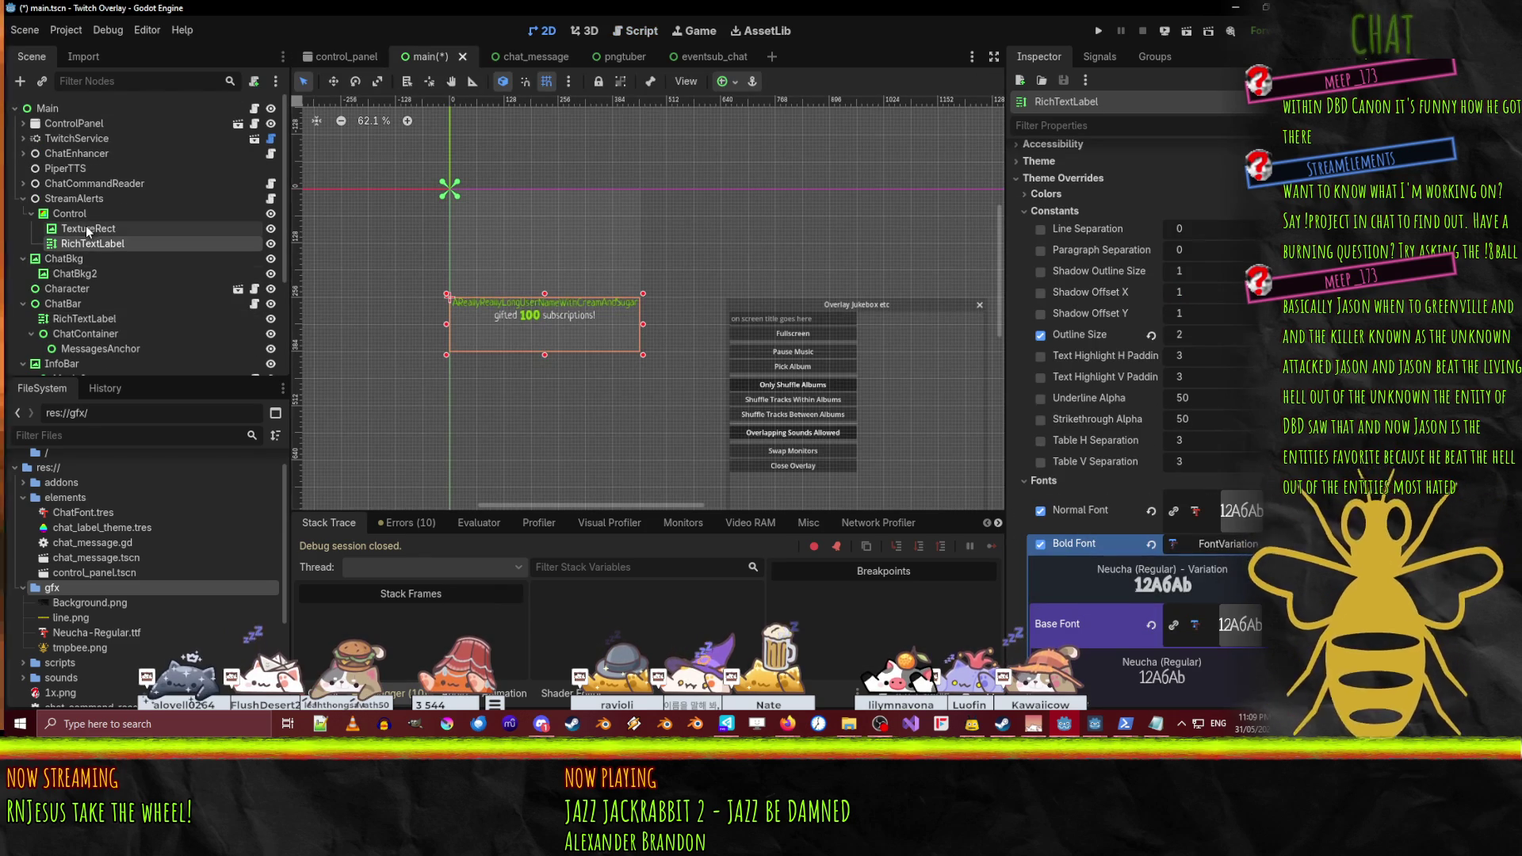
{"action": "scroll", "coordinate": [1181, 236], "scroll_direction": "up", "scroll_amount": 8}
{"action": "scroll", "coordinate": [1181, 236], "scroll_direction": "up", "scroll_amount": 2}
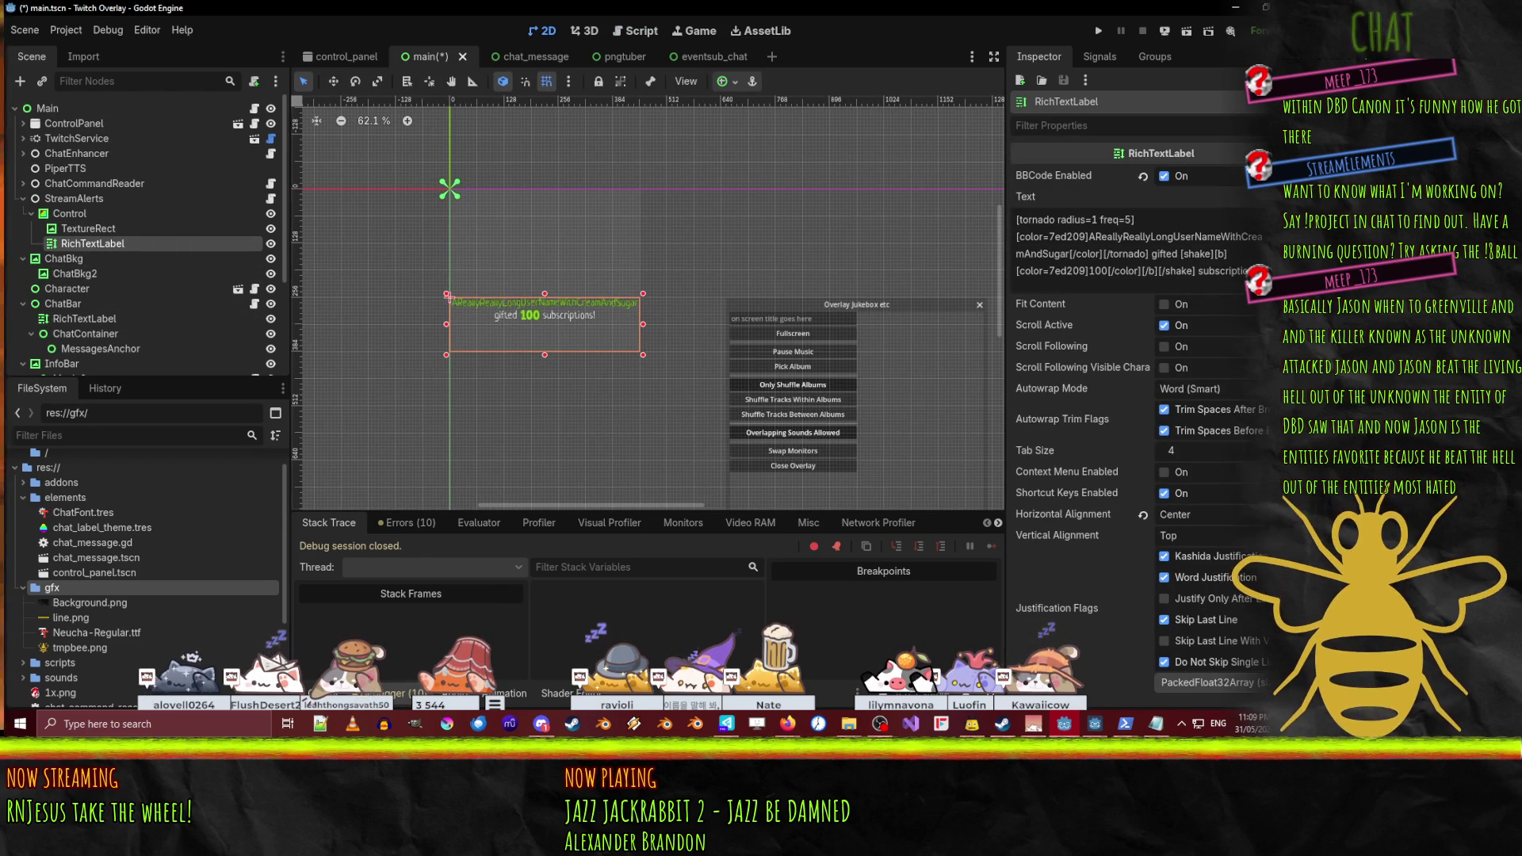
{"action": "left_click", "coordinate": [1219, 267]}
{"action": "key", "text": "ctrl+a"}
{"action": "key", "text": "ctrl+c"}
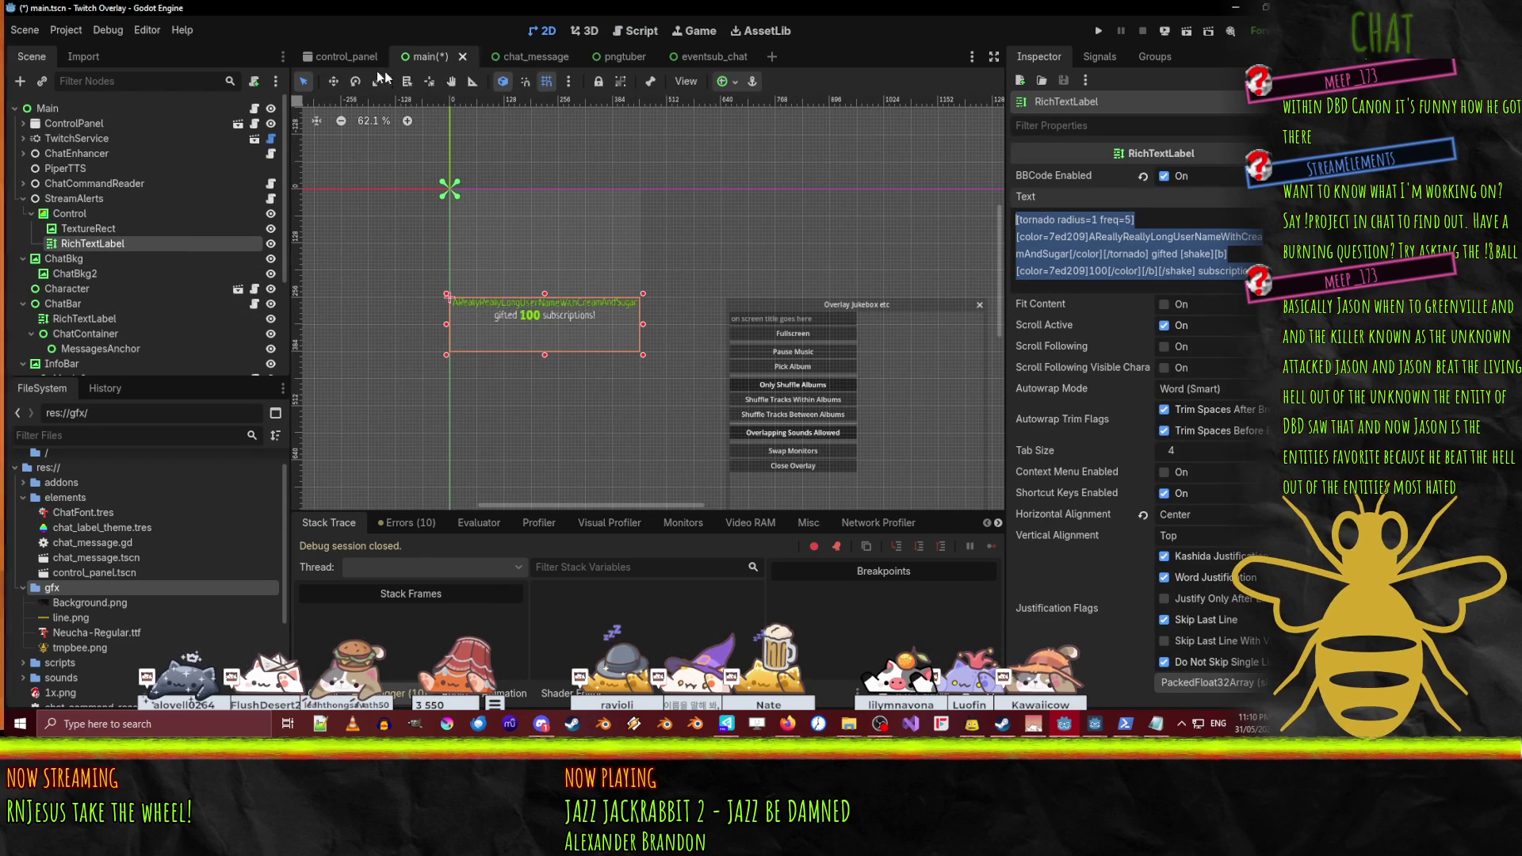
{"action": "left_click", "coordinate": [590, 30]}
{"action": "left_click", "coordinate": [638, 30]}
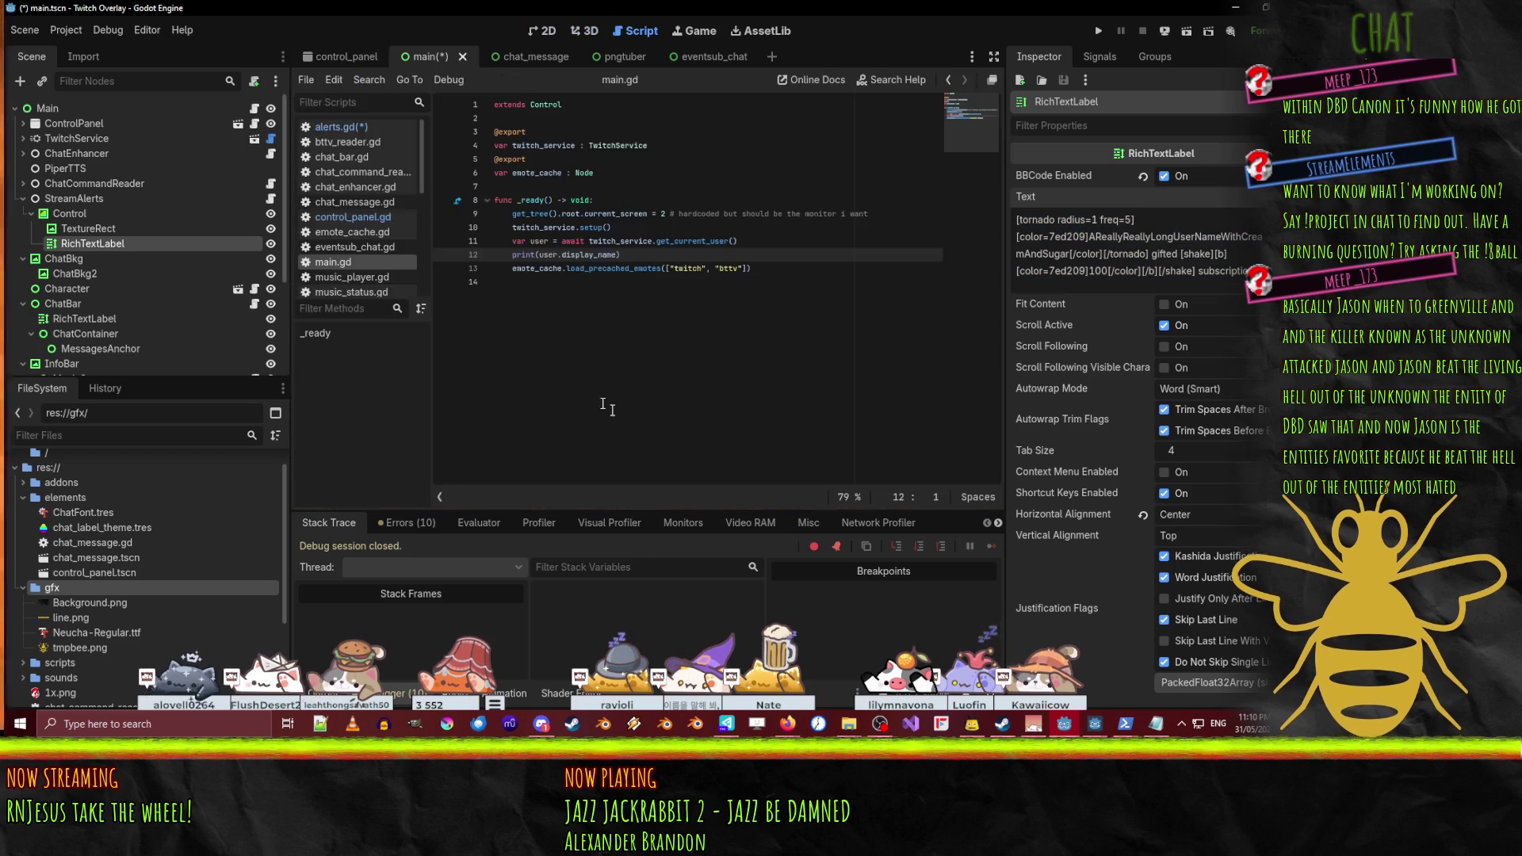
{"action": "left_click", "coordinate": [341, 129]}
- Paste the label's BBCode into GIFT_SUB_FORMAT, replacing the username with %s and 100 with %d
{"action": "key", "text": "ctrl+v"}
{"action": "key", "text": "Home"}
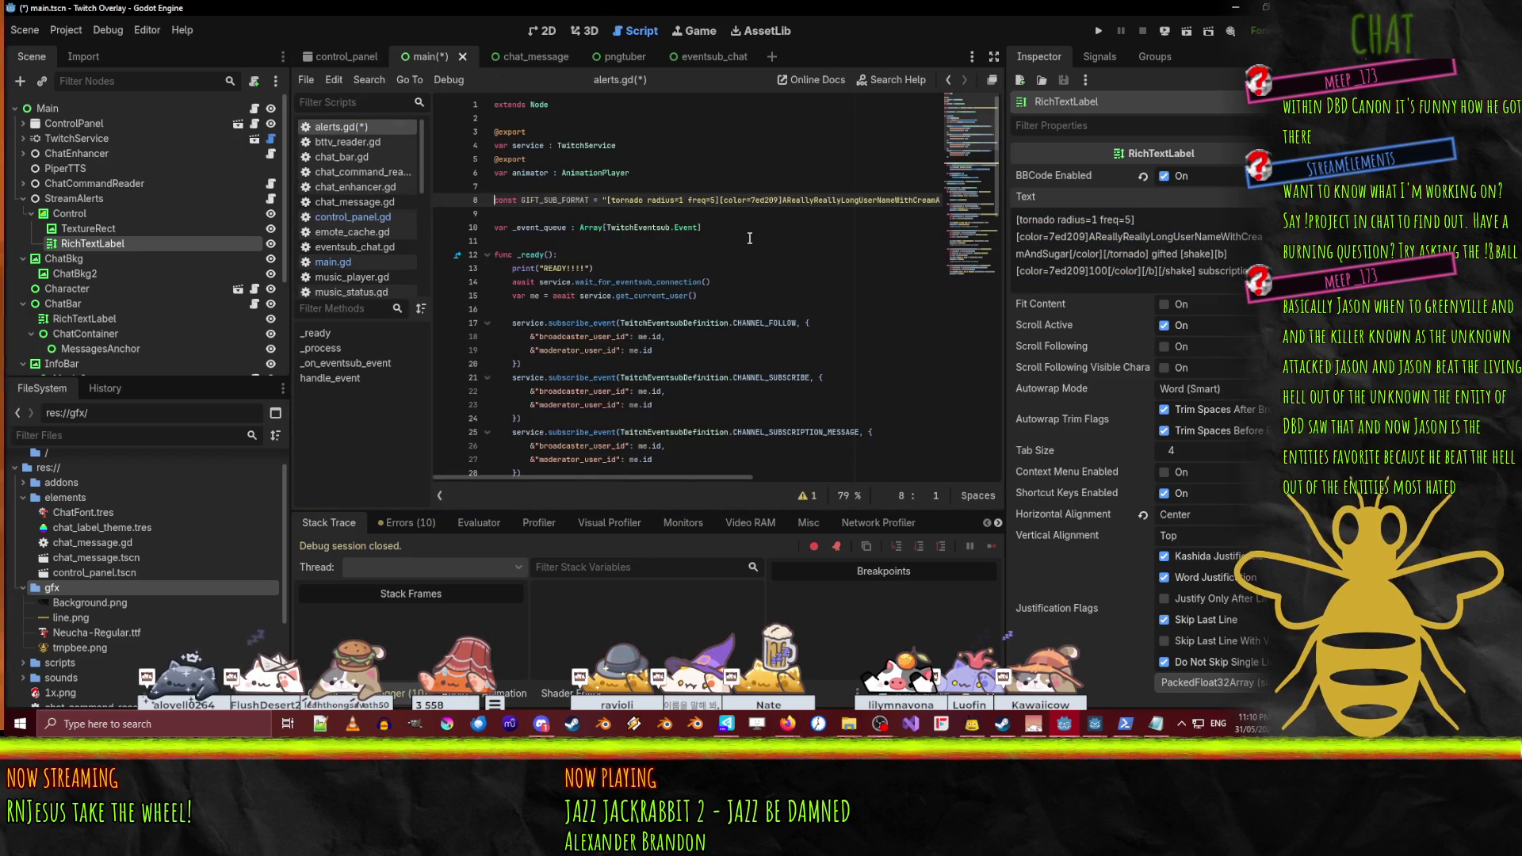
{"action": "key", "text": "Right"}
{"action": "key", "text": "Right"}
{"action": "key", "text": "Right"}
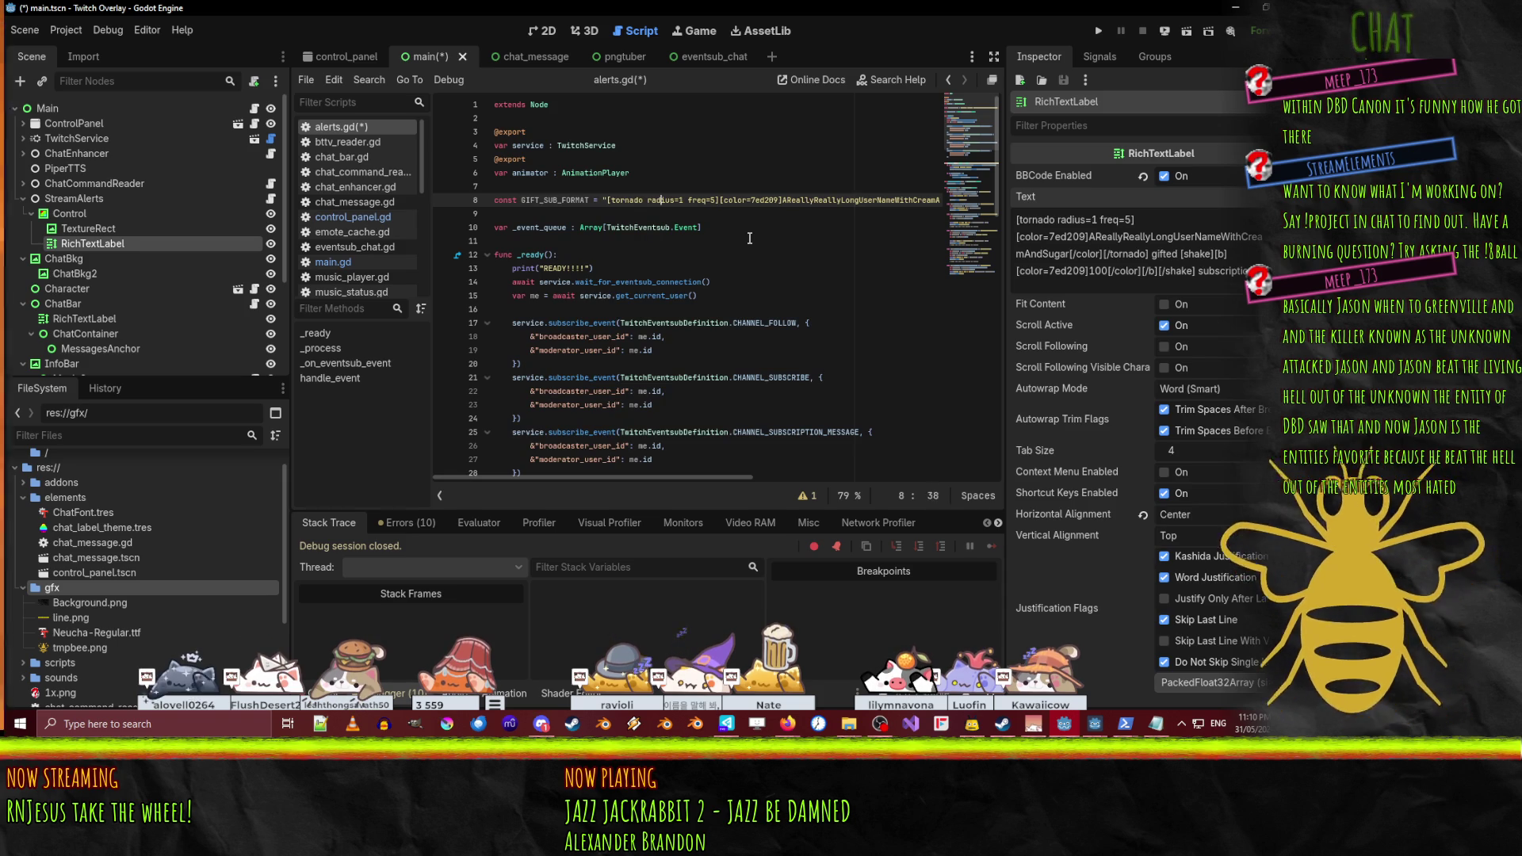
{"action": "key", "text": "Right"}
{"action": "key", "text": "Right"}
{"action": "key", "text": "Right"}
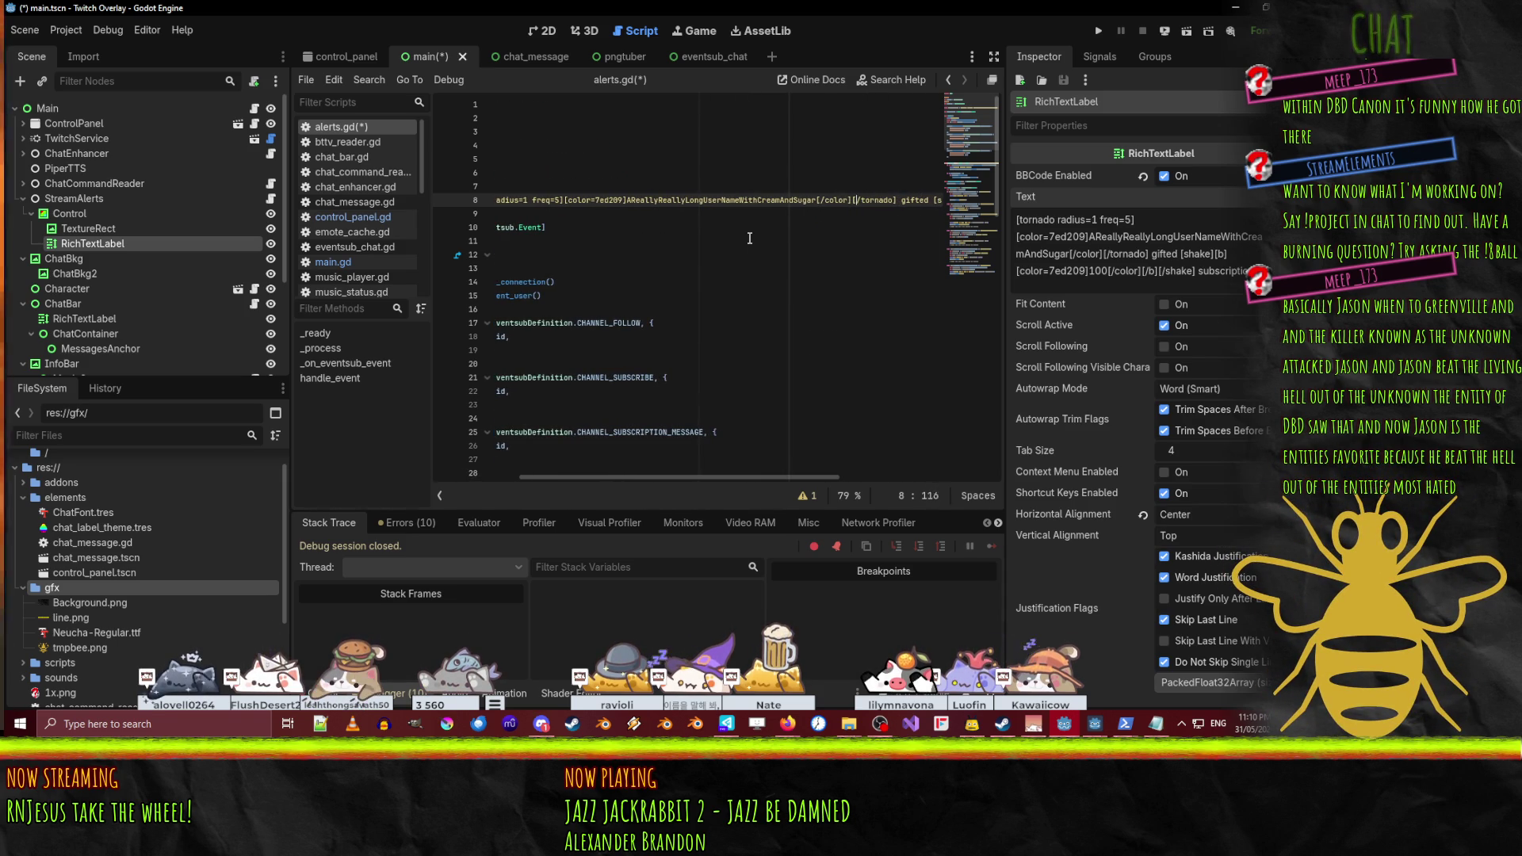
{"action": "key", "text": "Left"}
{"action": "key", "text": "Left"}
{"action": "key", "text": "Left"}
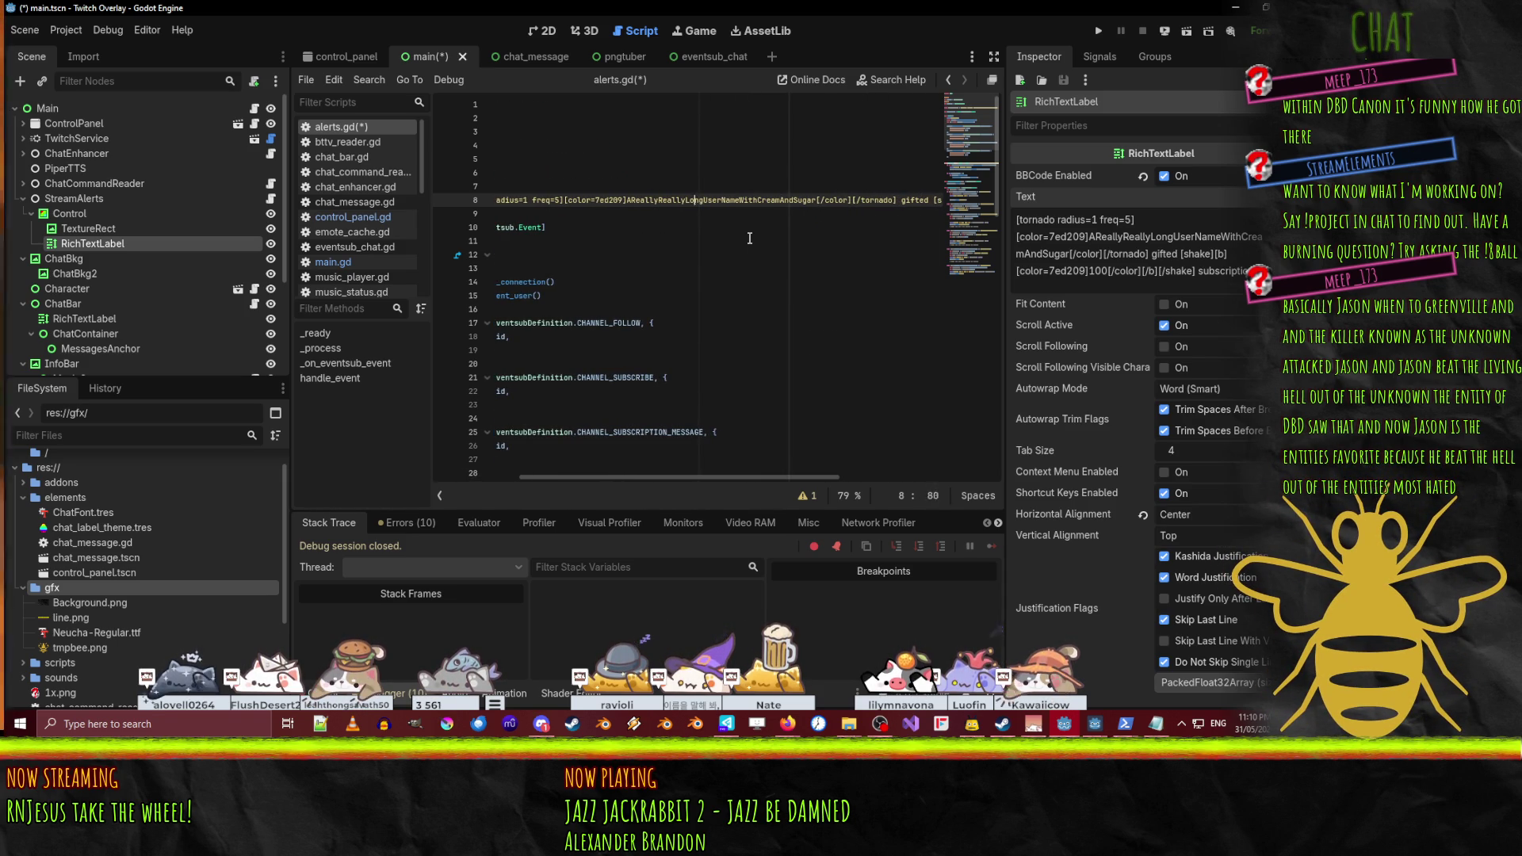
{"action": "key", "text": "shift+Right"}
{"action": "key", "text": "shift+Right"}
{"action": "key", "text": "shift+Right"}
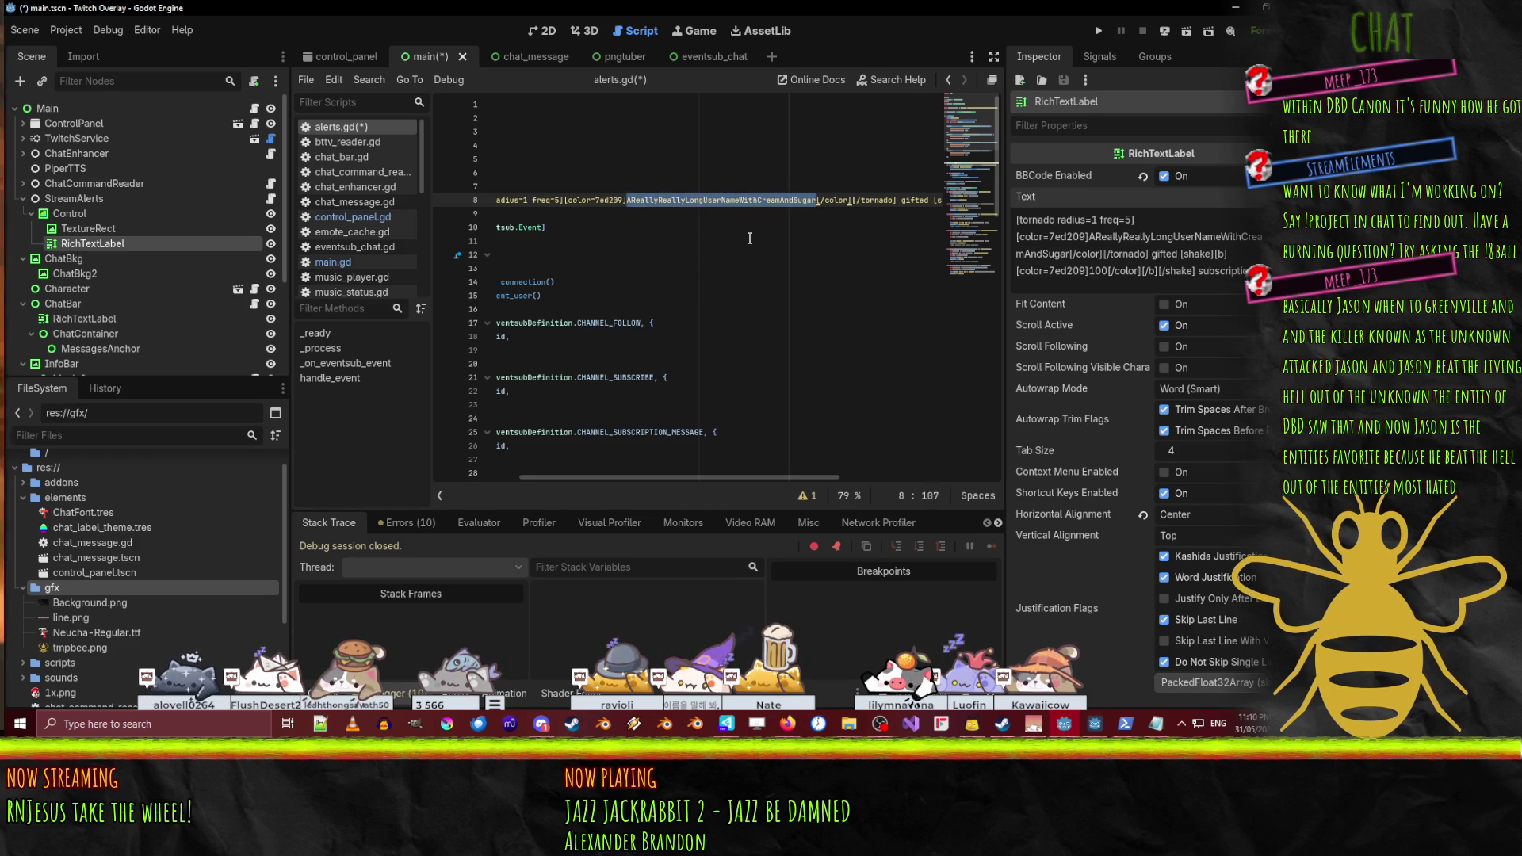
{"action": "type", "text": "%s"}
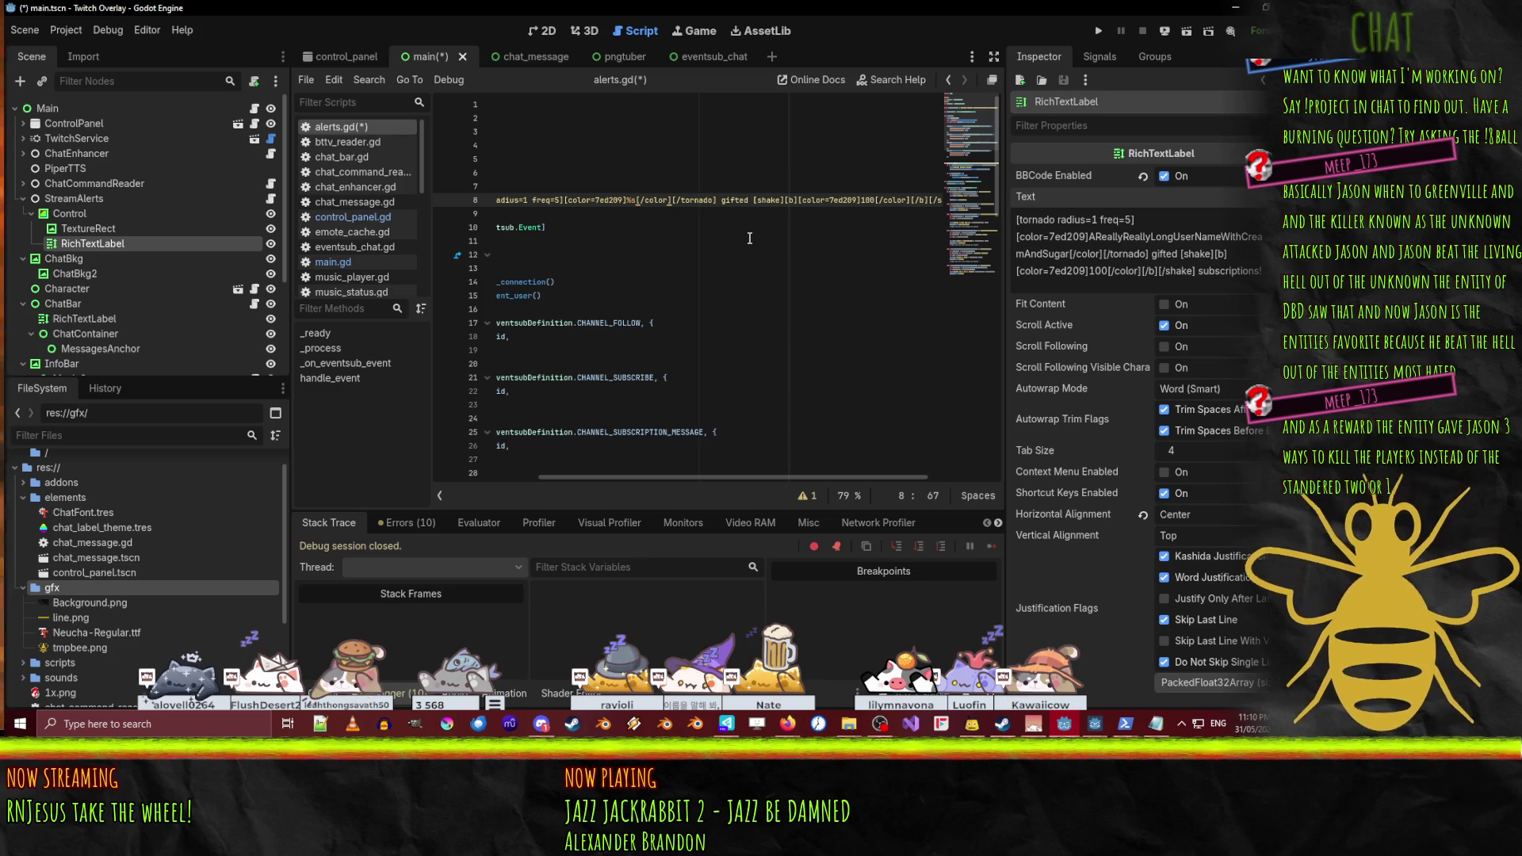
{"action": "key", "text": "End"}
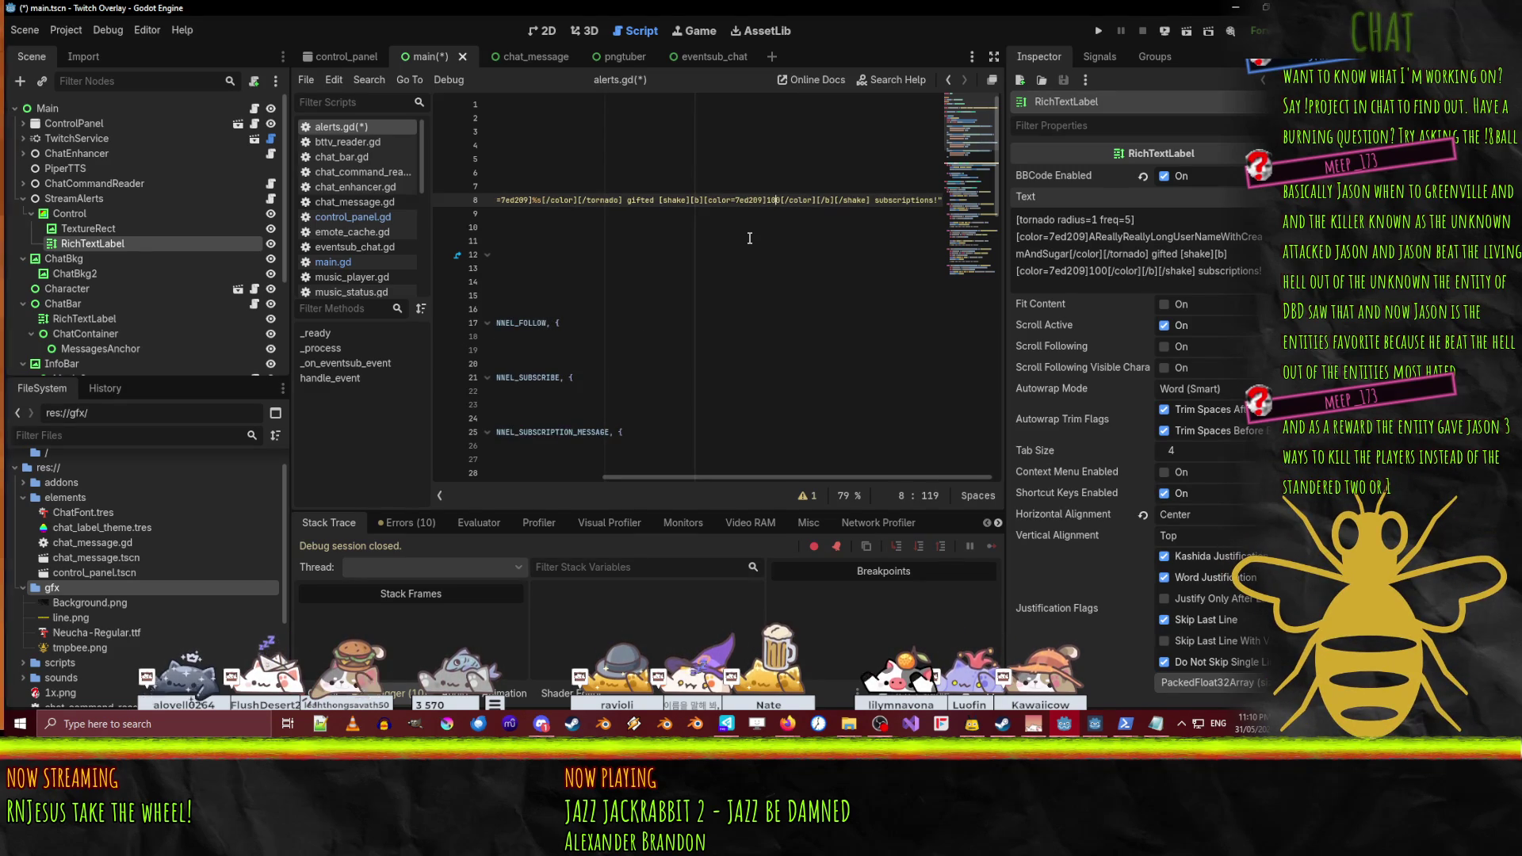
{"action": "key", "text": "shift+Left"}
{"action": "key", "text": "shift+Left"}
{"action": "key", "text": "shift+Left"}
{"action": "type", "text": "%d"}
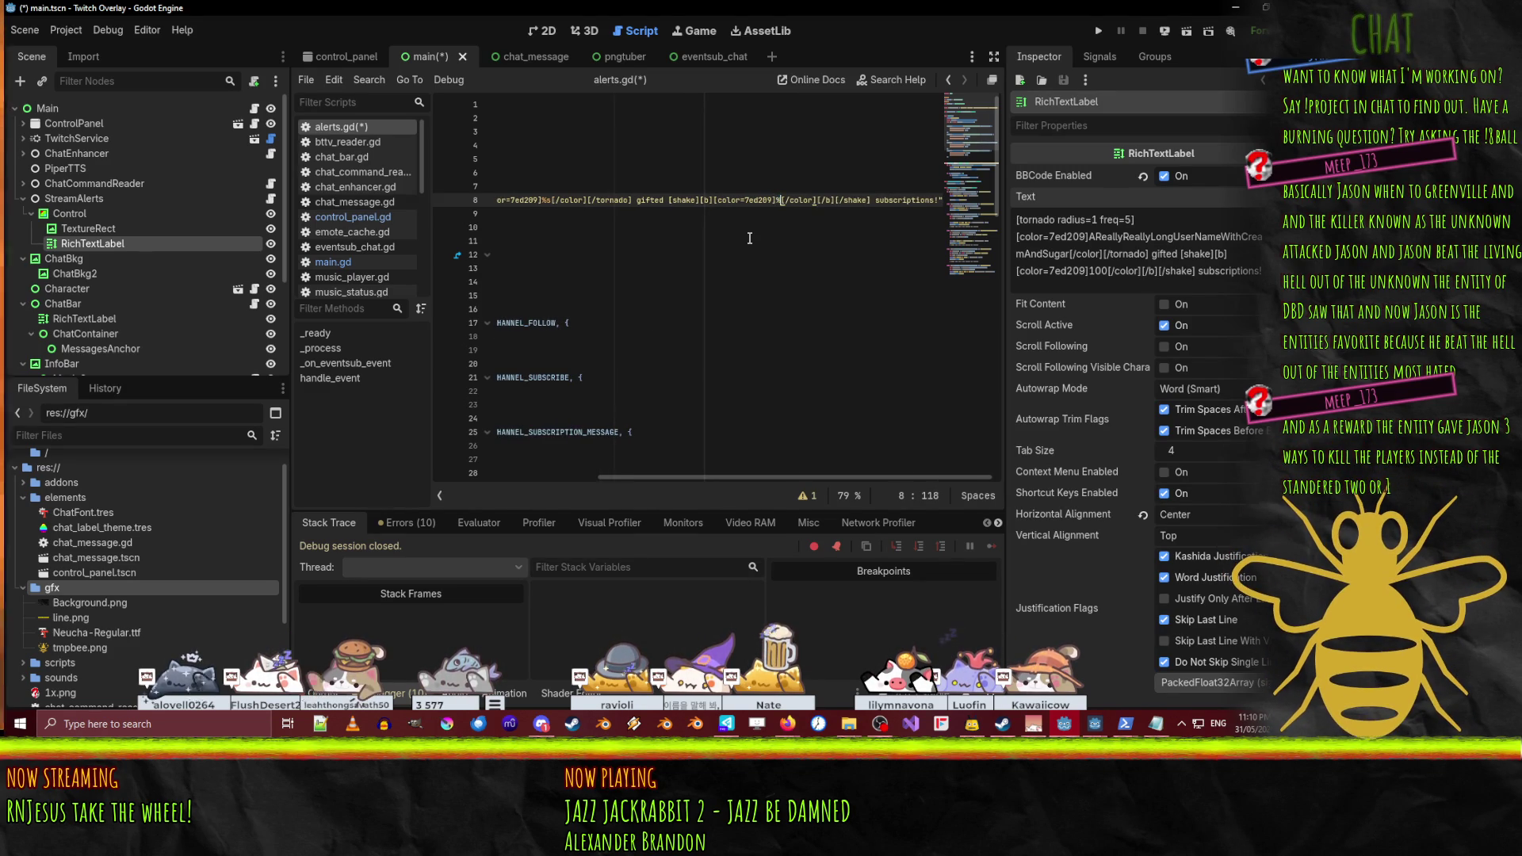
- Duplicate it as CHEER_FORMAT reading '%s threw %d bits at the hive!'
{"action": "key", "text": "Home"}
{"action": "key", "text": "ctrl+shift+d"}
{"action": "key", "text": "Right"}
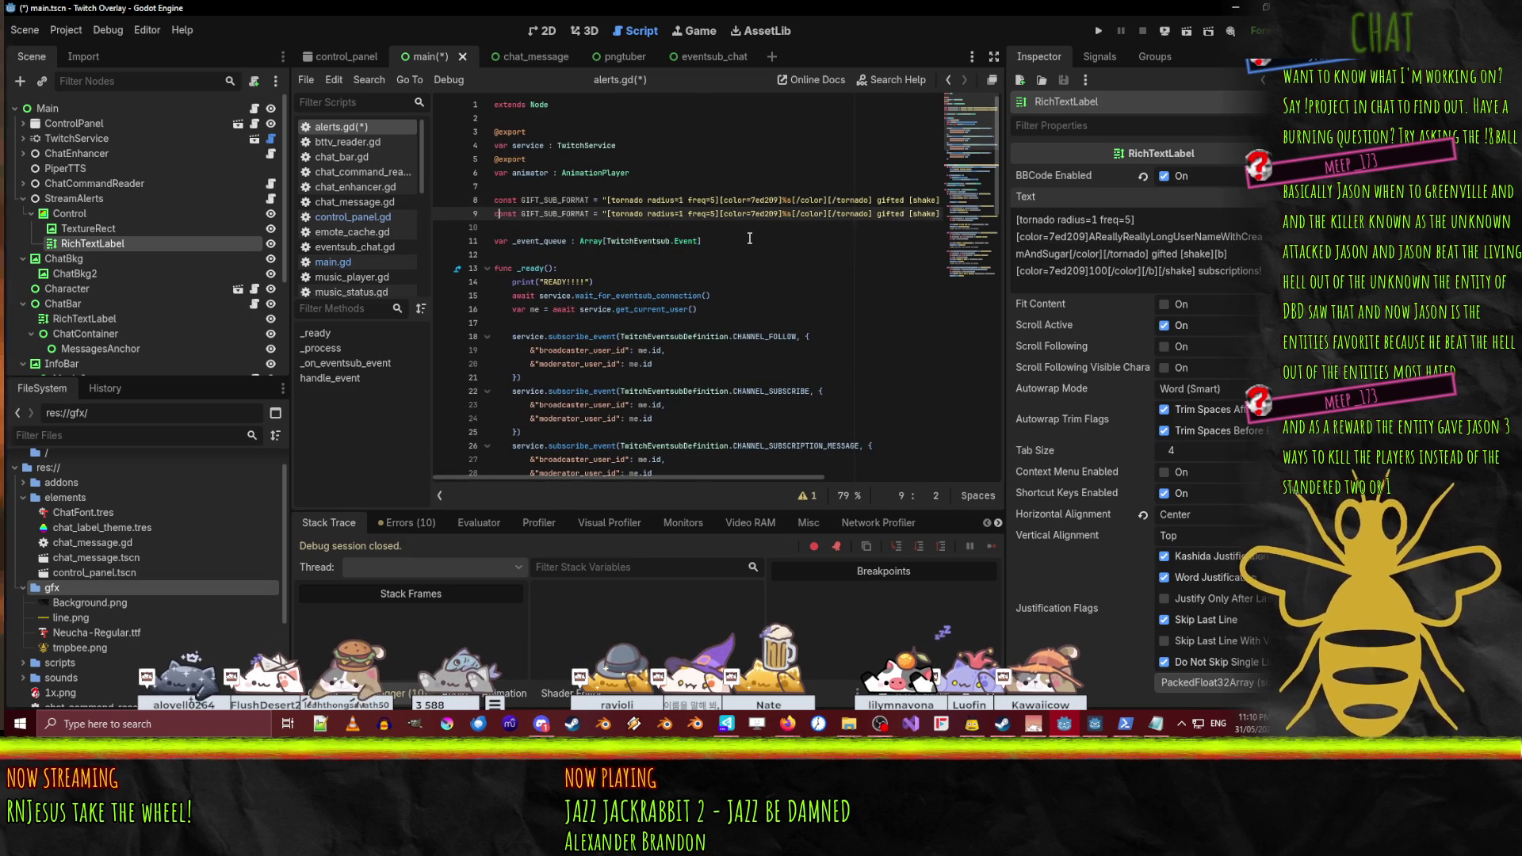
{"action": "key", "text": "shift+Right"}
{"action": "key", "text": "shift+Right"}
{"action": "key", "text": "shift+Right"}
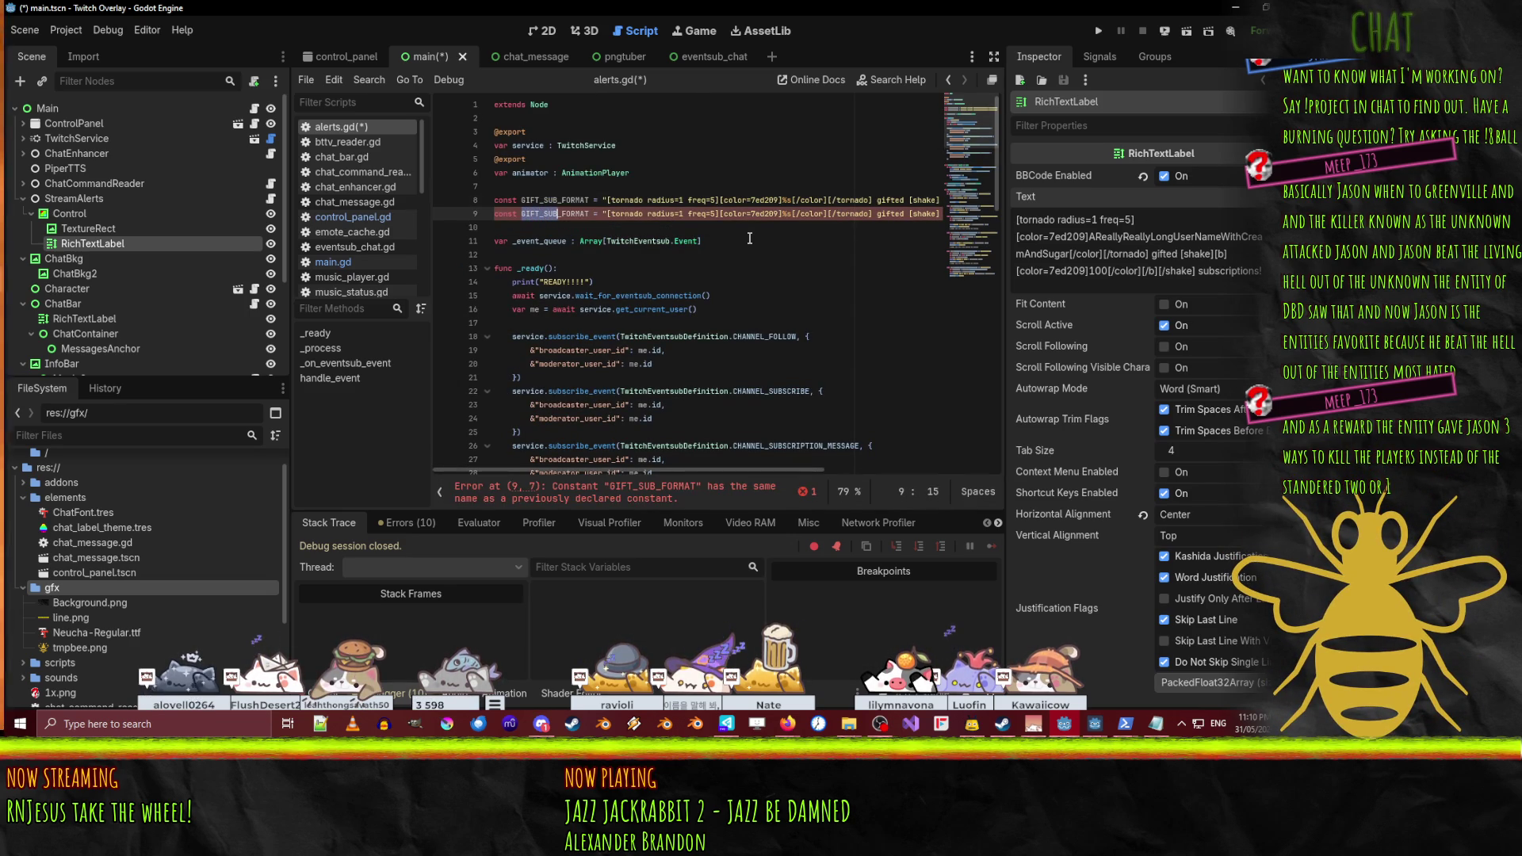
{"action": "type", "text": "CHEER"}
{"action": "key", "text": "Right"}
{"action": "key", "text": "Right"}
{"action": "key", "text": "Right"}
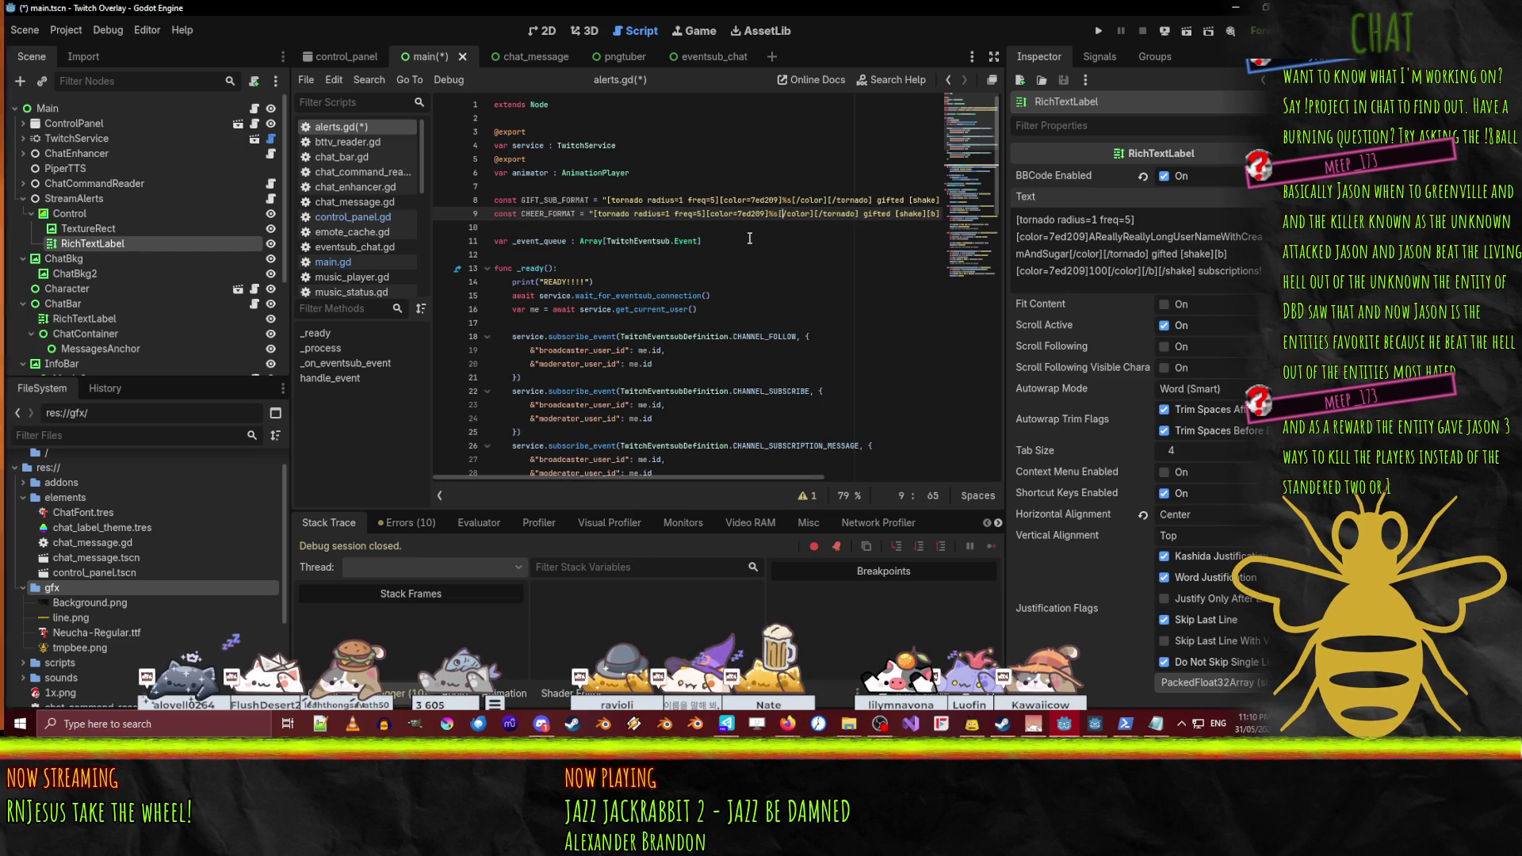
{"action": "key", "text": "Right"}
{"action": "key", "text": "Right"}
{"action": "key", "text": "Right"}
{"action": "key", "text": "ctrl+shift+Right"}
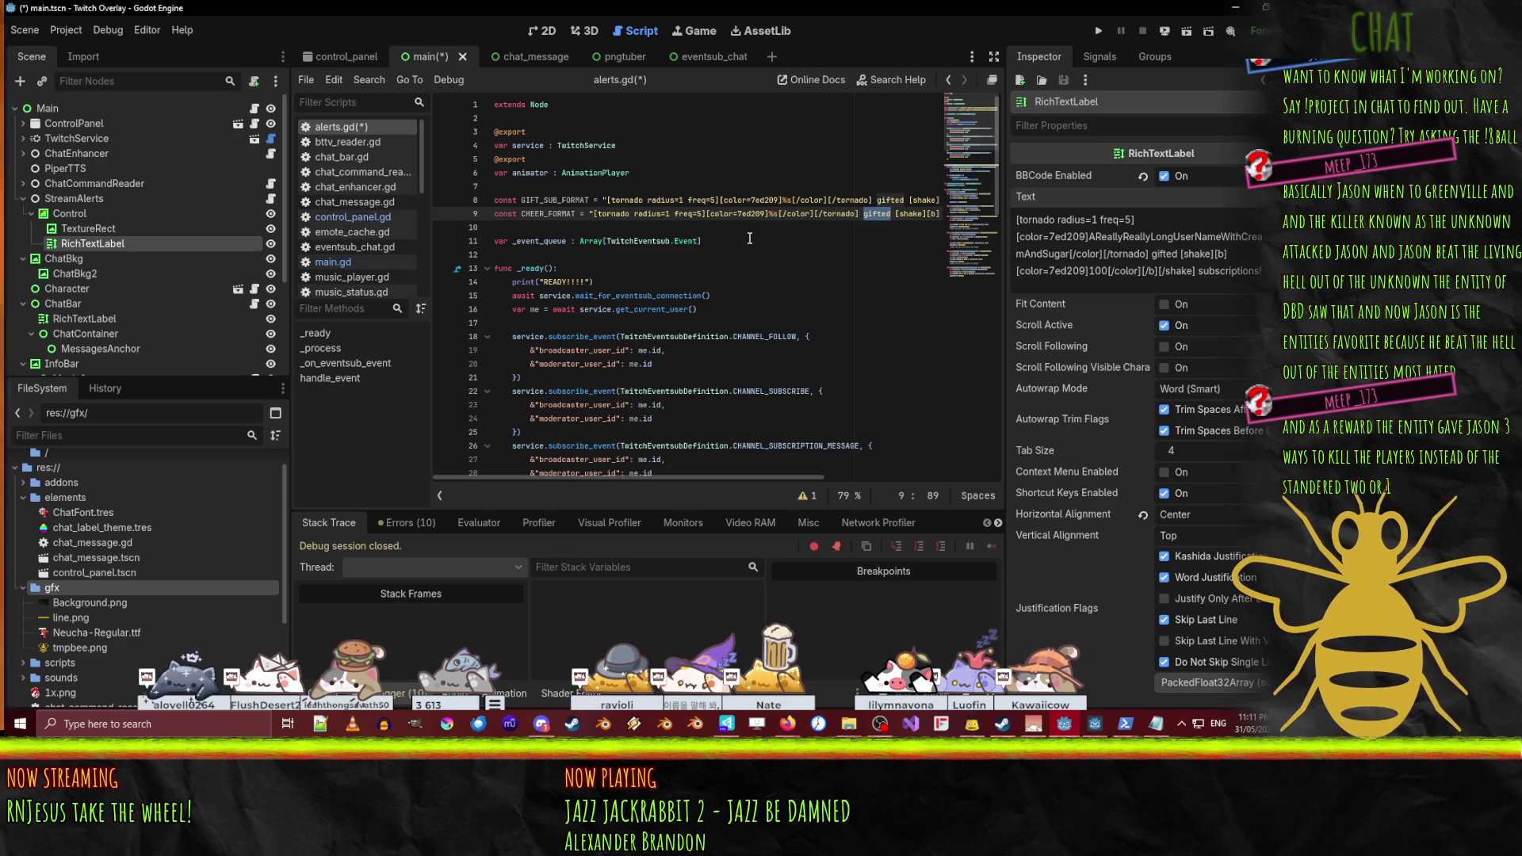
{"action": "type", "text": "threw"}
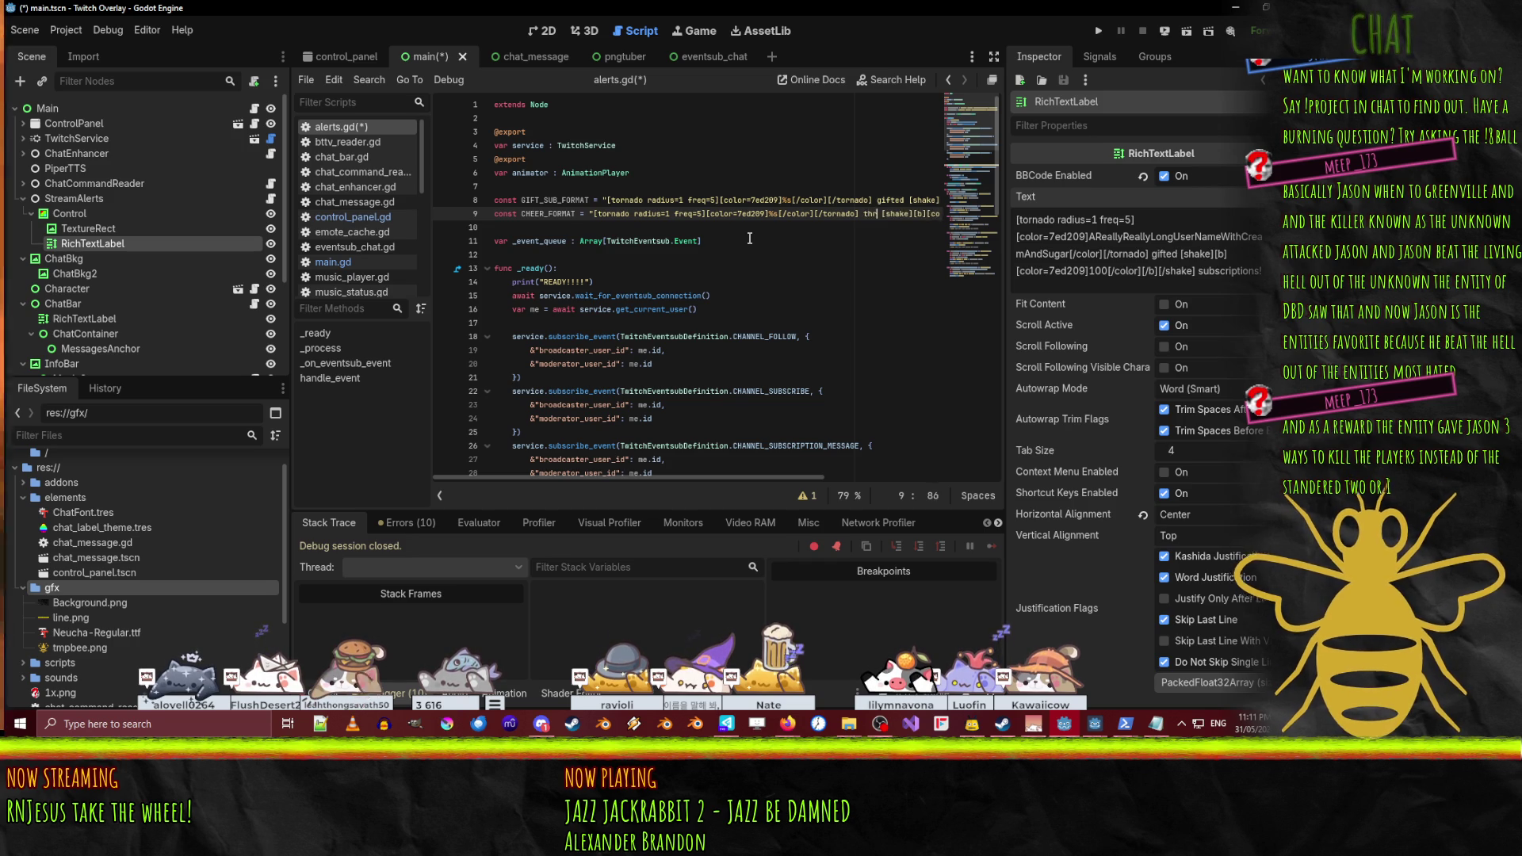
{"action": "key", "text": "Right"}
{"action": "key", "text": "Right"}
{"action": "key", "text": "Right"}
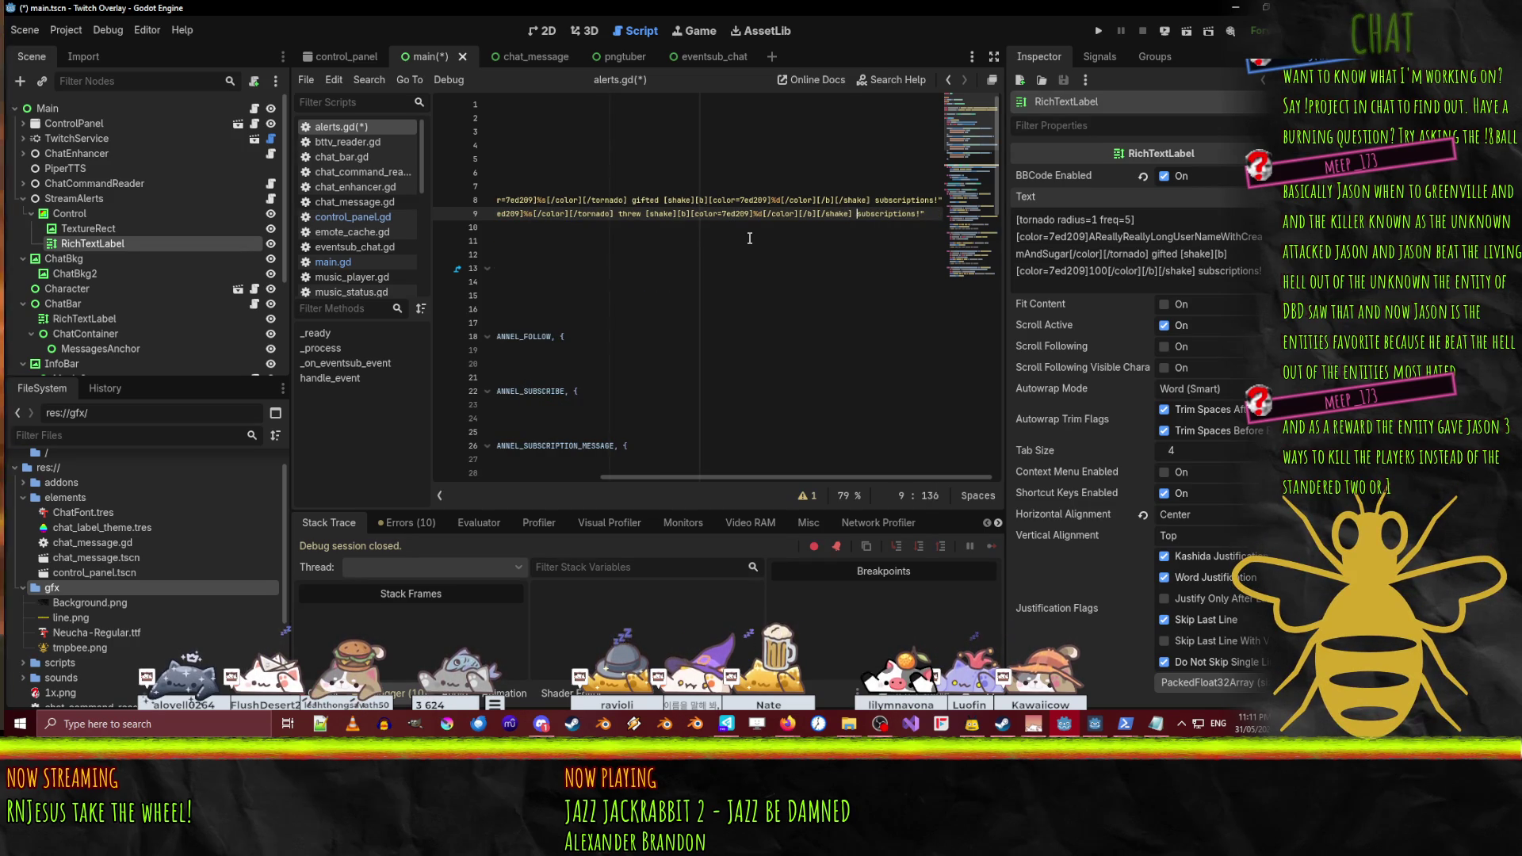
{"action": "key", "text": "shift+Right"}
{"action": "key", "text": "shift+Right"}
{"action": "key", "text": "shift+Right"}
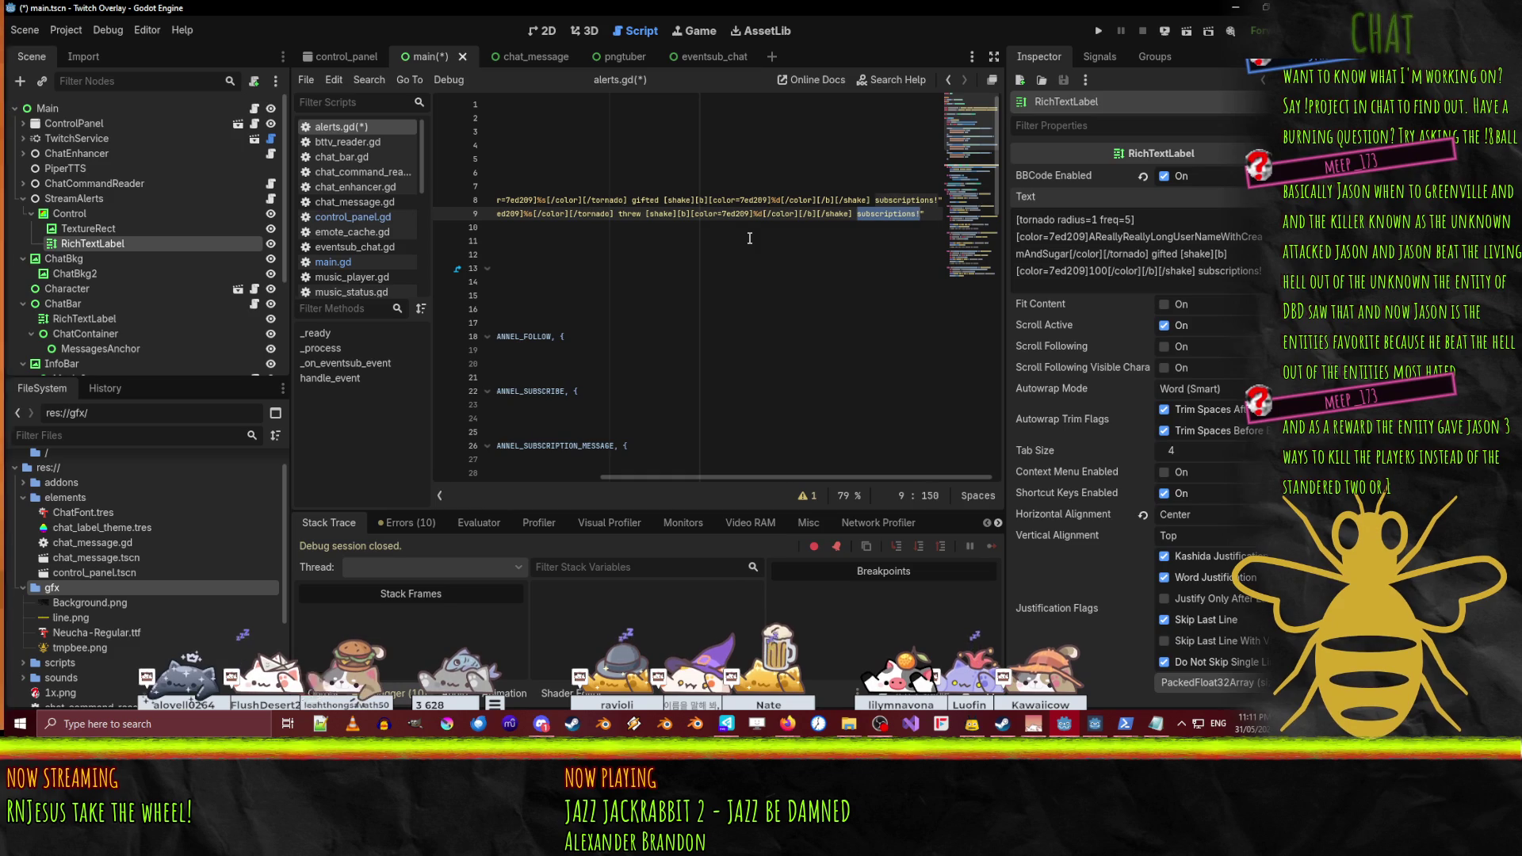
{"action": "type", "text": "bits at the hive"}
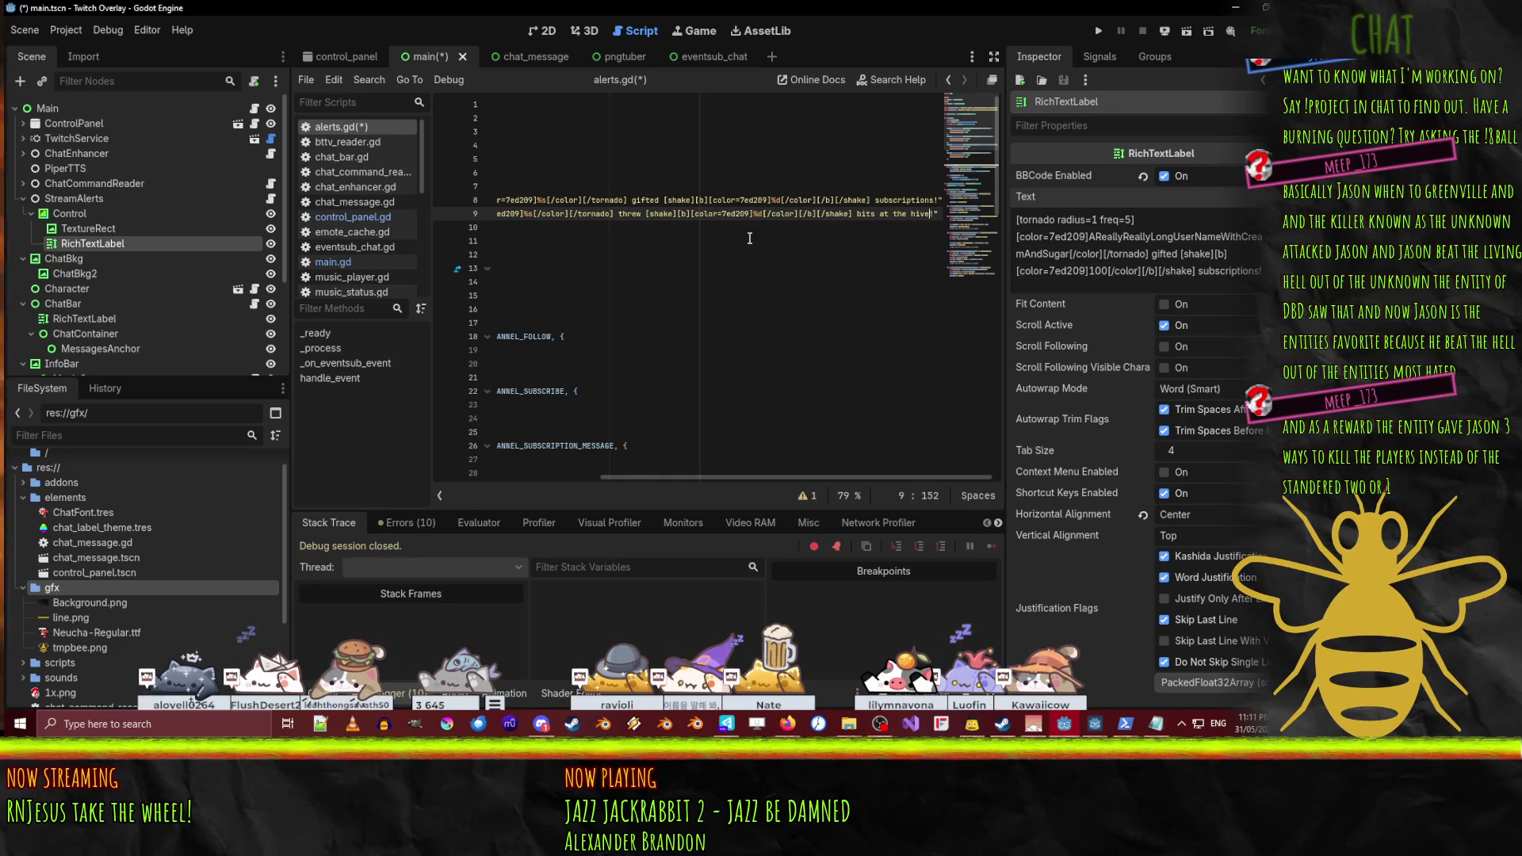
- Append 'to the su' to the end of the GIFT_SUB_FORMAT string
{"action": "left_click", "coordinate": [936, 200]}
{"action": "type", "text": "to the su"}
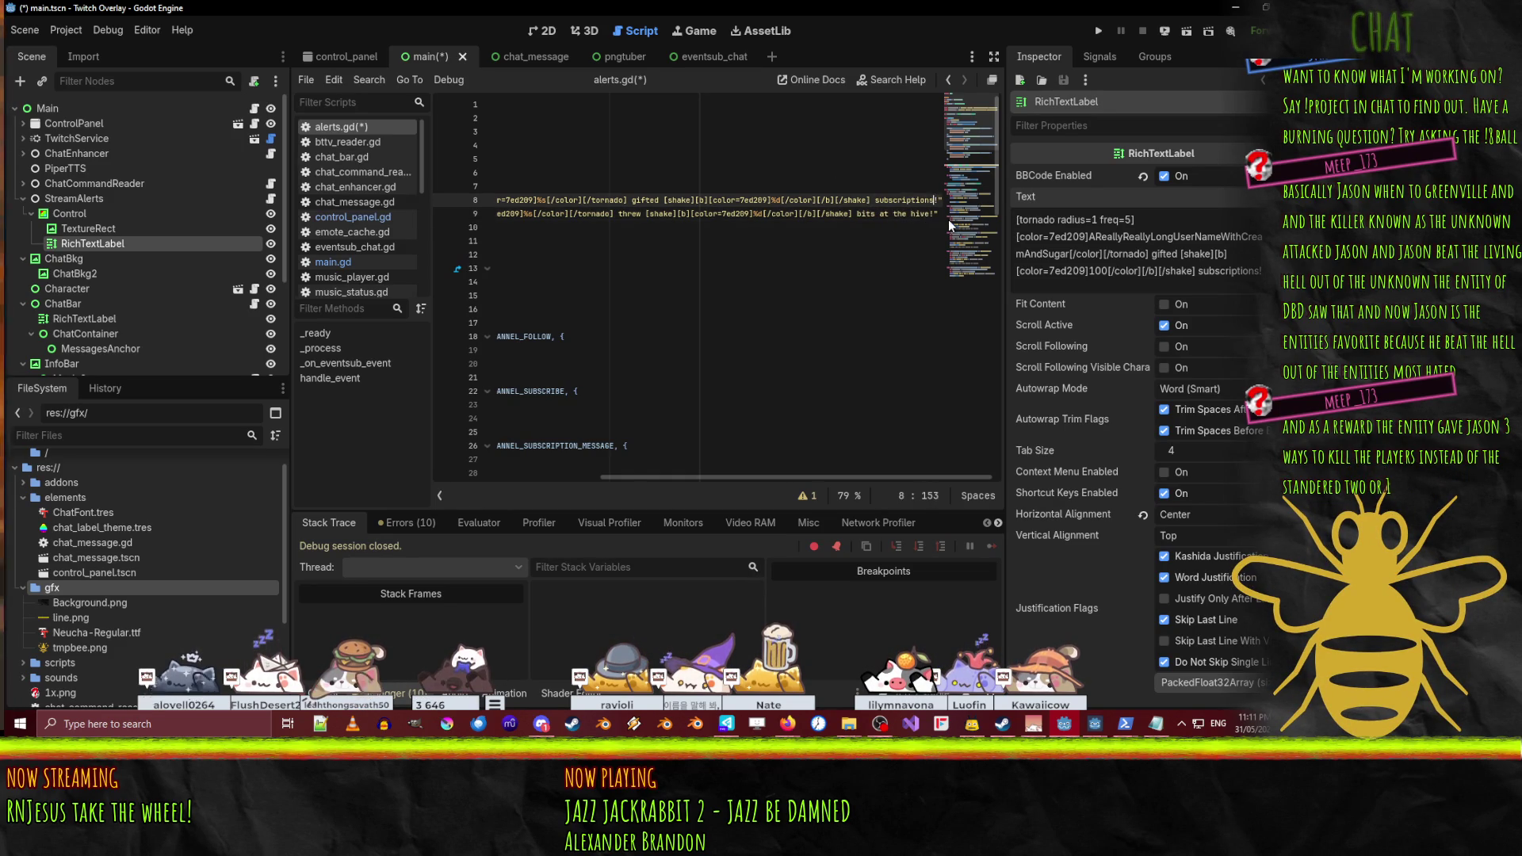
{"action": "key", "text": "Home"}
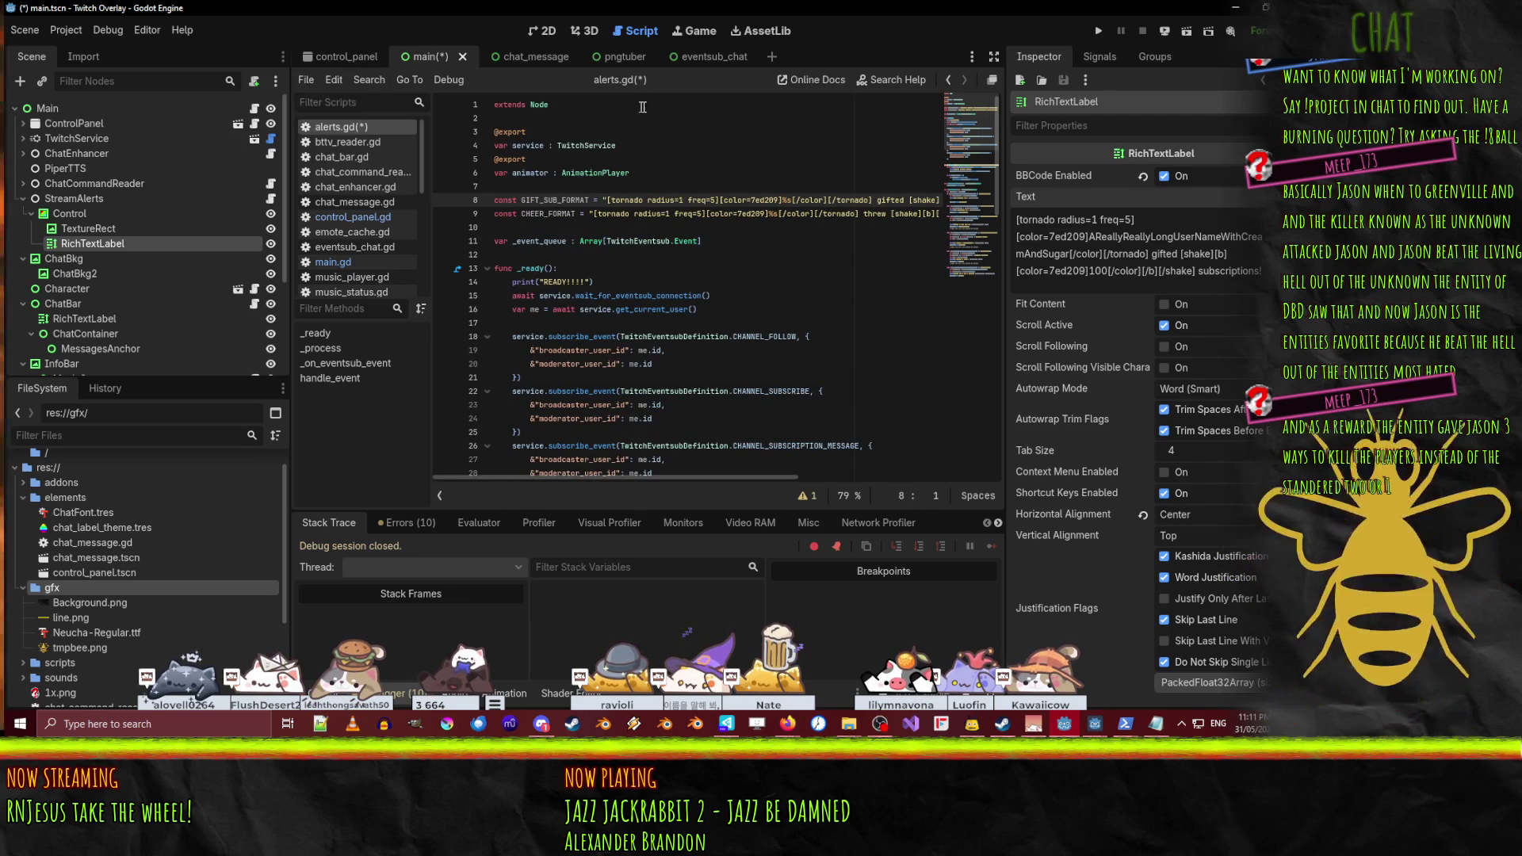
{"action": "left_click", "coordinate": [533, 32]}
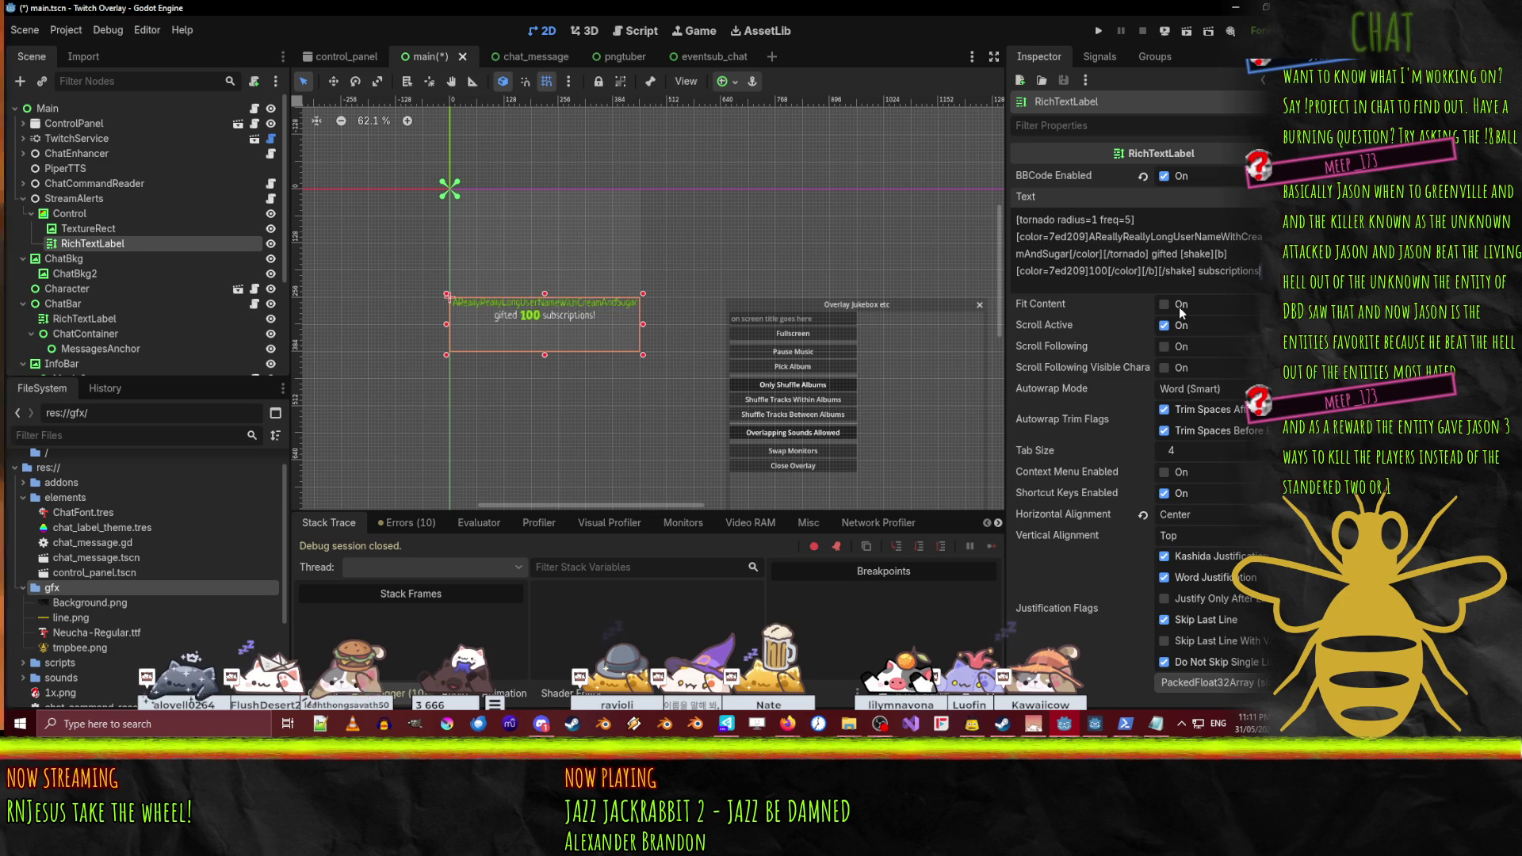
- Append 'to the swarm' after 'subscriptions' in the alert label's Text field
{"action": "type", "text": "to t"}
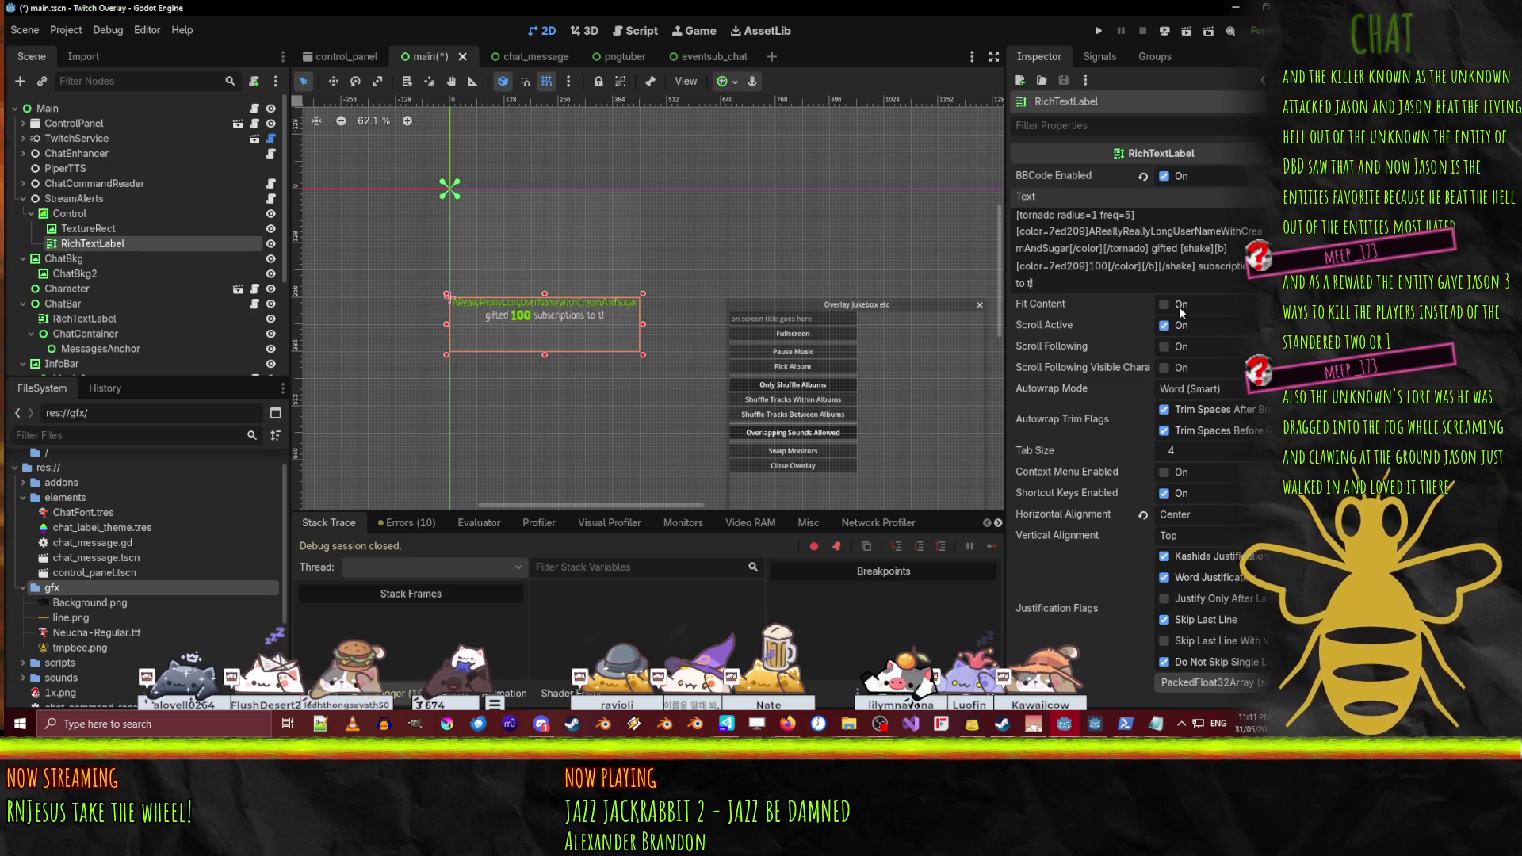
{"action": "type", "text": "hi"}
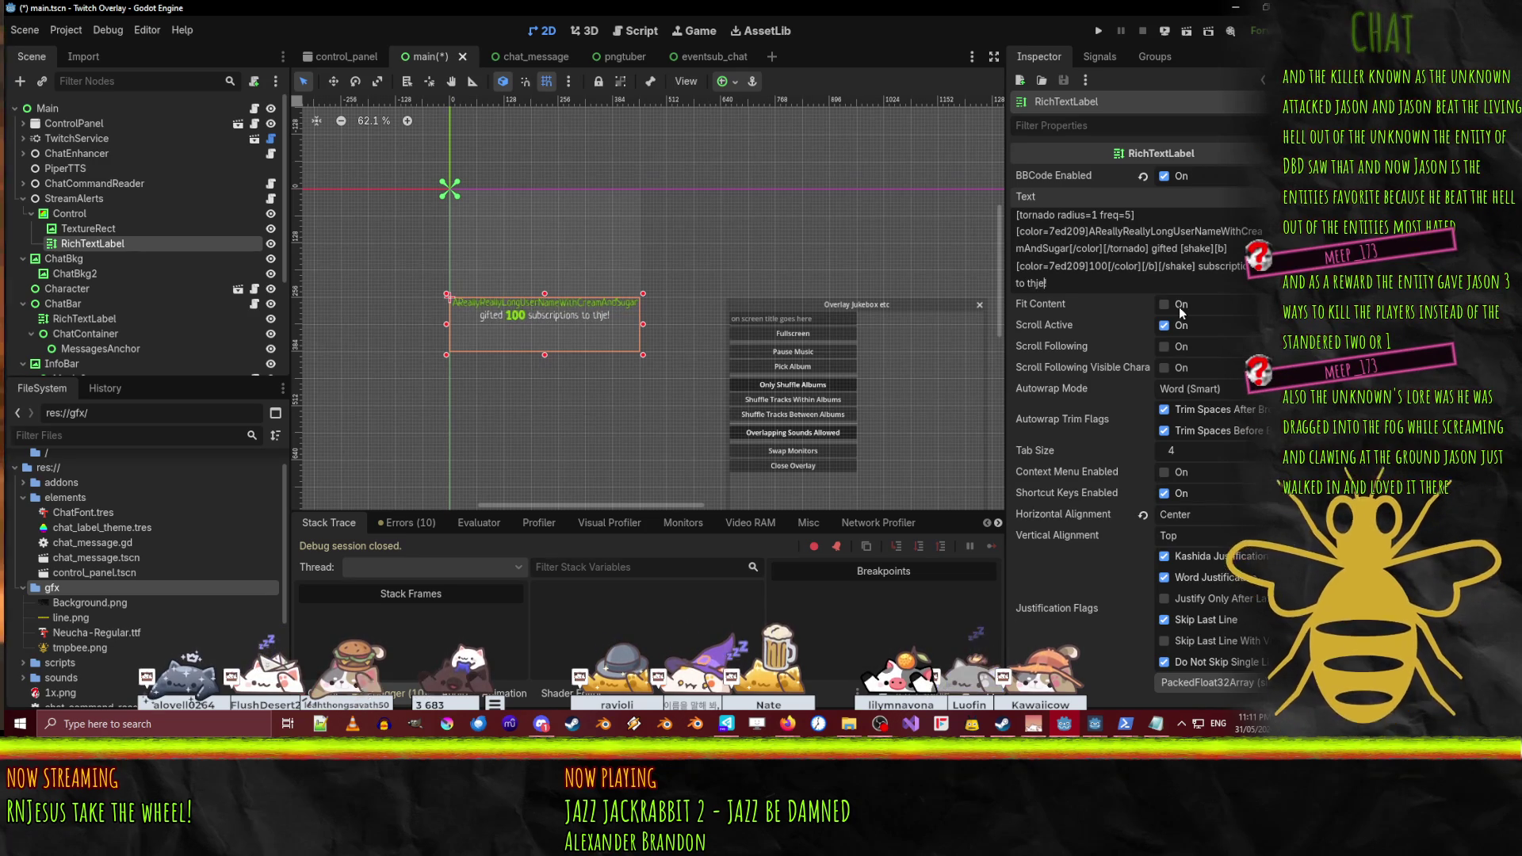
{"action": "key", "text": "BackSpace"}
{"action": "type", "text": "e swarm"}
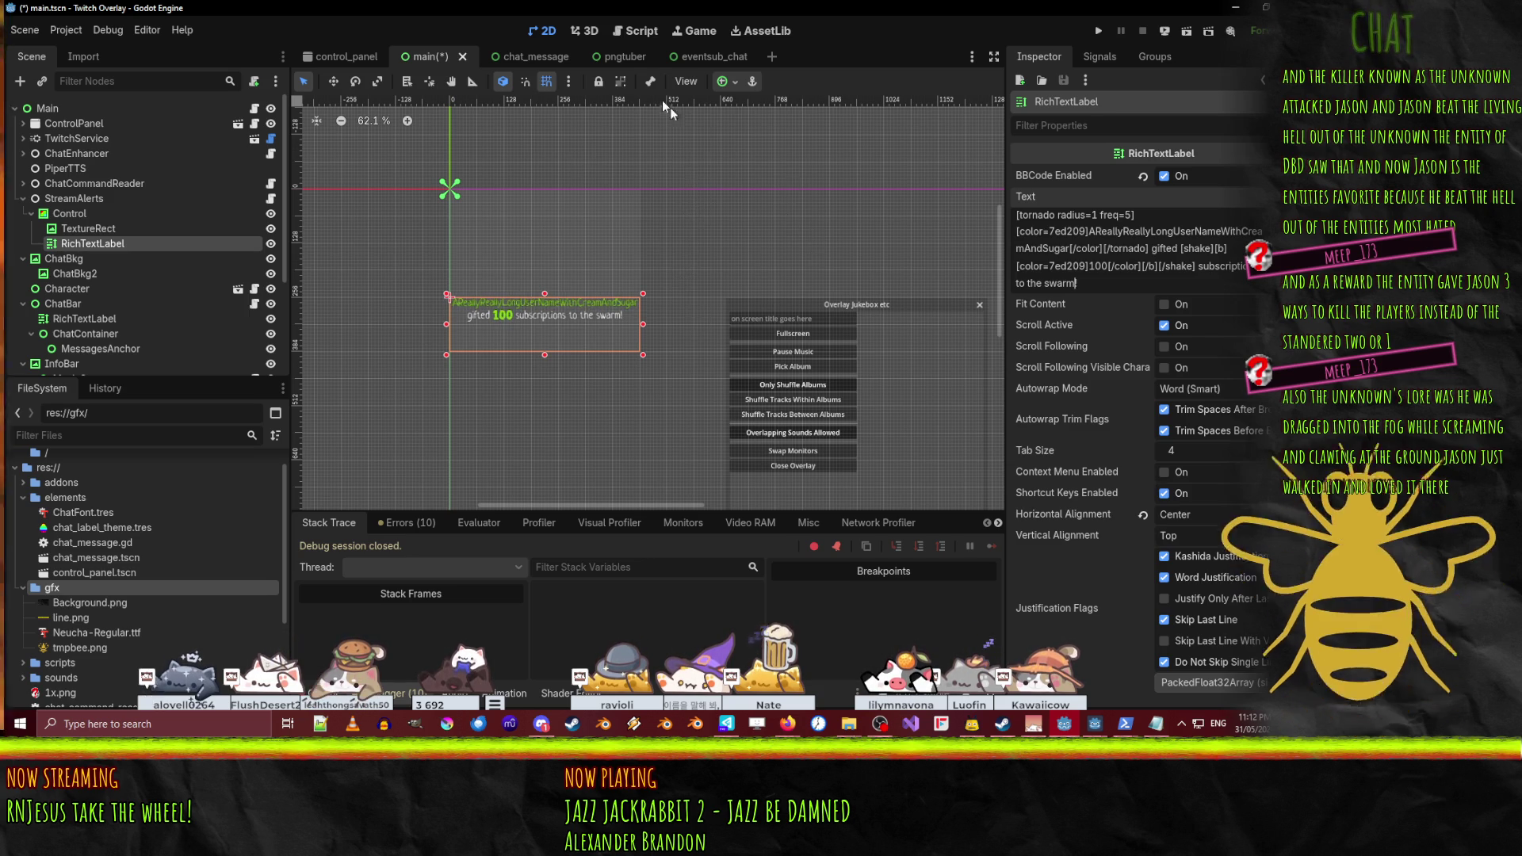
{"action": "left_click", "coordinate": [641, 32]}
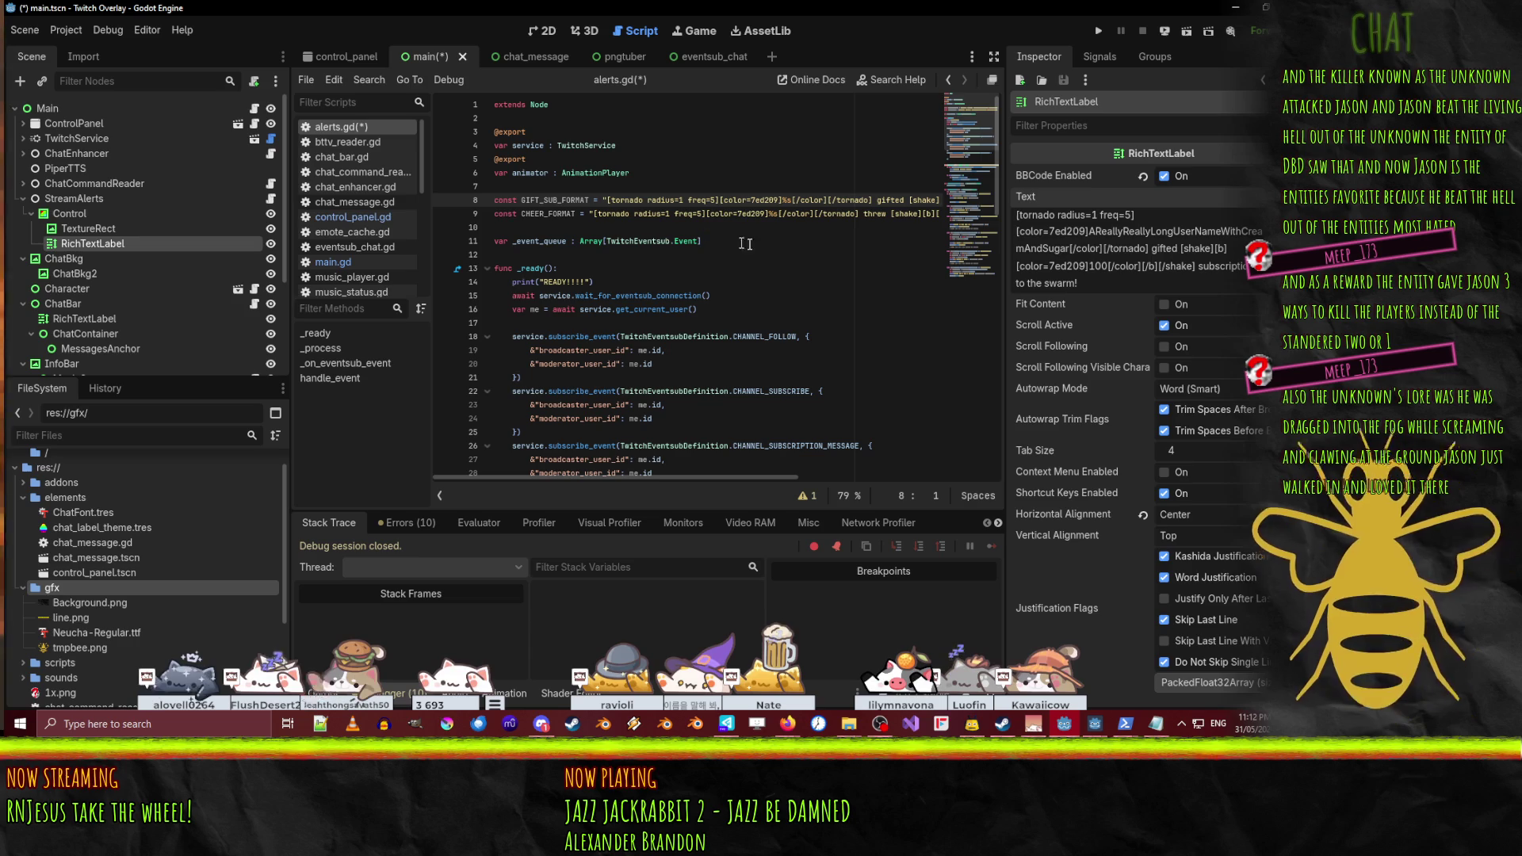
{"action": "left_click", "coordinate": [718, 214]}
{"action": "key", "text": "End"}
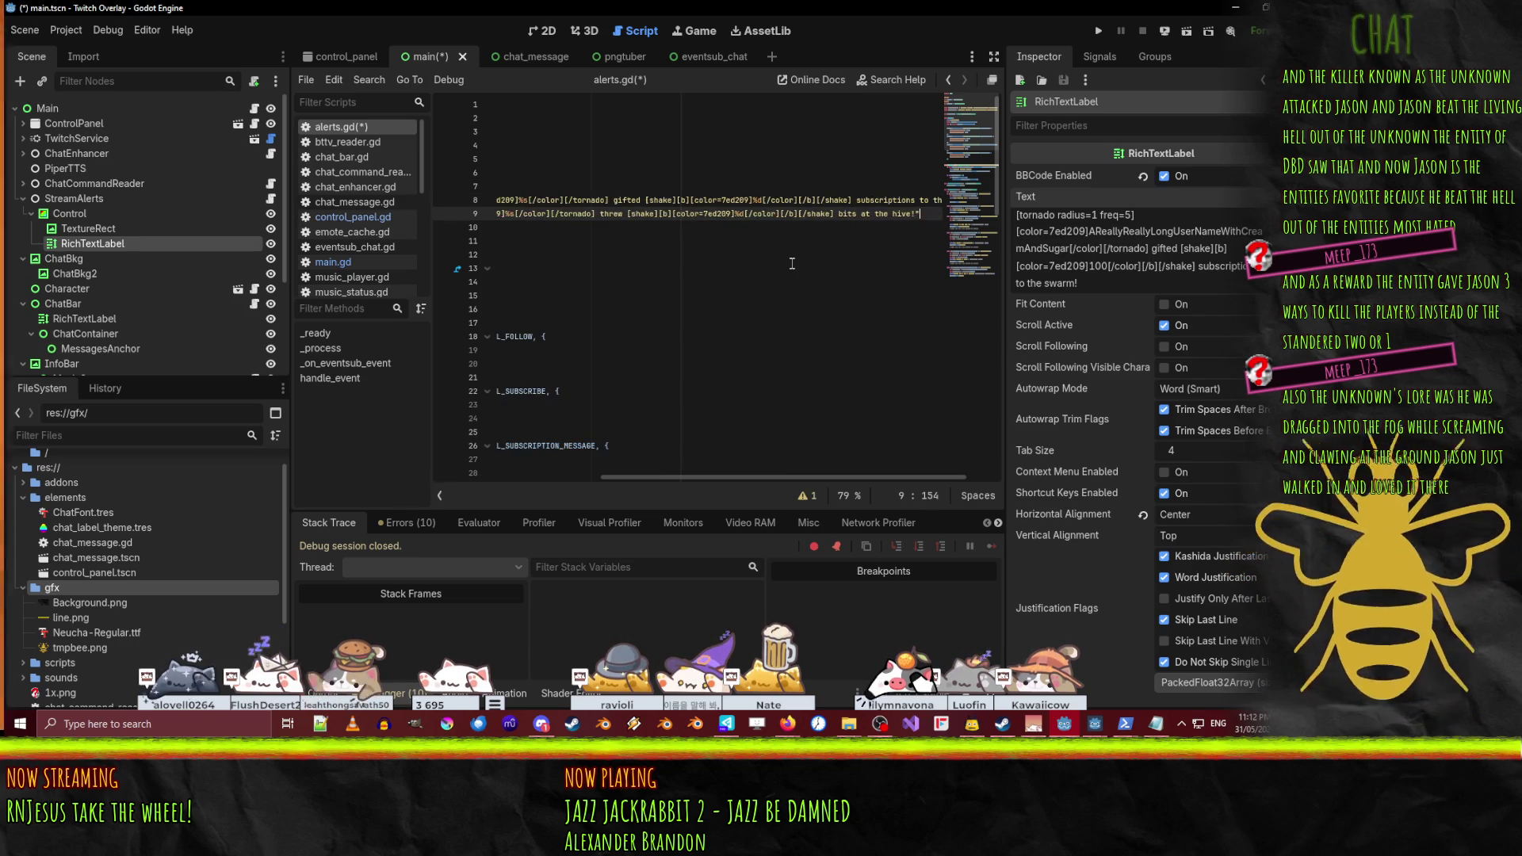
{"action": "key", "text": "Home"}
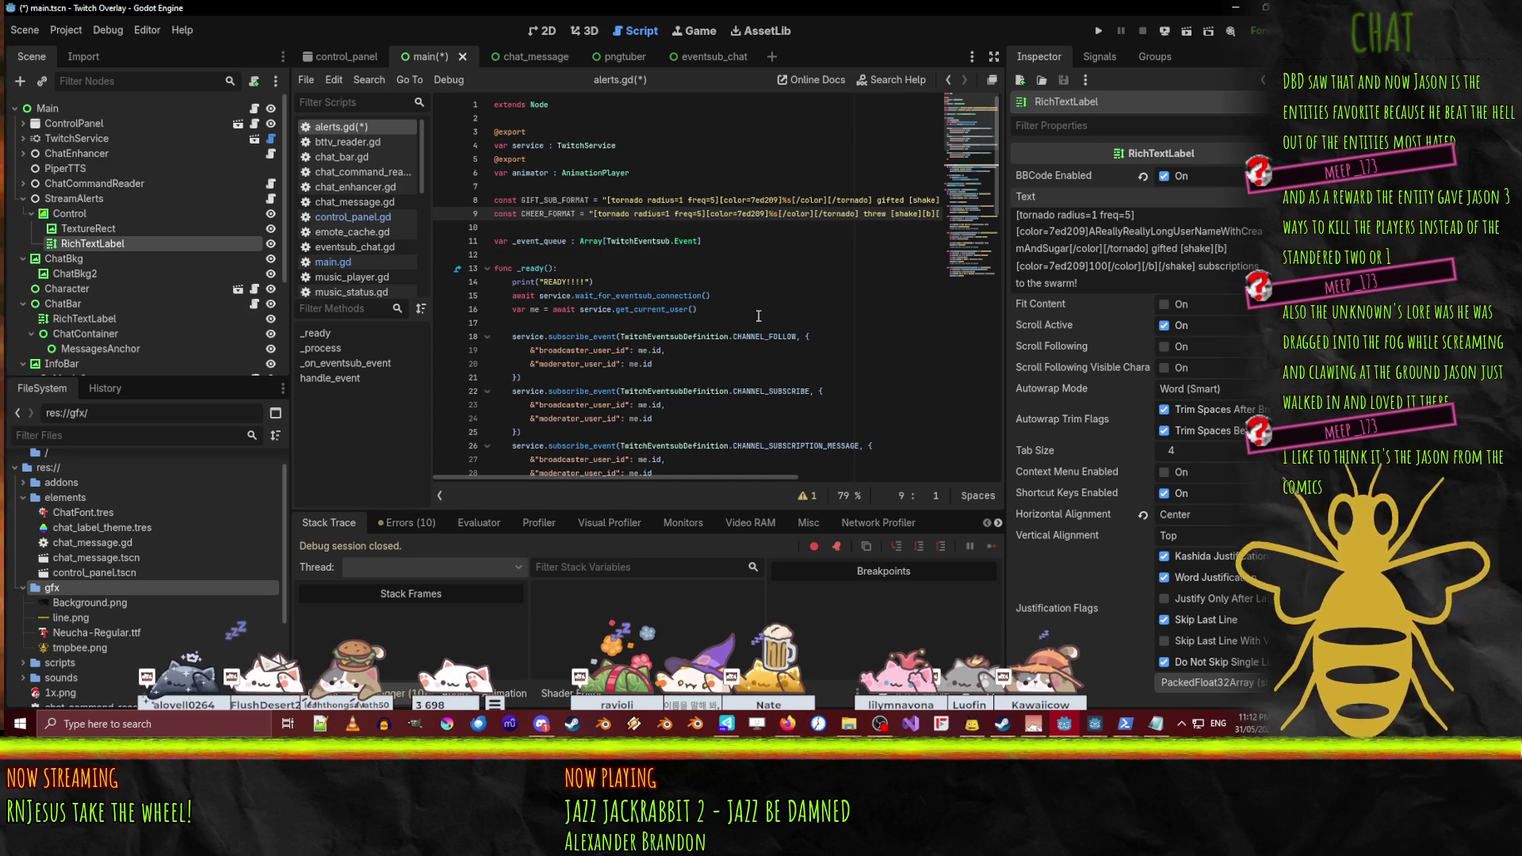
- Duplicate the GIFT_SUB_FORMAT line and rename the copy RESUB_FORMAT
{"action": "key", "text": "Up"}
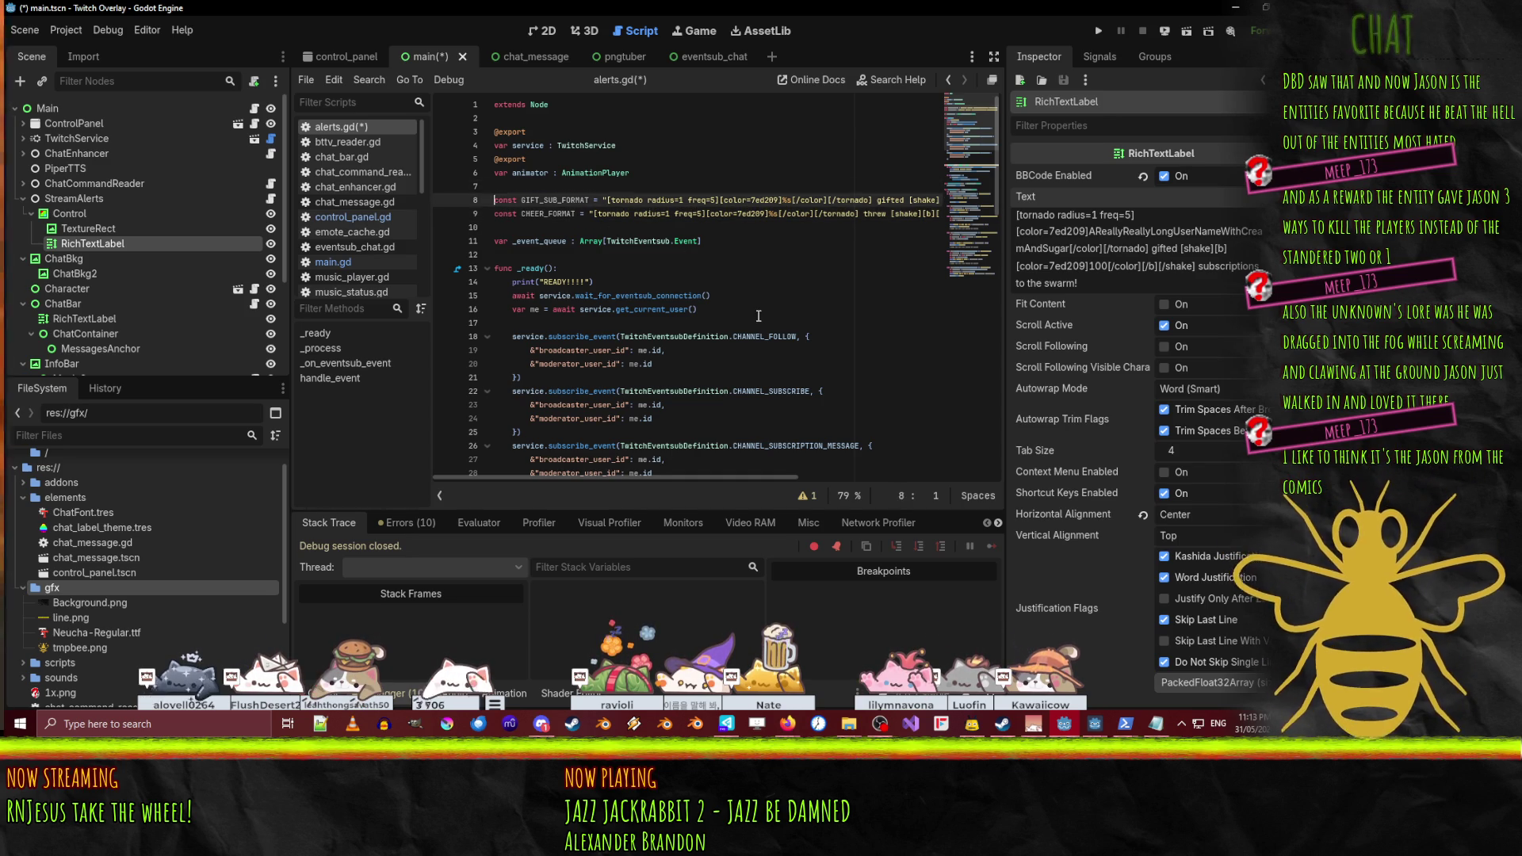
{"action": "key", "text": "ctrl+shift+d"}
{"action": "key", "text": "Right"}
{"action": "key", "text": "Right"}
{"action": "key", "text": "Right"}
{"action": "key", "text": "shift+Right"}
{"action": "key", "text": "shift+Right"}
{"action": "key", "text": "shift+Right"}
{"action": "type", "text": "RE"}
{"action": "key", "text": "Right"}
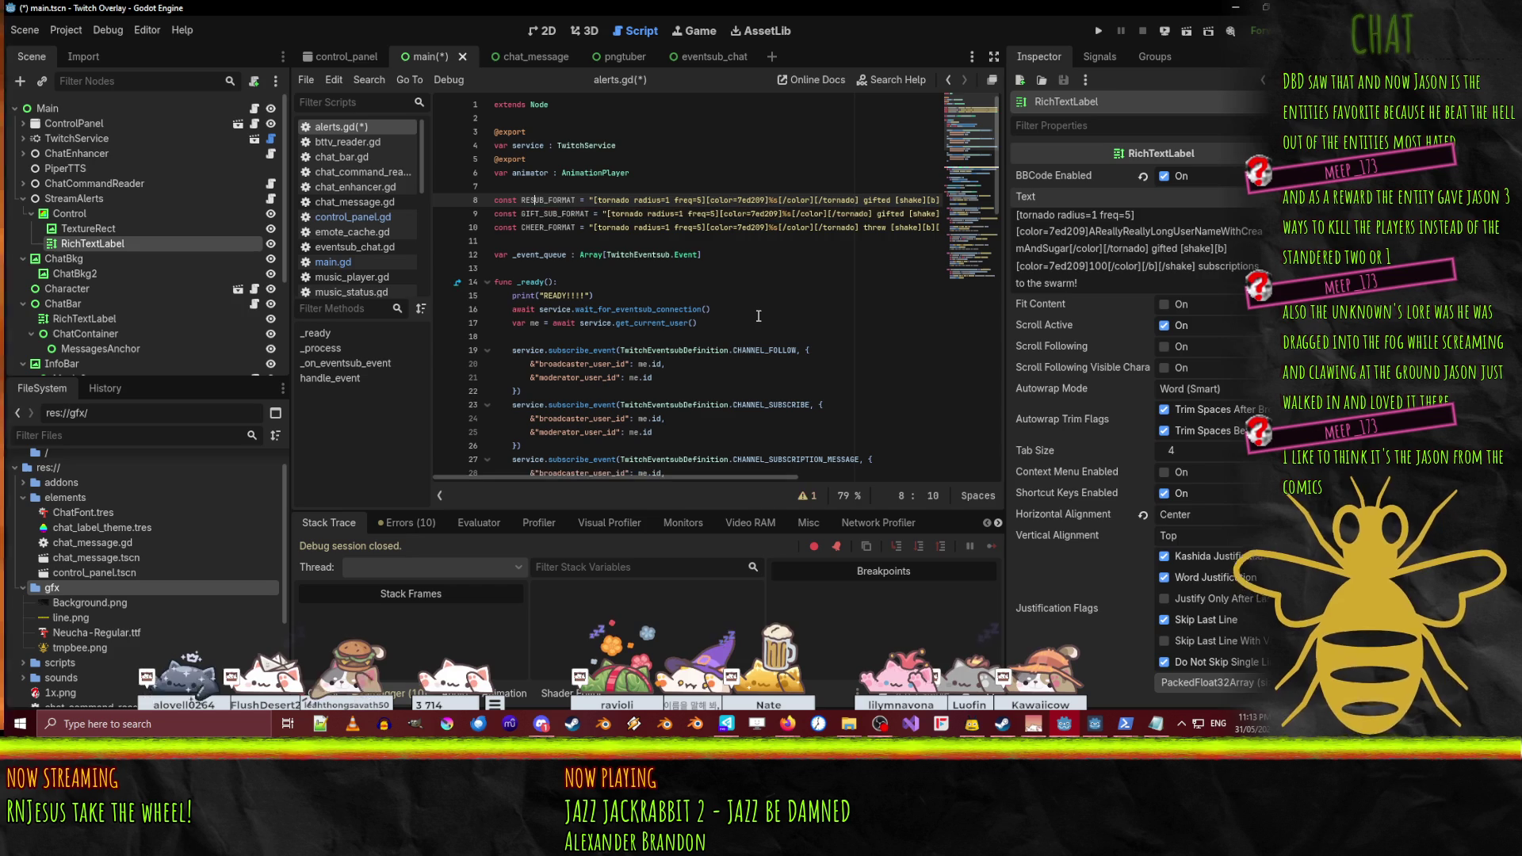
- Append a new line with an italic '[i]%s[/i]' message to CHEER_FORMAT and save
{"action": "key", "text": "Down"}
{"action": "key", "text": "Down"}
{"action": "key", "text": "End"}
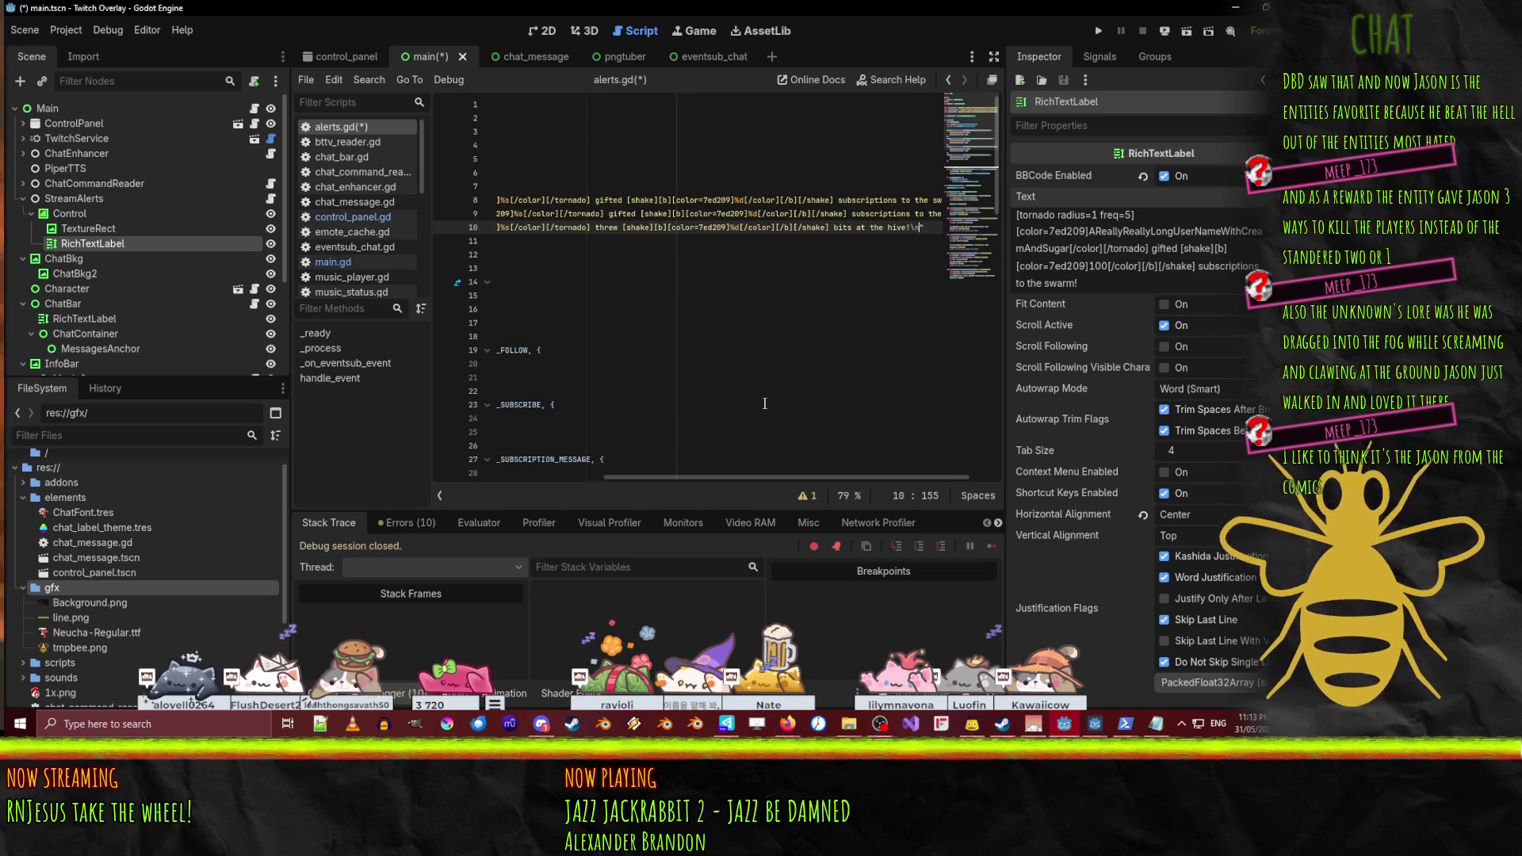
{"action": "key", "text": "ctrl+Left"}
{"action": "key", "text": "ctrl+Left"}
{"action": "key", "text": "ctrl+Left"}
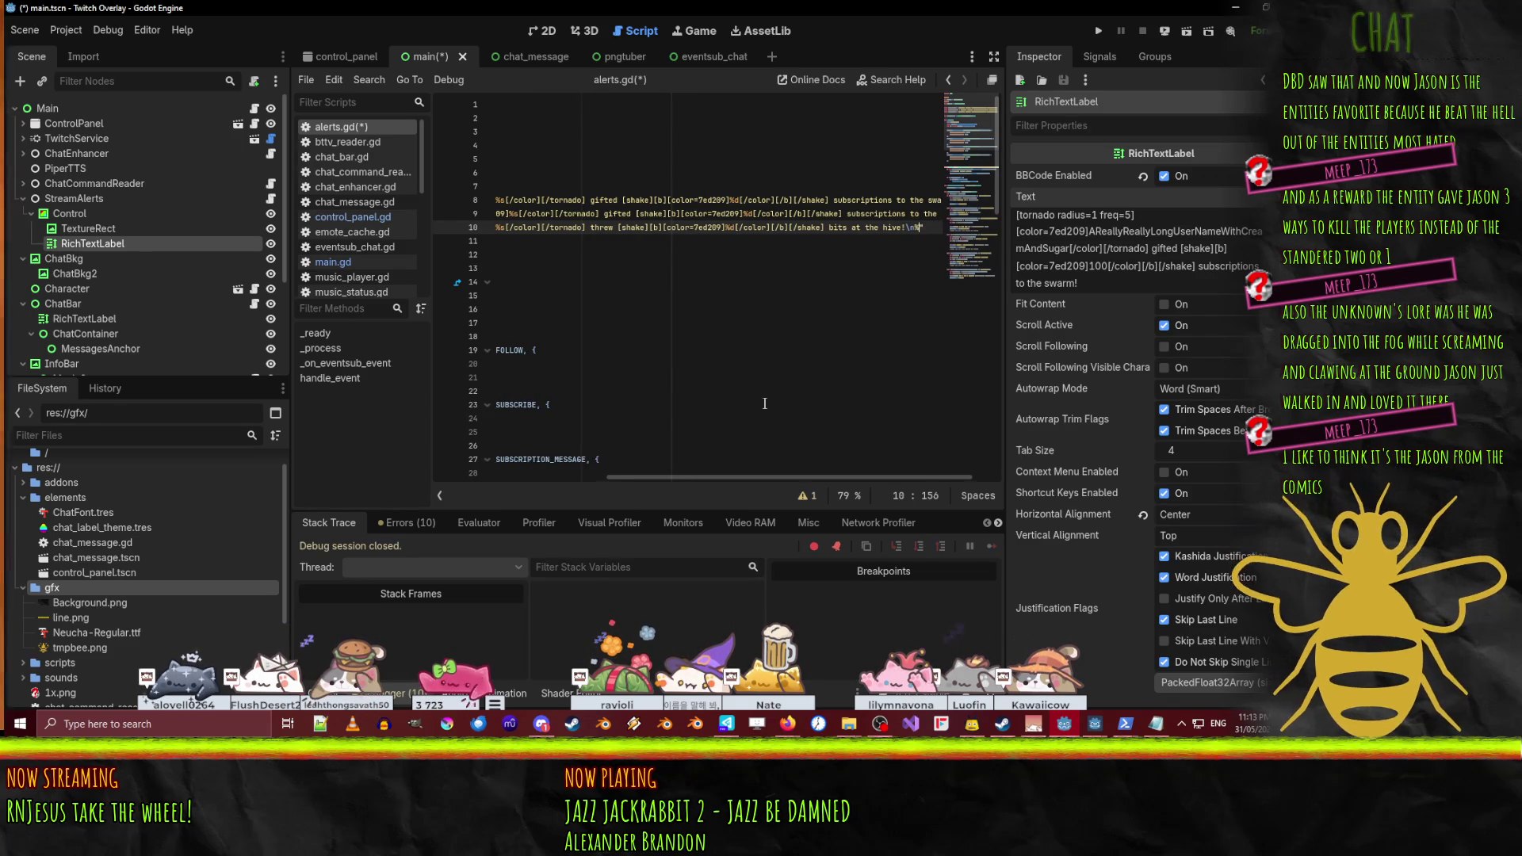
{"action": "key", "text": "End"}
{"action": "key", "text": "Left"}
{"action": "type", "text": "%s"}
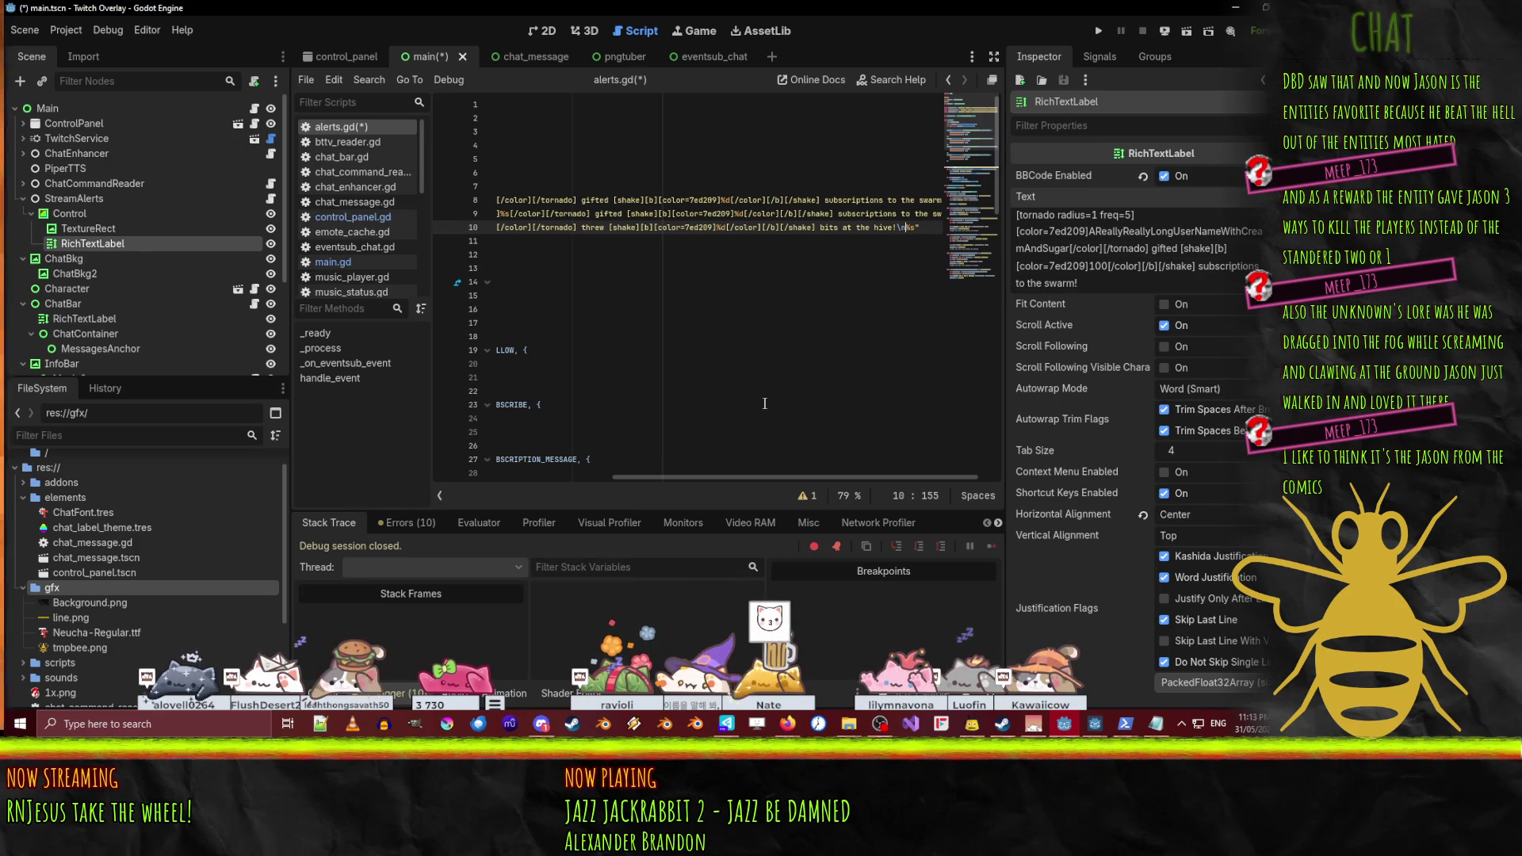
{"action": "type", "text": "[i"}
{"action": "key", "text": "Right"}
{"action": "key", "text": "Right"}
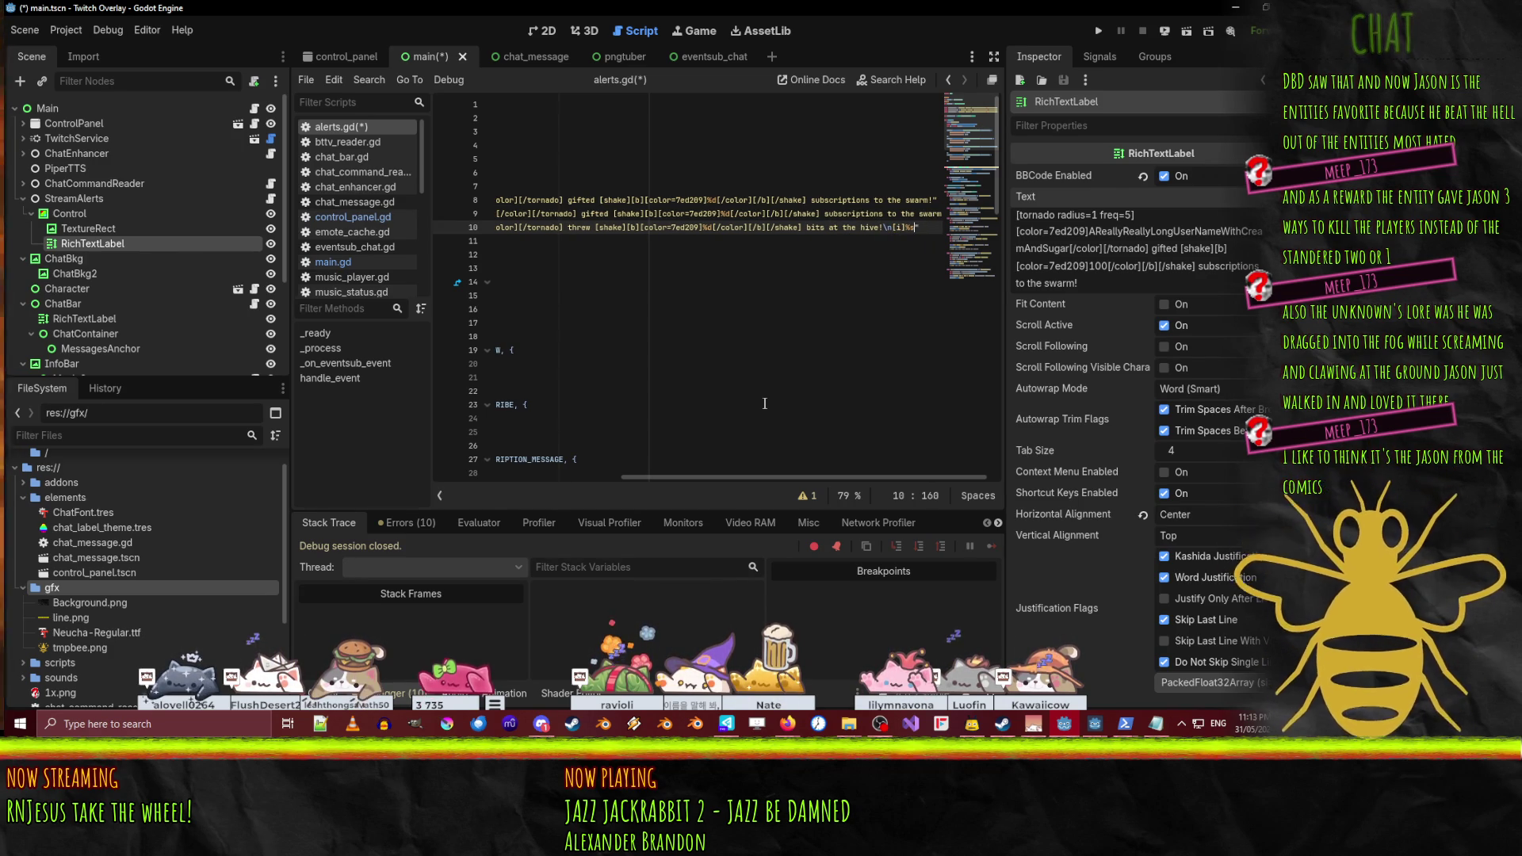
{"action": "type", "text": "[/"}
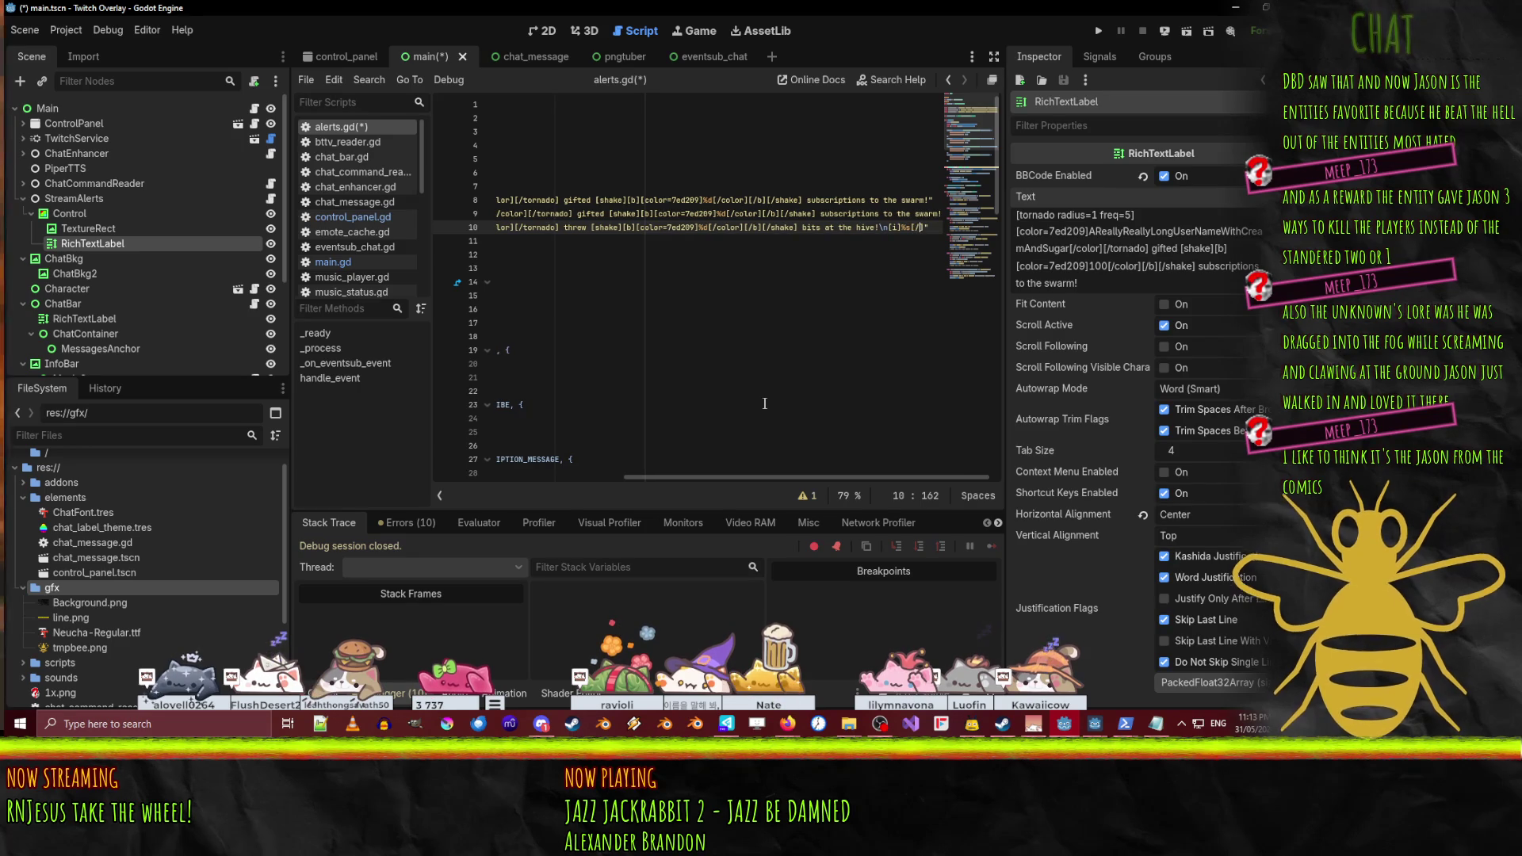
{"action": "type", "text": "i]"}
{"action": "key", "text": "ctrl+s"}
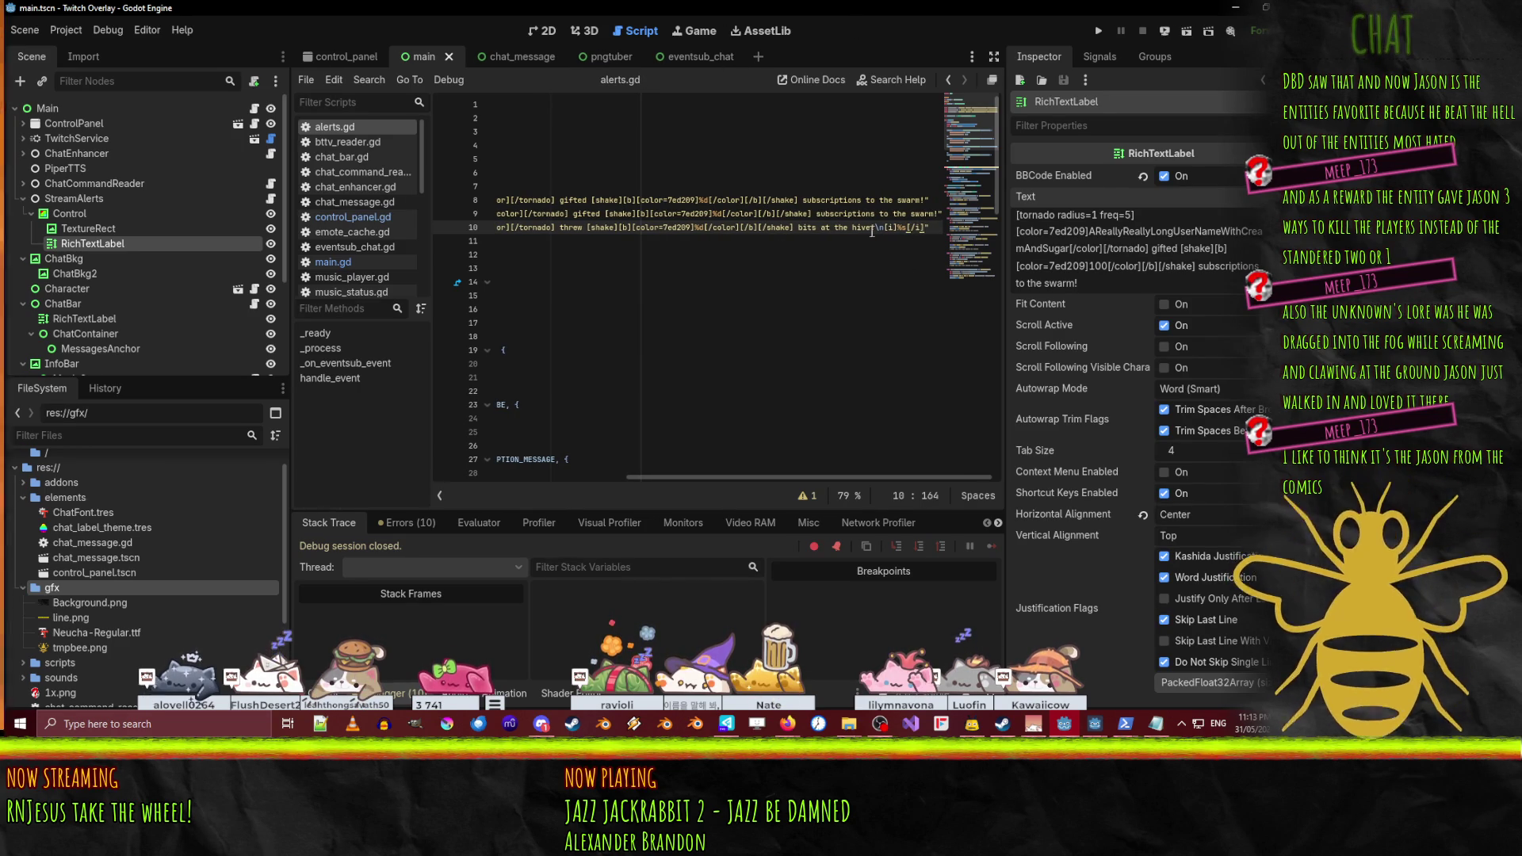
{"action": "left_click", "coordinate": [901, 229]}
{"action": "key", "text": "Left"}
{"action": "key", "text": "Left"}
{"action": "key", "text": "Left"}
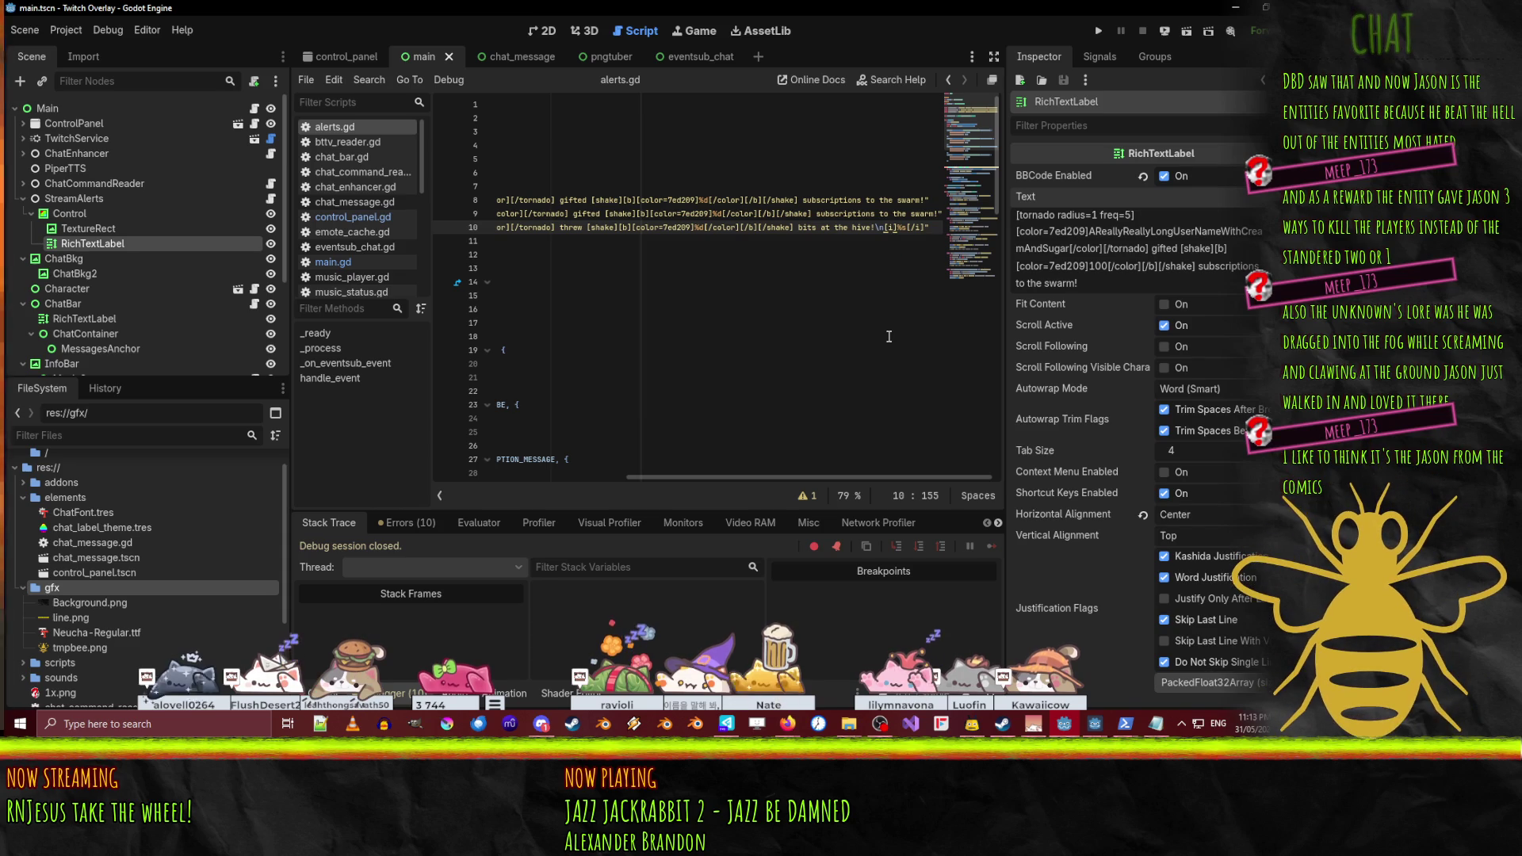
{"action": "key", "text": "ctrl+s"}
{"action": "left_click", "coordinate": [545, 32]}
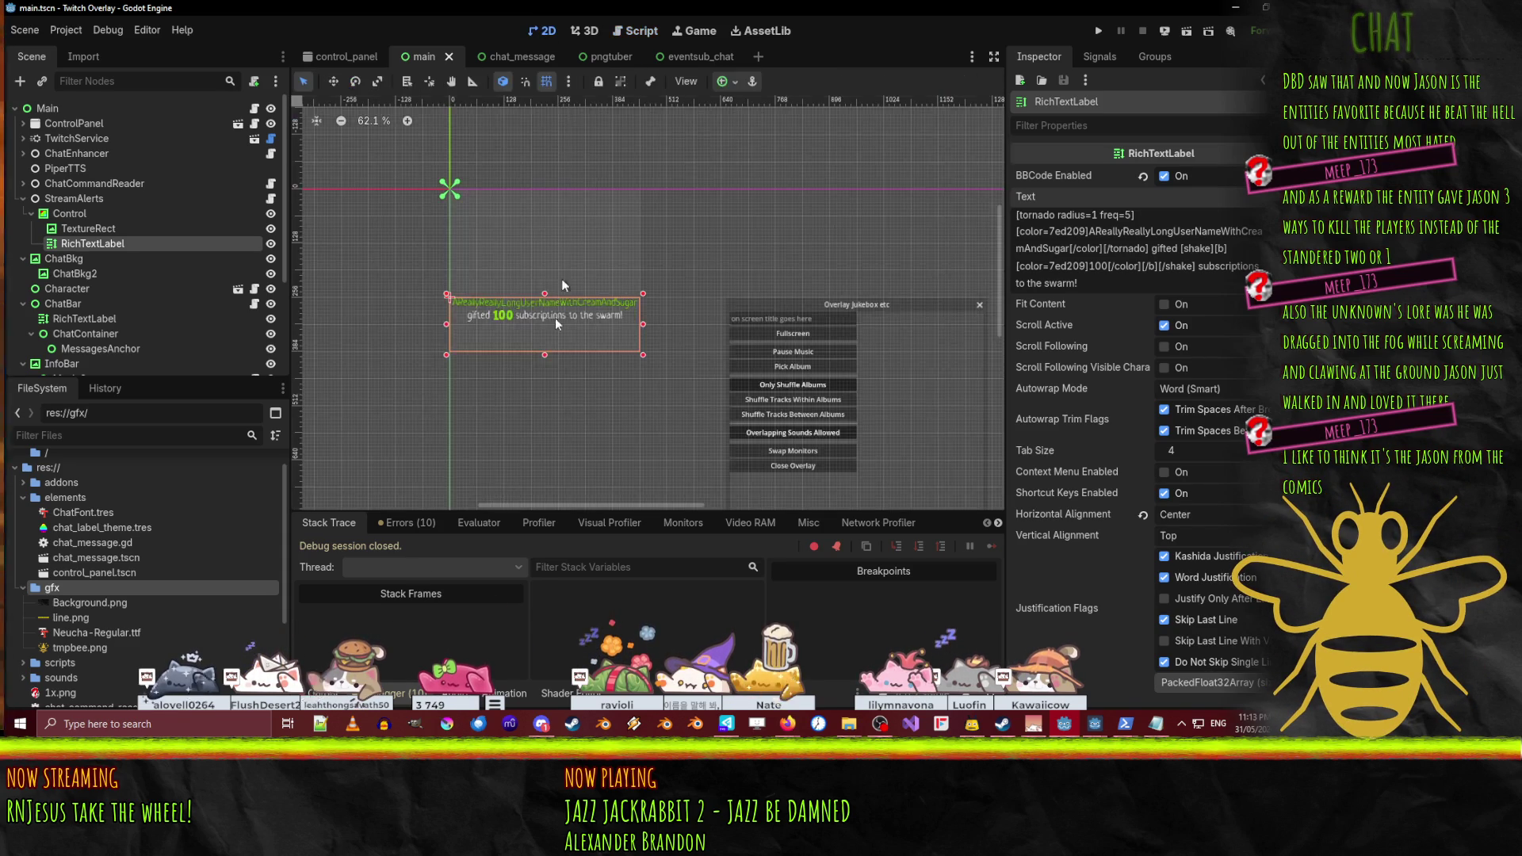
- Add a new label text line '[i]this is my message to you all... *farts* [/i]'
{"action": "left_click", "coordinate": [1134, 286]}
{"action": "key", "text": "Return"}
{"action": "type", "text": "[i]this is m"}
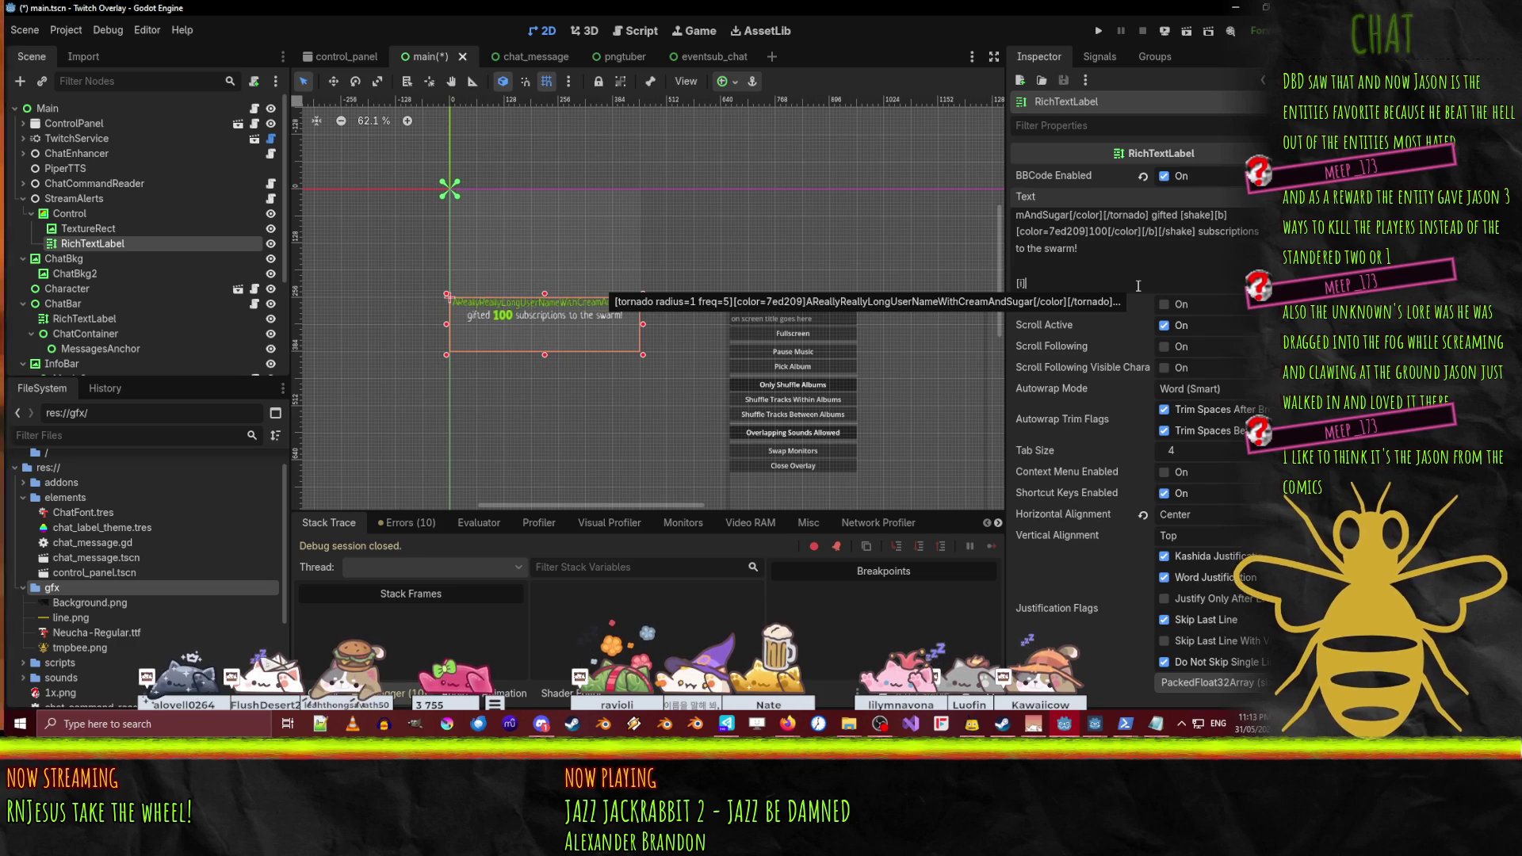
{"action": "type", "text": "y me"}
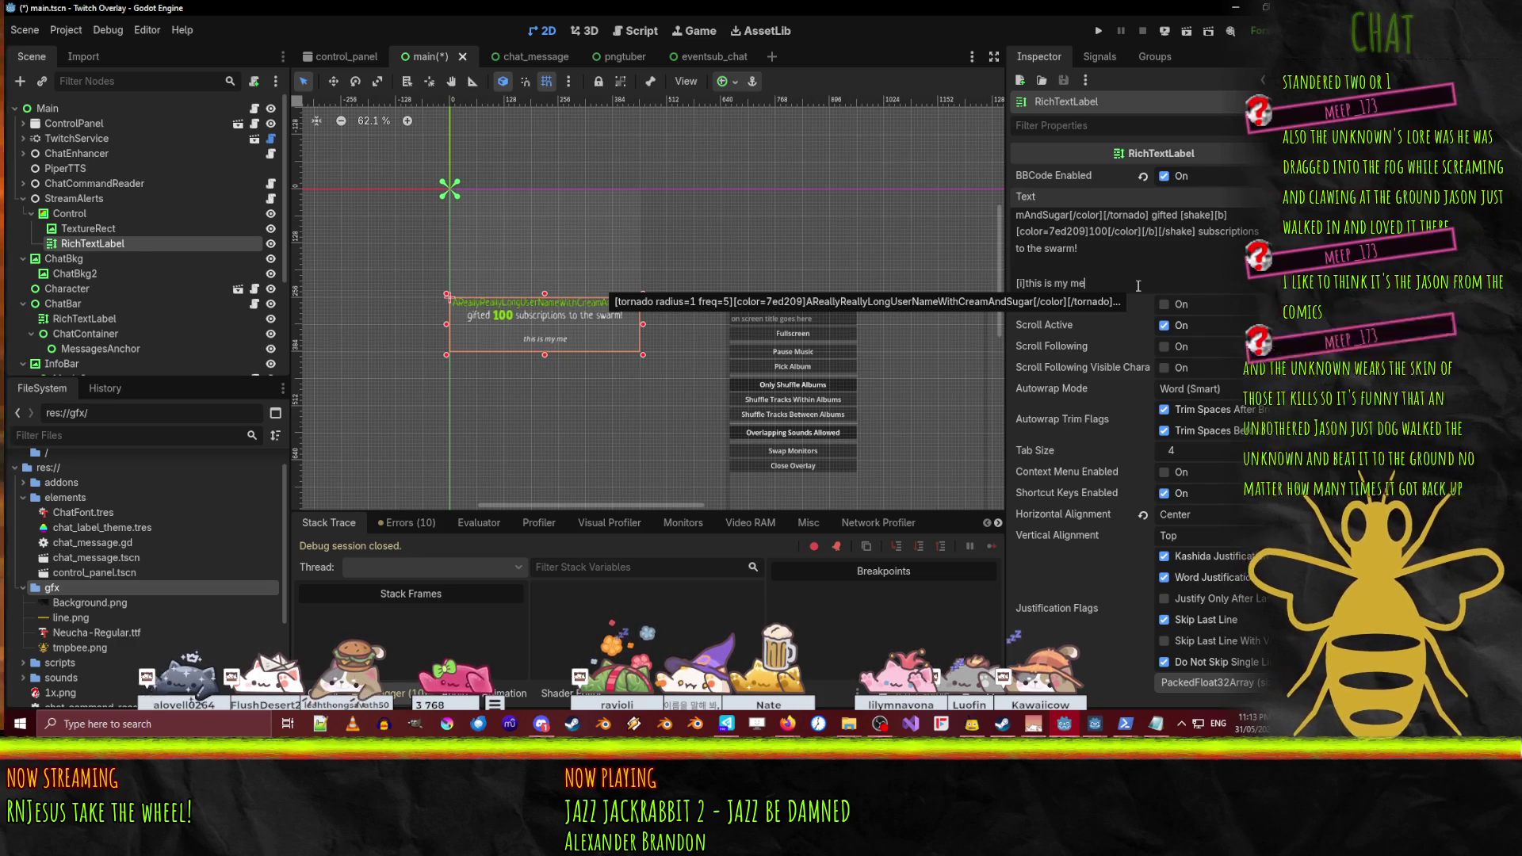
{"action": "type", "text": "ssage to you a"}
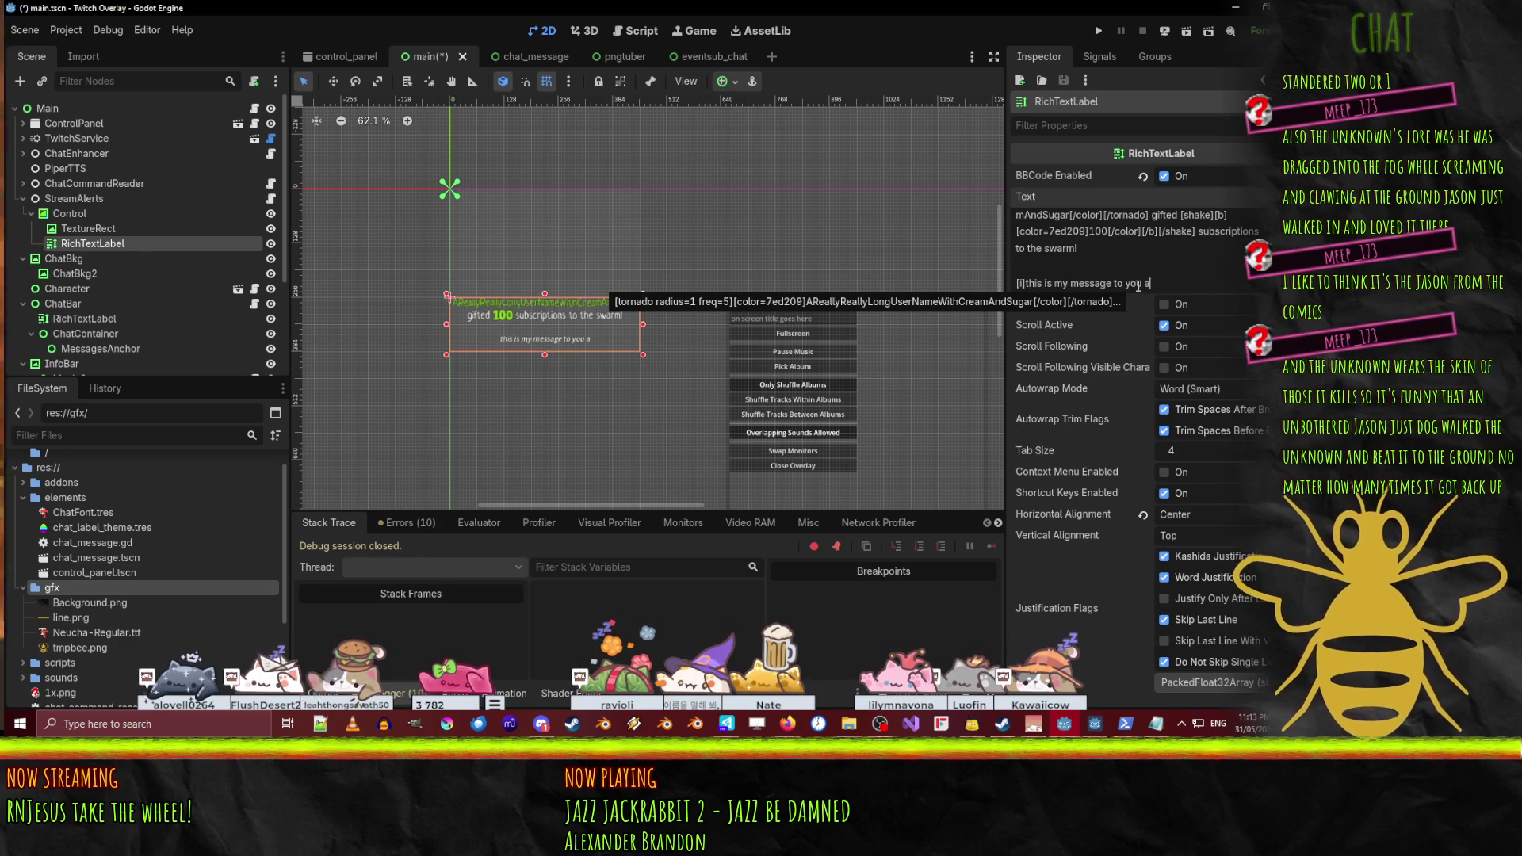
{"action": "type", "text": "ll... "}
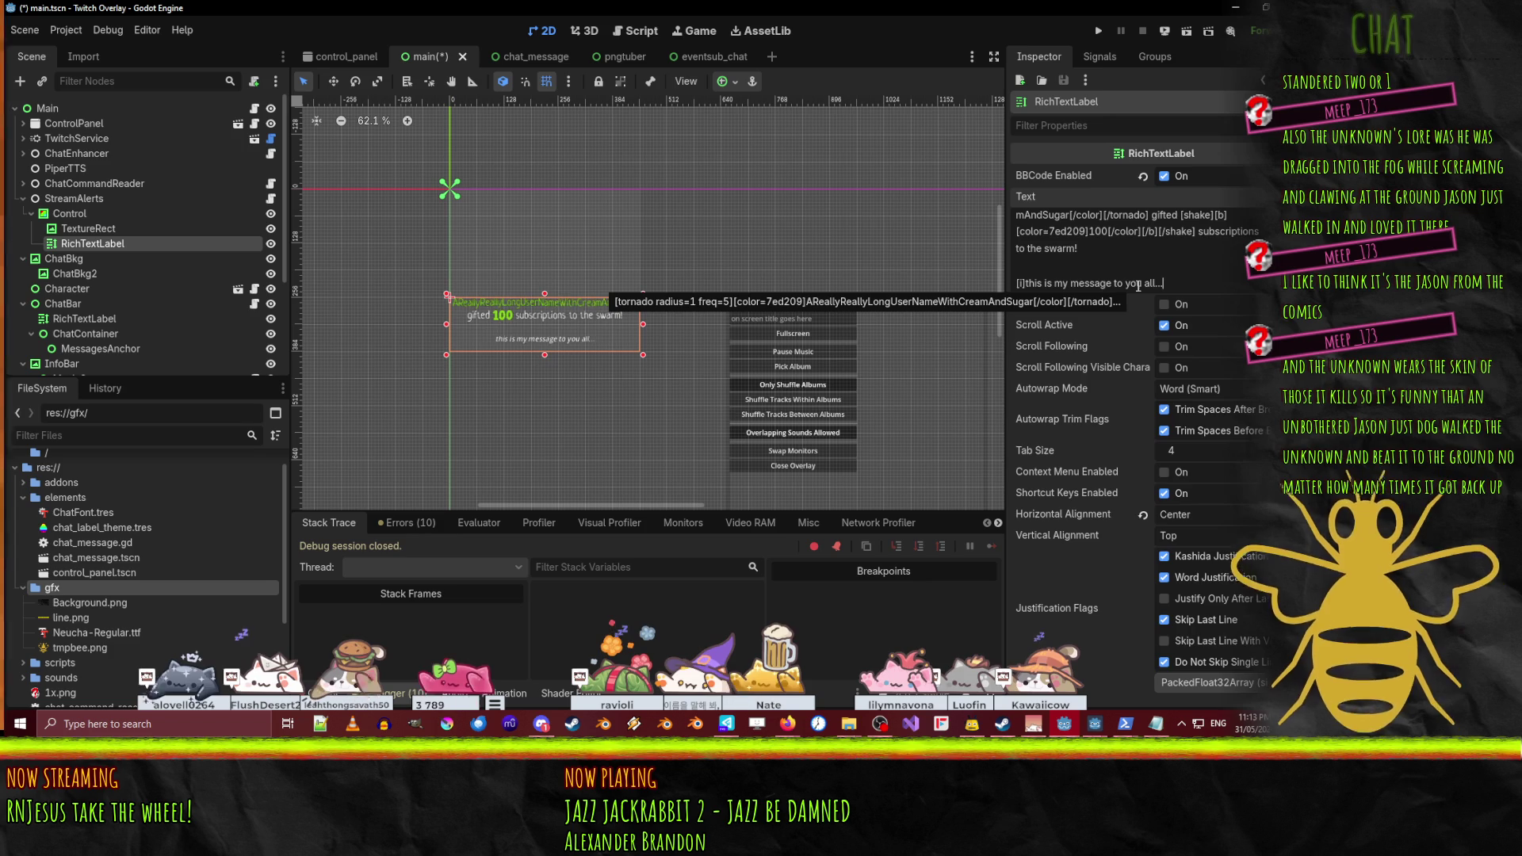
{"action": "type", "text": "*farts* "}
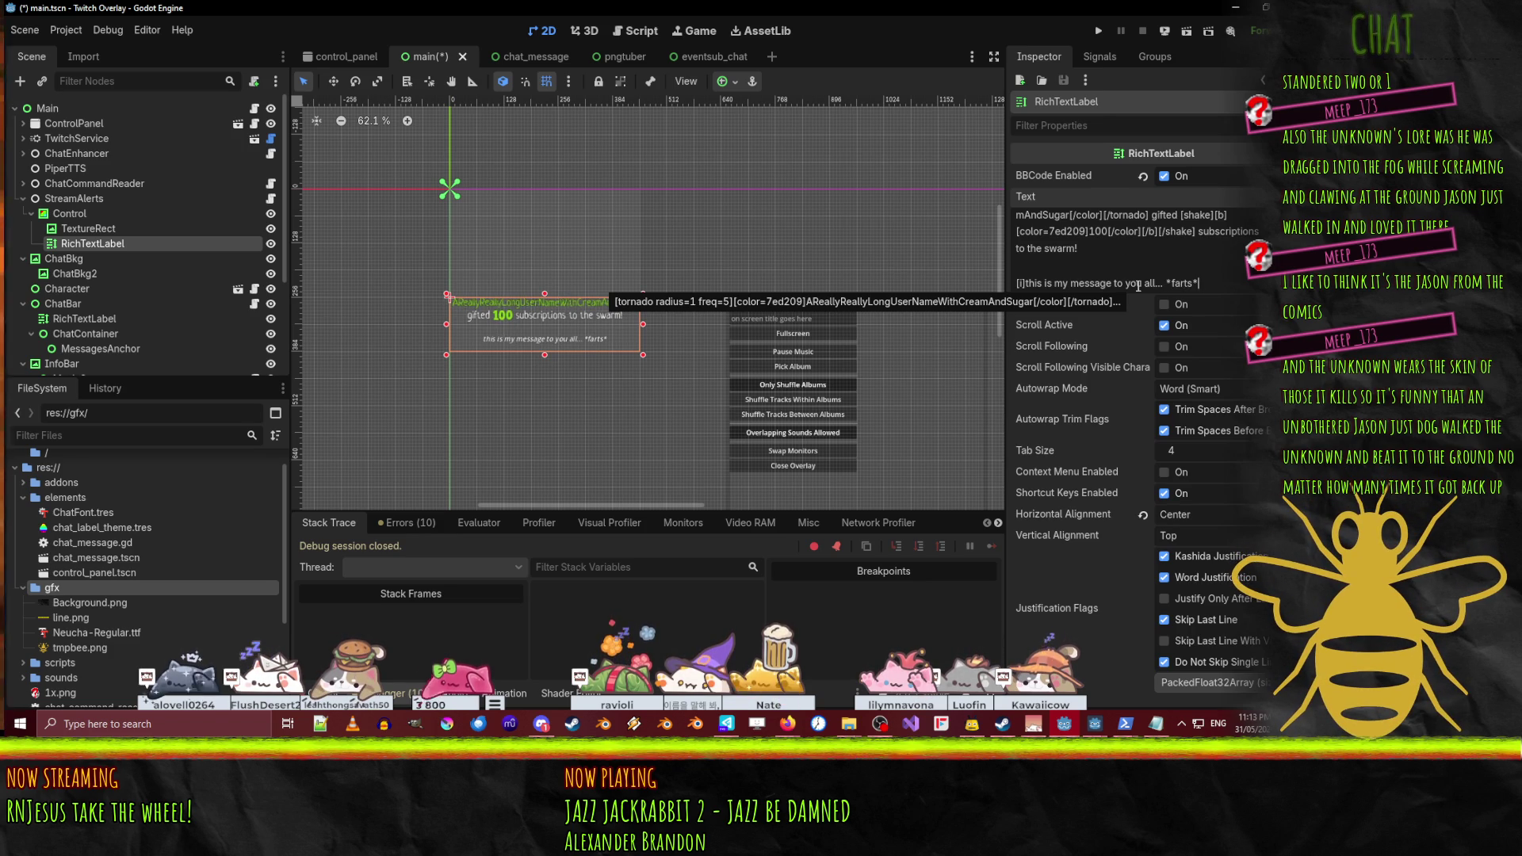
{"action": "type", "text": "[/i]"}
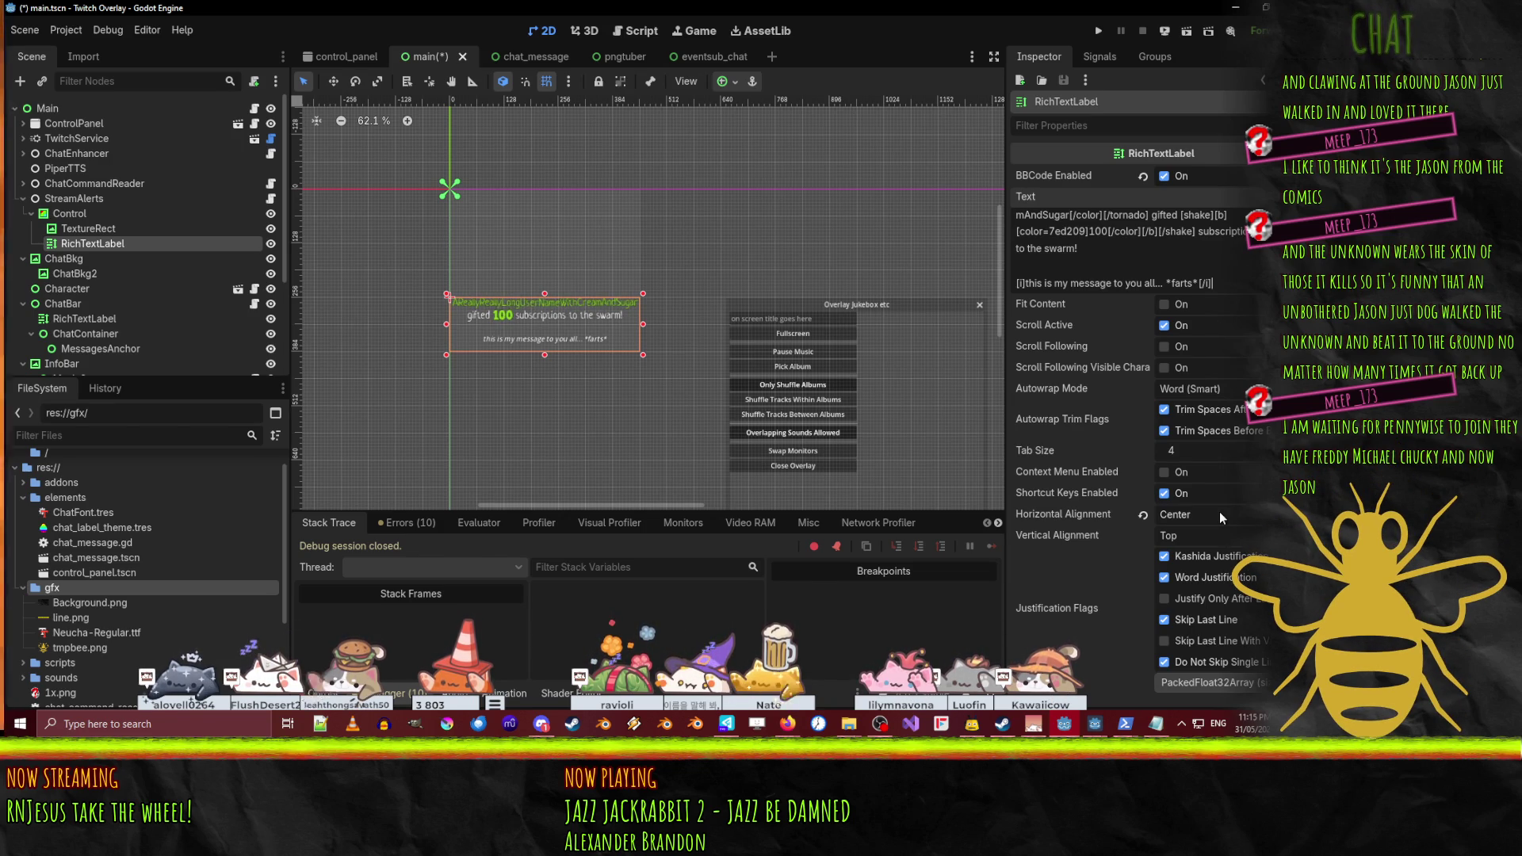
- Enable the label's Italics Font Size theme override and raise it from 16 to 18 px
{"action": "scroll", "coordinate": [1096, 368], "scroll_direction": "down", "scroll_amount": 15}
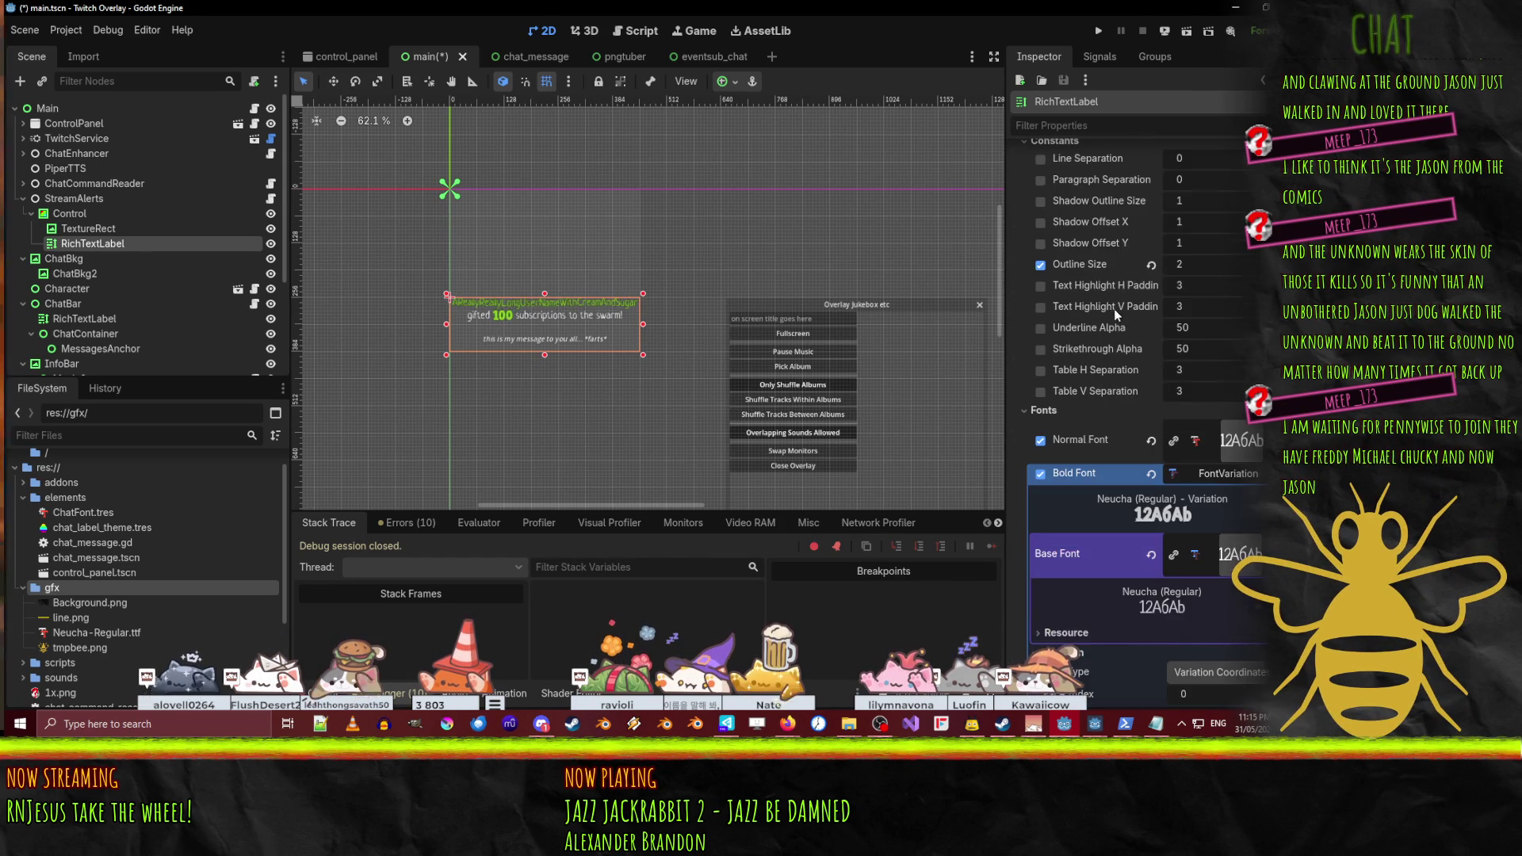
{"action": "scroll", "coordinate": [1114, 317], "scroll_direction": "up", "scroll_amount": 2}
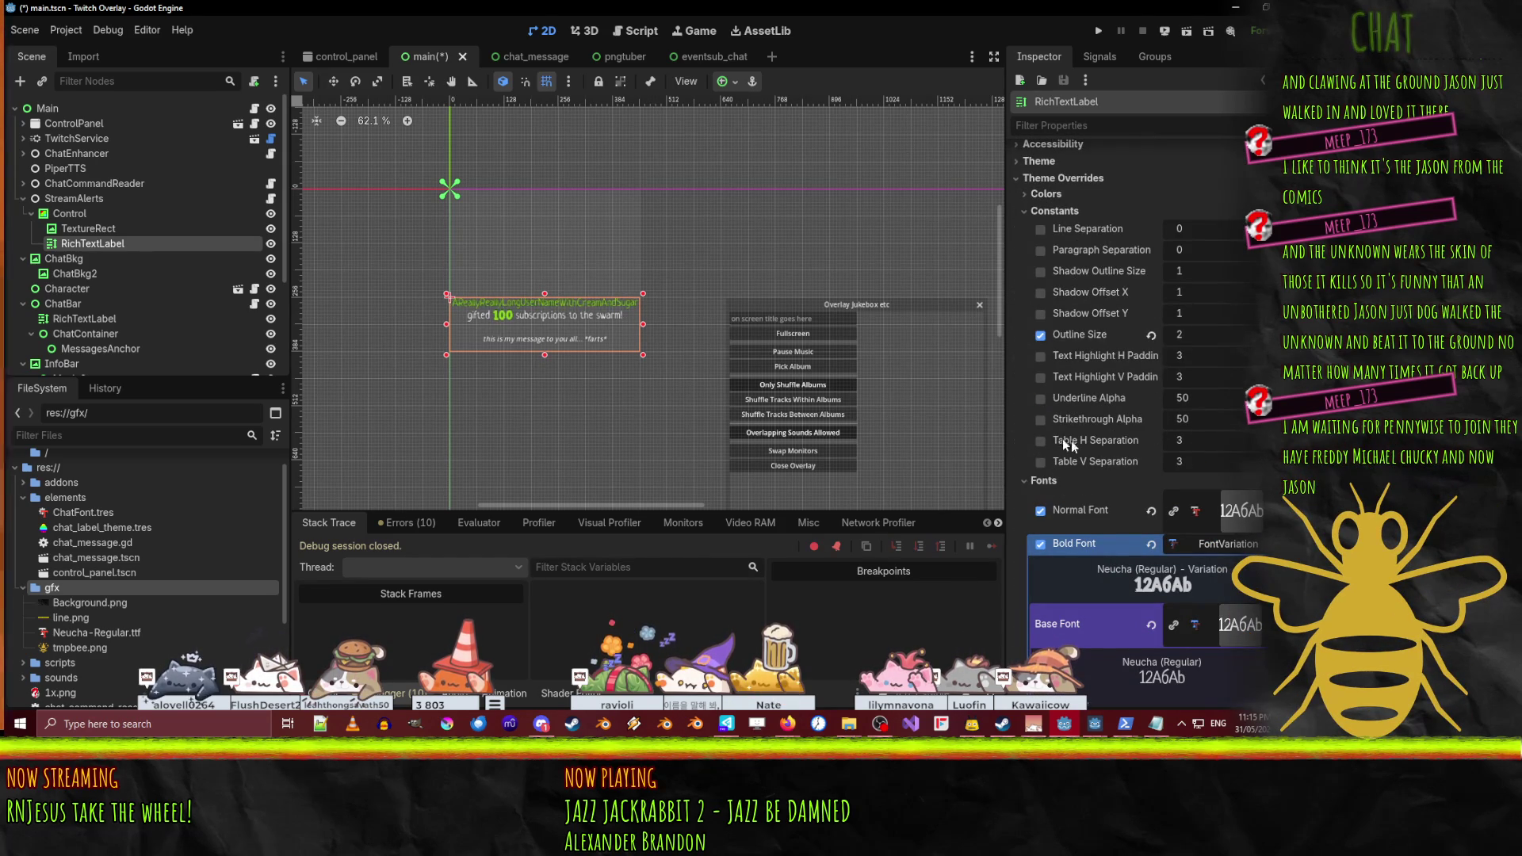
{"action": "scroll", "coordinate": [1119, 371], "scroll_direction": "down", "scroll_amount": 4}
{"action": "scroll", "coordinate": [1114, 368], "scroll_direction": "down", "scroll_amount": 10}
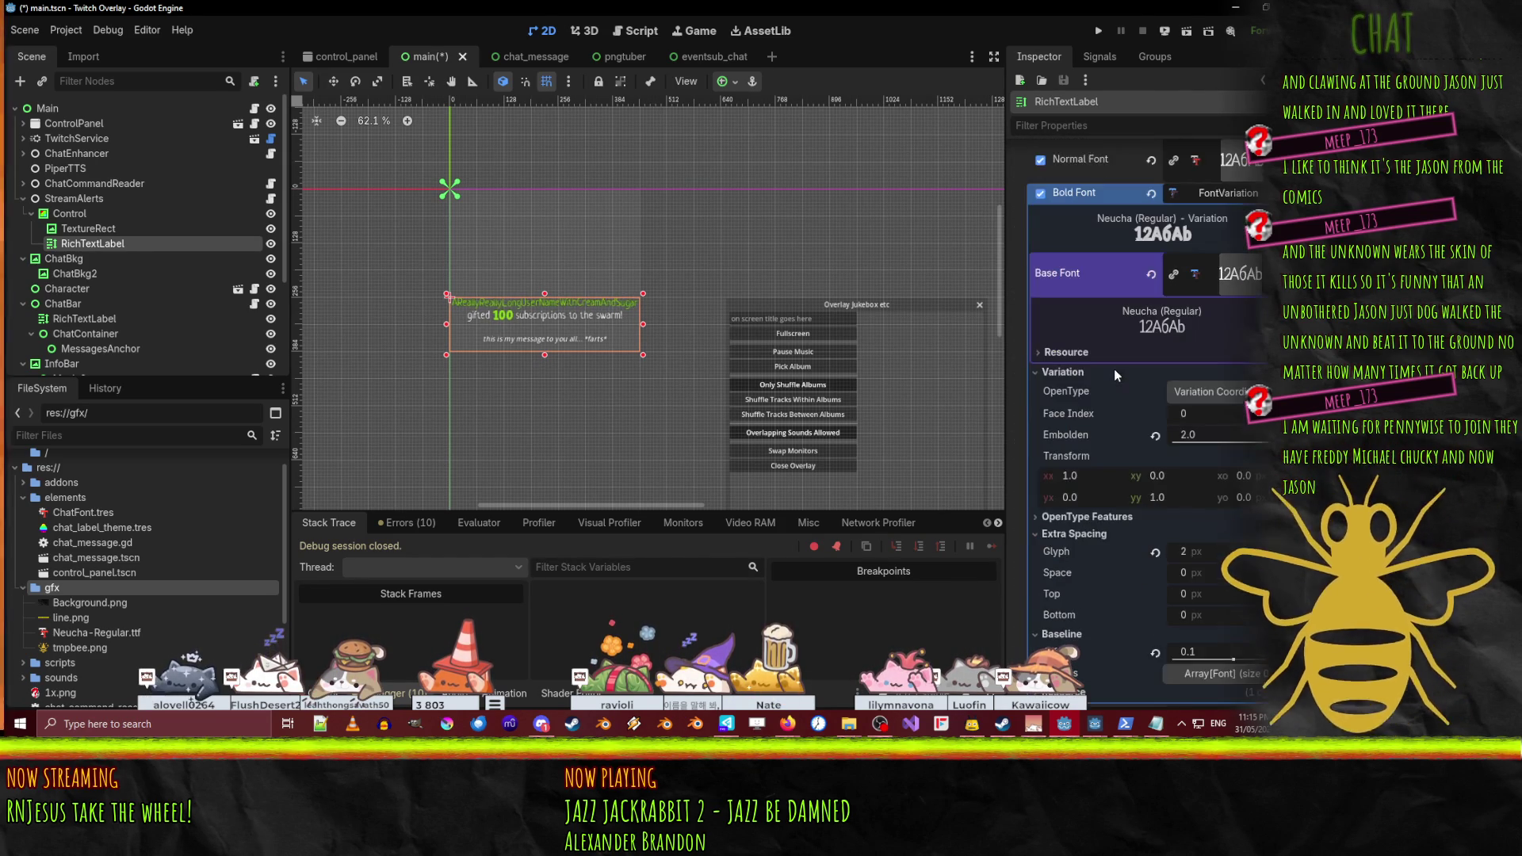
{"action": "scroll", "coordinate": [1100, 408], "scroll_direction": "down", "scroll_amount": 9}
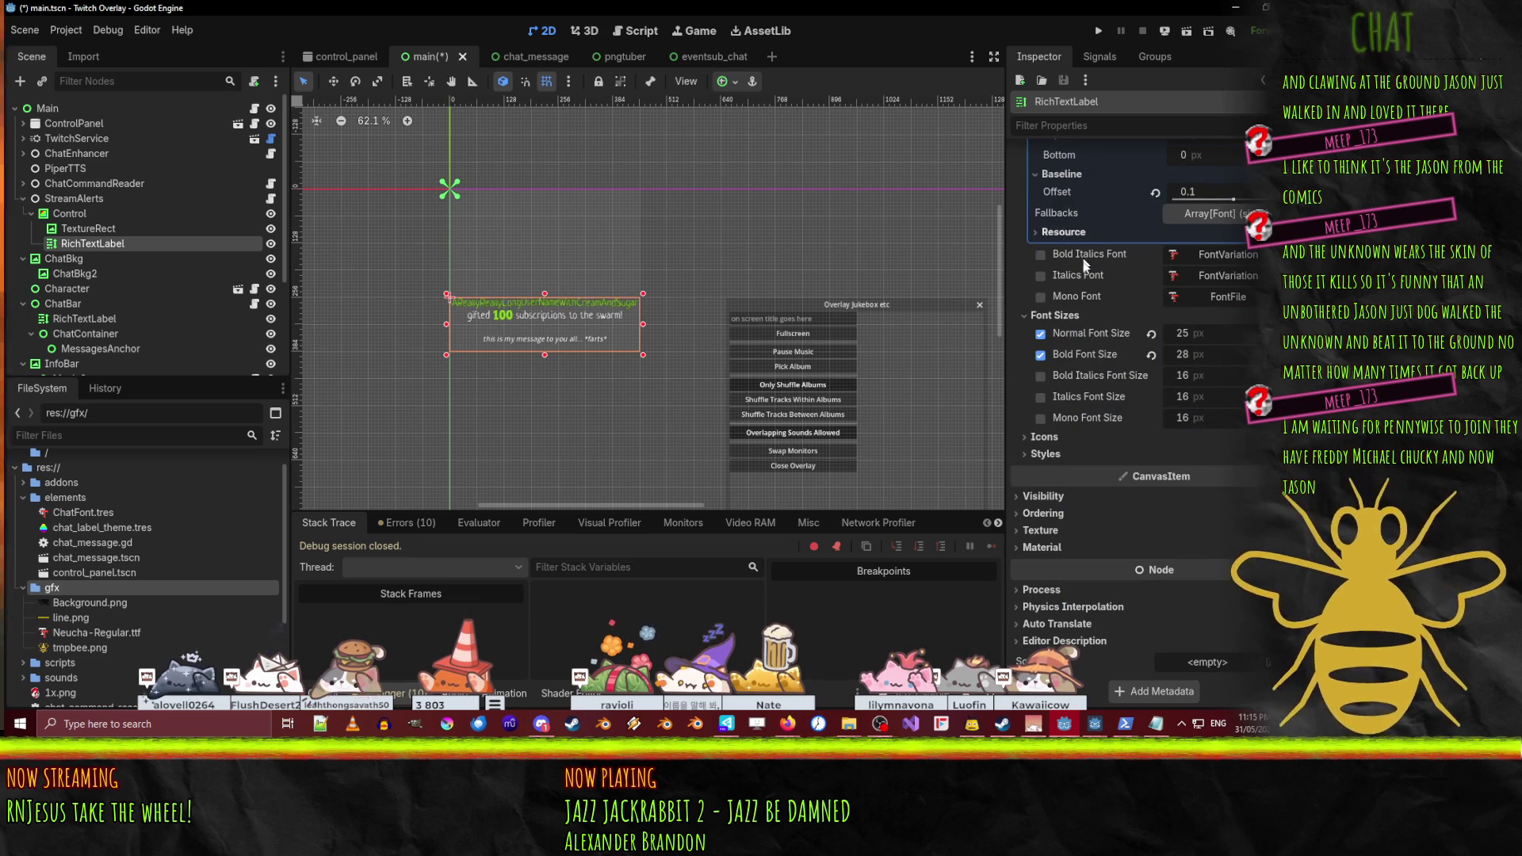
{"action": "left_click", "coordinate": [1038, 396]}
{"action": "left_click_drag", "start_coordinate": [1185, 396], "coordinate": [1193, 396]}
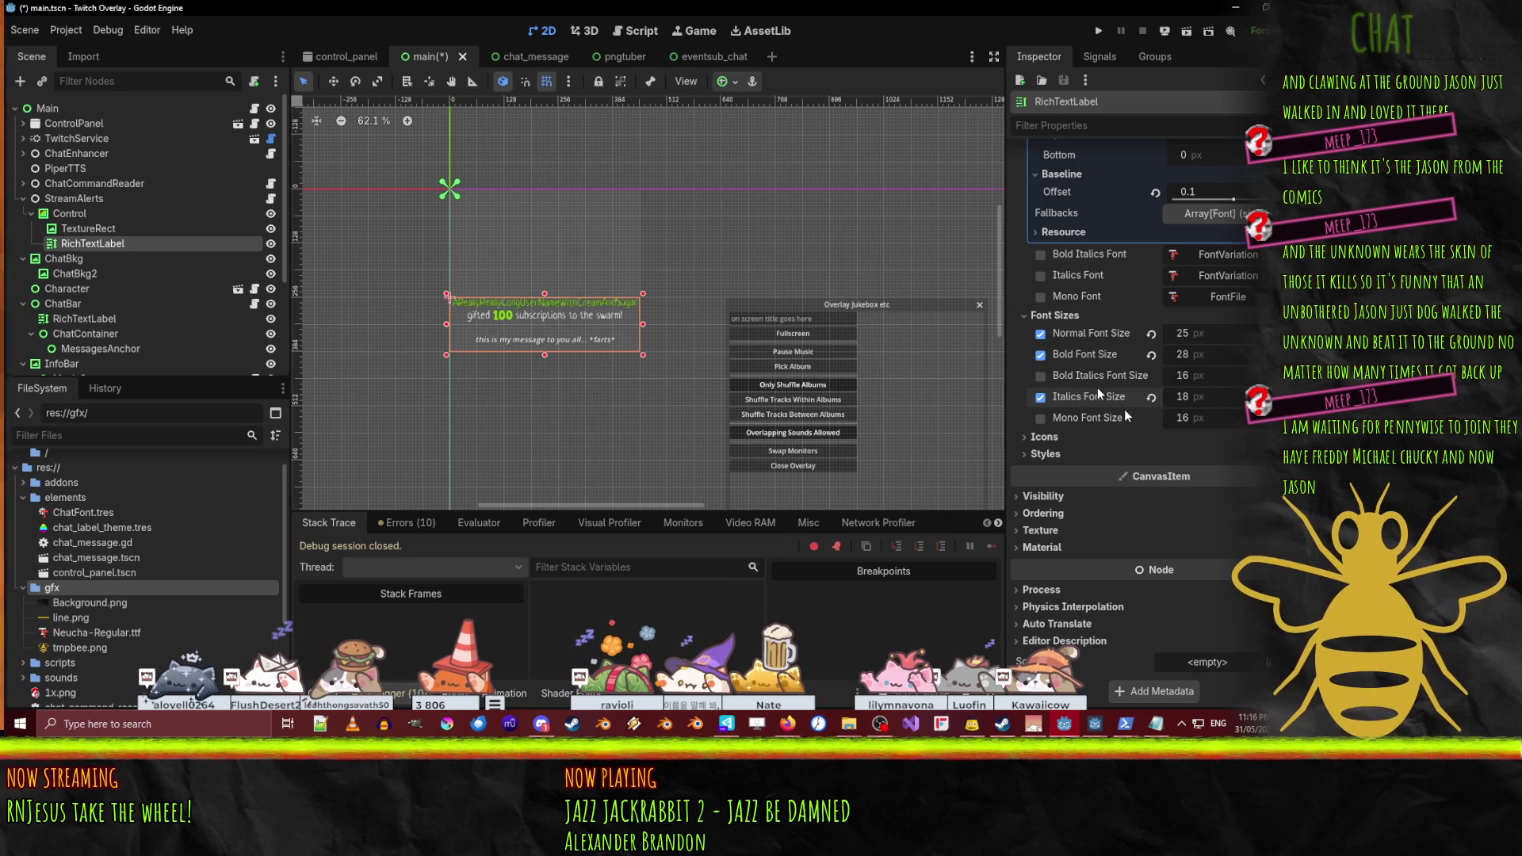
{"action": "left_click", "coordinate": [1045, 453]}
{"action": "left_click", "coordinate": [1045, 454]}
{"action": "scroll", "coordinate": [1054, 448], "scroll_direction": "up", "scroll_amount": 10}
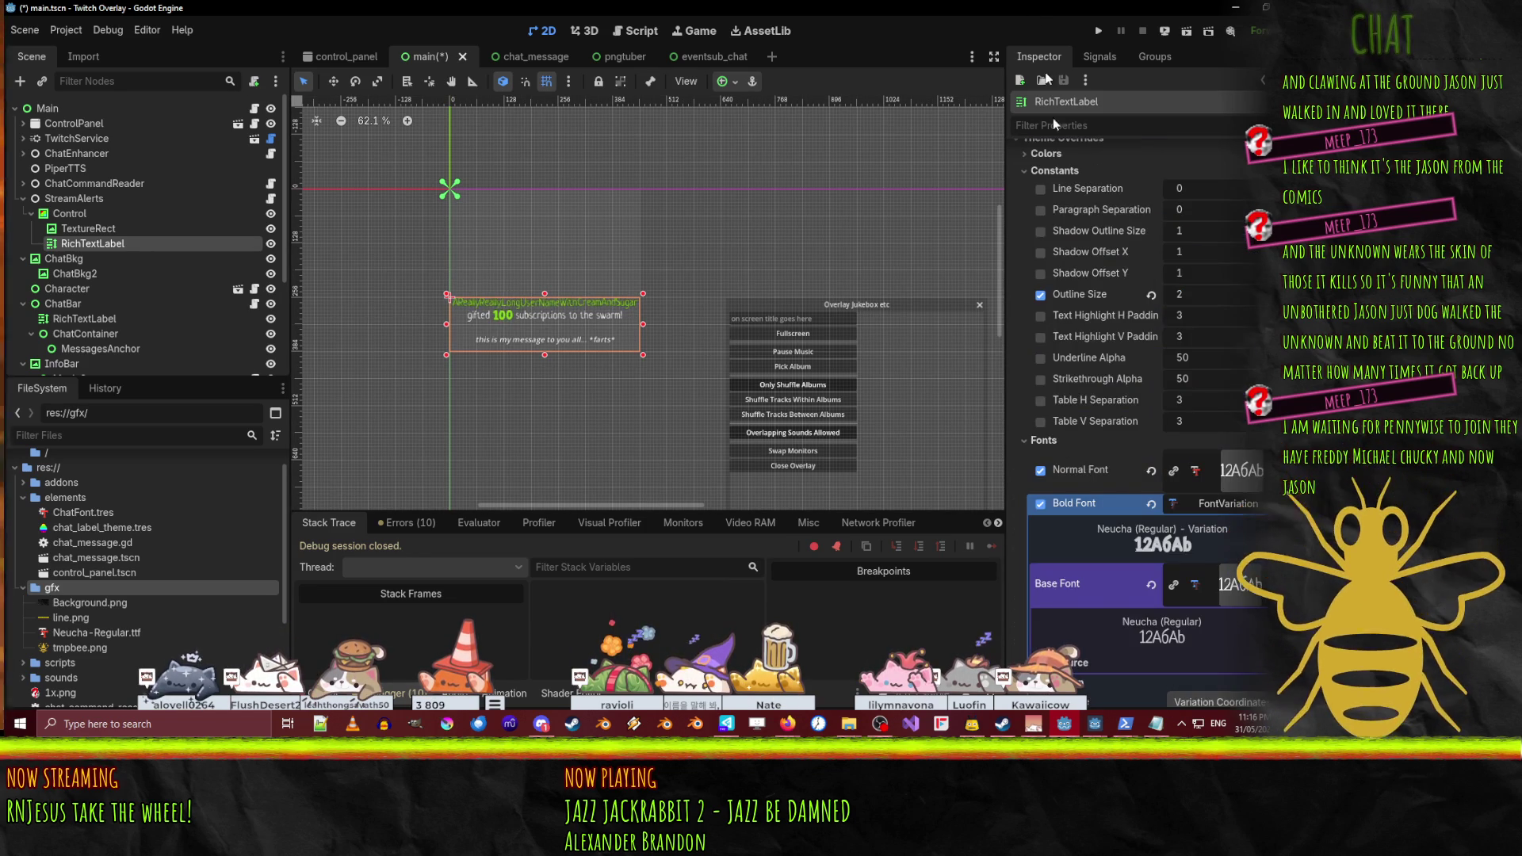
{"action": "scroll", "coordinate": [1077, 288], "scroll_direction": "up", "scroll_amount": 5}
{"action": "left_click", "coordinate": [1025, 364]}
{"action": "scroll", "coordinate": [1031, 364], "scroll_direction": "down", "scroll_amount": 3}
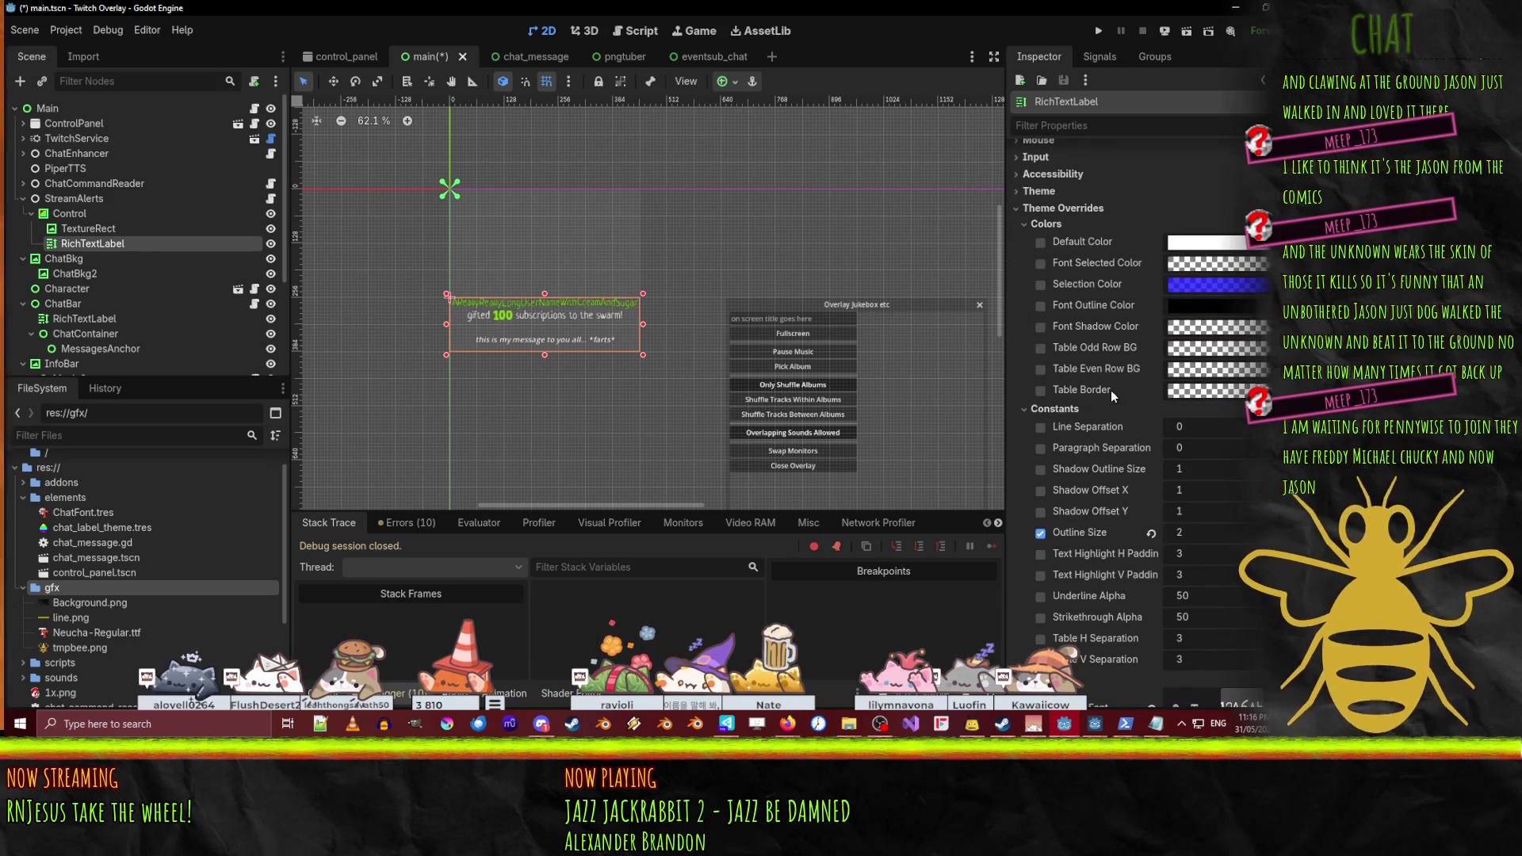
{"action": "scroll", "coordinate": [1145, 345], "scroll_direction": "up", "scroll_amount": 5}
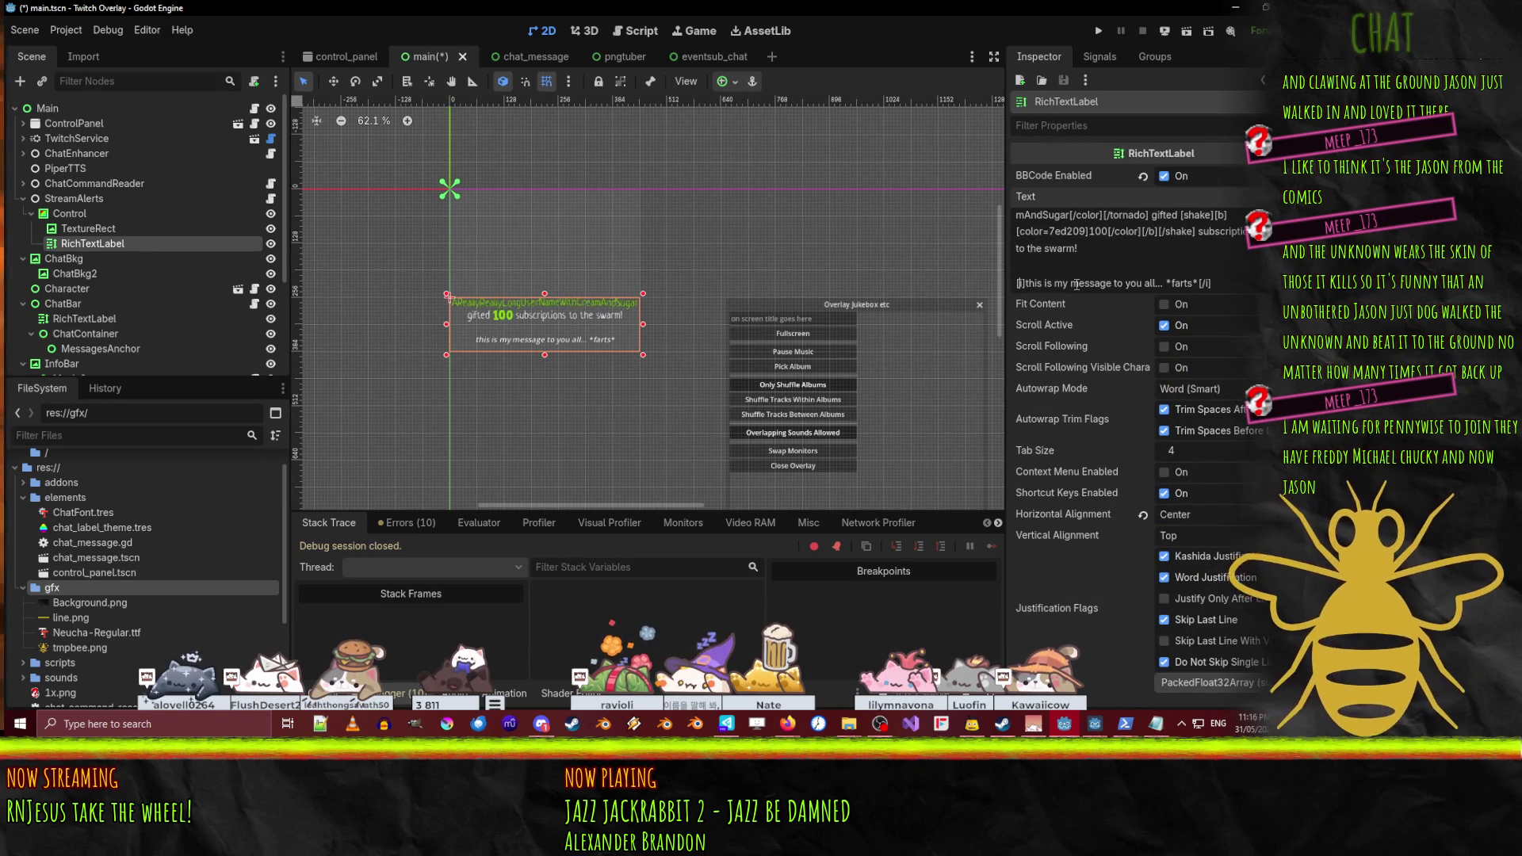
- Wrap the italic message line in [color=orange] and [/color] tags
{"action": "type", "text": "[col"}
{"action": "type", "text": "or=ora"}
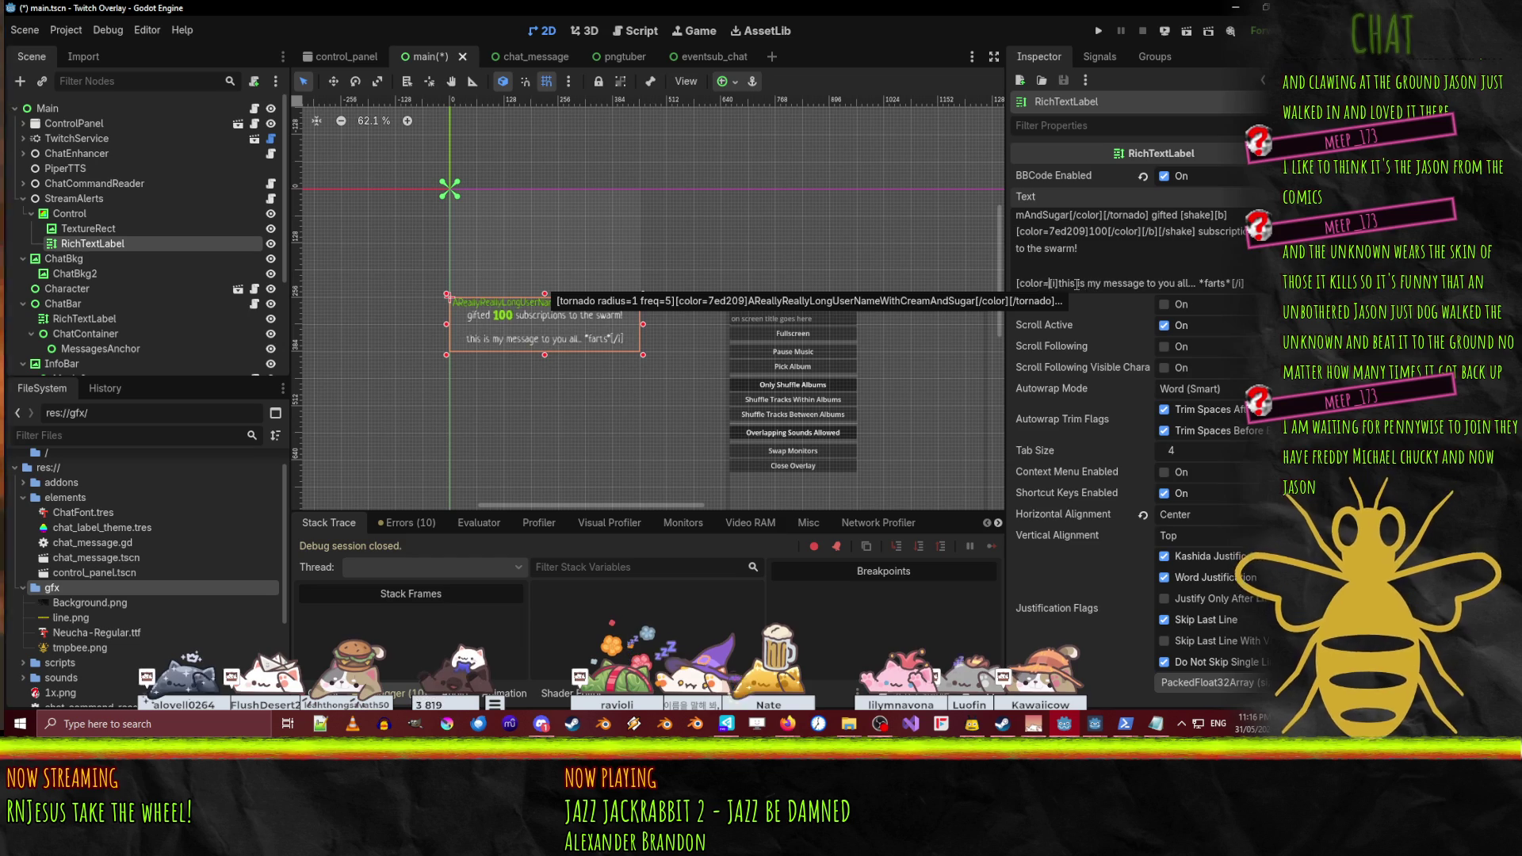
{"action": "type", "text": "nge]"}
{"action": "key", "text": "End"}
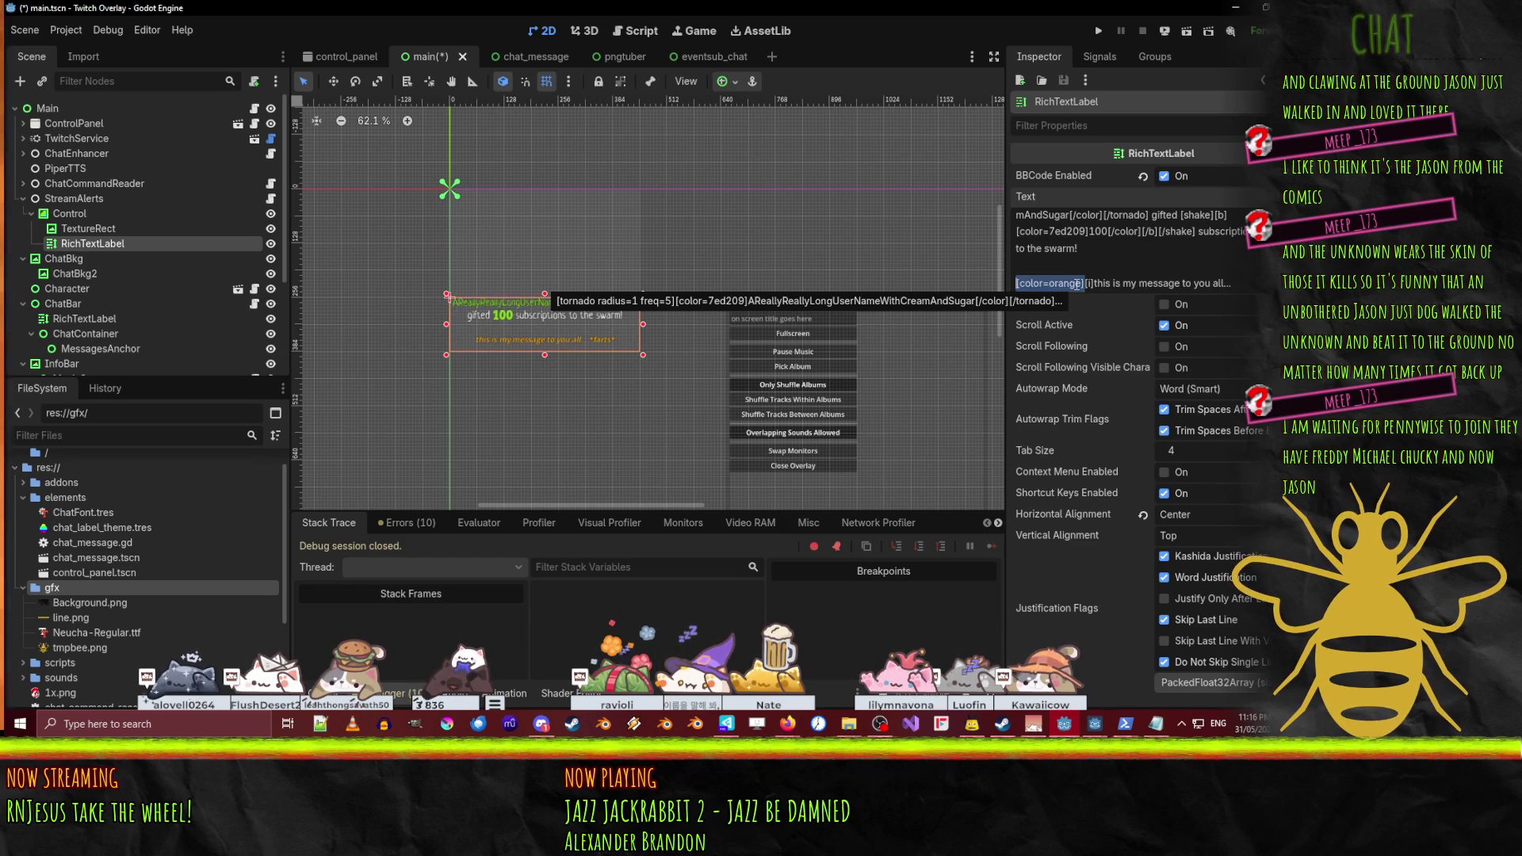
{"action": "key", "text": "Return"}
{"action": "type", "text": "*farts*[/i][/c"}
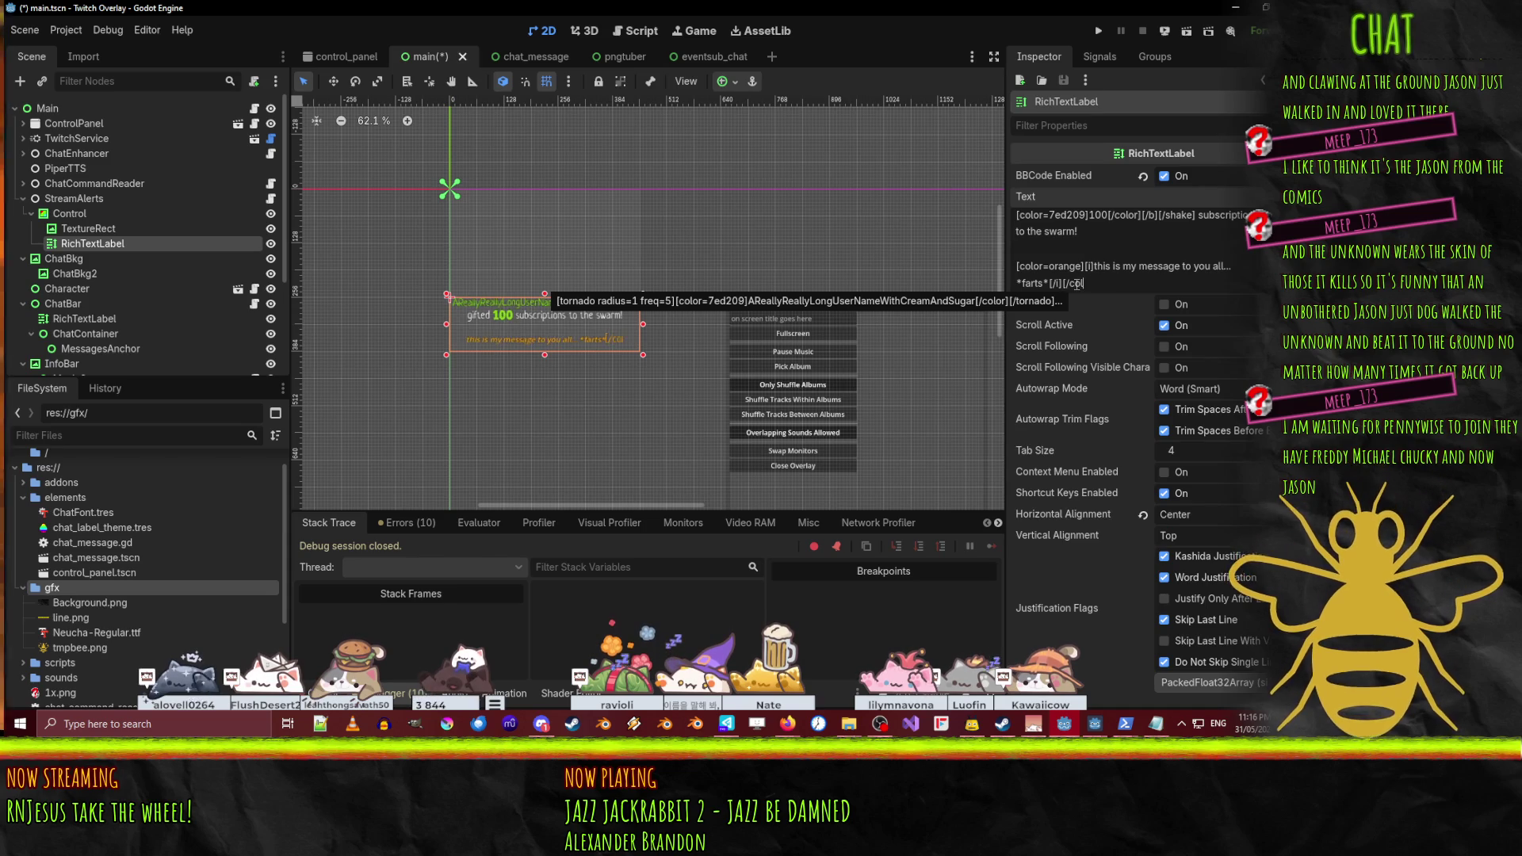
{"action": "type", "text": "olor]"}
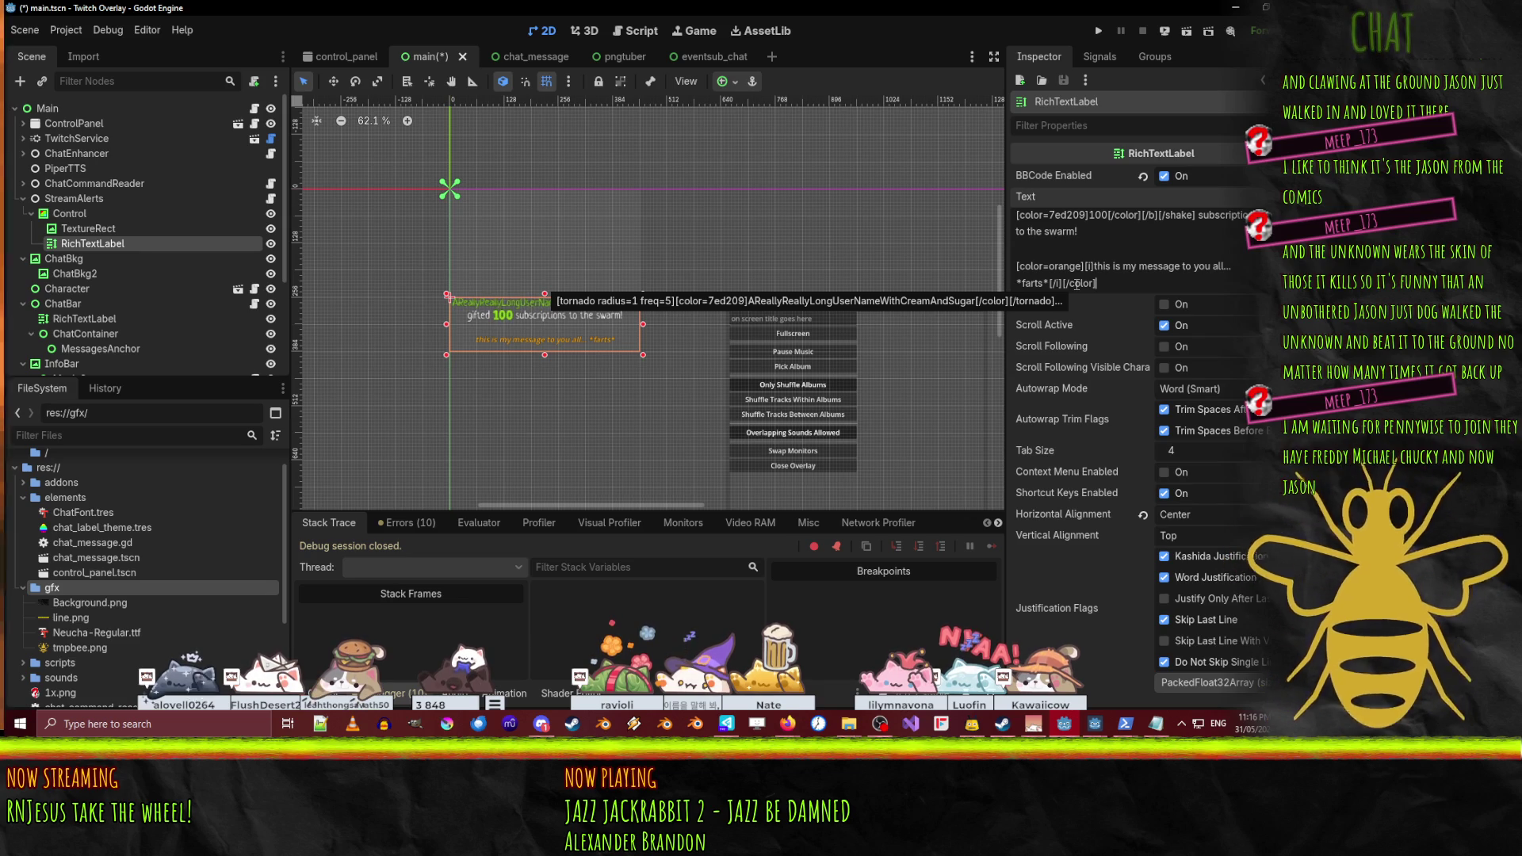
- Assign a new PlaceholderTexture2D to the TextureRect's Texture property
{"action": "left_click", "coordinate": [523, 245]}
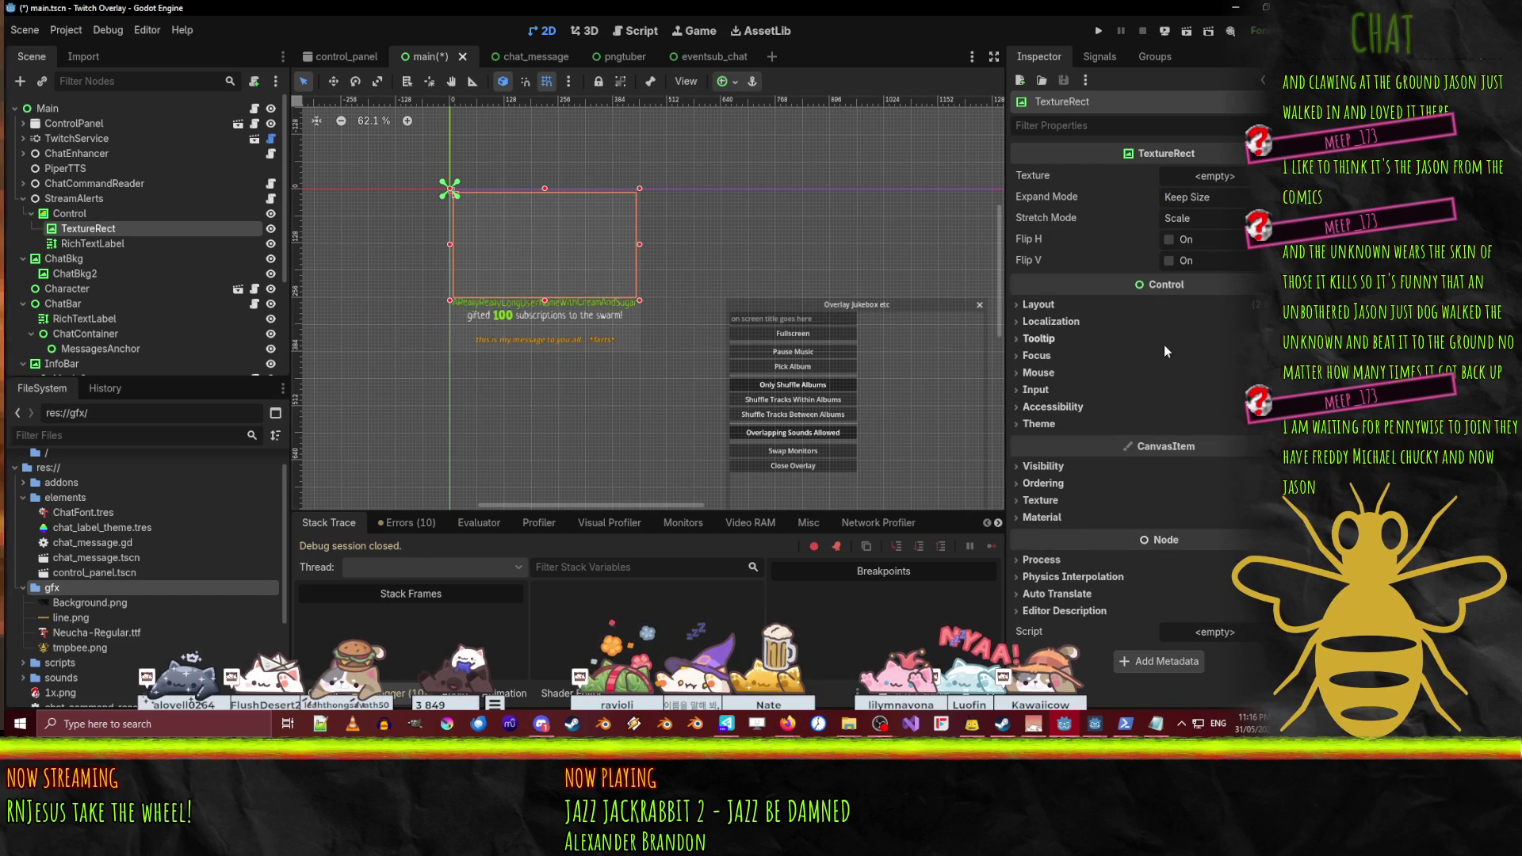
{"action": "left_click", "coordinate": [1215, 176]}
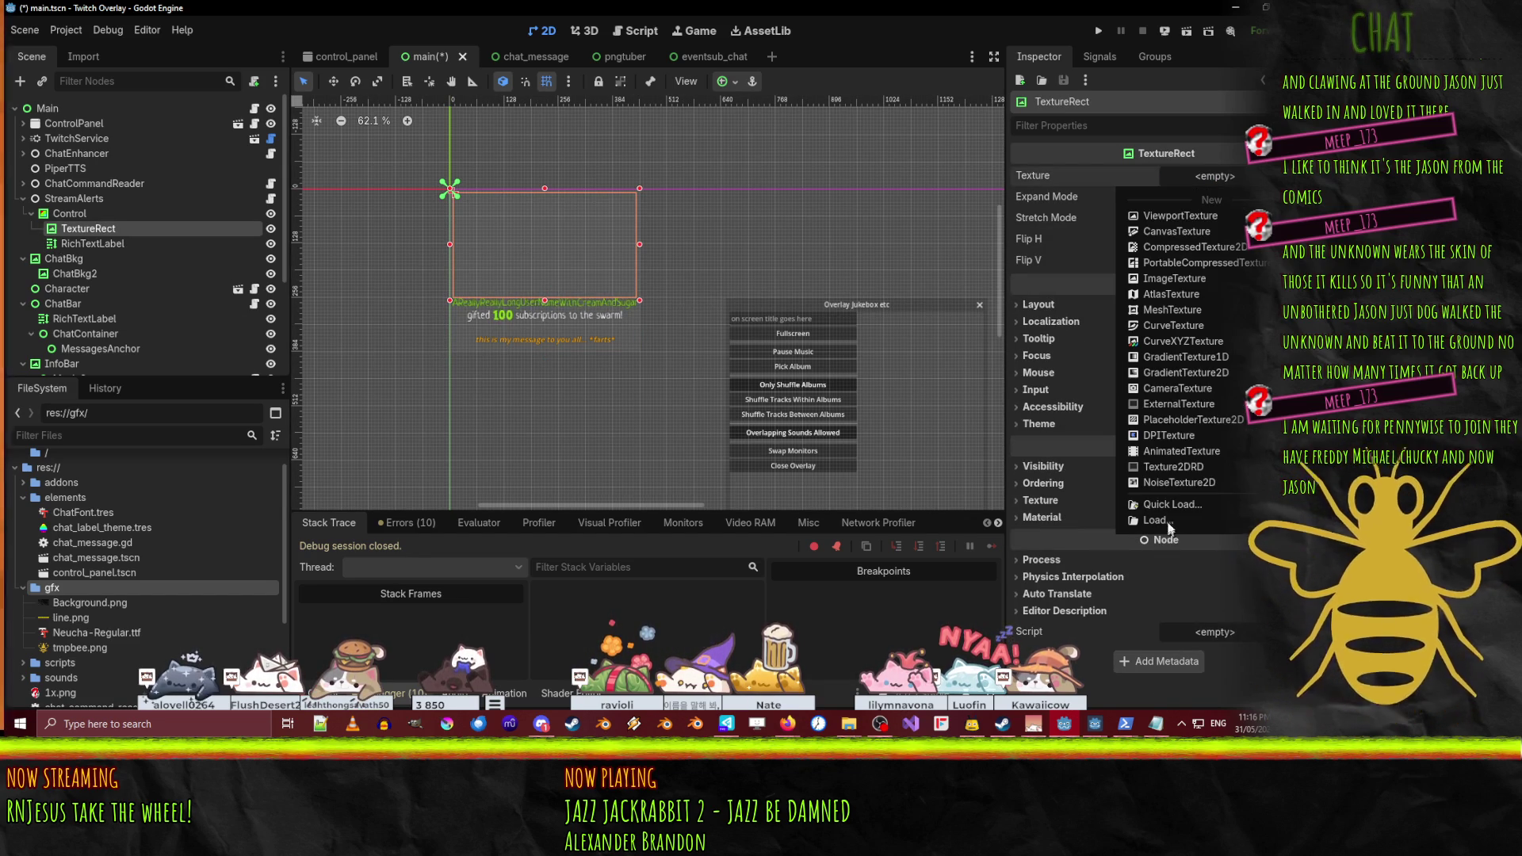
{"action": "left_click", "coordinate": [1182, 278]}
{"action": "left_click", "coordinate": [1212, 176]}
{"action": "left_click", "coordinate": [1171, 176]}
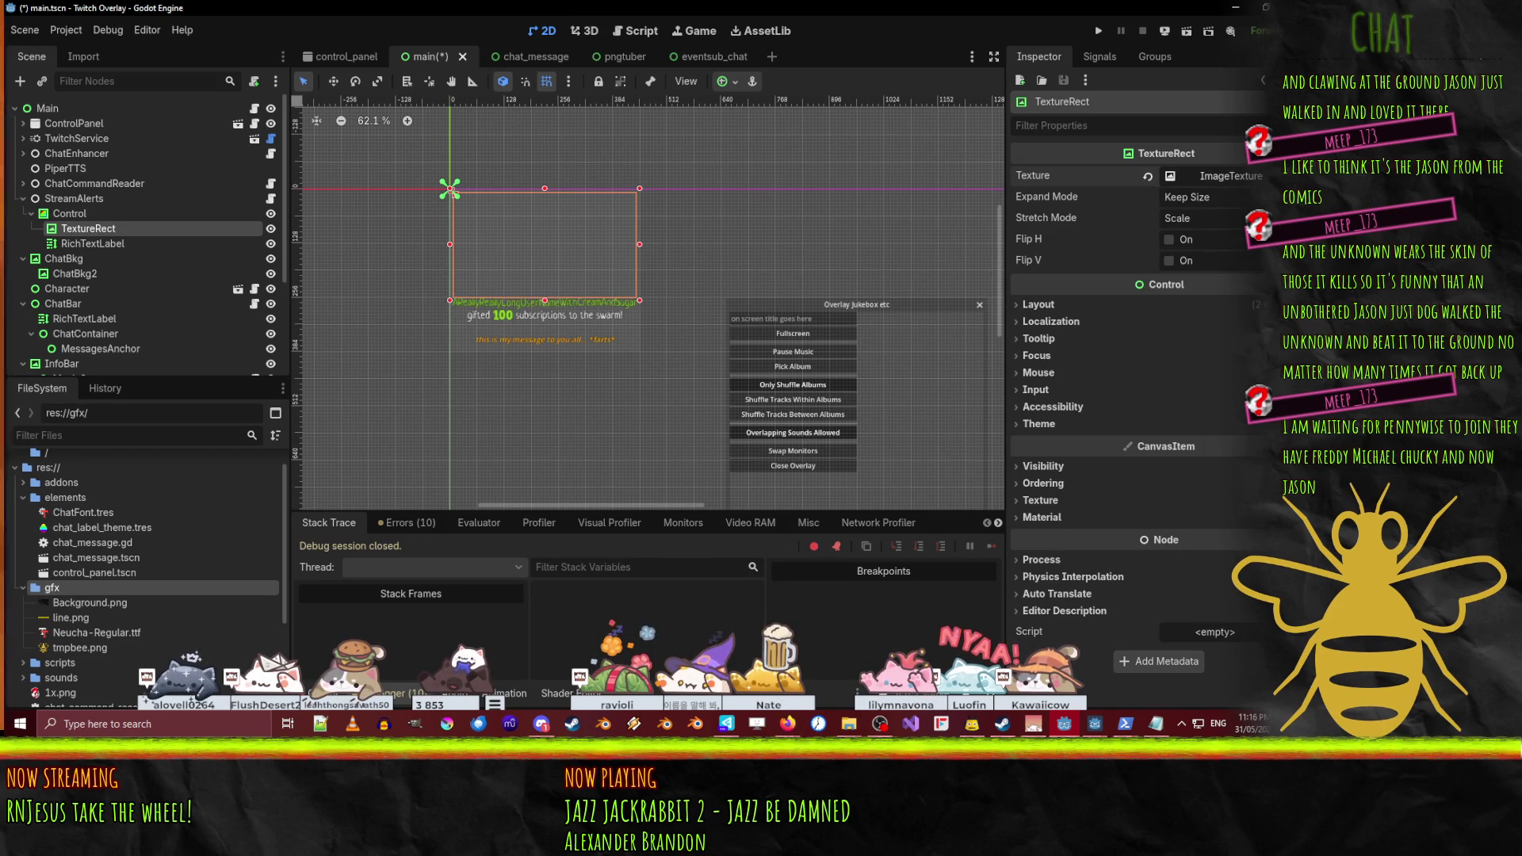
{"action": "left_click", "coordinate": [1197, 176]}
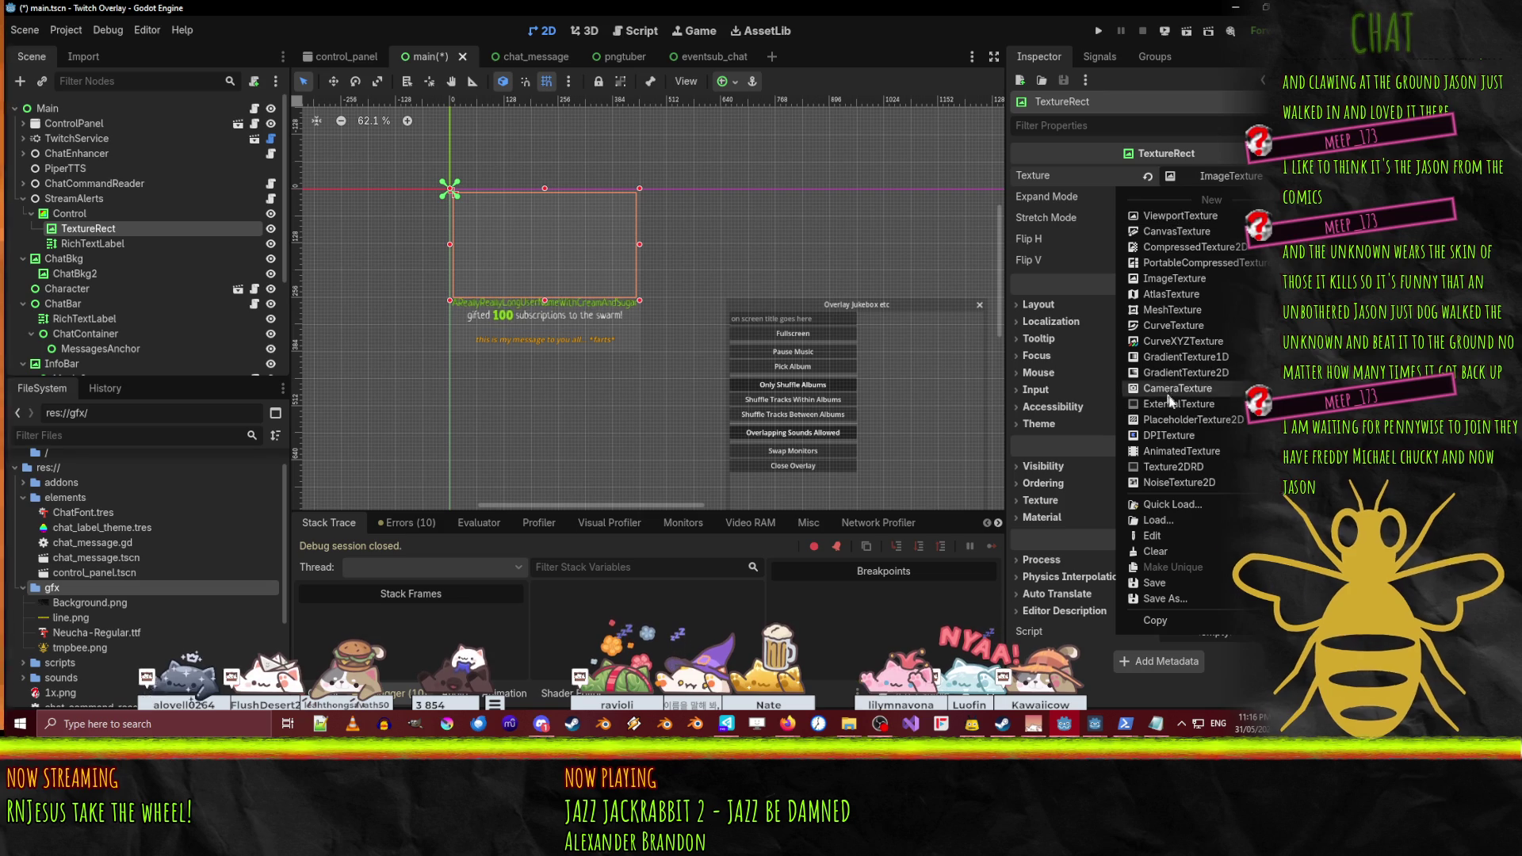
{"action": "left_click", "coordinate": [1185, 419]}
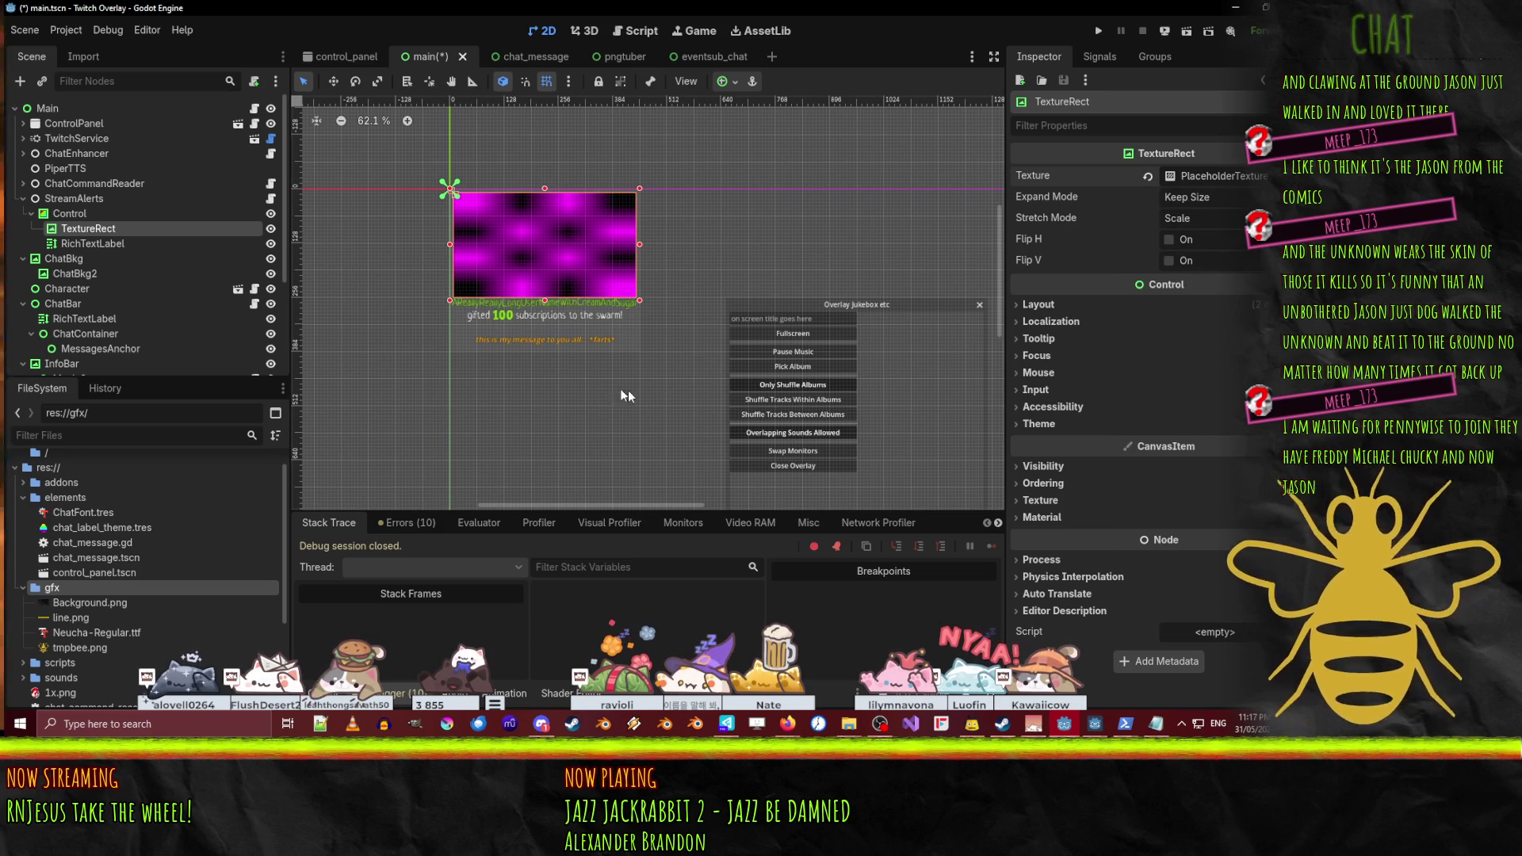
- Set the placeholder texture's Size to 4
{"action": "left_click", "coordinate": [1217, 178]}
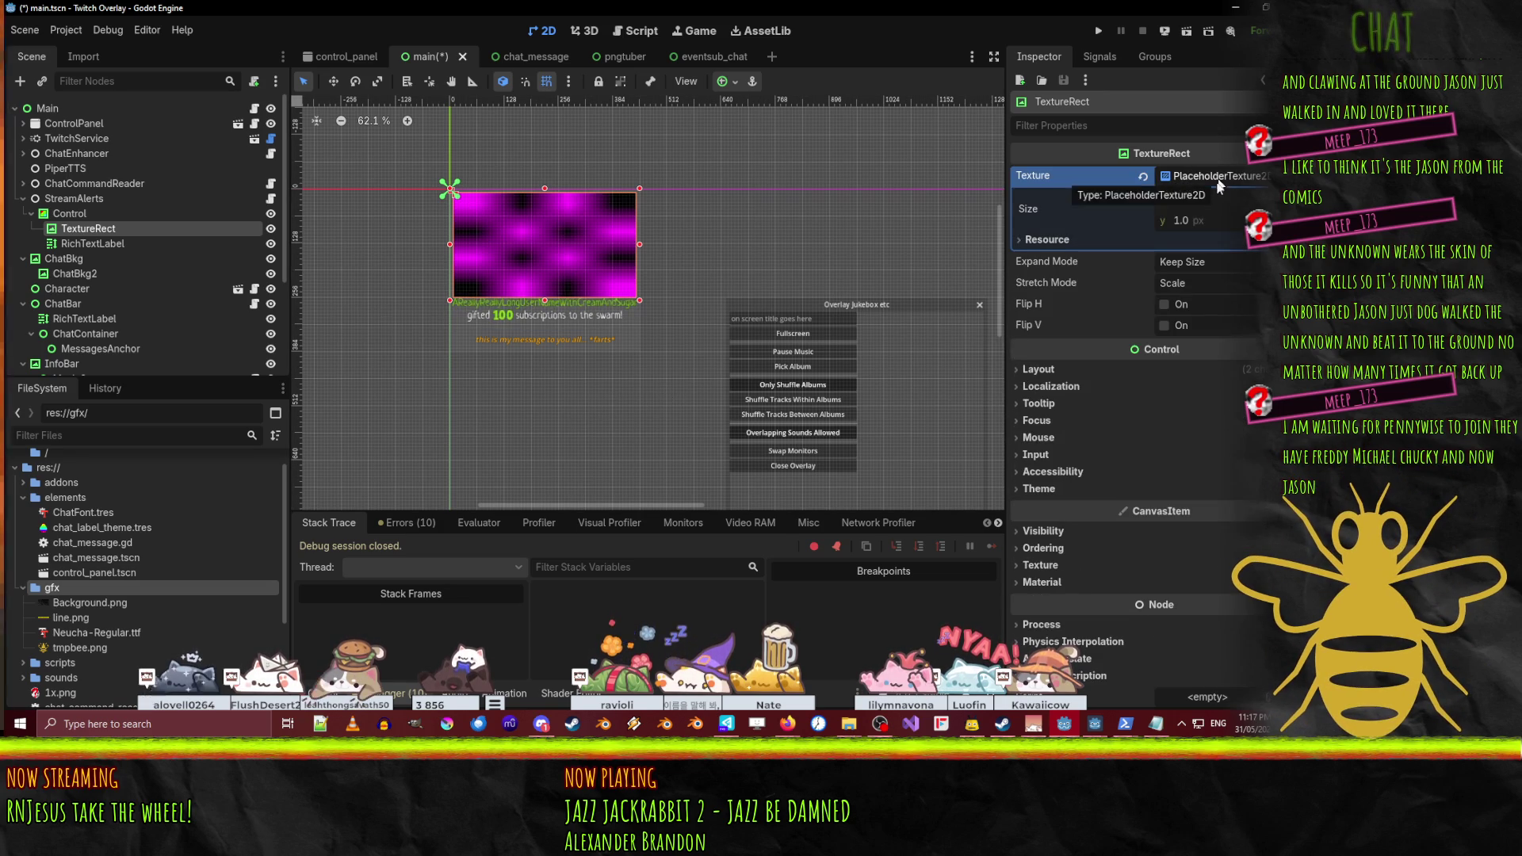
{"action": "left_click", "coordinate": [1210, 203]}
{"action": "type", "text": "4"}
{"action": "key", "text": "Return"}
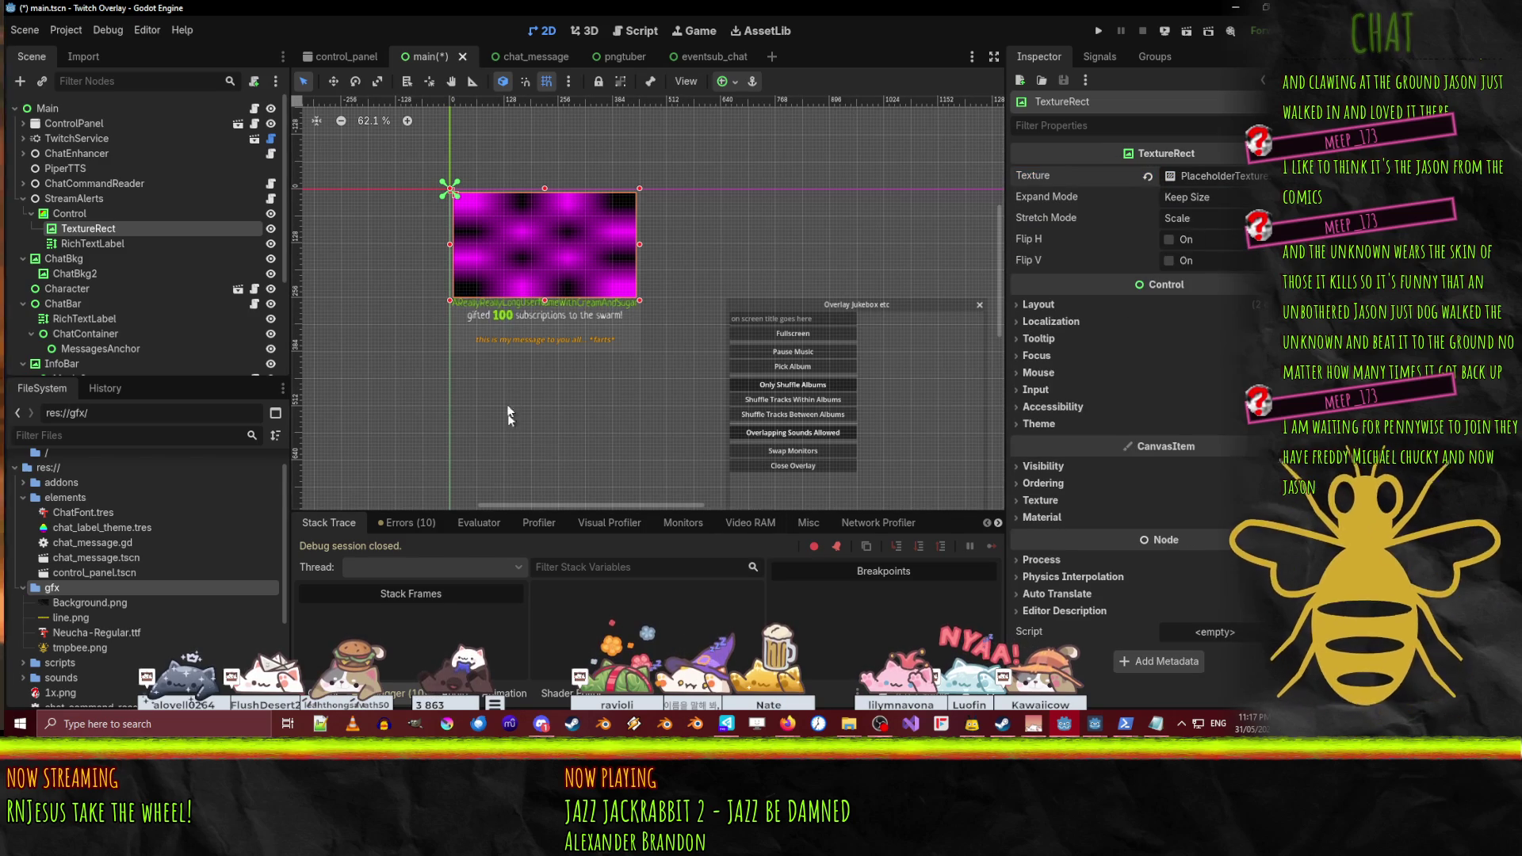
{"action": "scroll", "coordinate": [608, 341], "scroll_direction": "up", "scroll_amount": 2}
{"action": "left_click", "coordinate": [711, 296]}
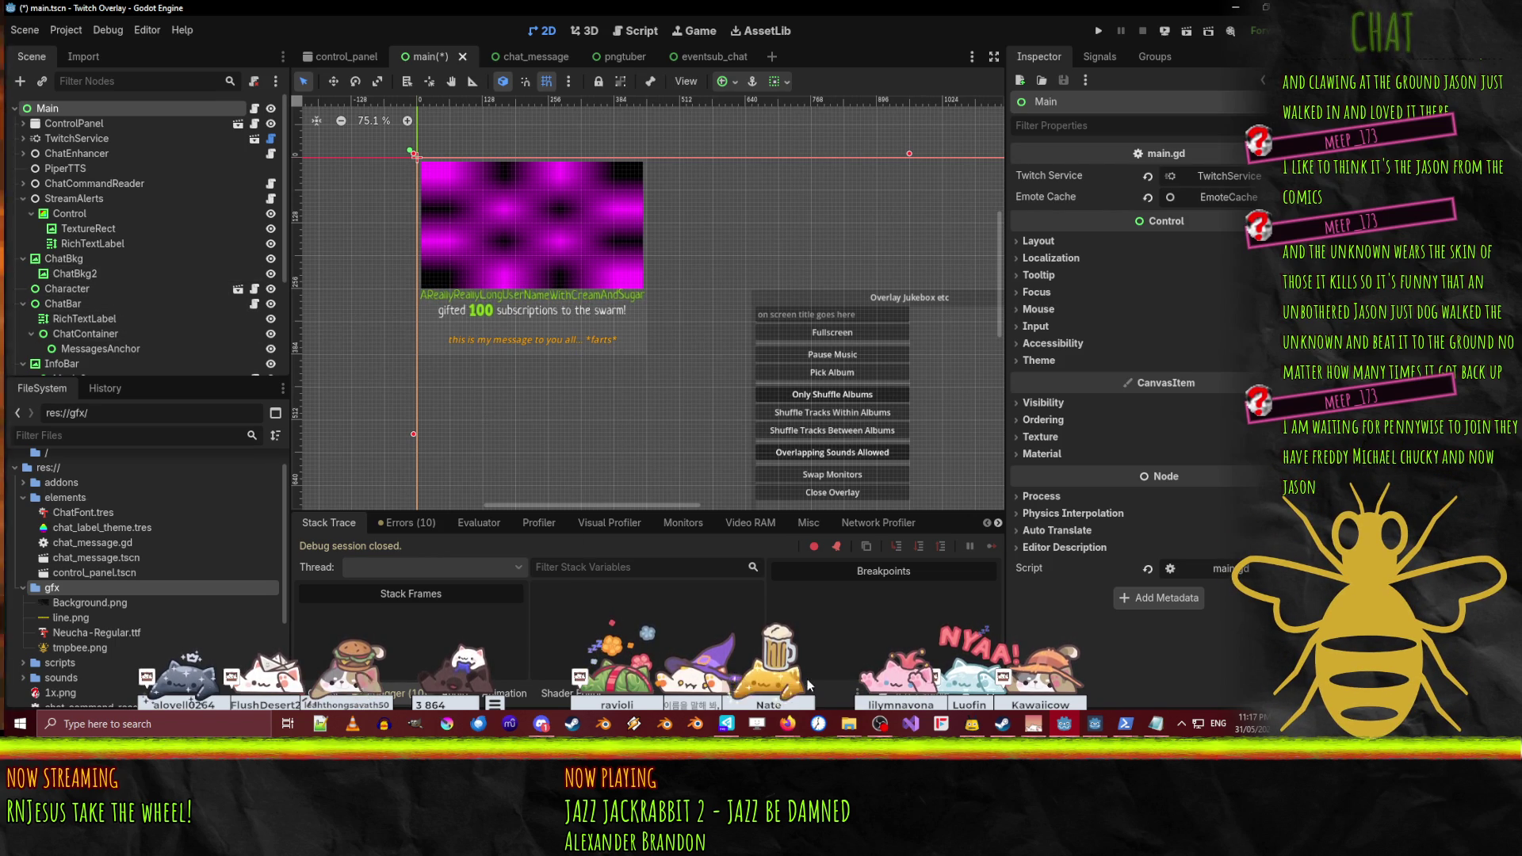
{"action": "mouse_move", "coordinate": [787, 723]}
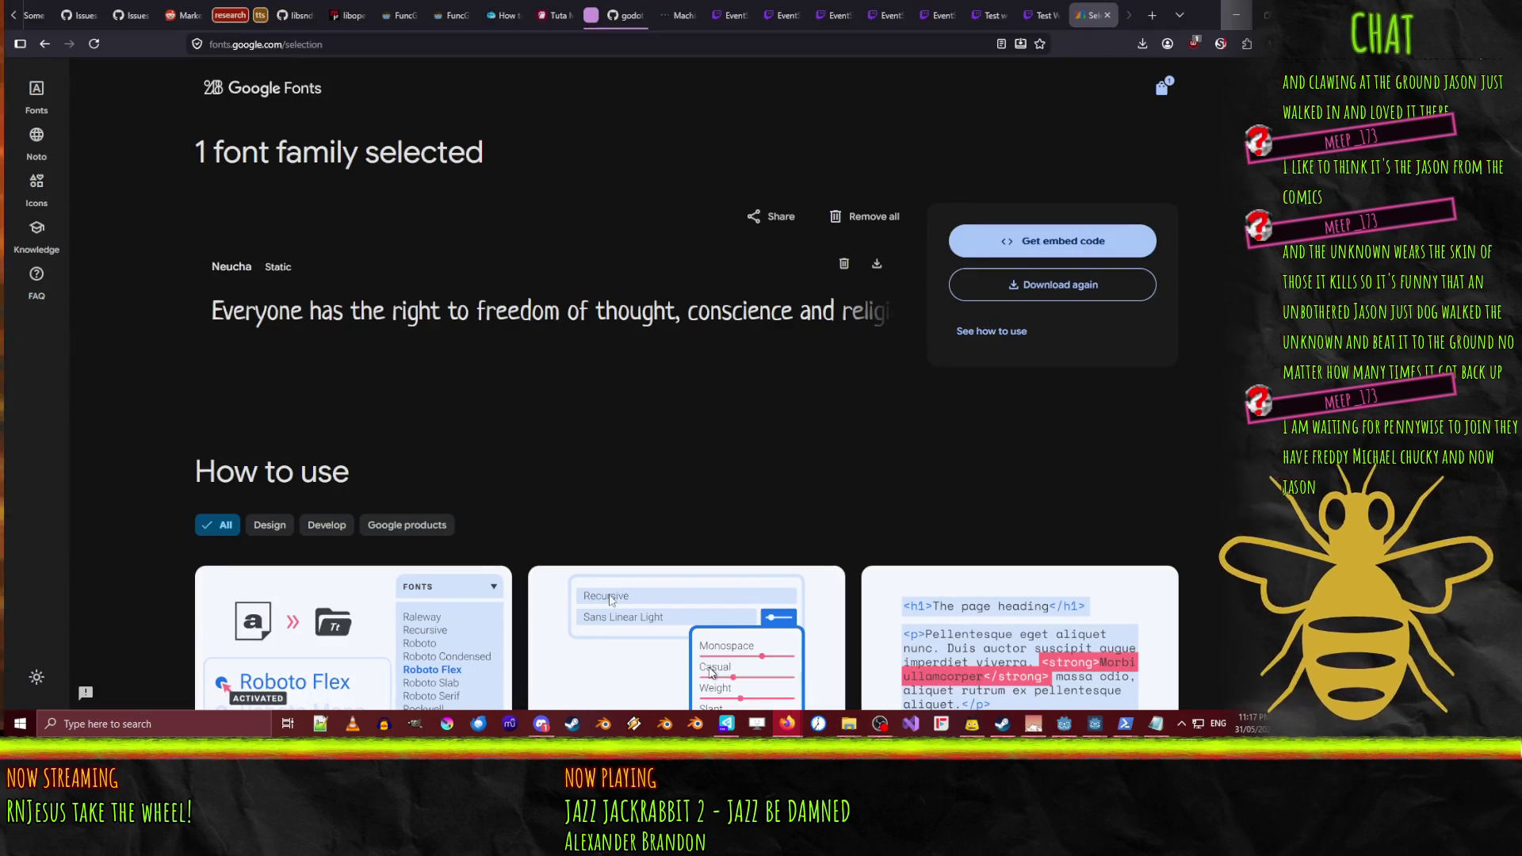
{"action": "left_click", "coordinate": [680, 666]}
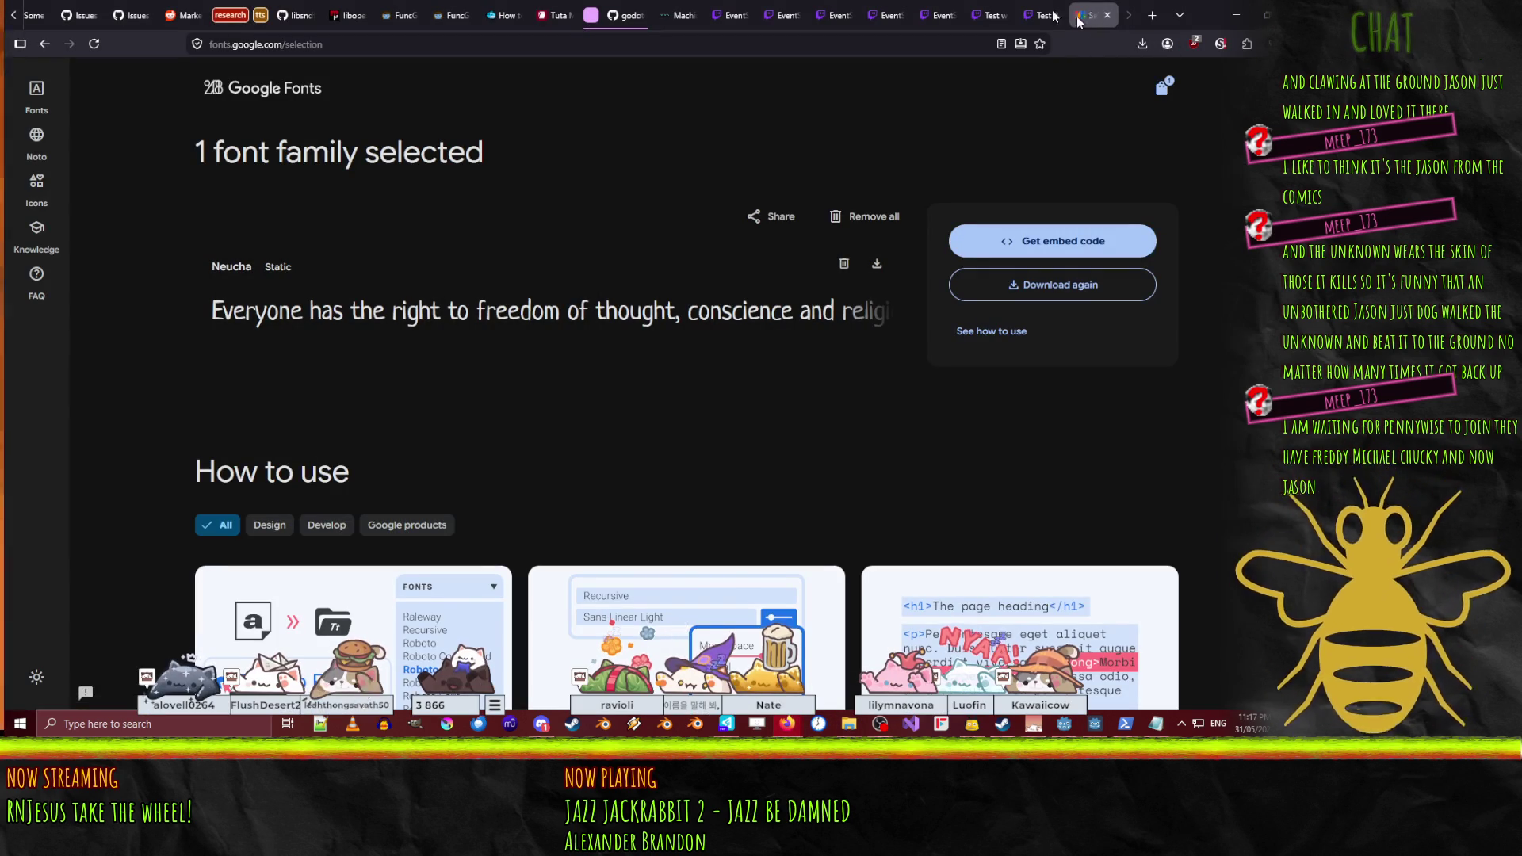
{"action": "left_click", "coordinate": [781, 15]}
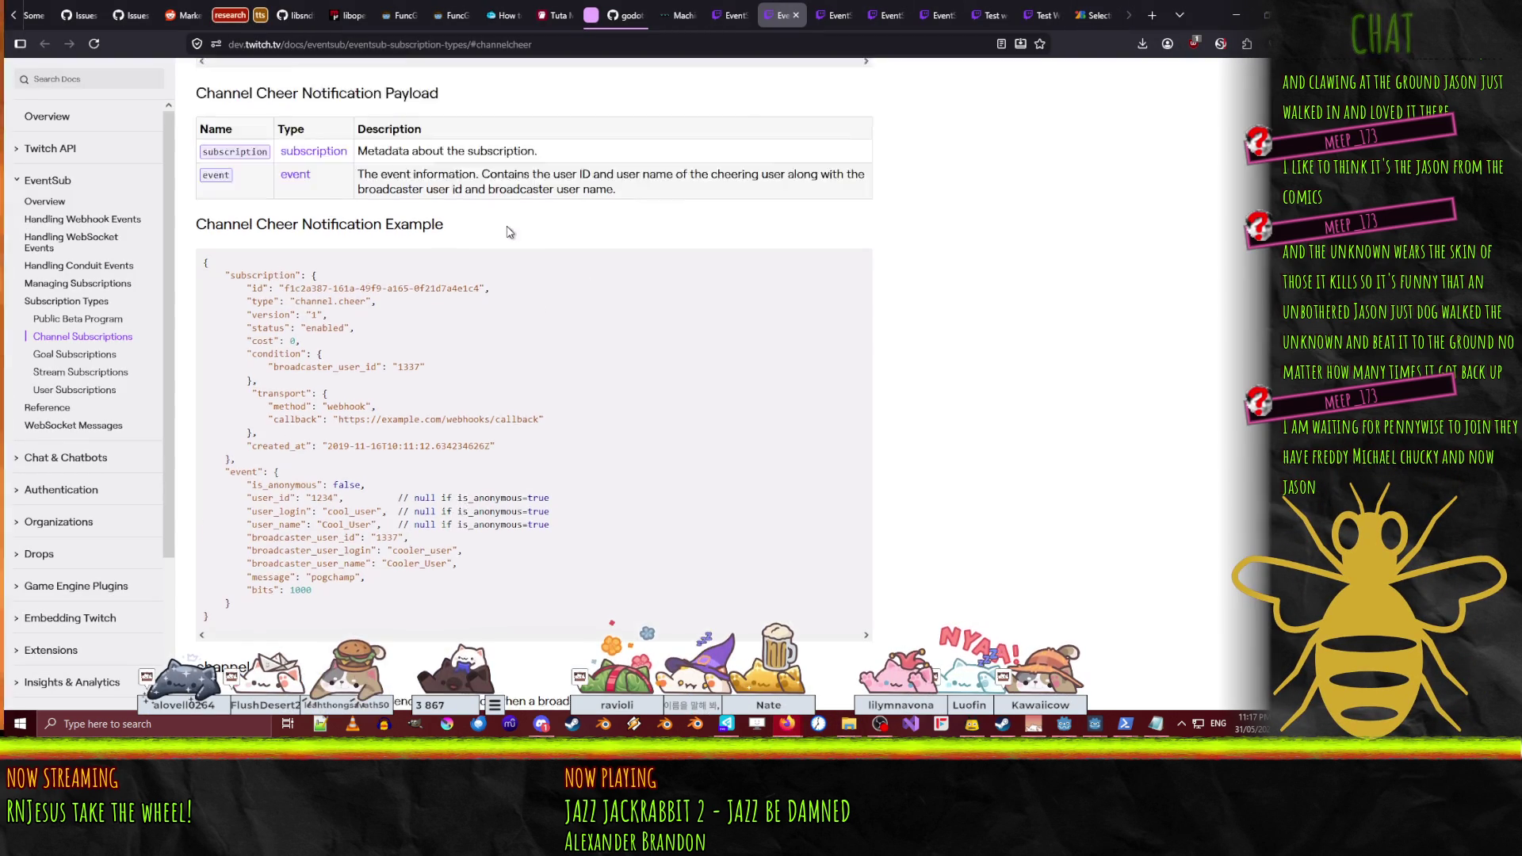
{"action": "left_click", "coordinate": [834, 15]}
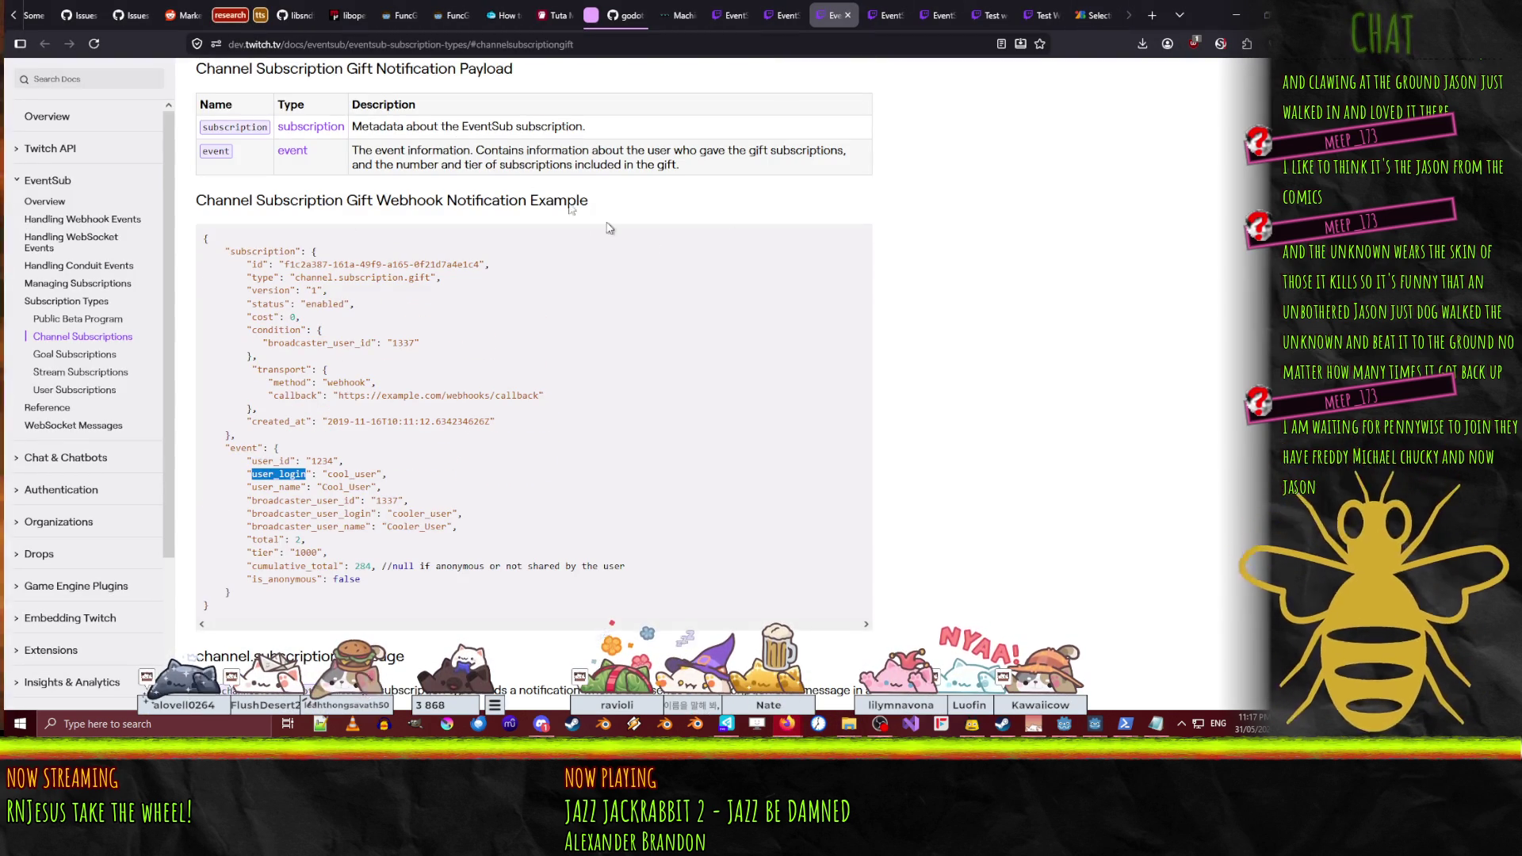
{"action": "scroll", "coordinate": [440, 238], "scroll_direction": "down", "scroll_amount": 1}
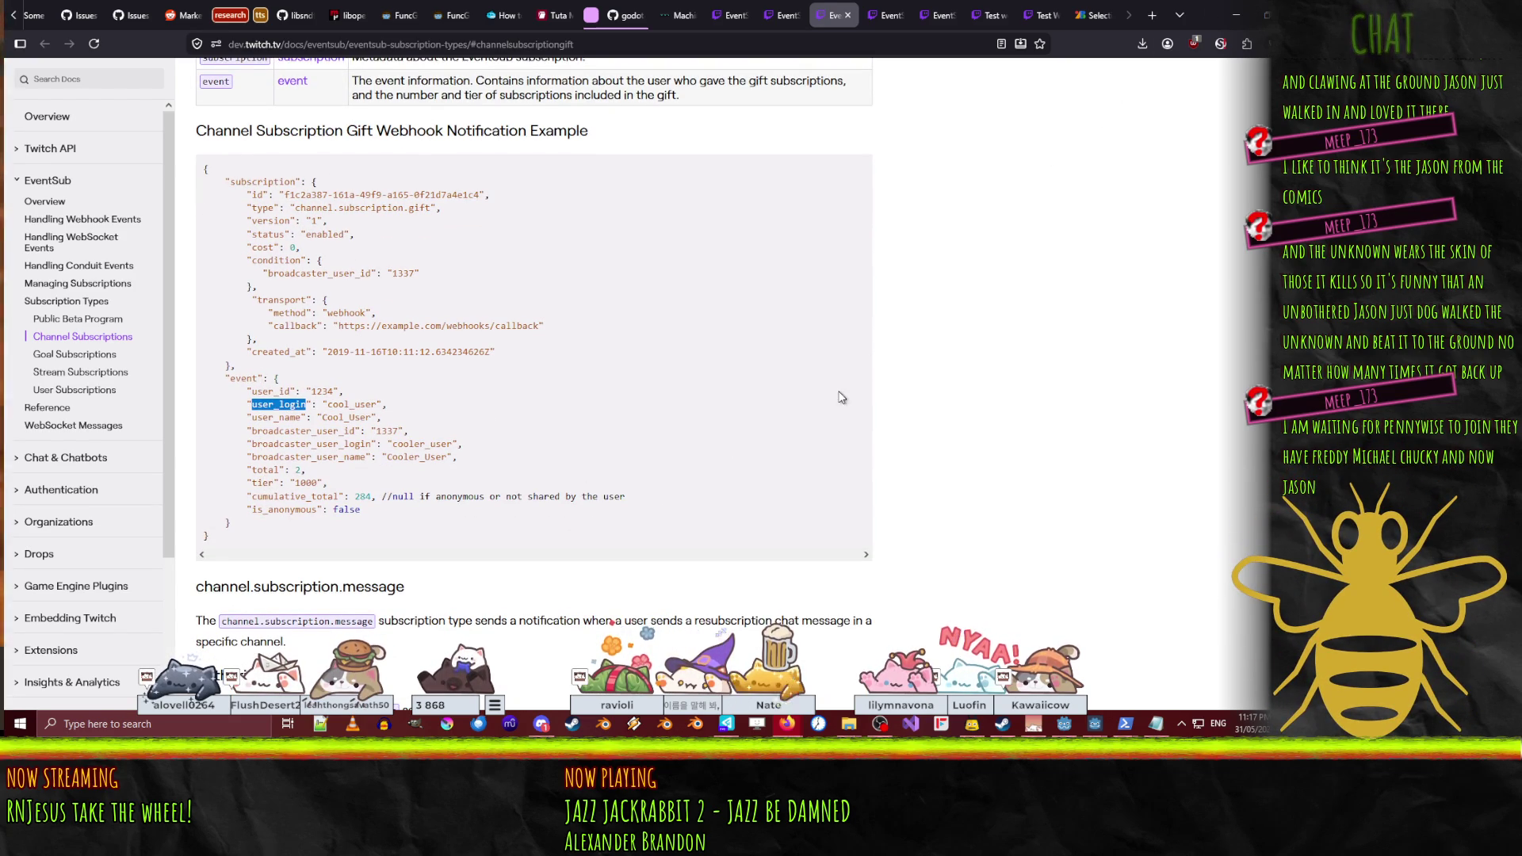
{"action": "left_click", "coordinate": [1236, 14]}
{"action": "mouse_move", "coordinate": [960, 735]}
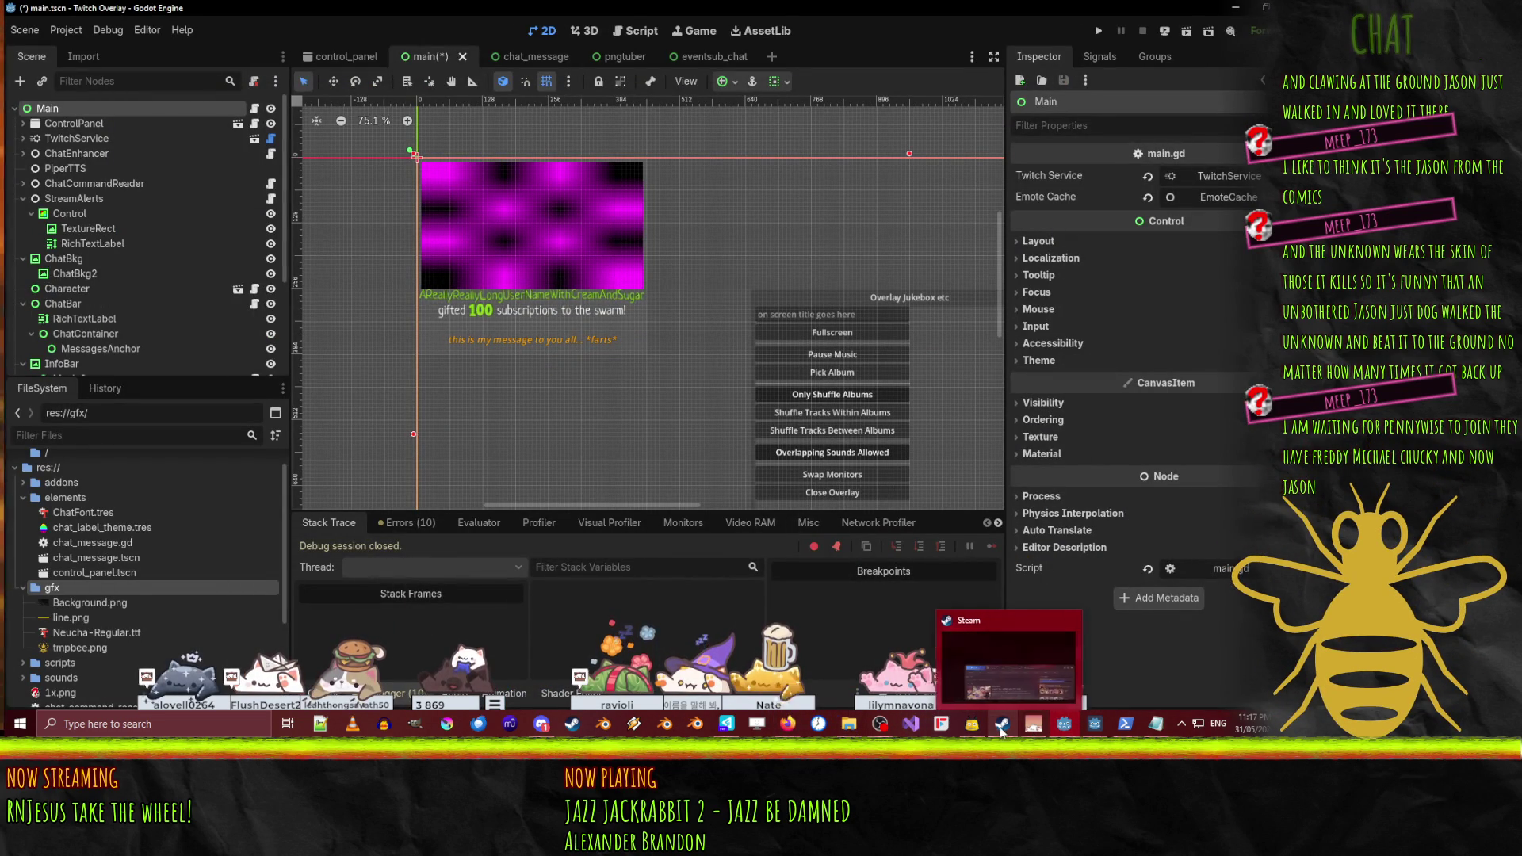
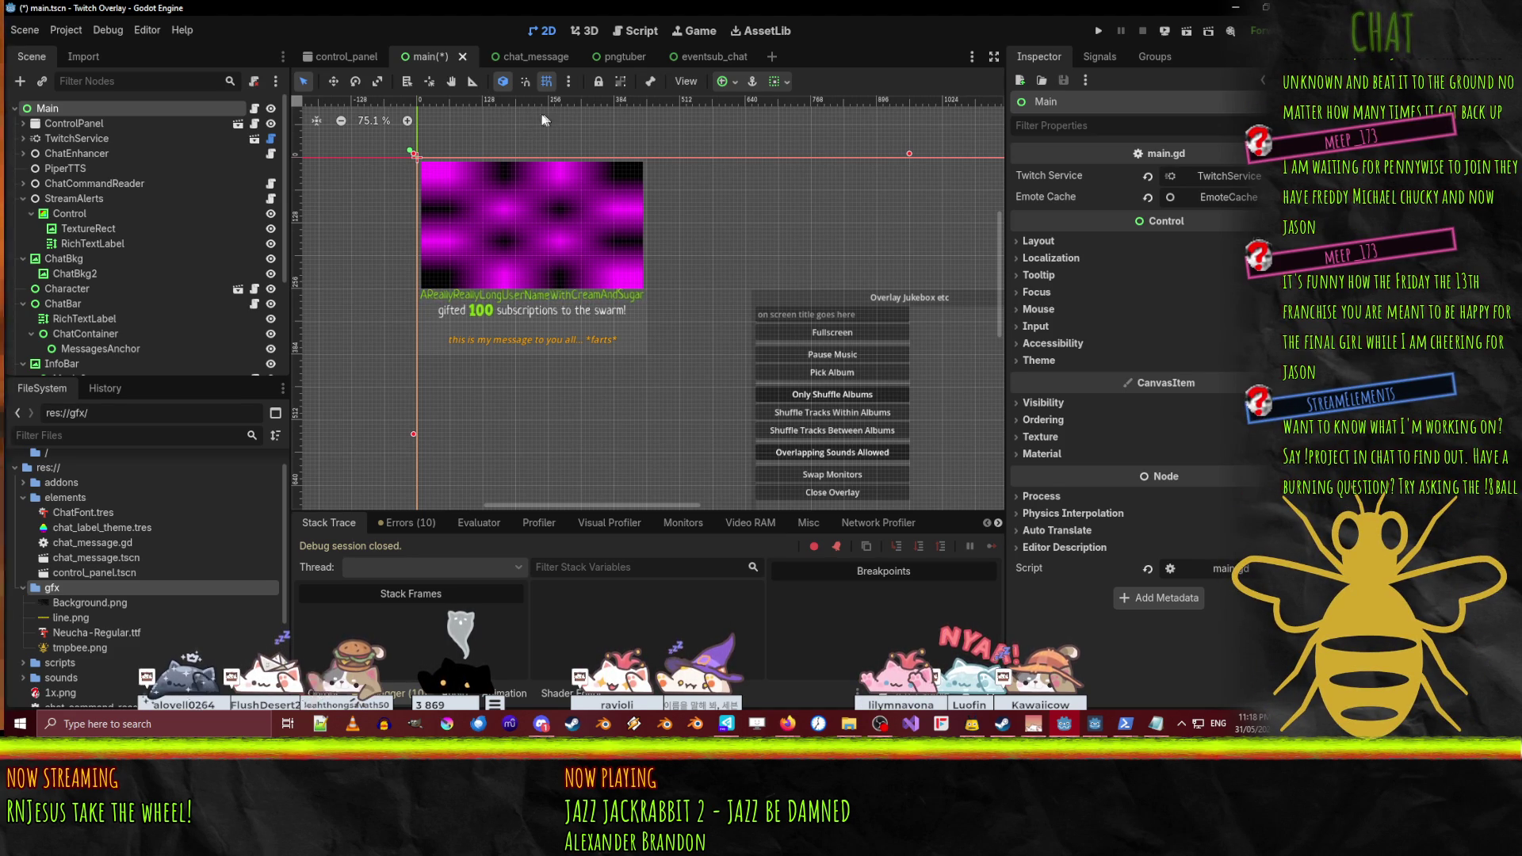
- In alerts.gd line 8, replace the word 'gifted' with 'subscribed'
{"action": "left_click", "coordinate": [637, 32]}
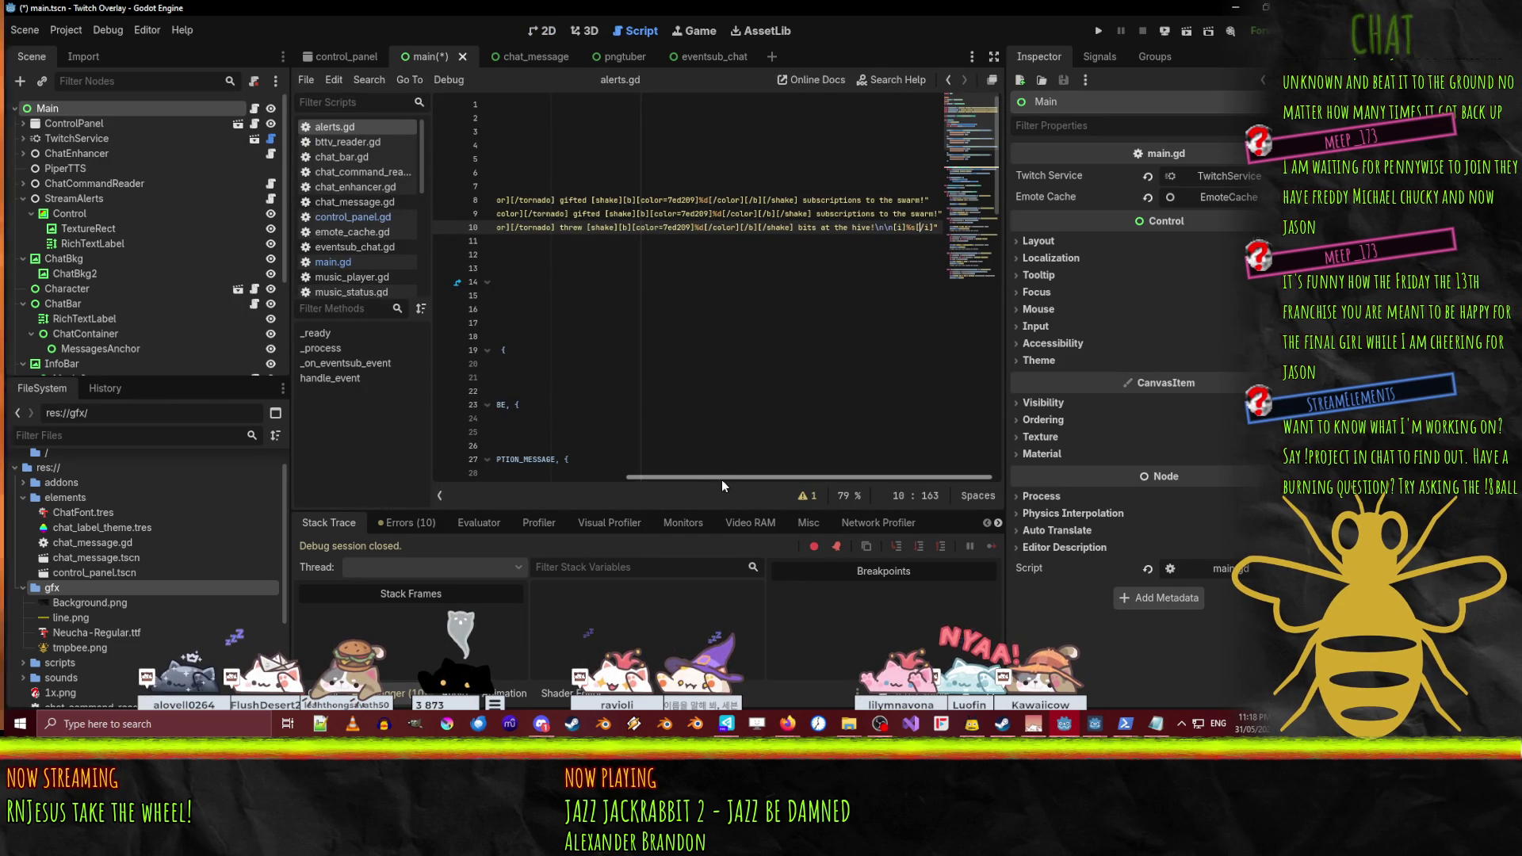
{"action": "left_click_drag", "start_coordinate": [783, 479], "coordinate": [611, 476]}
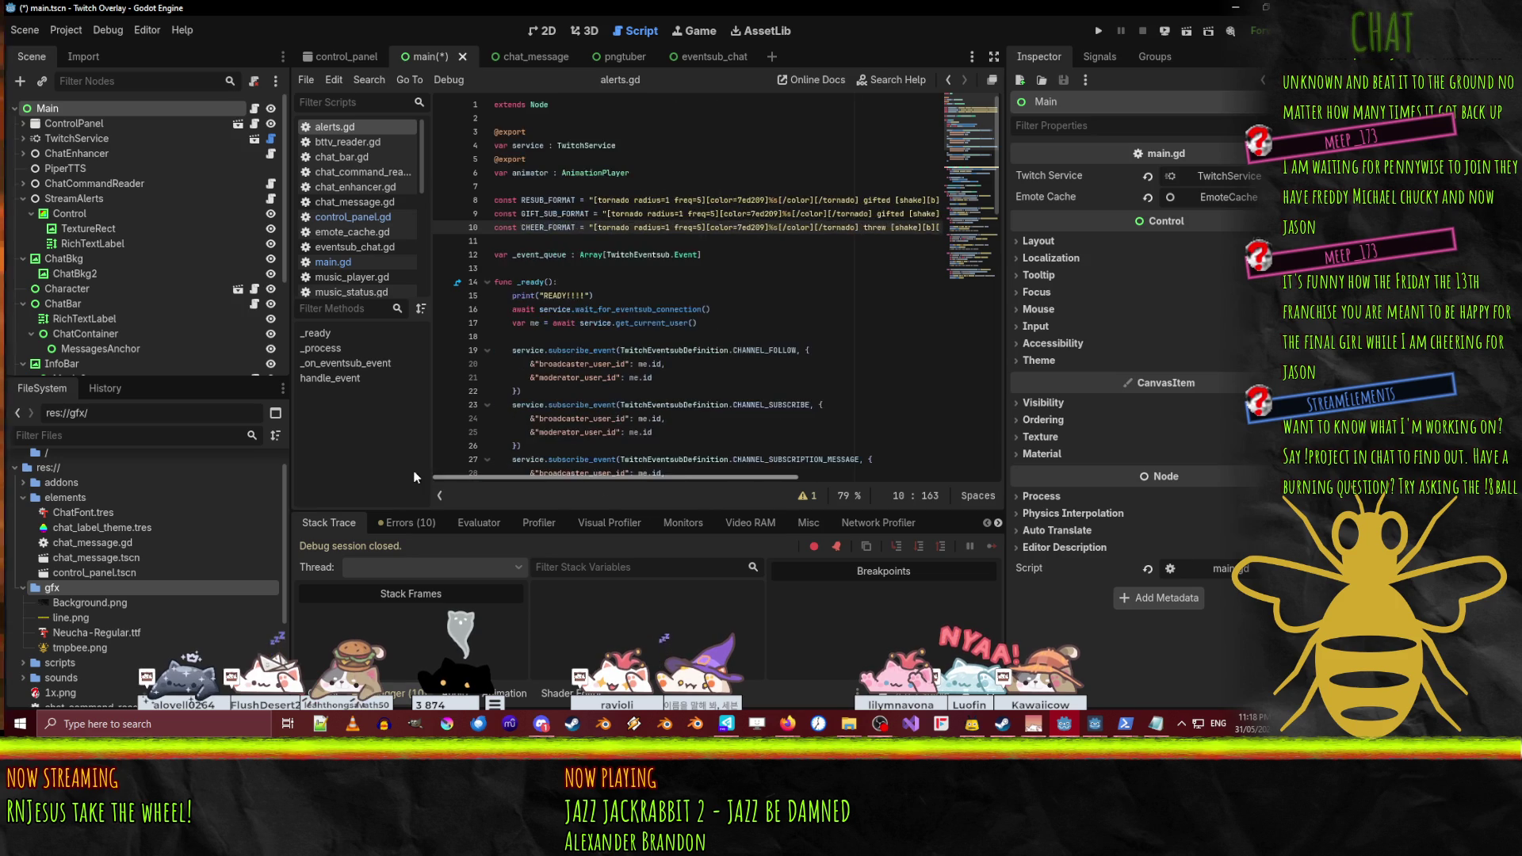
{"action": "mouse_move", "coordinate": [506, 478]}
{"action": "left_mouse_down"}
{"action": "mouse_move", "coordinate": [620, 478]}
{"action": "mouse_move", "coordinate": [565, 479]}
{"action": "left_mouse_up"}
{"action": "double_click", "coordinate": [725, 200]}
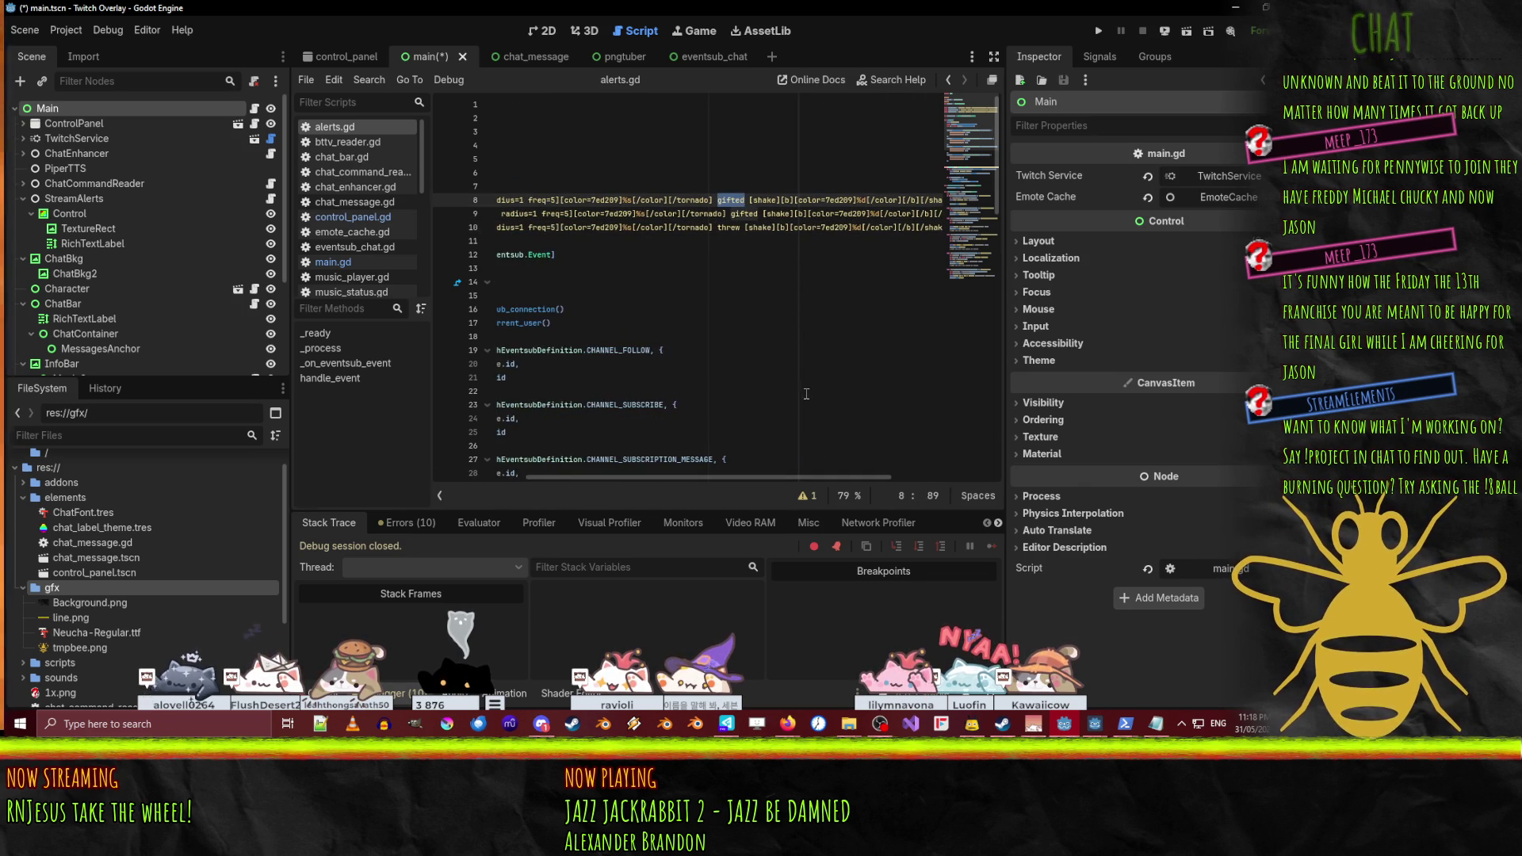
{"action": "type", "text": "subscribed"}
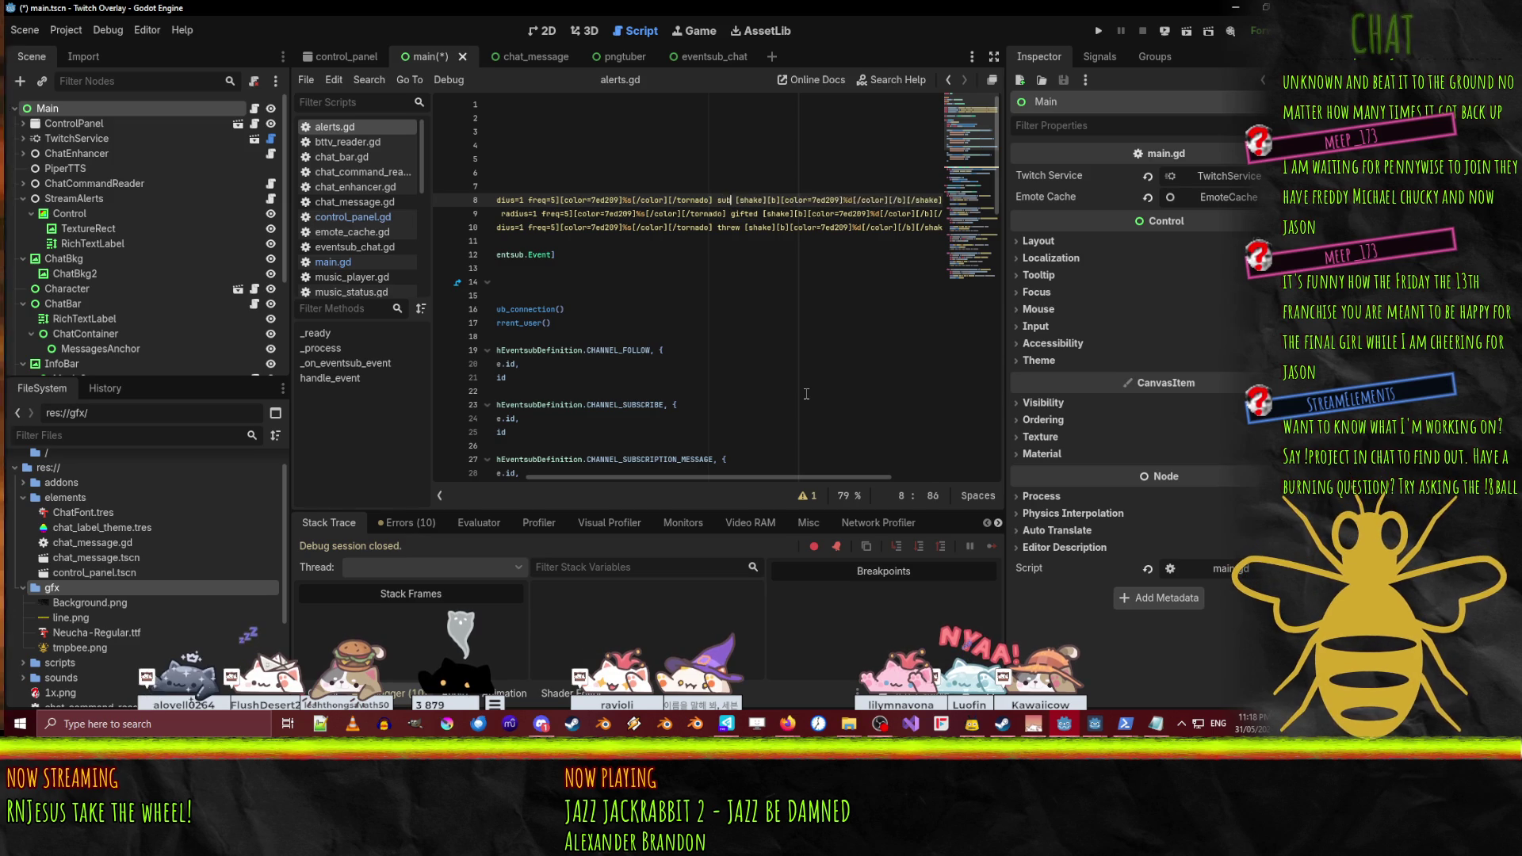
- End the RESUB_FORMAT string with 'months!\n\n' followed by the italic [i]%s[/i] placeholder
{"action": "key", "text": "End"}
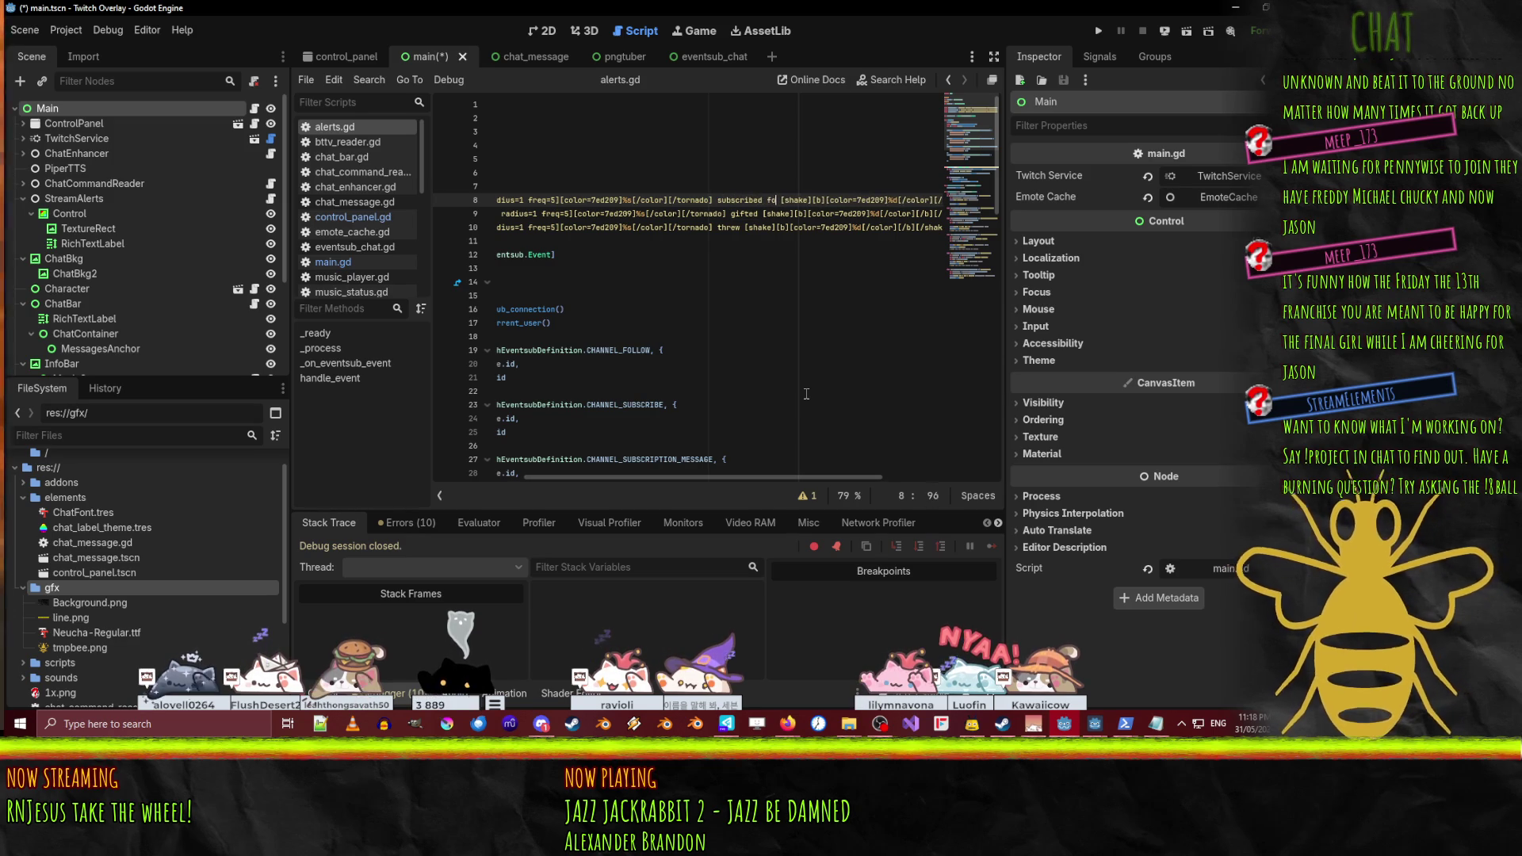
{"action": "key", "text": "Left"}
{"action": "key", "text": "Left"}
{"action": "key", "text": "Left"}
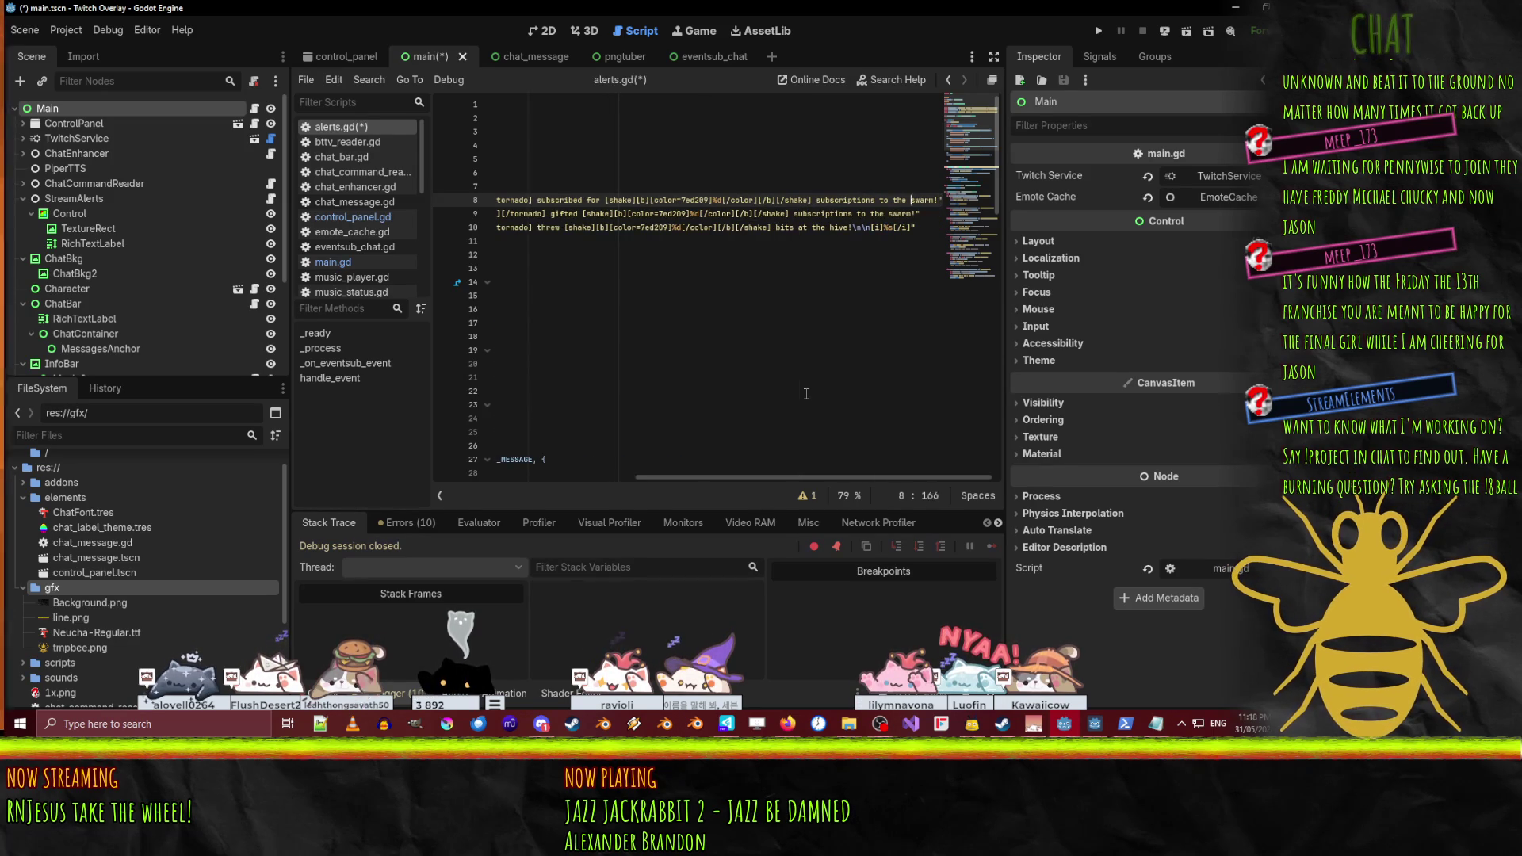
{"action": "key", "text": "shift+Right"}
{"action": "key", "text": "shift+Right"}
{"action": "key", "text": "shift+Right"}
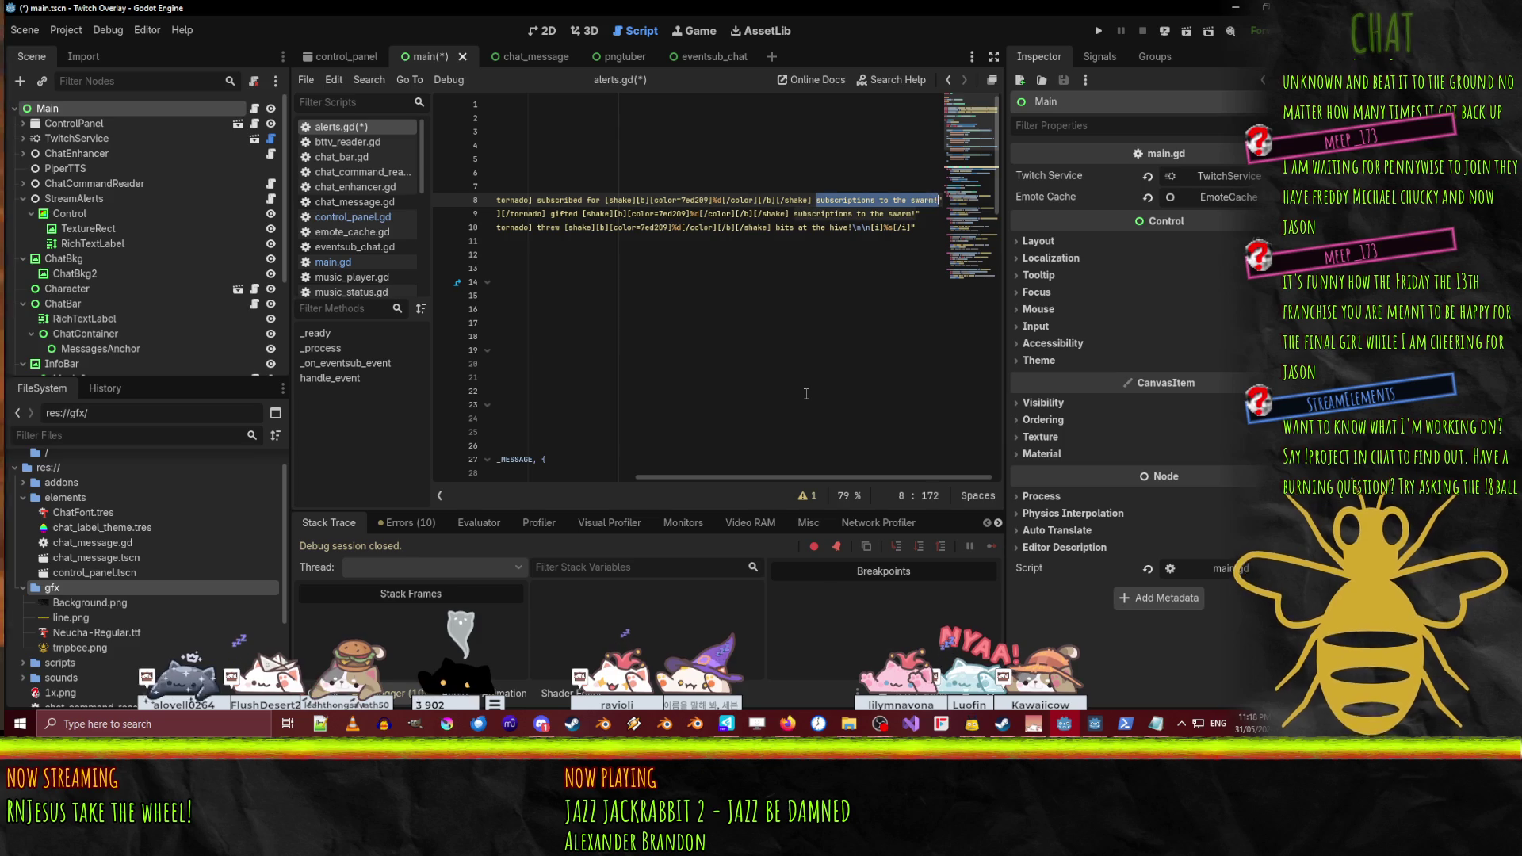
{"action": "type", "text": "m"}
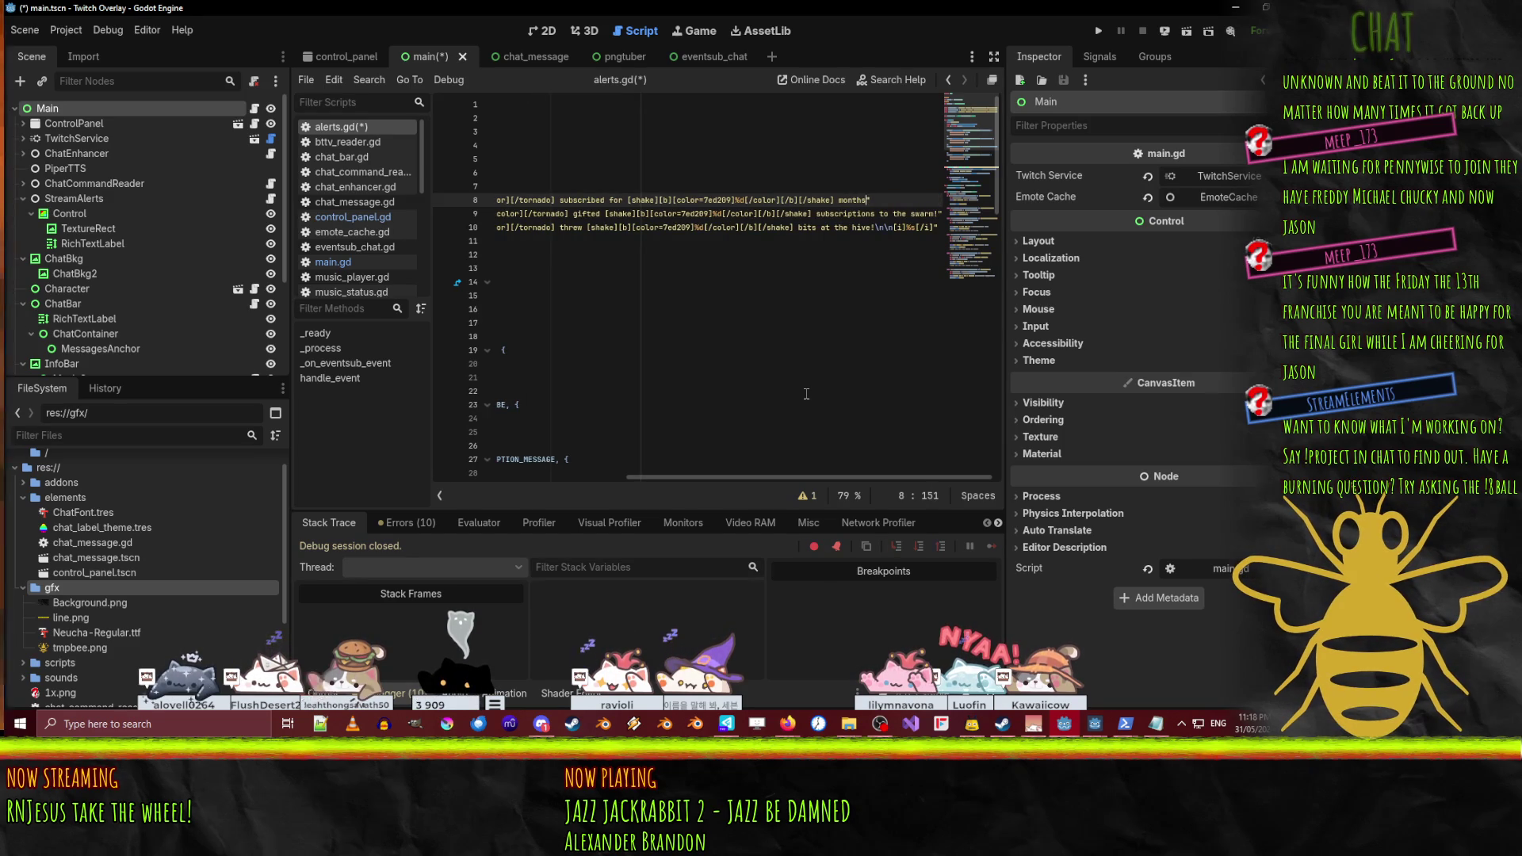
{"action": "type", "text": "\\n\\n"}
{"action": "key", "text": "Down"}
{"action": "key", "text": "Down"}
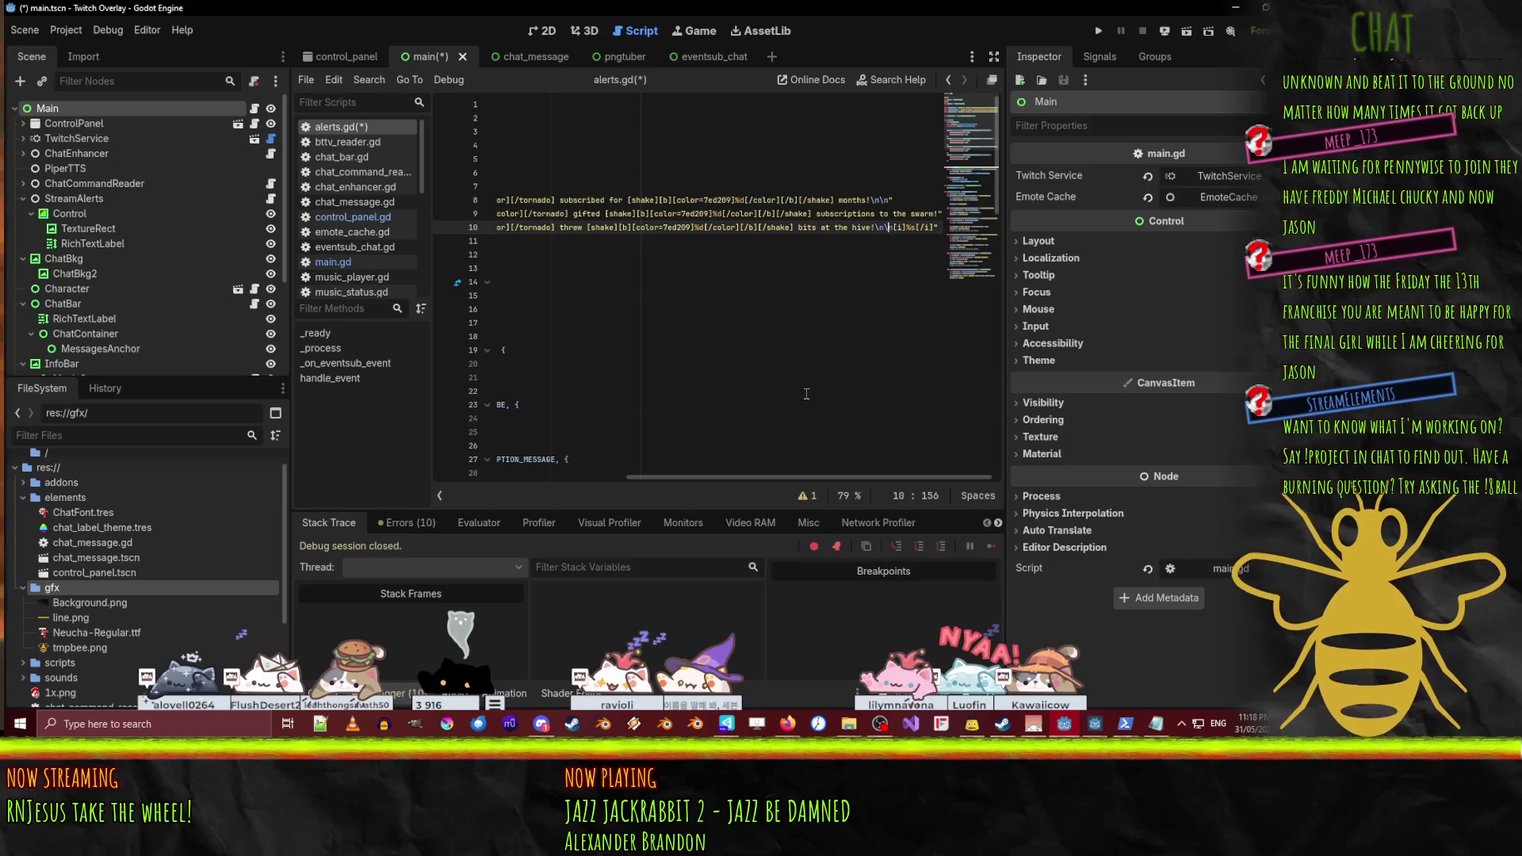
{"action": "key", "text": "Up"}
{"action": "key", "text": "Up"}
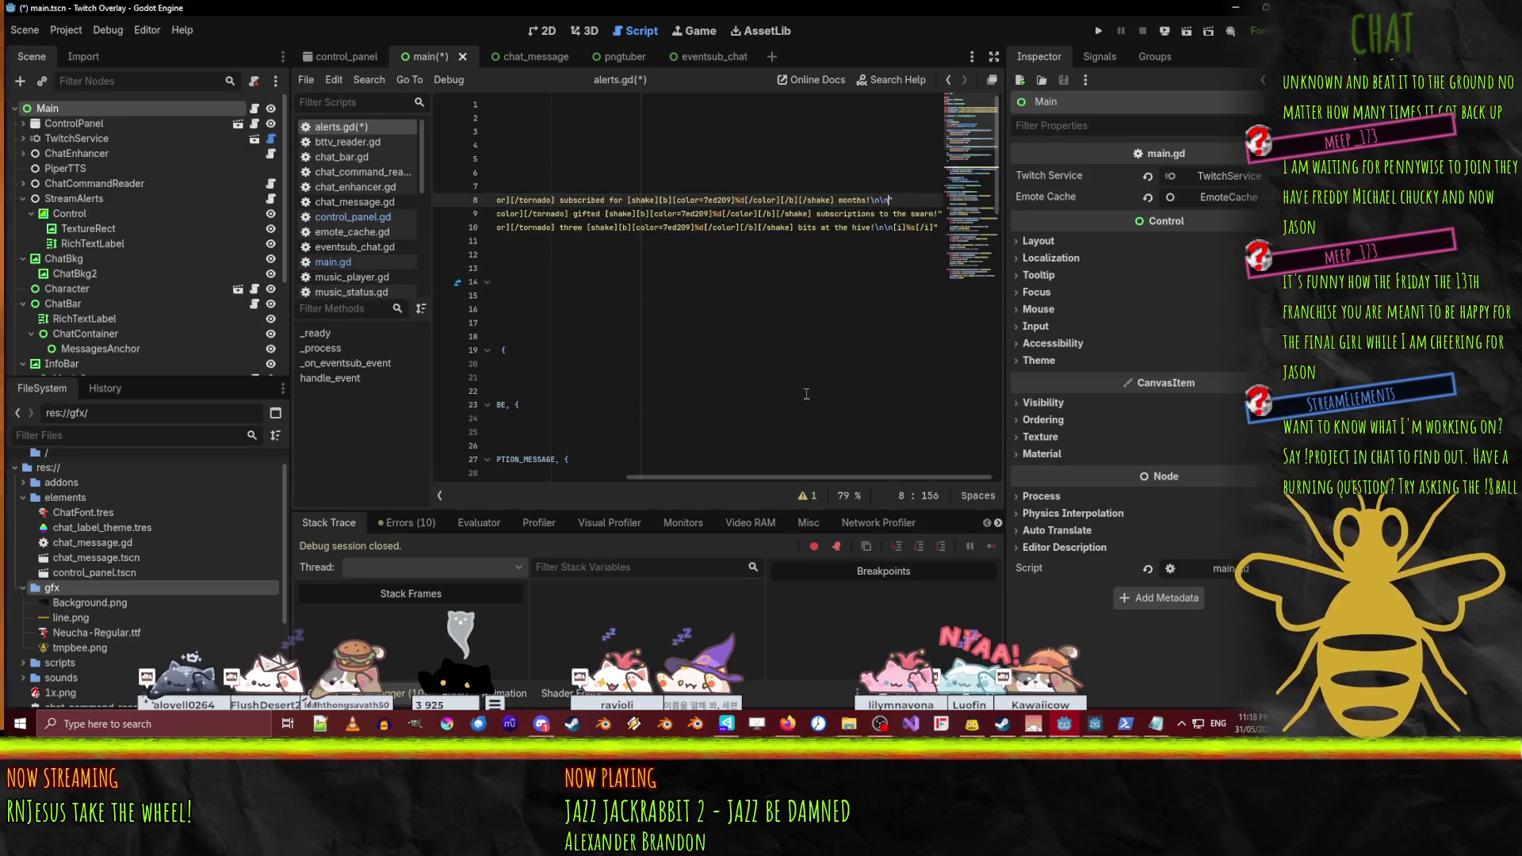
{"action": "key", "text": "ctrl+v"}
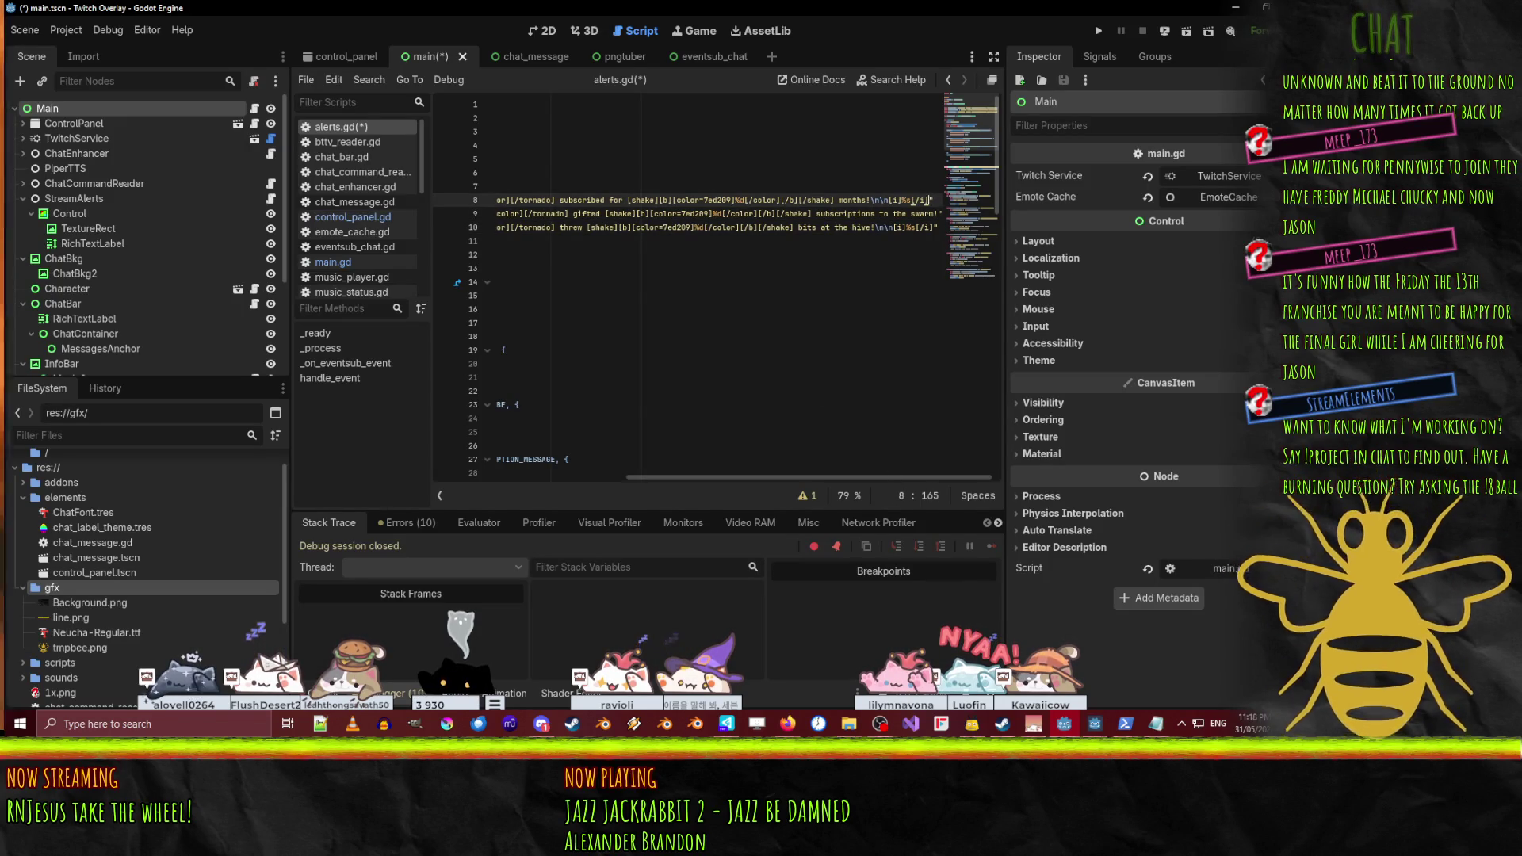
- Switch to the main scene's 2D view
{"action": "left_click", "coordinate": [1068, 731]}
{"action": "left_click", "coordinate": [1066, 728]}
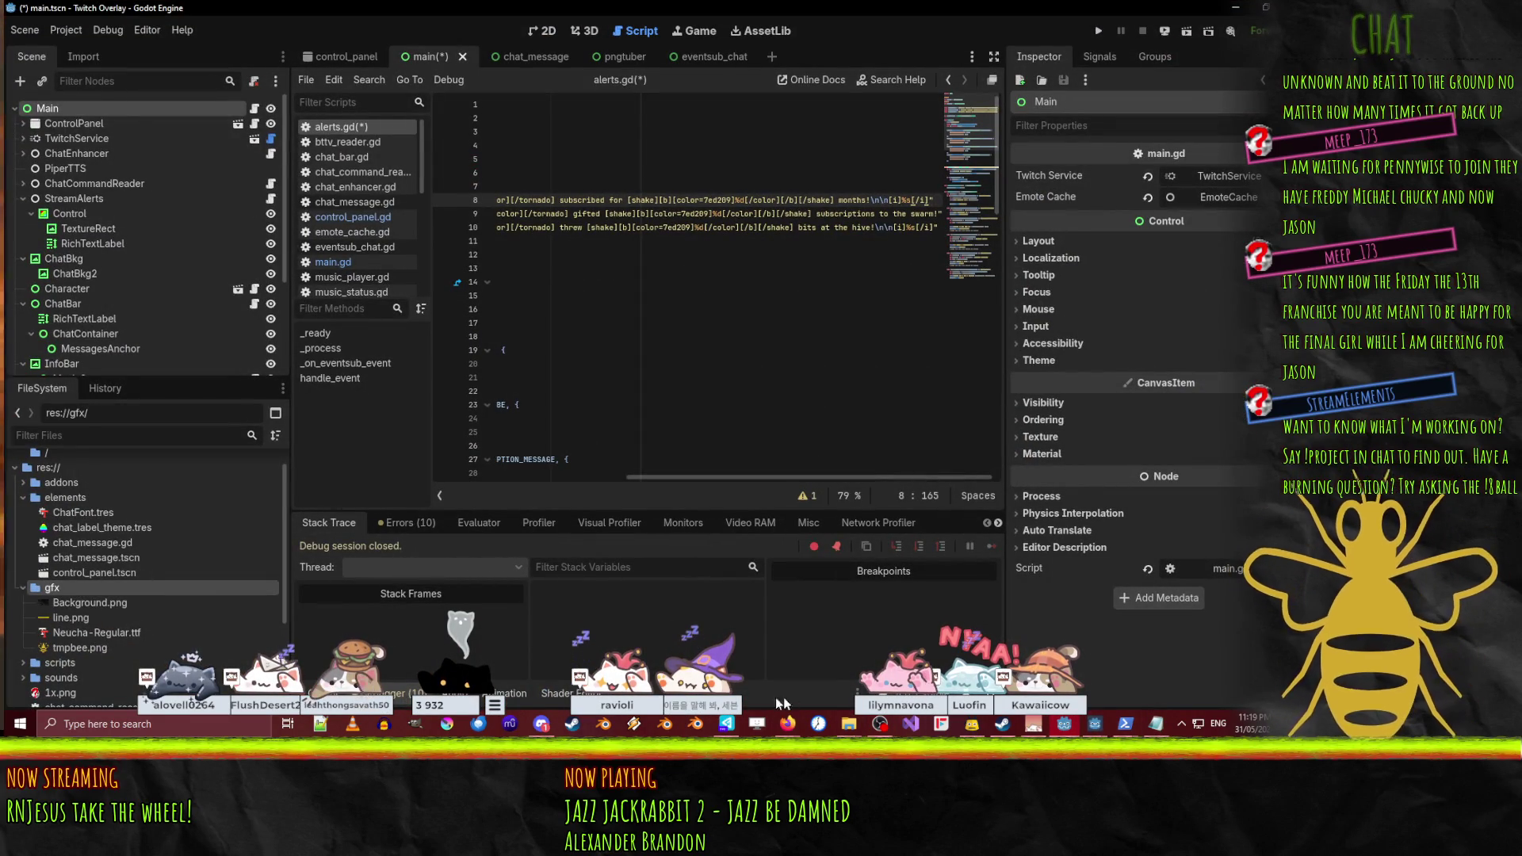
{"action": "left_click", "coordinate": [537, 30]}
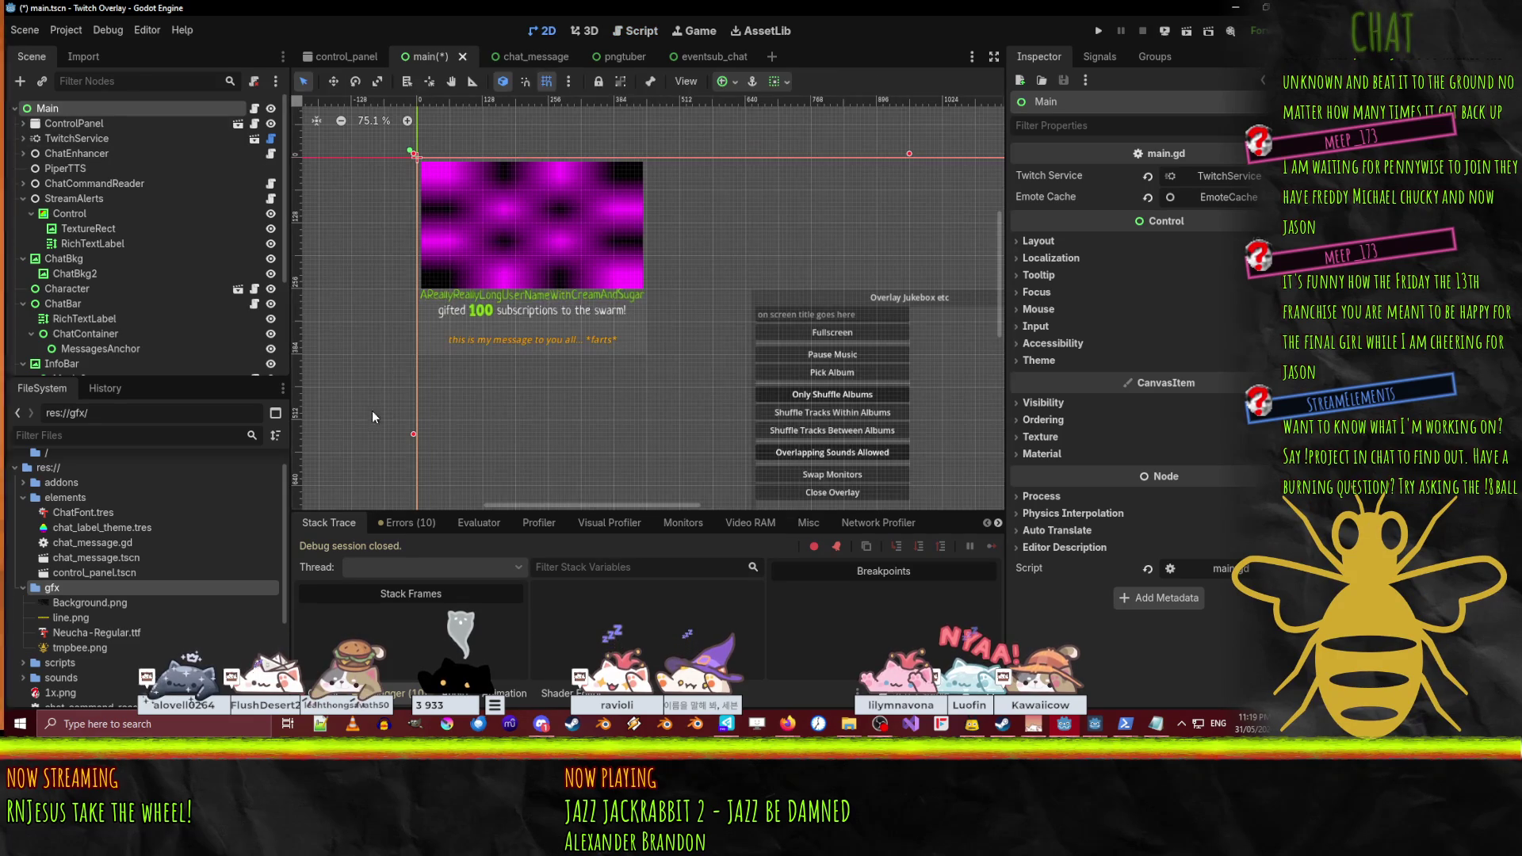
- Move the tornado username markup from line 8 into a new USERNAME_FORMAT constant
{"action": "left_click", "coordinate": [635, 39]}
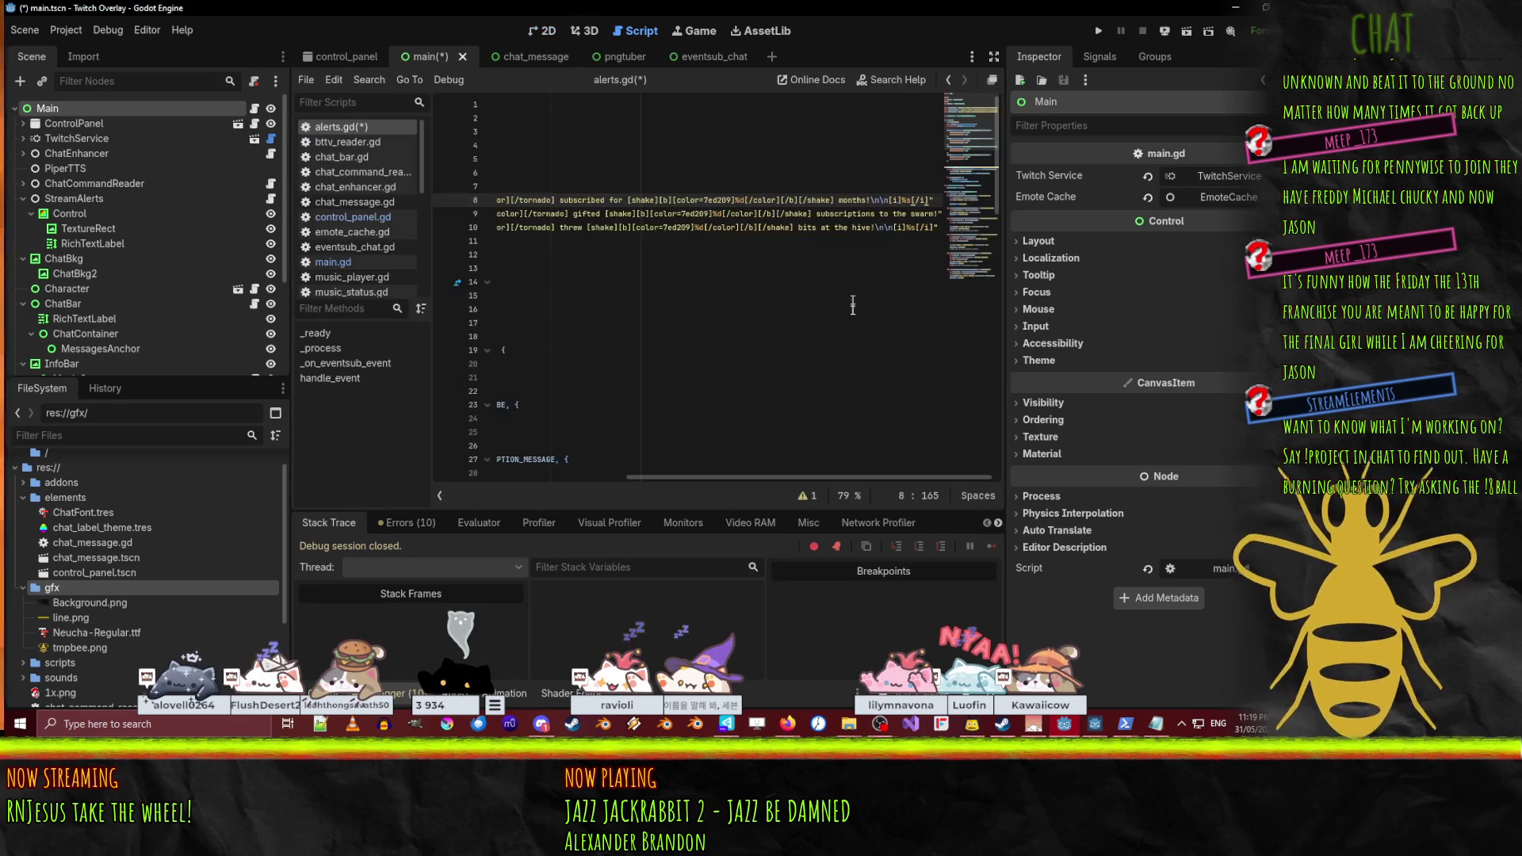
{"action": "key", "text": "Home"}
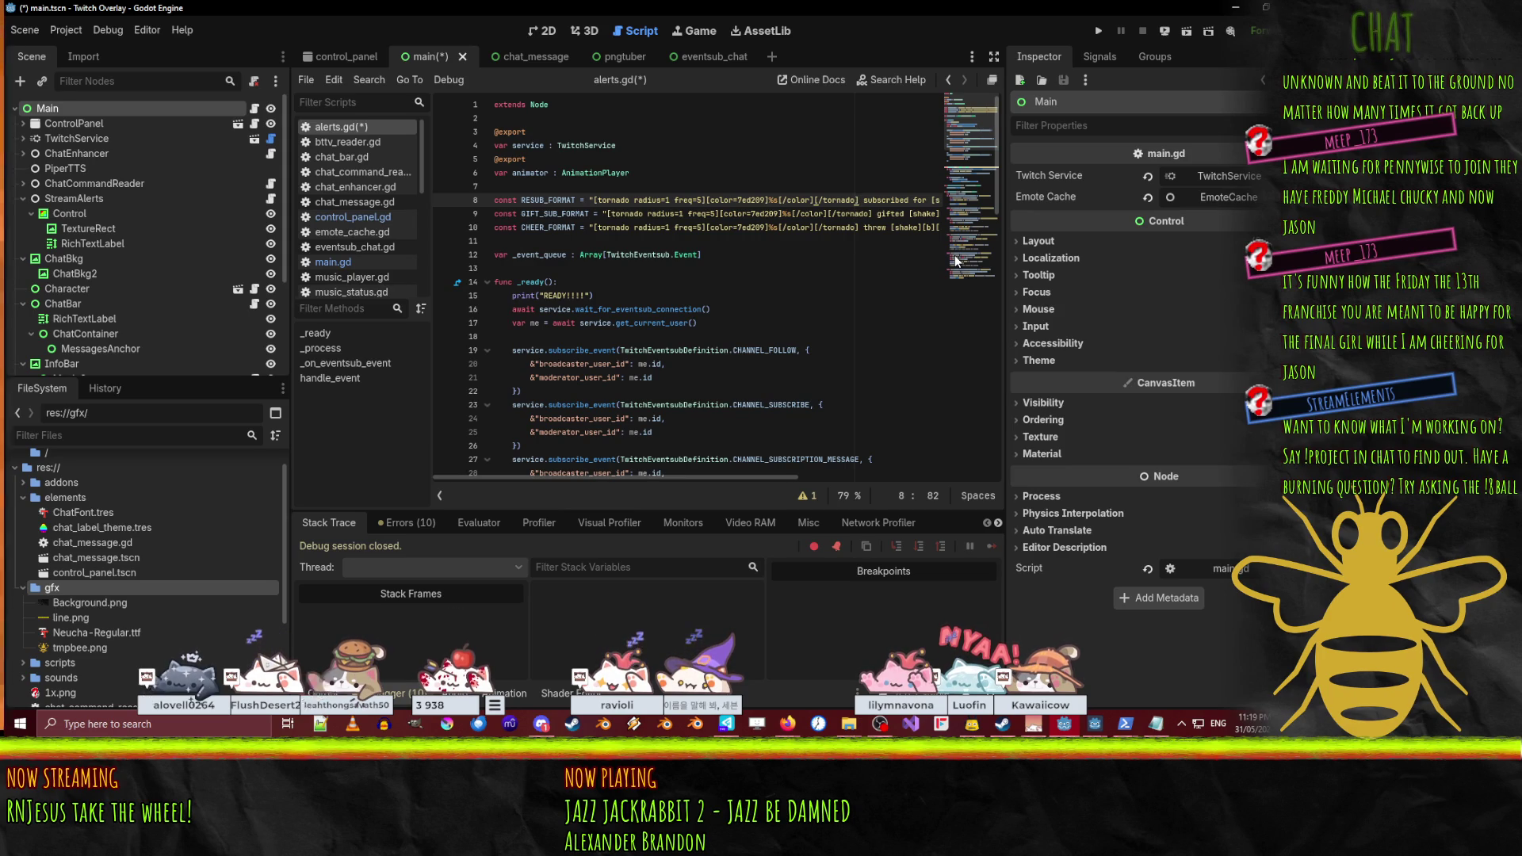
{"action": "key", "text": "shift+Left"}
{"action": "key", "text": "shift+Left"}
{"action": "key", "text": "shift+Left"}
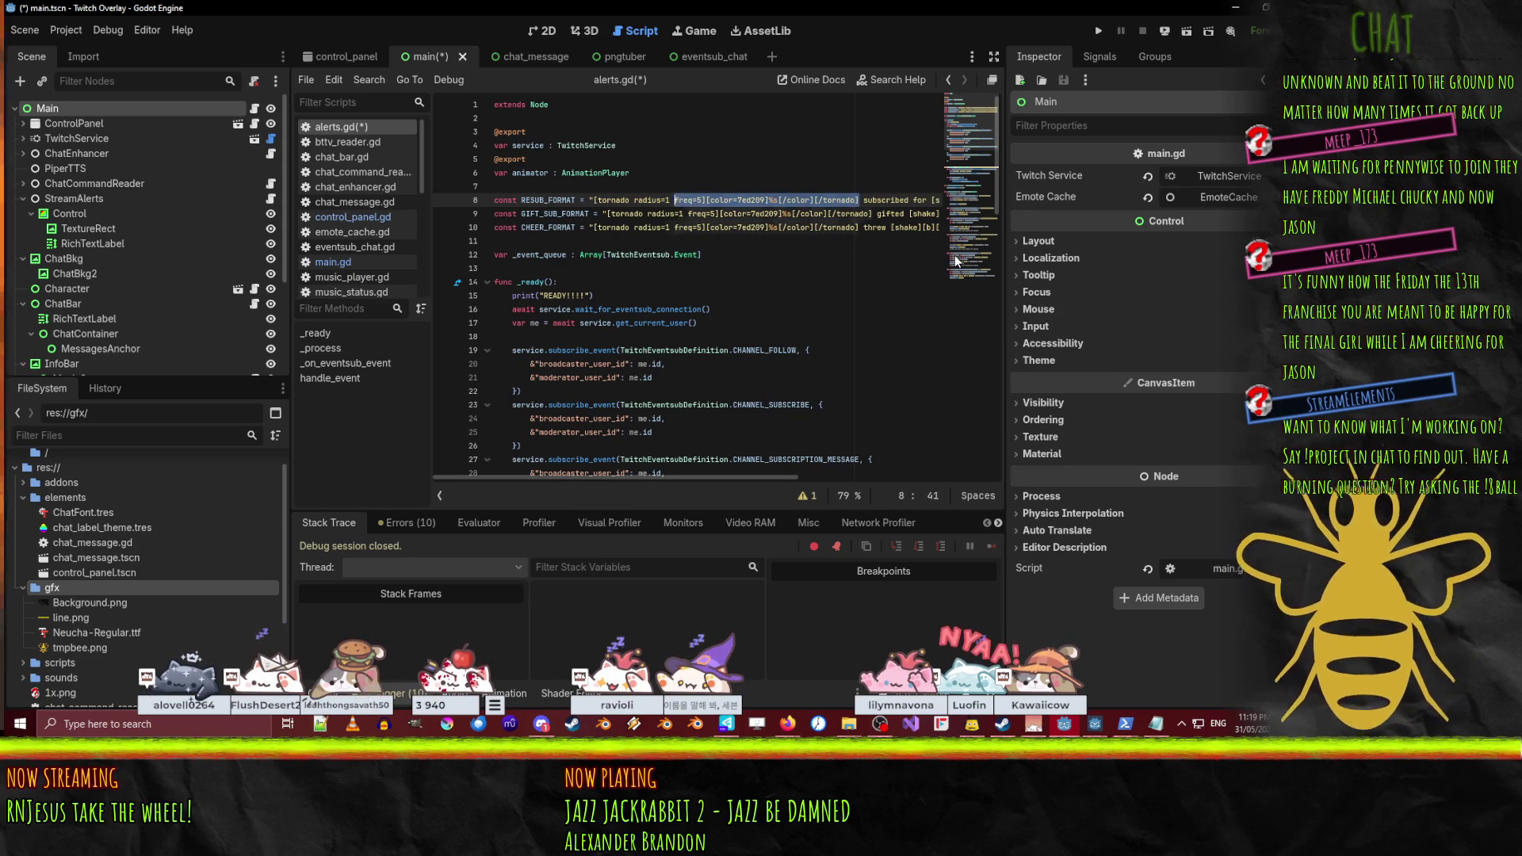
{"action": "key", "text": "shift+Left"}
{"action": "key", "text": "shift+Left"}
{"action": "key", "text": "shift+Left"}
{"action": "key", "text": "ctrl+x"}
{"action": "key", "text": "Up"}
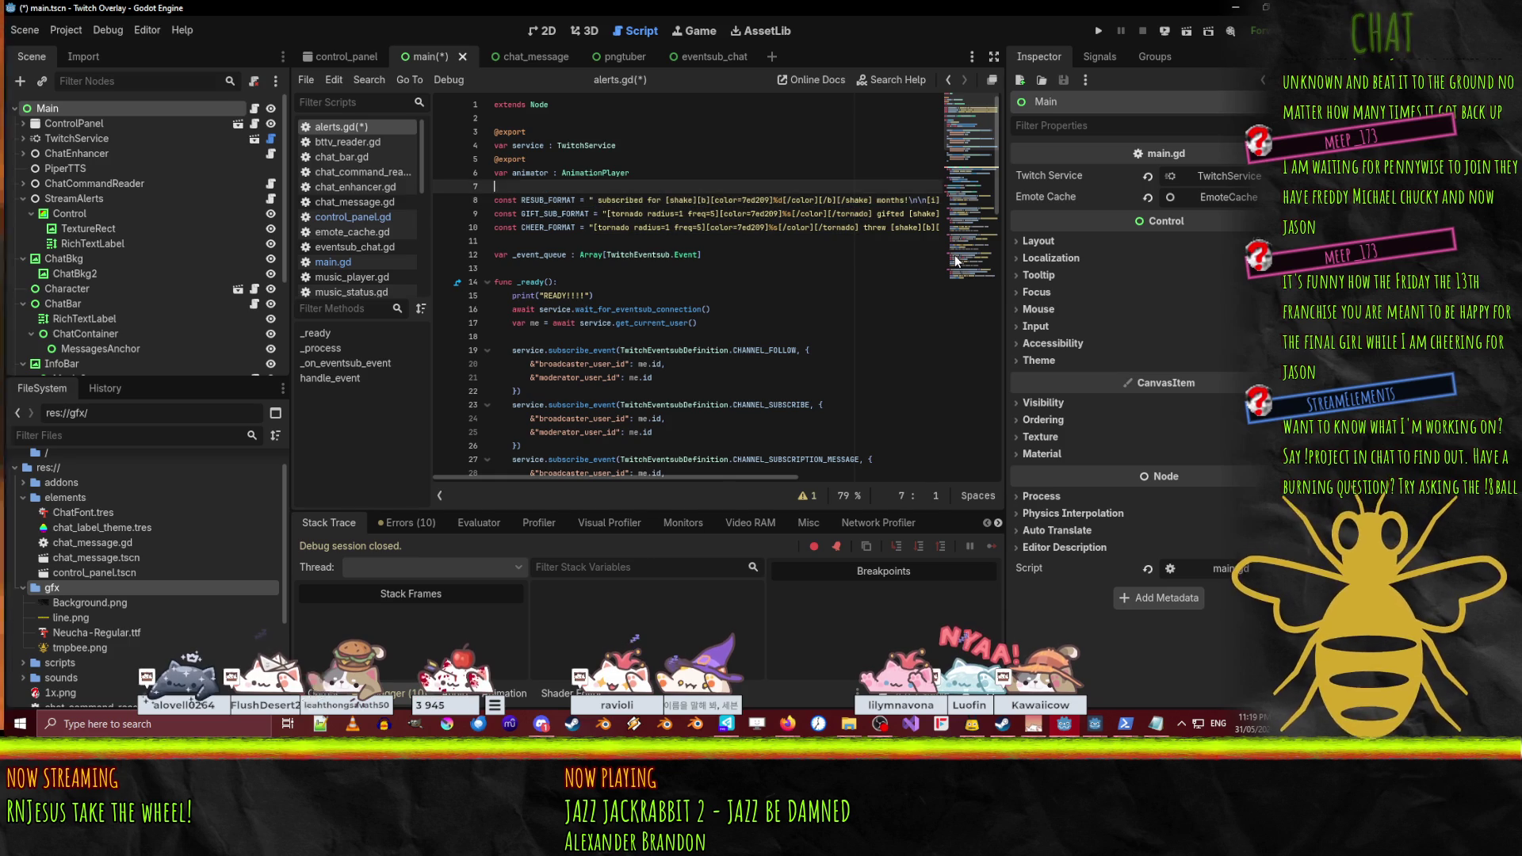
{"action": "key", "text": "Return"}
{"action": "type", "text": "const USER"}
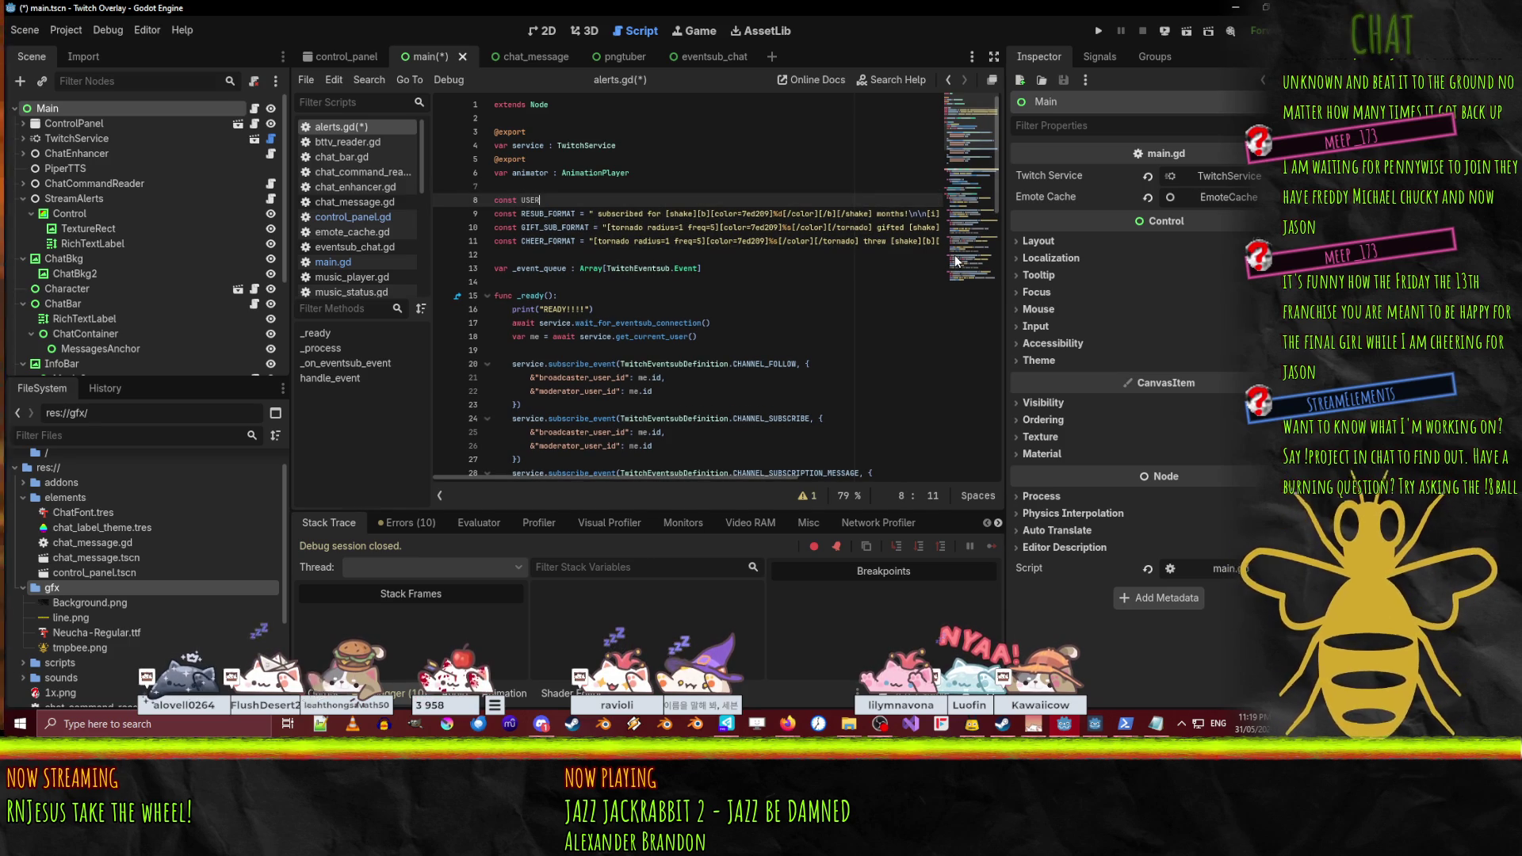
{"action": "type", "text": "NAME_FORMAT "}
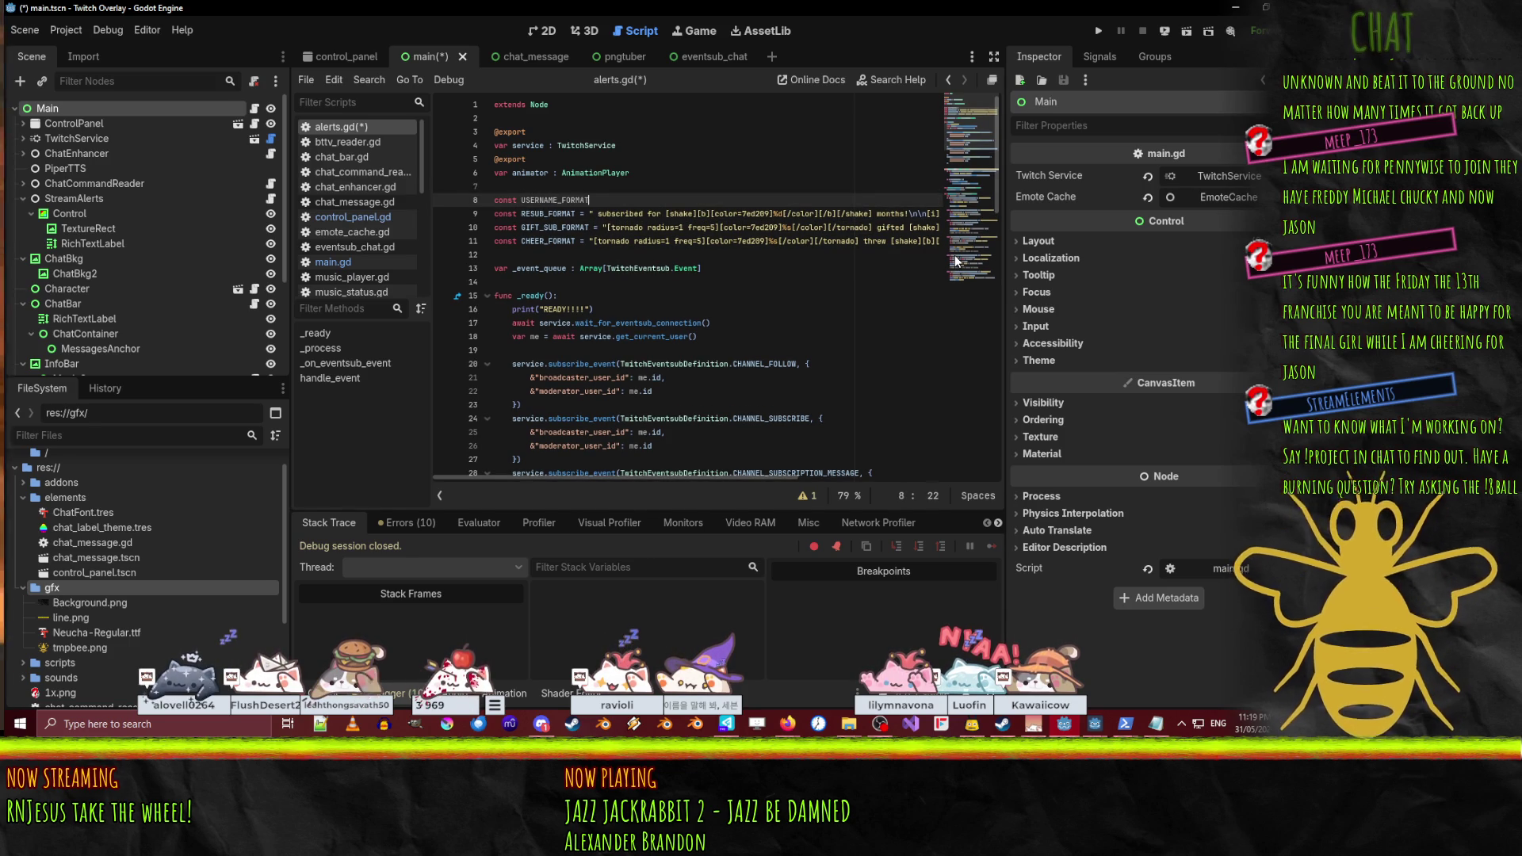
{"action": "type", "text": "= \""}
{"action": "key", "text": "ctrl+v"}
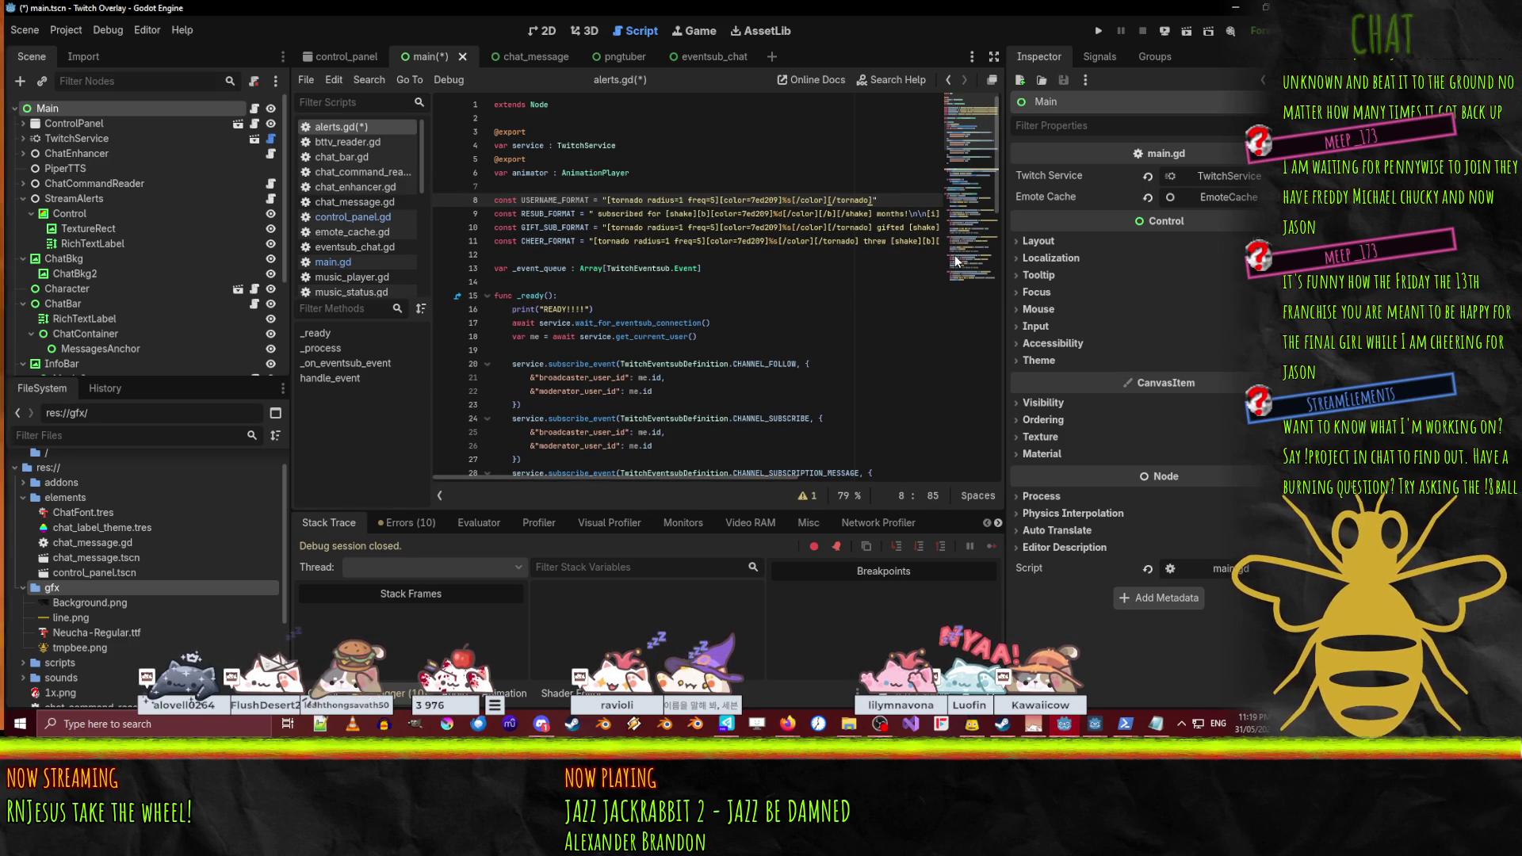
- Start RESUB_FORMAT with %s and replace the gift-sub string's tornado markup with %s
{"action": "key", "text": "Down"}
{"action": "key", "text": "Left"}
{"action": "key", "text": "Left"}
{"action": "key", "text": "Left"}
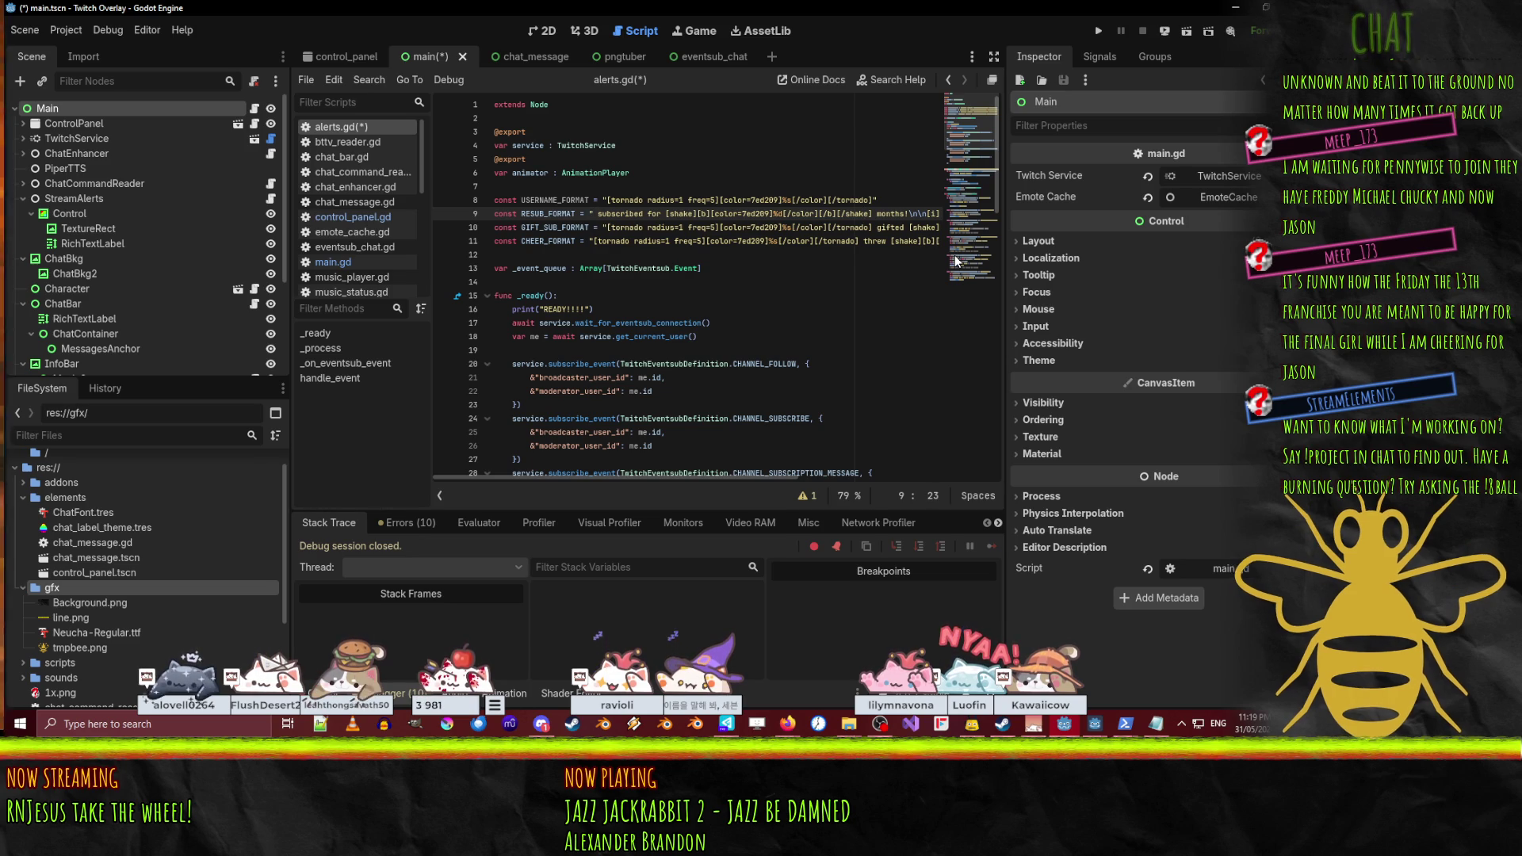
{"action": "type", "text": "%s"}
{"action": "key", "text": "Down"}
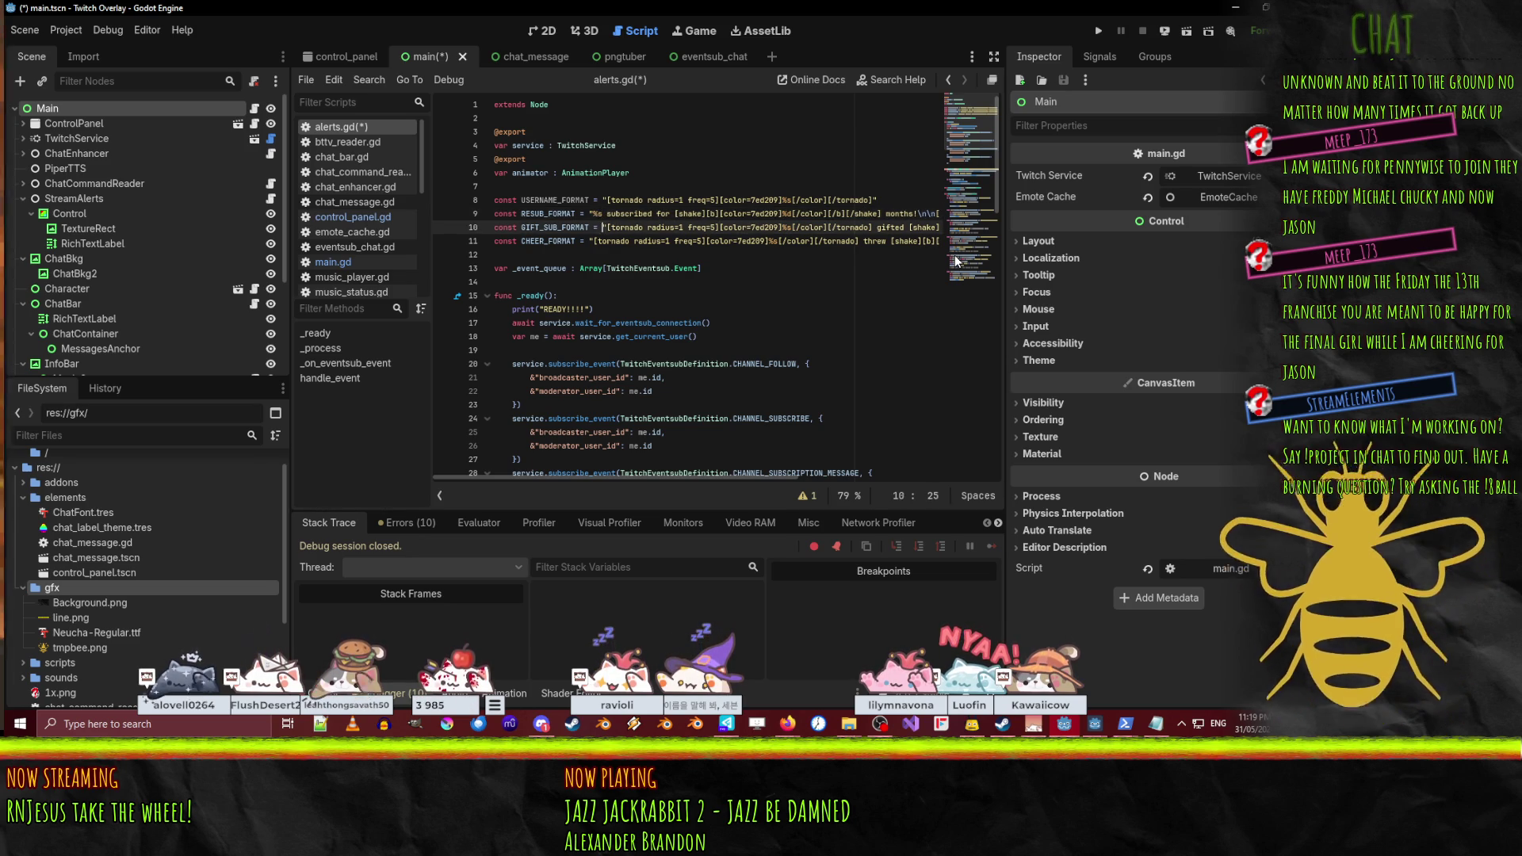
{"action": "key", "text": "shift+Right"}
{"action": "key", "text": "shift+Right"}
{"action": "key", "text": "shift+Right"}
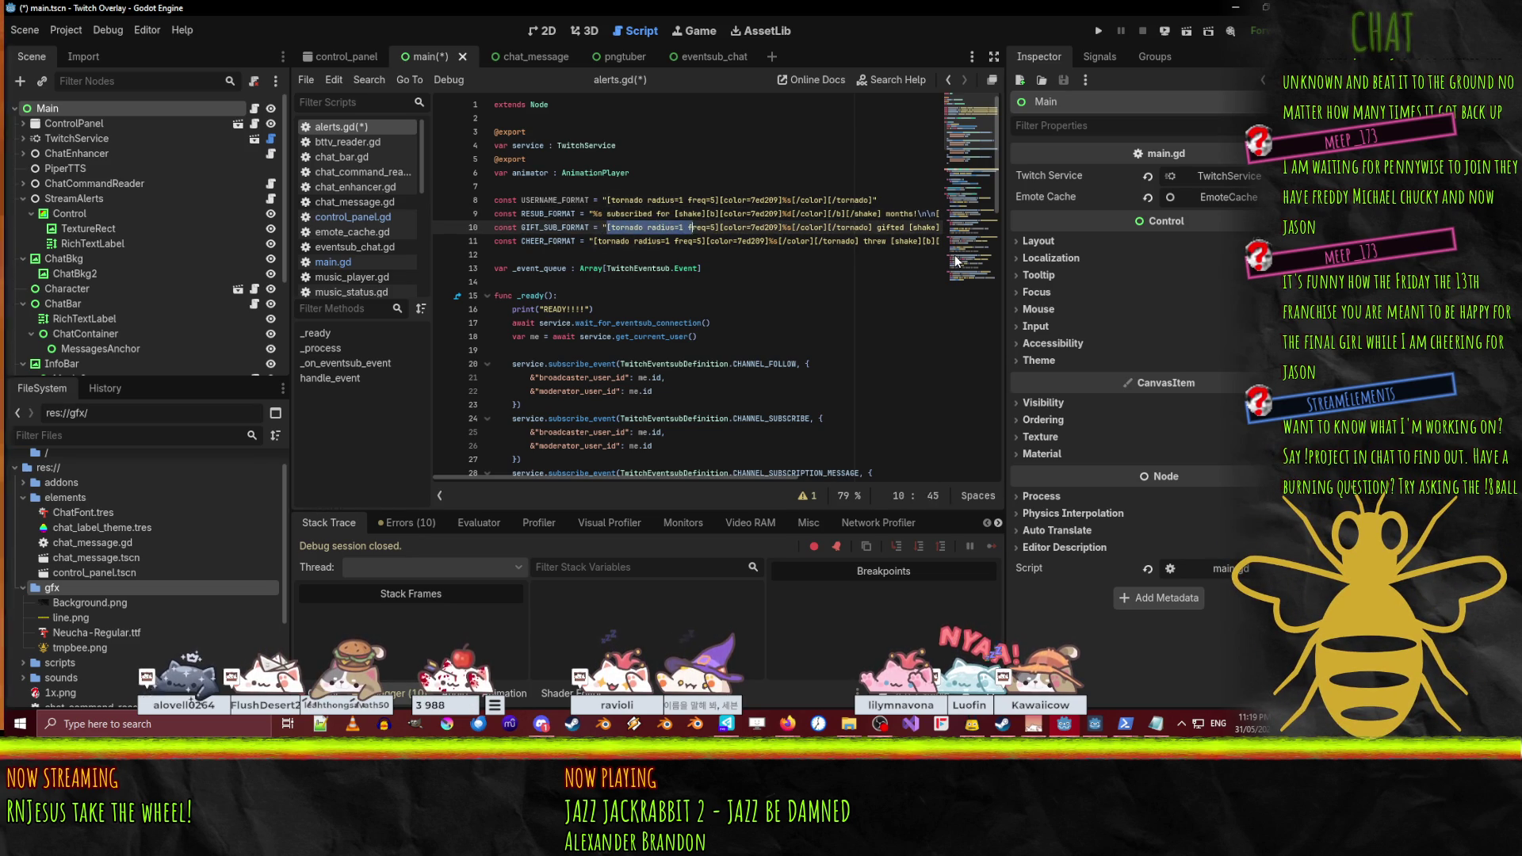
{"action": "key", "text": "shift+Right"}
{"action": "key", "text": "shift+Right"}
{"action": "key", "text": "shift+Right"}
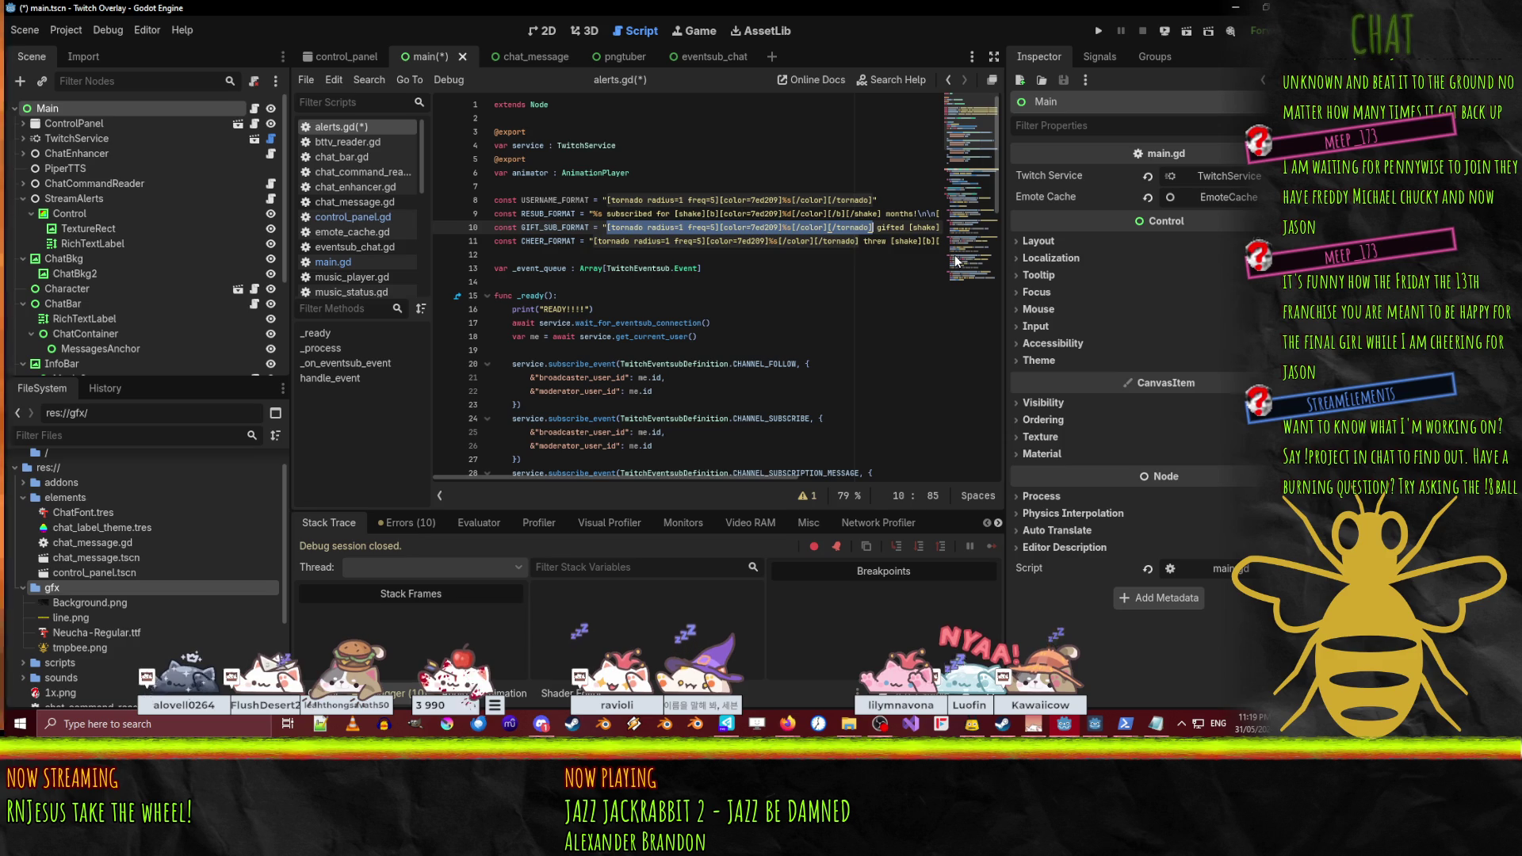
{"action": "key", "text": "Delete"}
{"action": "type", "text": "%s"}
- Replace the tornado markup in CHEER_FORMAT with a plain %s
{"action": "key", "text": "Down"}
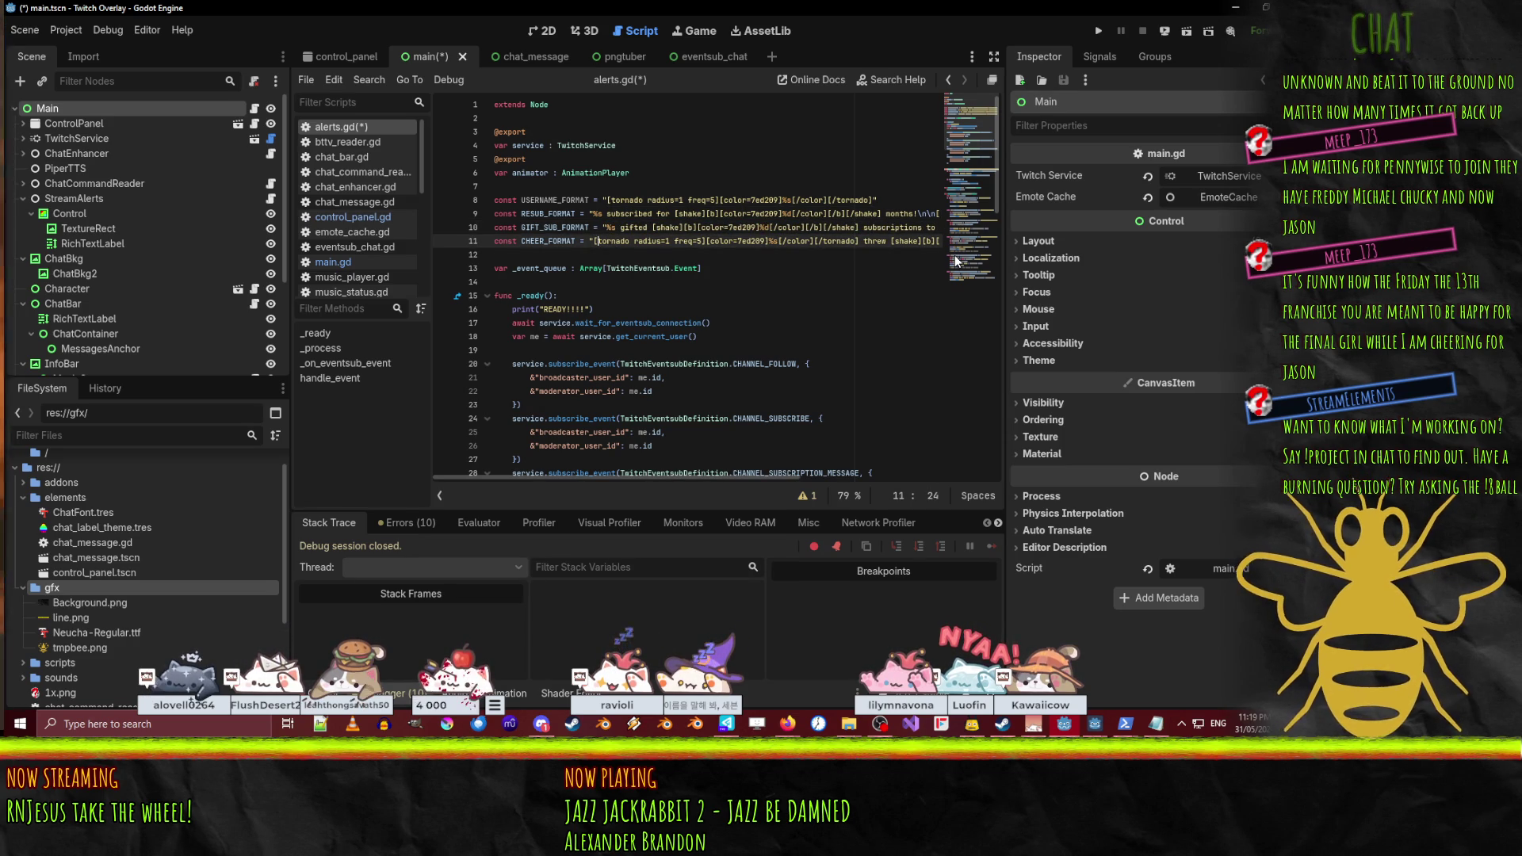
{"action": "key", "text": "shift+Right"}
{"action": "key", "text": "shift+Right"}
{"action": "key", "text": "shift+Right"}
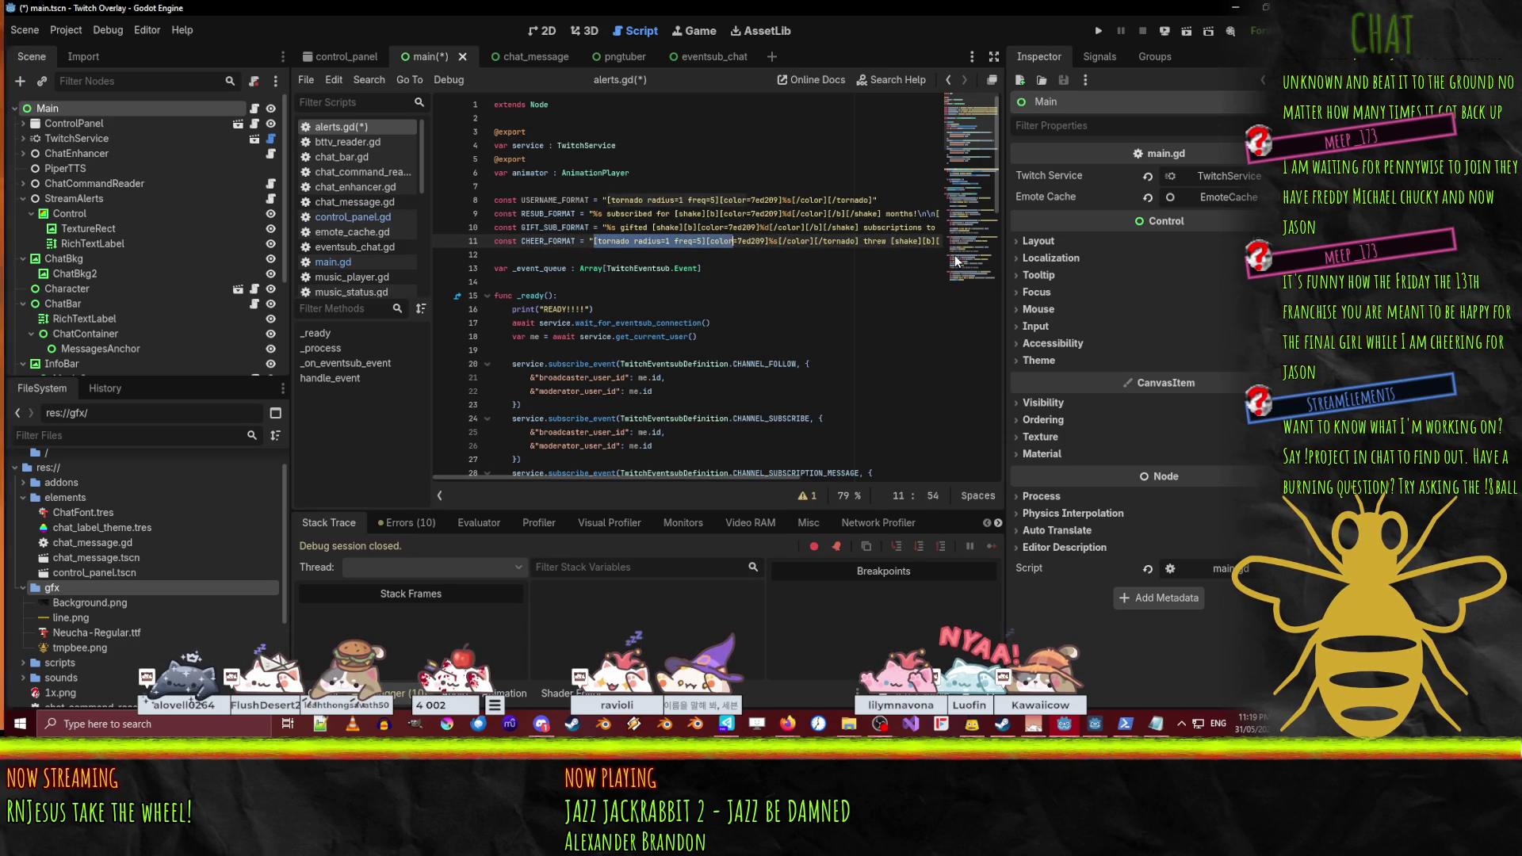
{"action": "key", "text": "shift+Right"}
{"action": "key", "text": "shift+Right"}
{"action": "key", "text": "shift+Right"}
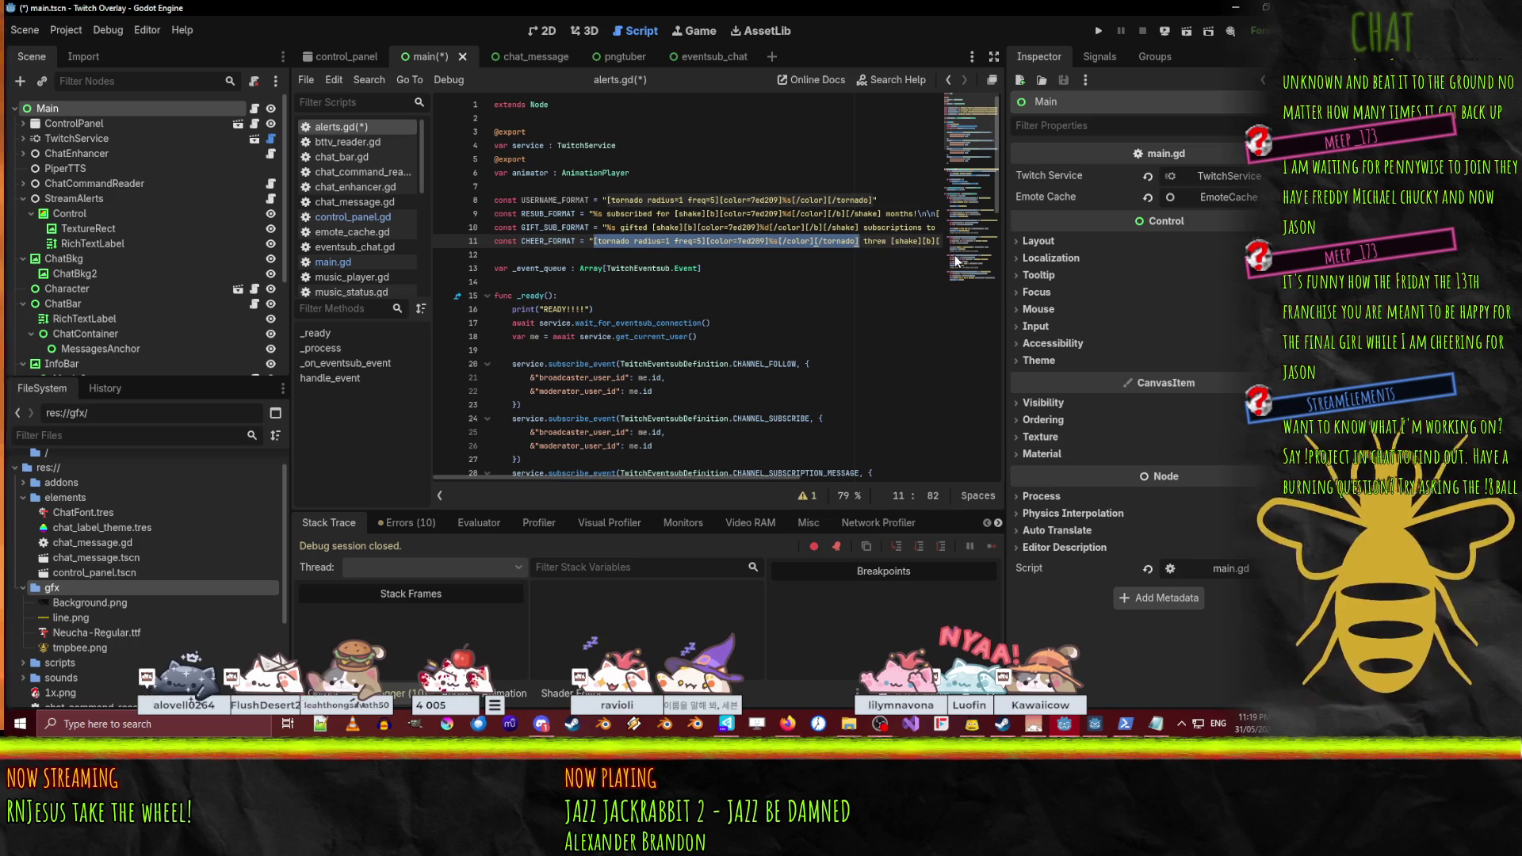
{"action": "key", "text": "BackSpace"}
{"action": "type", "text": "%s"}
- Replace the shake markup around the month count in RESUB_FORMAT with %s
{"action": "key", "text": "Up"}
{"action": "key", "text": "Right"}
{"action": "key", "text": "Right"}
{"action": "key", "text": "Right"}
{"action": "key", "text": "Up"}
{"action": "key", "text": "Right"}
{"action": "key", "text": "Right"}
{"action": "key", "text": "Right"}
{"action": "key", "text": "ctrl+shift+Right"}
{"action": "key", "text": "ctrl+shift+Right"}
{"action": "key", "text": "ctrl+shift+Right"}
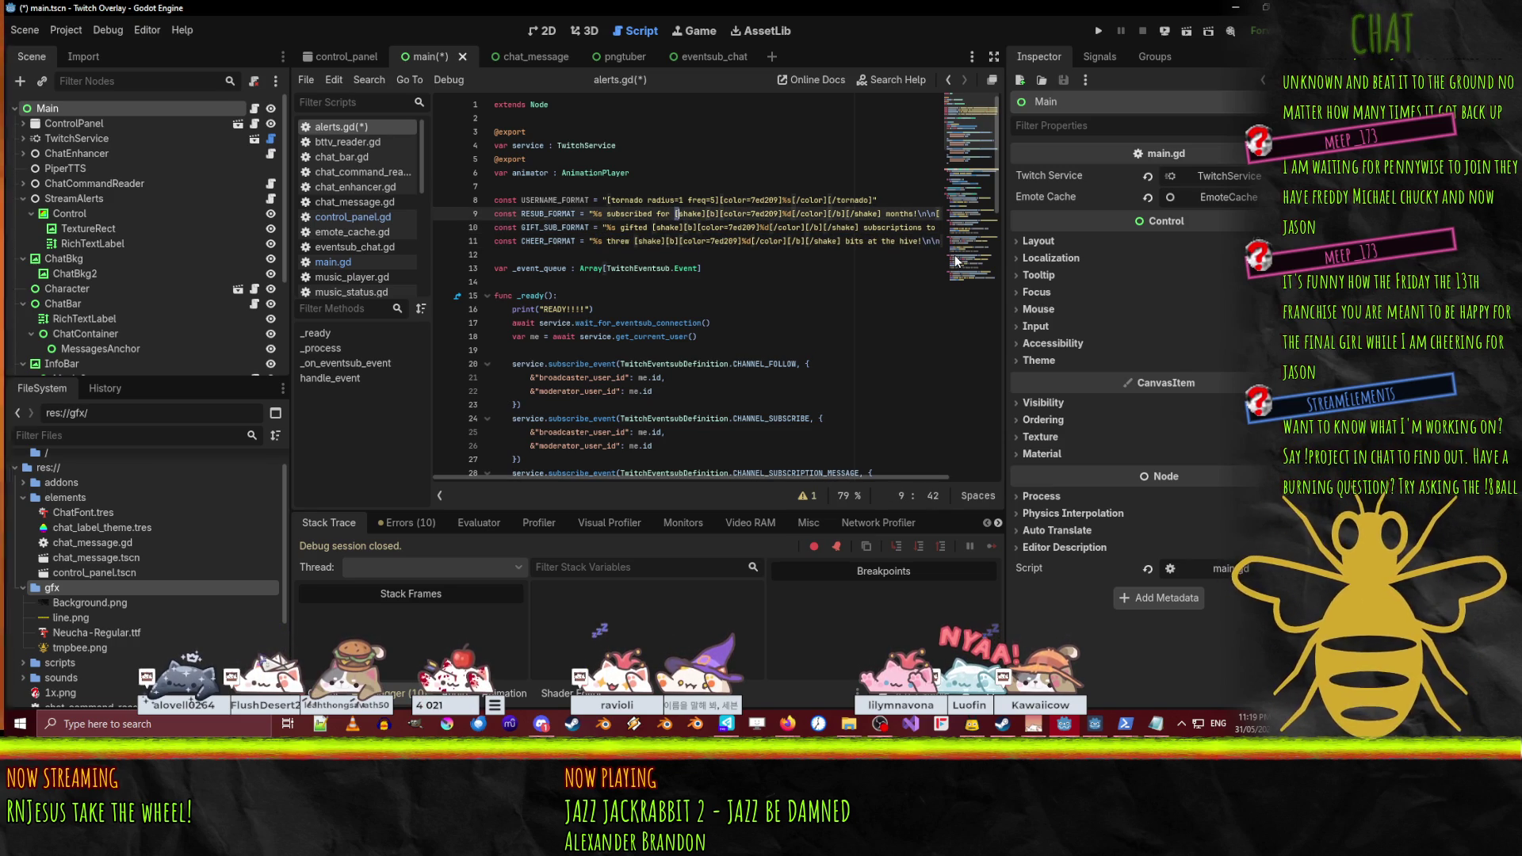
{"action": "key", "text": "ctrl+shift+Right"}
{"action": "key", "text": "ctrl+shift+Right"}
{"action": "key", "text": "ctrl+shift+Right"}
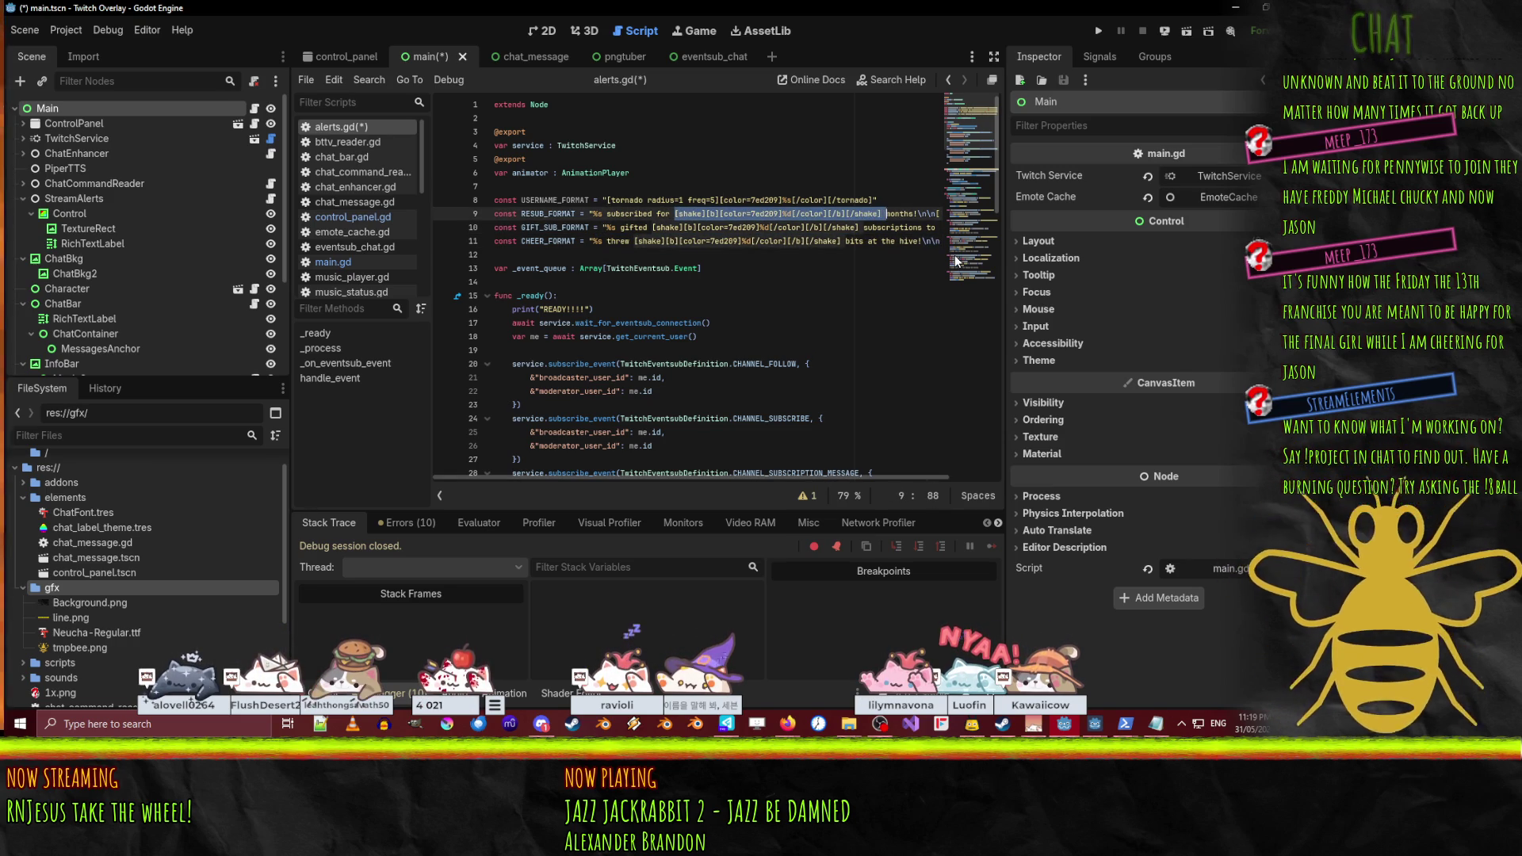
{"action": "type", "text": "%s[/i"}
- Add a QUANT_FORMAT constant holding the shaking bold green %d markup above RESUB_FORMAT
{"action": "key", "text": "Up"}
{"action": "key", "text": "End"}
{"action": "key", "text": "Return"}
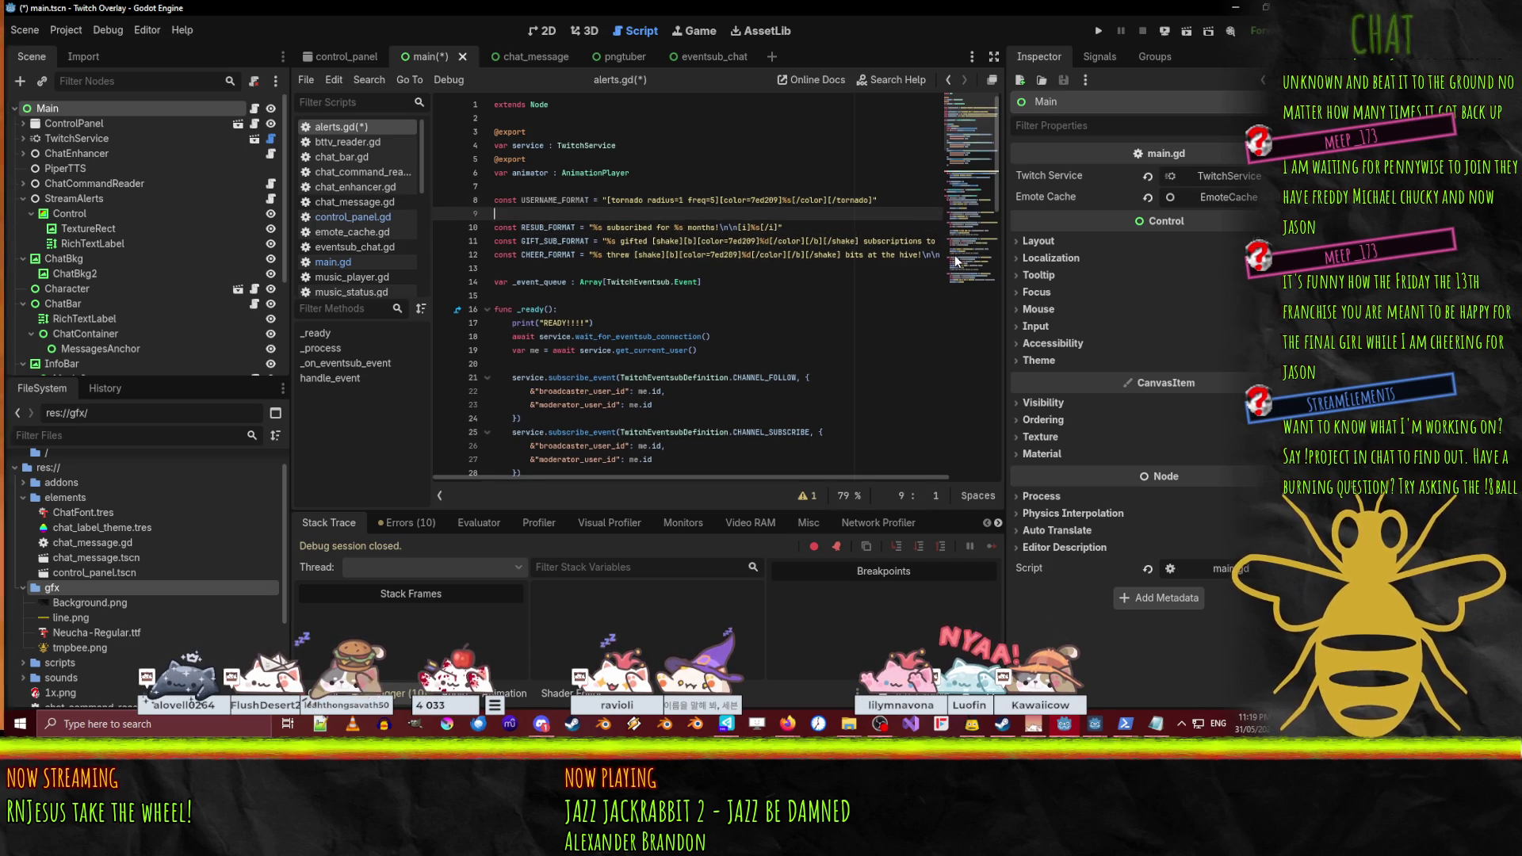
{"action": "type", "text": "const QUANT_"}
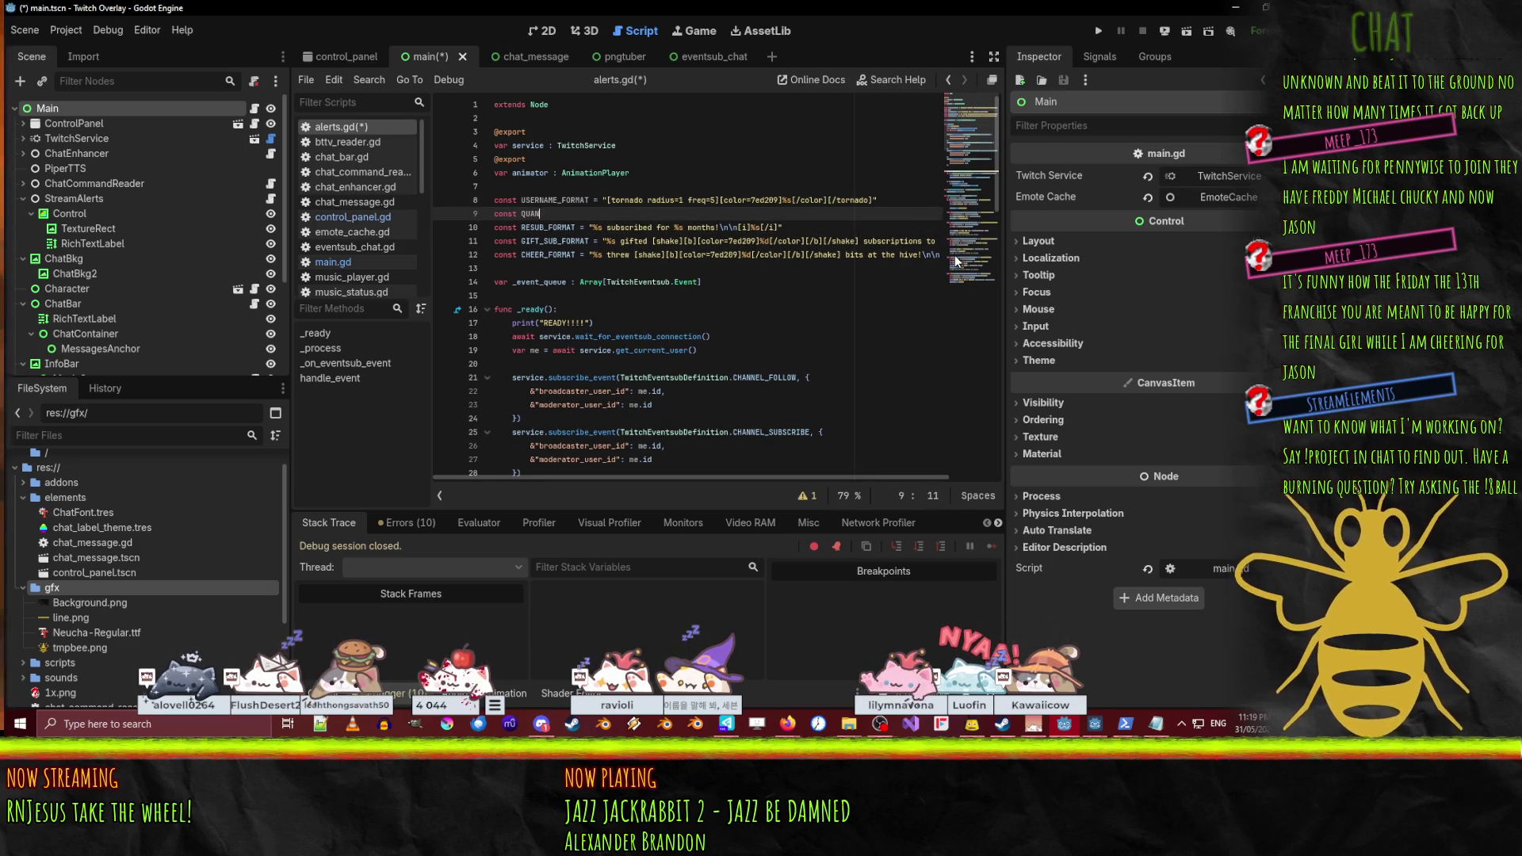
{"action": "type", "text": "FORMAT ="}
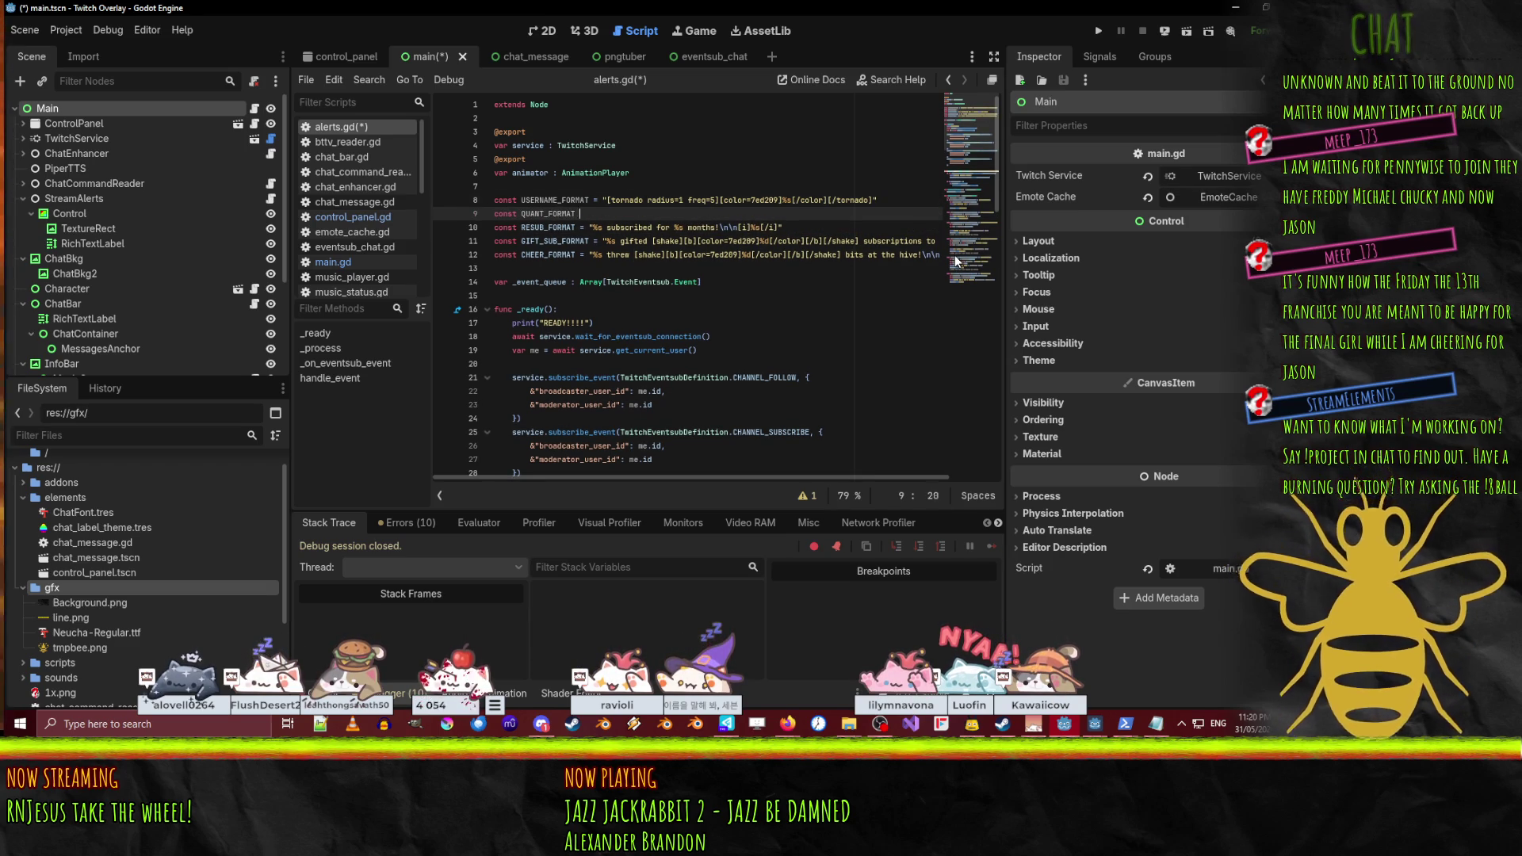
{"action": "type", "text": "[shake][b][color=7ed209]%d[/color][/b][/shake]"}
{"action": "type", "text": "\""}
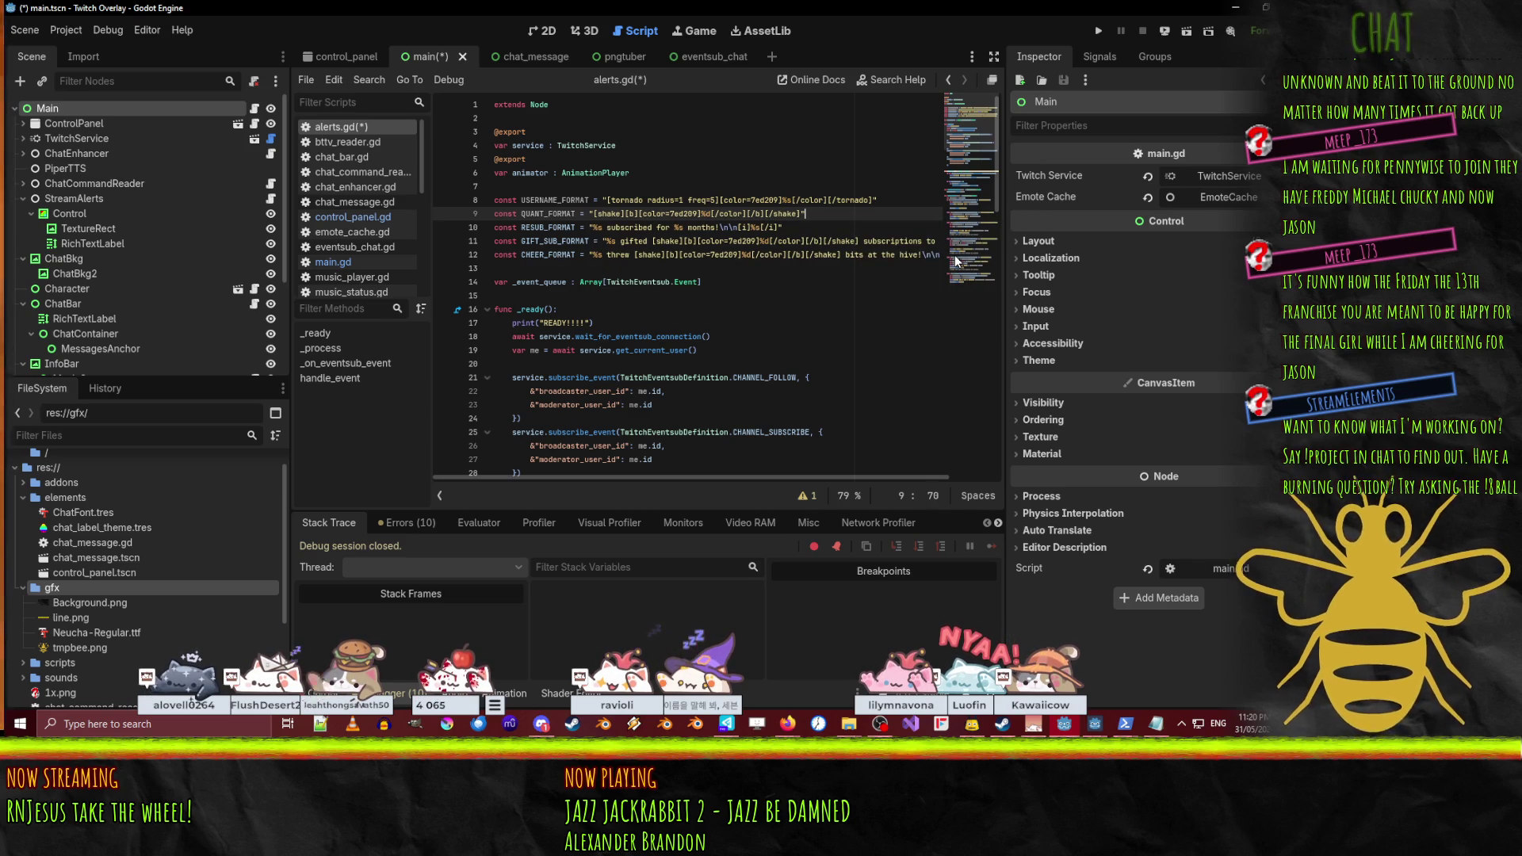
- Begin another constant, QUOTE_FORMAT, on a new line above RESUB_FORMAT
{"action": "key", "text": "Down"}
{"action": "key", "text": "Down"}
{"action": "key", "text": "Up"}
{"action": "key", "text": "Up"}
{"action": "key", "text": "Return"}
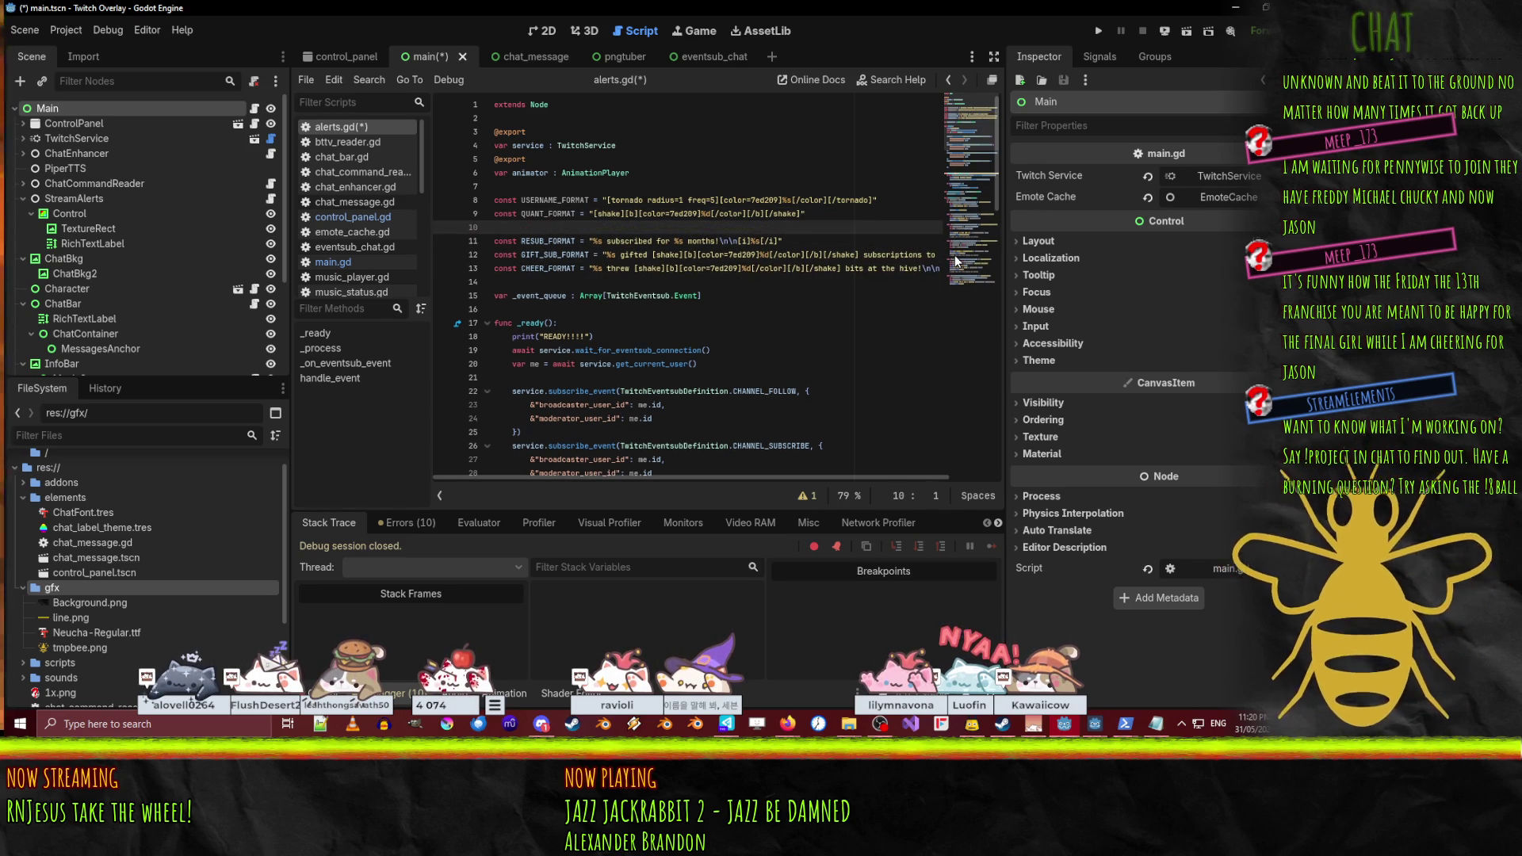
{"action": "type", "text": "onst QUOTE_F"}
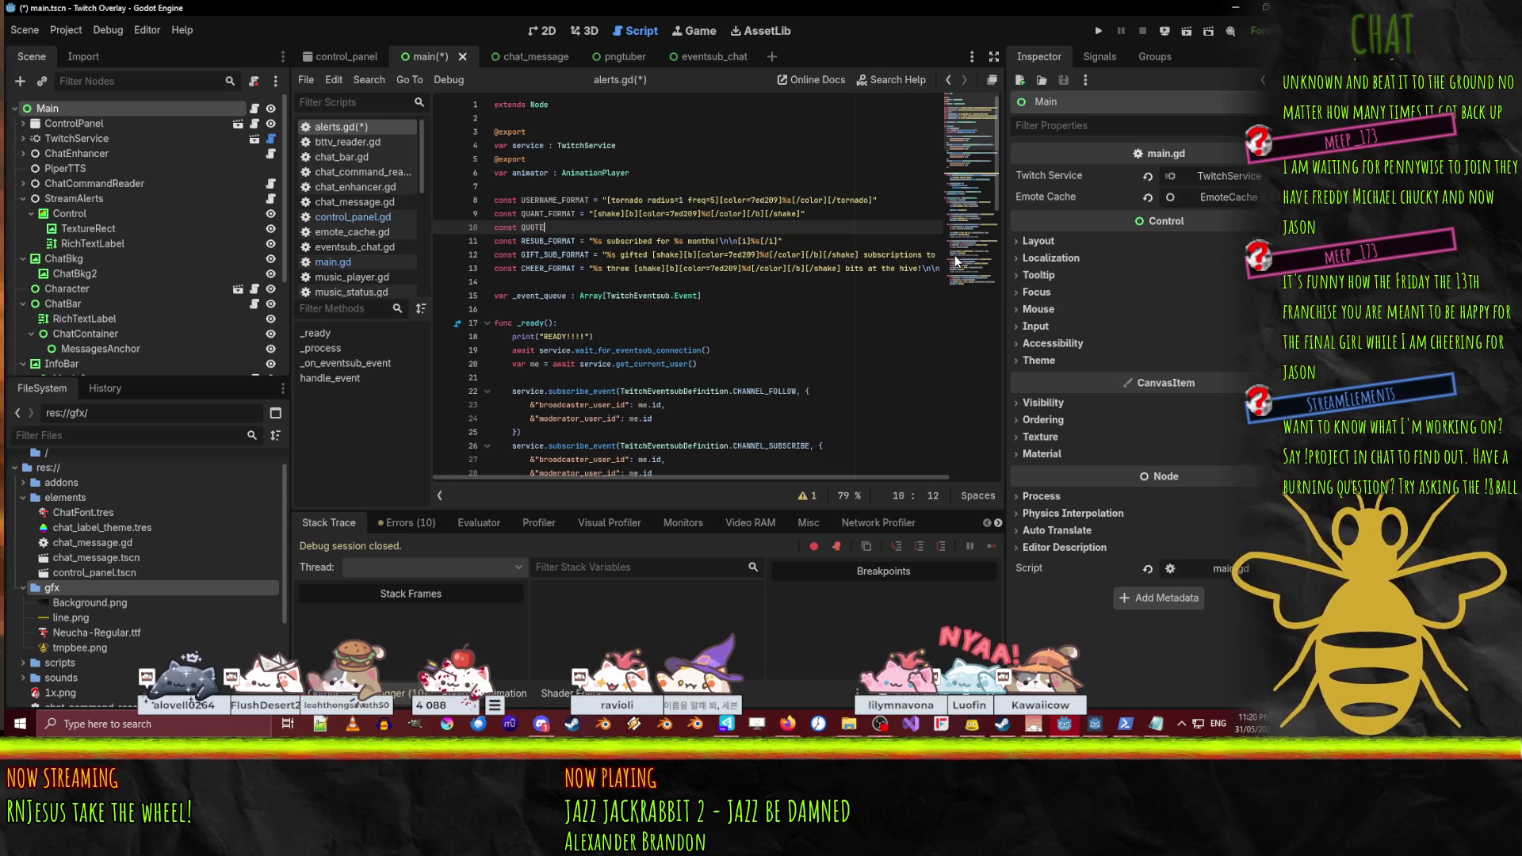
{"action": "type", "text": "ORMAT ="}
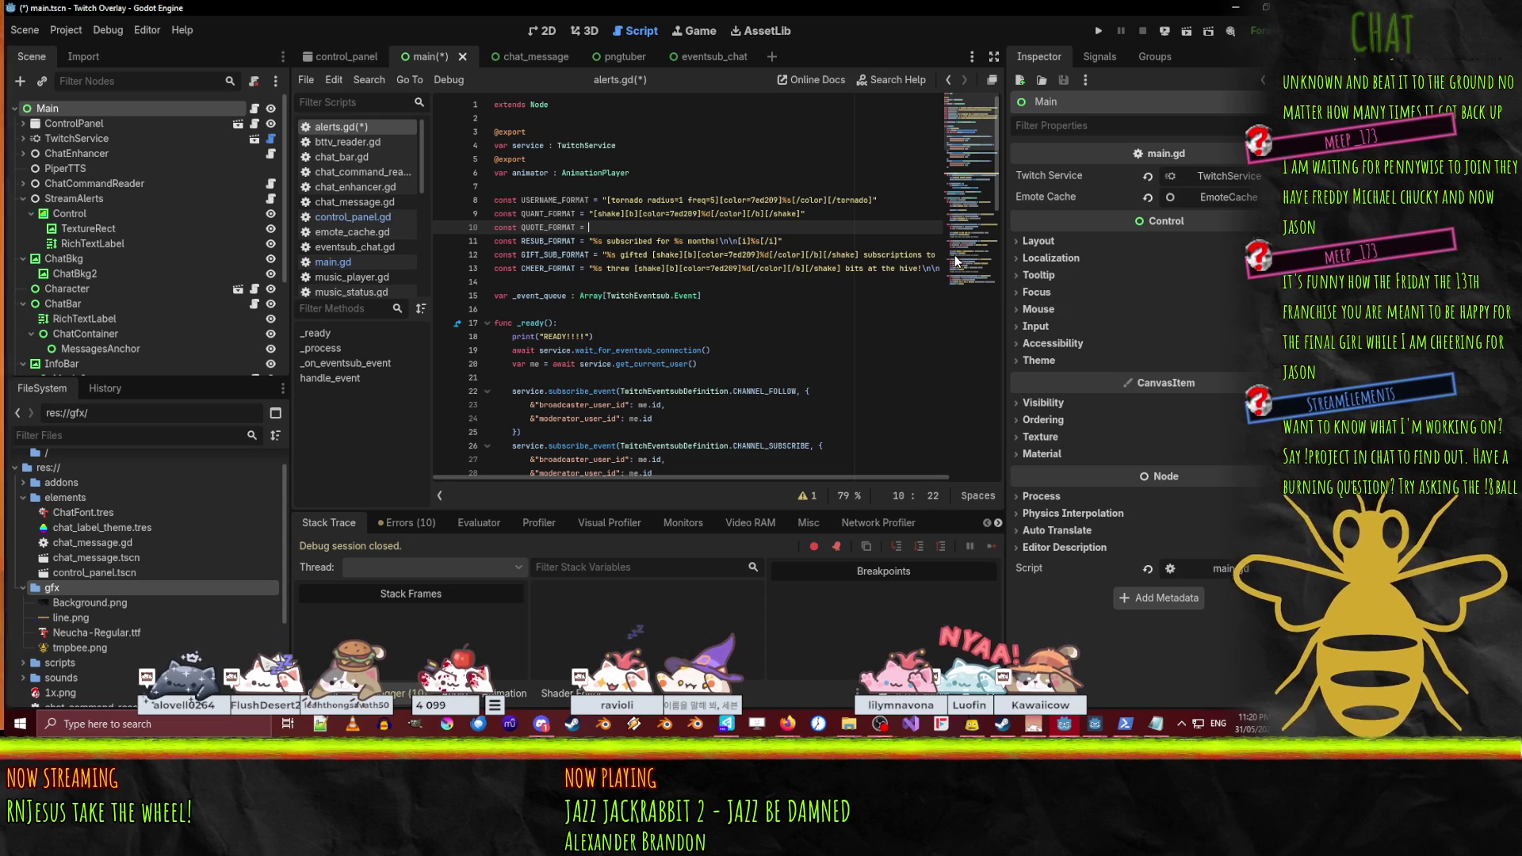
- Rename the new constant to MSG_FORMAT and move RESUB_FORMAT's [i]%s[/i] into it, leaving %s
{"action": "key", "text": "Left"}
{"action": "key", "text": "Left"}
{"action": "key", "text": "Left"}
{"action": "key", "text": "BackSpace"}
{"action": "key", "text": "BackSpace"}
{"action": "key", "text": "BackSpace"}
{"action": "type", "text": "MSG"}
{"action": "key", "text": "End"}
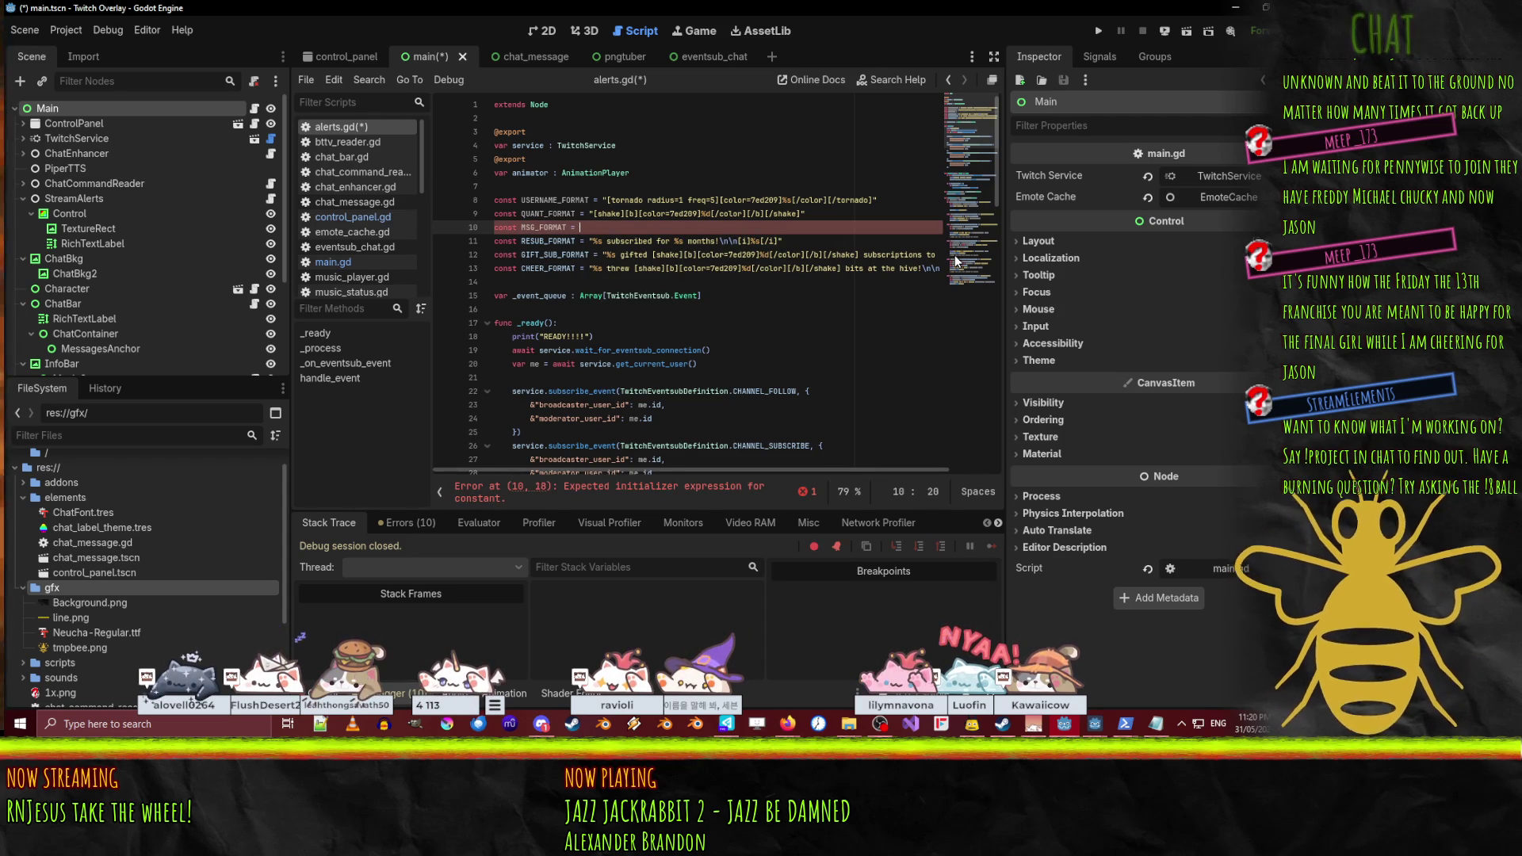
{"action": "key", "text": "Down"}
{"action": "key", "text": "End"}
{"action": "key", "text": "shift+Left"}
{"action": "key", "text": "shift+Left"}
{"action": "key", "text": "shift+Left"}
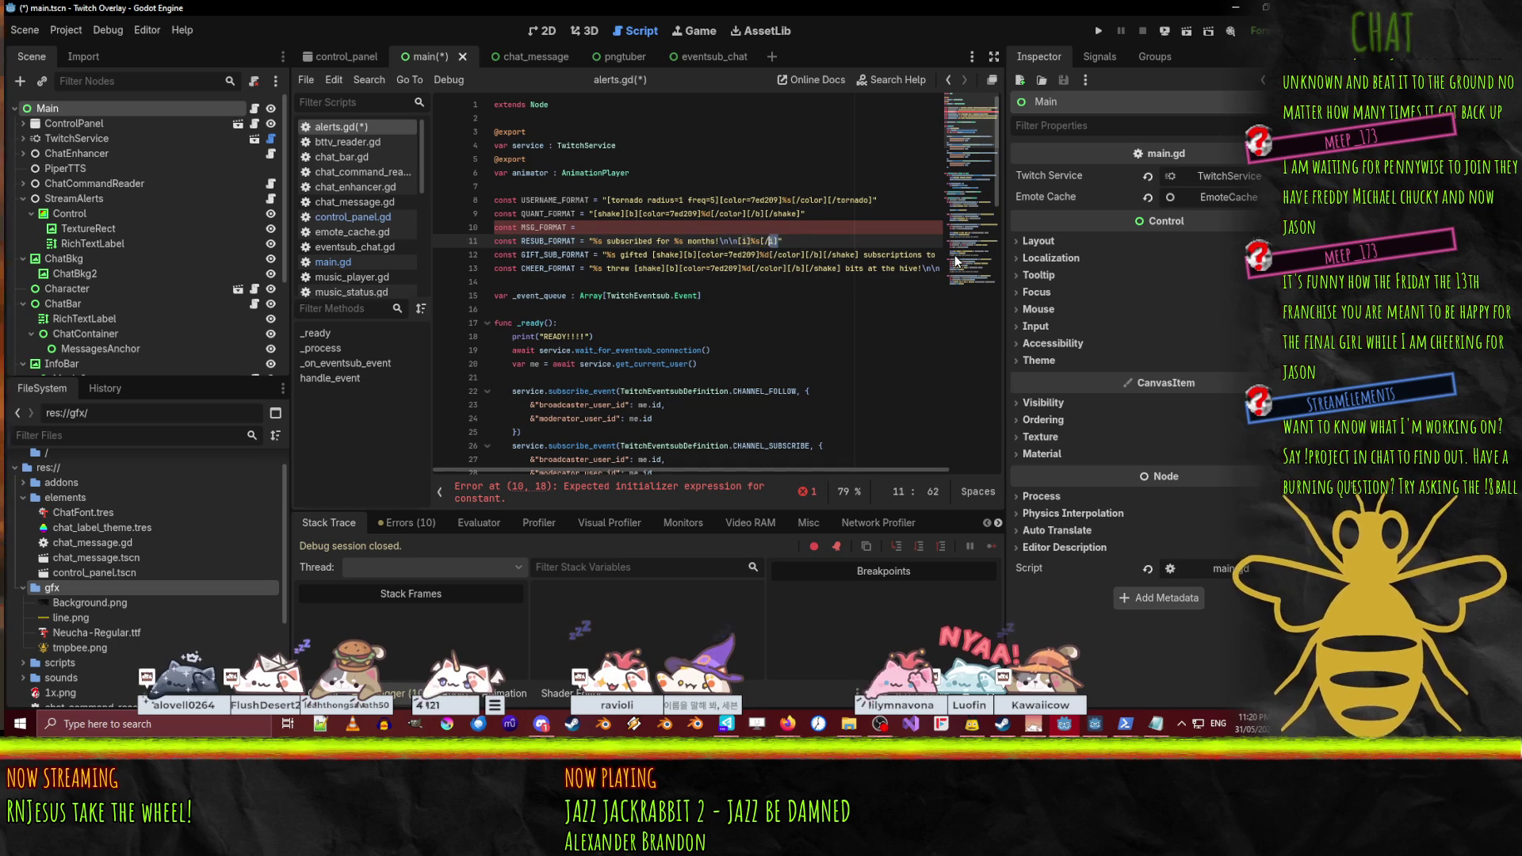
{"action": "key", "text": "shift+Left"}
{"action": "key", "text": "shift+Left"}
{"action": "key", "text": "shift+Left"}
{"action": "key", "text": "BackSpace"}
{"action": "type", "text": "%s"}
{"action": "key", "text": "Up"}
{"action": "type", "text": "\"[i]%s[/i]\""}
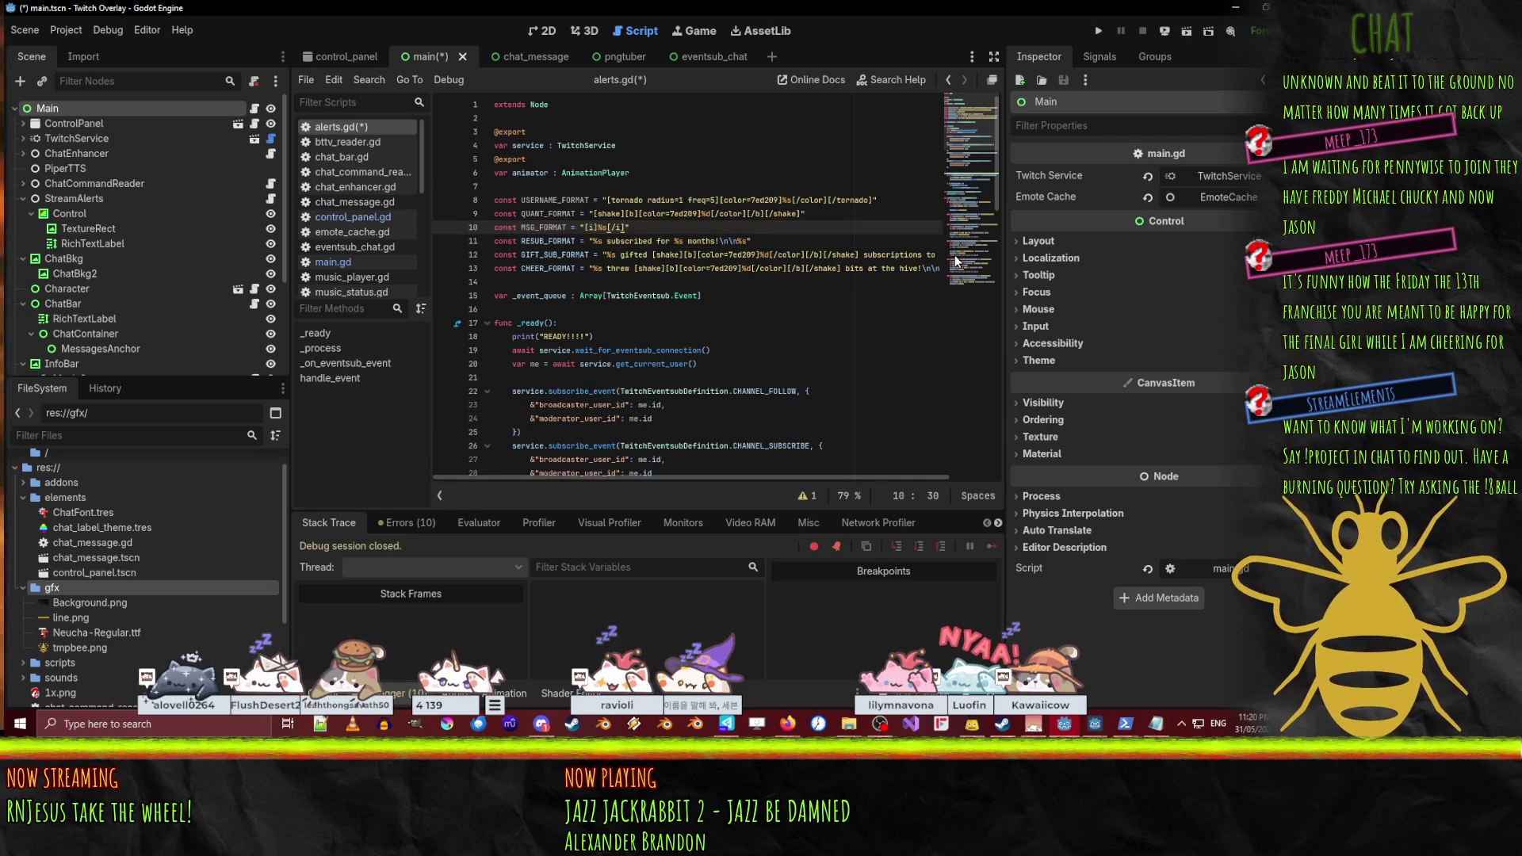
- Replace the shake markup around the gift count in GIFT_SUB_FORMAT with %s
{"action": "key", "text": "Down"}
{"action": "key", "text": "Down"}
{"action": "key", "text": "Left"}
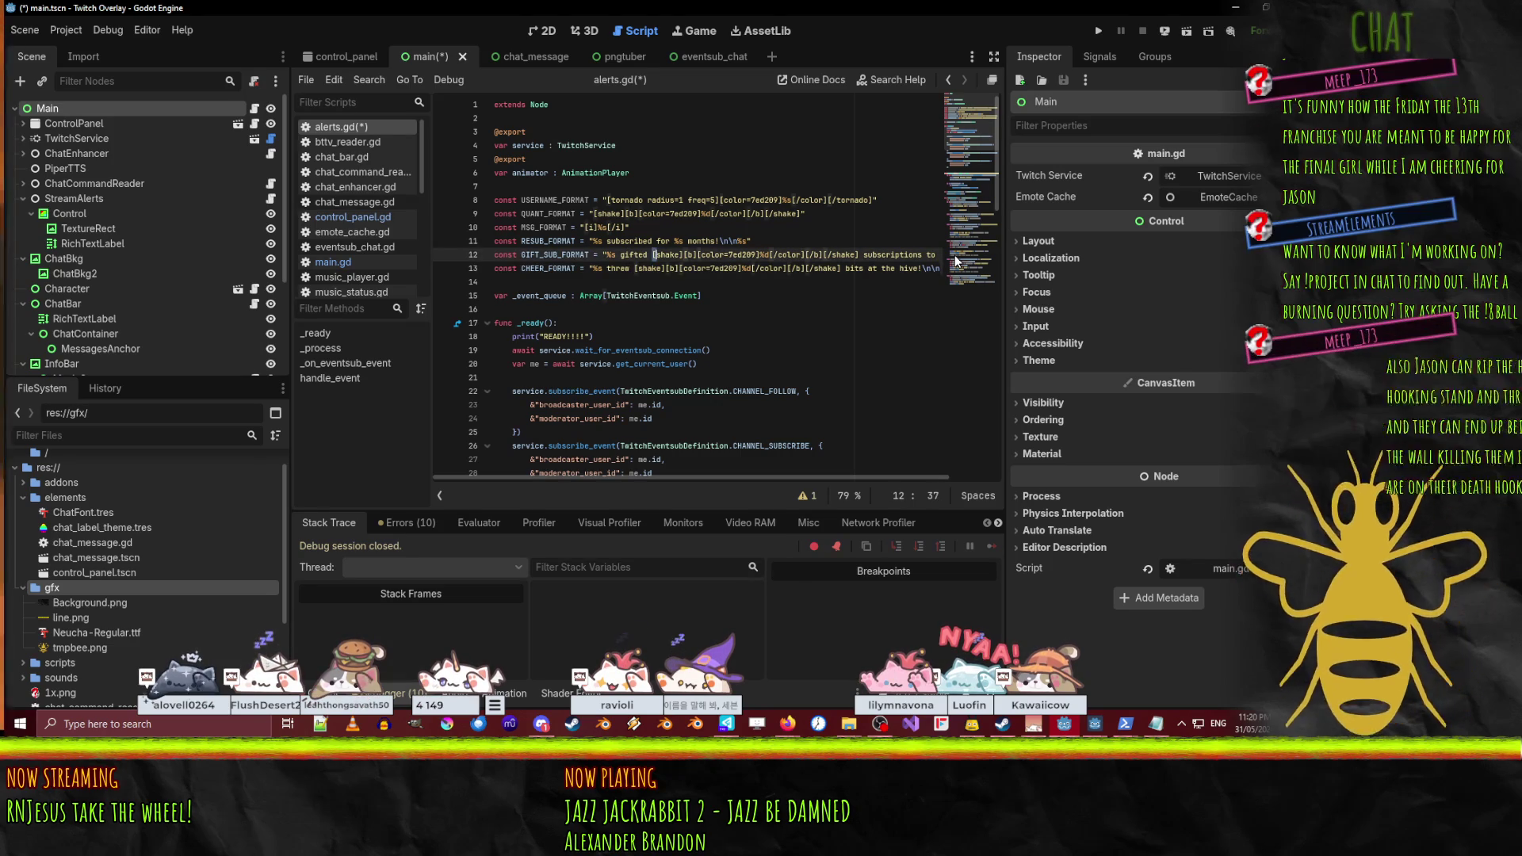
{"action": "key", "text": "ctrl+shift+Right"}
{"action": "key", "text": "ctrl+shift+Right"}
{"action": "key", "text": "ctrl+shift+Right"}
{"action": "key", "text": "ctrl+shift+Right"}
{"action": "key", "text": "ctrl+shift+Right"}
{"action": "key", "text": "ctrl+shift+Right"}
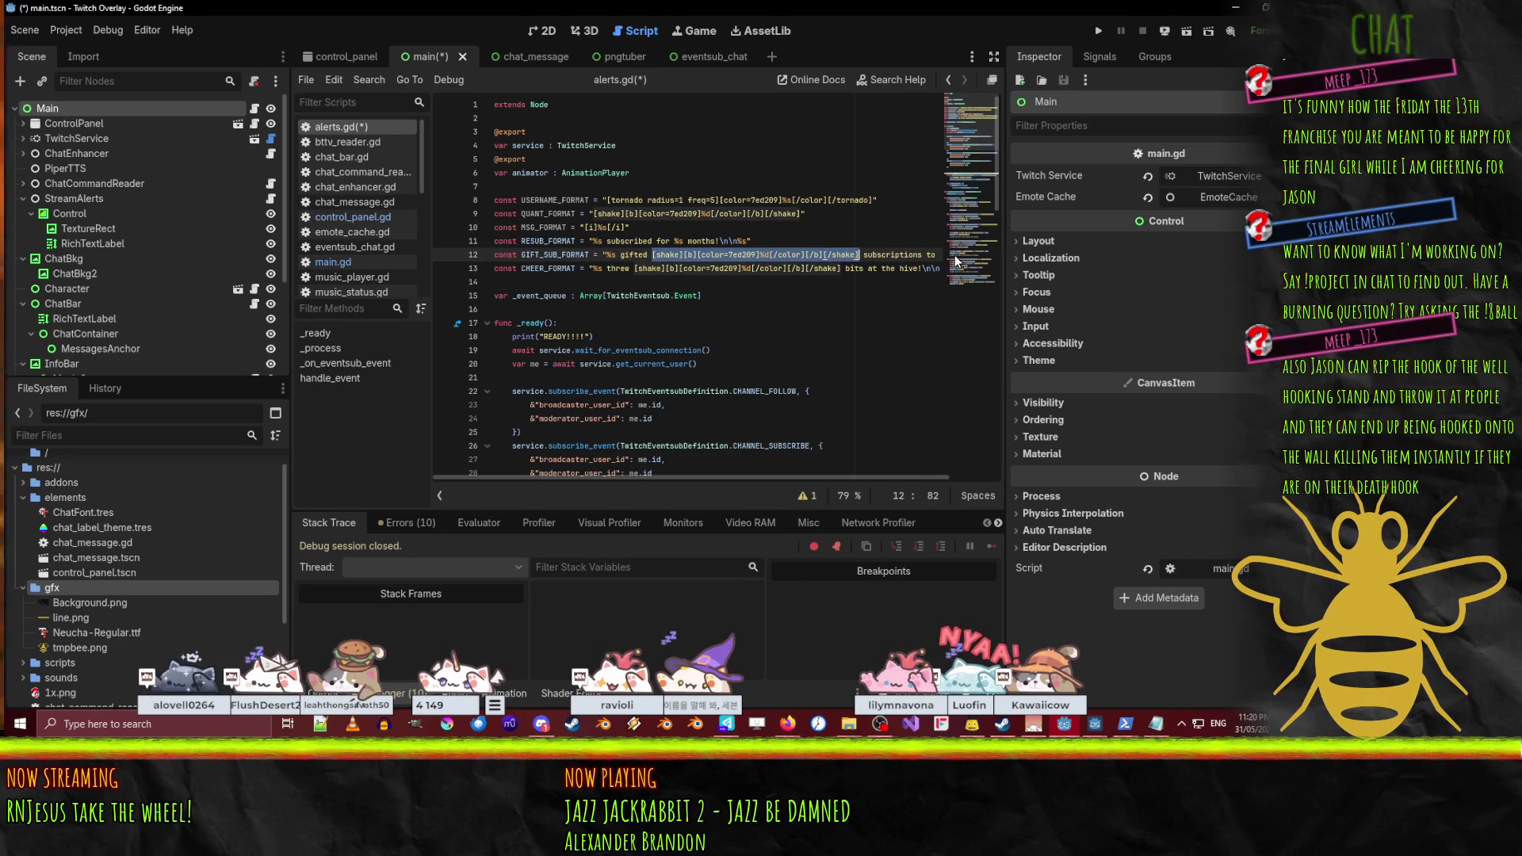
{"action": "key", "text": "BackSpace"}
{"action": "type", "text": "%s"}
- Replace CHEER_FORMAT's shake markup with %s and strip its italic tags
{"action": "key", "text": "Down"}
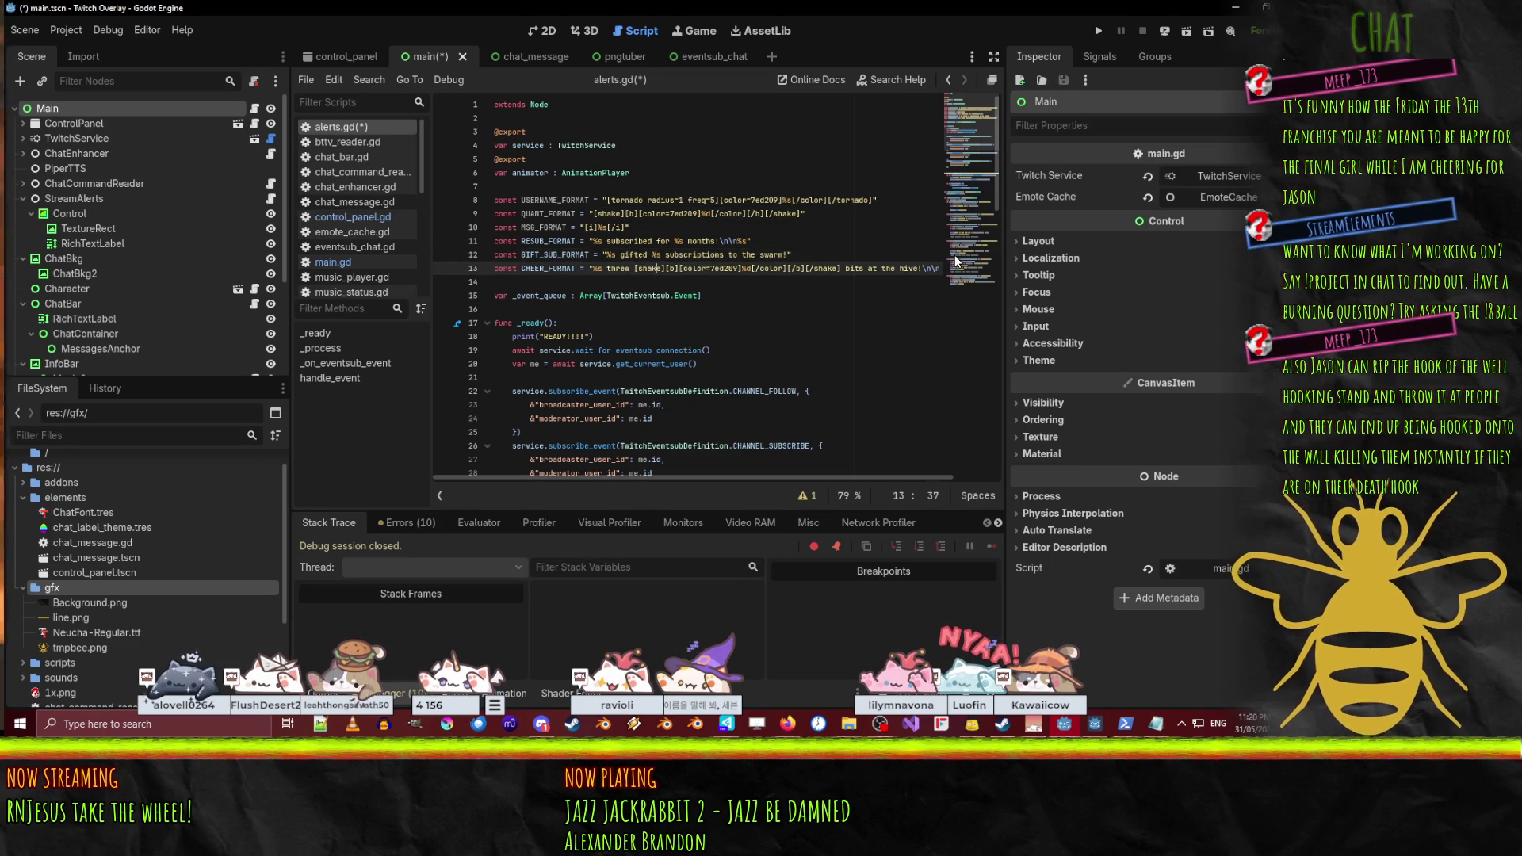
{"action": "key", "text": "ctrl+shift+Right"}
{"action": "key", "text": "ctrl+shift+Right"}
{"action": "key", "text": "ctrl+shift+Right"}
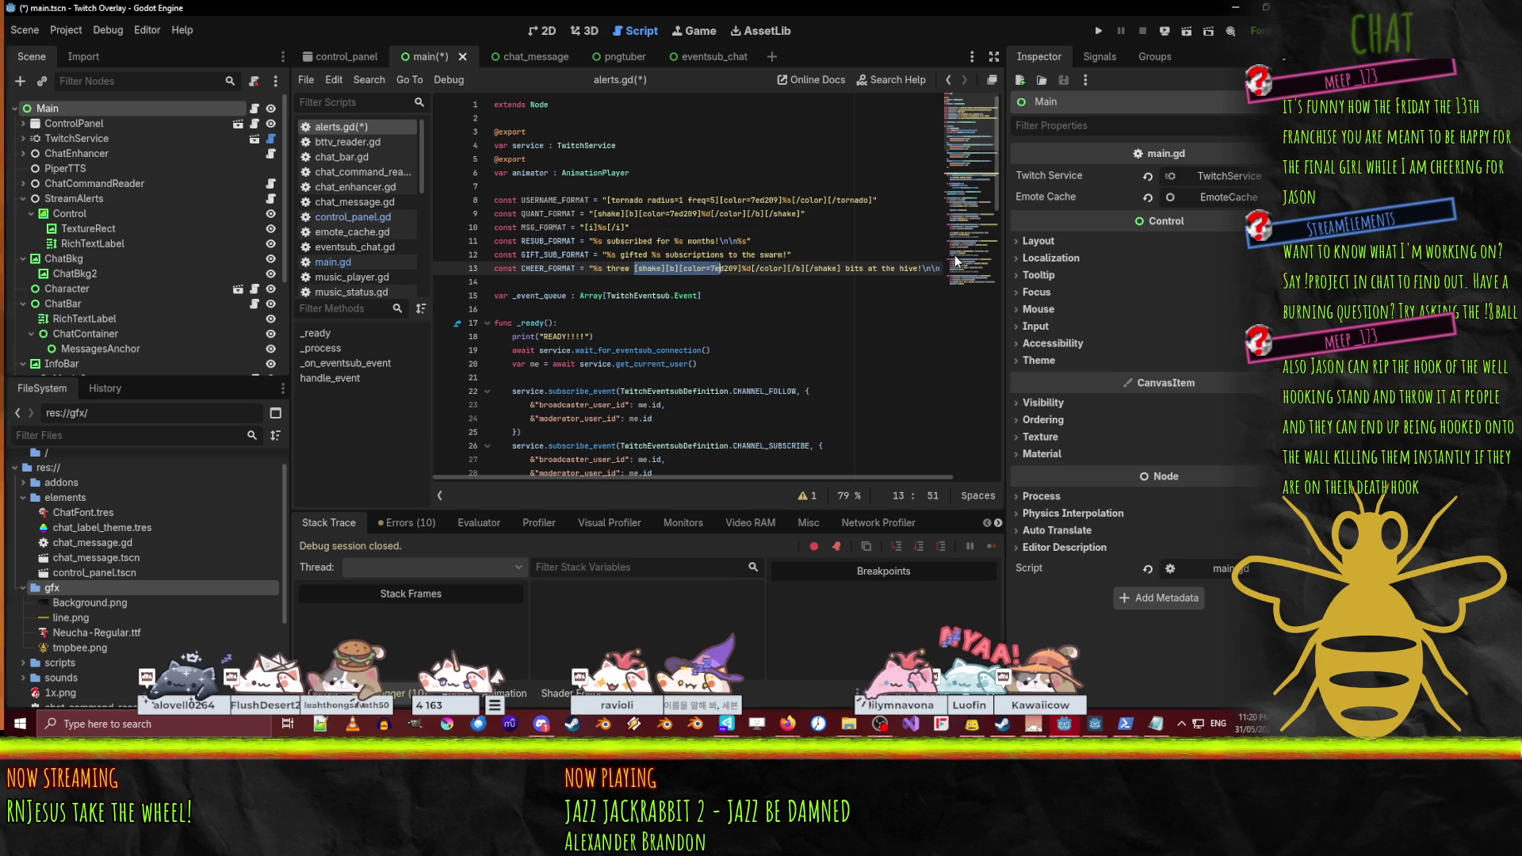
{"action": "key", "text": "ctrl+shift+Right"}
{"action": "key", "text": "ctrl+shift+Right"}
{"action": "key", "text": "ctrl+shift+Right"}
{"action": "type", "text": "%s[/i"}
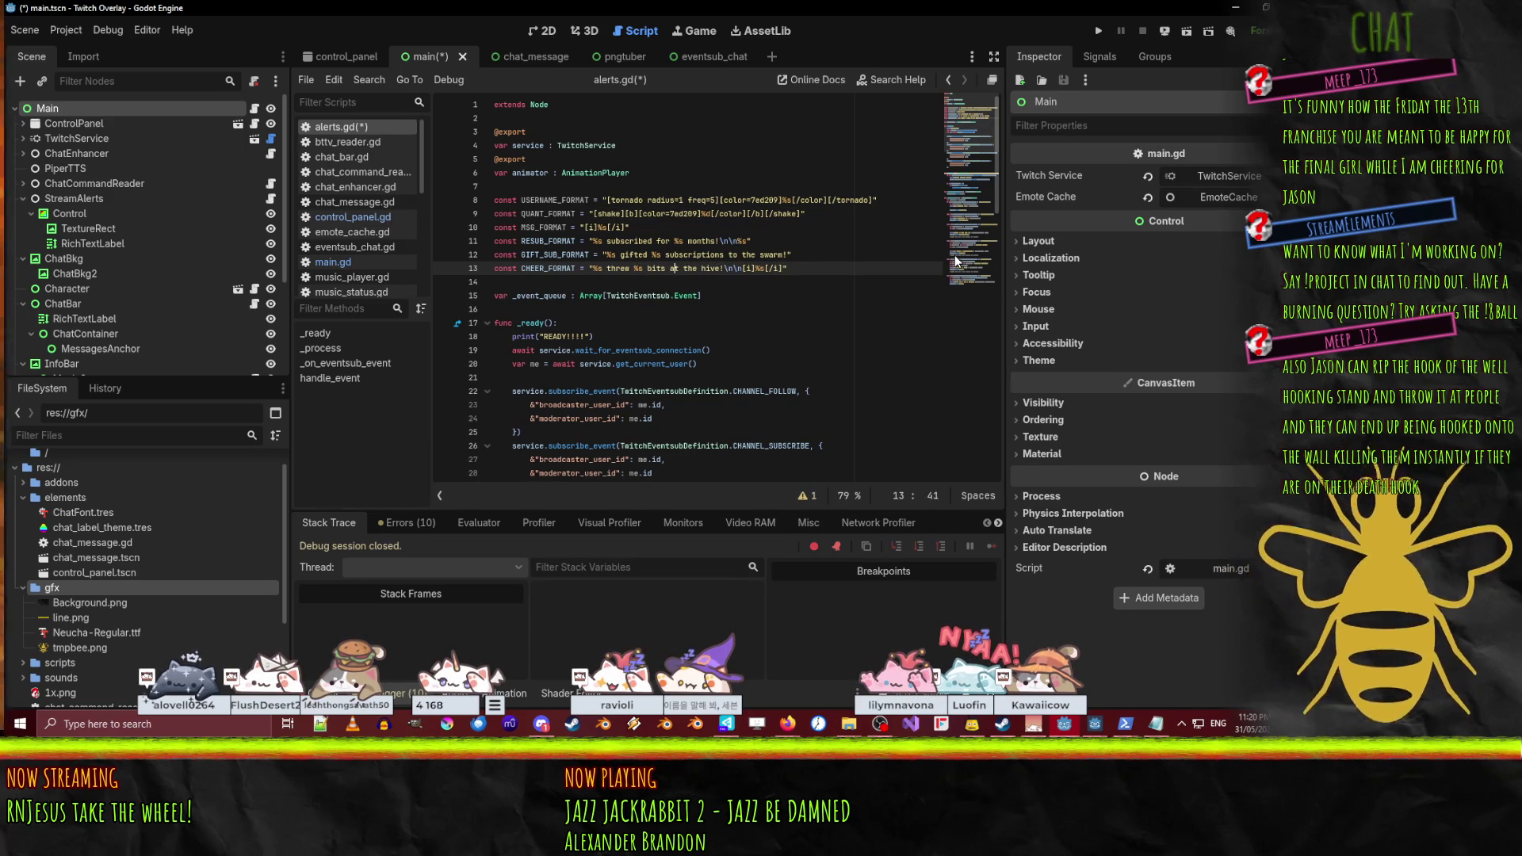
{"action": "key", "text": "Left"}
{"action": "key", "text": "Delete"}
{"action": "key", "text": "Delete"}
{"action": "key", "text": "Right"}
{"action": "key", "text": "Right"}
{"action": "key", "text": "Right"}
{"action": "key", "text": "BackSpace"}
{"action": "key", "text": "BackSpace"}
{"action": "key", "text": "Up"}
{"action": "key", "text": "Up"}
{"action": "key", "text": "Up"}
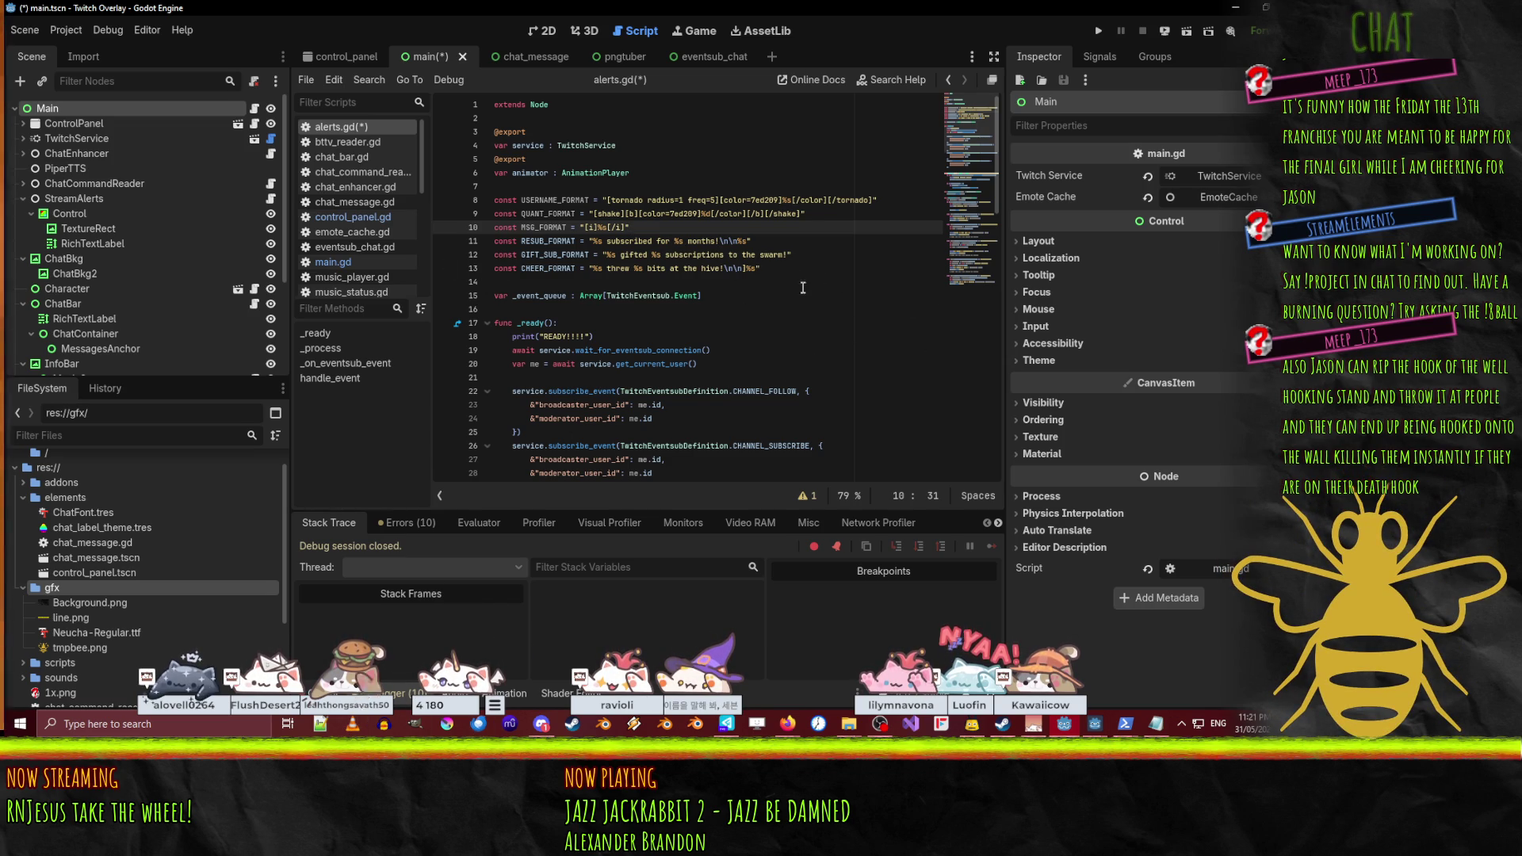
{"action": "double_click", "coordinate": [554, 200]}
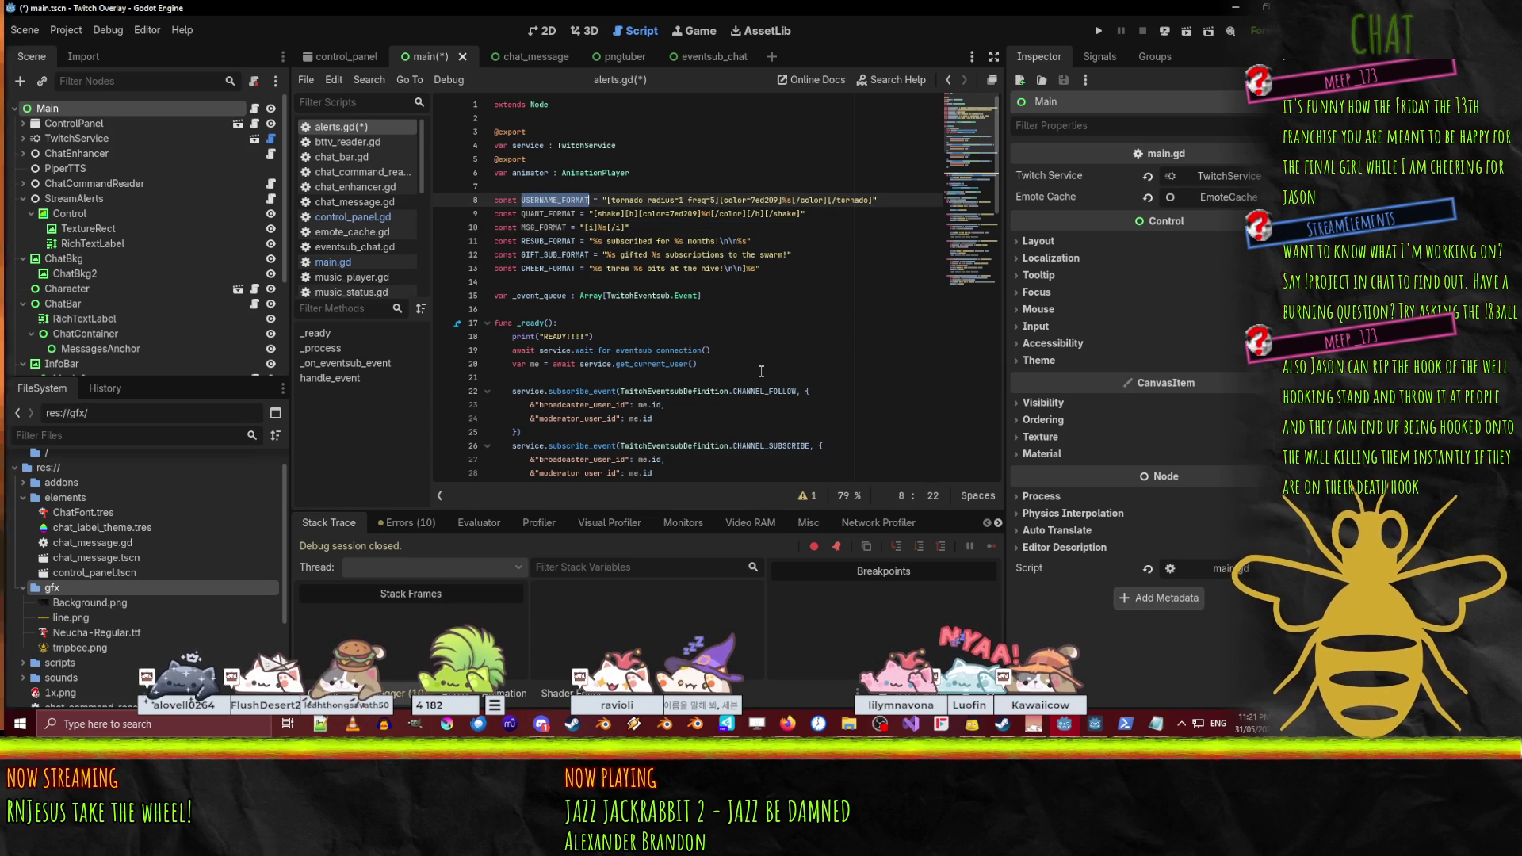
{"action": "left_click", "coordinate": [765, 323]}
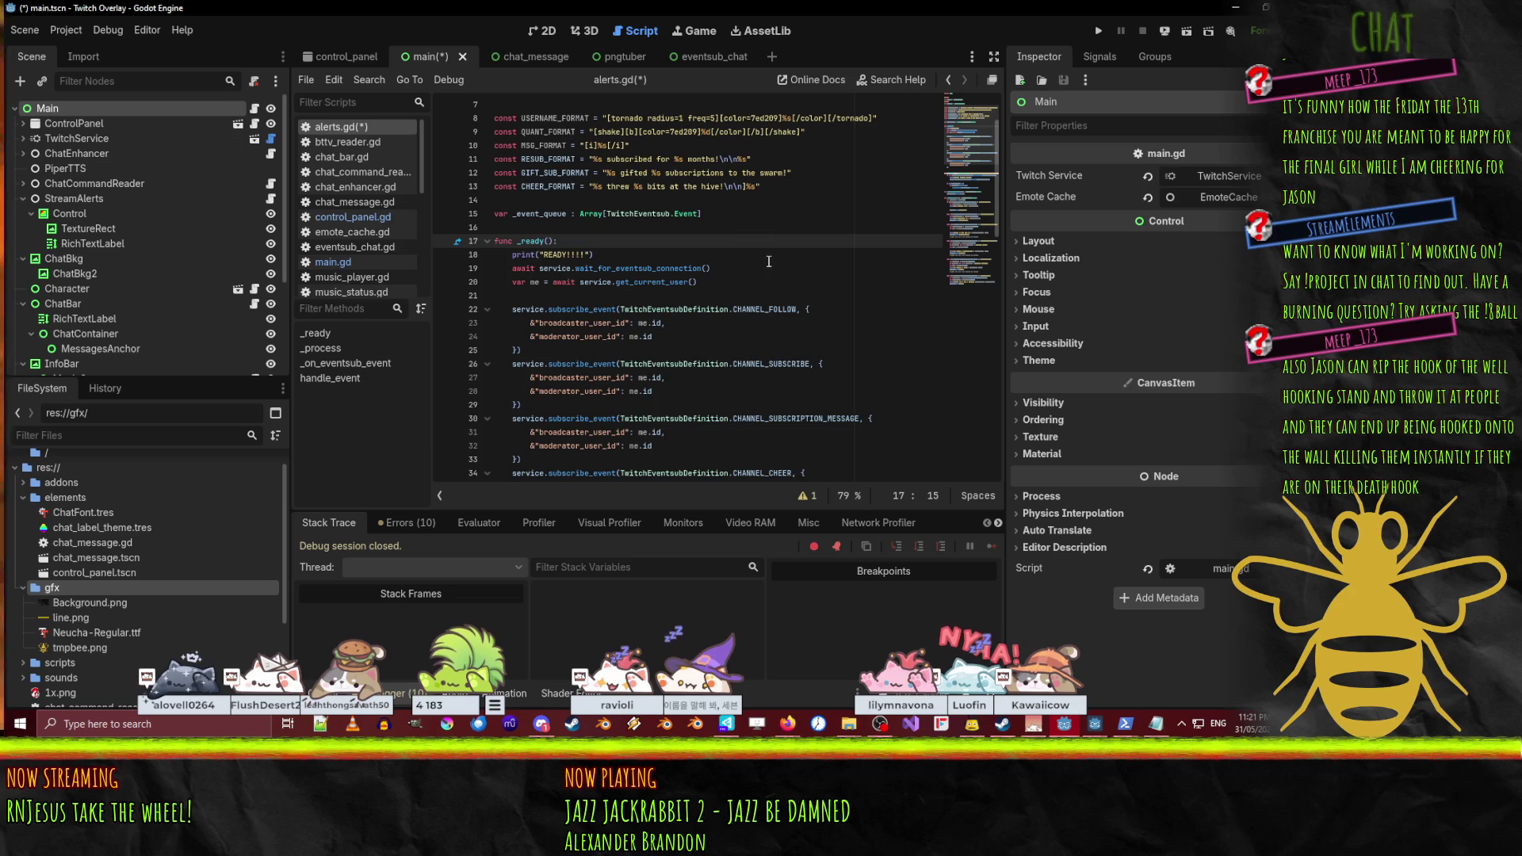
{"action": "scroll", "coordinate": [712, 277], "scroll_direction": "down", "scroll_amount": 5}
{"action": "scroll", "coordinate": [711, 278], "scroll_direction": "up", "scroll_amount": 5}
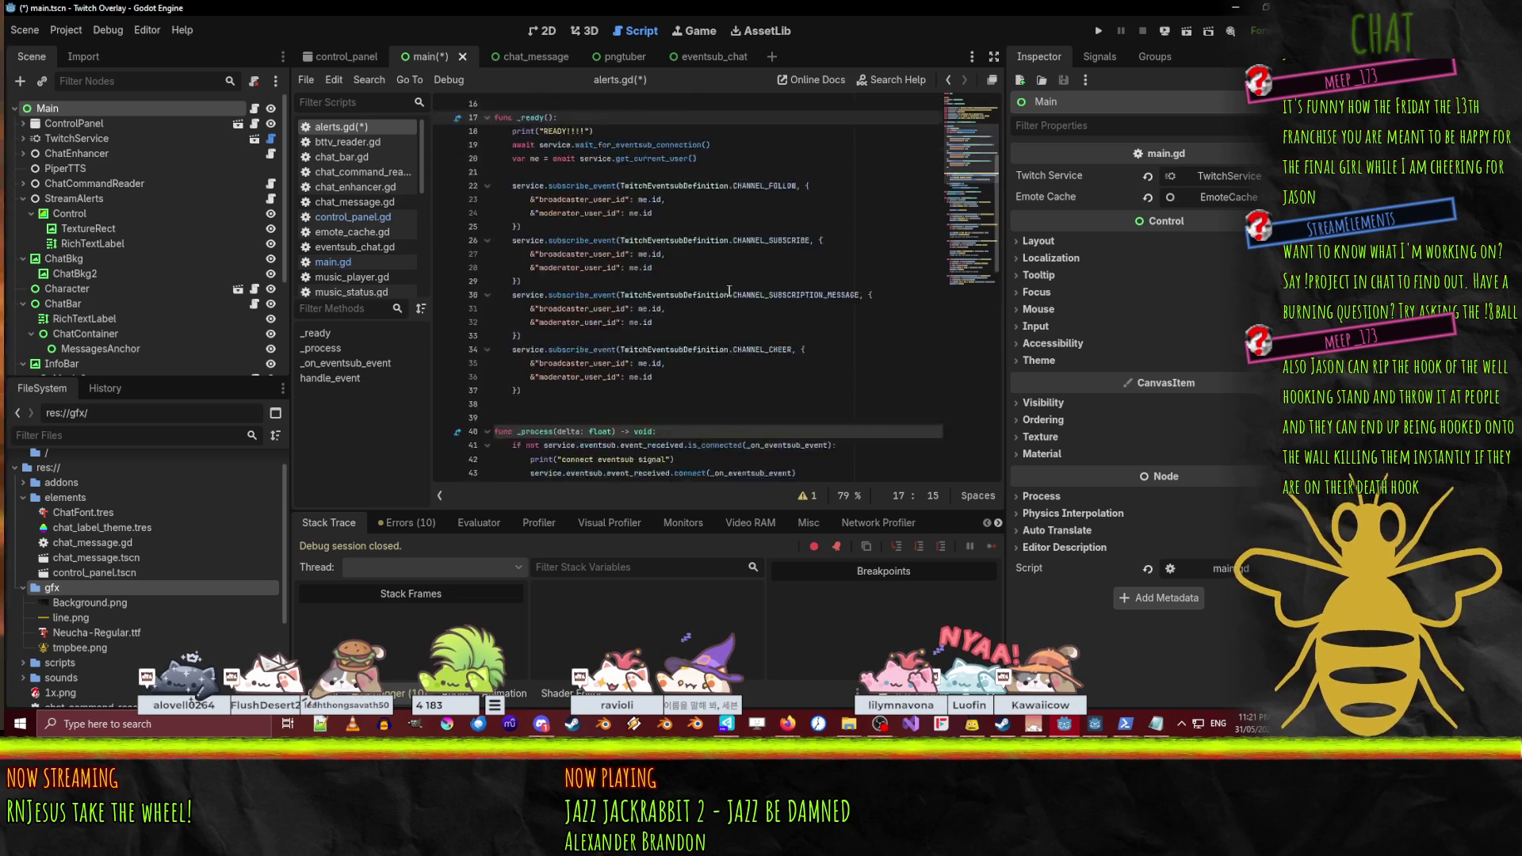
{"action": "left_click", "coordinate": [680, 173]}
{"action": "key", "text": "Return"}
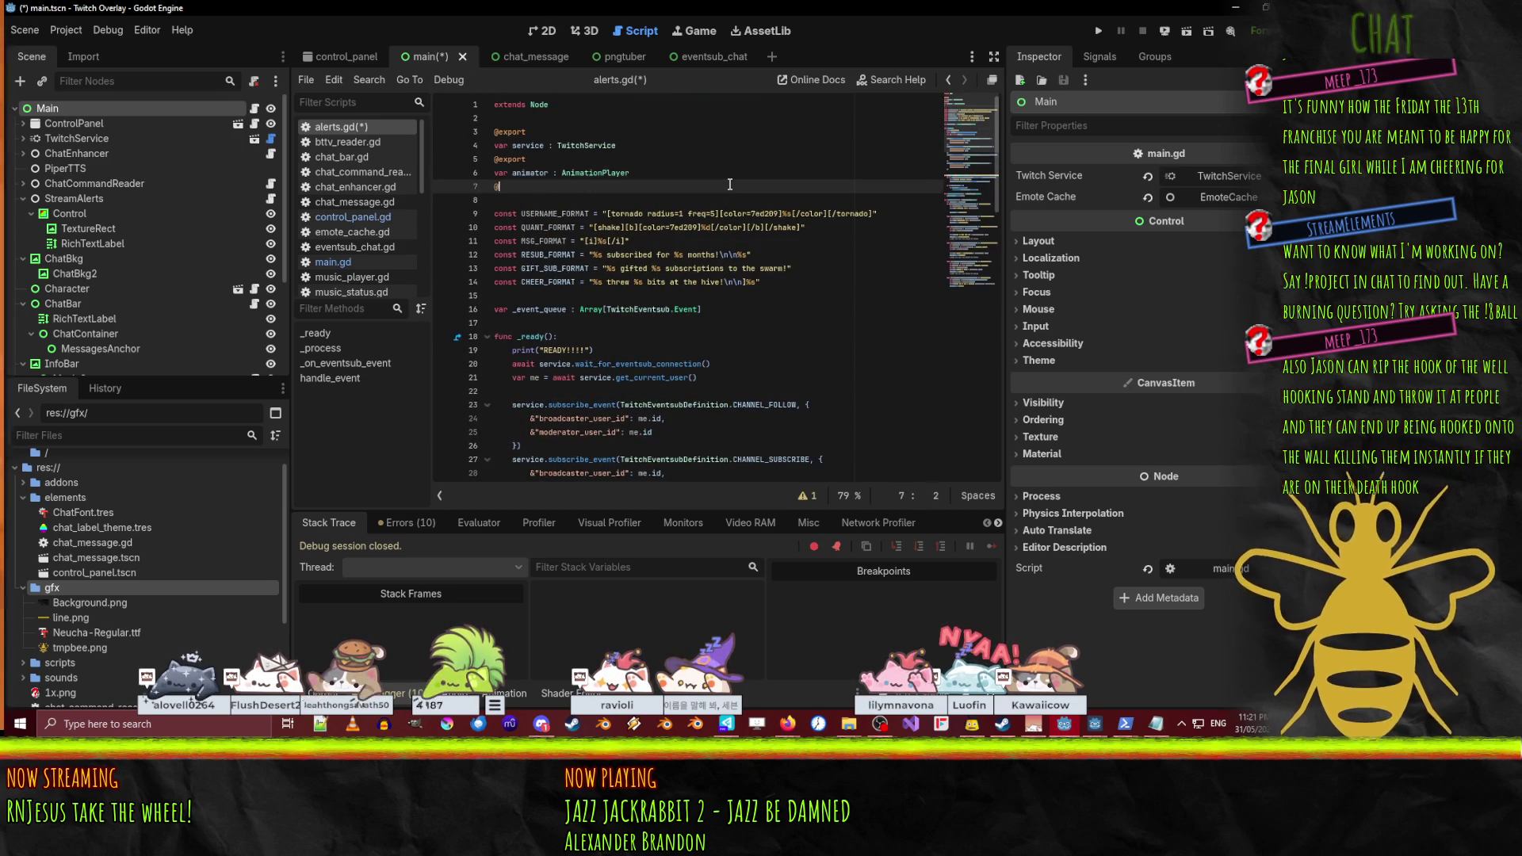
{"action": "type", "text": "@exp"}
{"action": "key", "text": "Return"}
{"action": "key", "text": "Return"}
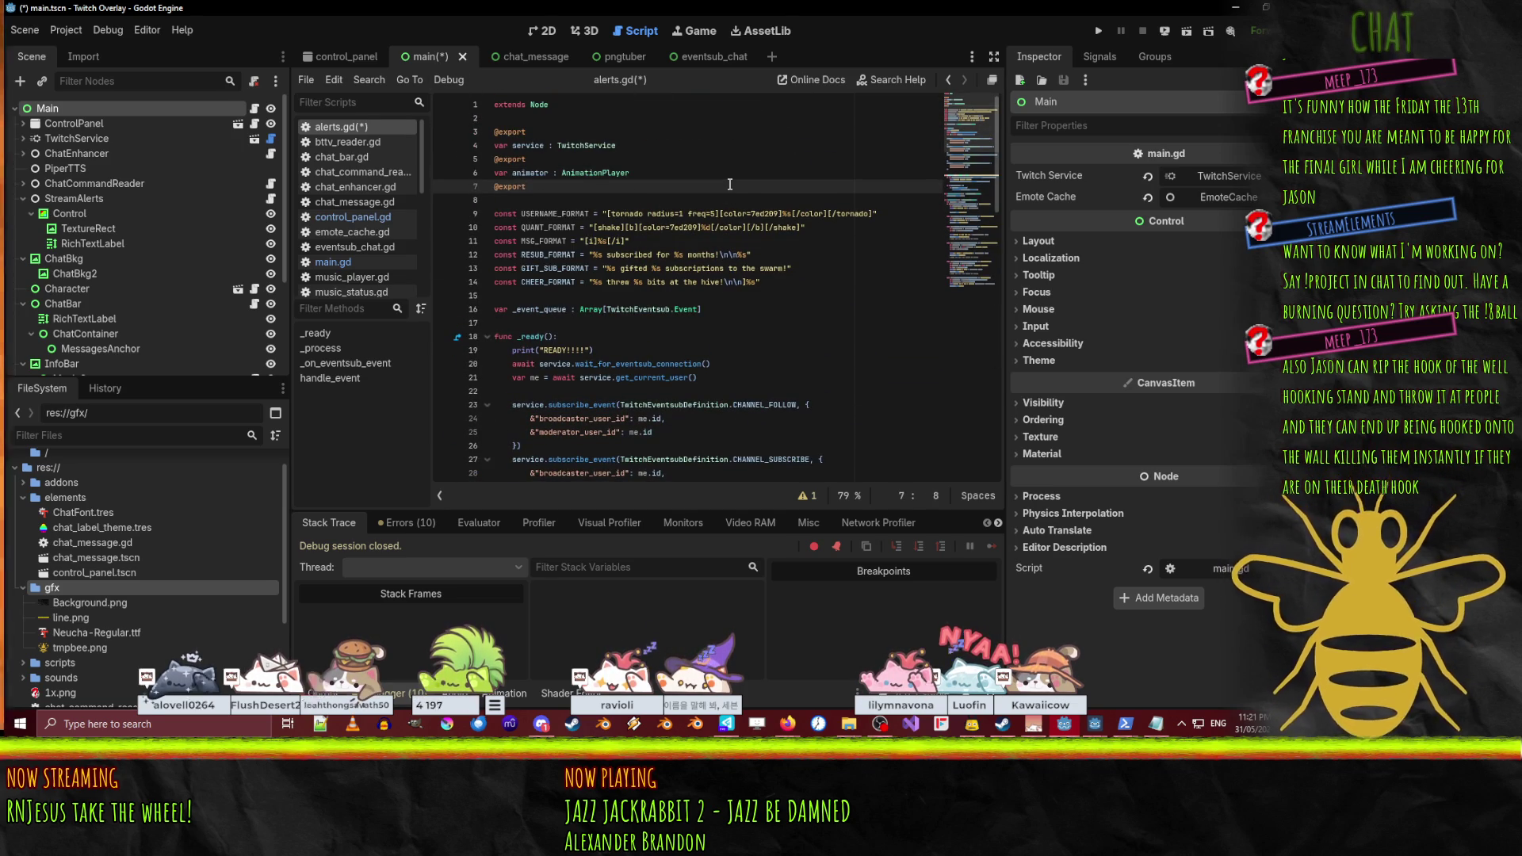
{"action": "type", "text": "var "}
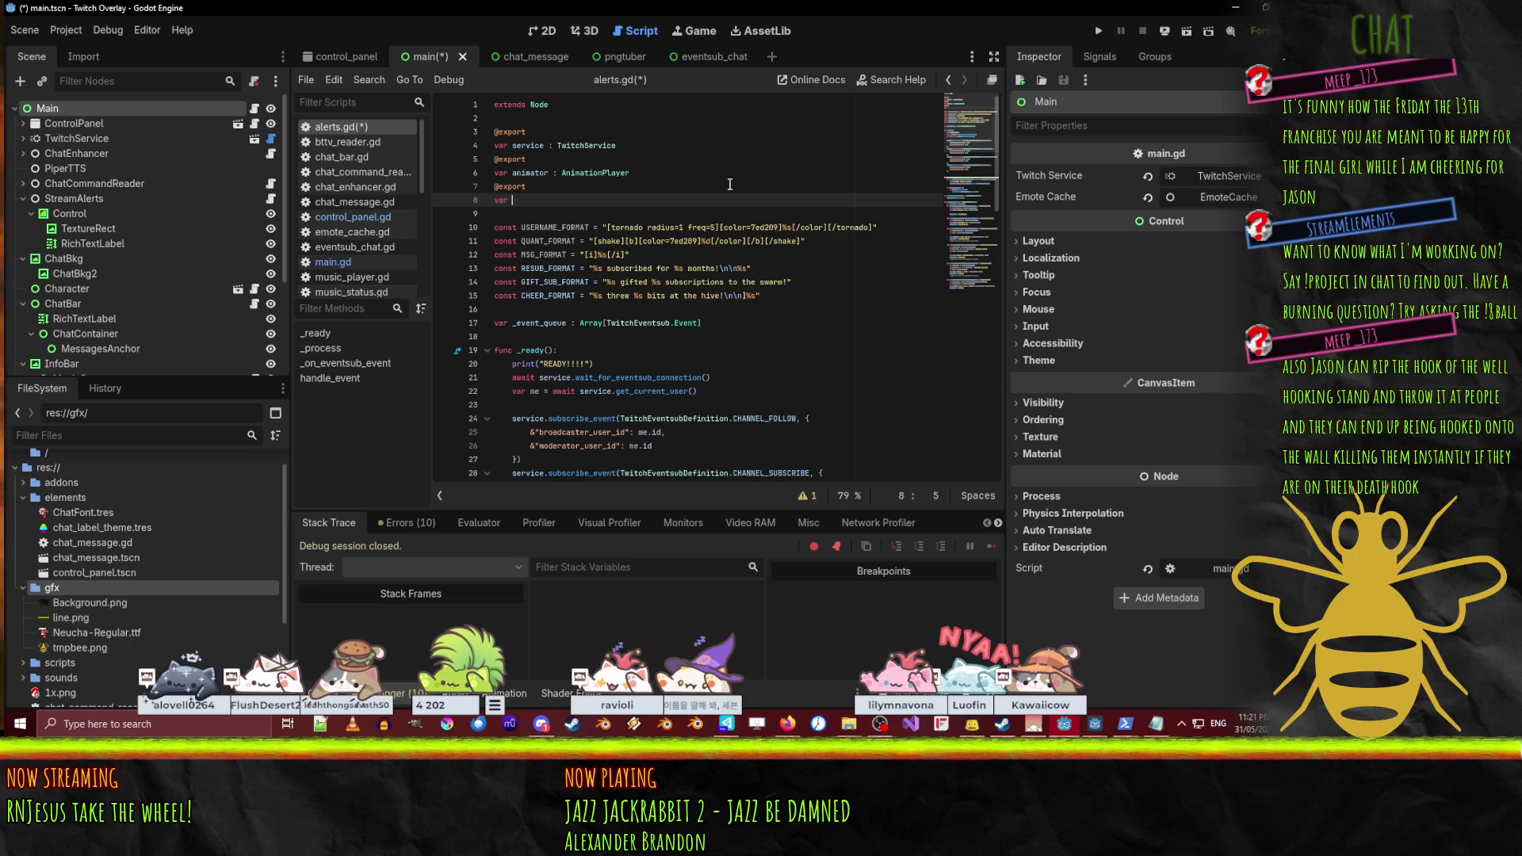
{"action": "type", "text": "alert_text : "}
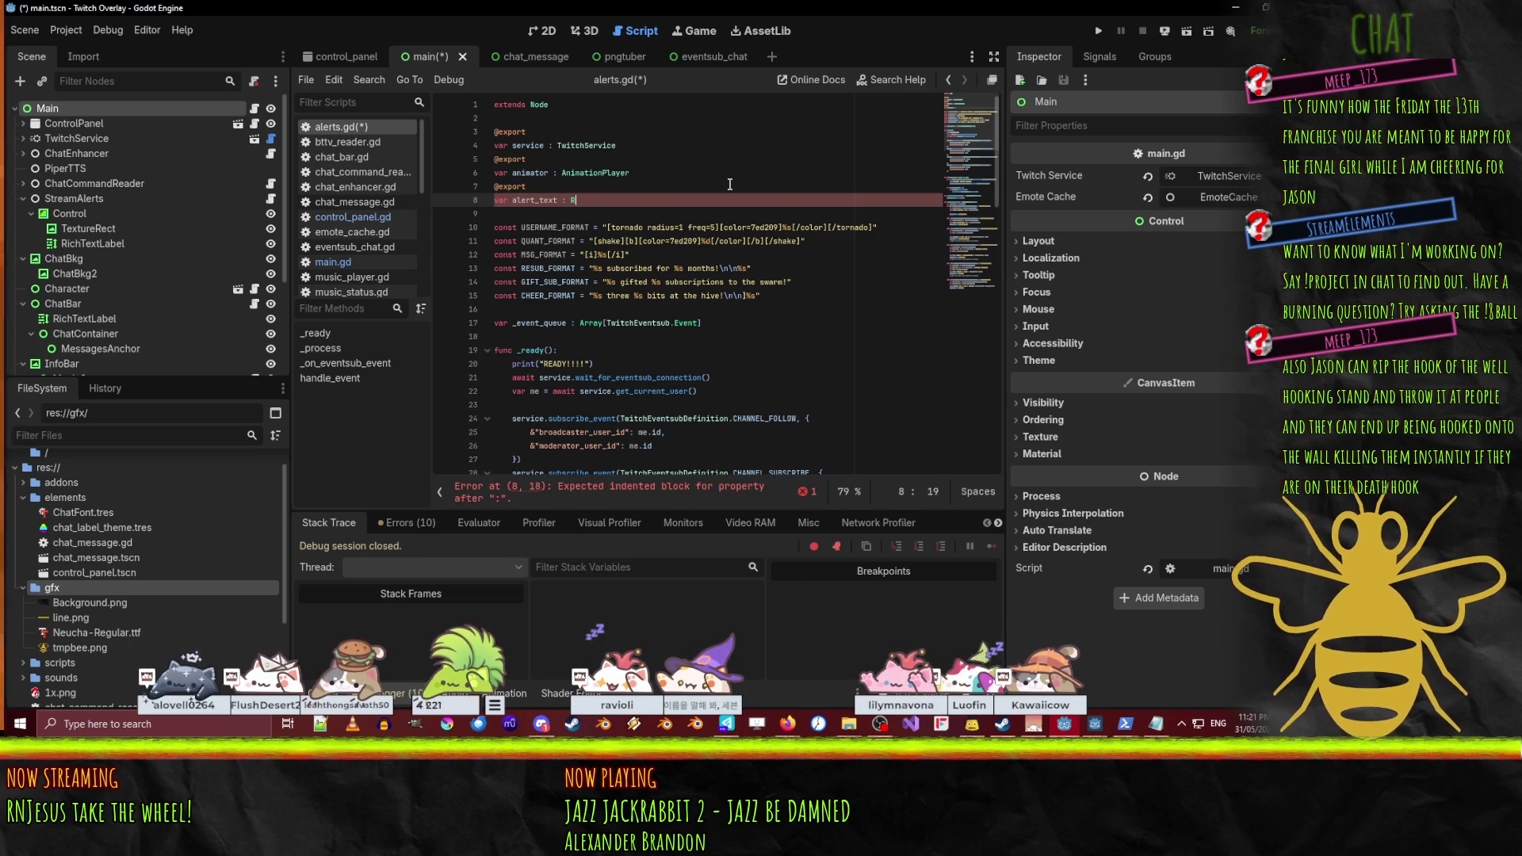
{"action": "type", "text": "RihT"}
{"action": "key", "text": "Down"}
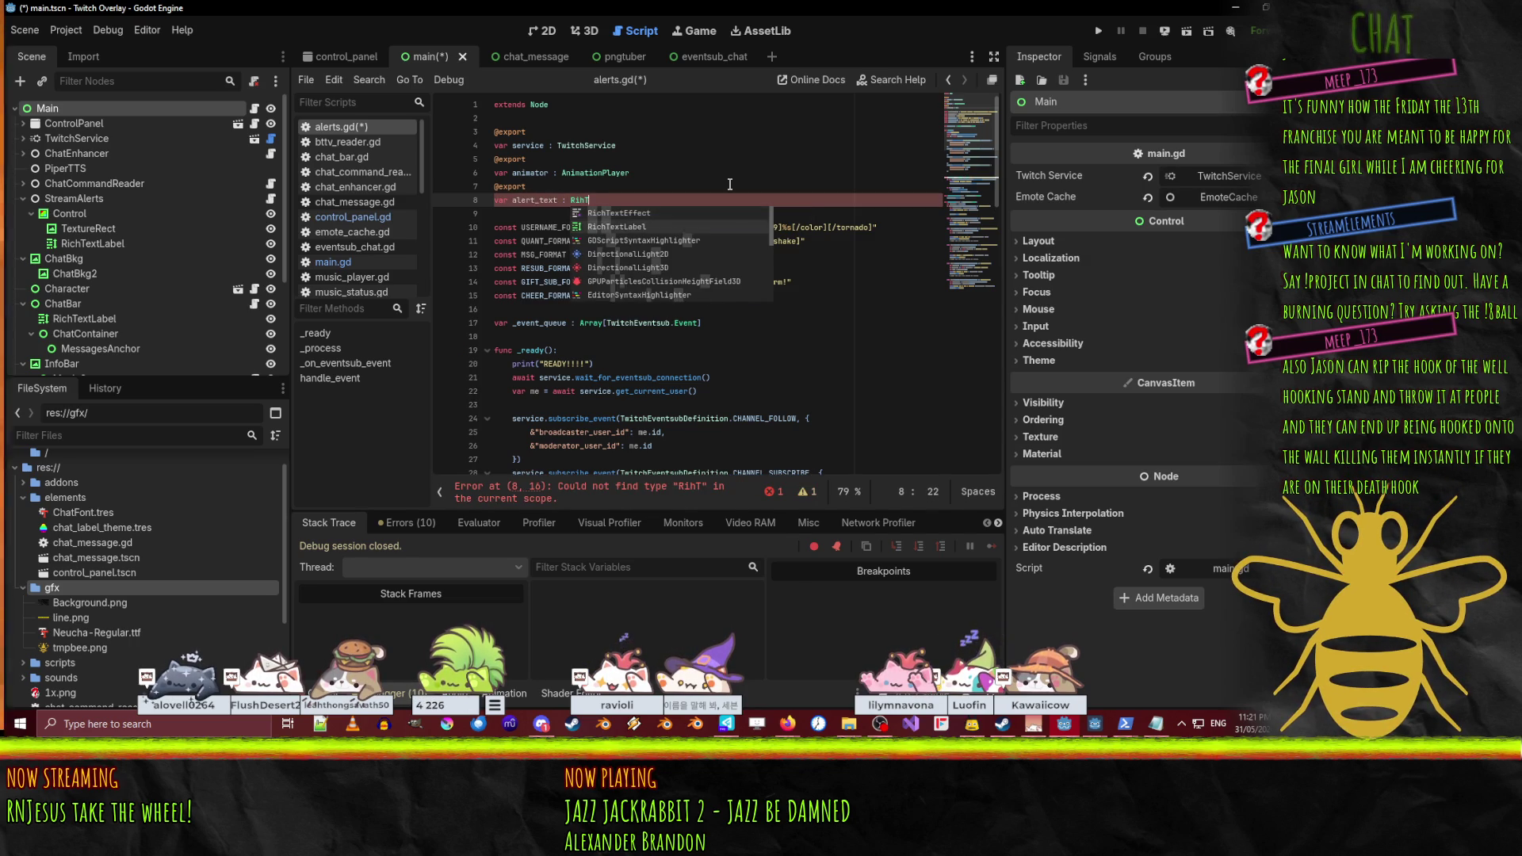
{"action": "key", "text": "Return"}
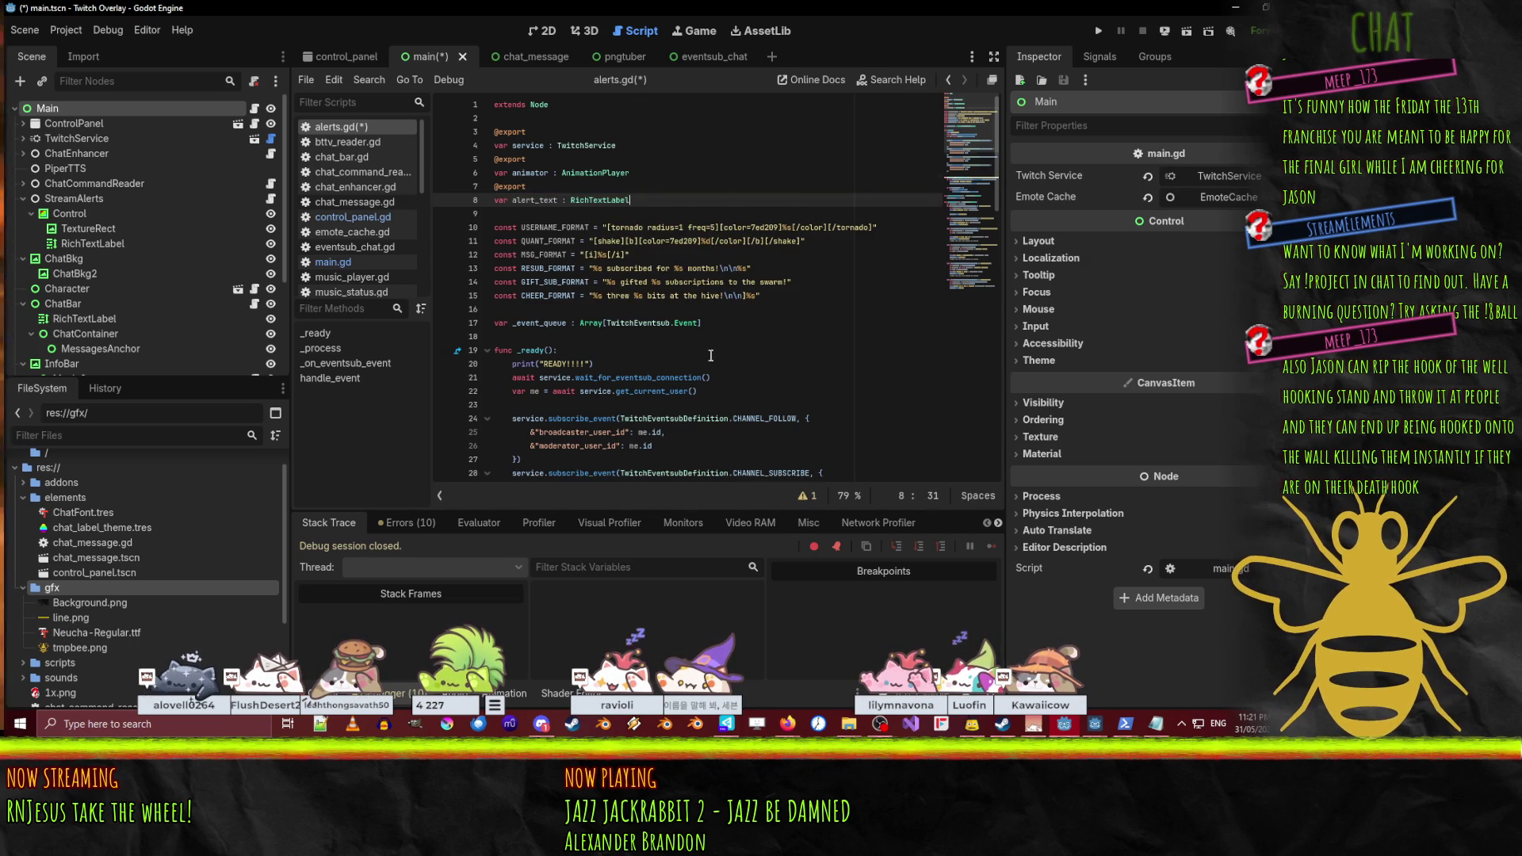
{"action": "scroll", "coordinate": [708, 348], "scroll_direction": "down", "scroll_amount": 15}
- Add 'alert_text = RESUB_FORMAT % [username]' above the subscribed animation call
{"action": "left_click", "coordinate": [676, 281]}
{"action": "key", "text": "Home"}
{"action": "key", "text": "Return"}
{"action": "key", "text": "Return"}
{"action": "key", "text": "Up"}
{"action": "type", "text": "alert_text ="}
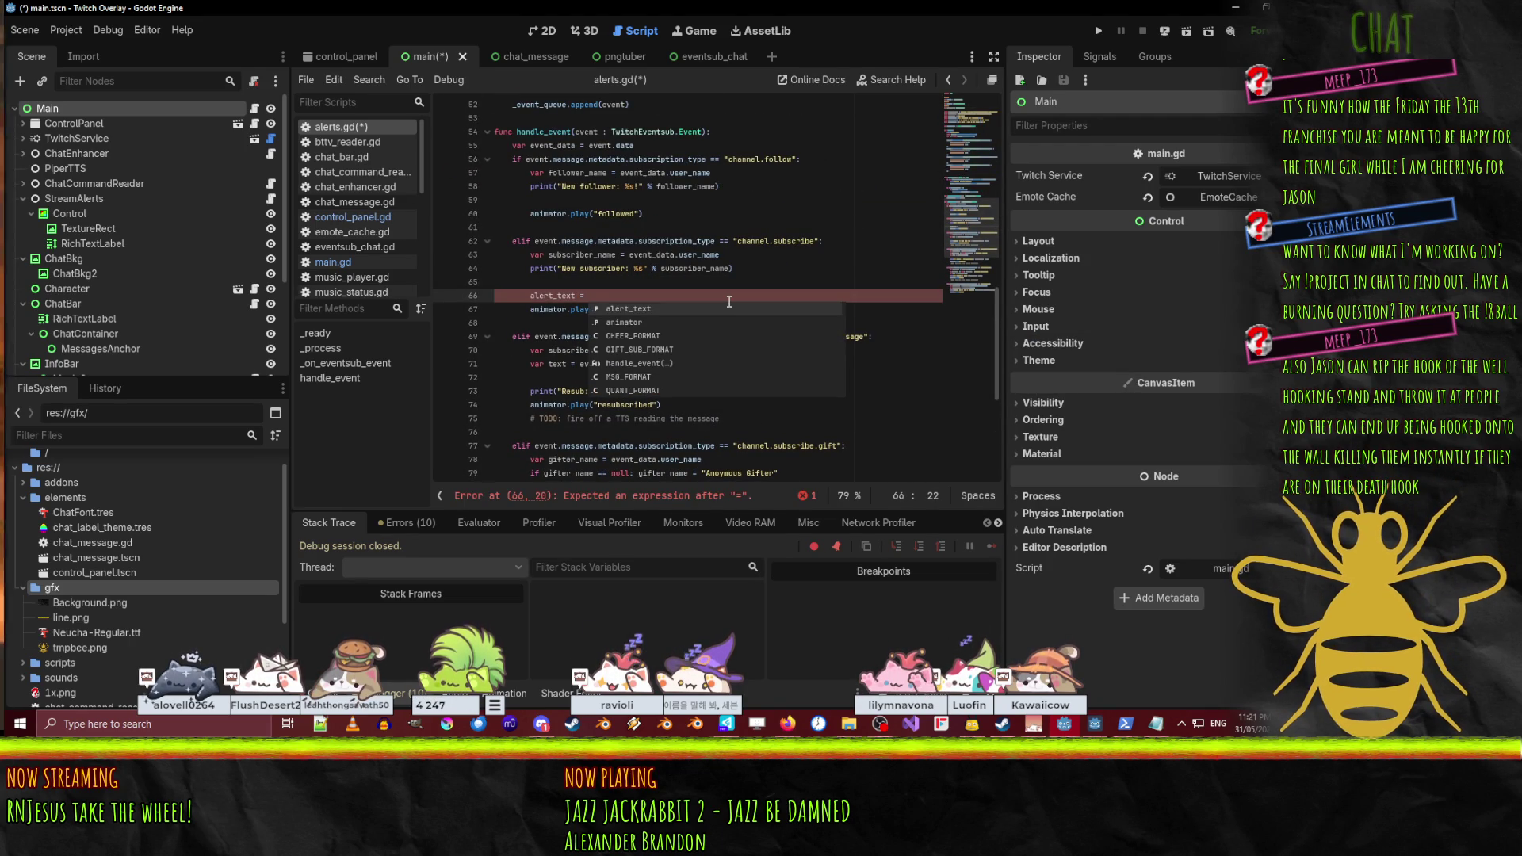
{"action": "scroll", "coordinate": [728, 302], "scroll_direction": "up", "scroll_amount": 10}
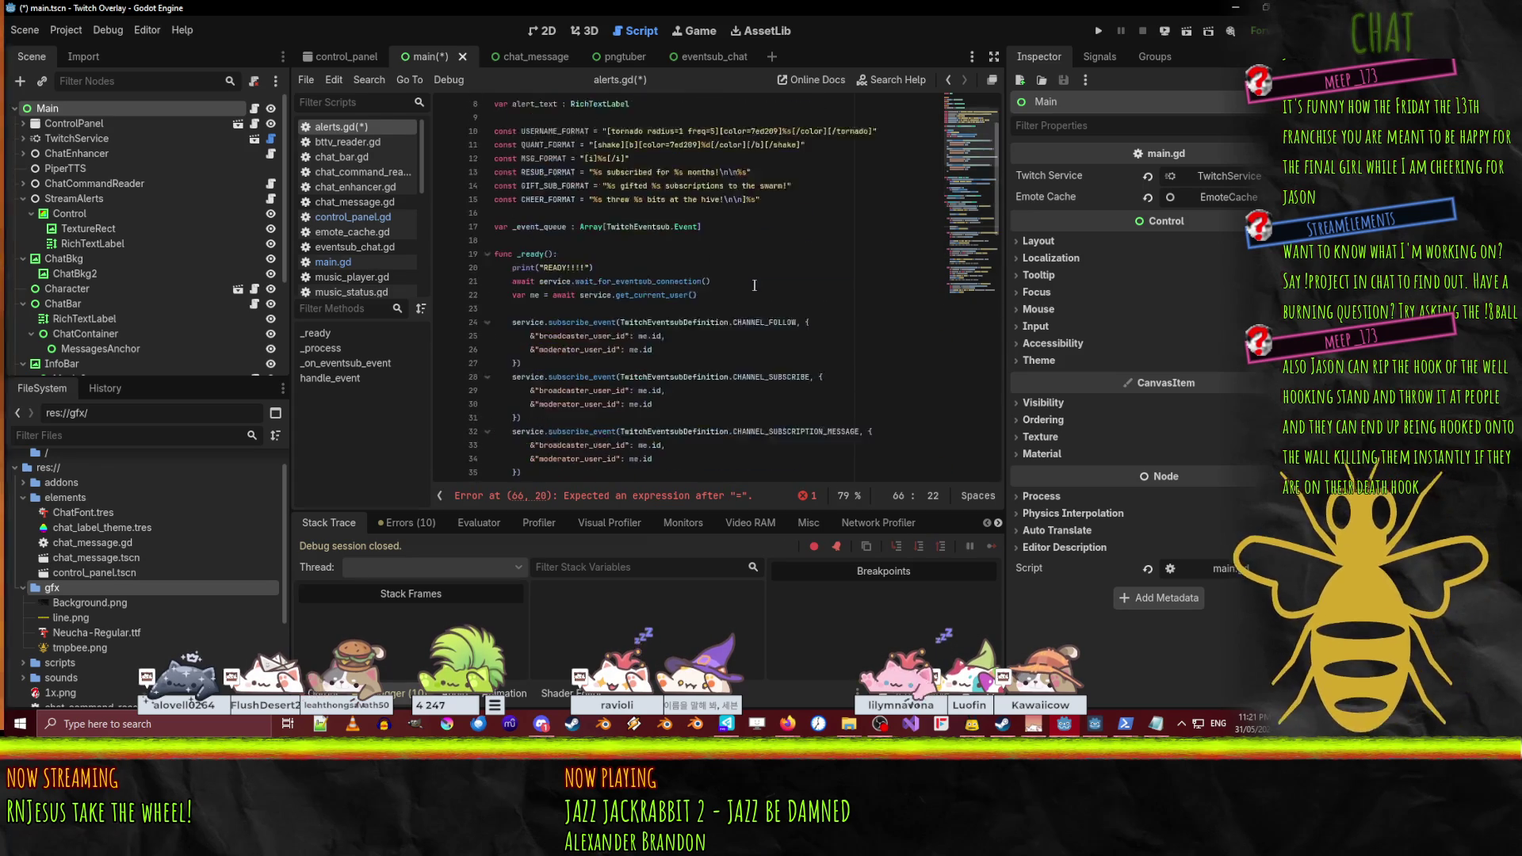
{"action": "type", "text": "RESUB_FORMAT "}
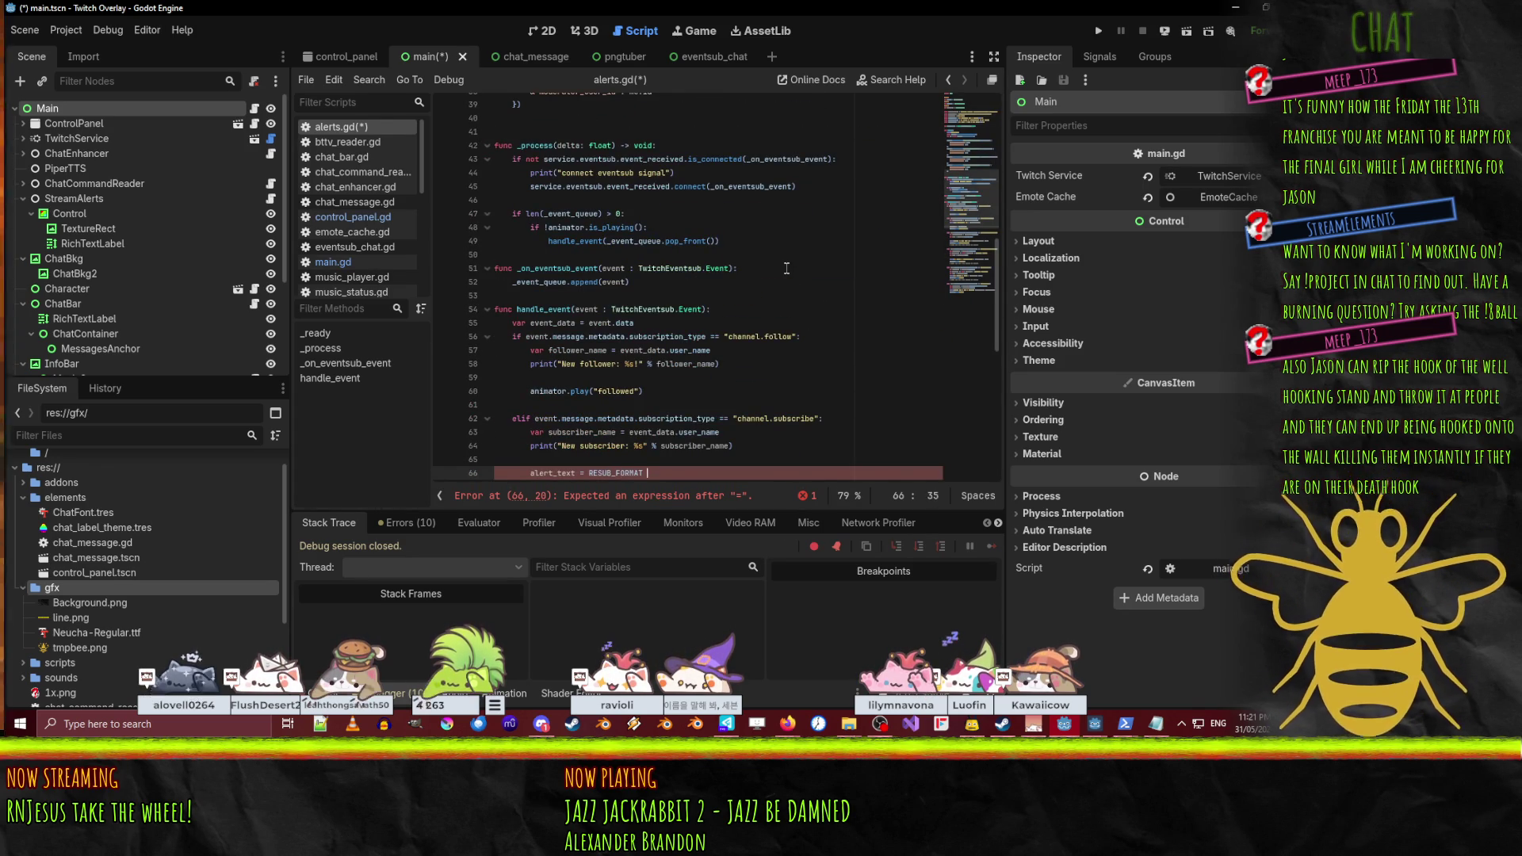
{"action": "type", "text": "% ["}
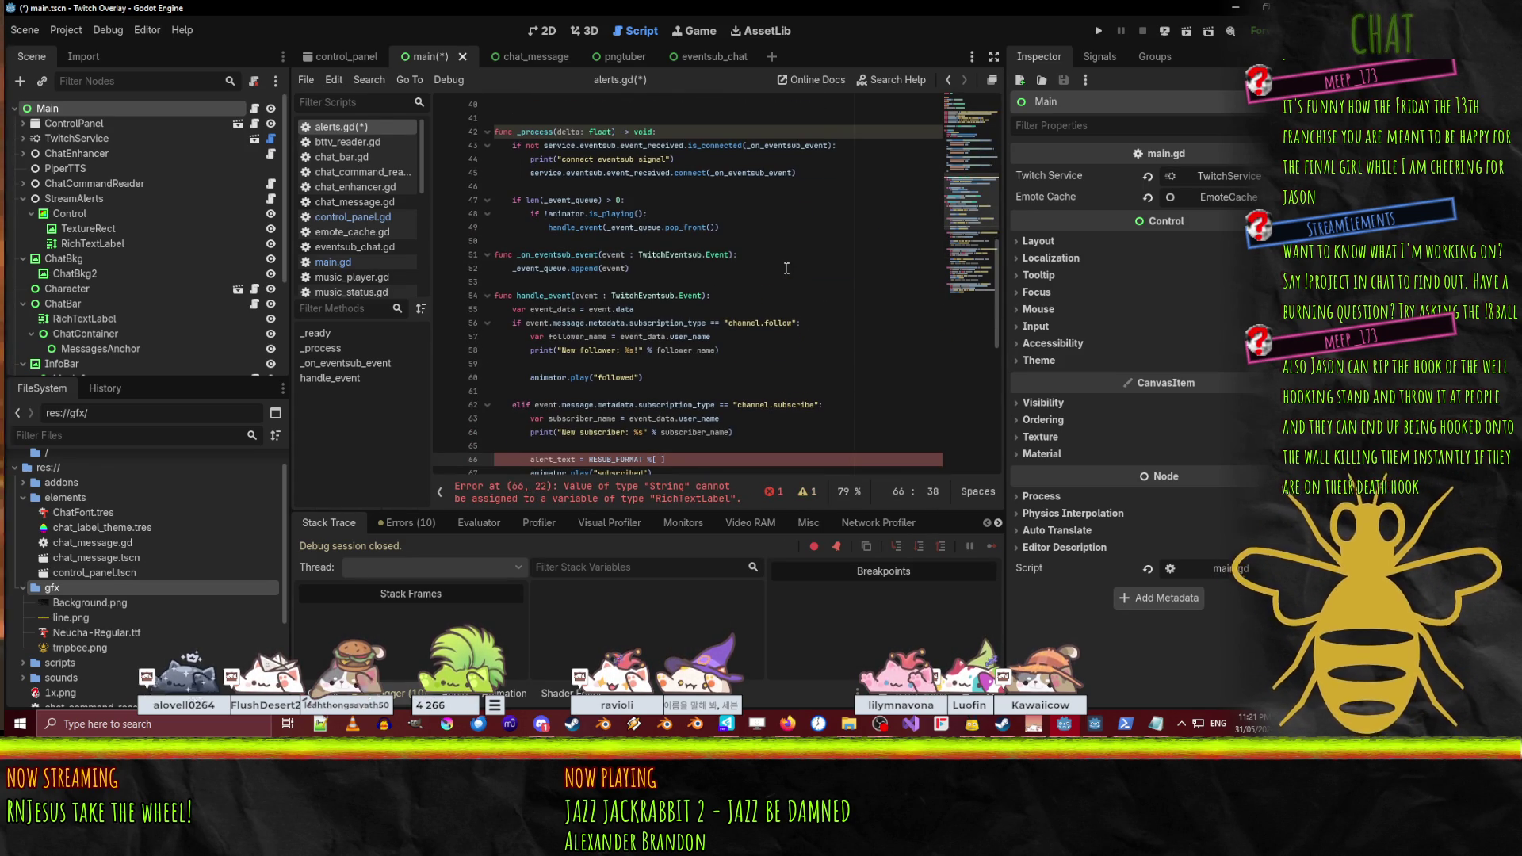
{"action": "type", "text": "UE"}
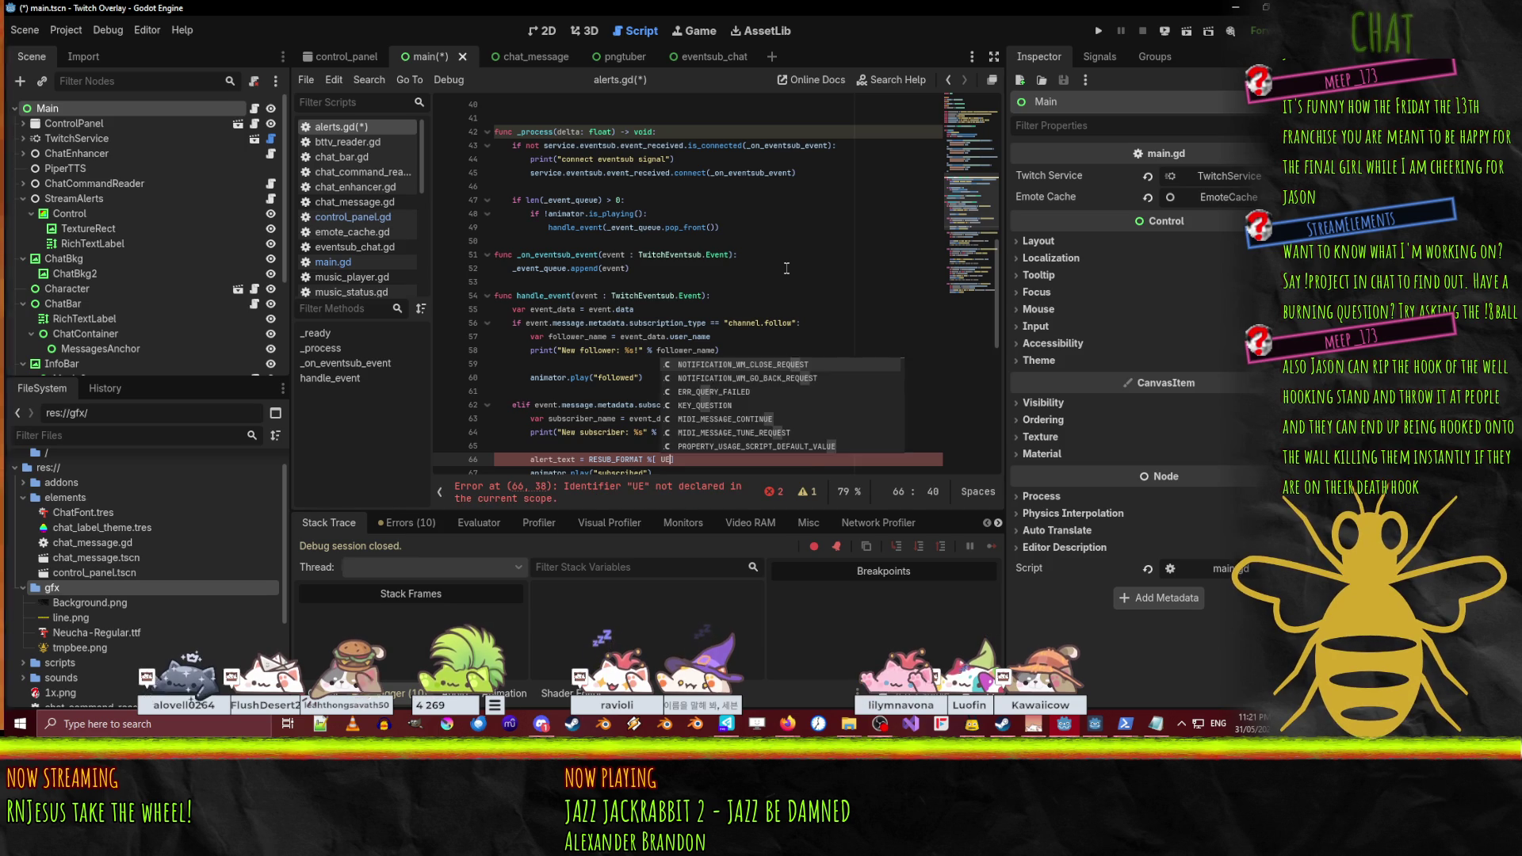
{"action": "key", "text": "BackSpace"}
{"action": "type", "text": "SER"}
{"action": "key", "text": "Return"}
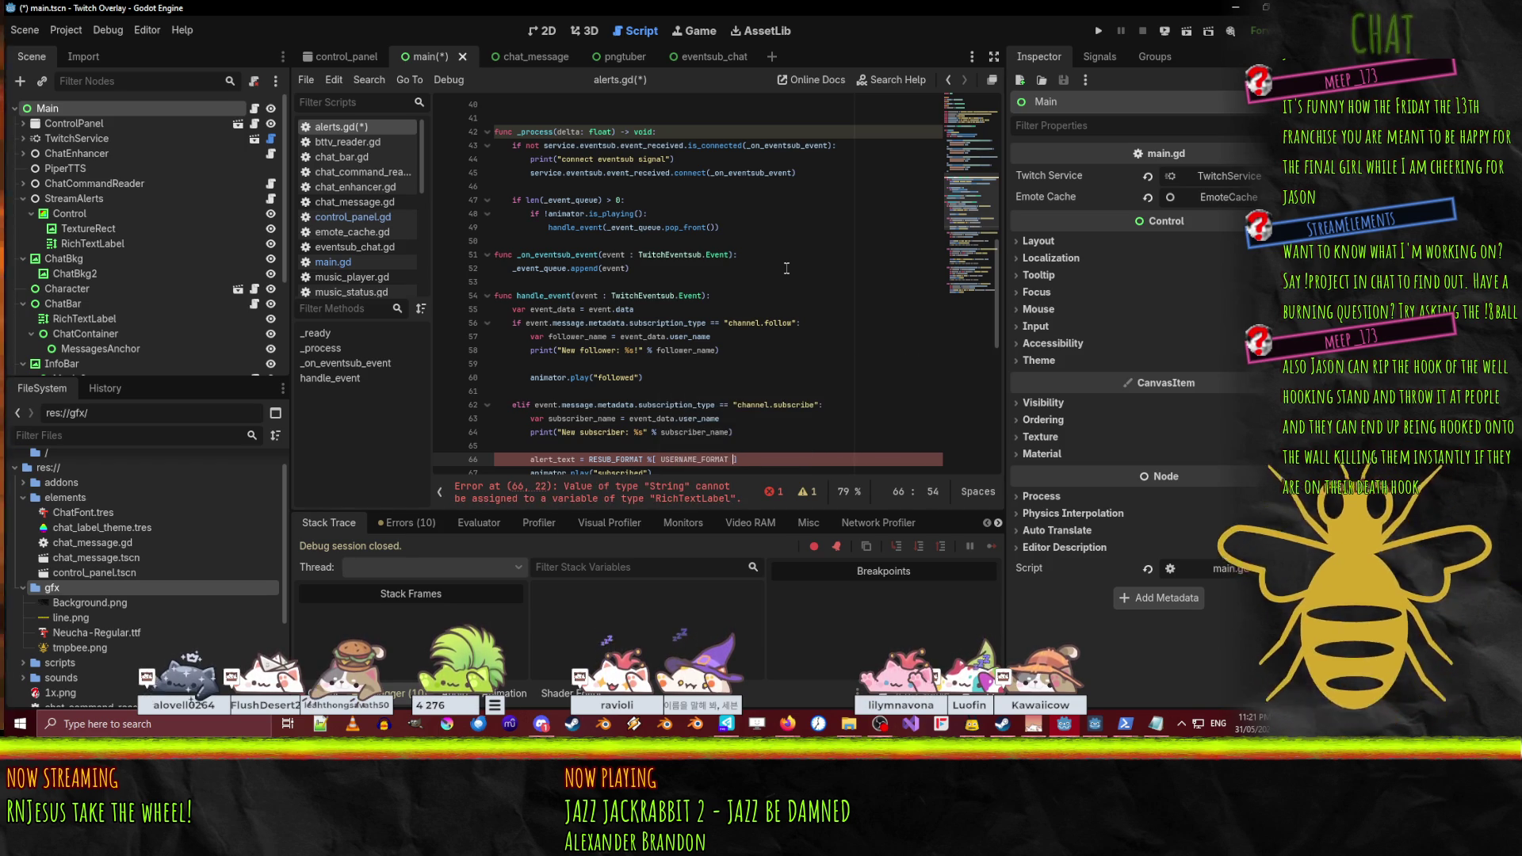
{"action": "key", "text": "Left"}
{"action": "key", "text": "Left"}
{"action": "key", "text": "BackSpace"}
{"action": "key", "text": "BackSpace"}
{"action": "key", "text": "BackSpace"}
{"action": "type", "text": "username"}
{"action": "key", "text": "Up"}
{"action": "key", "text": "Up"}
{"action": "key", "text": "Up"}
{"action": "key", "text": "Escape"}
- Add 'username = USERNAME_FORMAT % event_data.user_name' and print event_data.user_name instead of subscriber_name
{"action": "key", "text": "ctrl+shift+Return"}
{"action": "type", "text": "username "}
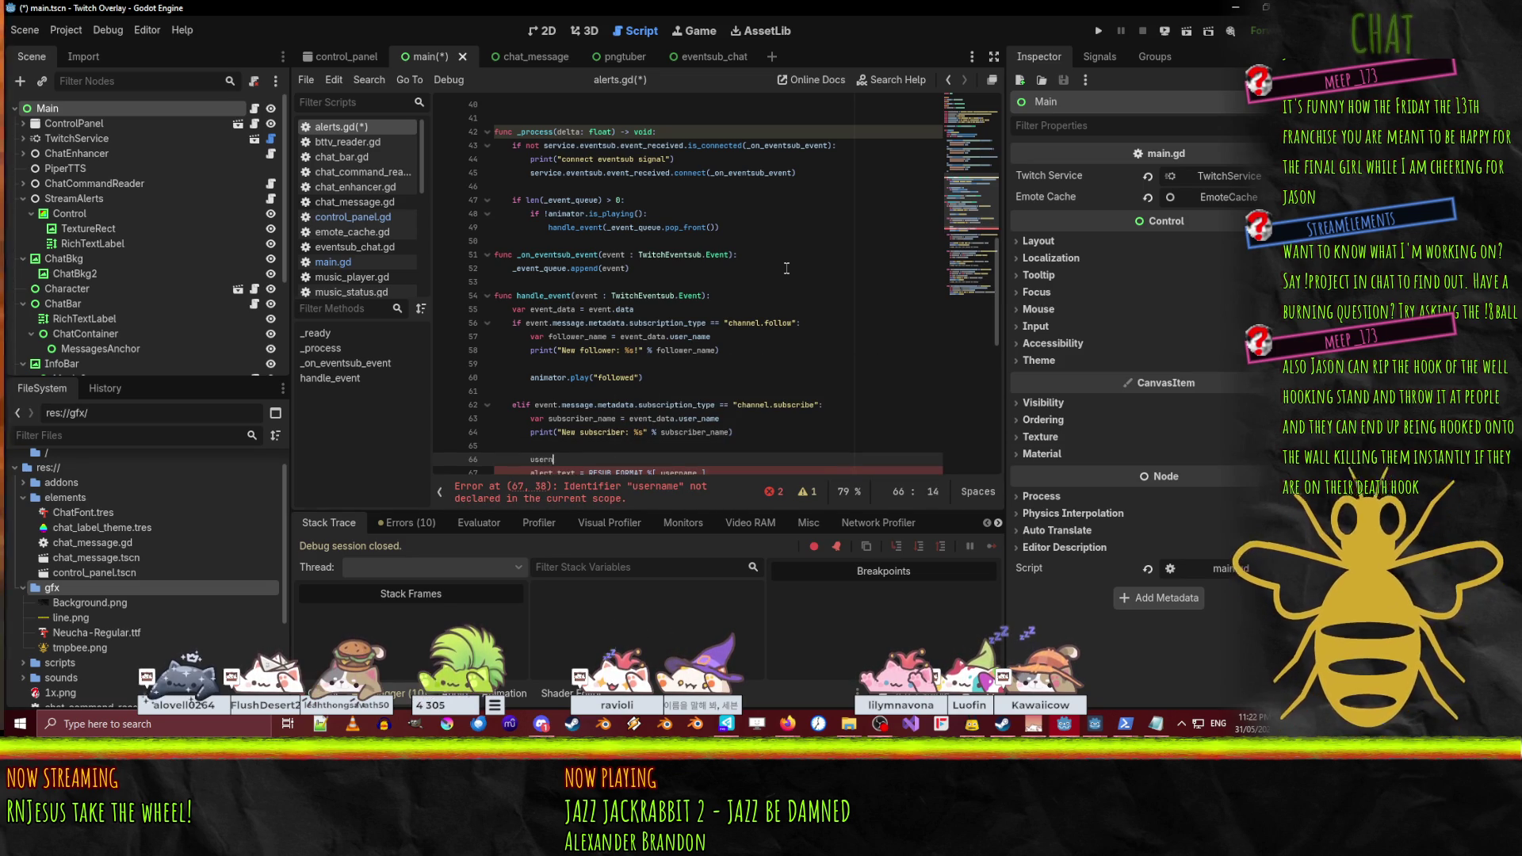
{"action": "type", "text": ":= "}
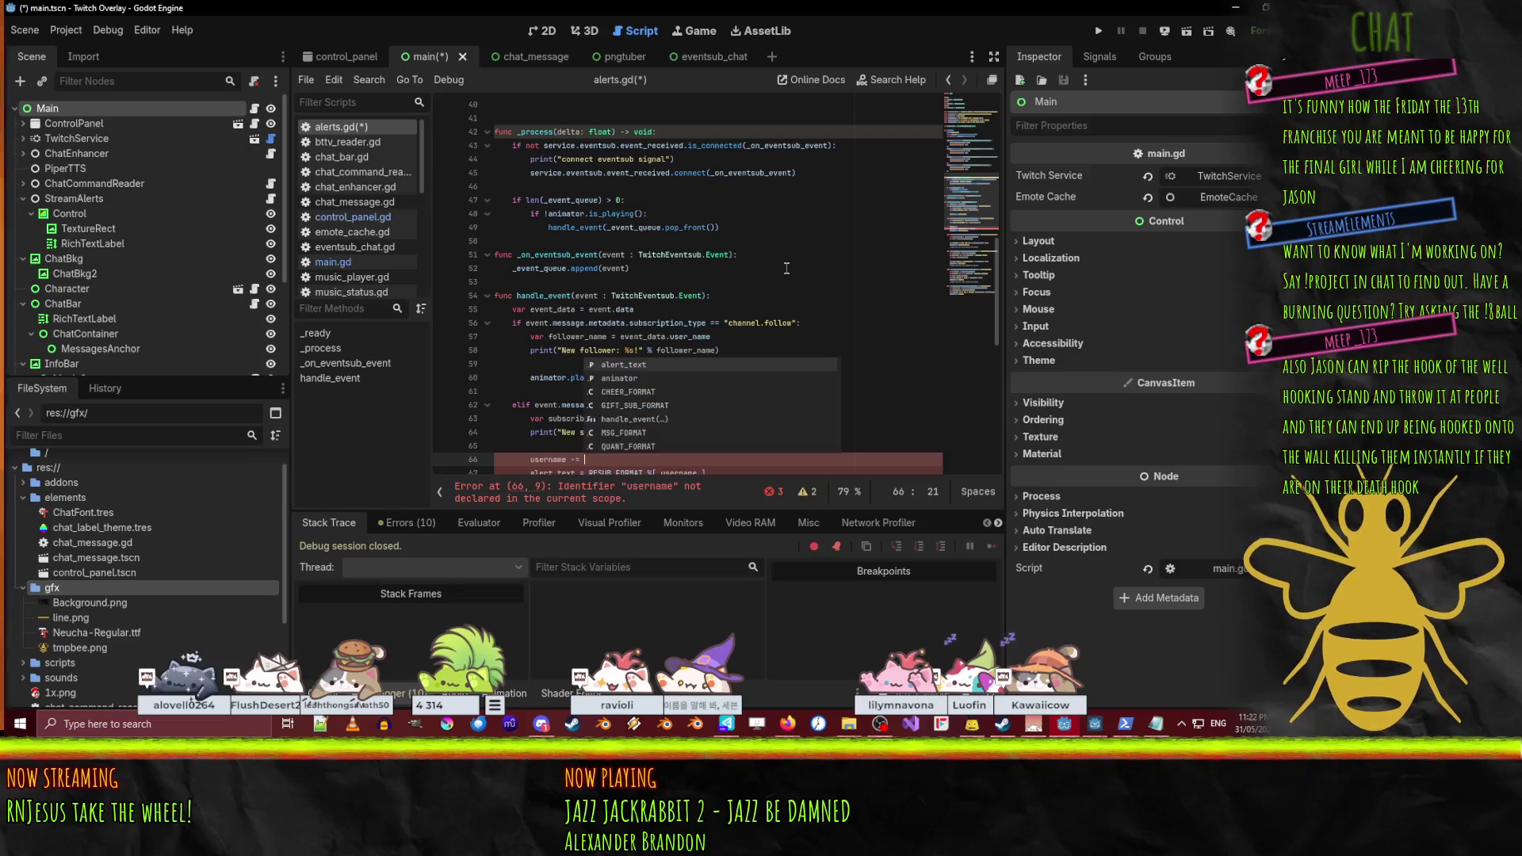
{"action": "type", "text": "USERNAME_FORMAT %"}
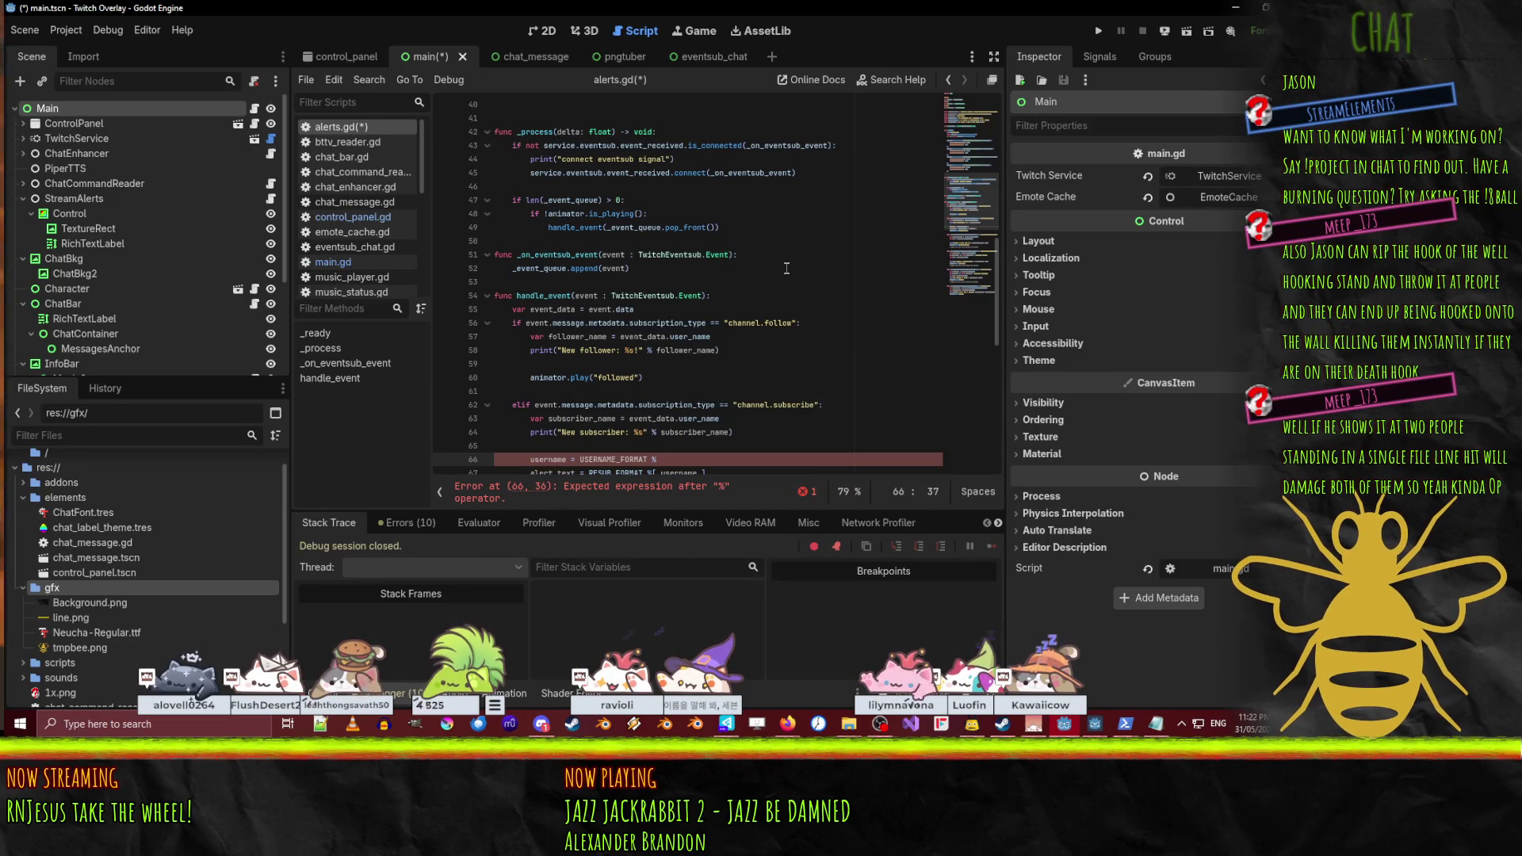
{"action": "scroll", "coordinate": [847, 283], "scroll_direction": "down", "scroll_amount": 4}
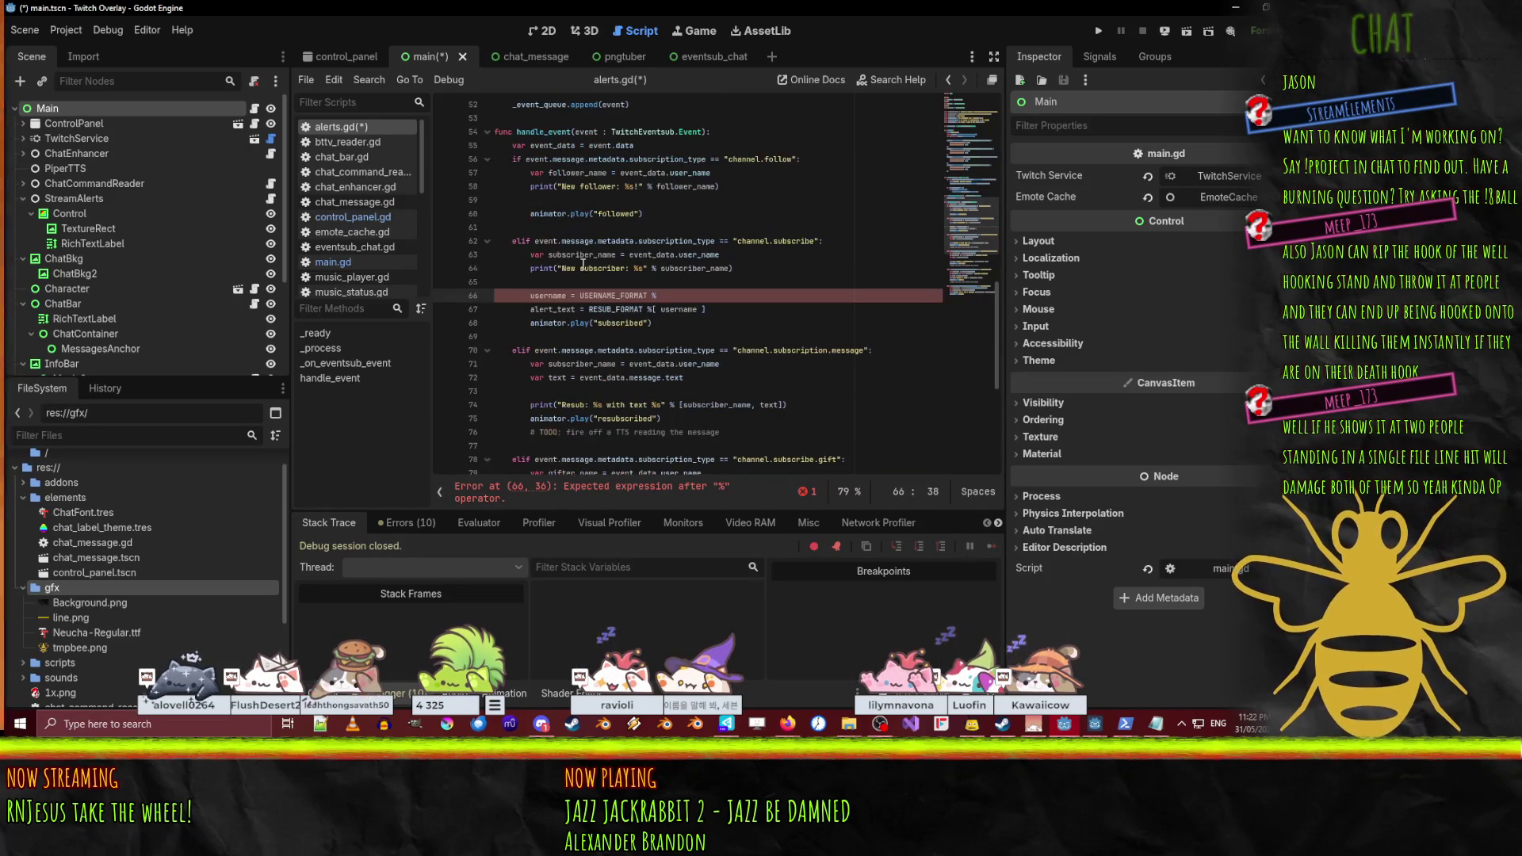
{"action": "left_click_drag", "start_coordinate": [629, 255], "coordinate": [720, 255]}
{"action": "key", "text": "ctrl+x"}
{"action": "left_click", "coordinate": [661, 295]}
{"action": "key", "text": "ctrl+v"}
{"action": "double_click", "coordinate": [670, 268]}
{"action": "key", "text": "ctrl+v"}
- Delete the subscriber_name declaration and declare username and alert_text with var
{"action": "left_click", "coordinate": [640, 241]}
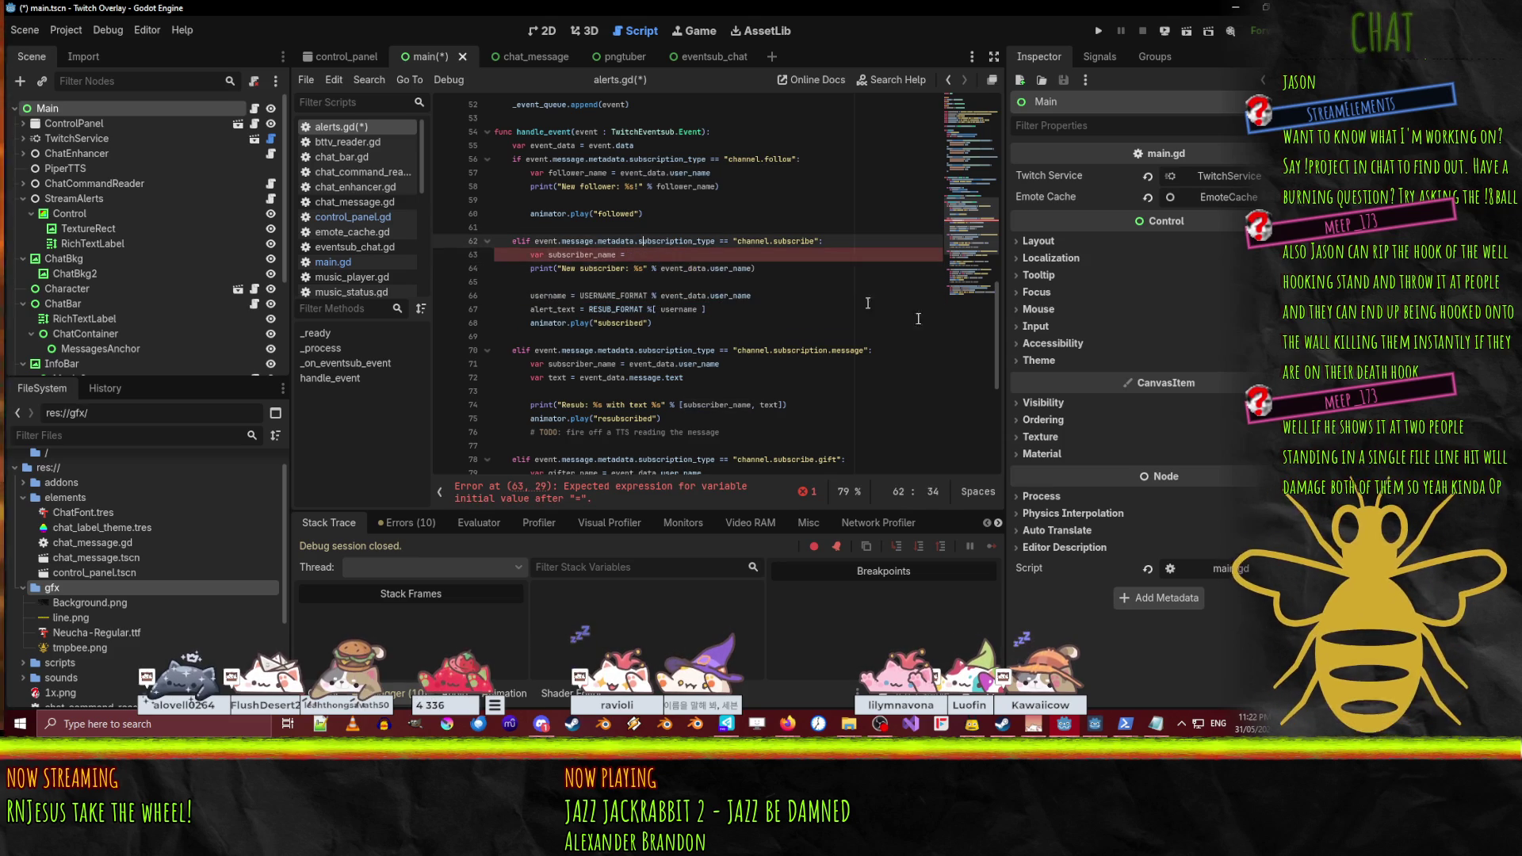
{"action": "key", "text": "Down"}
{"action": "key", "text": "ctrl+shift+k"}
{"action": "key", "text": "Down"}
{"action": "key", "text": "Down"}
{"action": "key", "text": "Down"}
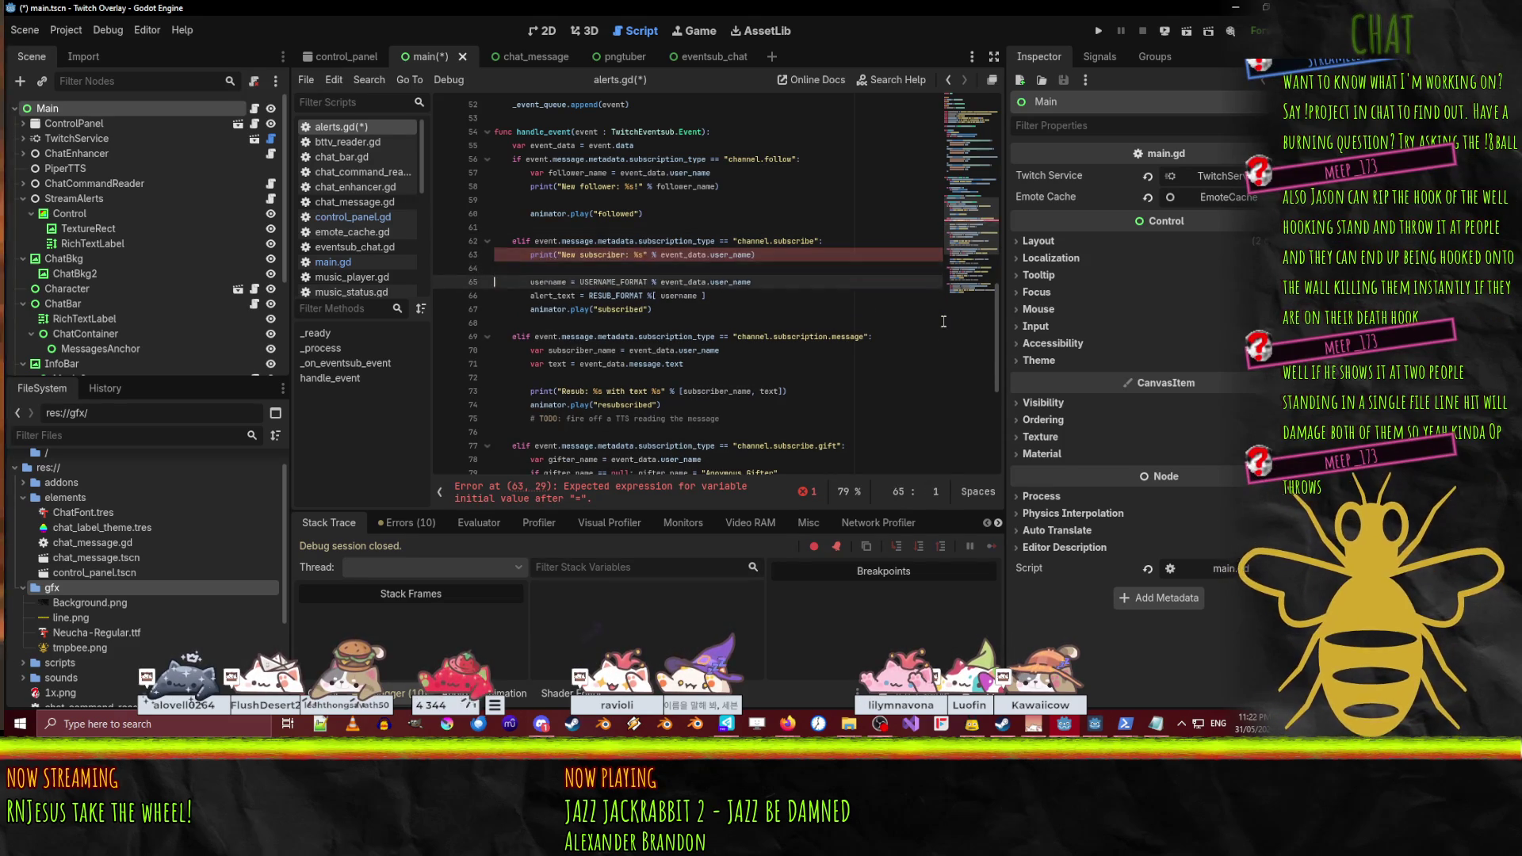
{"action": "key", "text": "shift+Up"}
{"action": "key", "text": "shift+Up"}
{"action": "key", "text": "Home"}
{"action": "type", "text": "var"}
{"action": "key", "text": "Down"}
{"action": "key", "text": "Home"}
{"action": "type", "text": "var"}
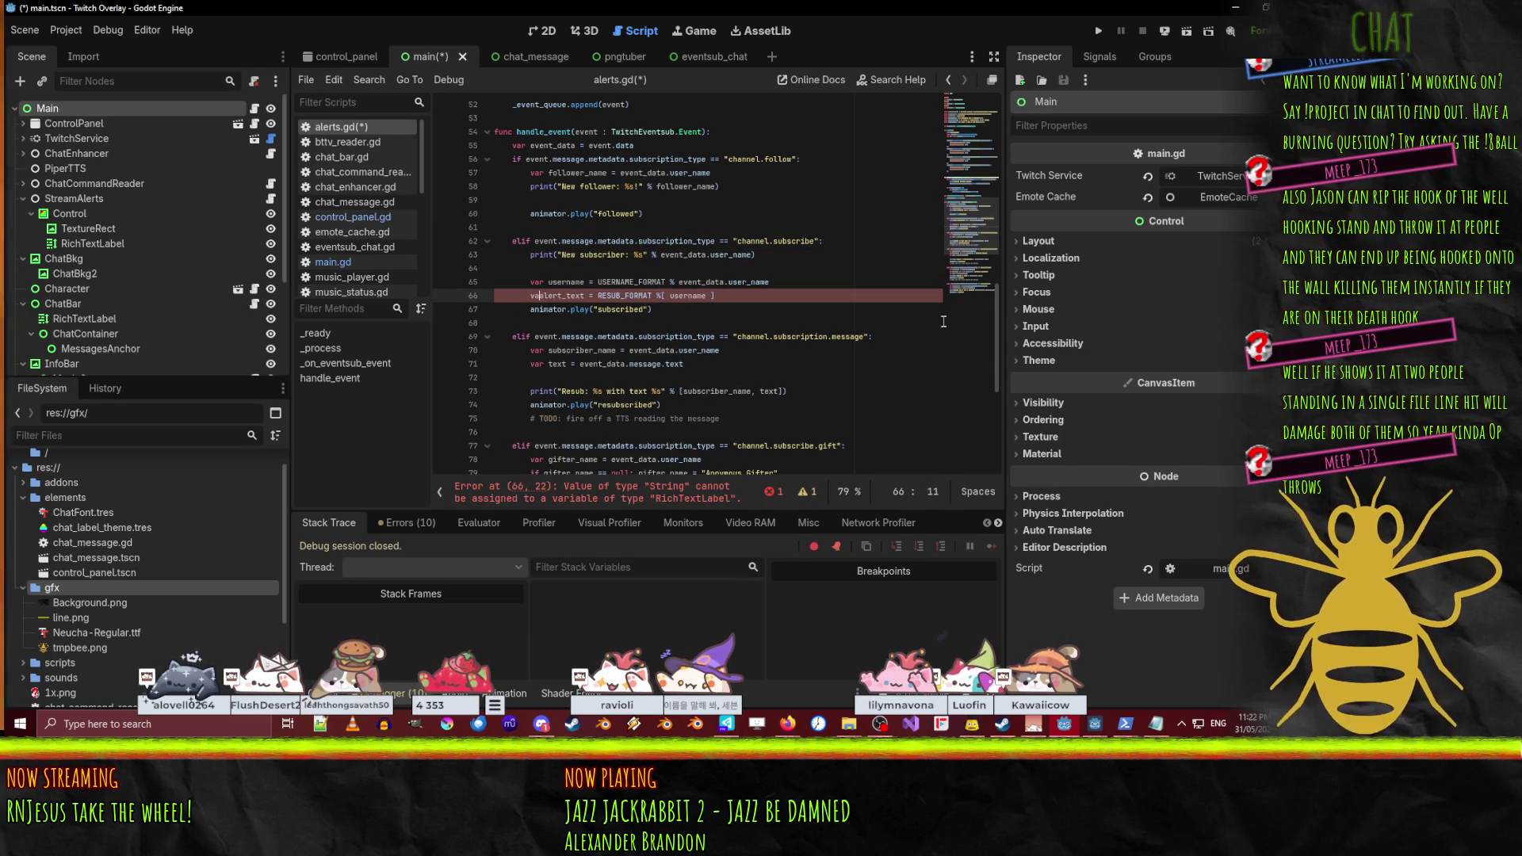
{"action": "key", "text": "Up"}
{"action": "key", "text": "Up"}
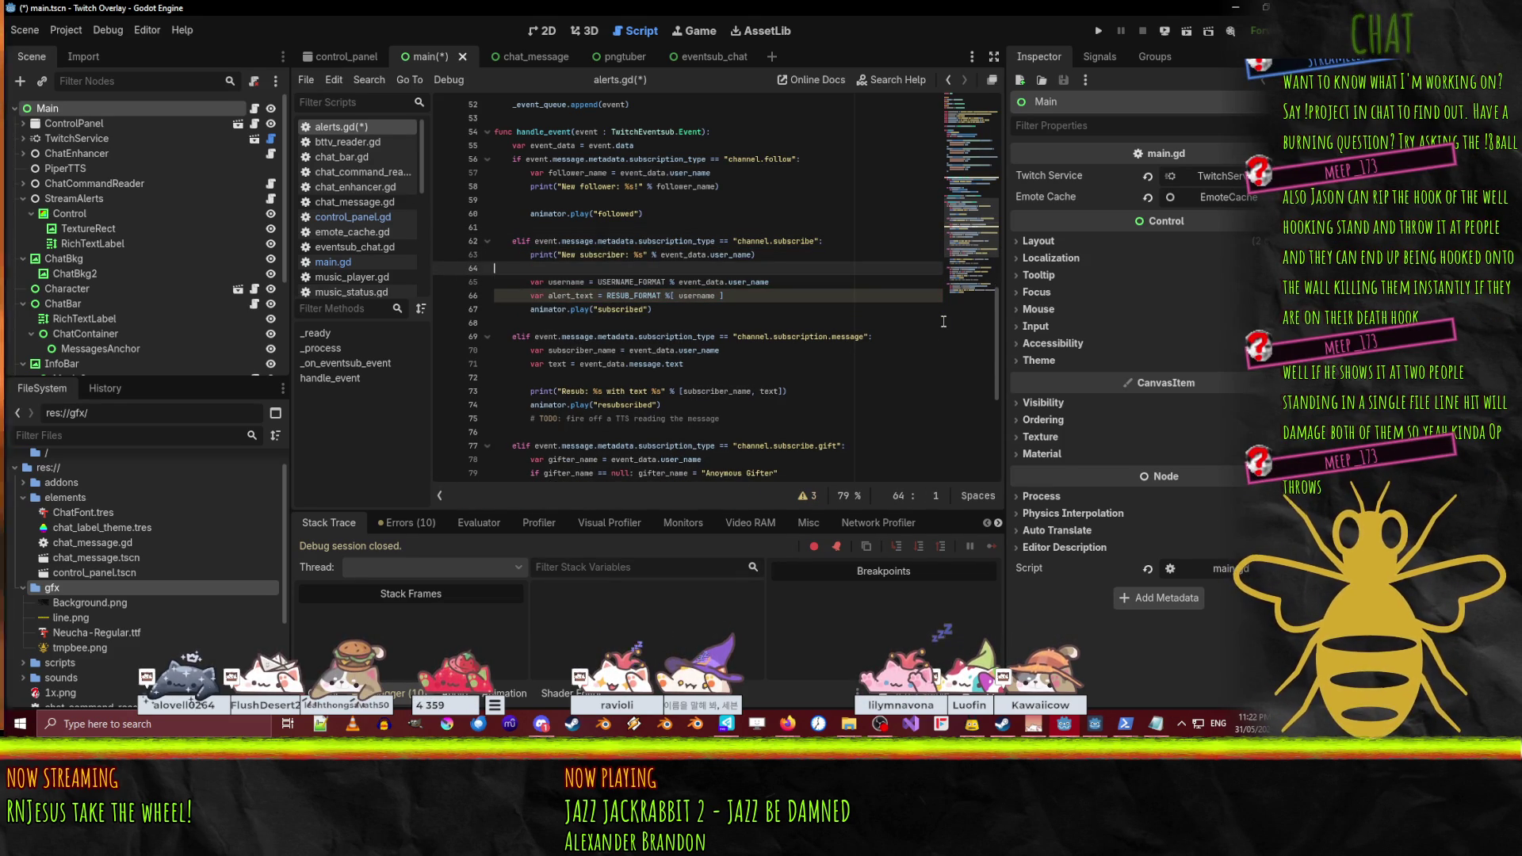